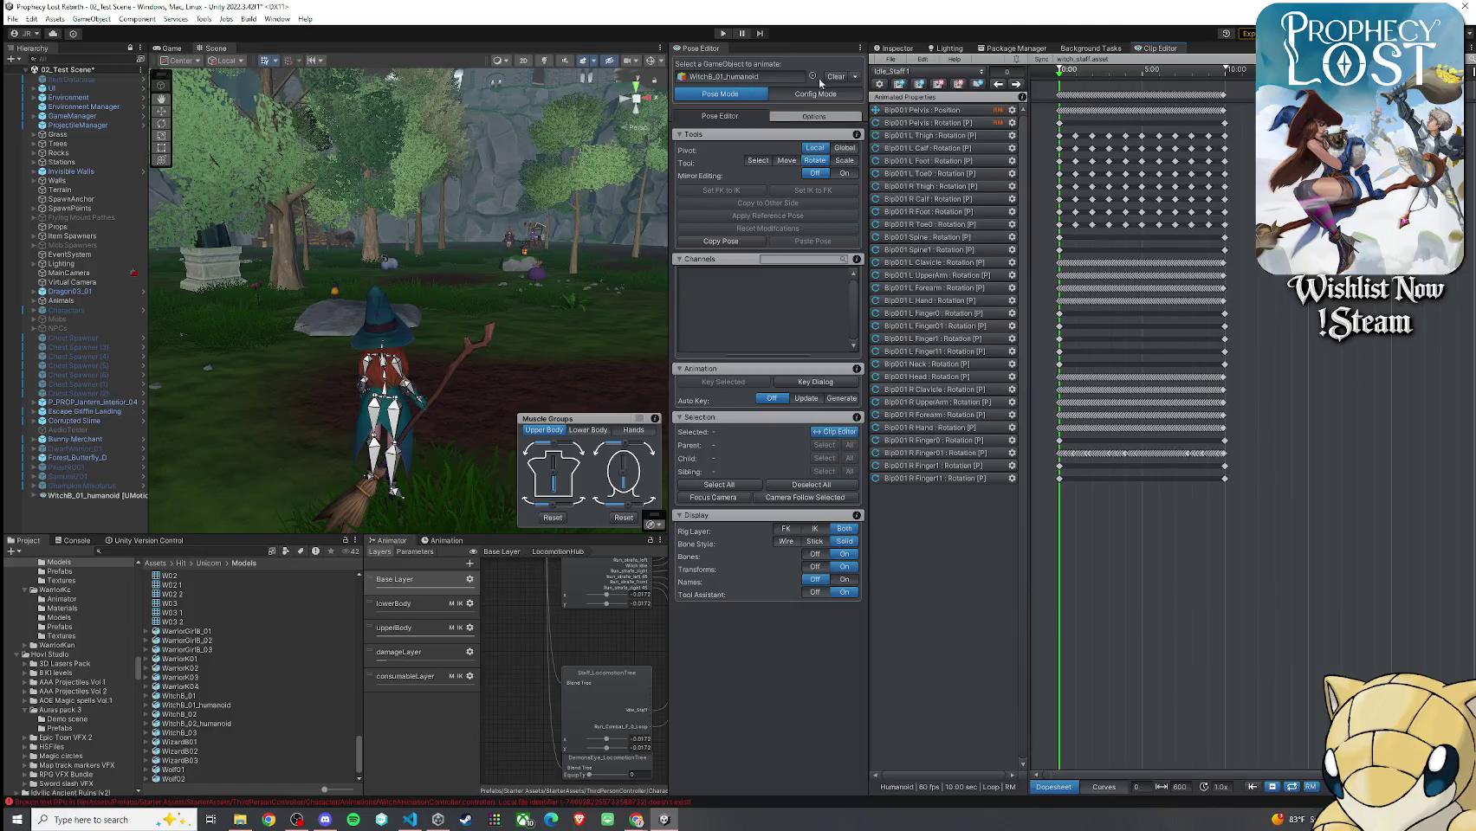
Start an All Clips export in UMotion, review its destination settings, then close them
left_click(889, 59)
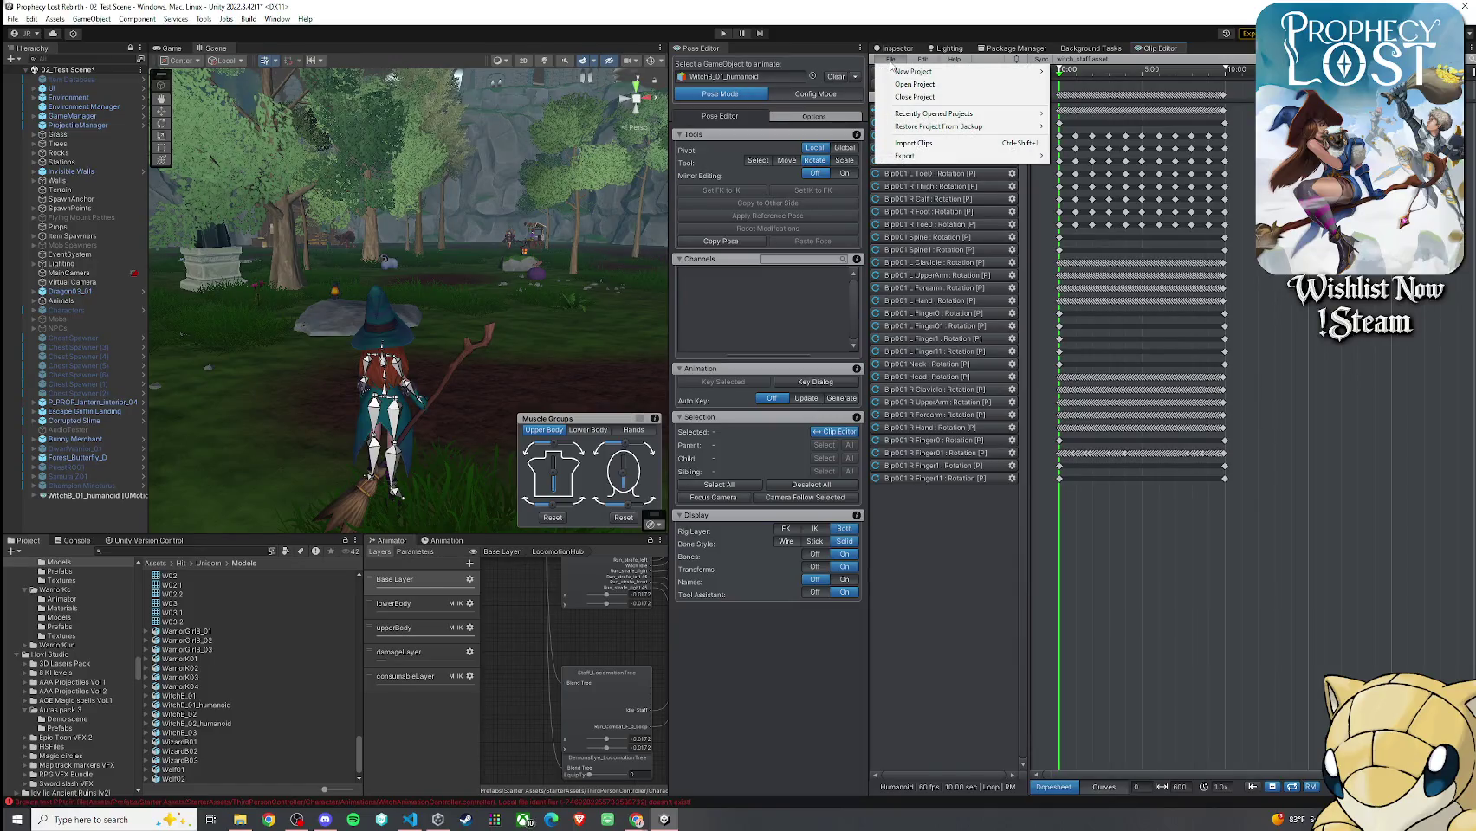
left_click(30, 33)
left_click(895, 62)
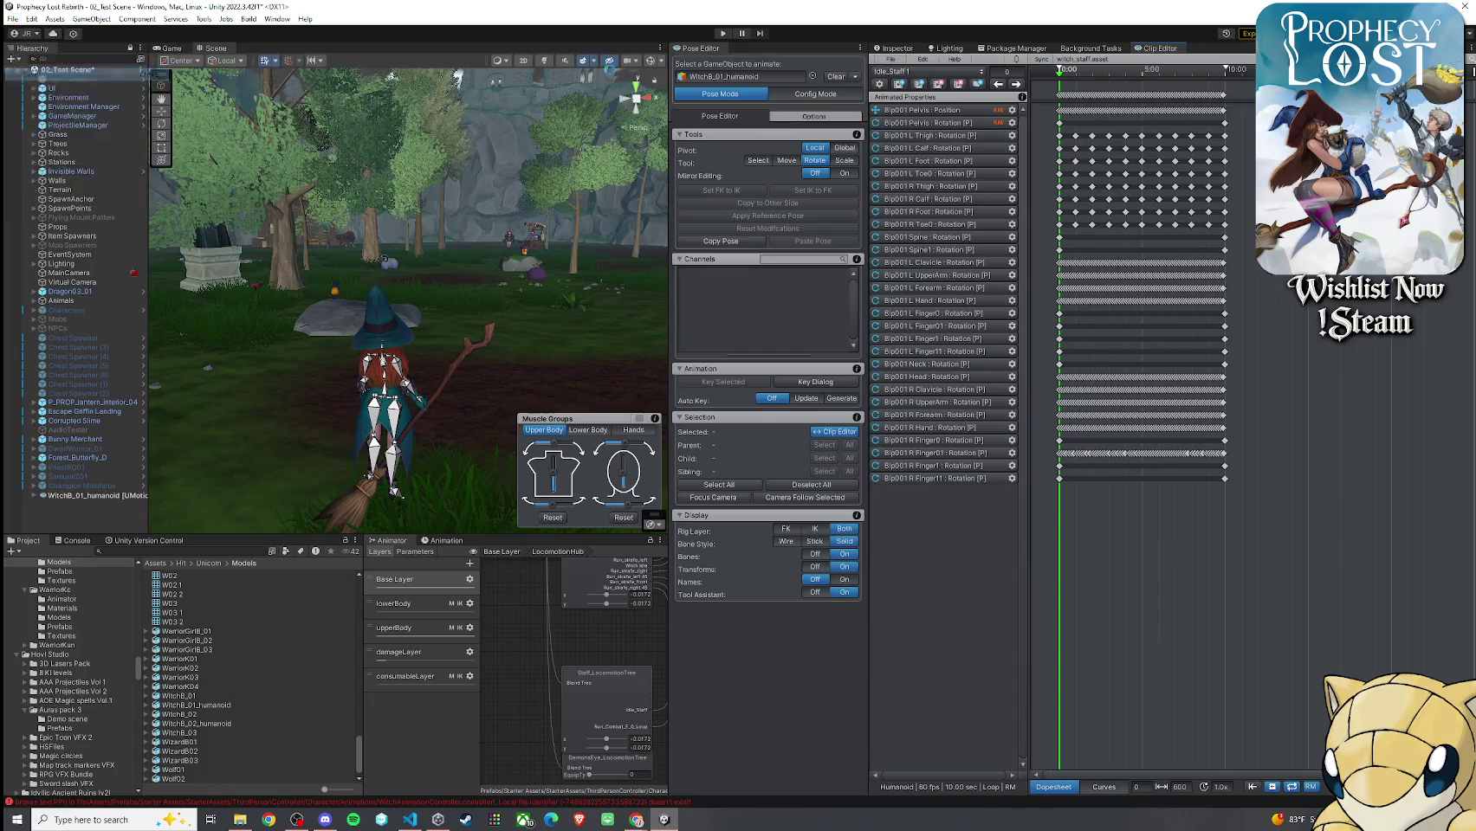
left_click(892, 60)
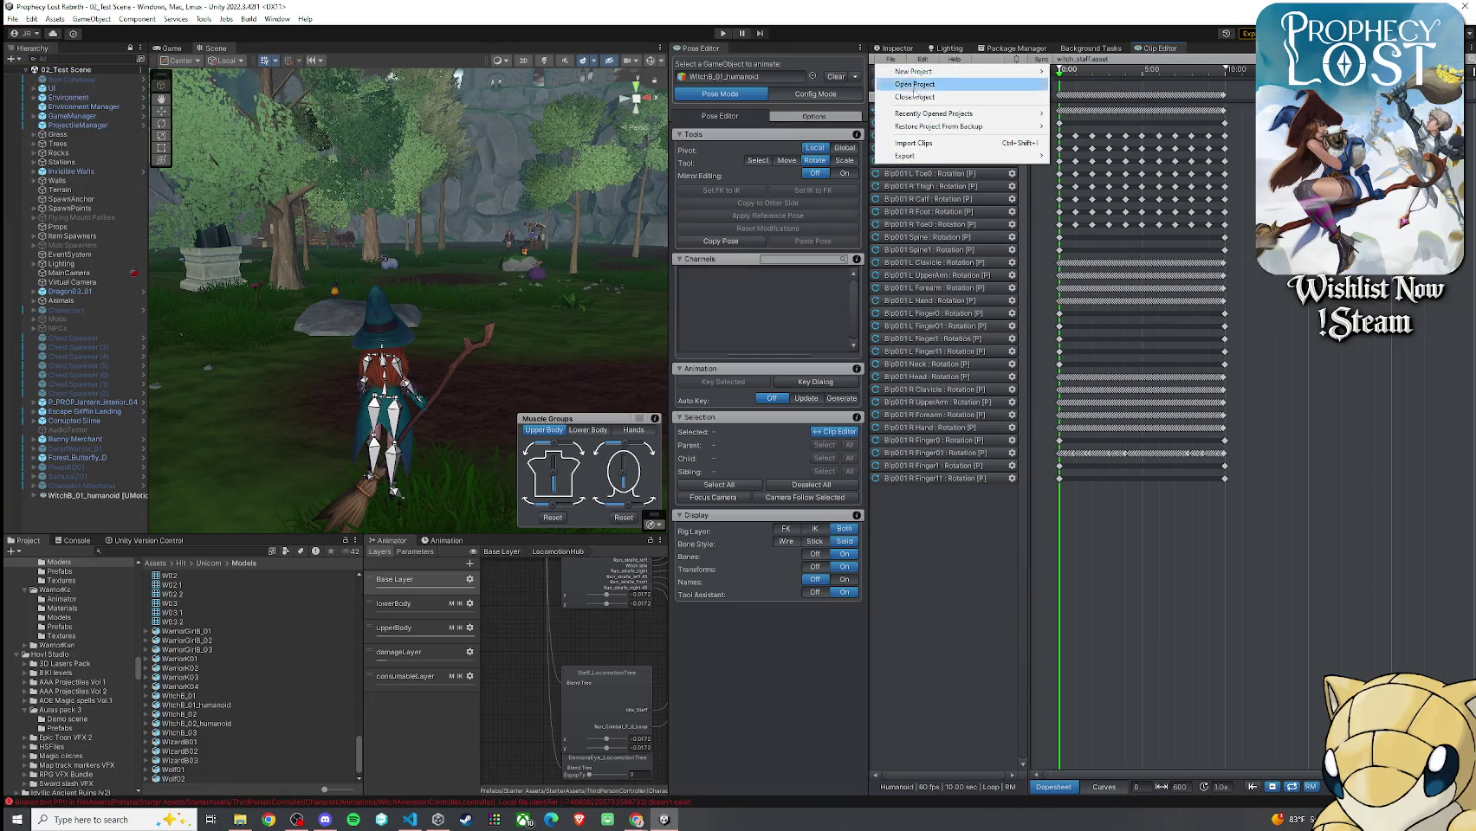
mouse_move(928, 157)
left_click(1099, 168)
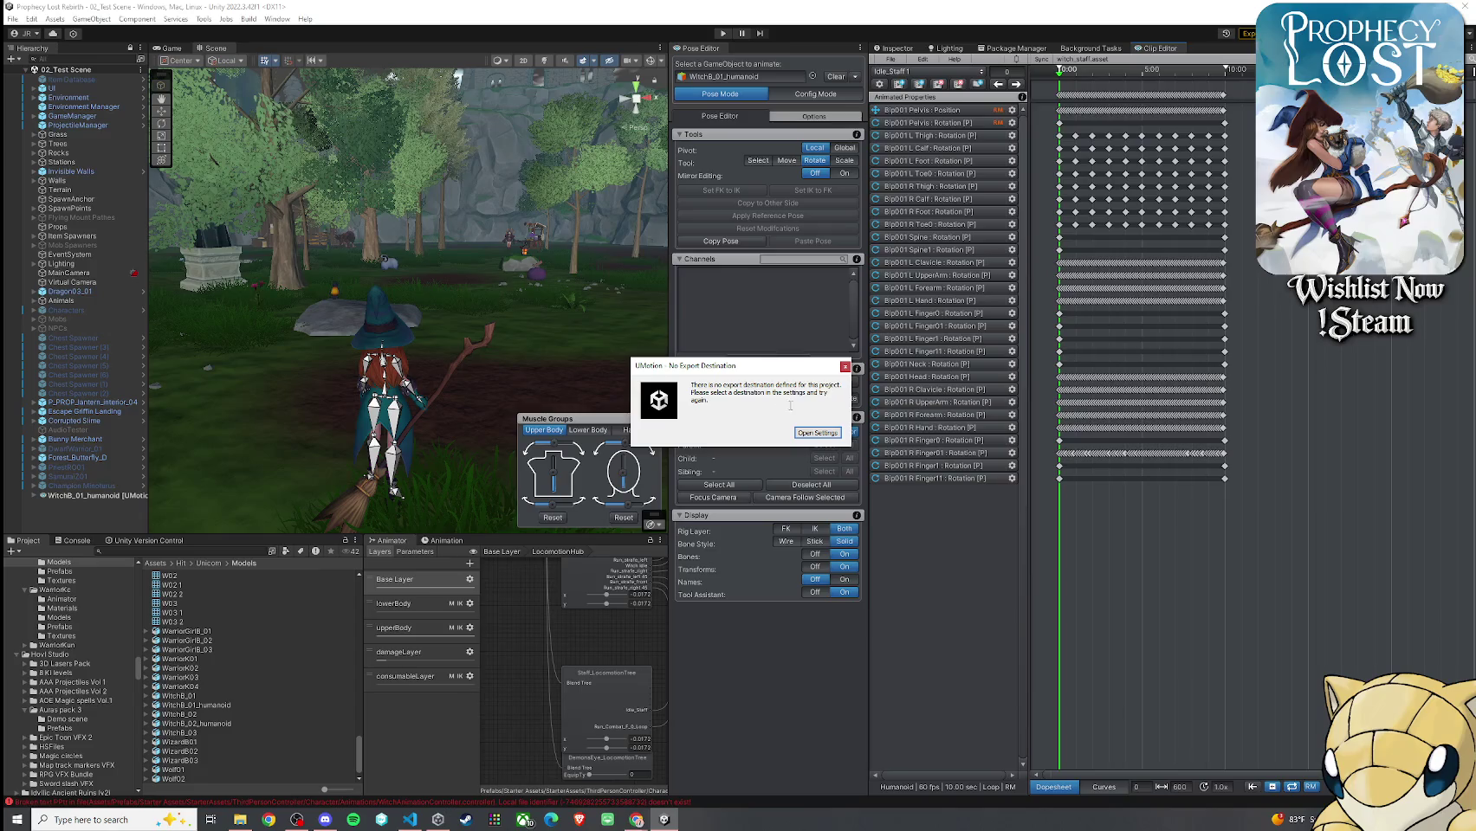
left_click(818, 434)
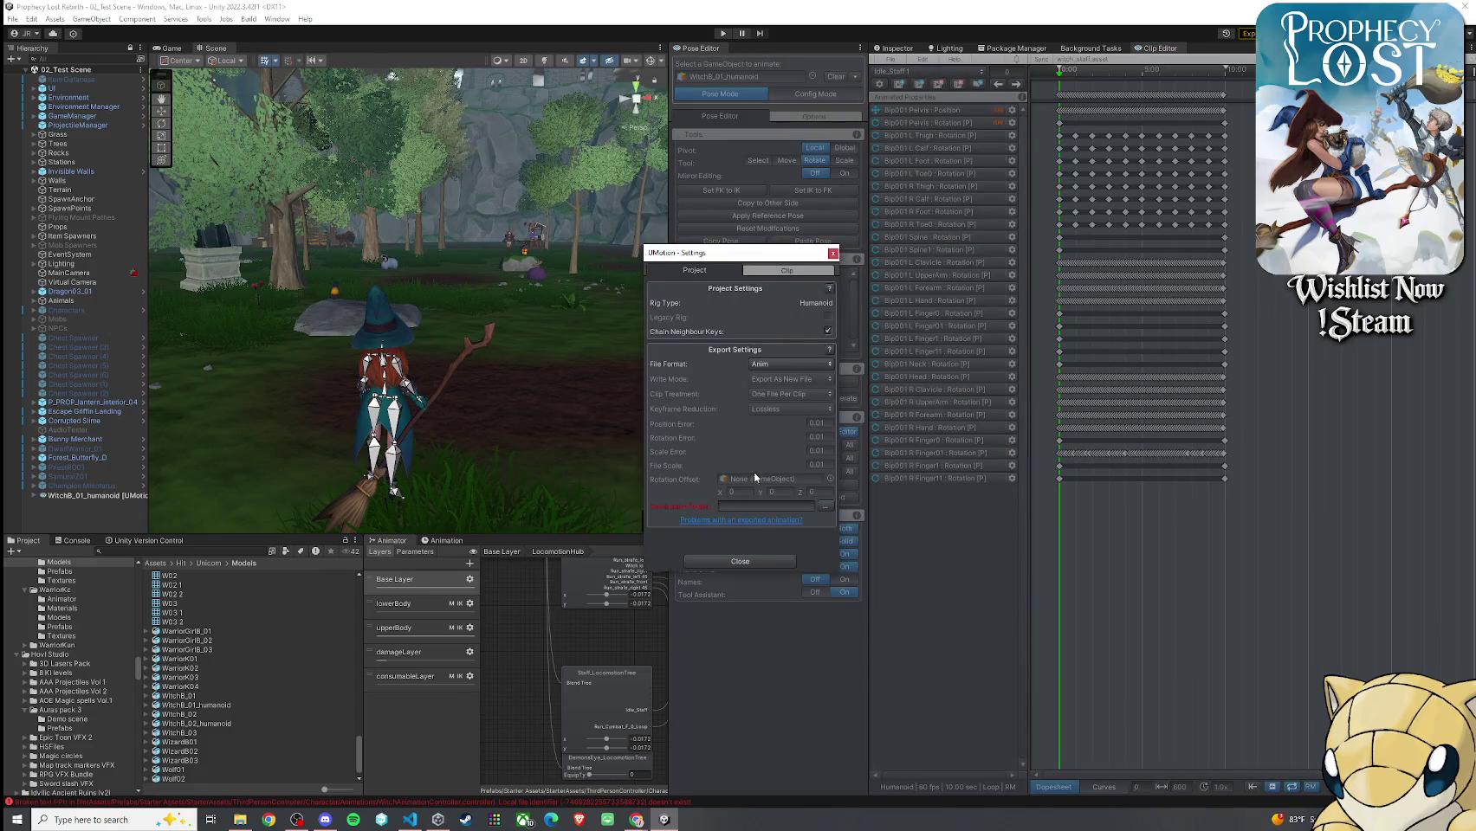
left_click(827, 509)
left_click(768, 562)
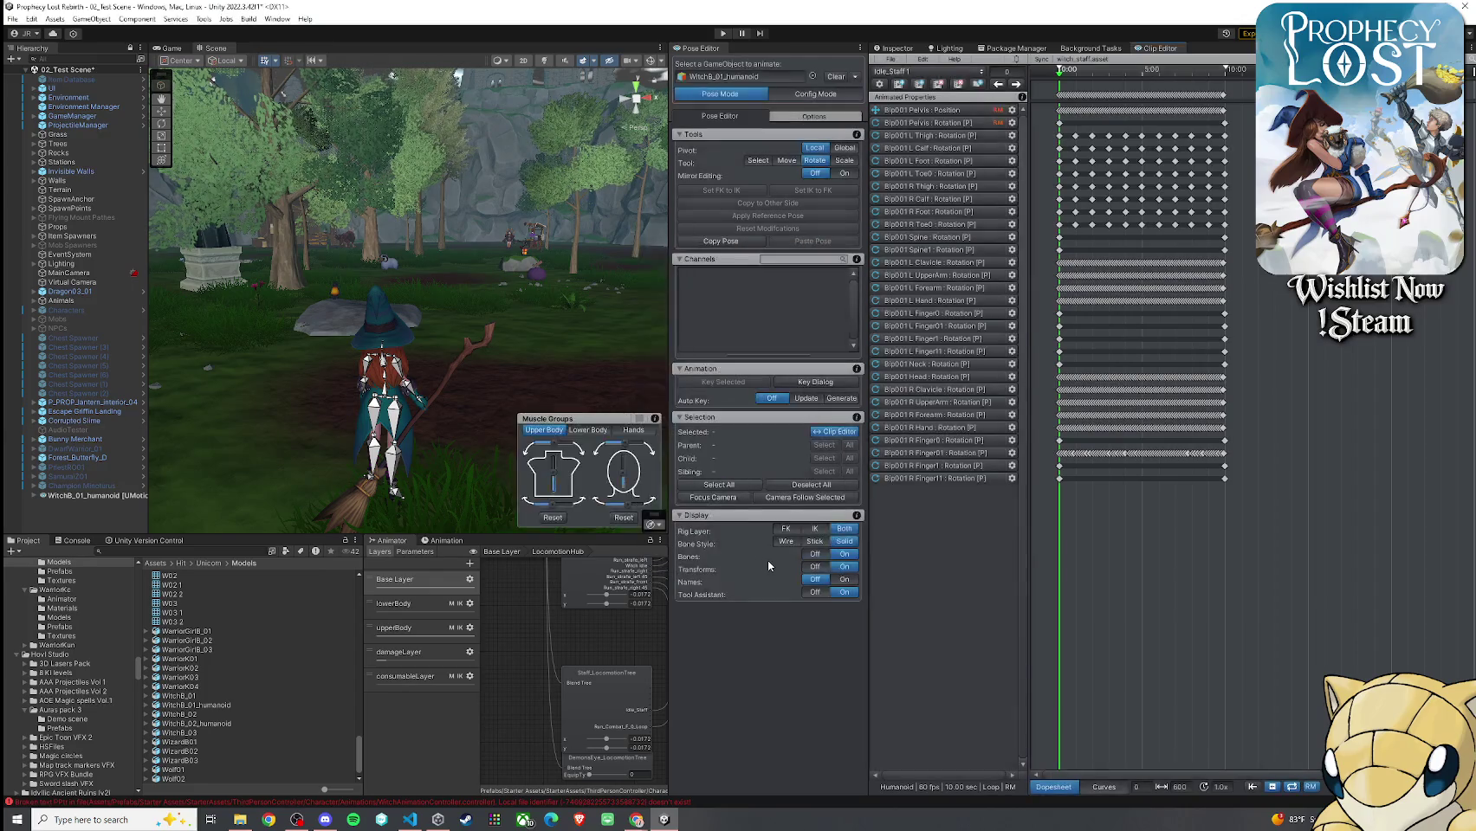
Export the current Idle_Staff 1 clip: 1 exported, 0 failed, 0 warnings
left_click(891, 59)
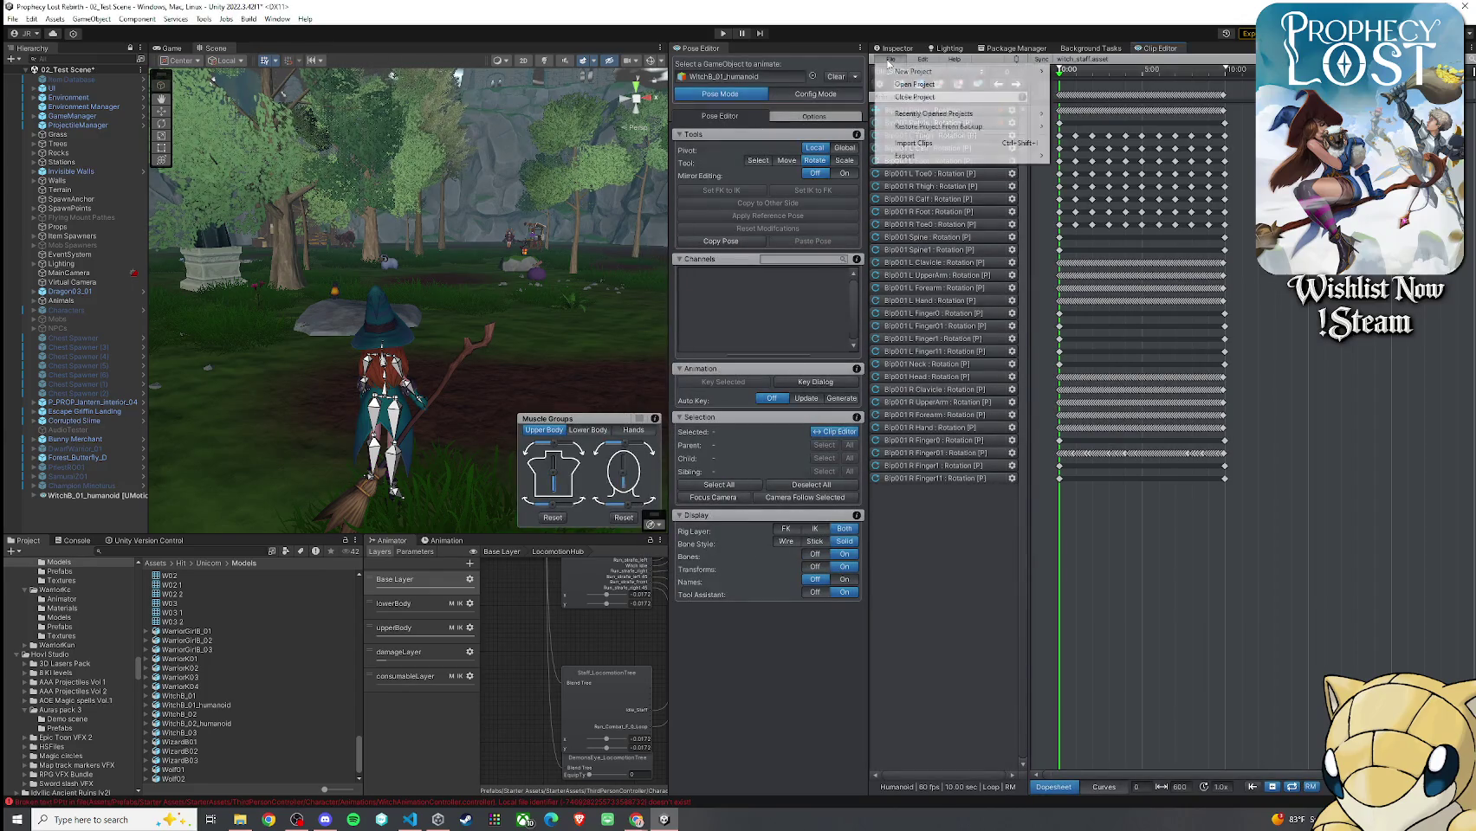
mouse_move(914, 156)
left_click(1070, 157)
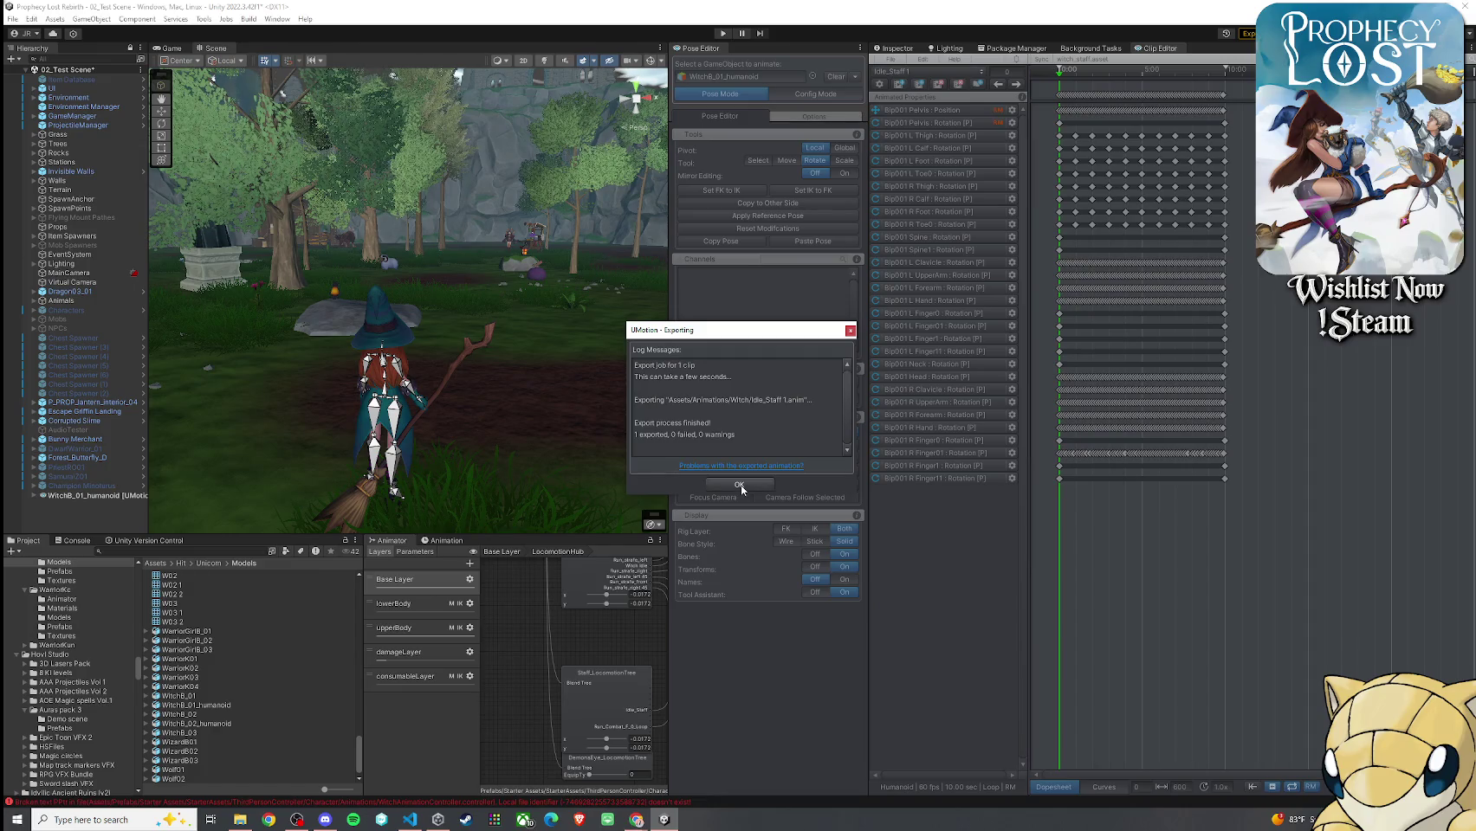
left_click(740, 486)
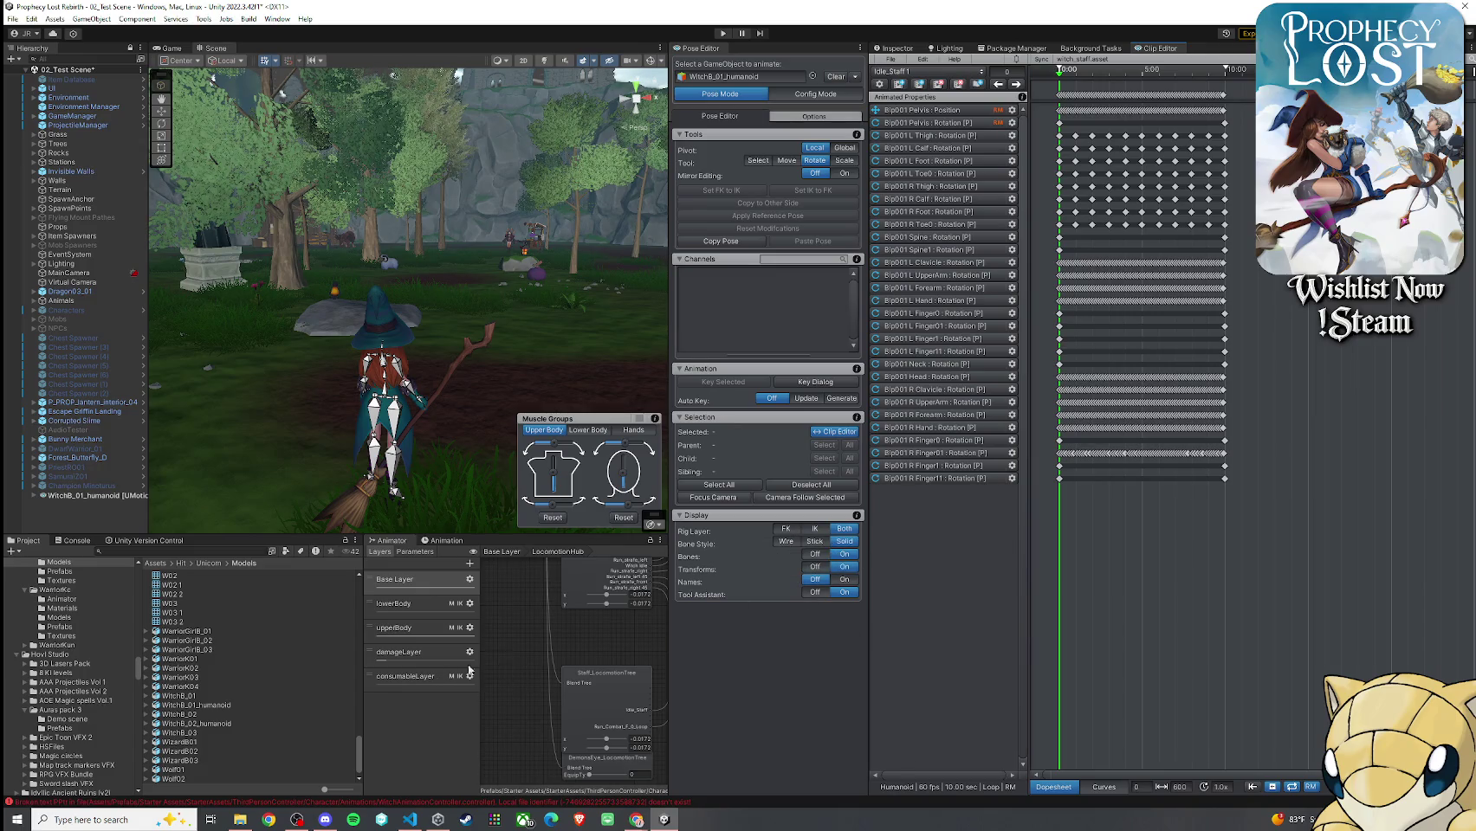
Dock the Pose Editor beside the Clip Editor and save the scene
left_click_drag(707, 49, 1186, 54)
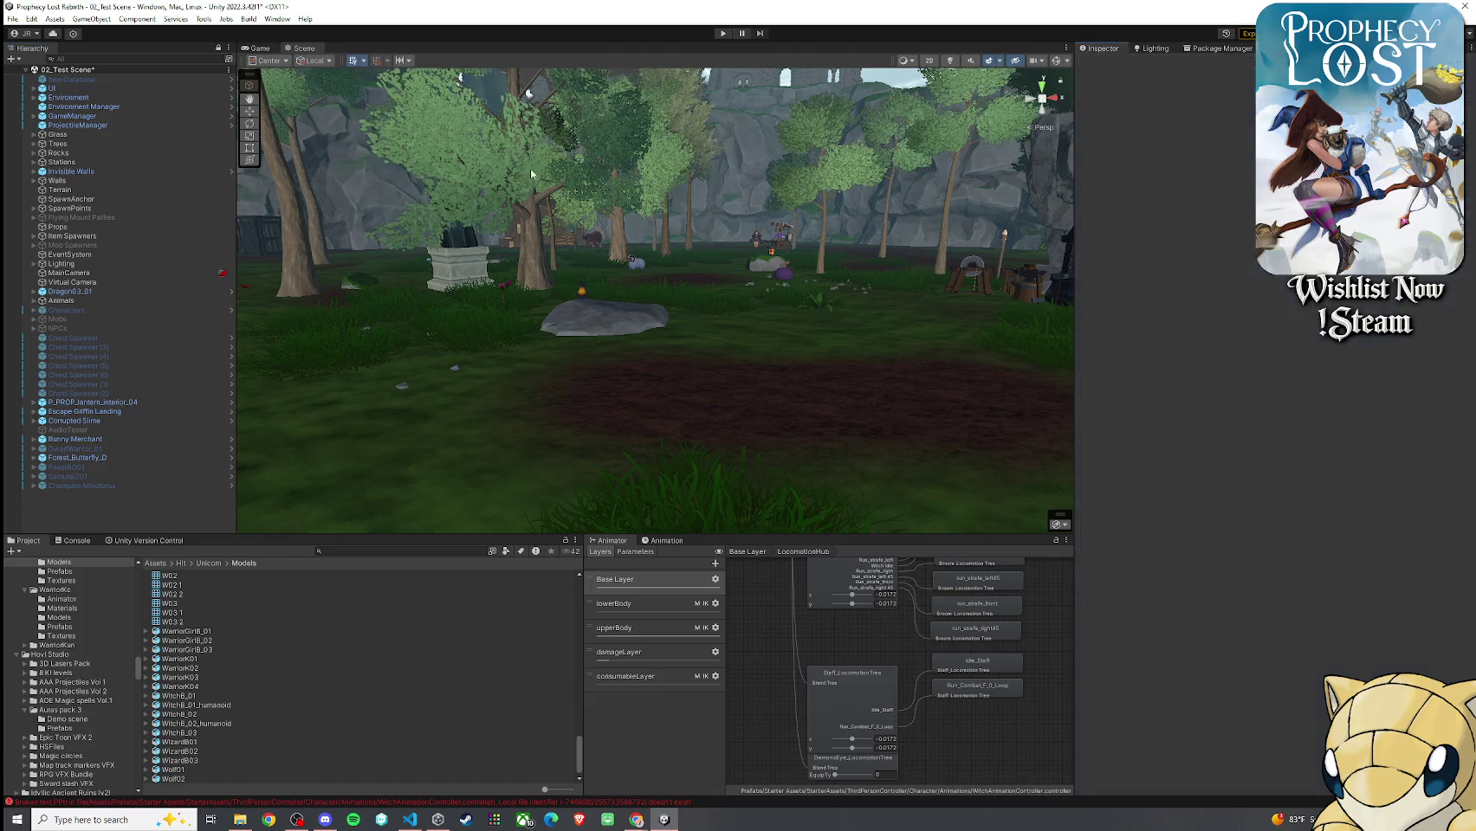
left_click(12, 18)
left_click(39, 71)
Browse the Project window to the Assets/Animations/Witch folder
left_click(347, 555)
type("witch")
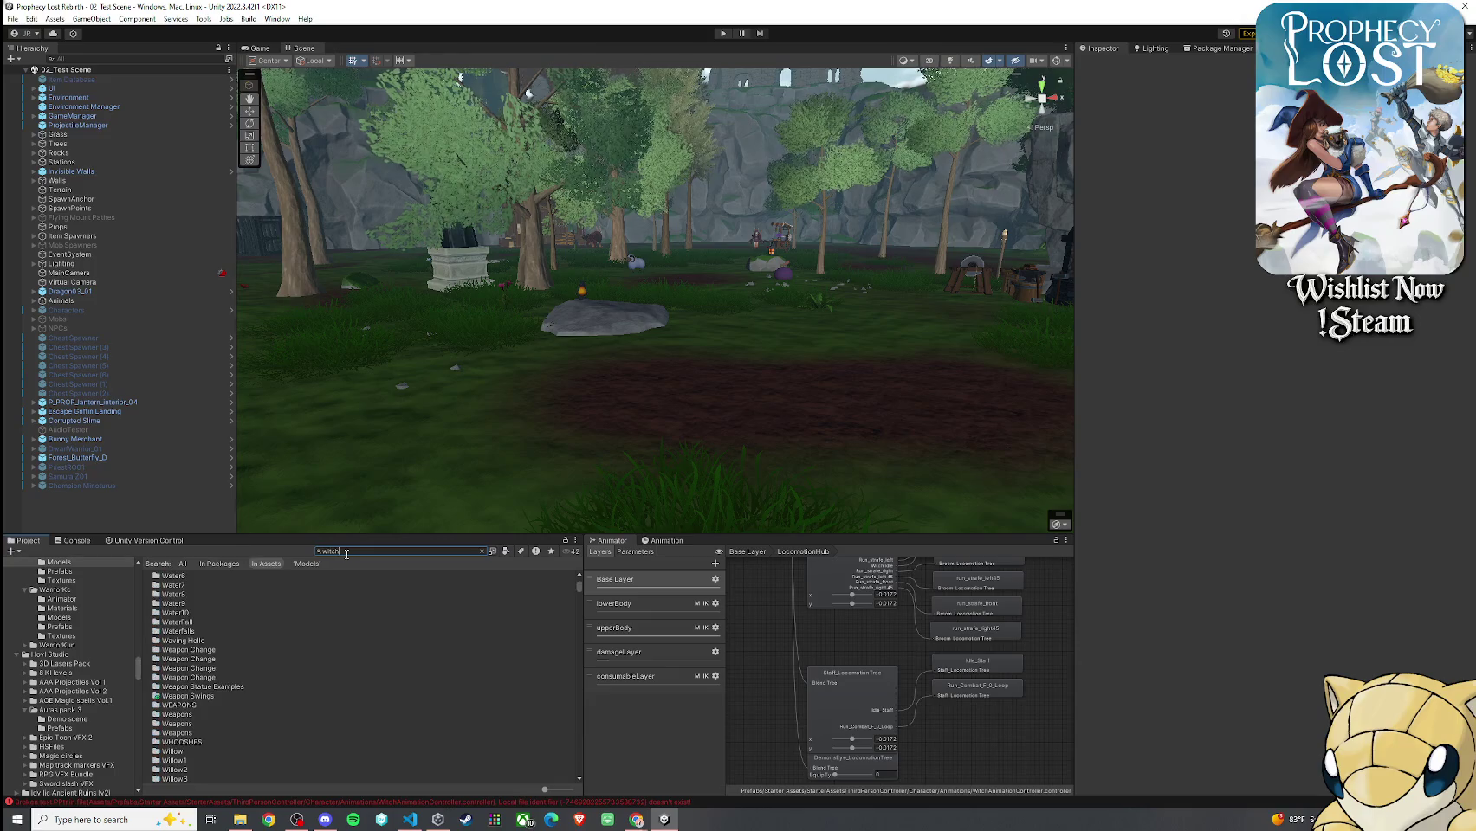
key("BackSpace")
key("BackSpace")
key("BackSpace")
type("Animations")
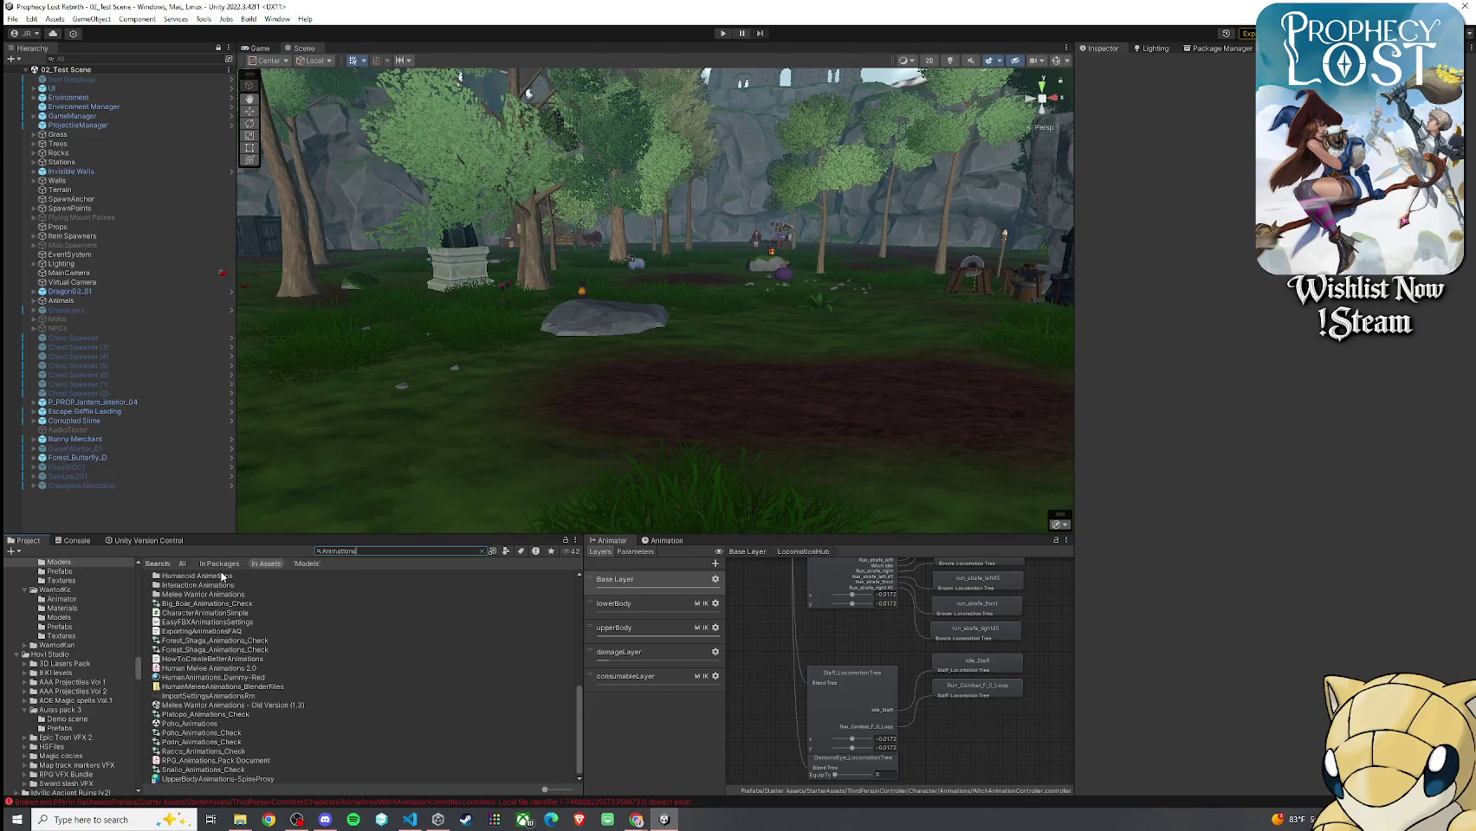
left_click(482, 551)
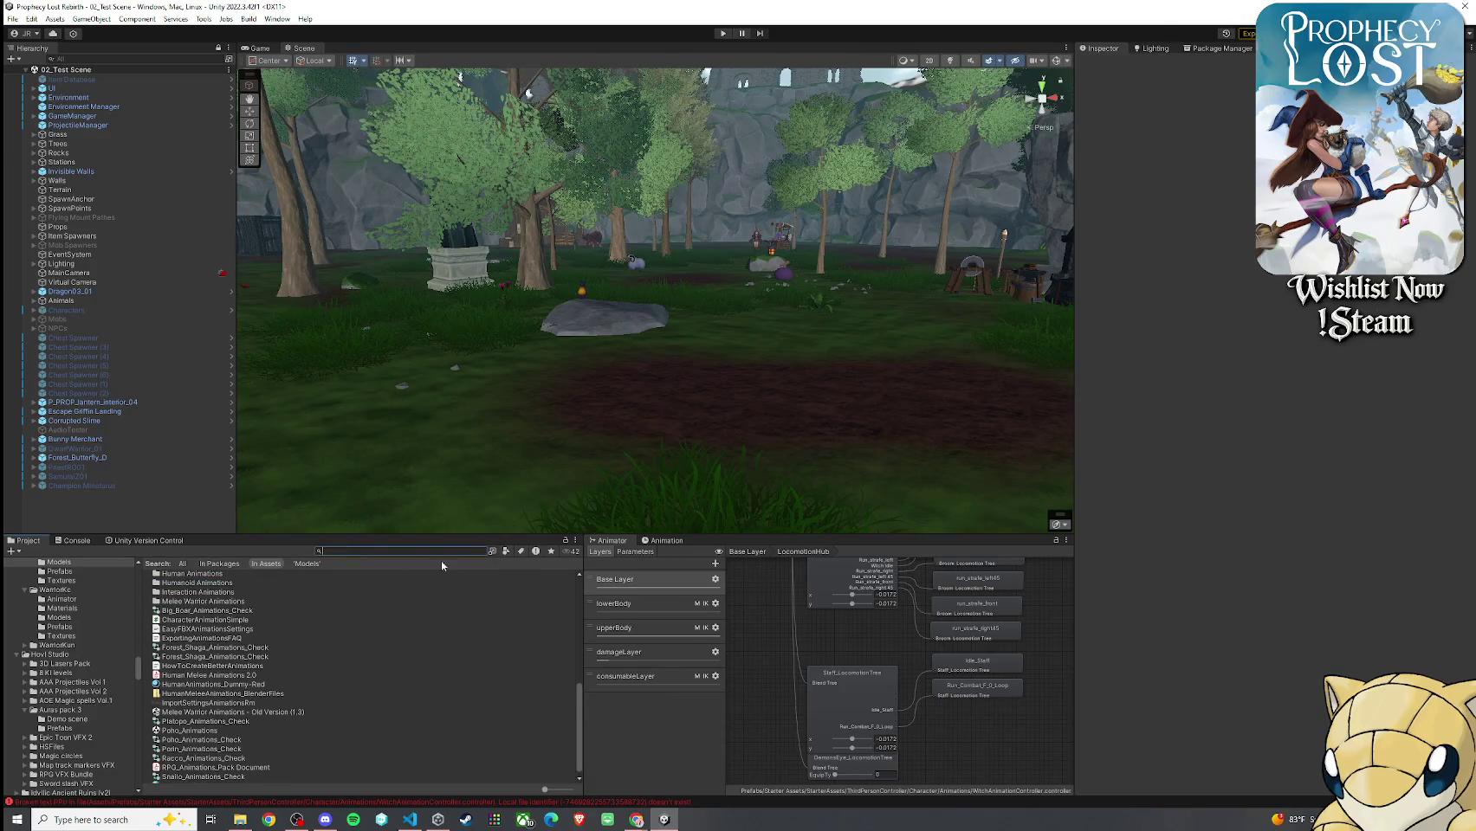
scroll(200, 606, "up", 3)
double_click(185, 603)
double_click(185, 584)
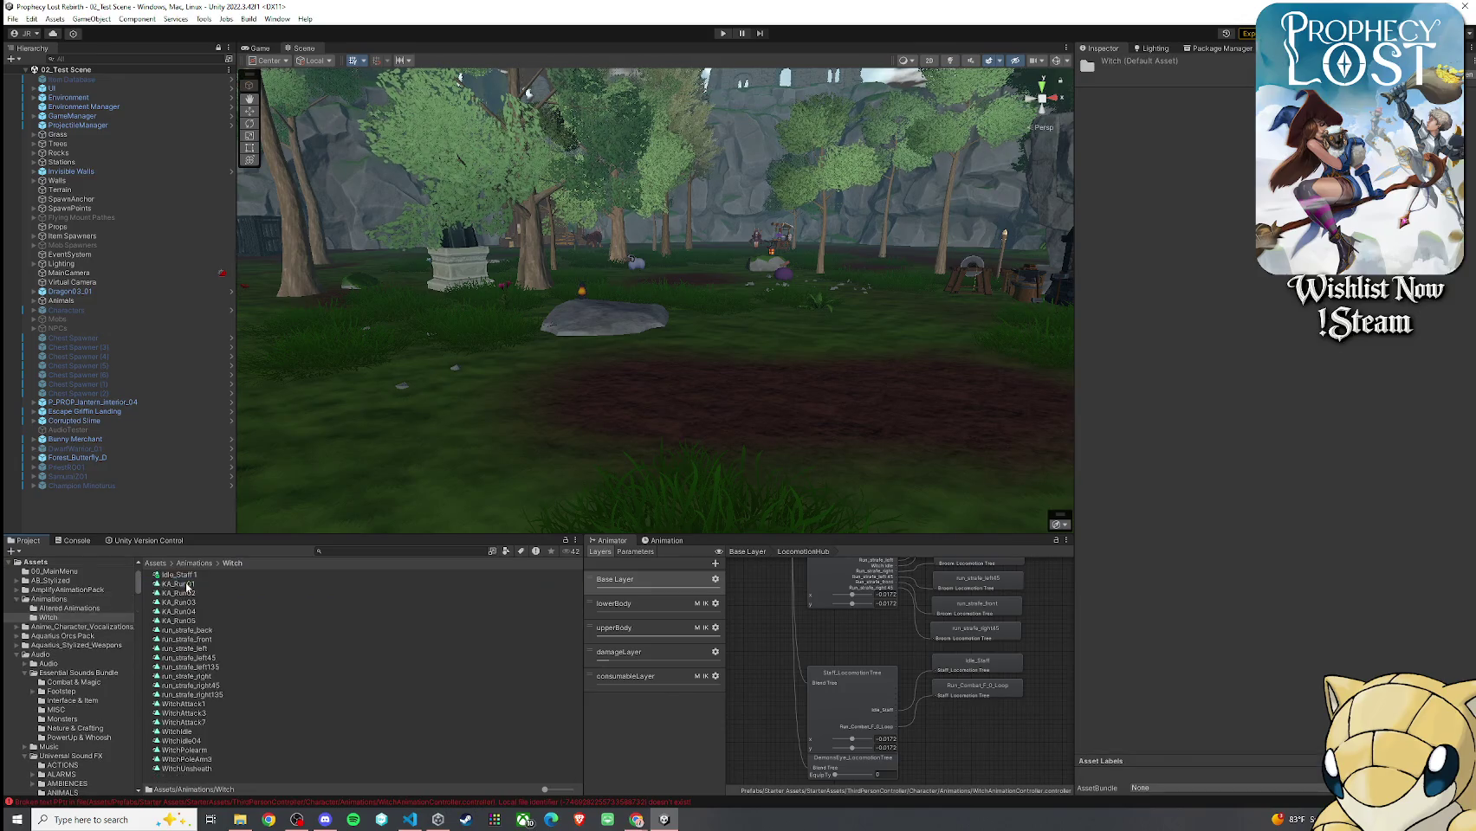
Preview Idle_Staff 1, rename it Idle_Staff 1_JR_Update, and select the Staff_LocomotionTree blend tree
left_click(185, 575)
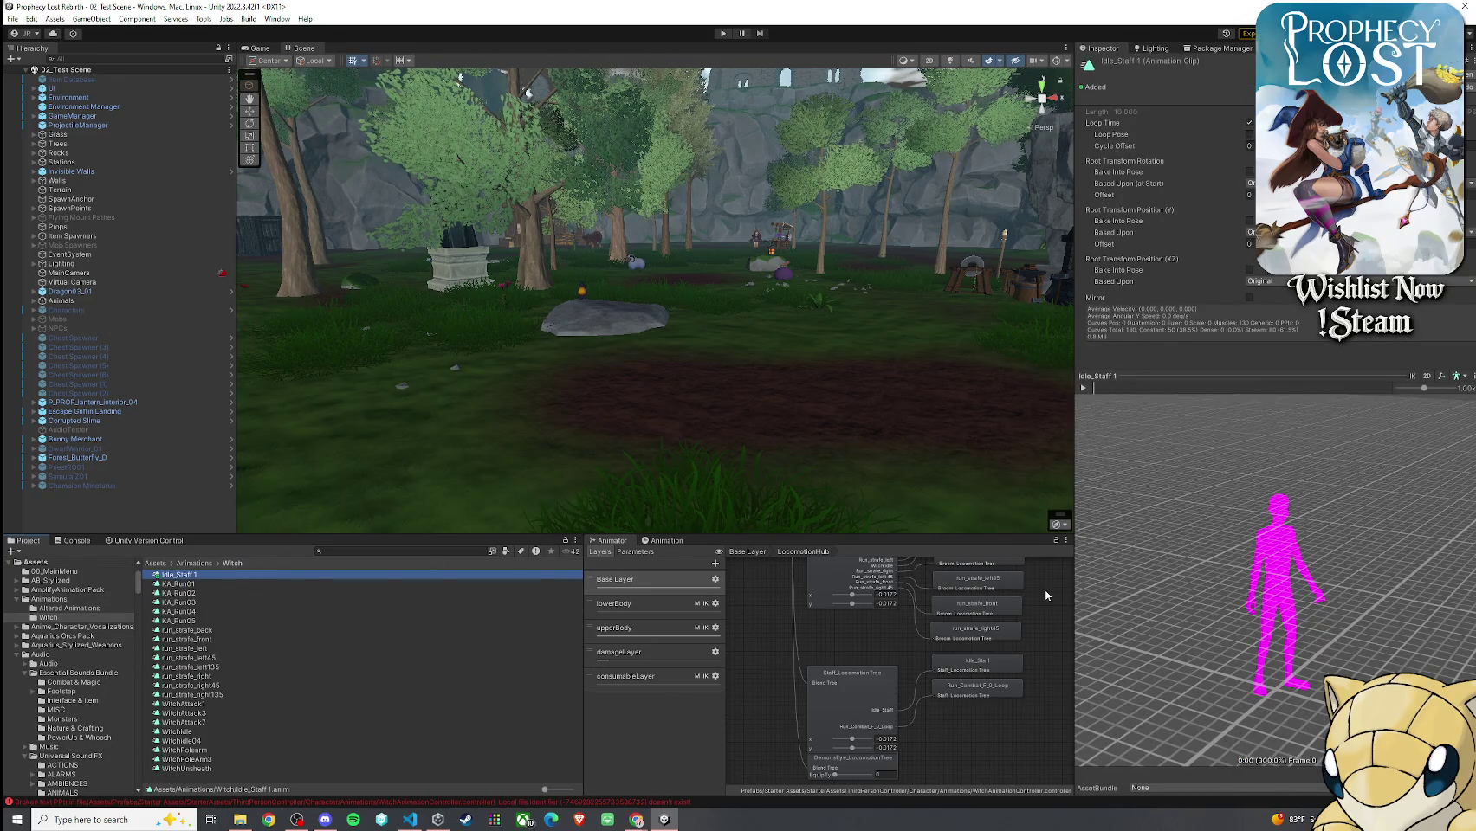
left_click(1082, 387)
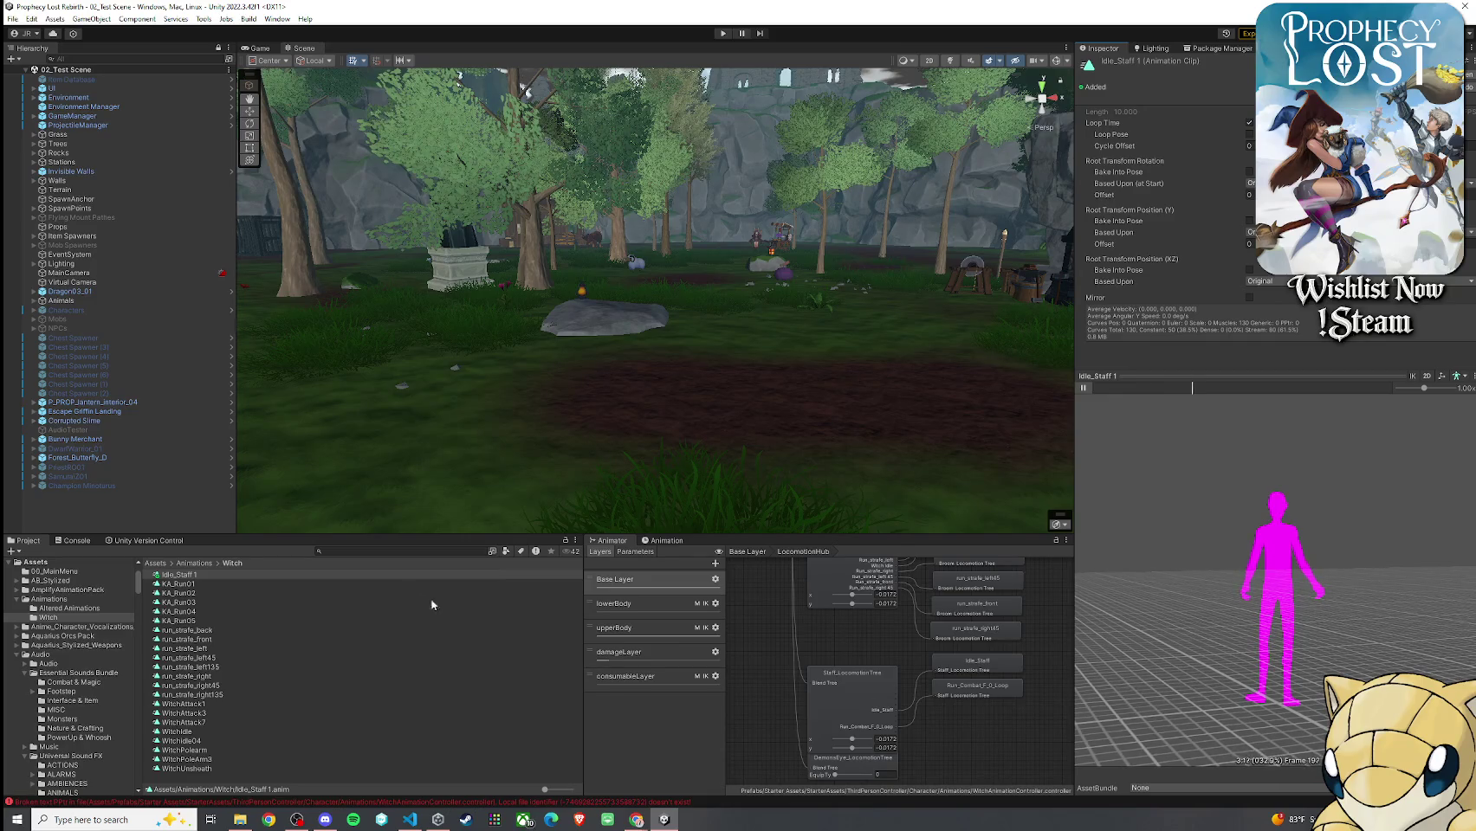
left_click(364, 576)
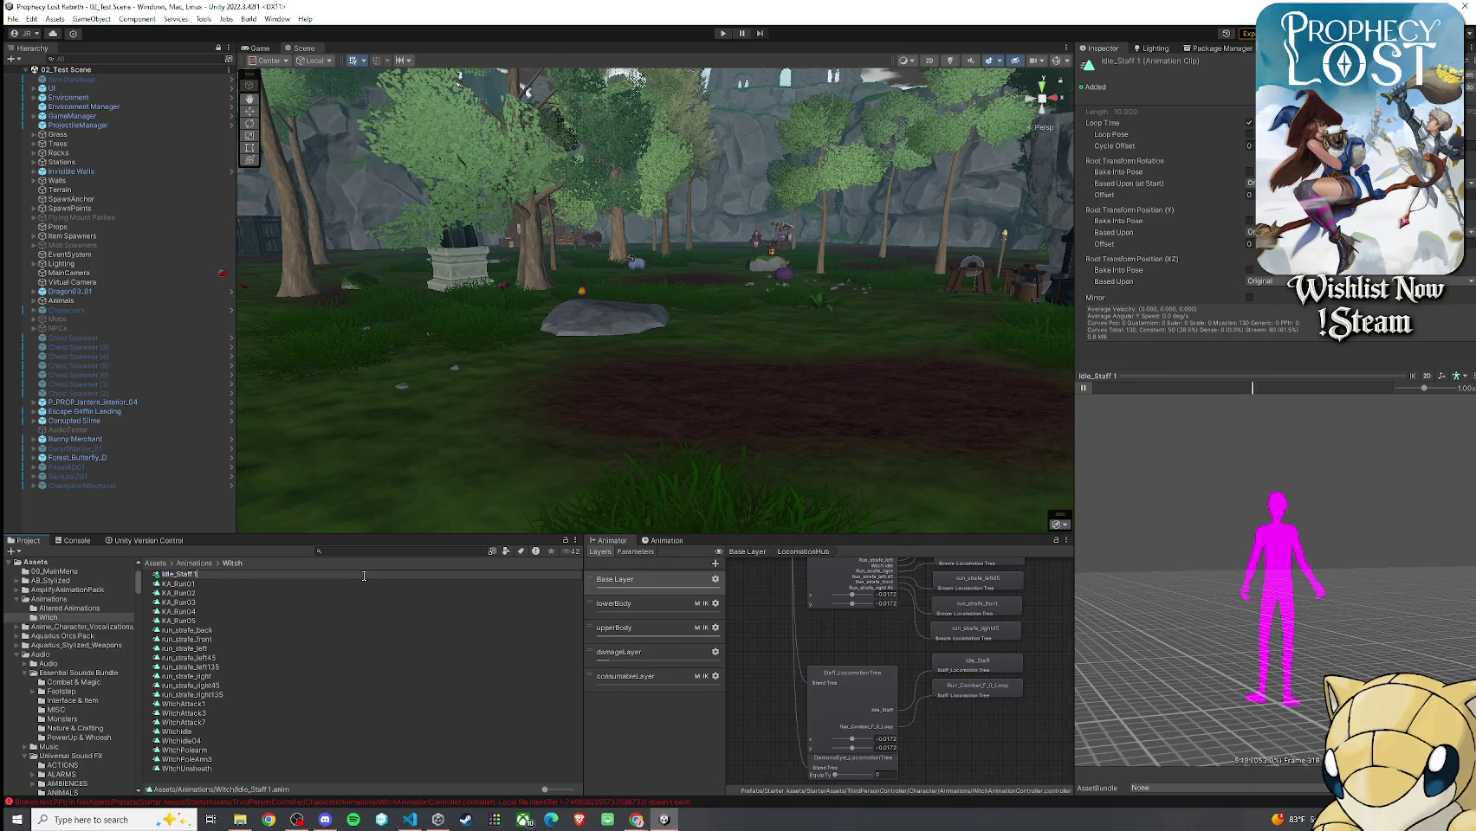
type("_")
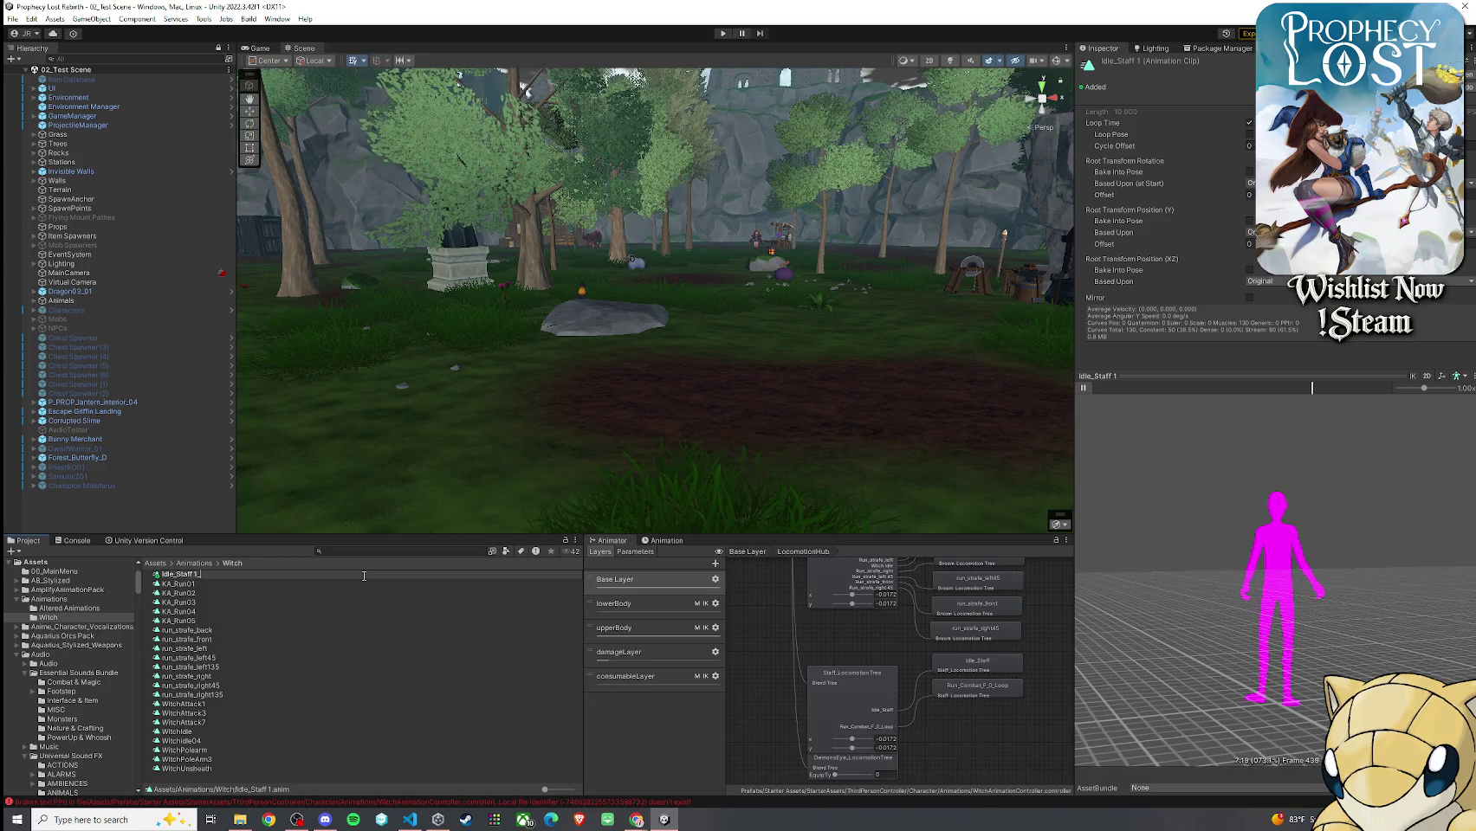
type("JR_")
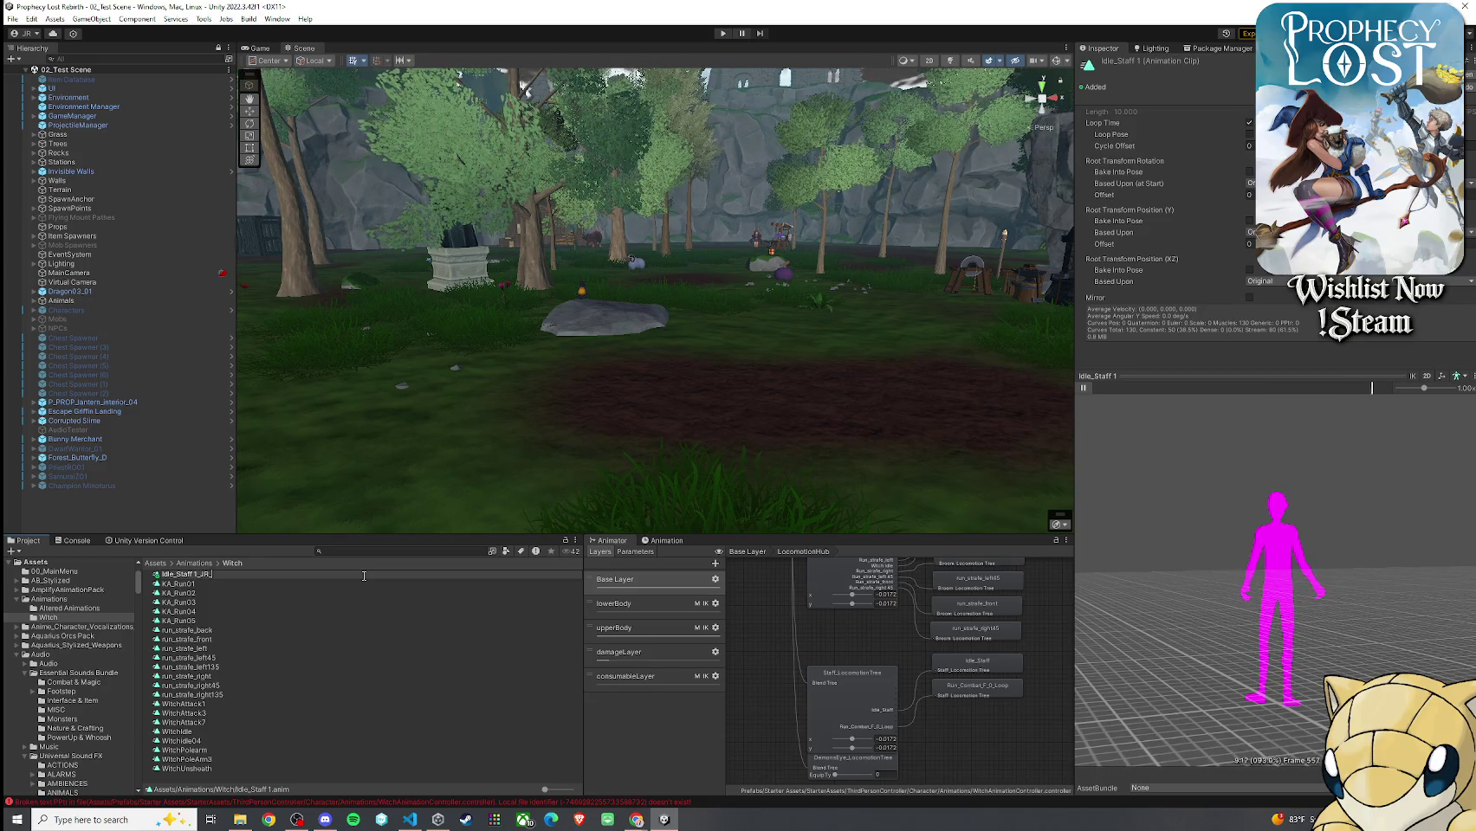
type("Update")
key("Return")
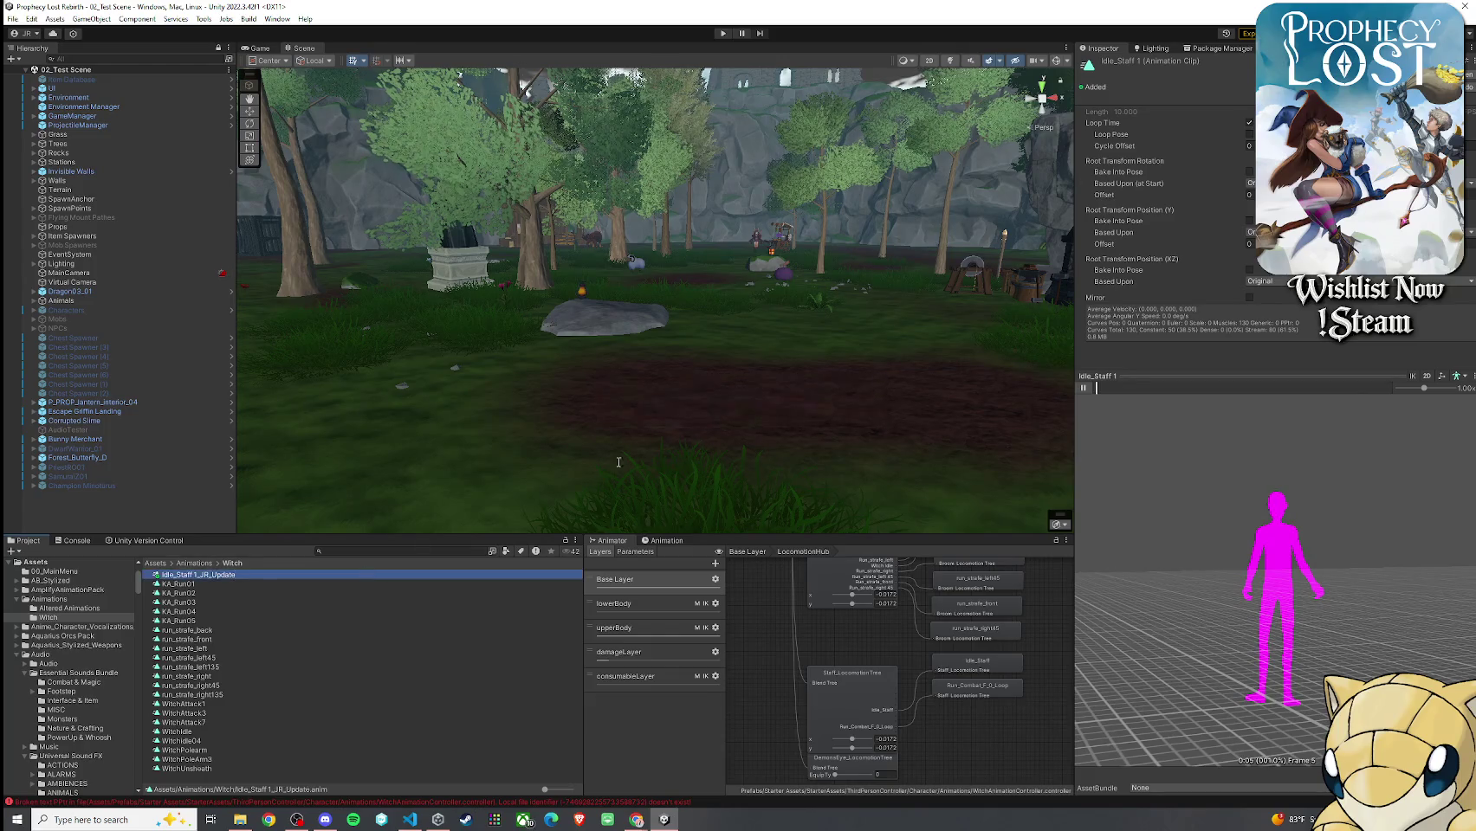
left_click(867, 722)
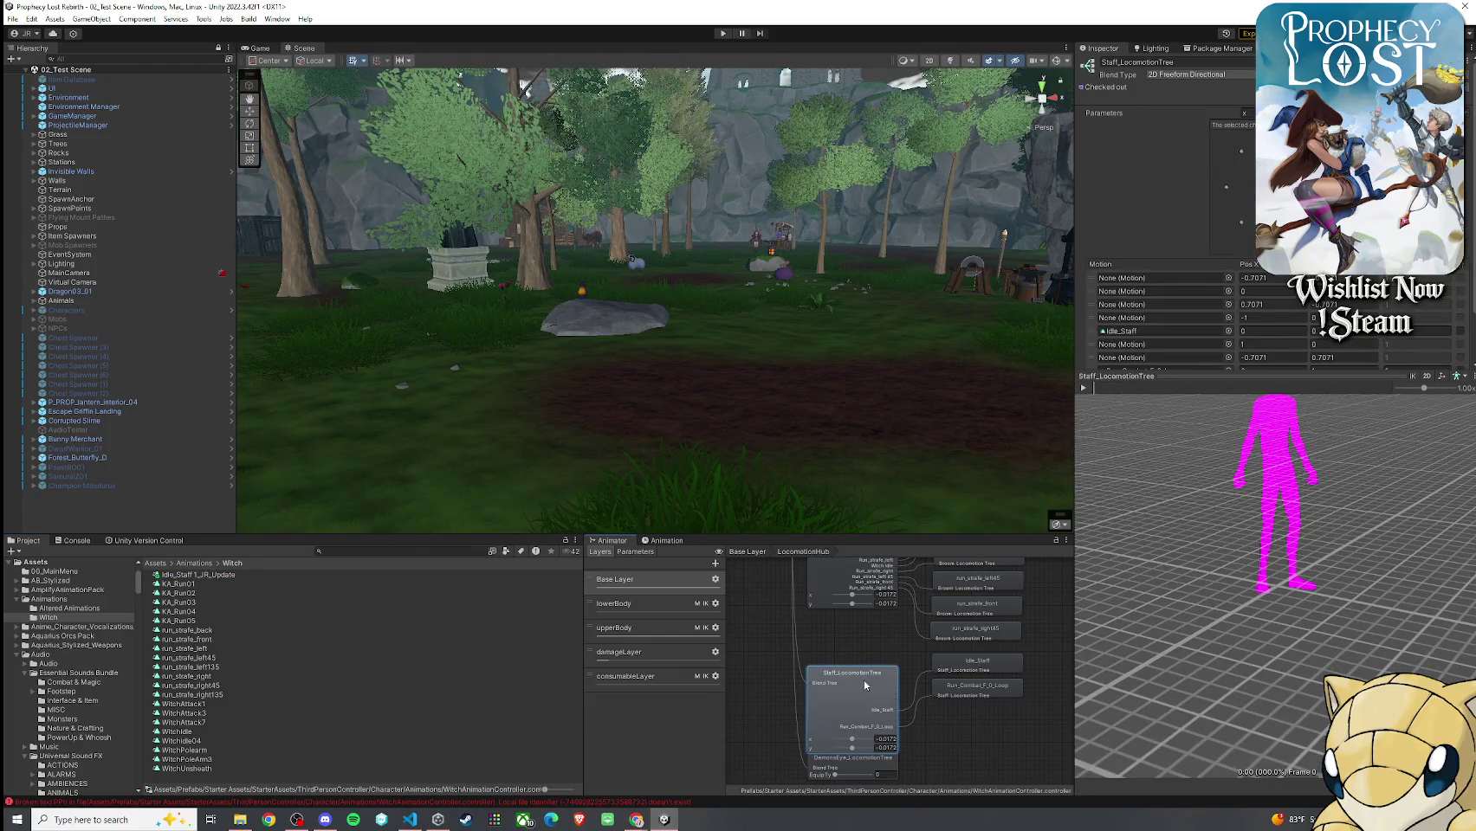
Assign Idle_Staff 1_JR_Update as the idle motion in Staff_LocomotionTree
scroll(866, 684, "down", 3)
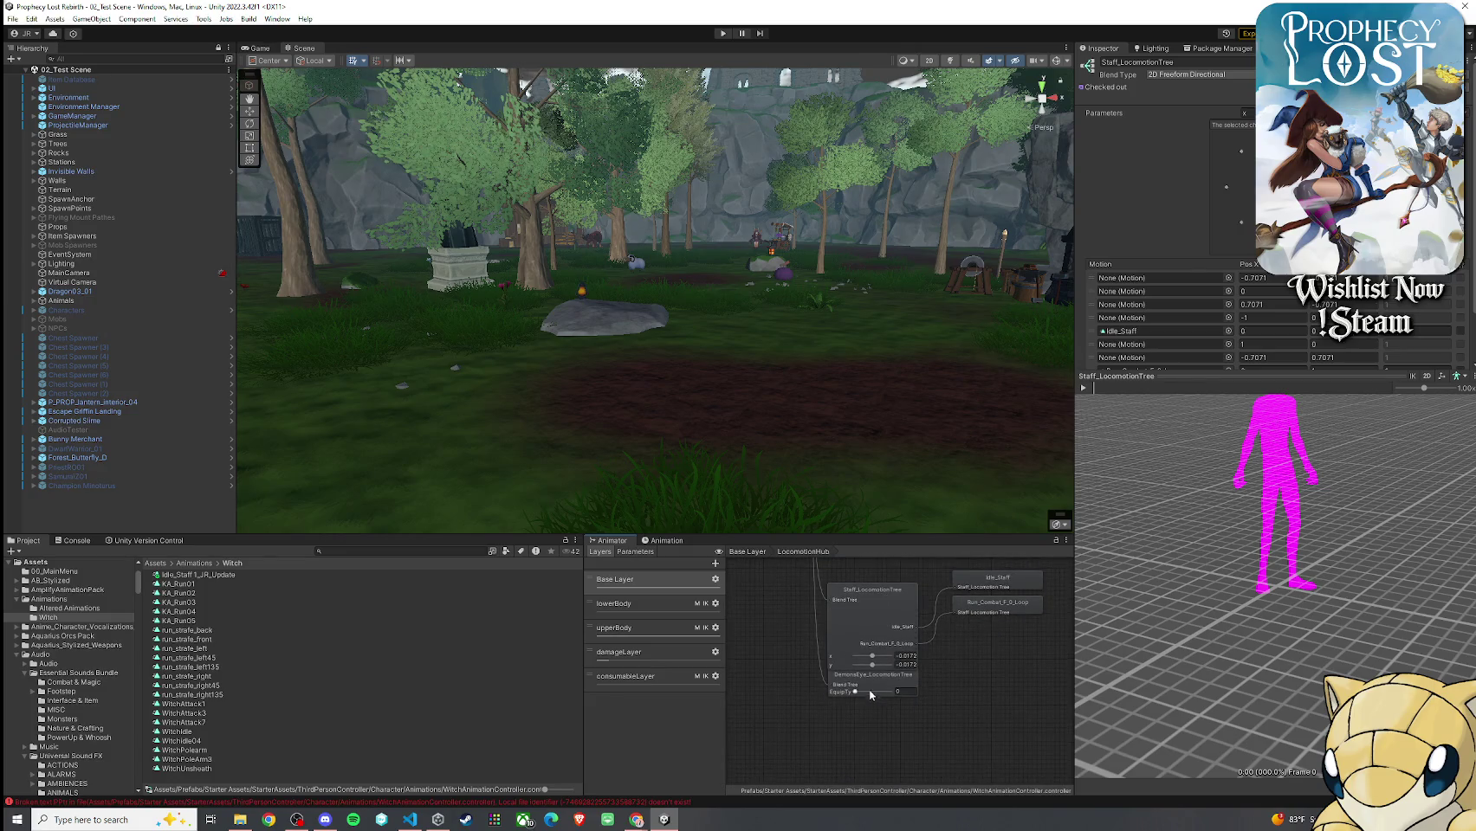
left_click(882, 692)
left_click(880, 645)
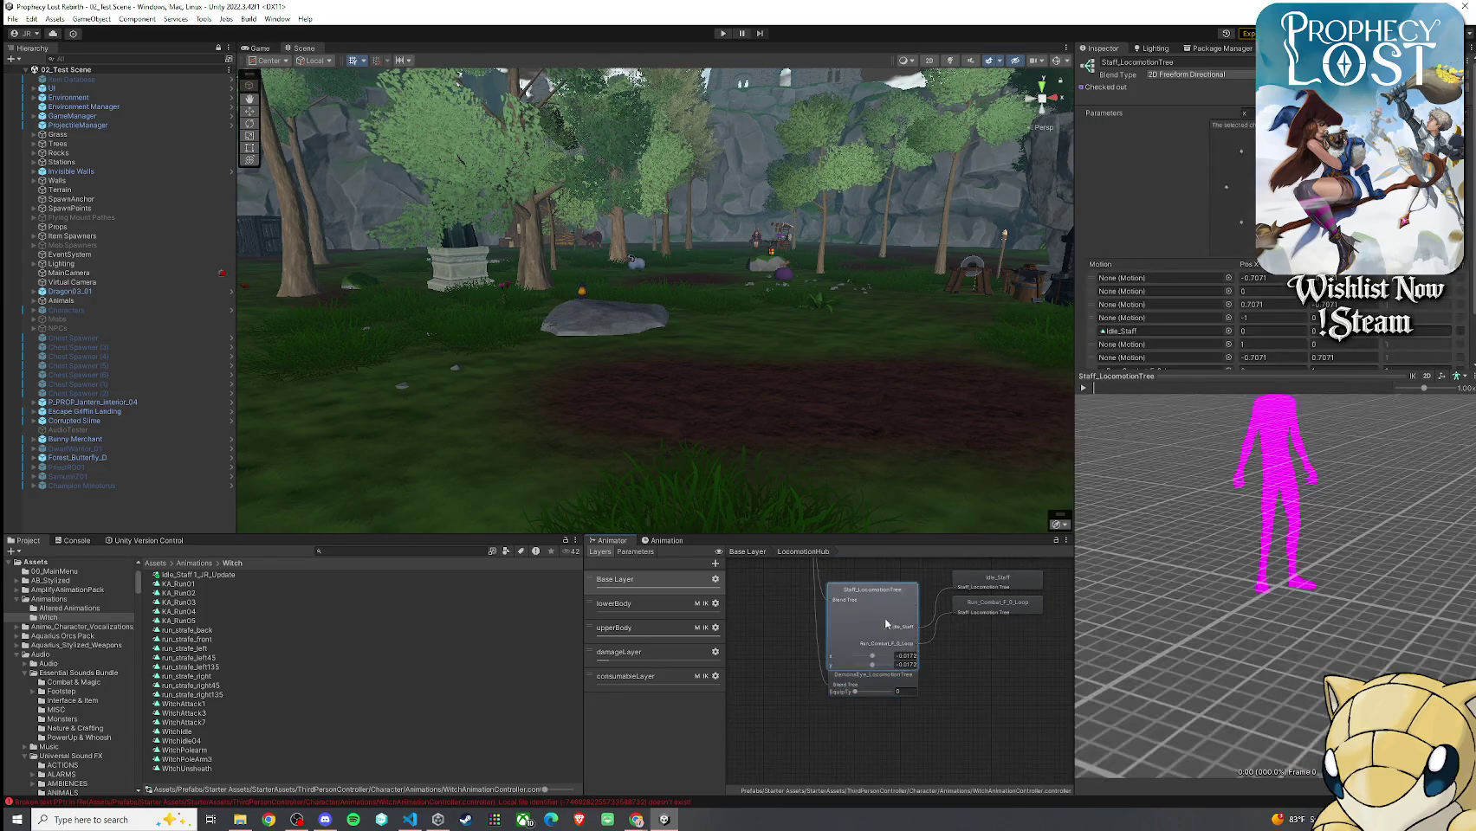
scroll(1161, 336, "down", 1)
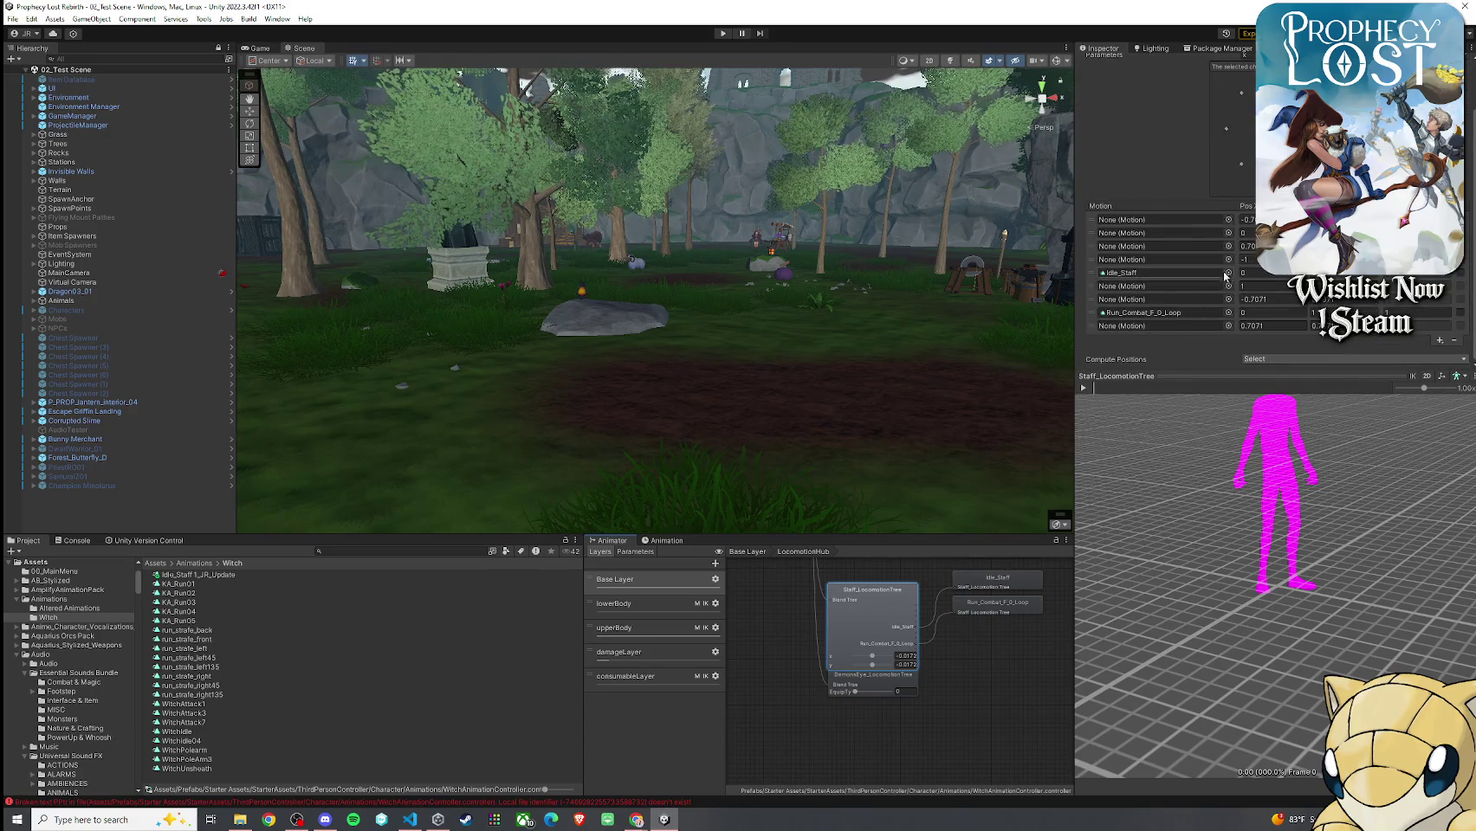
left_click(1228, 272)
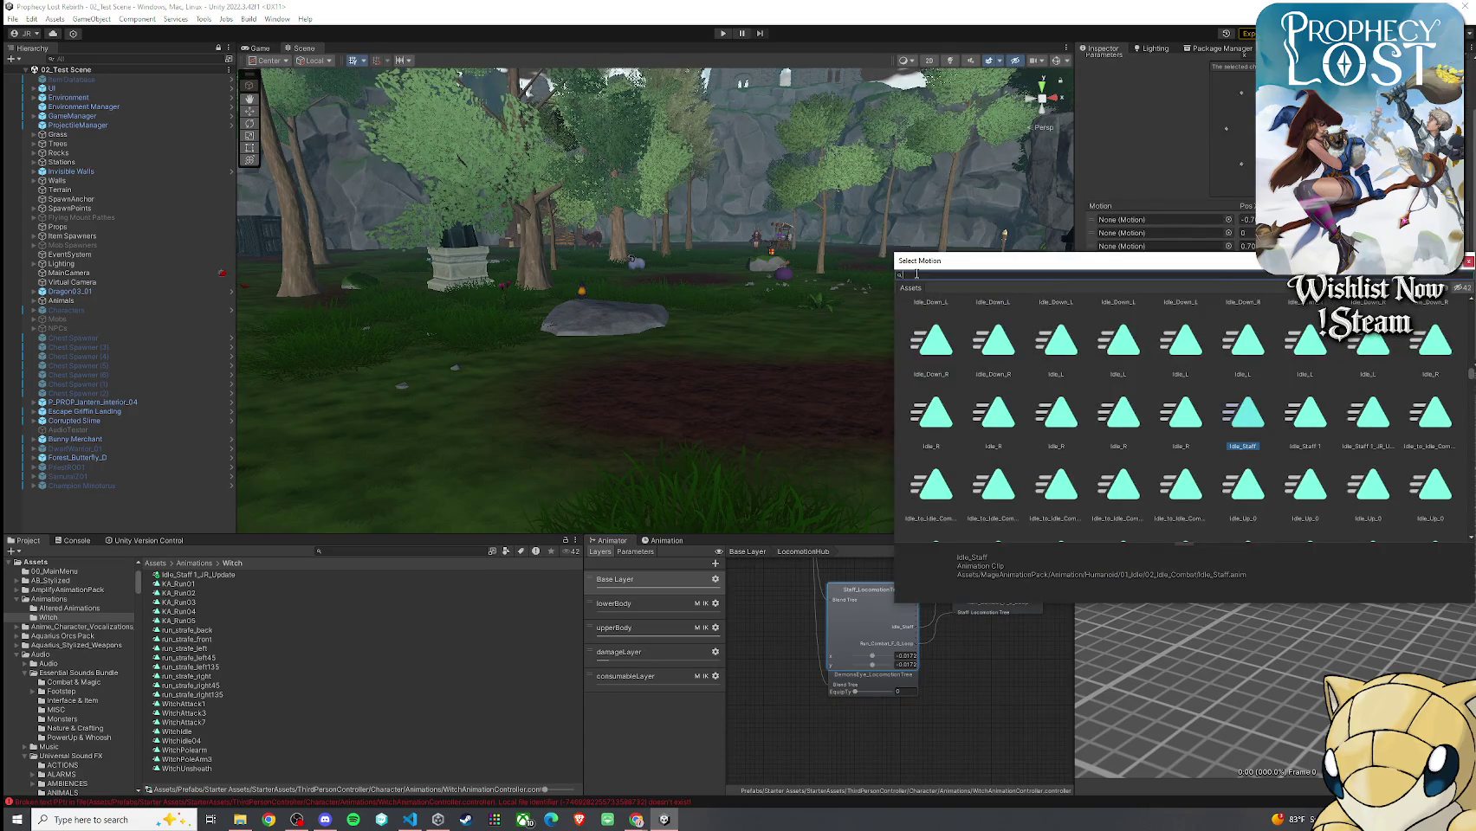
type("Idle_Staff JR")
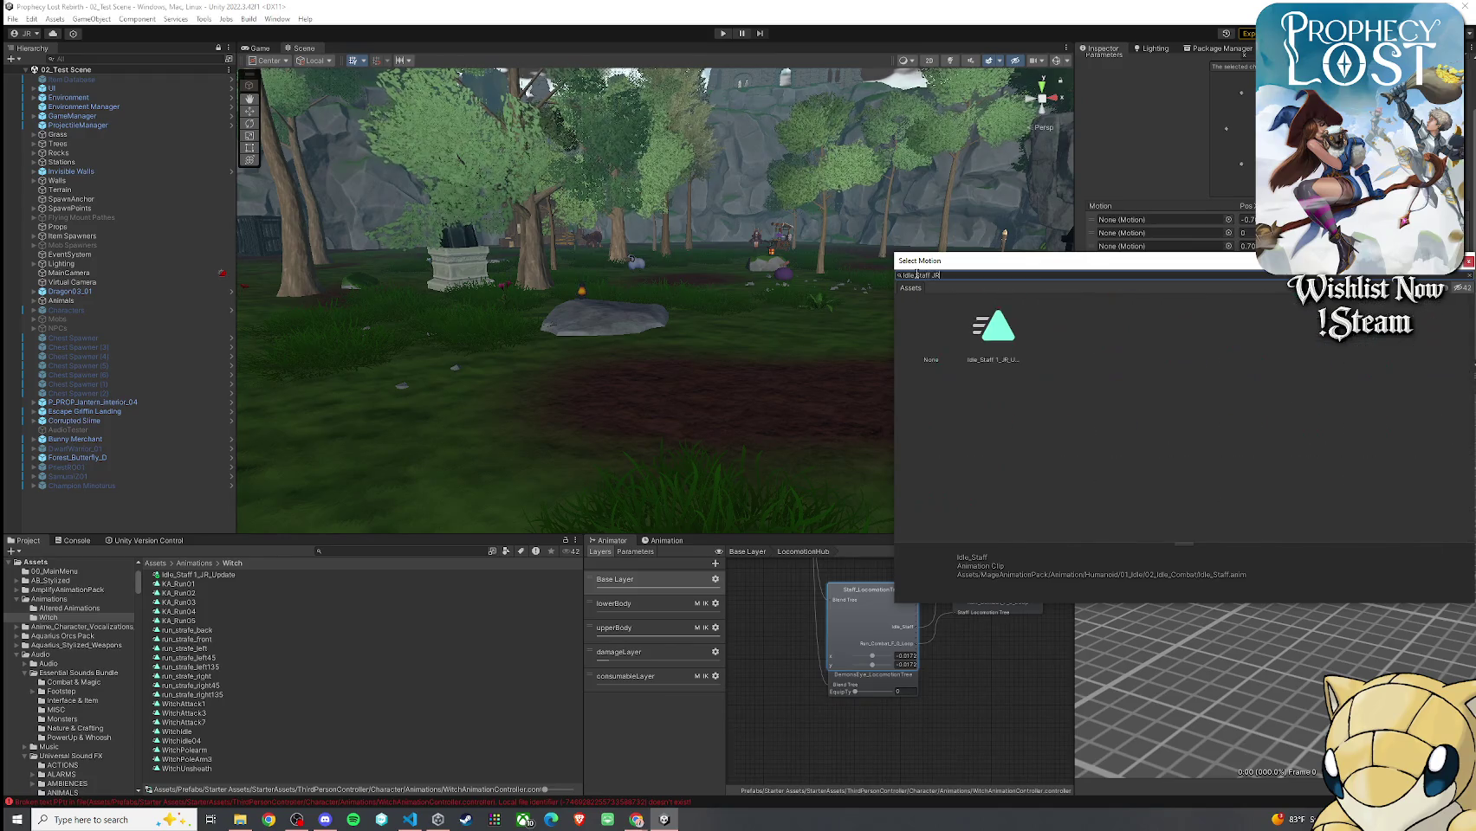
double_click(1000, 361)
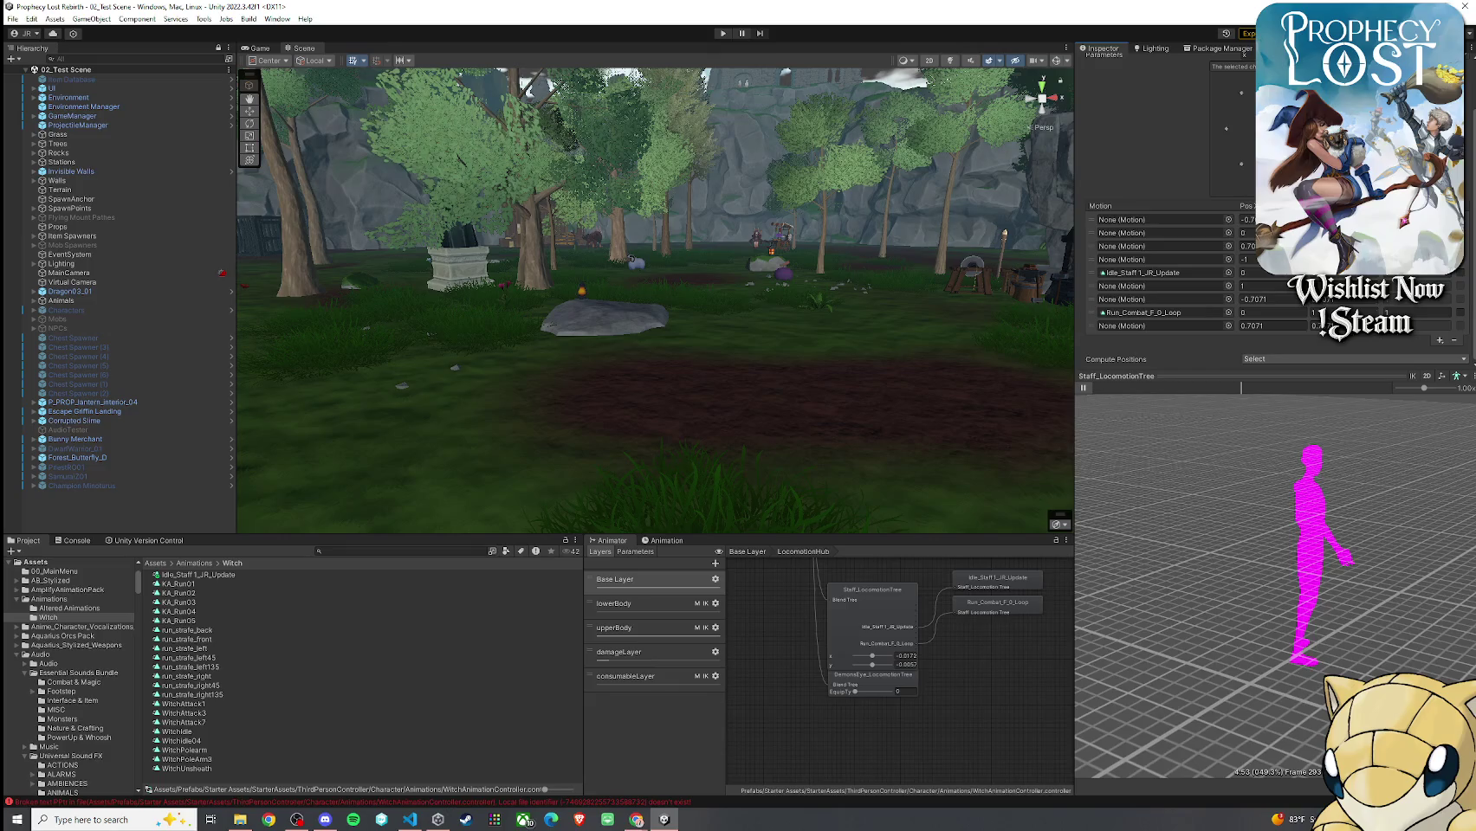
Orbit the blend tree preview and drag the parameters to preview walk and run
mouse_move(1438, 494)
left_mouse_down()
mouse_move(1386, 441)
mouse_move(1359, 463)
left_mouse_up()
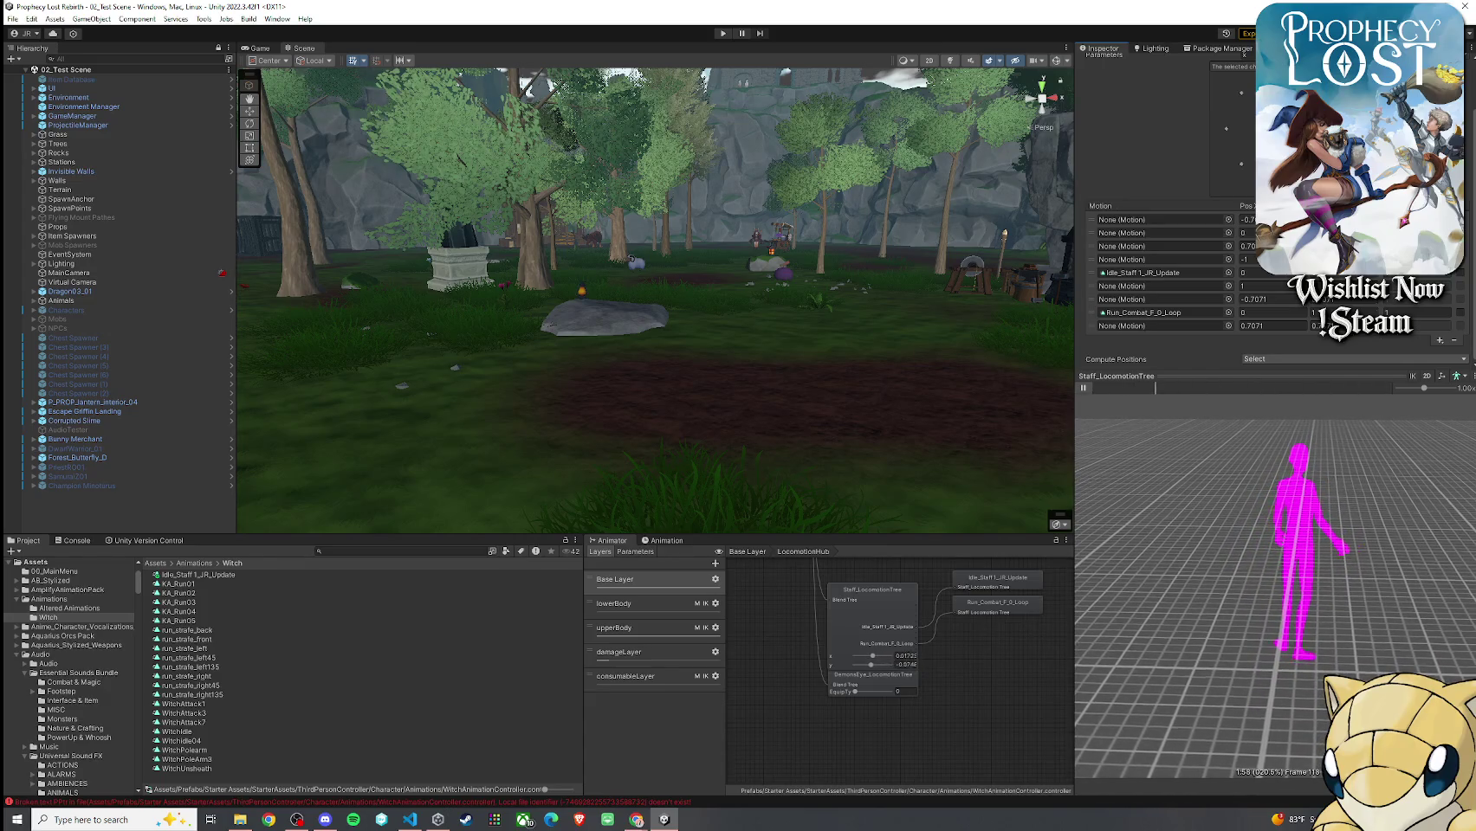
left_click_drag(1083, 485, 1082, 516)
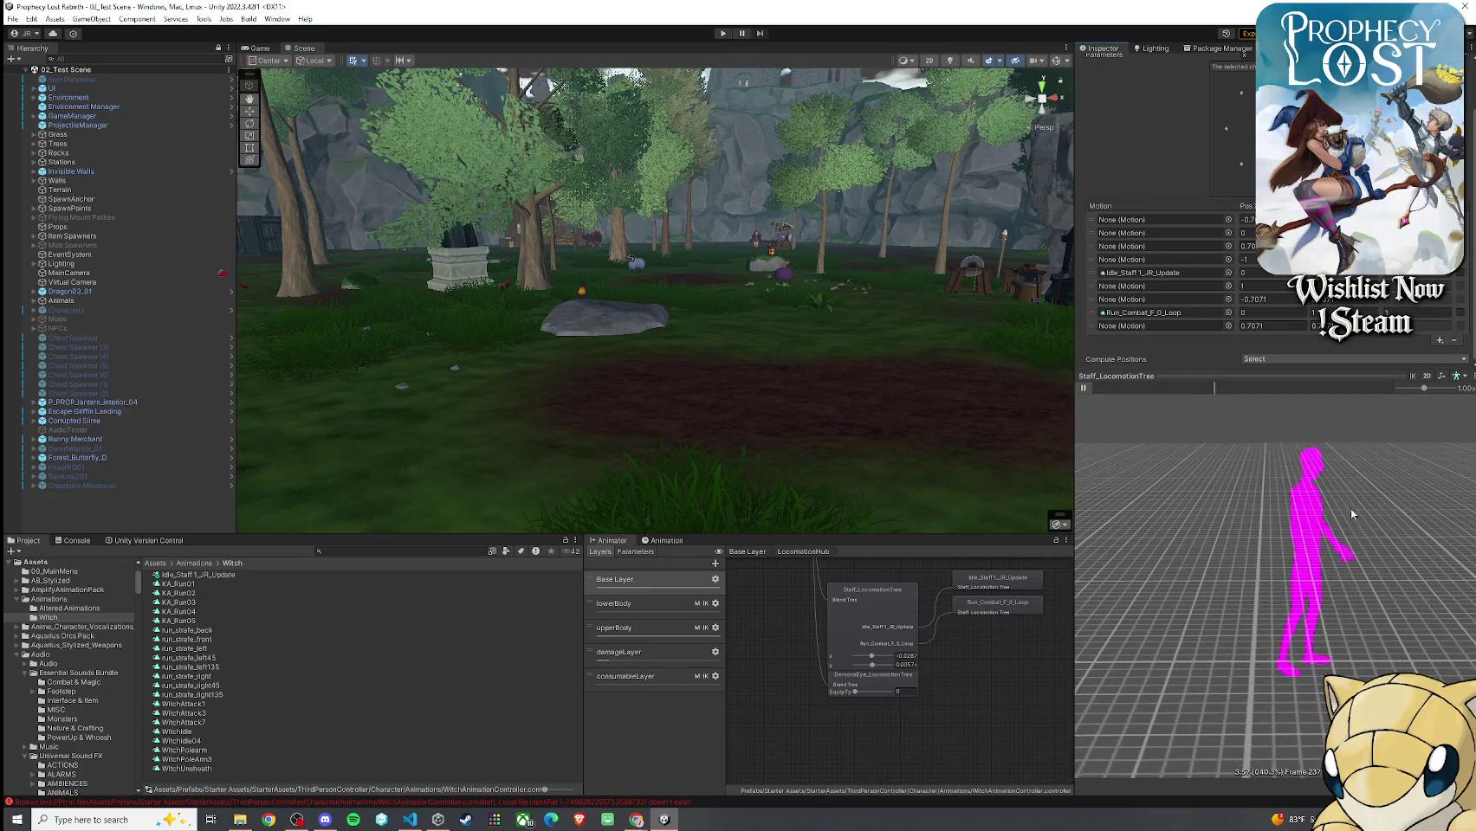
left_click_drag(1351, 514, 1240, 506)
left_click_drag(1225, 129, 1227, 106)
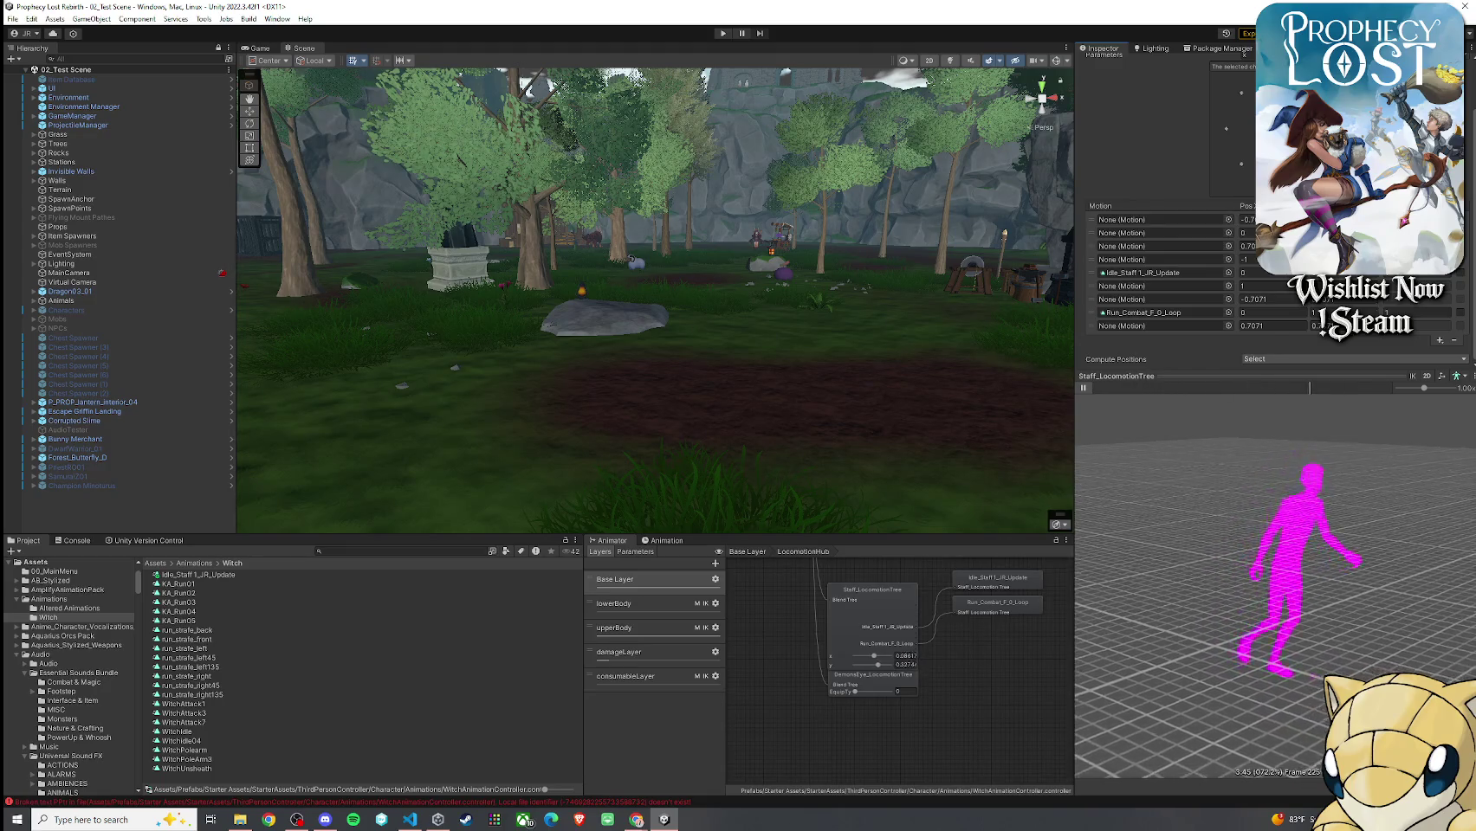
left_click_drag(1232, 132, 1226, 84)
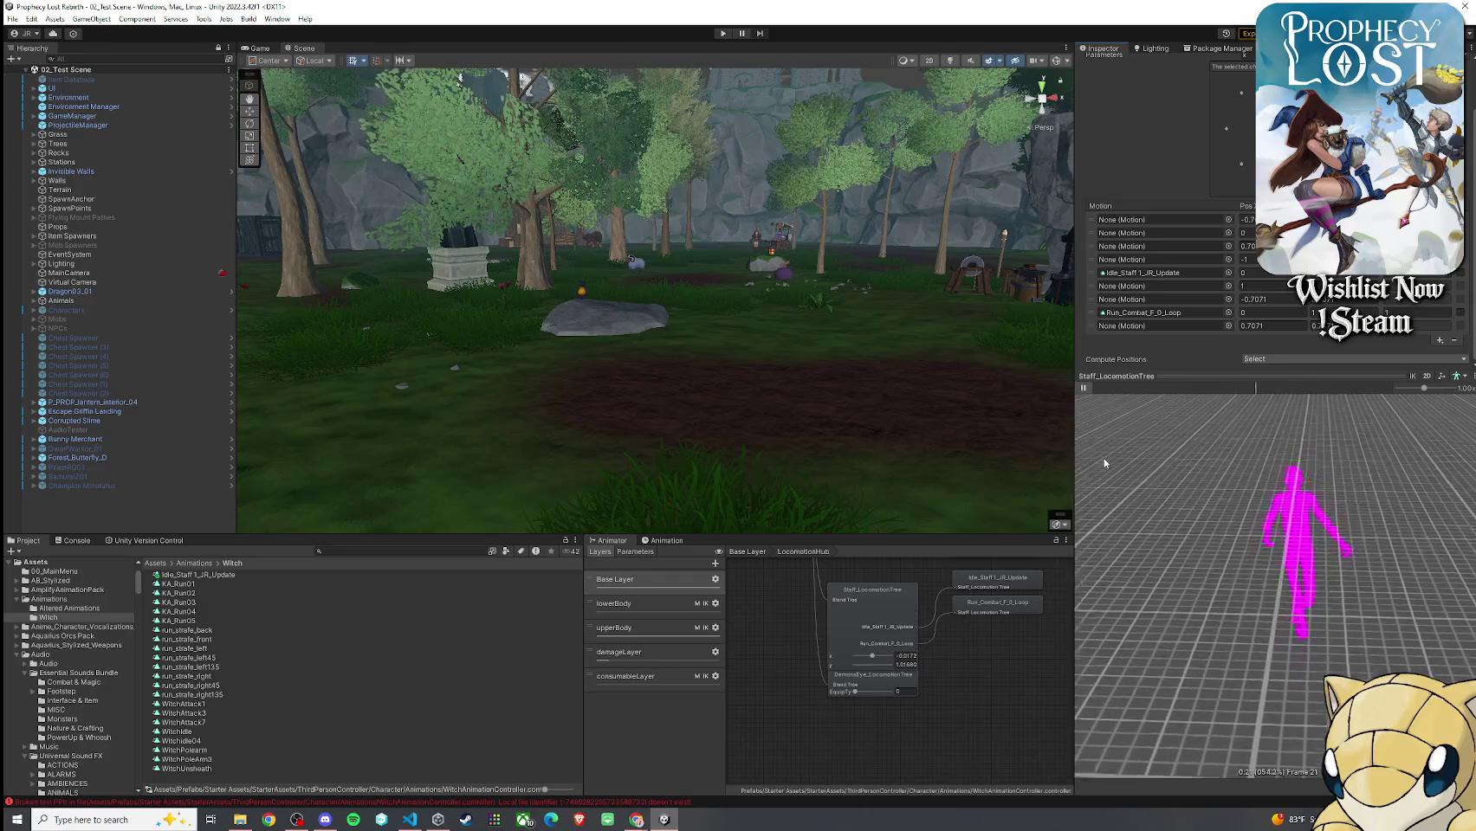
Stop the preview and duplicate the Run_Combat_F_0_Loop clip
left_click(1083, 387)
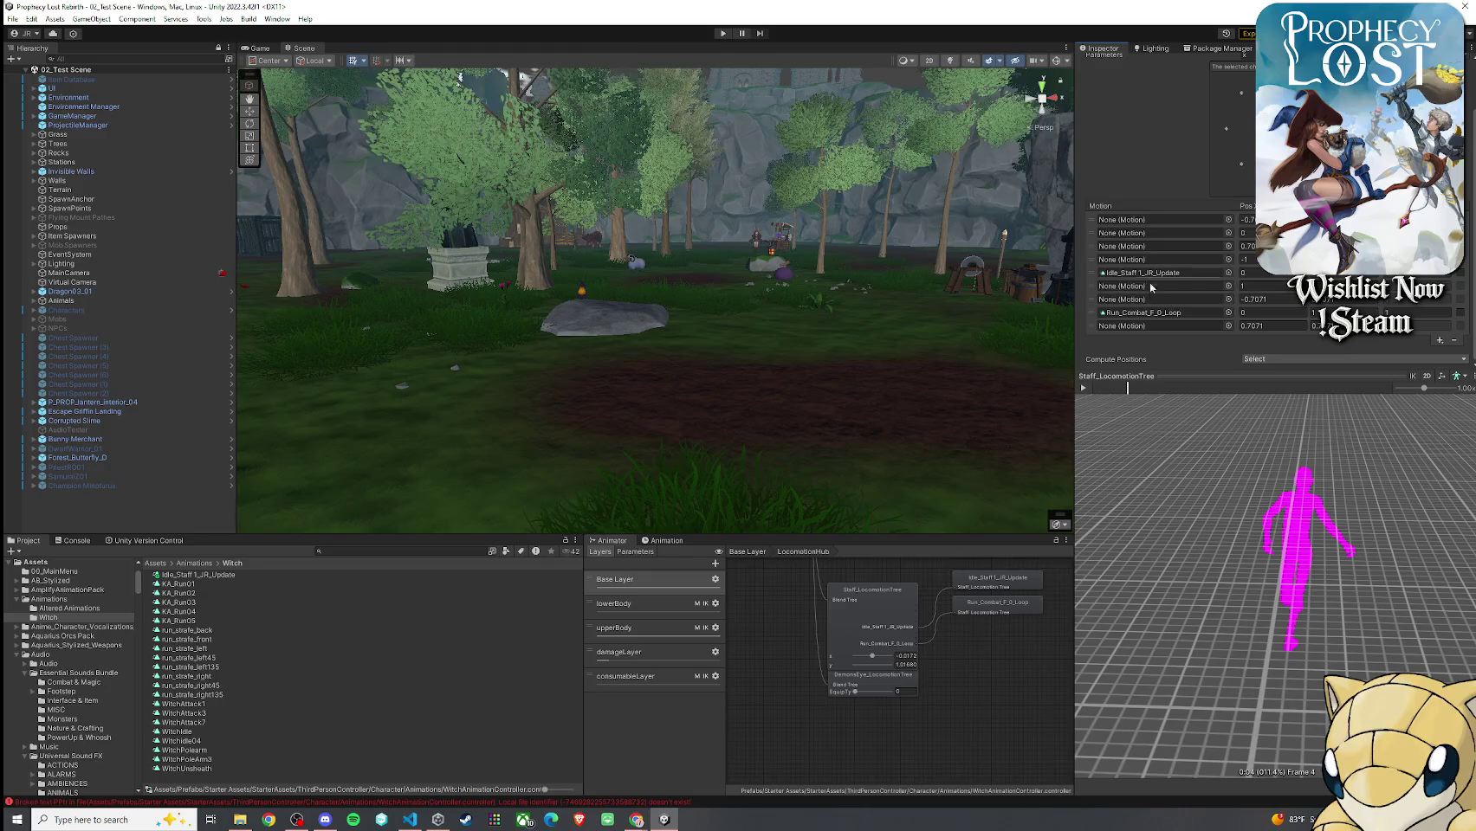
left_click(1148, 314)
left_click(216, 575)
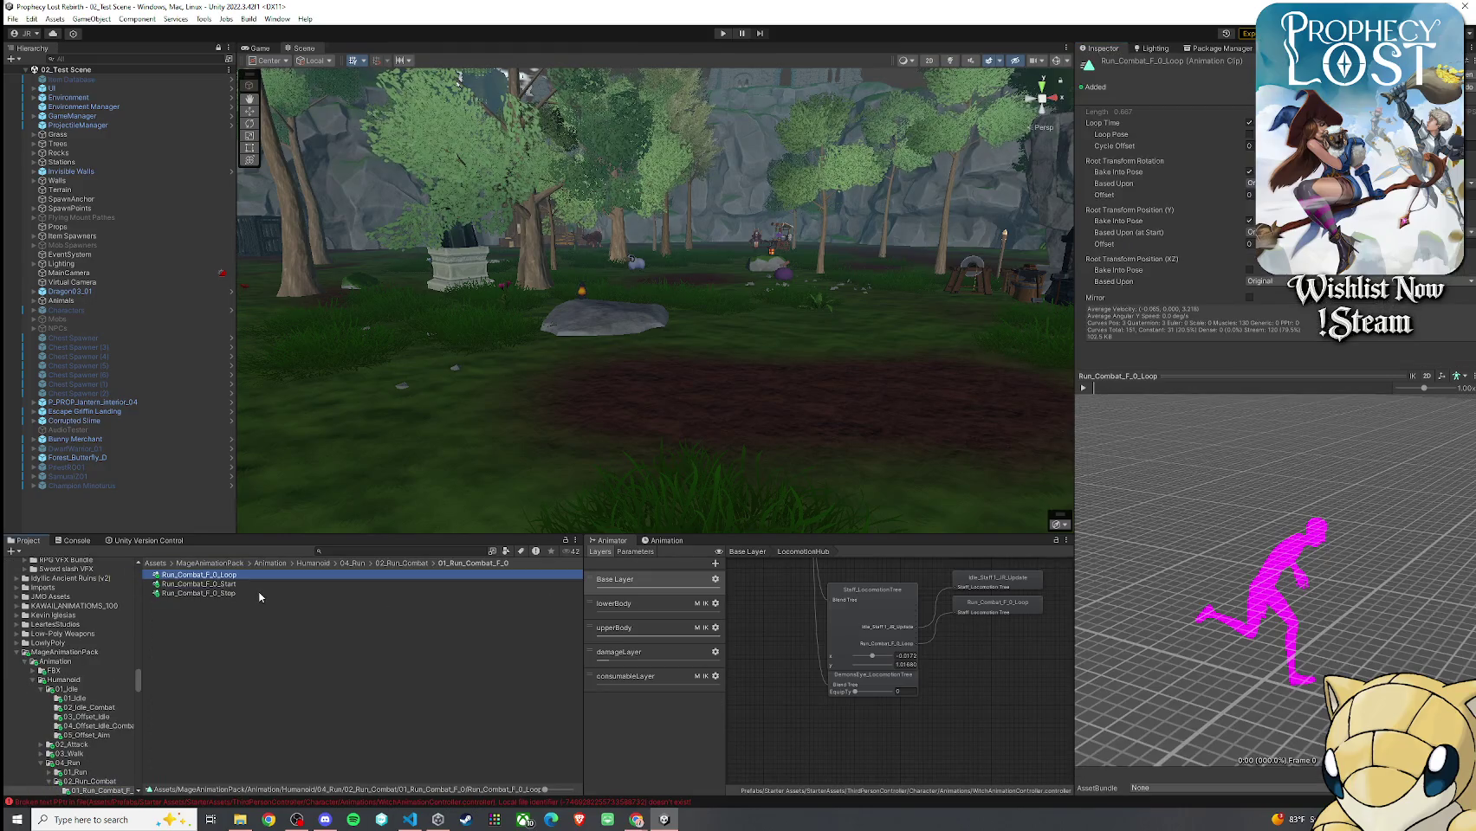
key("ctrl+d")
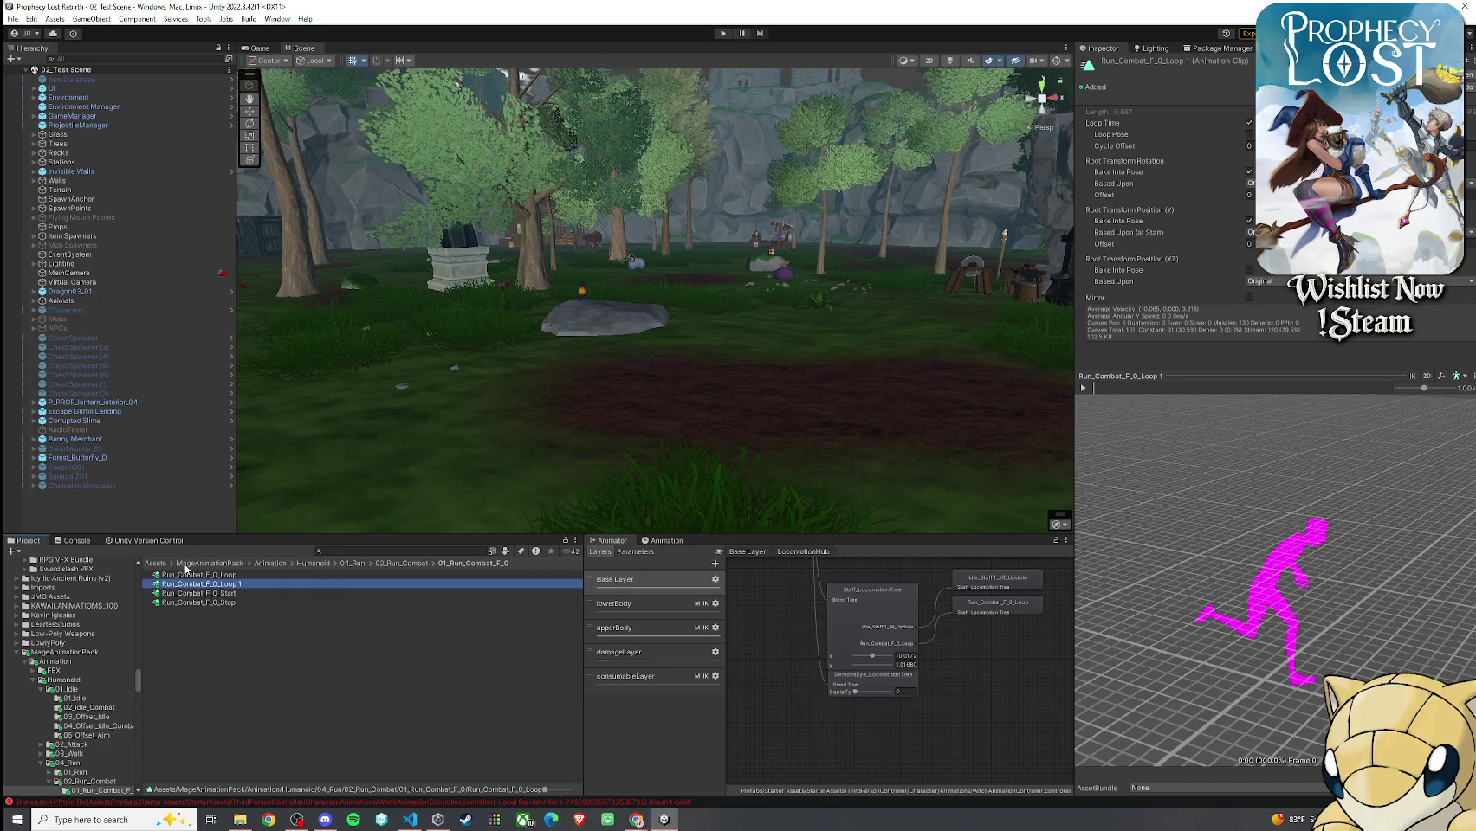
Find WitchB_02_humanoid with a 'witch humanoid' search, place it in the scene, and frame it
left_click(346, 551)
type("w")
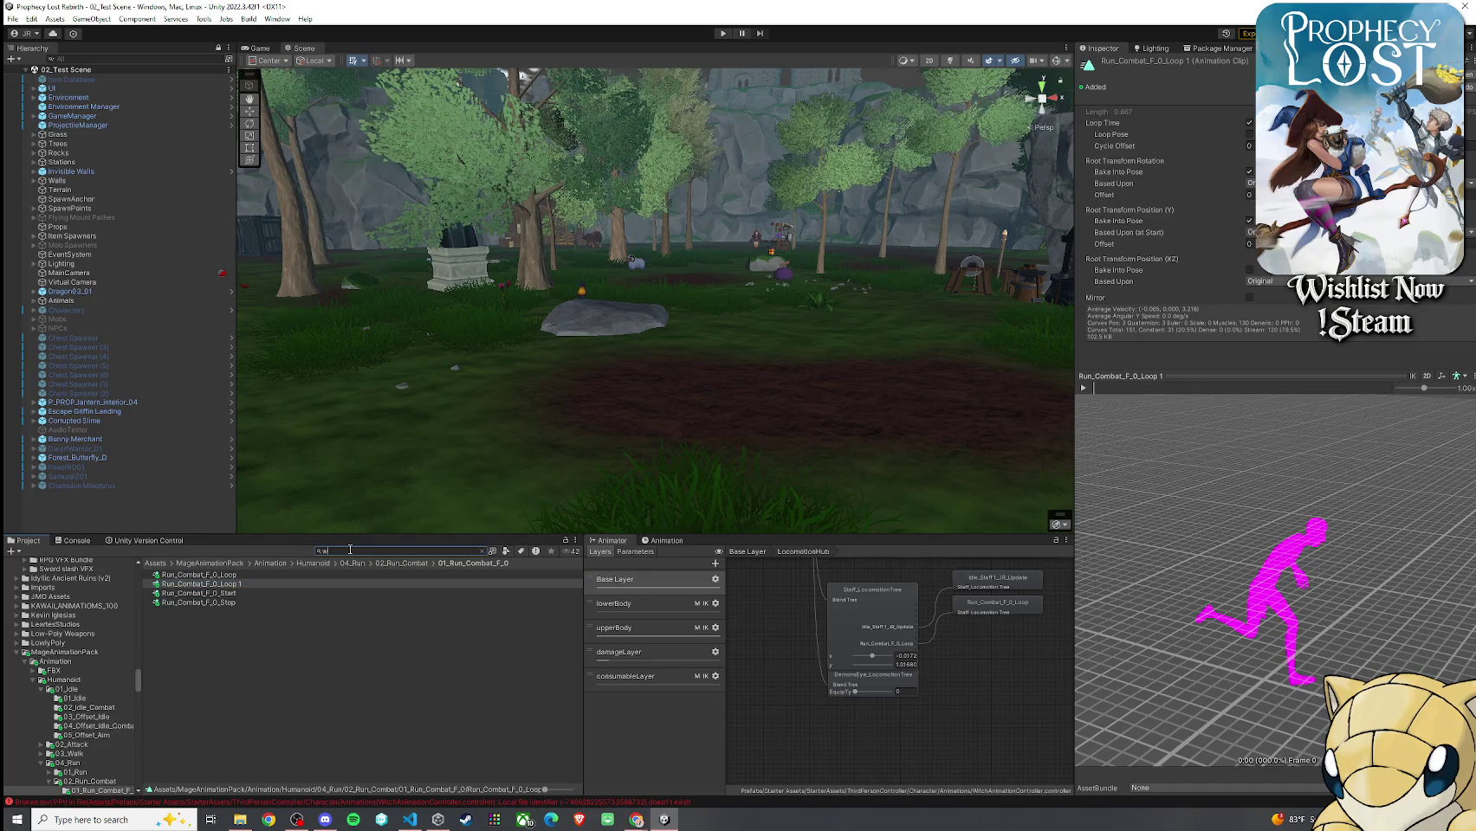
type("itch humanoid")
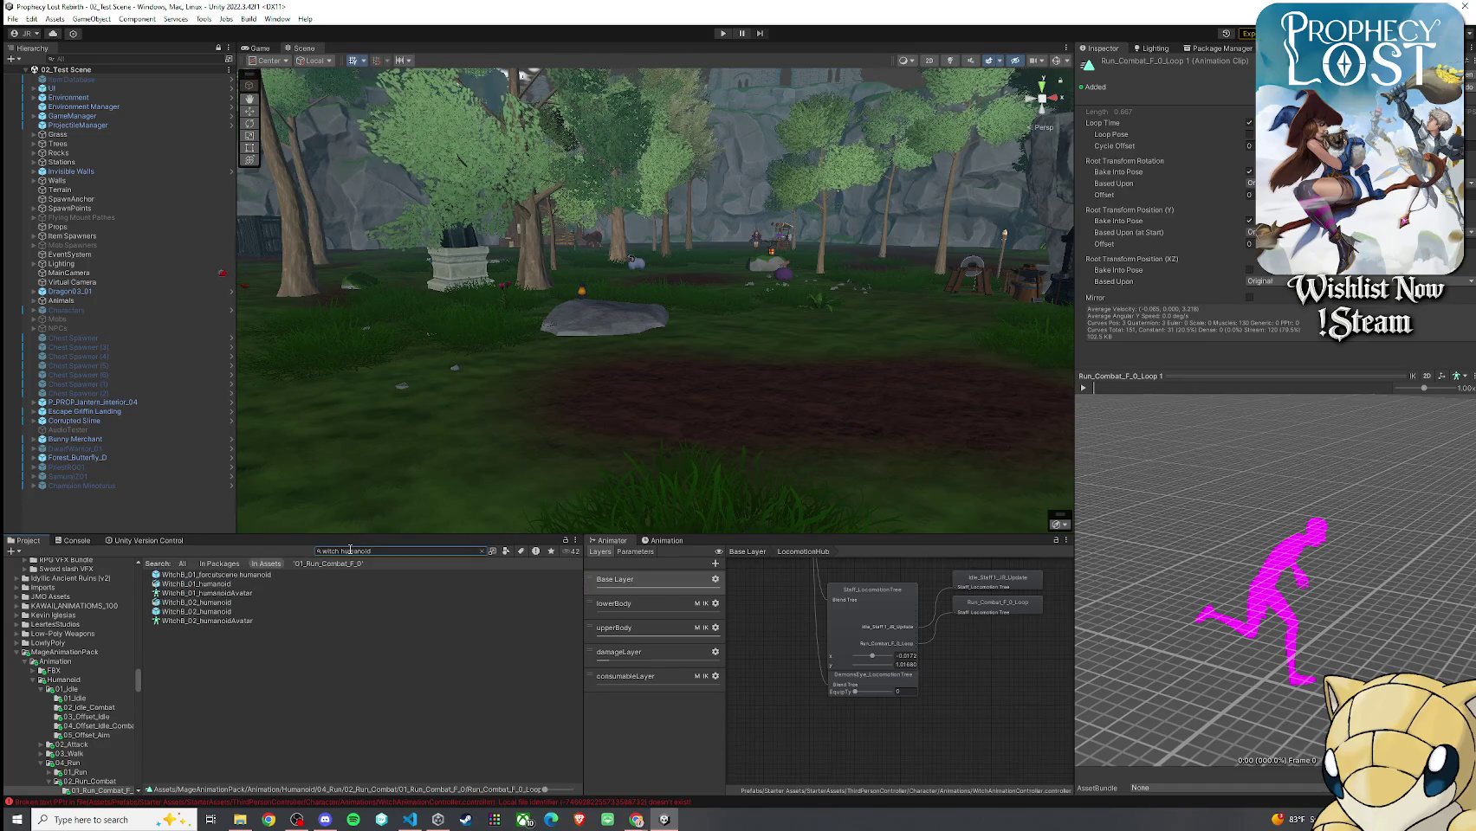
left_click(271, 583)
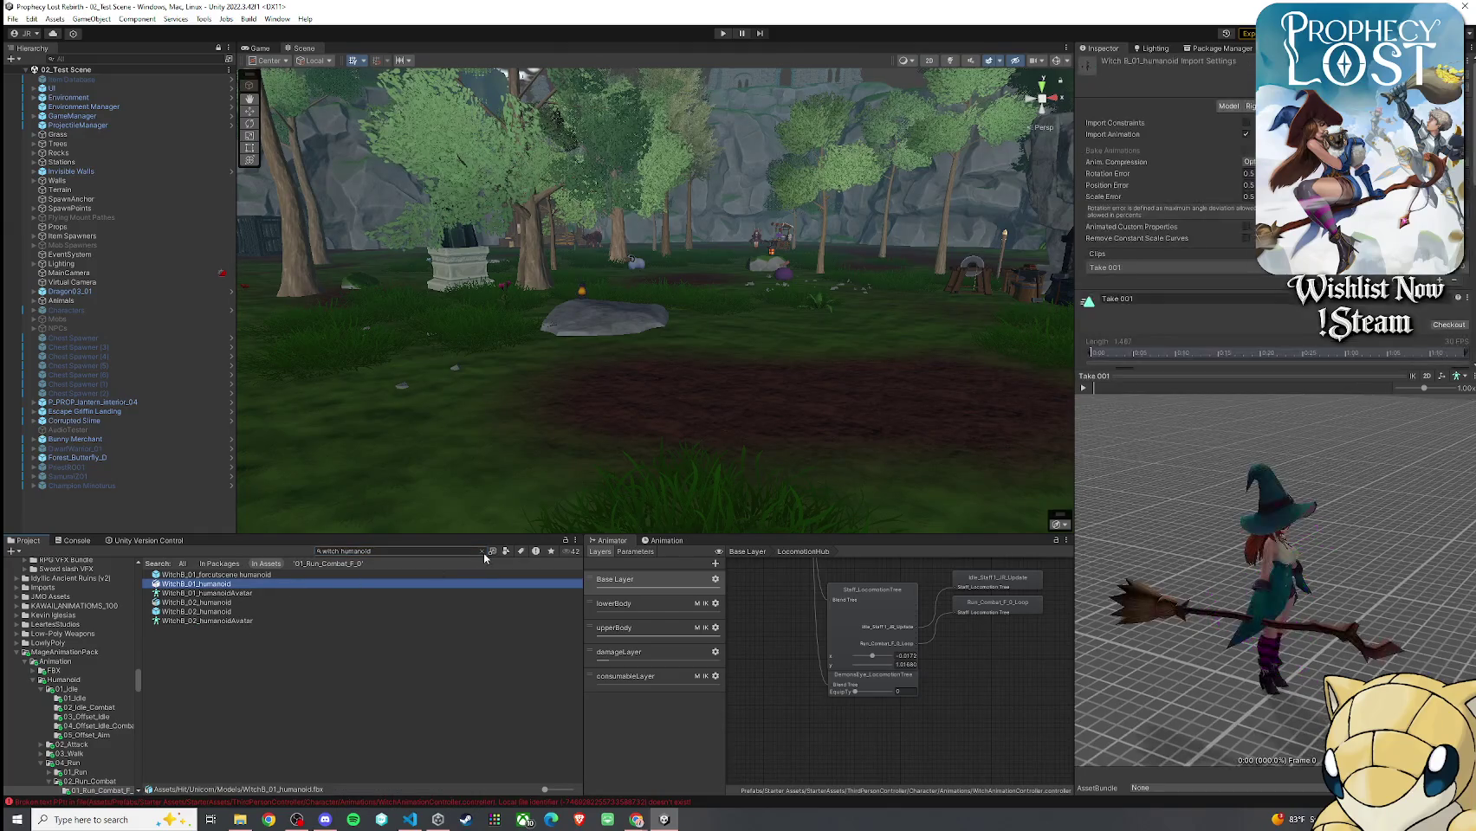
key("Escape")
scroll(206, 693, "up", 3)
scroll(195, 606, "down", 3)
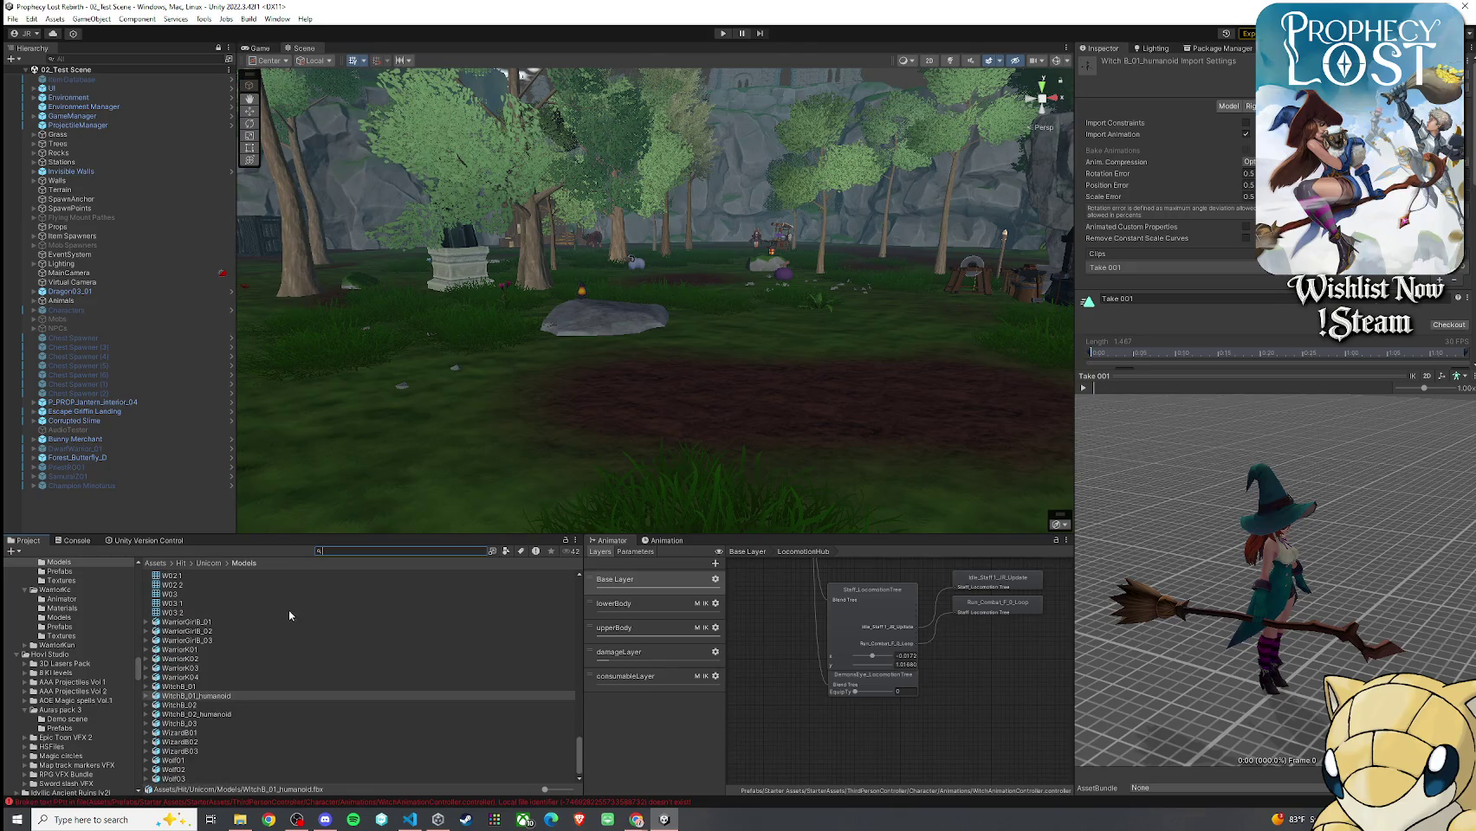
scroll(219, 686, "up", 5)
type("witch humano")
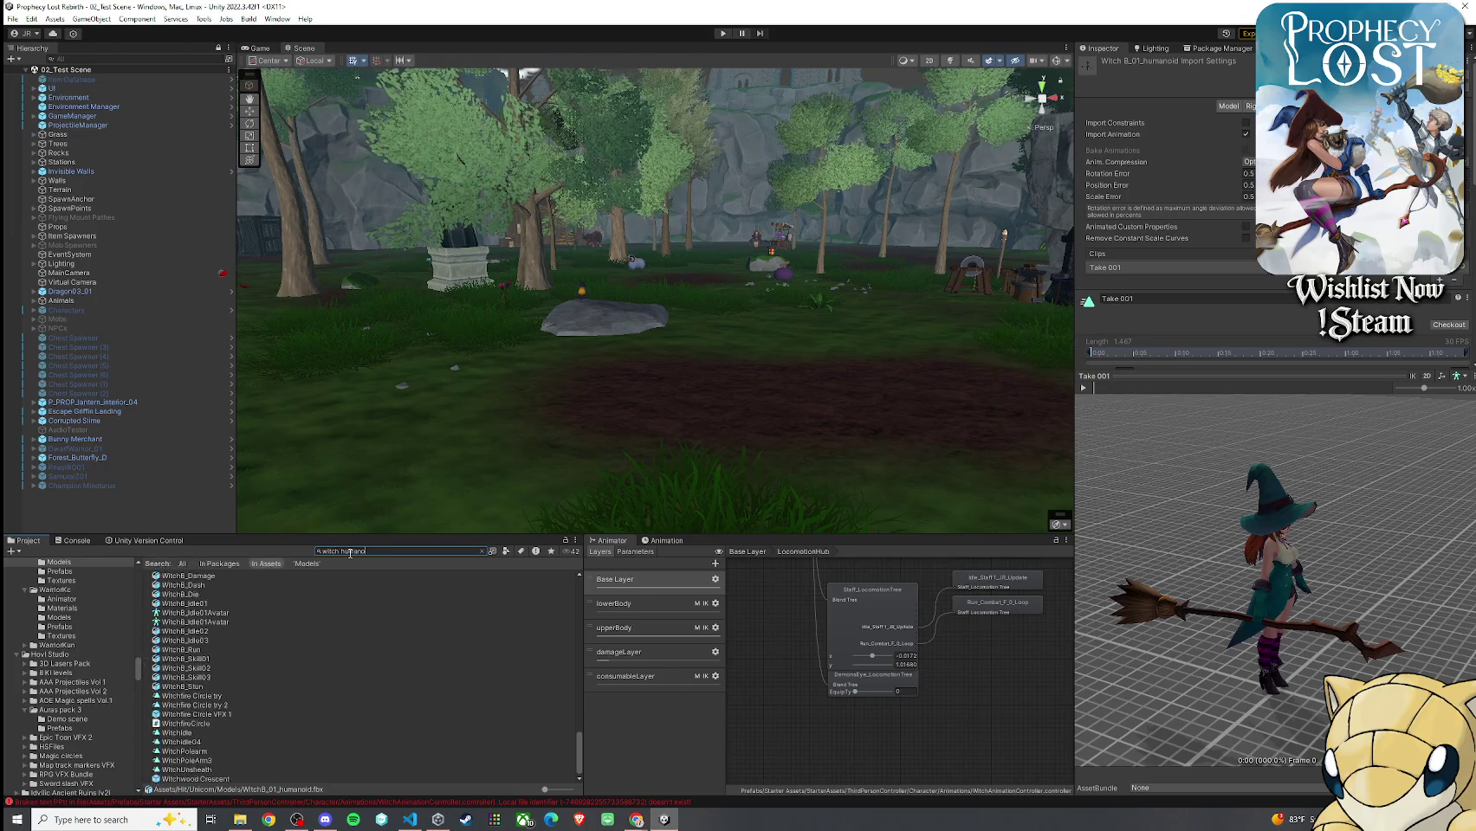
type("id")
left_click(214, 613)
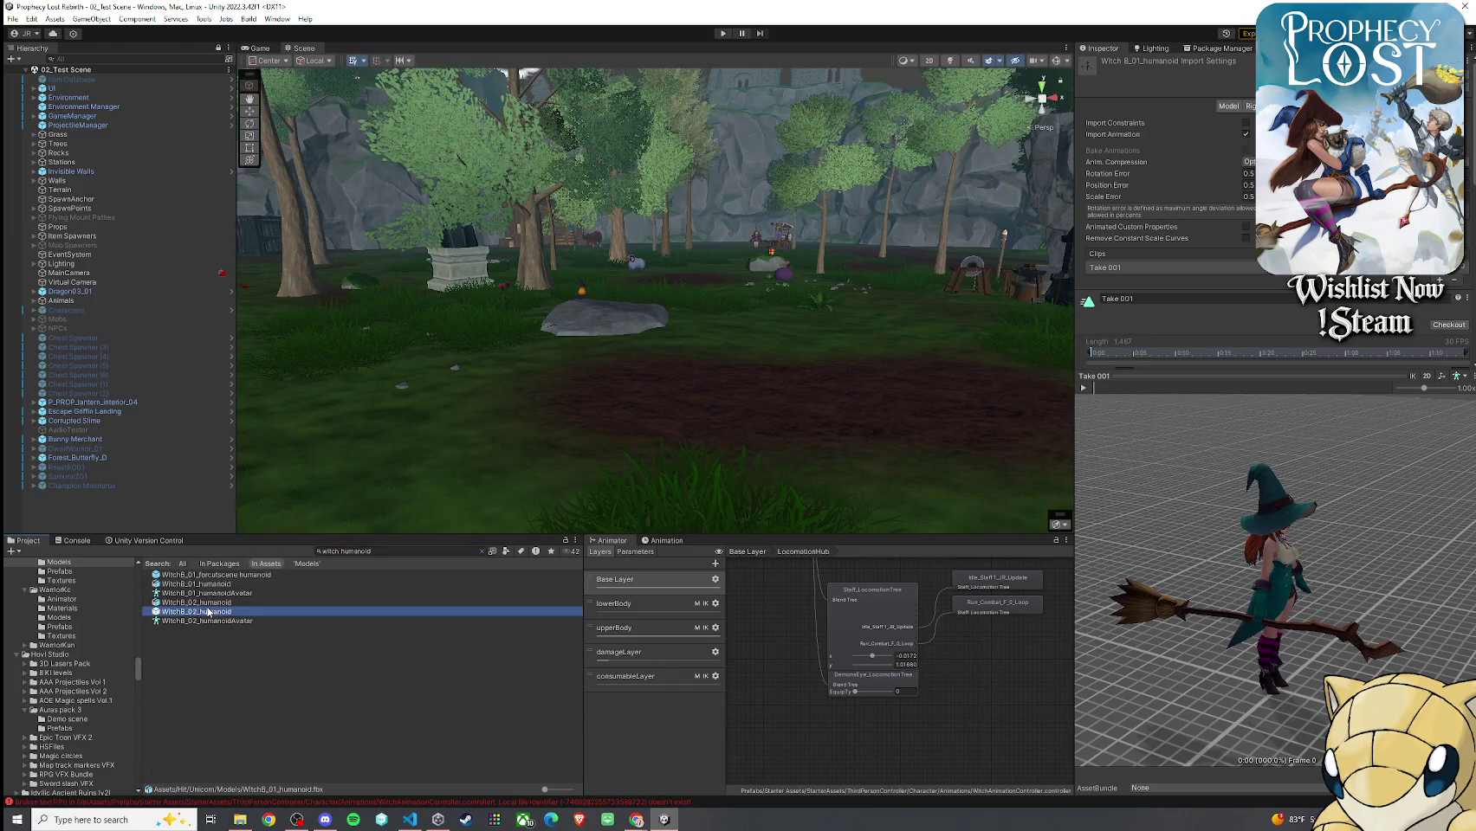
left_click(483, 551)
mouse_move(227, 717)
left_mouse_down()
mouse_move(346, 555)
mouse_move(511, 416)
mouse_move(564, 402)
mouse_move(72, 375)
mouse_move(538, 374)
mouse_move(589, 394)
left_mouse_up()
key("f")
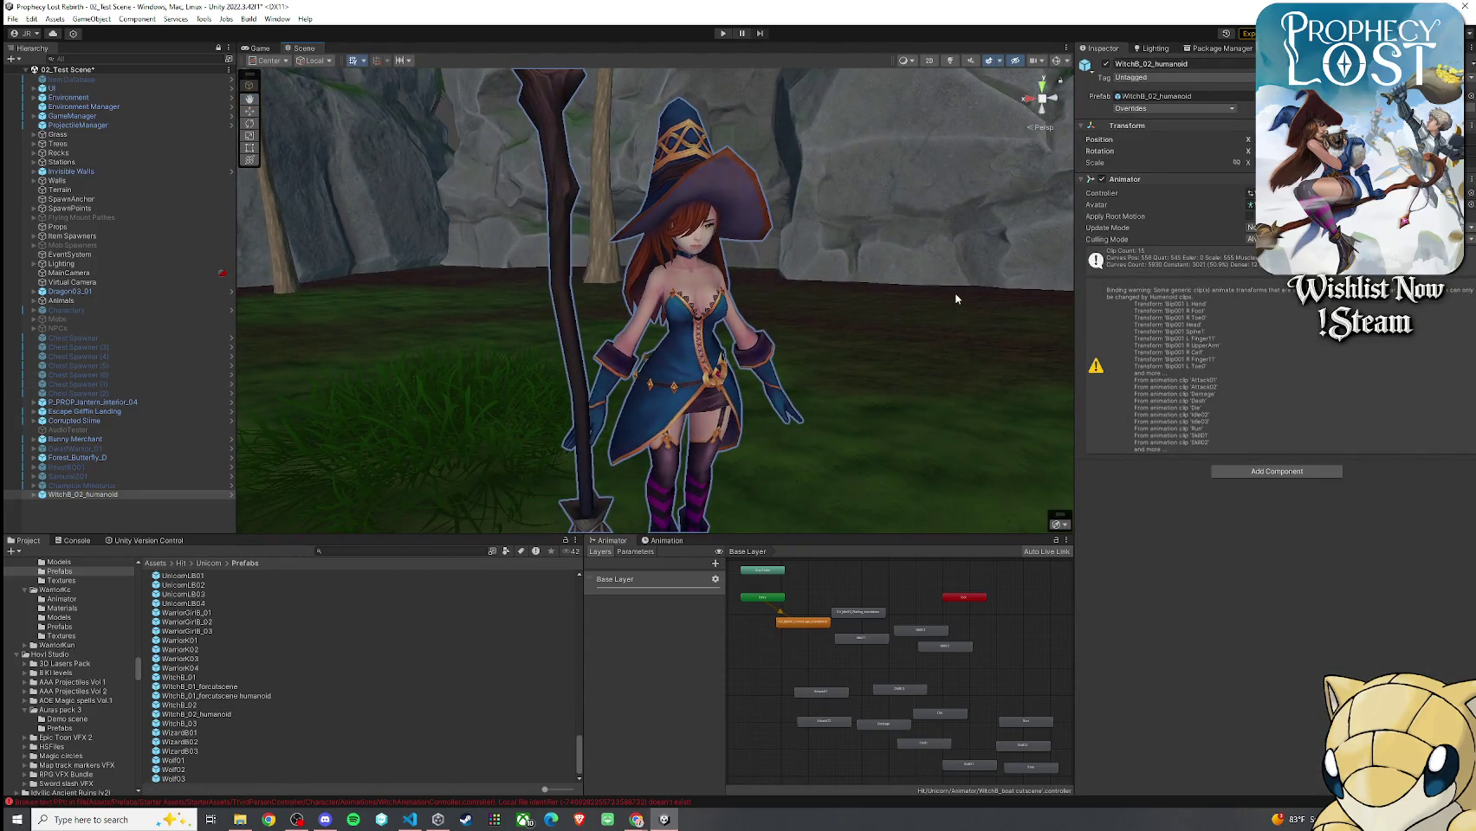
Dock the Clip Editor and create a UMotion rig configuration for WitchB_02_humanoid
scroll(925, 307, "down", 5)
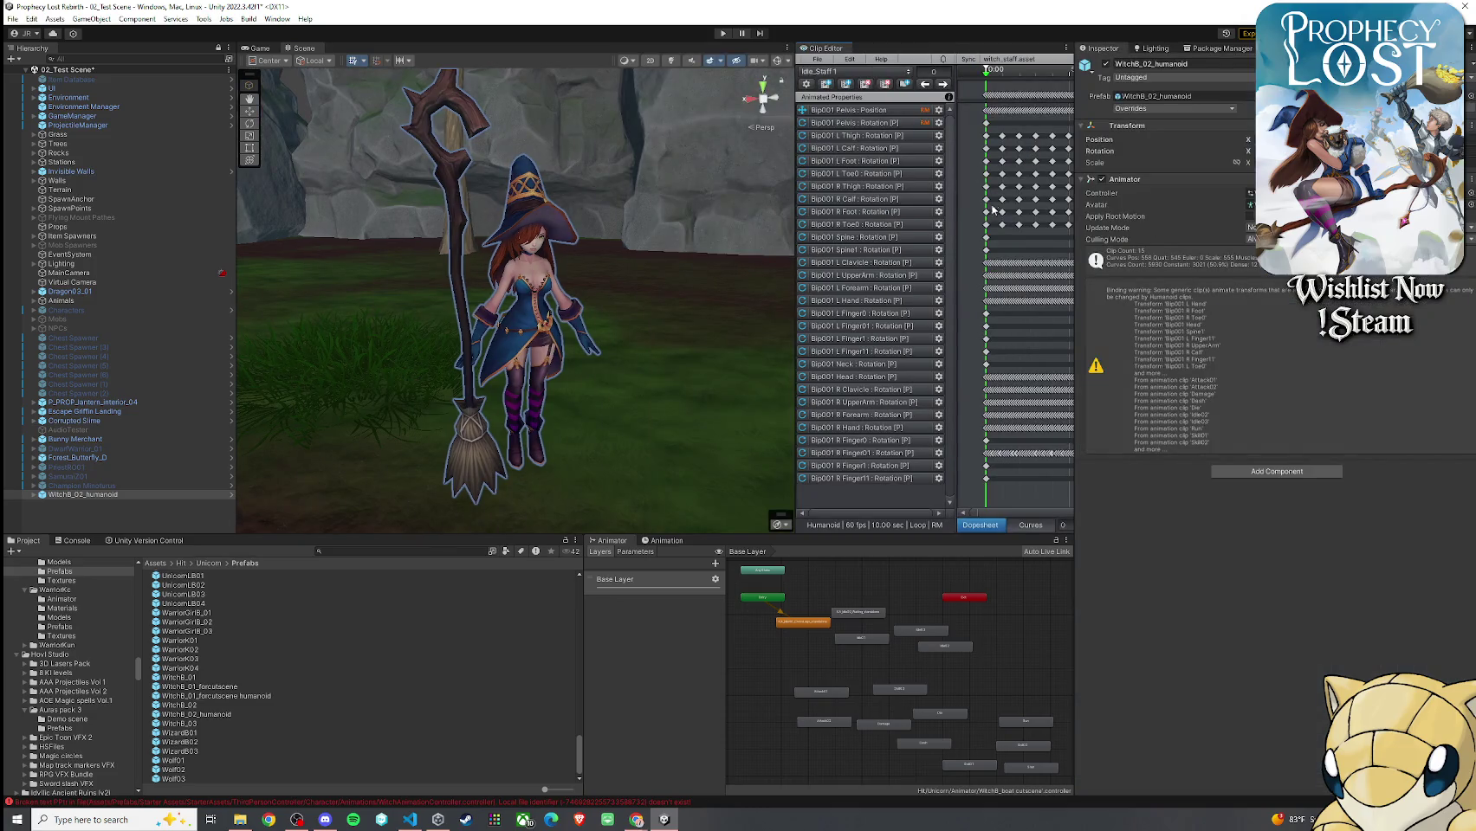
left_click_drag(830, 51, 1213, 49)
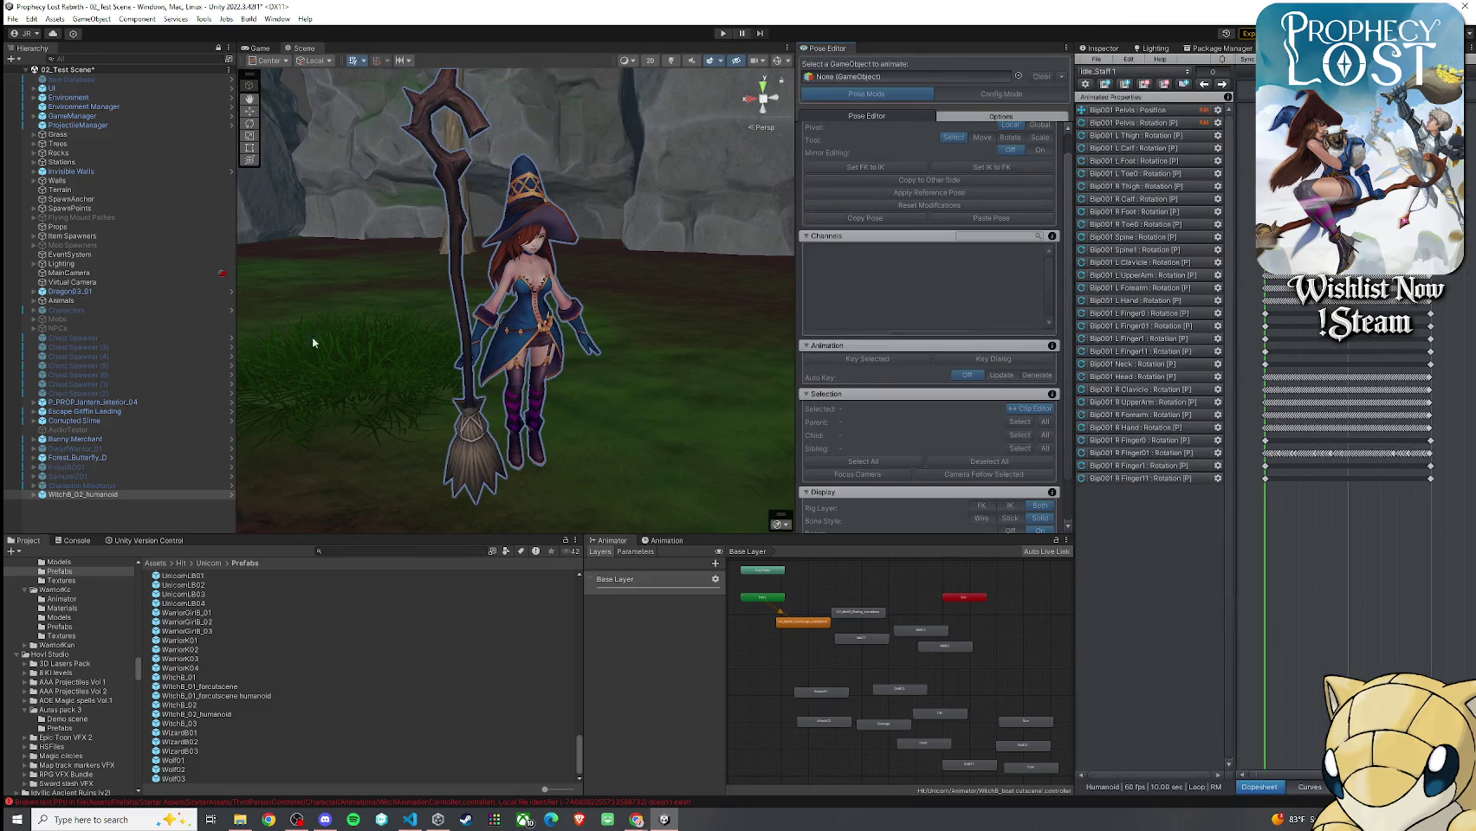
mouse_move(121, 498)
left_mouse_down()
mouse_move(872, 120)
mouse_move(901, 78)
left_mouse_up()
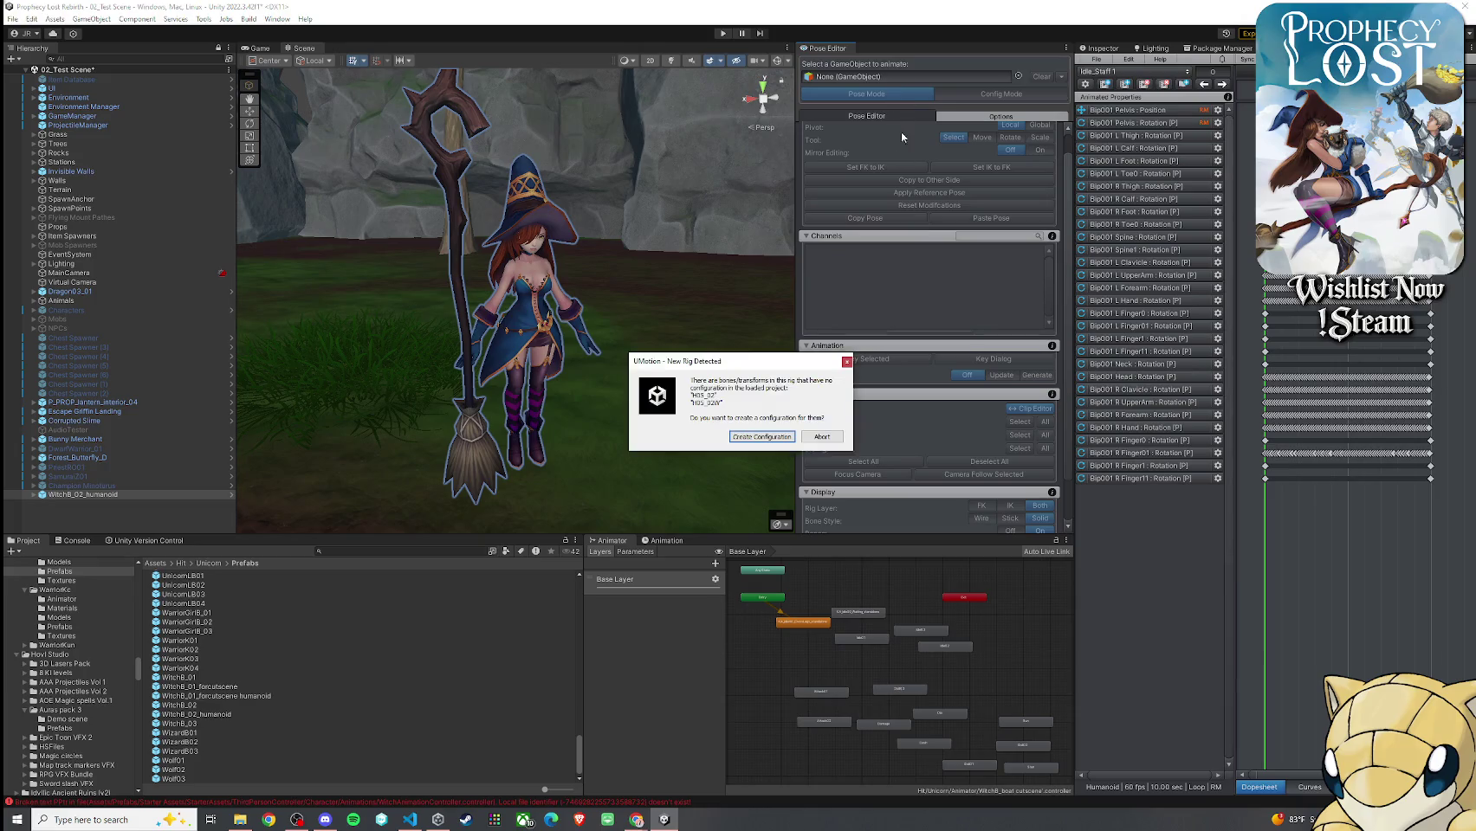
left_click(775, 440)
left_click(819, 441)
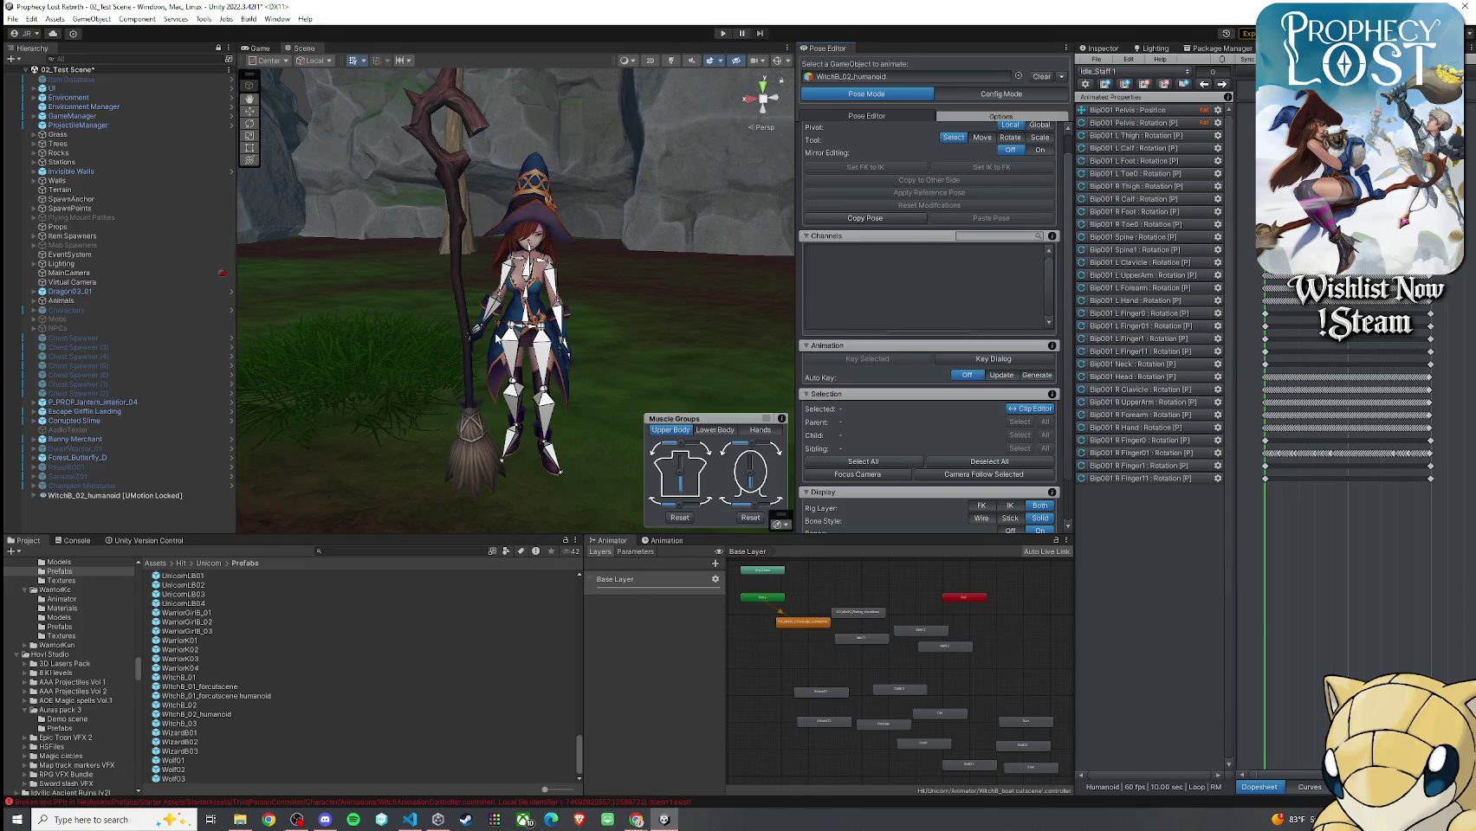
Bring up UMotion's Import Clips dialog and add Run_Combat_F_0_Loop 1 to the list
key("w")
mouse_move(678, 344)
left_mouse_down()
mouse_move(544, 333)
mouse_move(490, 308)
mouse_move(575, 339)
left_mouse_up()
left_click(1131, 71)
left_click(1096, 59)
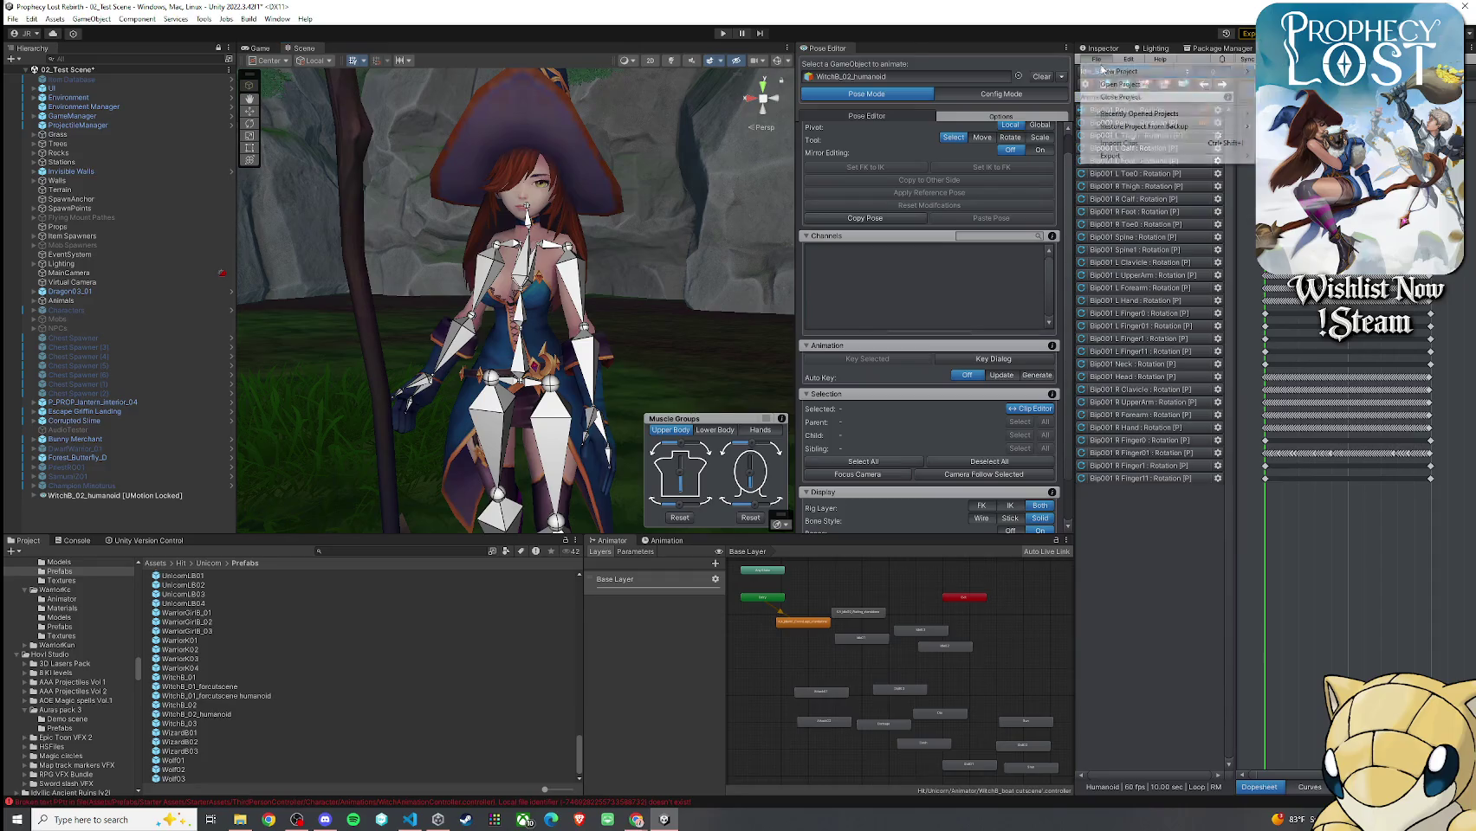
left_click(1117, 144)
left_click(766, 375)
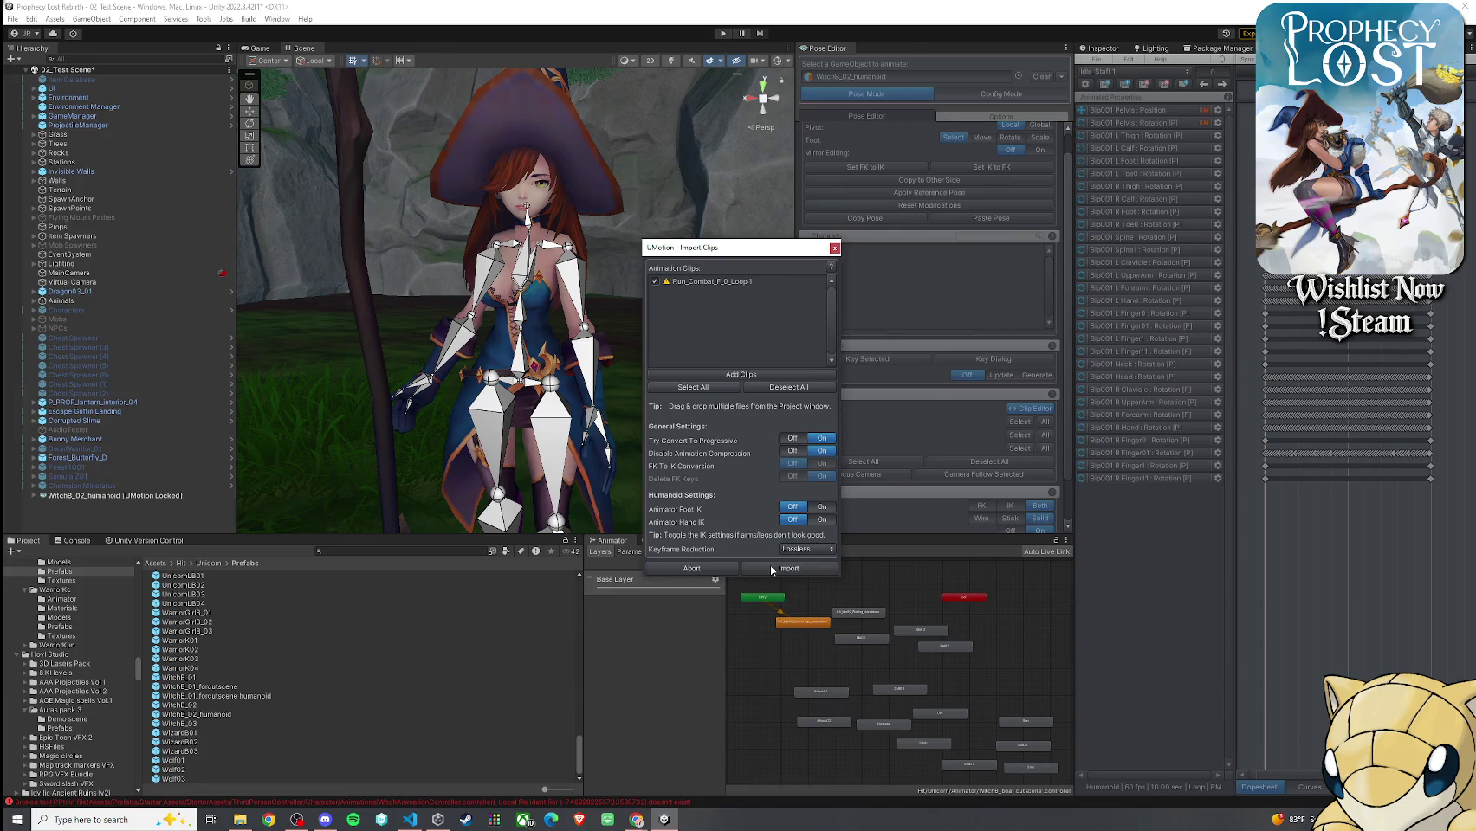
Set Animator Hand IK to On, import Run_Combat_F_0_Loop 1, and close the log
left_click(819, 521)
left_click(787, 569)
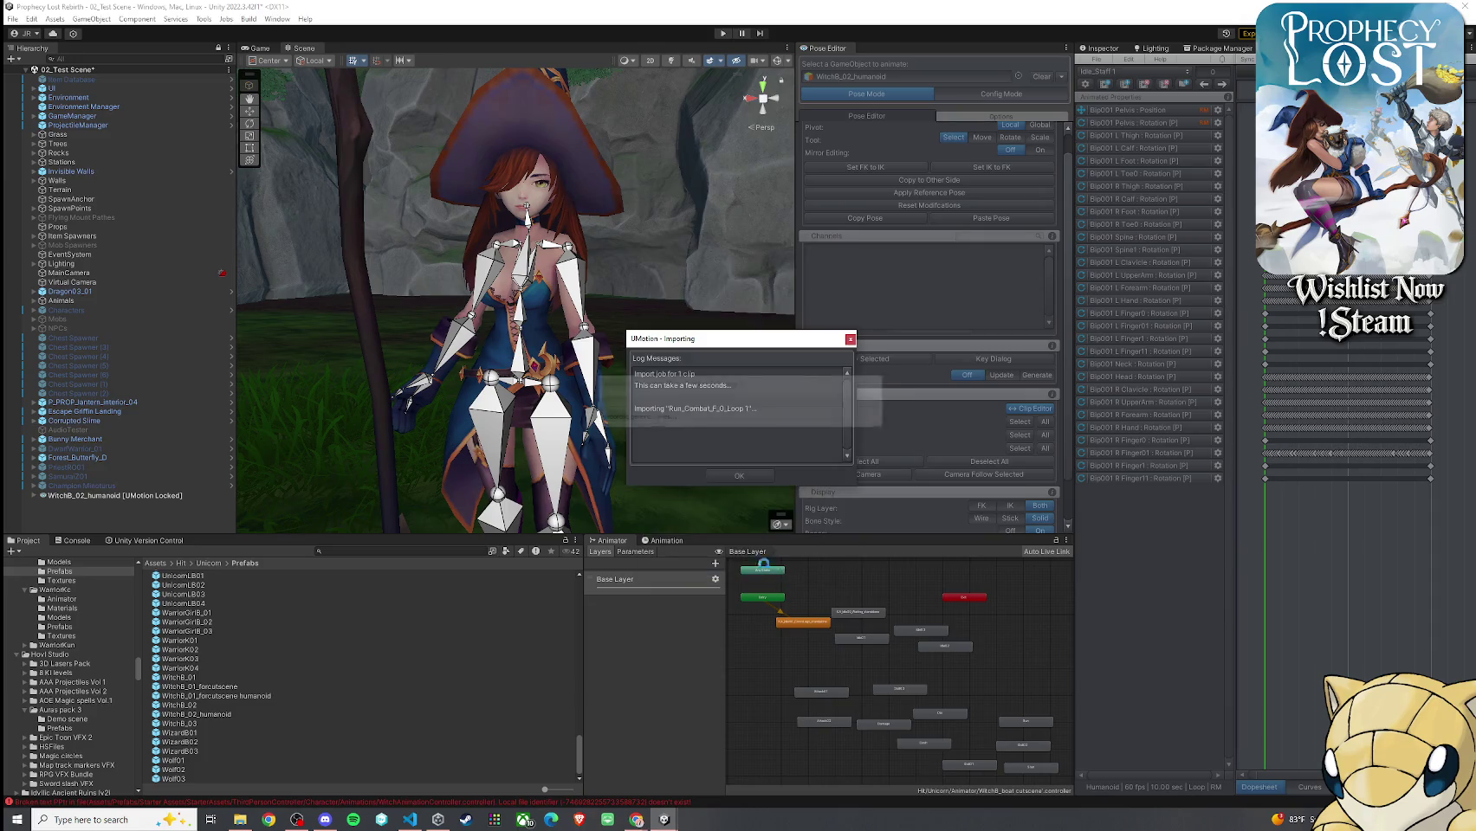
left_click(737, 476)
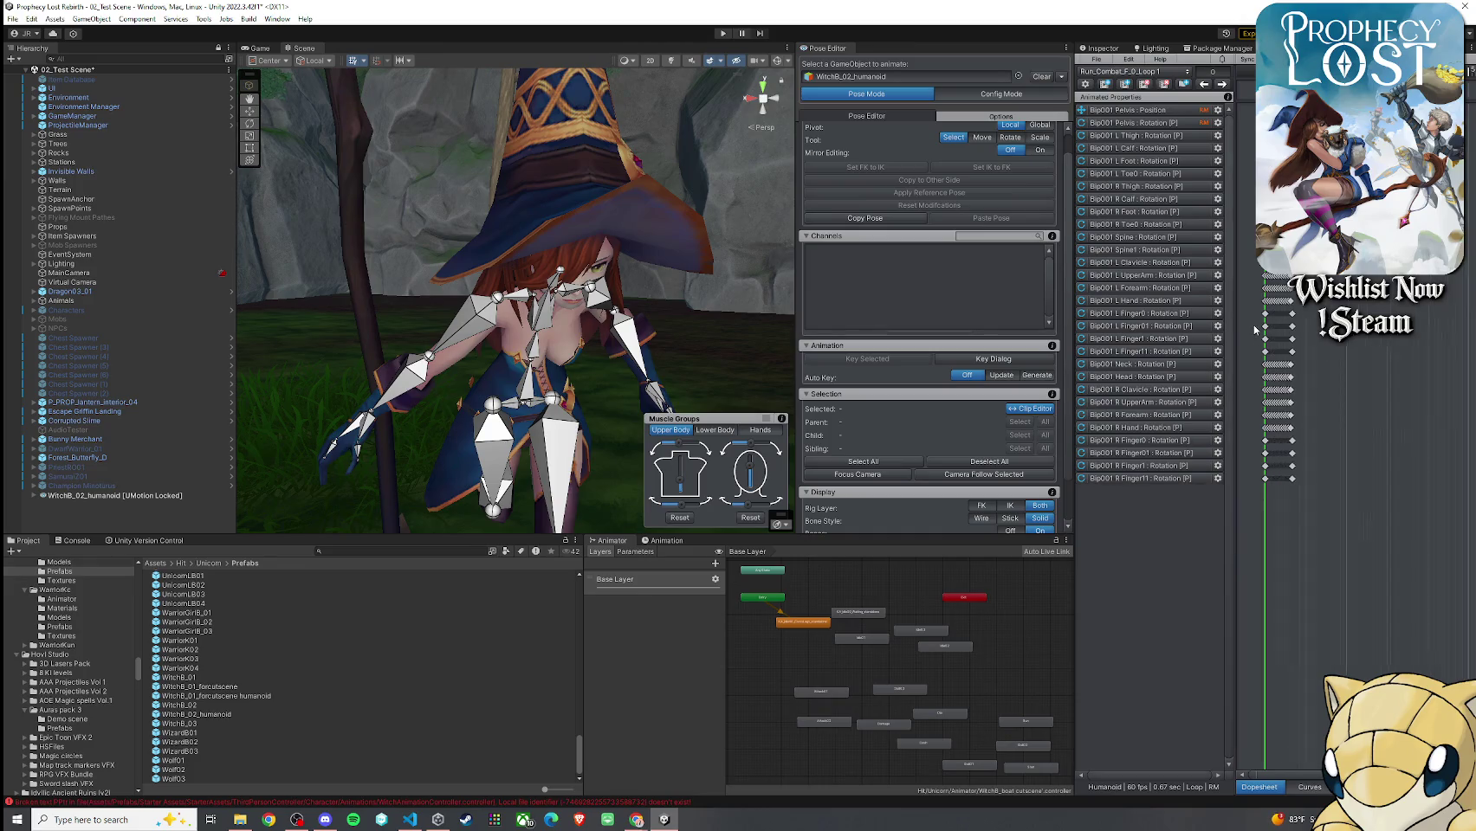
Fit the run clip in a widened timeline, orbit to a side view, and loop playback
key("a")
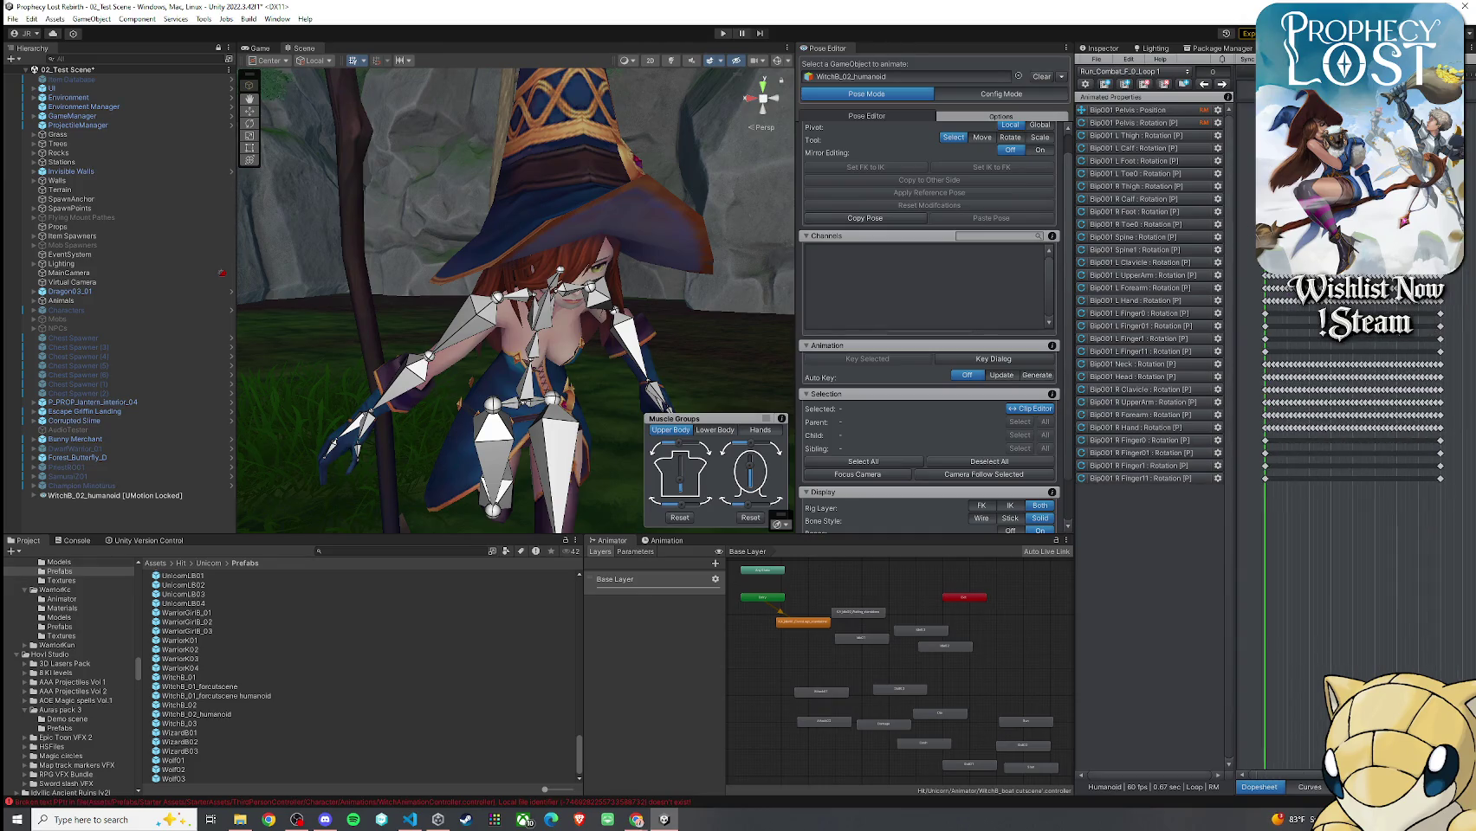
left_click_drag(1072, 517, 861, 517)
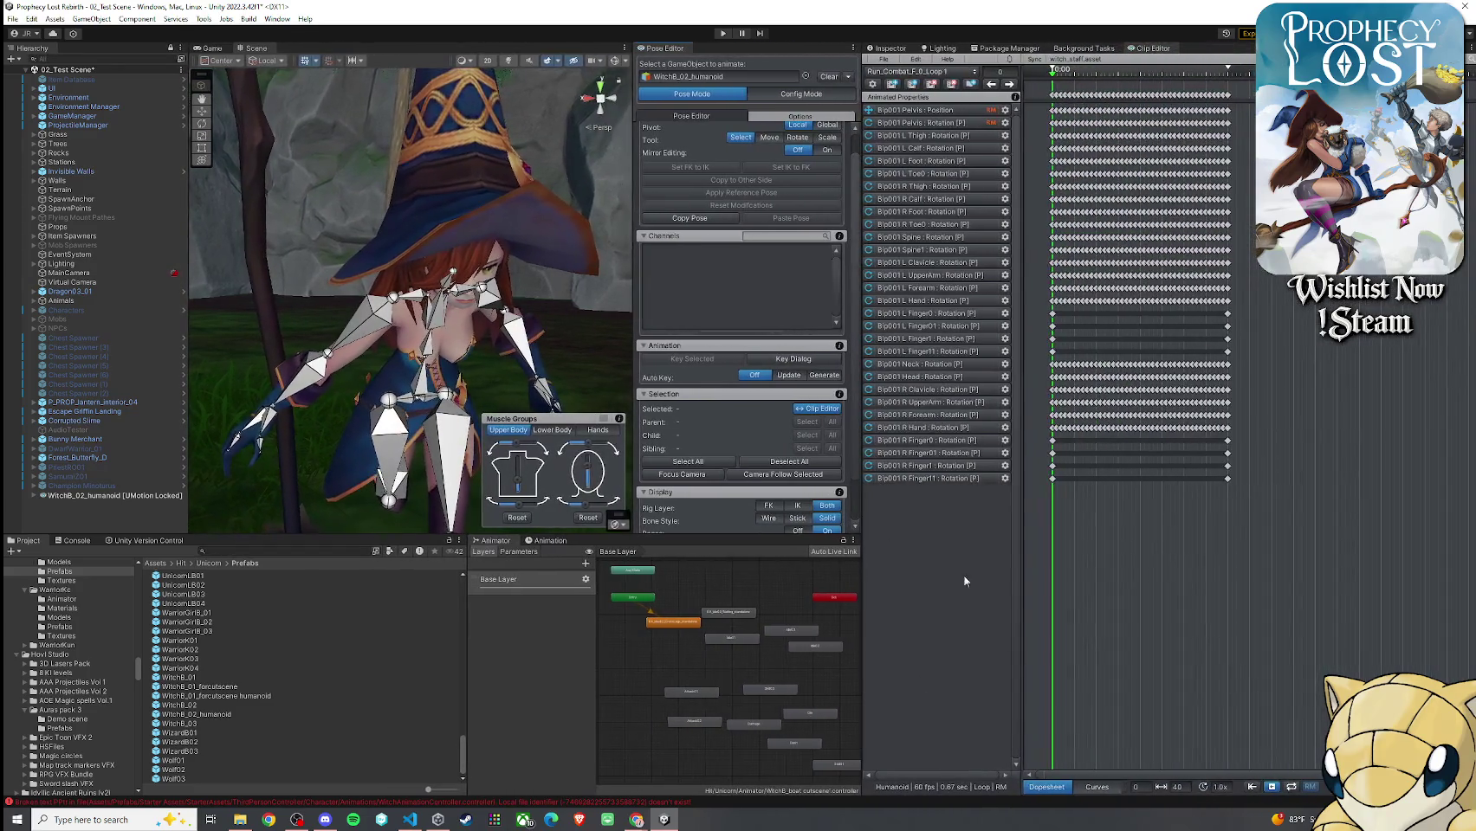
mouse_move(412, 303)
left_mouse_down()
mouse_move(364, 294)
mouse_move(398, 299)
left_mouse_up()
left_click_drag(430, 390, 570, 395)
scroll(1164, 439, "up", 3)
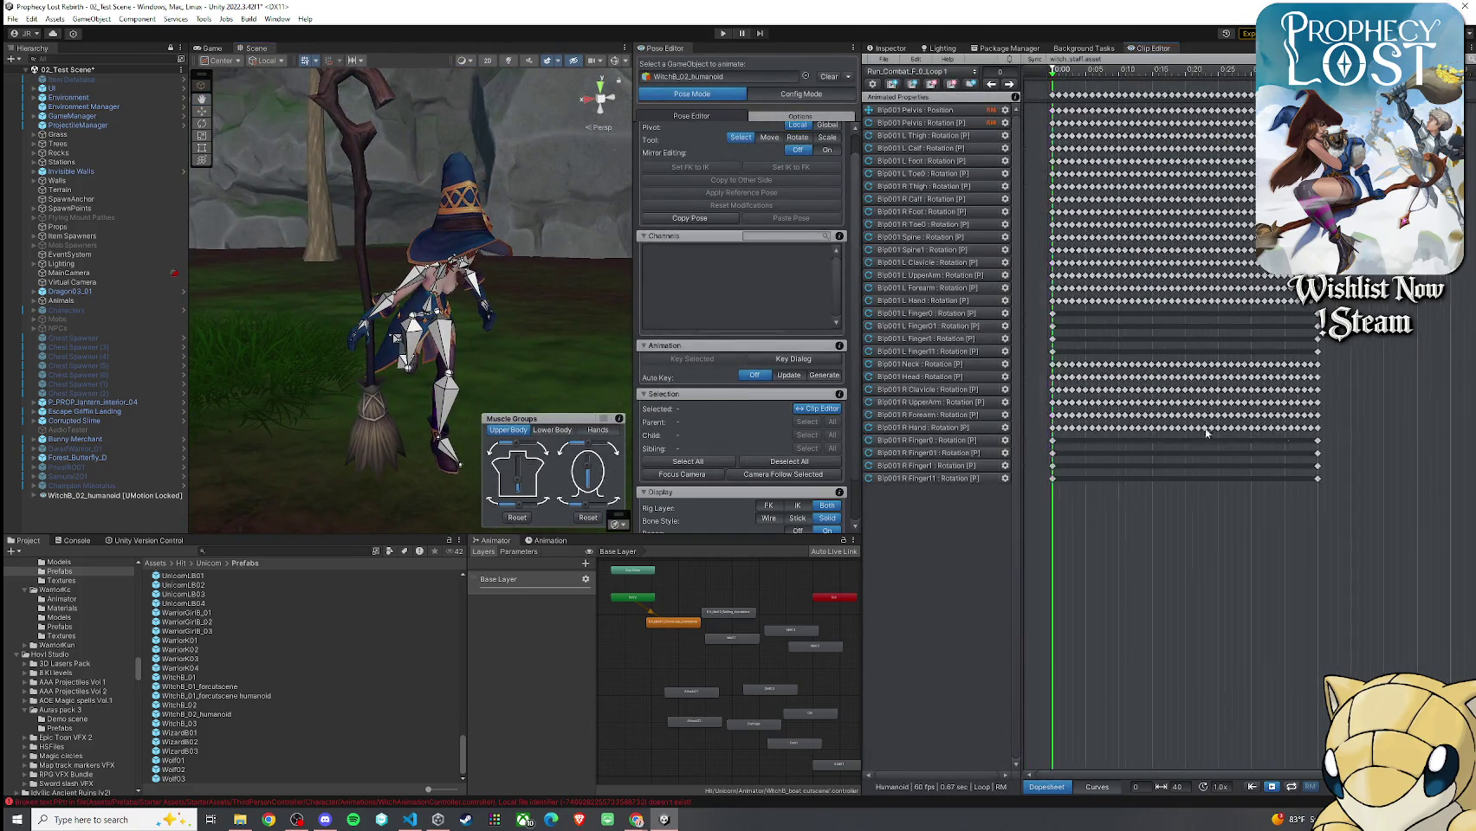
left_click(1291, 788)
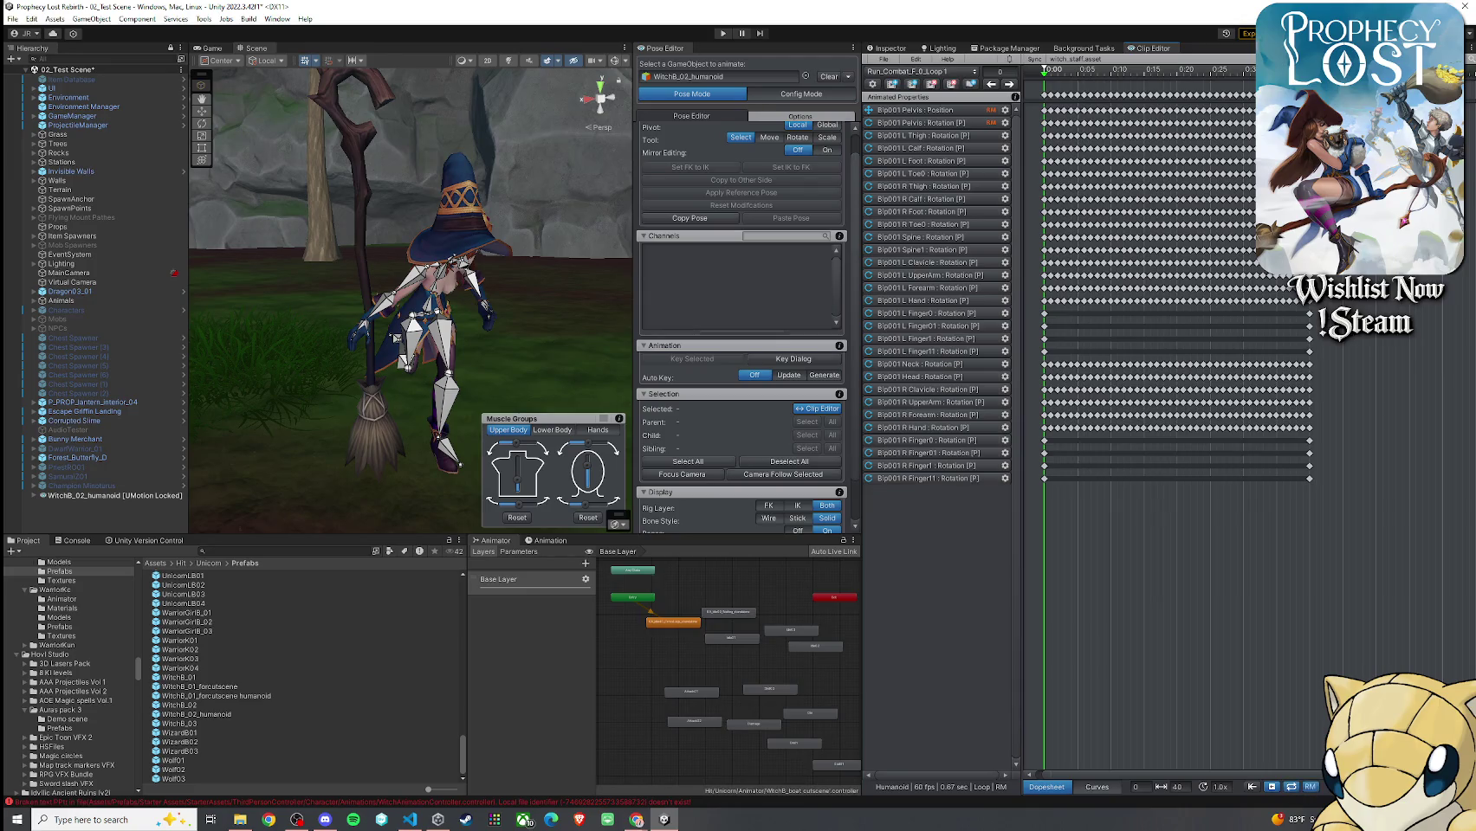
Turn Display Transforms off, select the witch's root, stop playback, and frame the witch
mouse_move(527, 367)
left_mouse_down()
mouse_move(759, 414)
mouse_move(501, 360)
mouse_move(504, 307)
mouse_move(577, 368)
left_mouse_up()
scroll(736, 450, "down", 2)
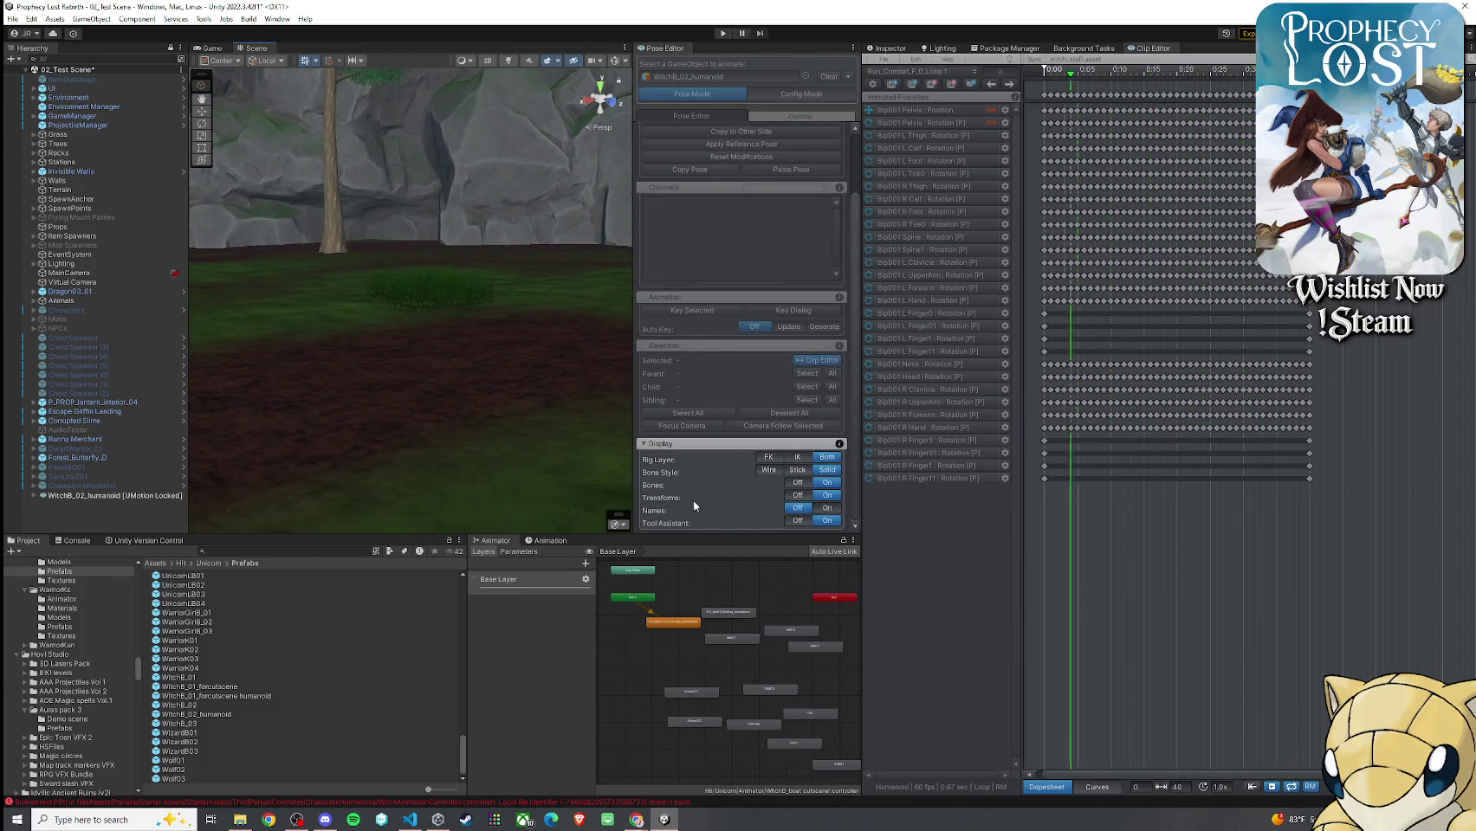
left_click(797, 496)
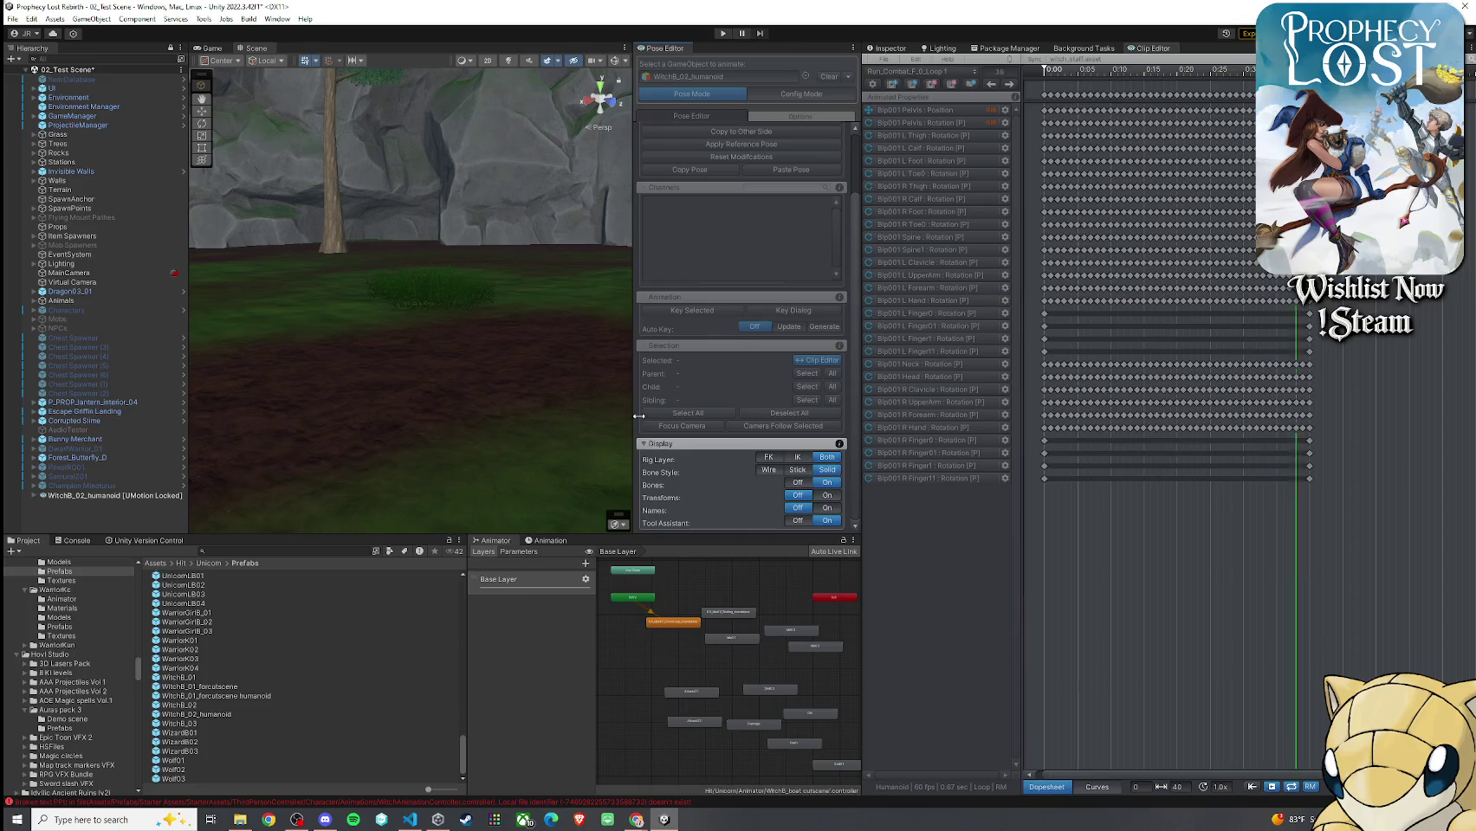
left_click(100, 495)
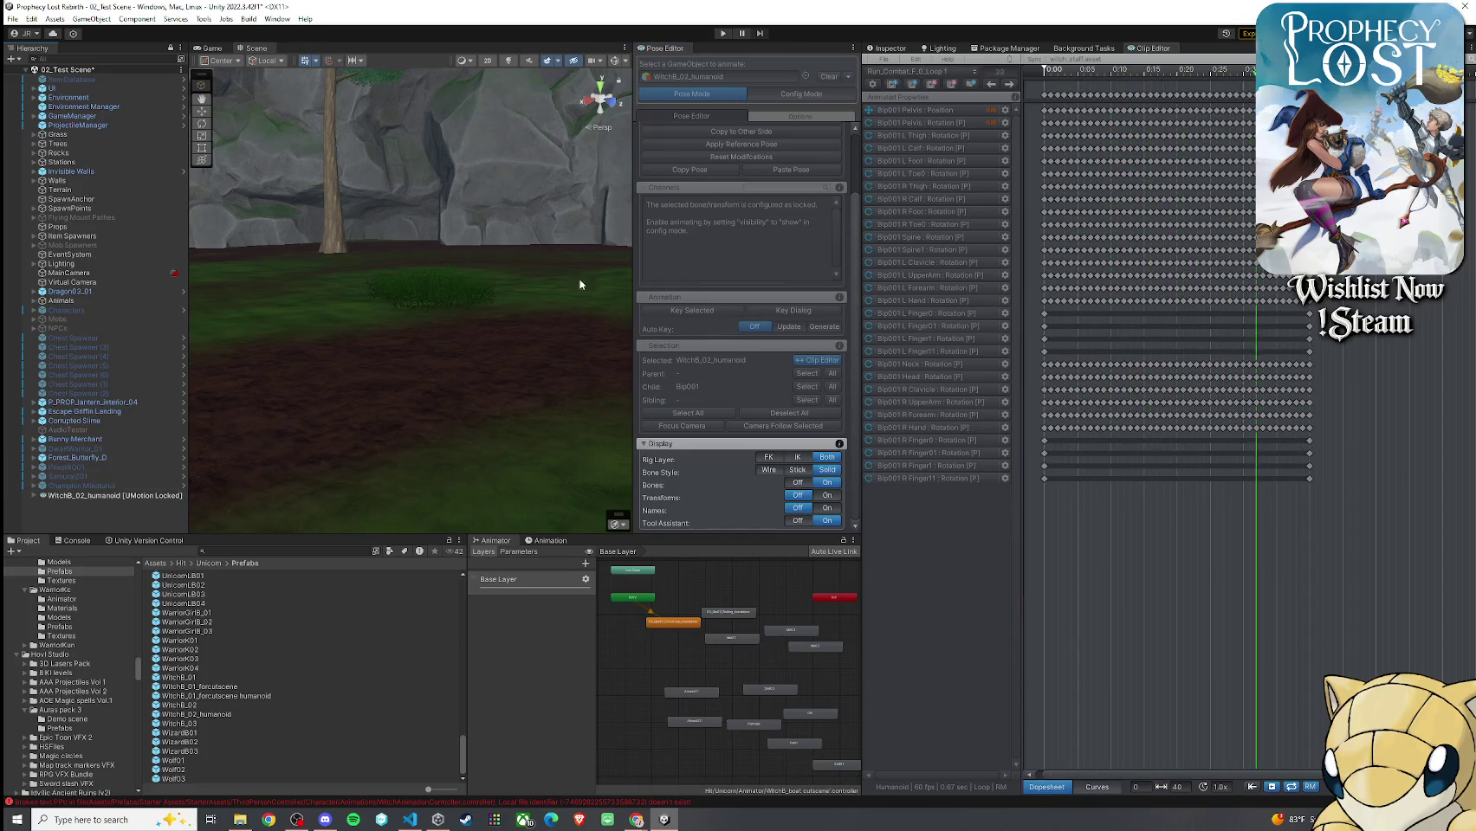
left_click(914, 84)
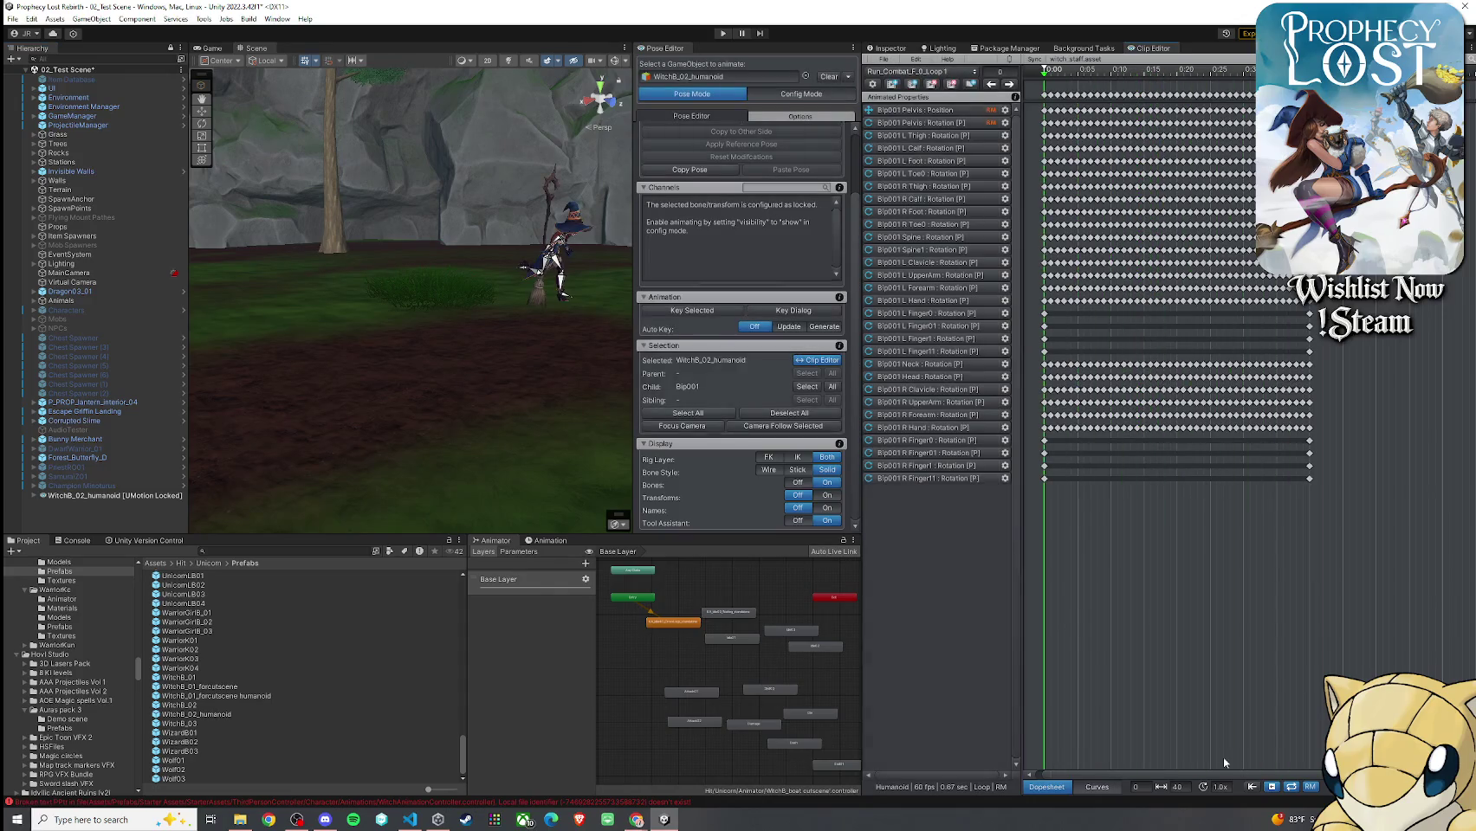
key("f")
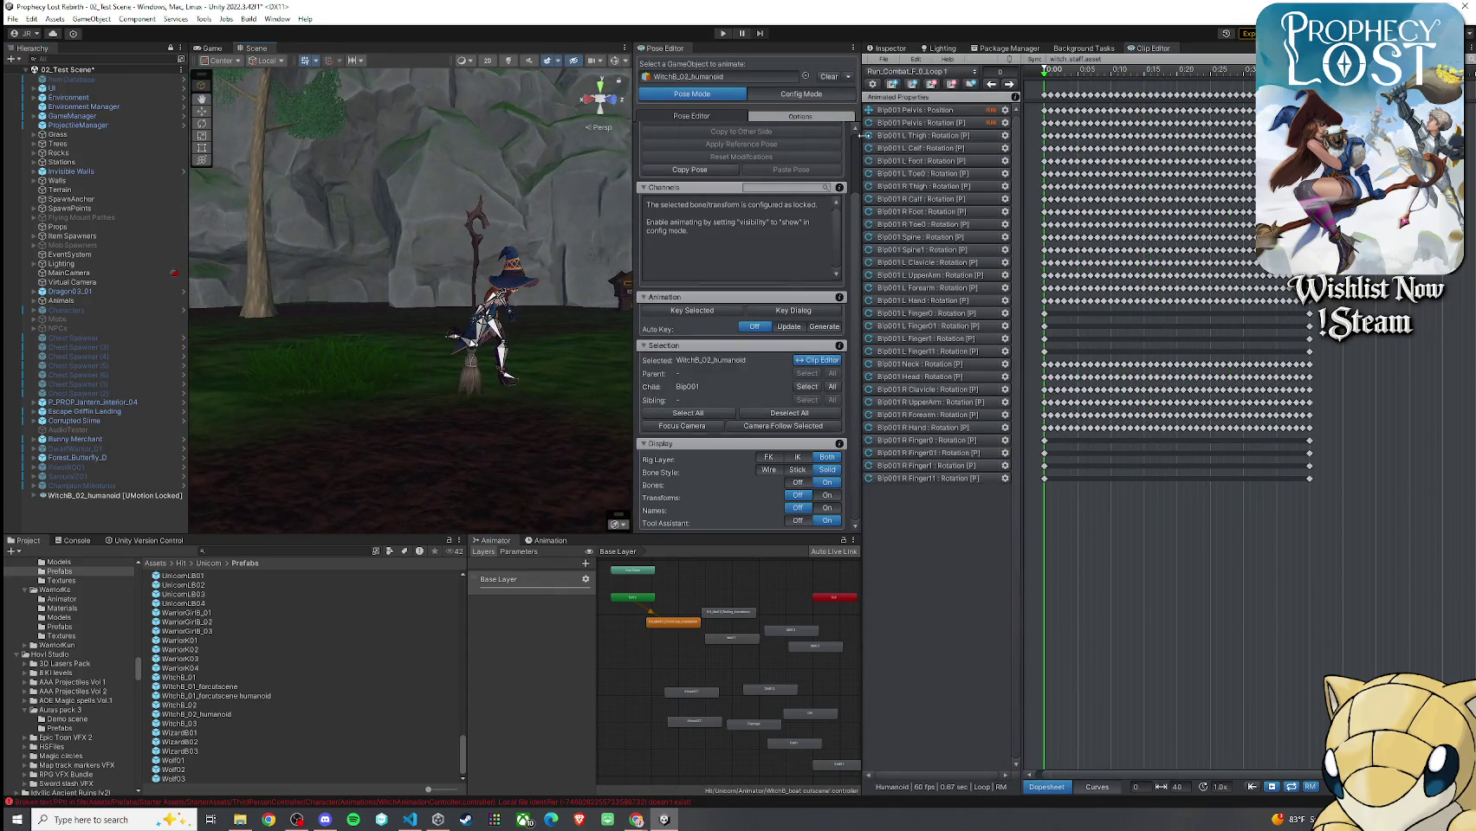
left_click(932, 73)
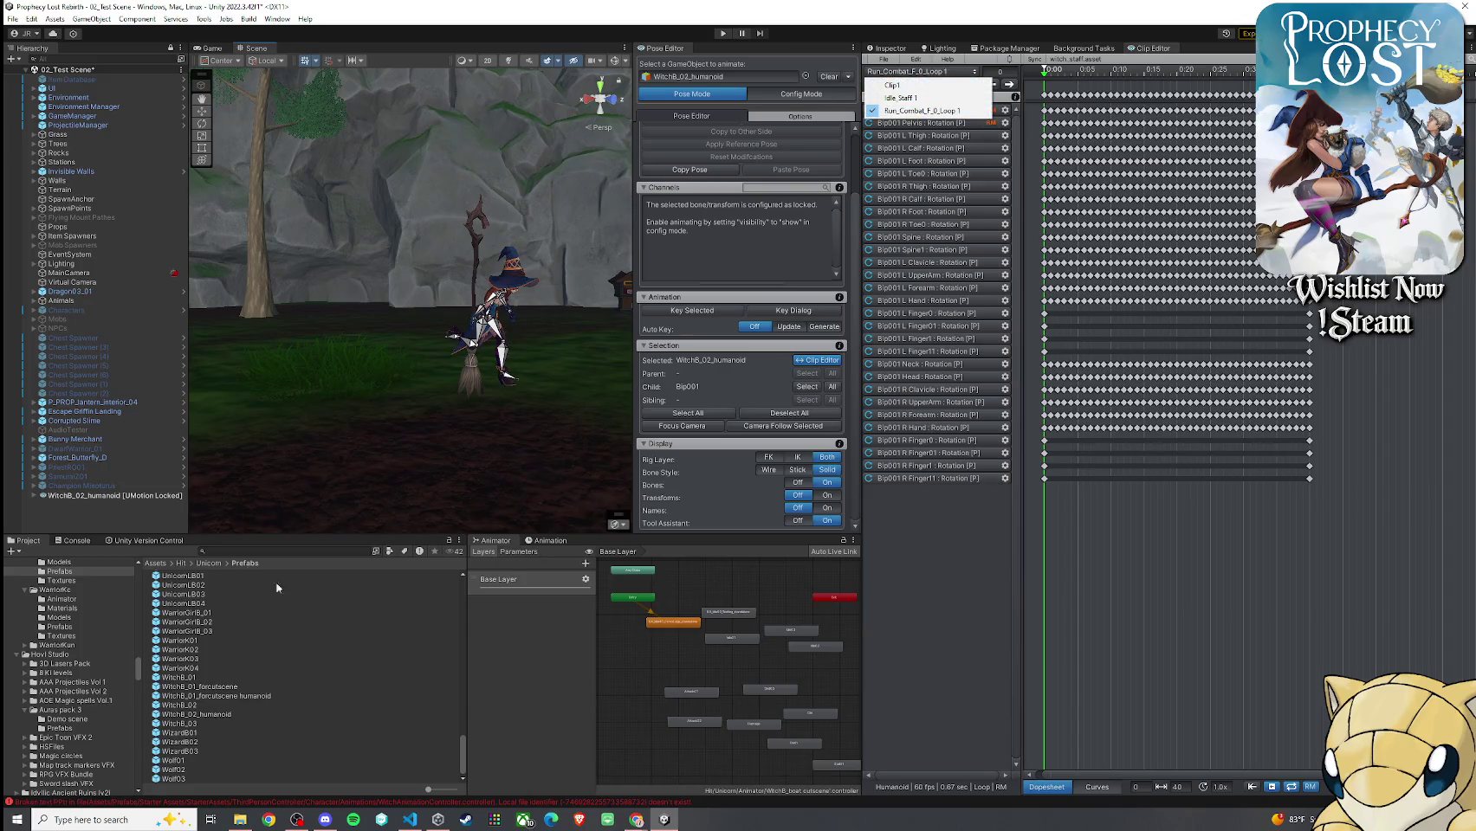
Locate the Run_Combat_F_0_Loop 1 asset, play its Inspector preview with Loop Time on, then deselect it
left_click(155, 563)
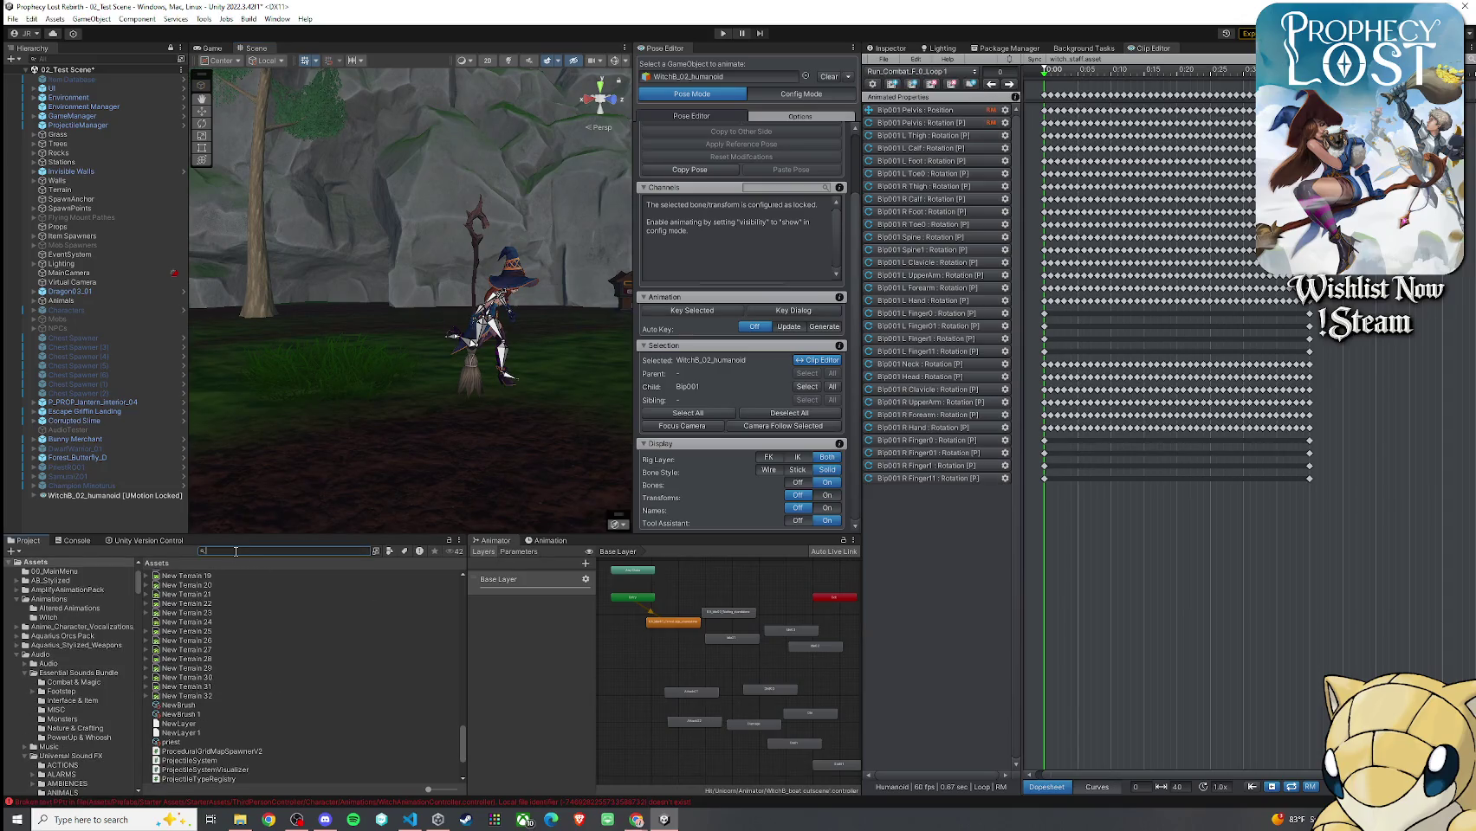
type("Loop_")
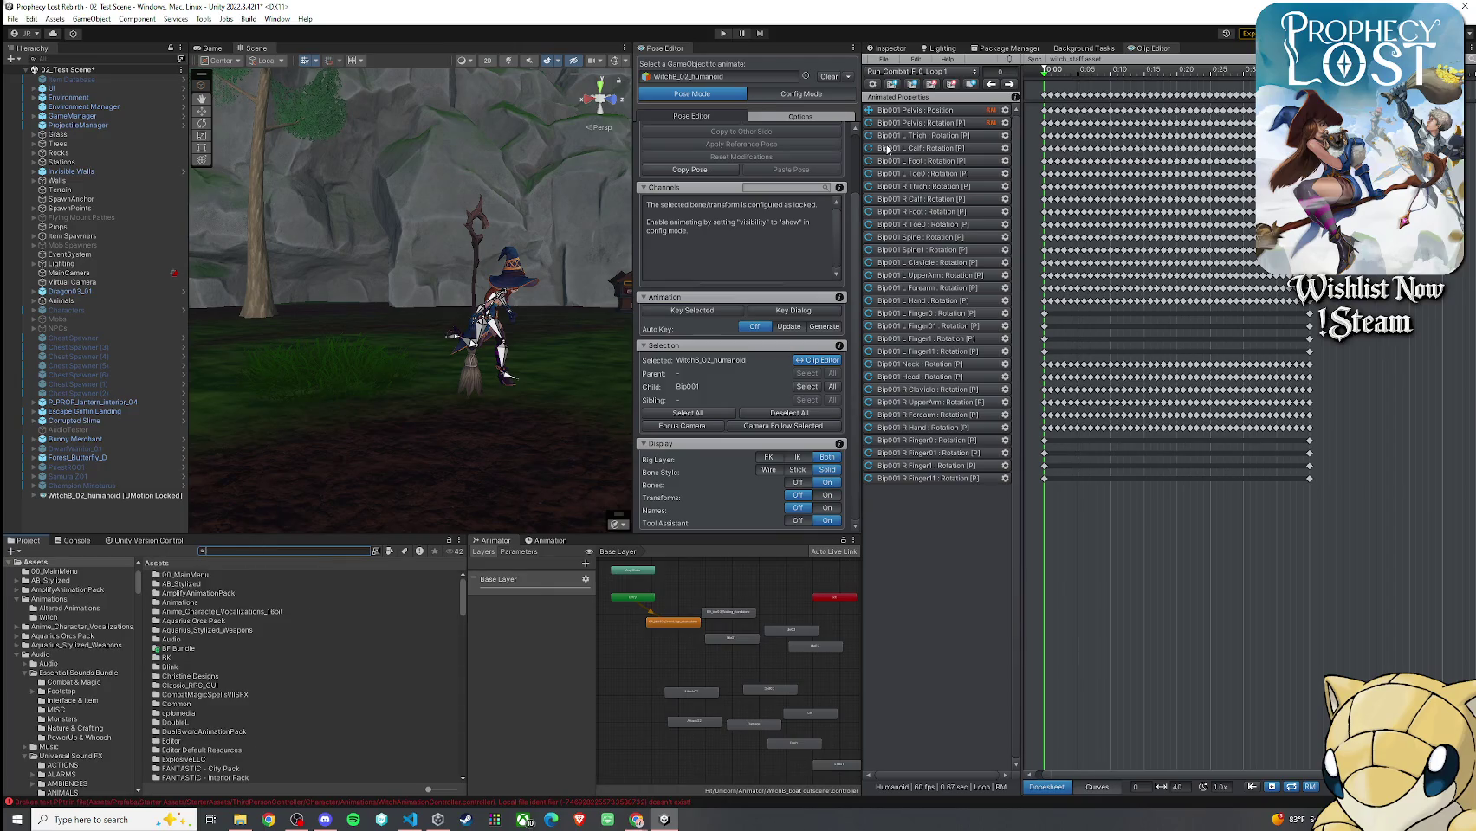
type(" 1")
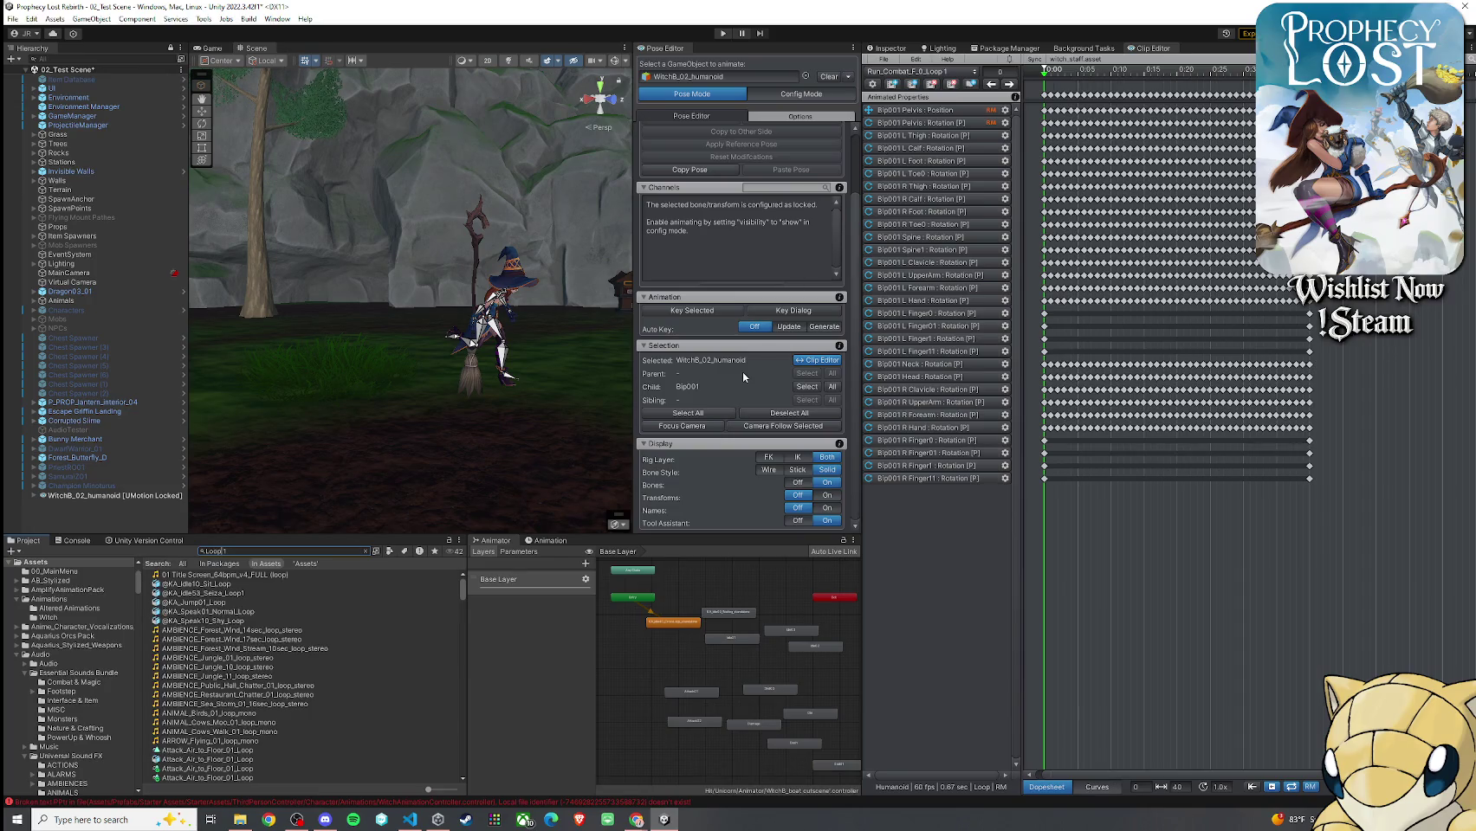
type("f")
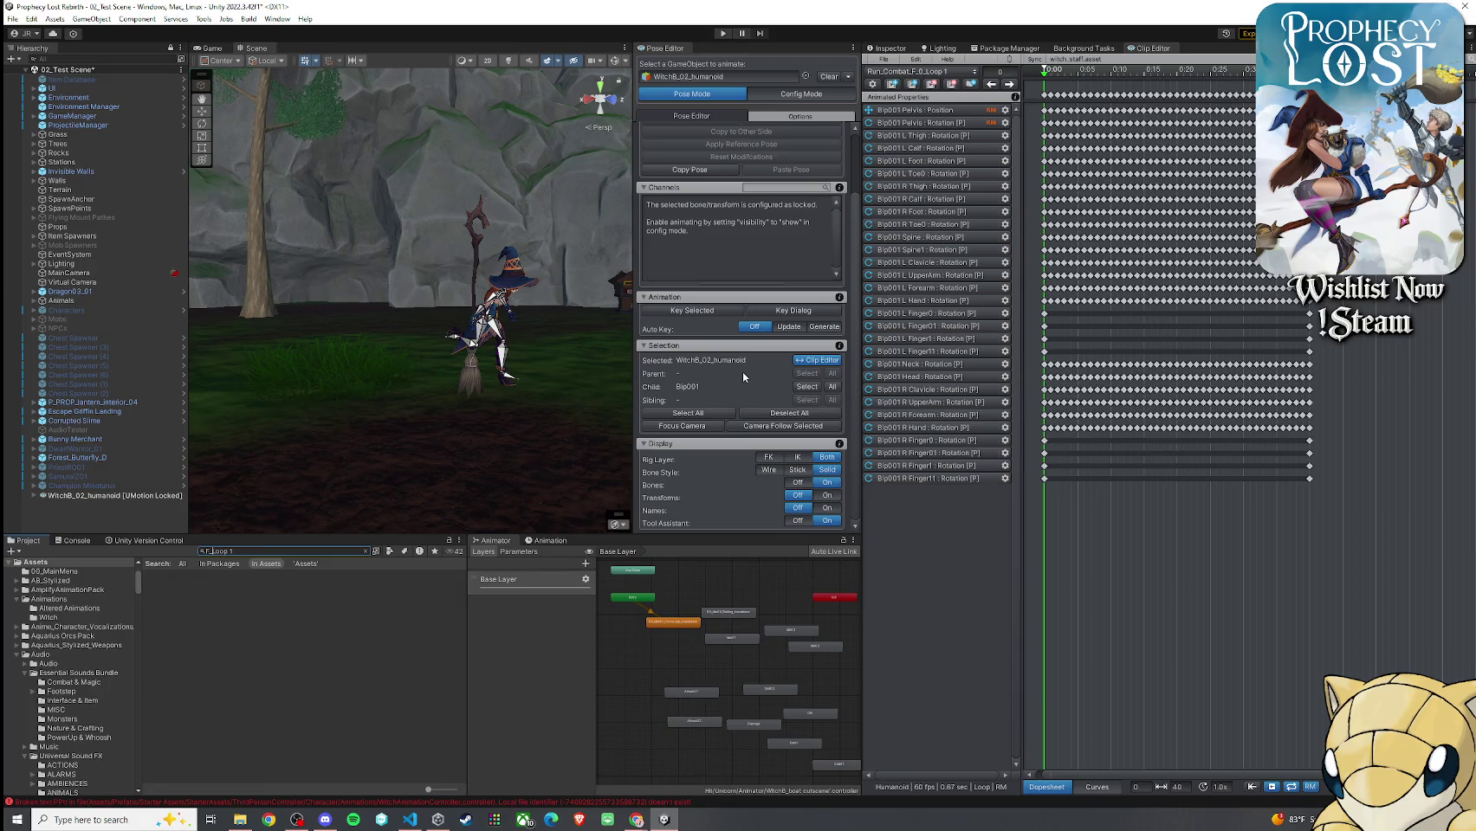
left_click(361, 577)
left_click(887, 51)
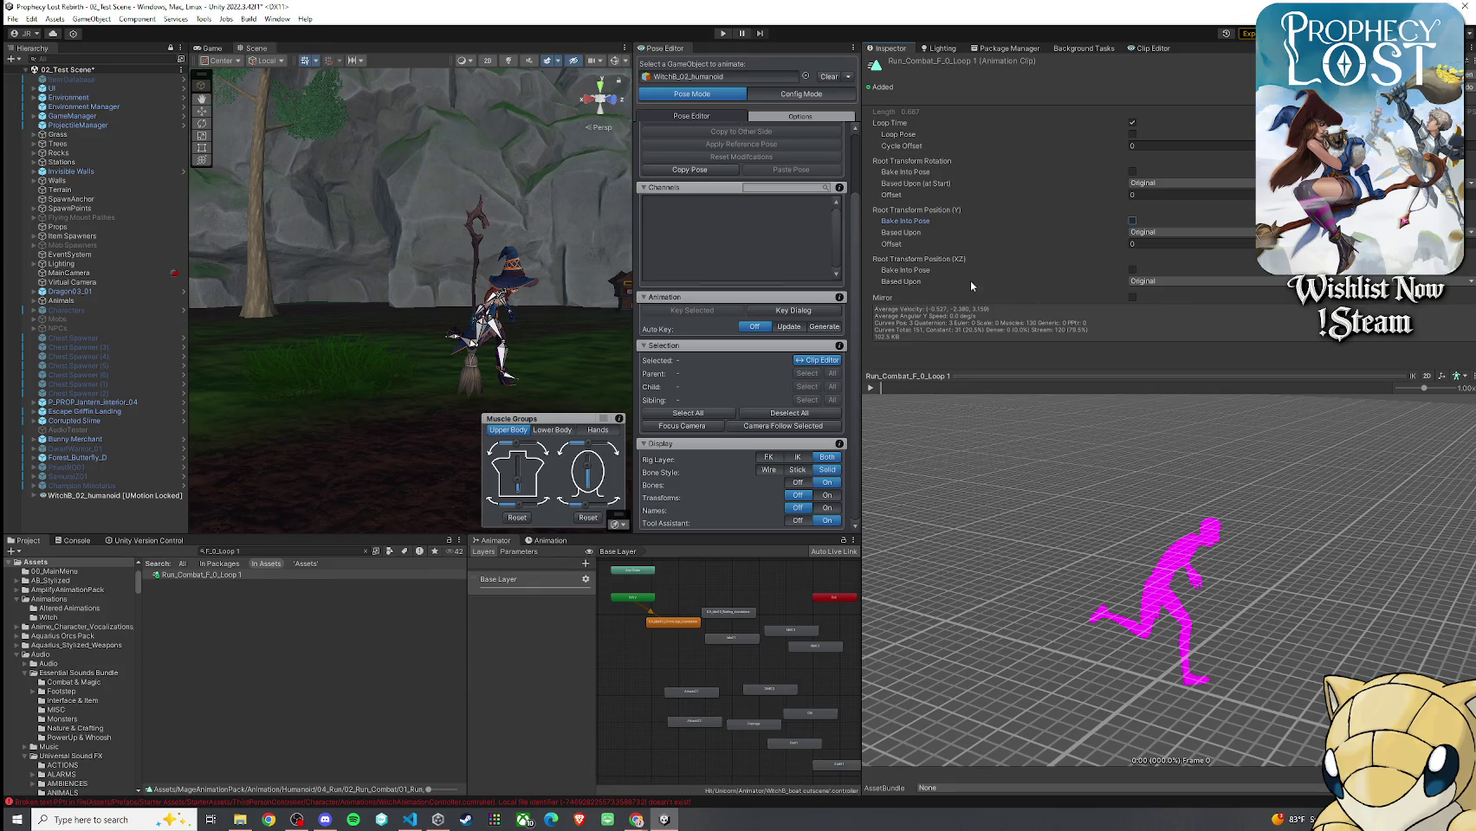
left_click(870, 387)
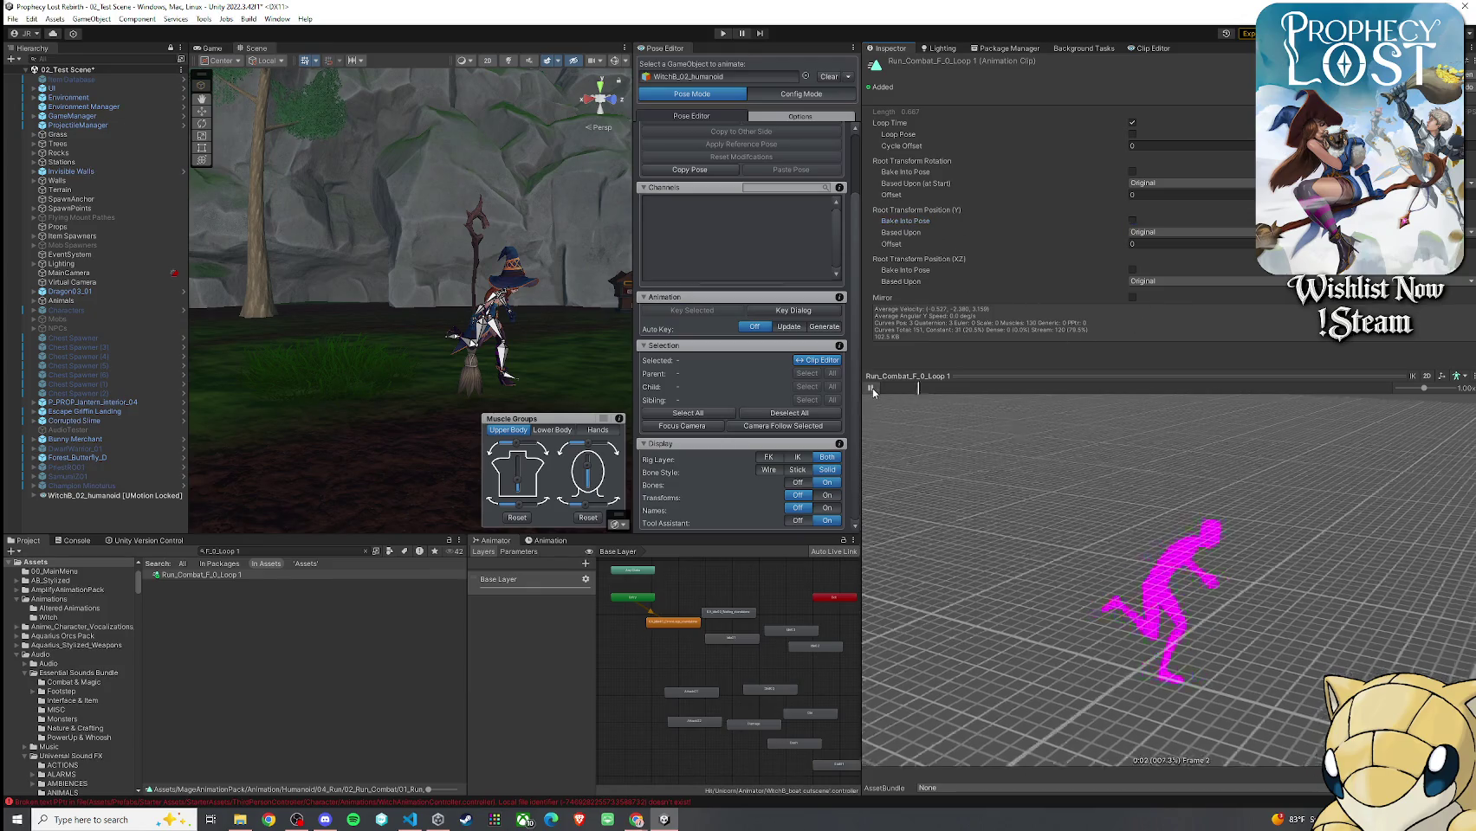
left_click_drag(1195, 459, 1265, 451)
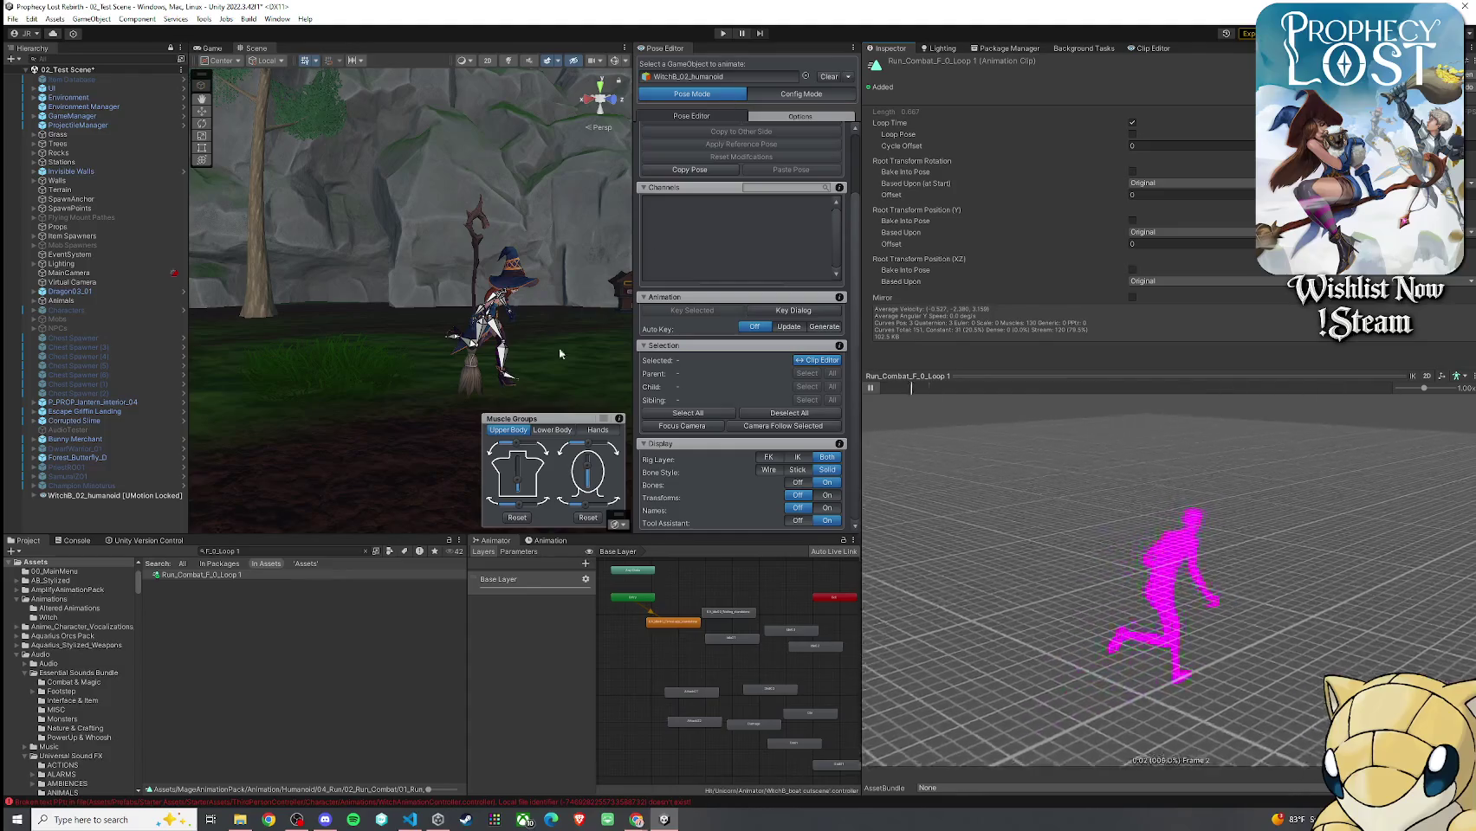
left_click(351, 625)
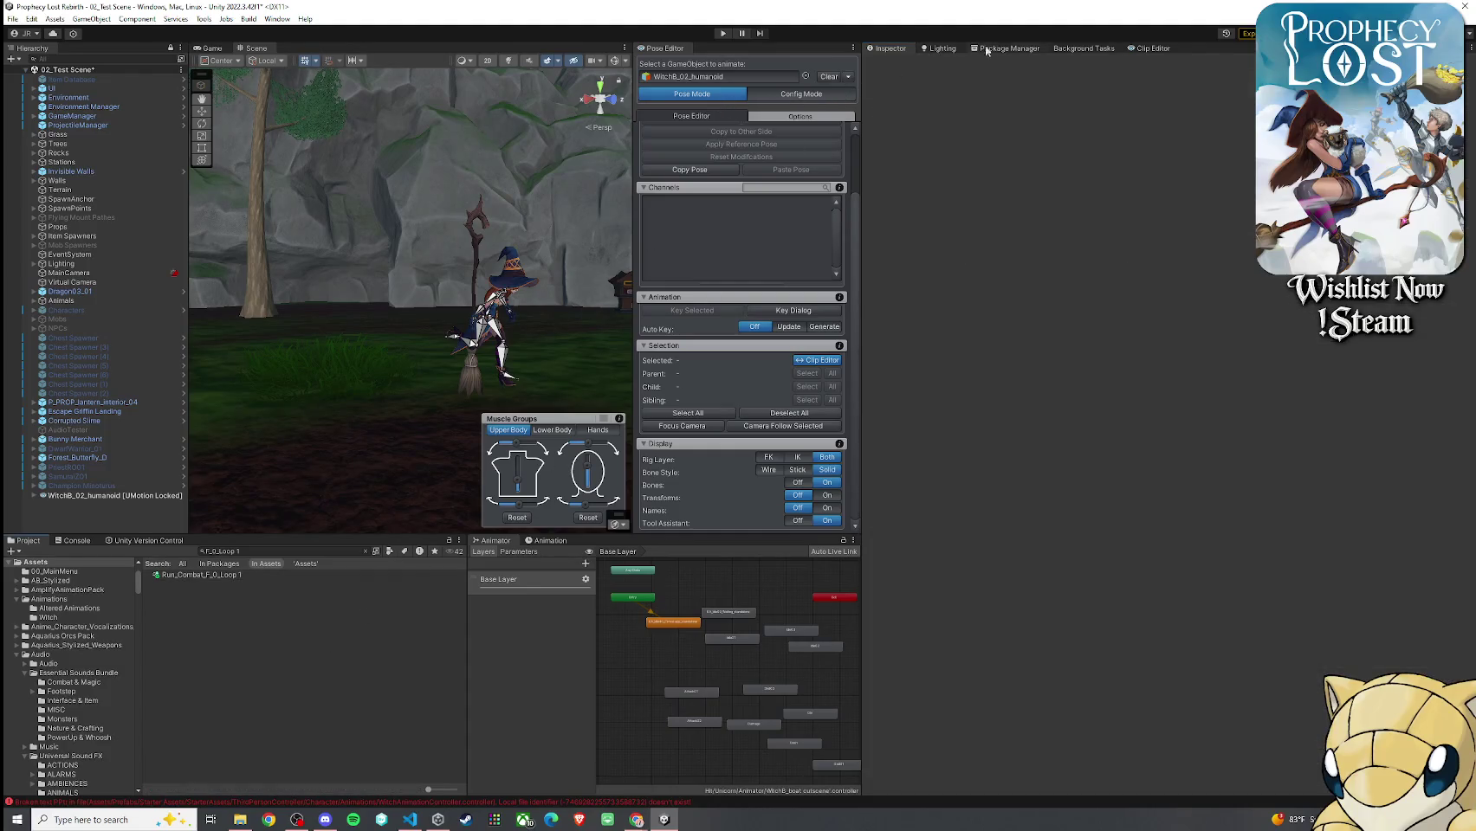
Import Run_Combat_F_0_Loop 1 into UMotion as Run_Combat_F_0_Loop 1_1 and play it on loop
left_click(1149, 47)
left_click(897, 71)
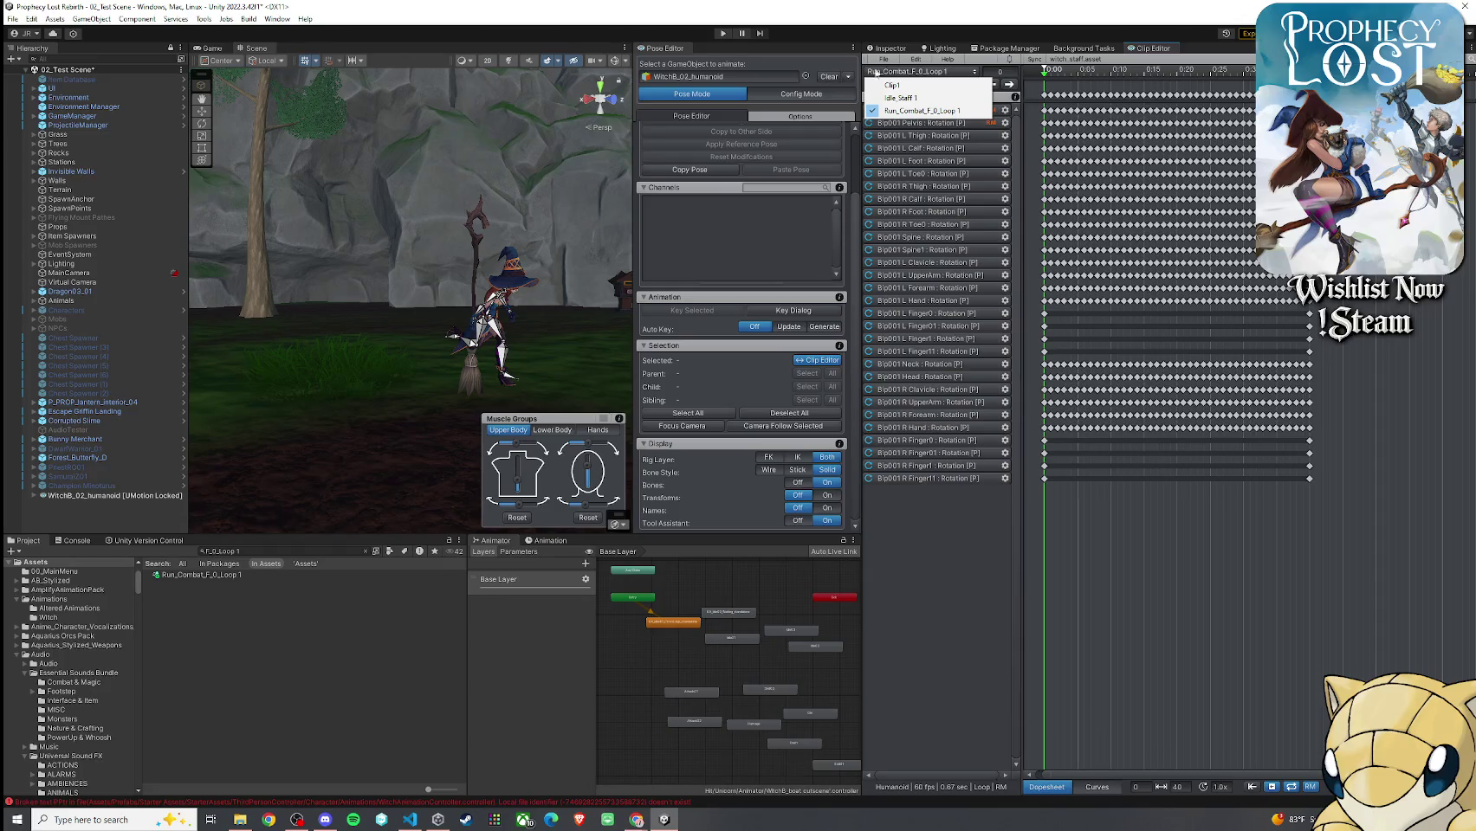
left_click(883, 59)
left_click(900, 143)
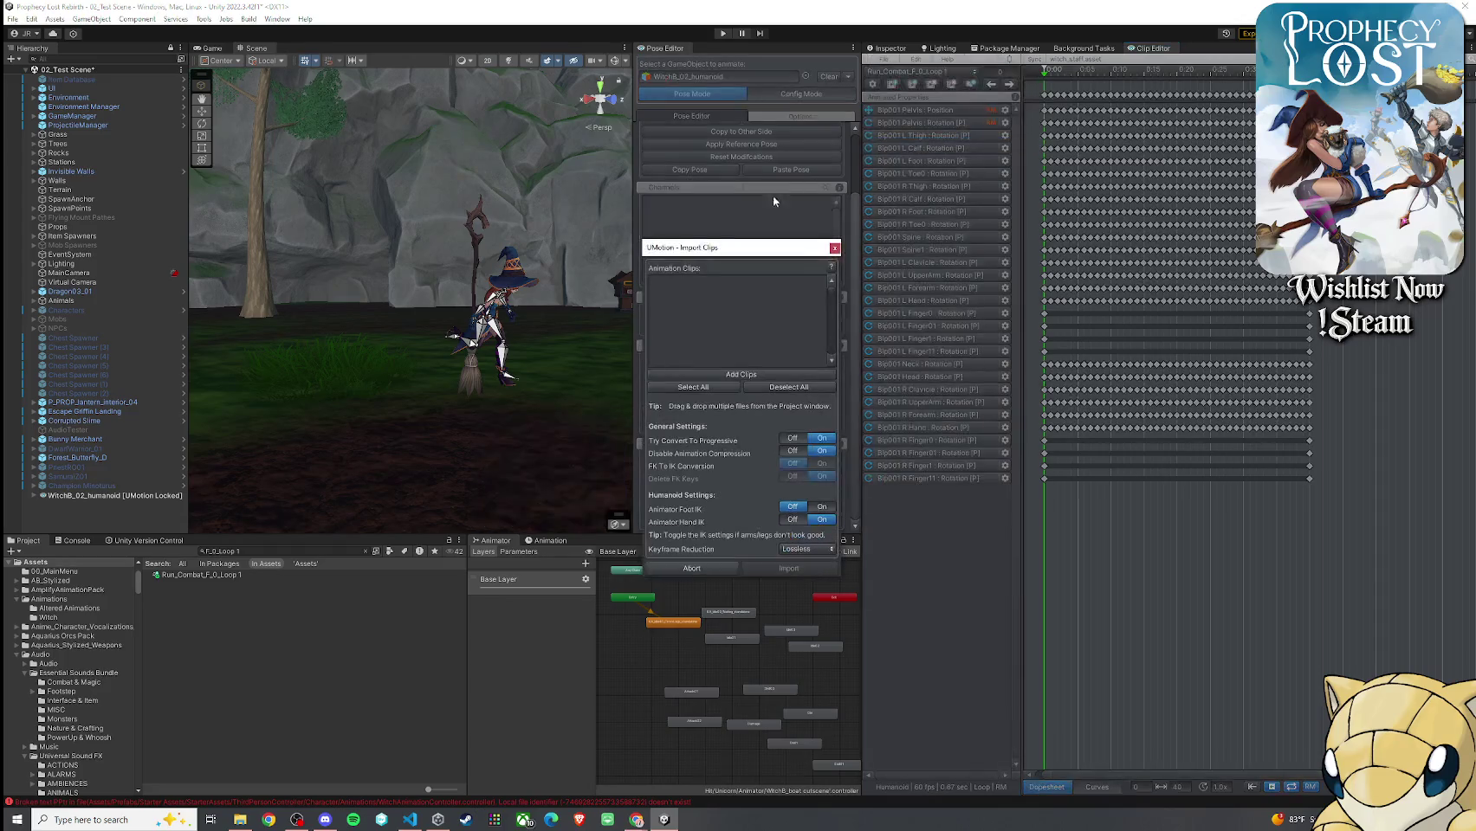
left_click(749, 378)
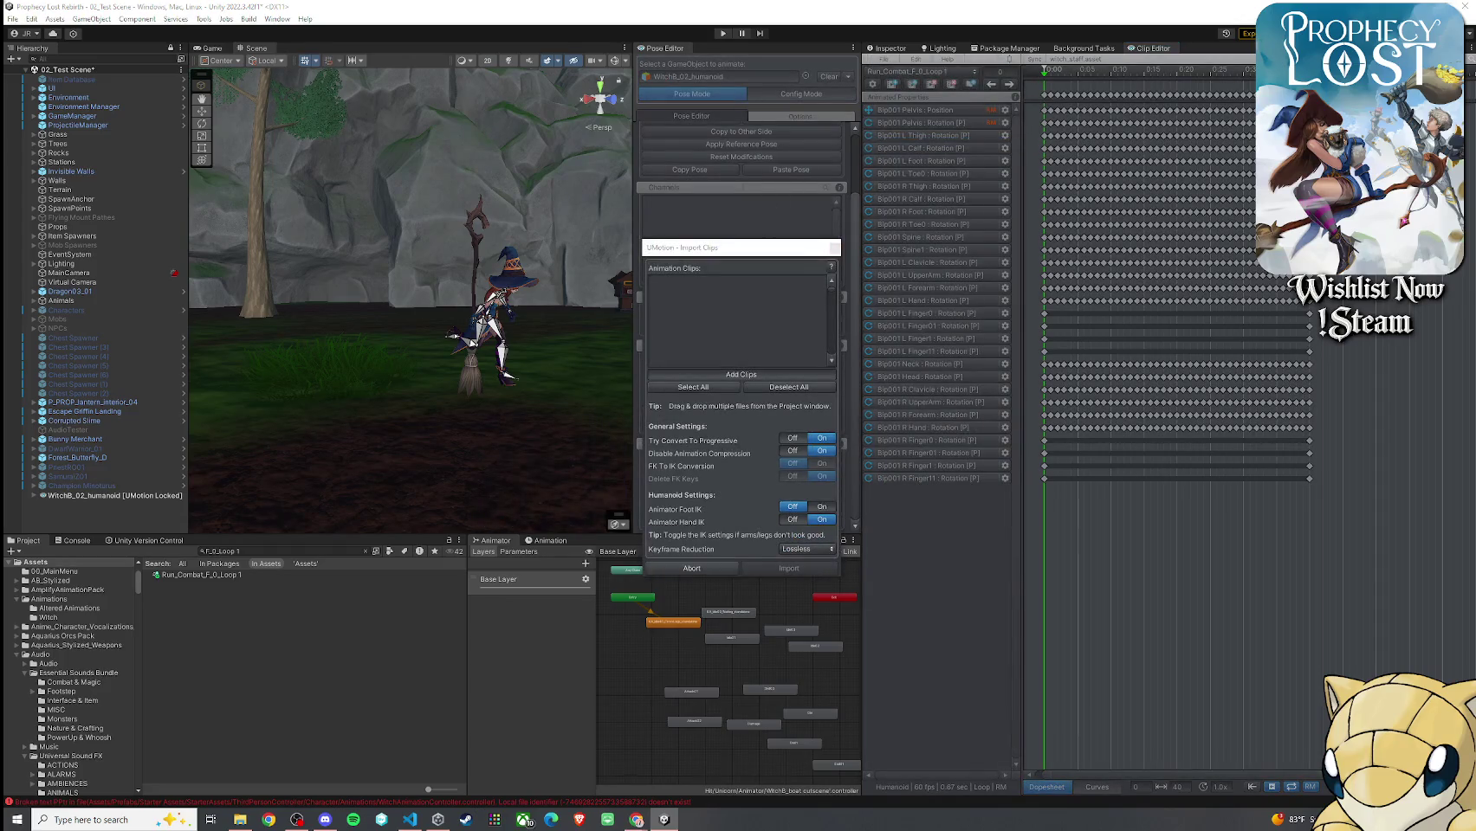
left_click(812, 433)
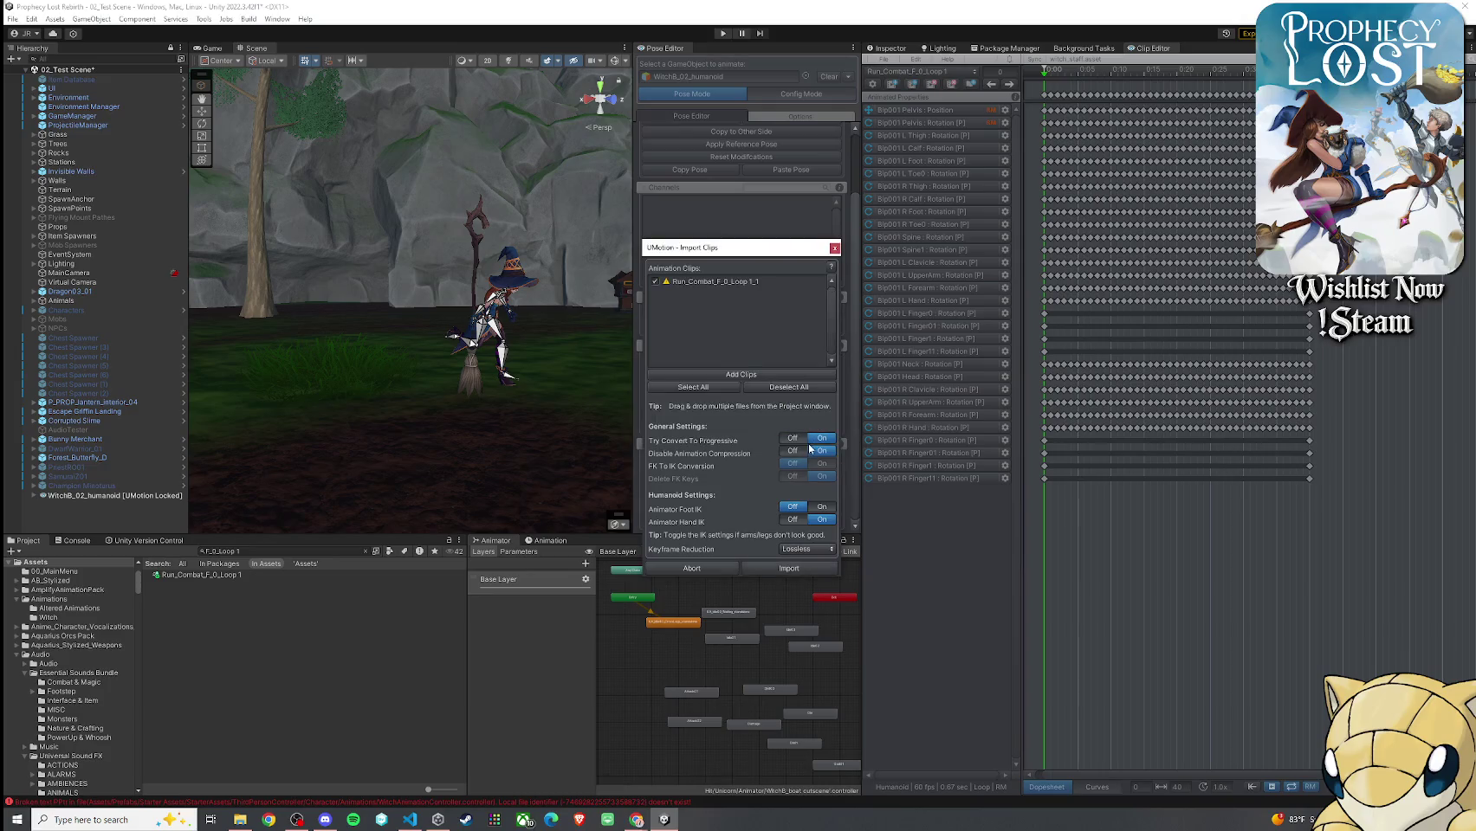
left_click(787, 568)
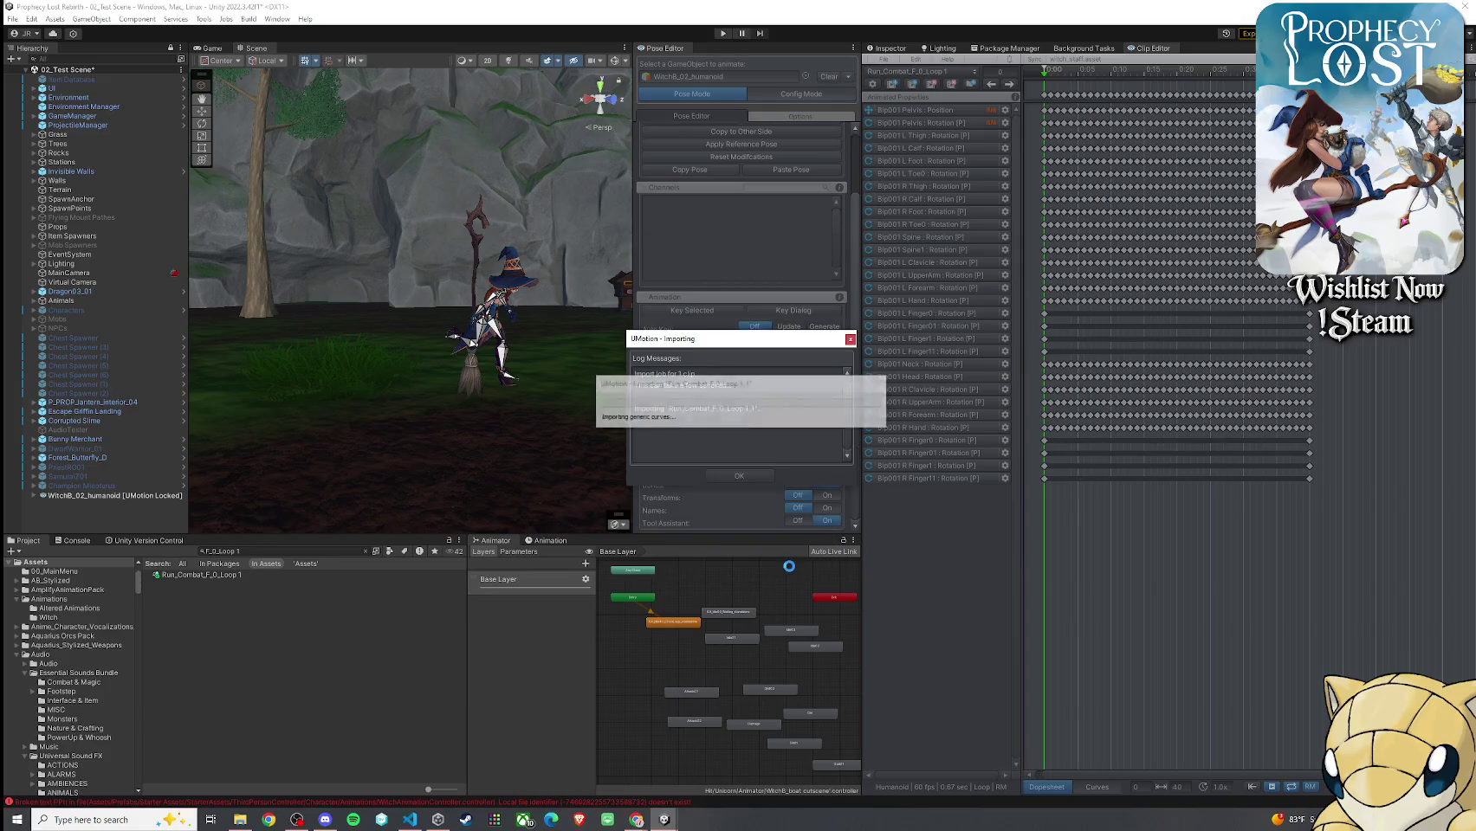
left_click(741, 477)
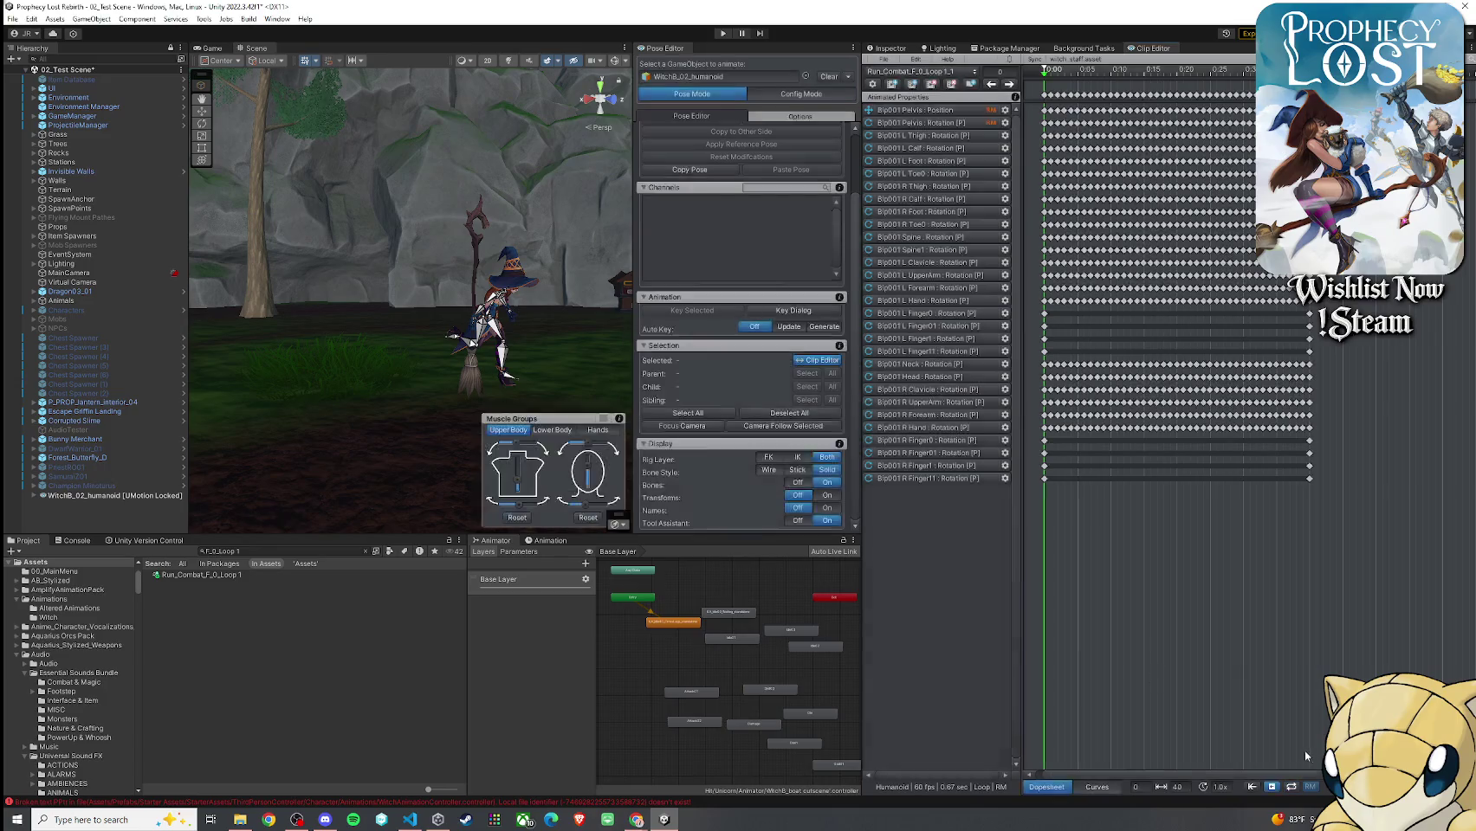
left_click(1290, 786)
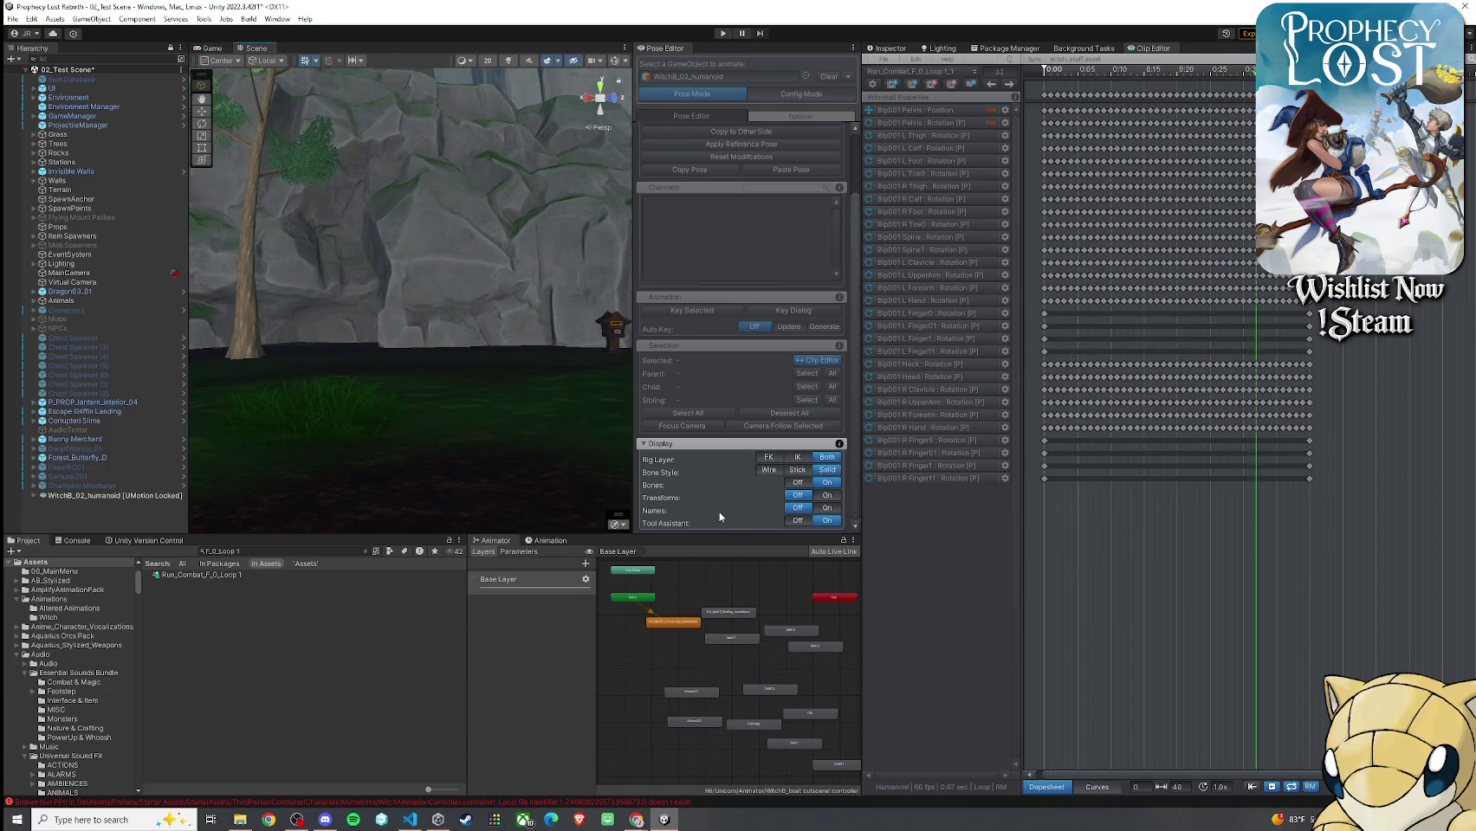
Scrub the run clip from frame 0 to frame 29, orbiting closer to the witch
scroll(740, 442, "up", 3)
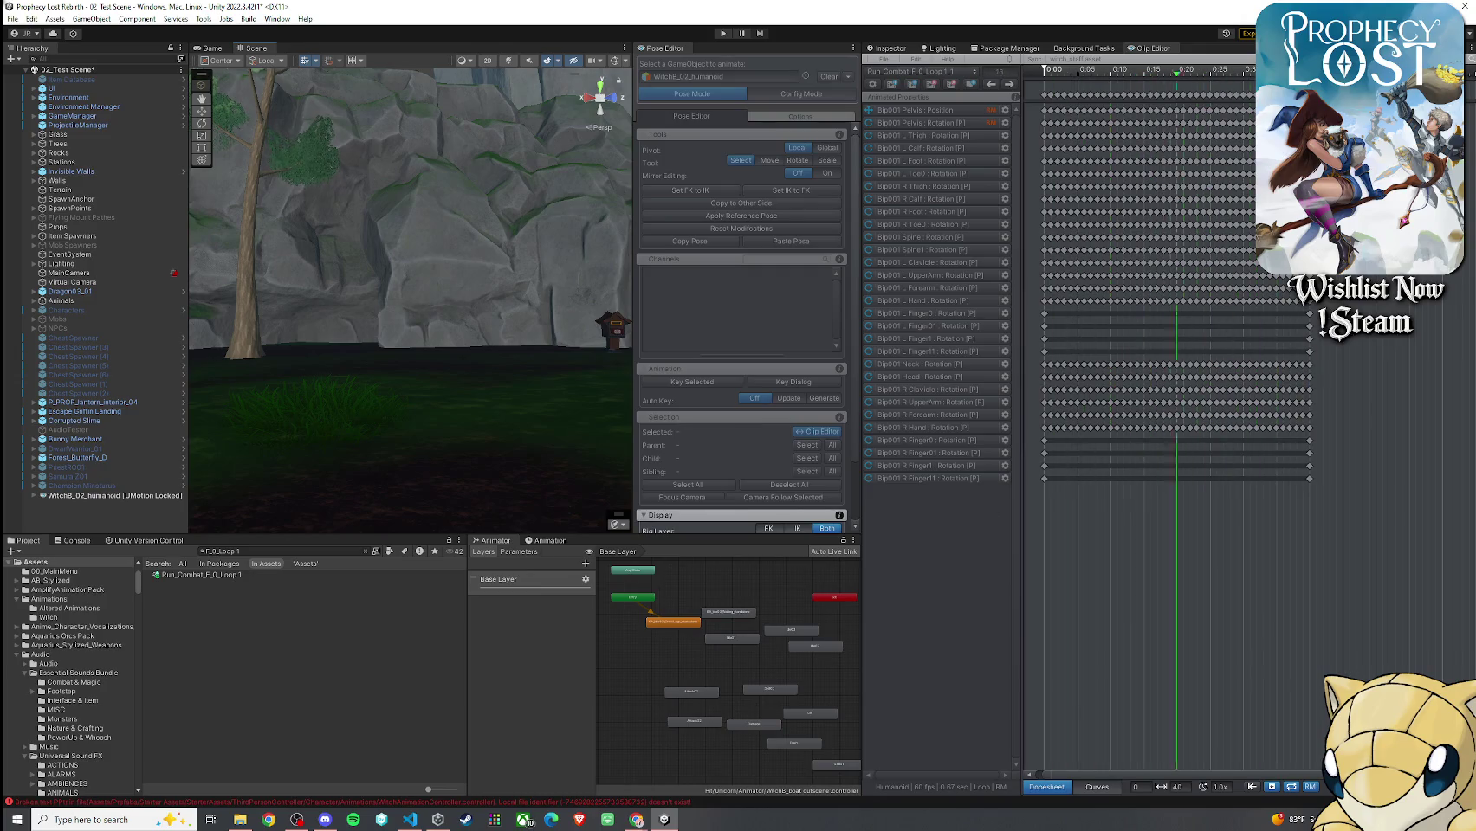
left_click(1117, 732)
scroll(520, 370, "up", 5)
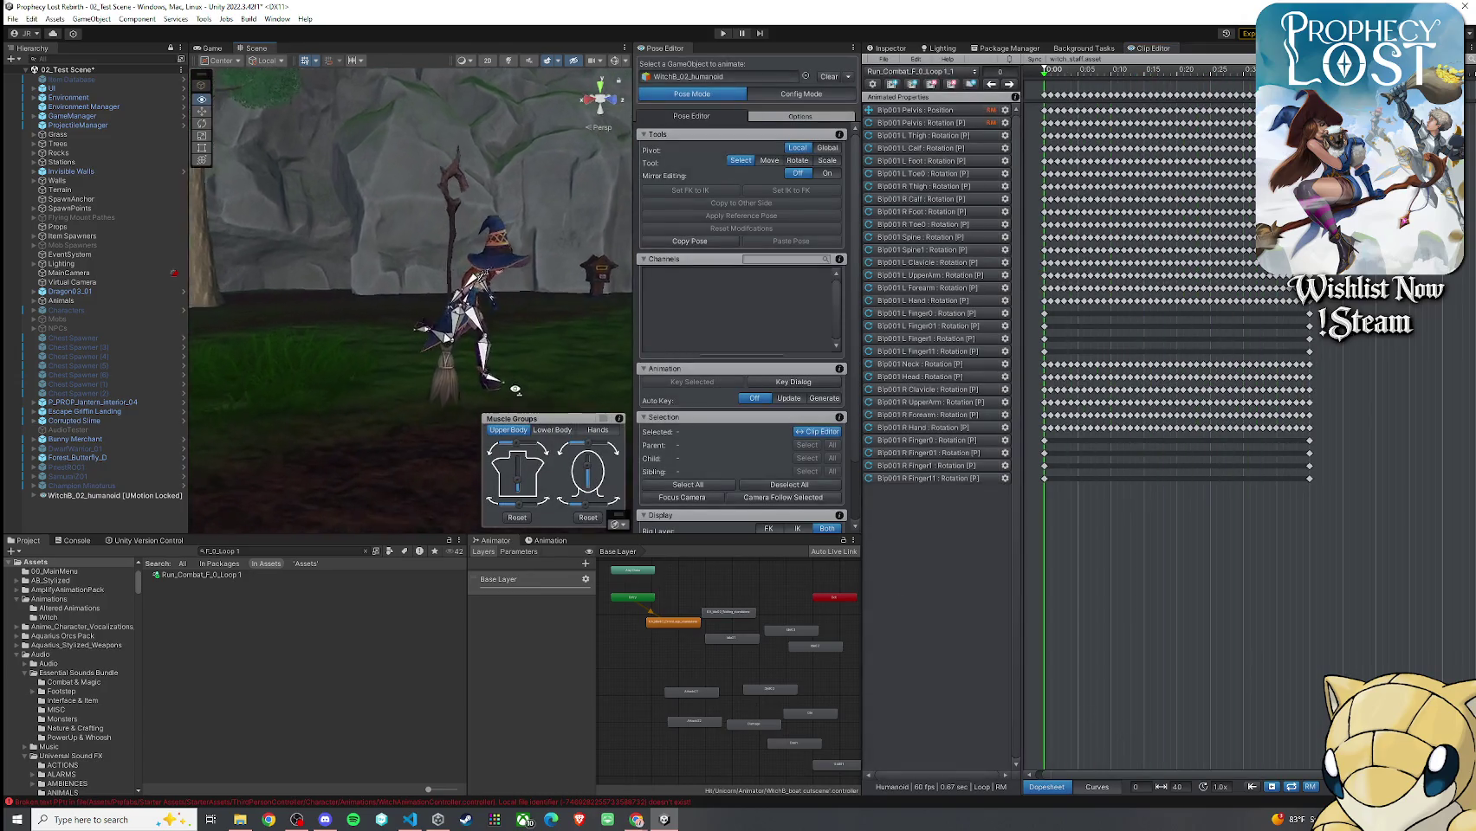
left_click(1050, 73)
left_click(1090, 73)
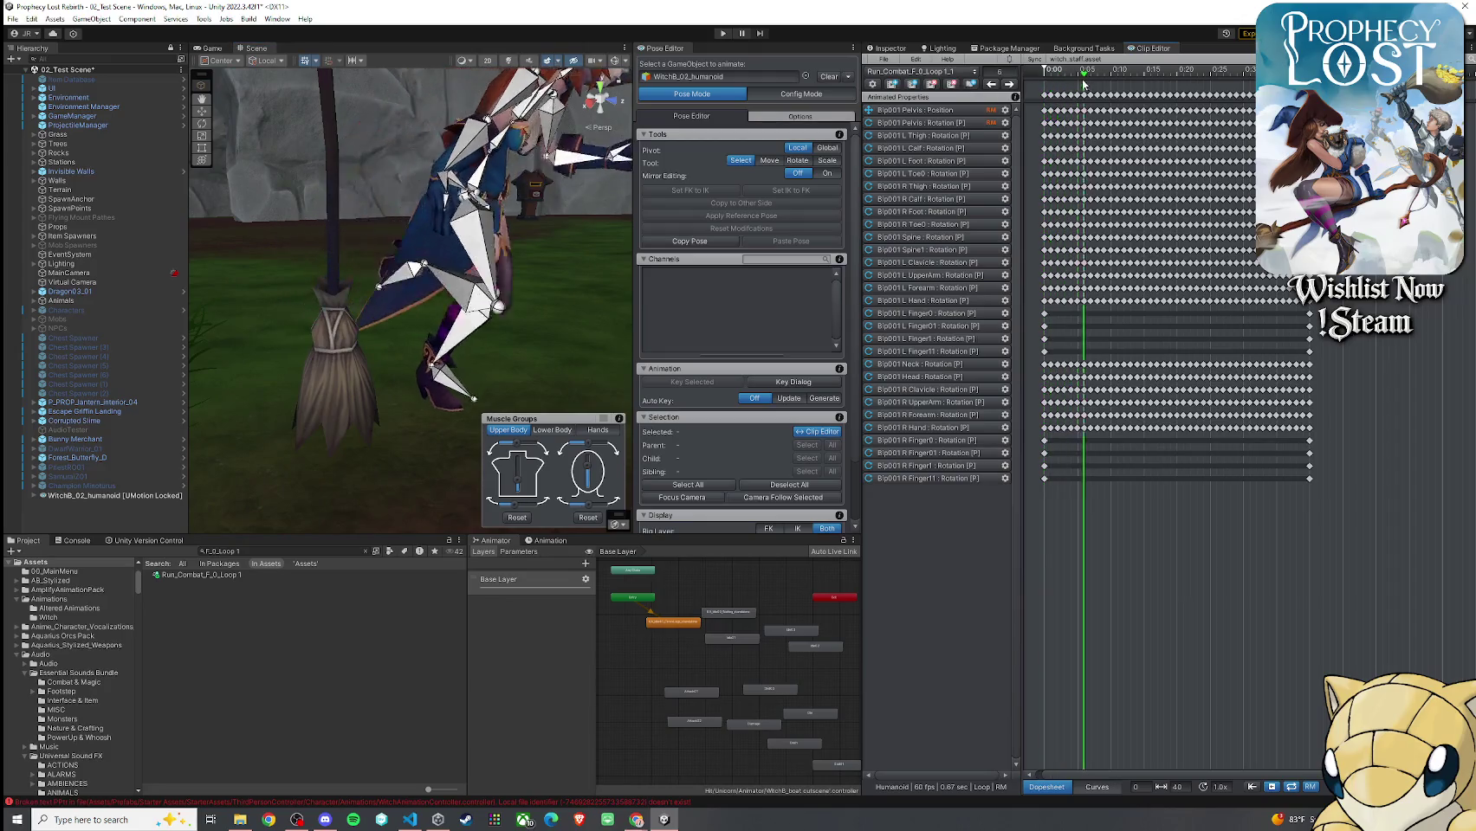
mouse_move(603, 145)
left_mouse_down()
mouse_move(563, 152)
mouse_move(817, 206)
mouse_move(827, 227)
left_mouse_up()
mouse_move(1099, 83)
left_mouse_down()
mouse_move(1231, 88)
mouse_move(1042, 89)
left_mouse_up()
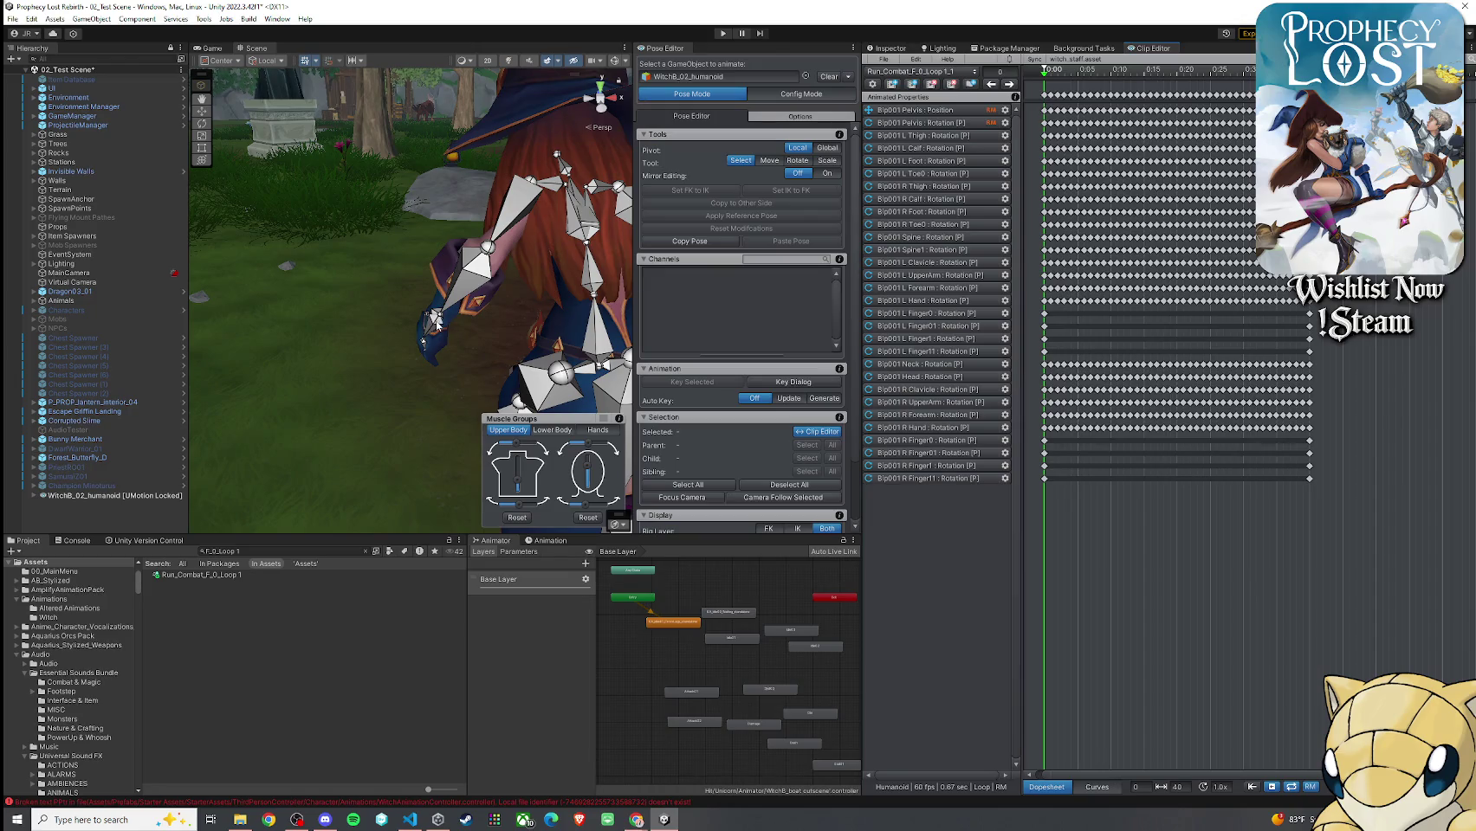
Rotate Bip001 L Forearm outward with the rotate gizmo, then select the L Hand bone
left_click(464, 288)
key("e")
mouse_move(496, 257)
left_mouse_down()
mouse_move(450, 297)
mouse_move(405, 249)
mouse_move(372, 256)
mouse_move(399, 282)
mouse_move(386, 260)
mouse_move(417, 231)
mouse_move(407, 251)
mouse_move(443, 243)
mouse_move(408, 260)
mouse_move(381, 251)
mouse_move(416, 226)
mouse_move(520, 208)
left_mouse_up()
left_click(449, 297)
scroll(424, 247, "up", 3)
mouse_move(451, 260)
left_mouse_down()
mouse_move(334, 213)
mouse_move(328, 224)
mouse_move(352, 256)
mouse_move(465, 288)
left_mouse_up()
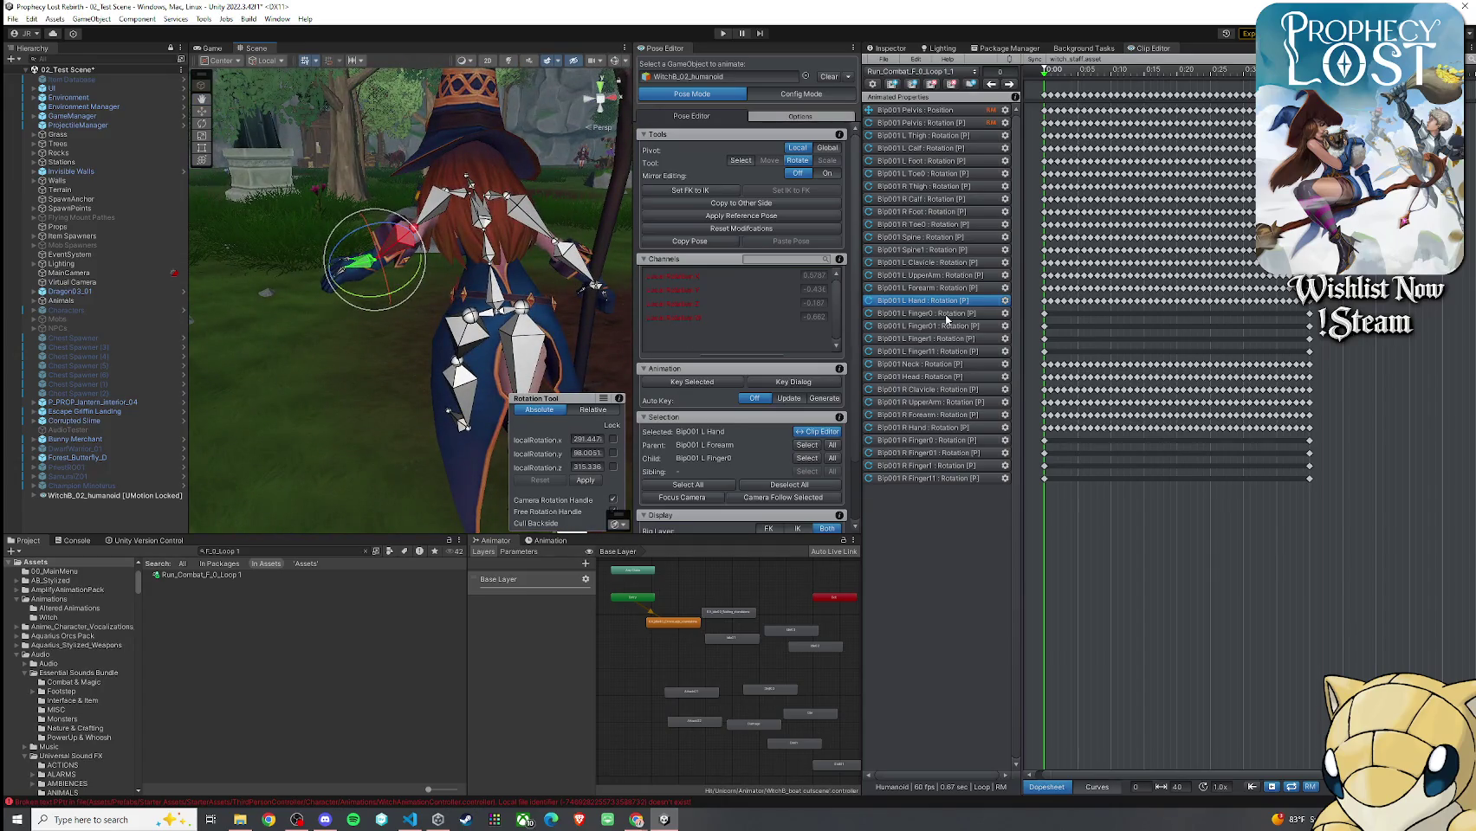
Key all modified left-hand channels, keep the pending modifications, and reselect Bip001 L Hand
left_click(703, 382)
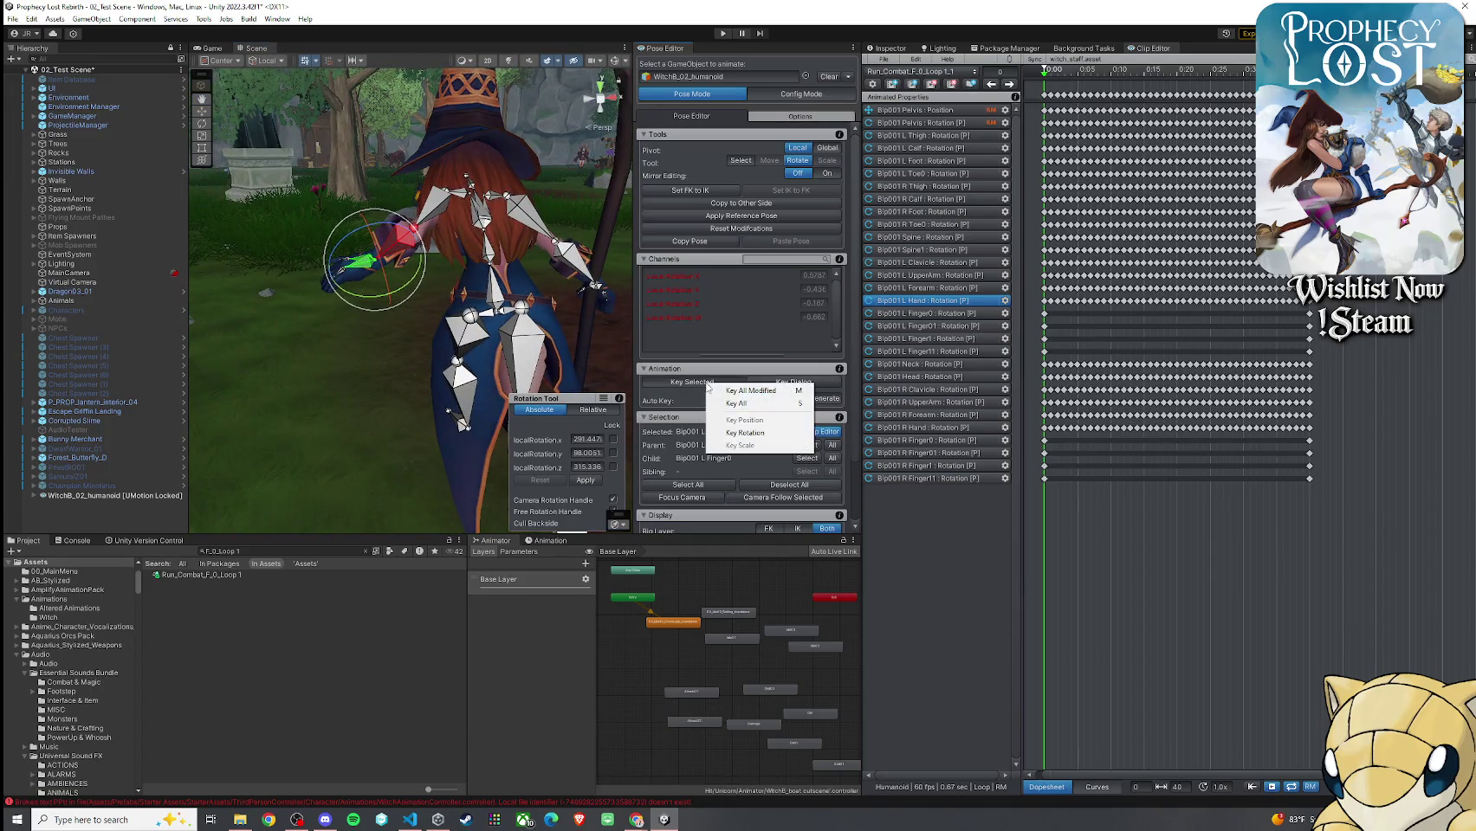
left_click(735, 405)
left_click(1045, 73)
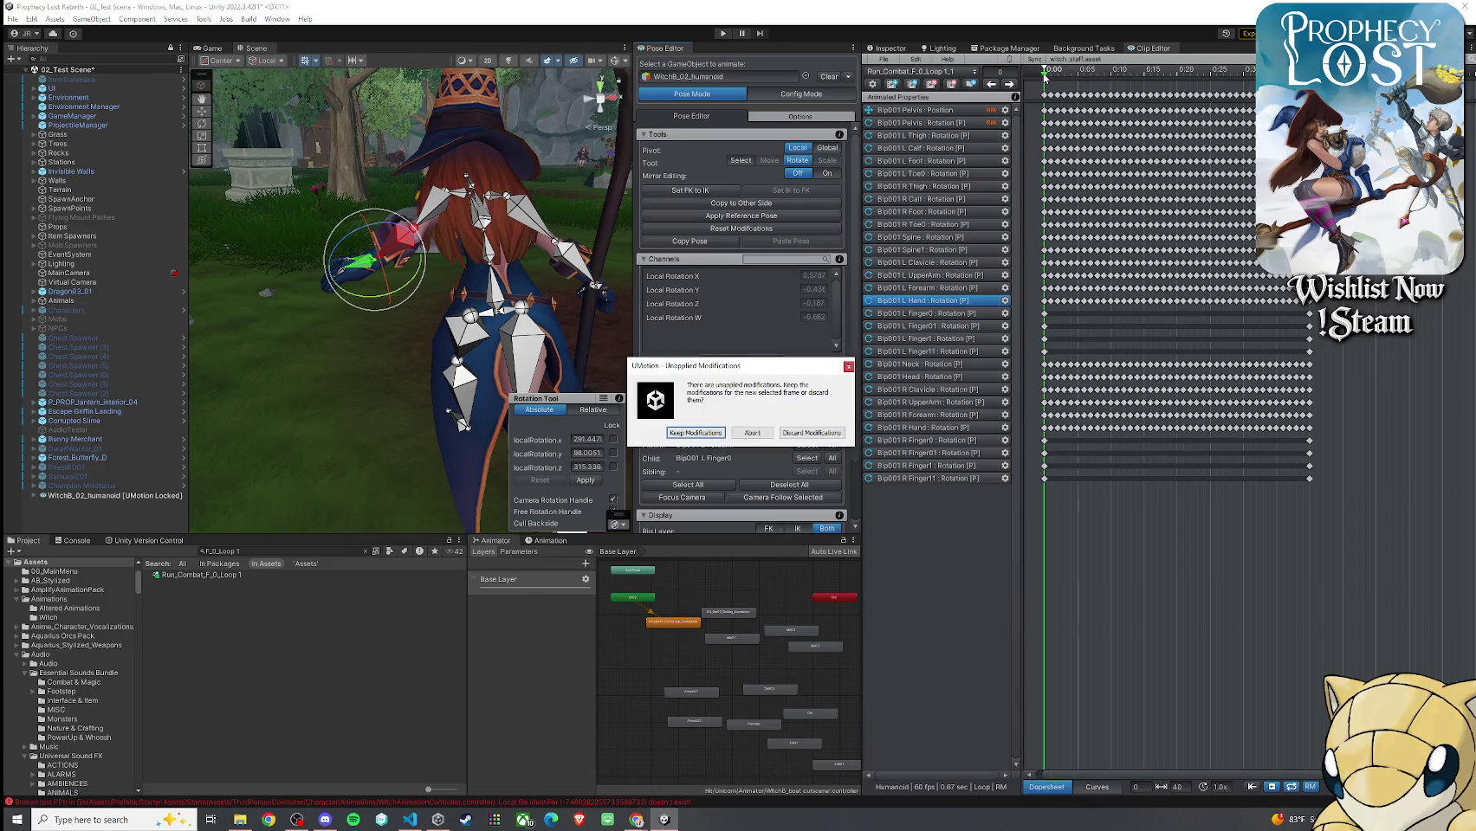
left_click(695, 434)
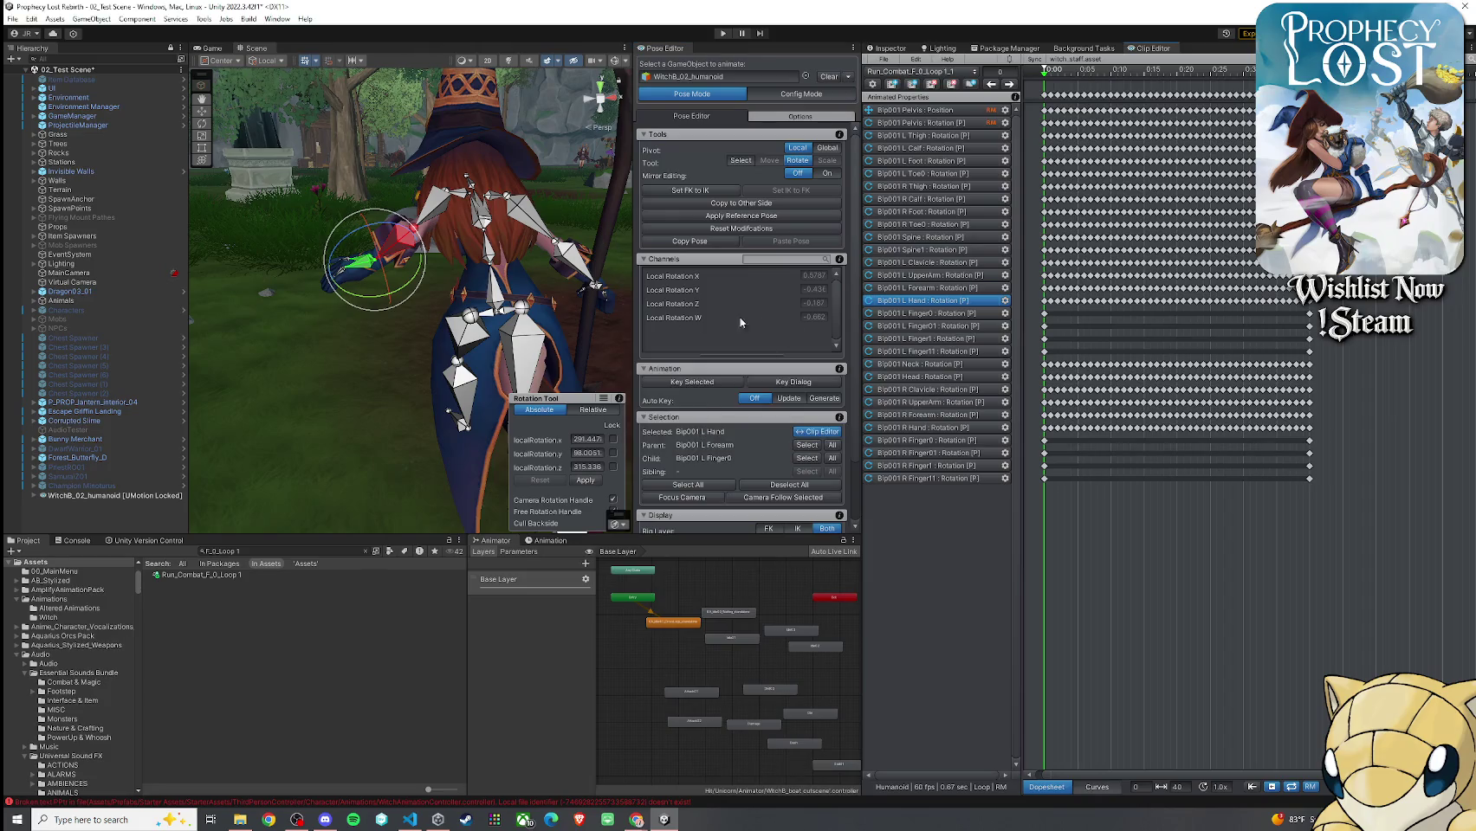
key("ctrl+a")
left_click(1063, 216)
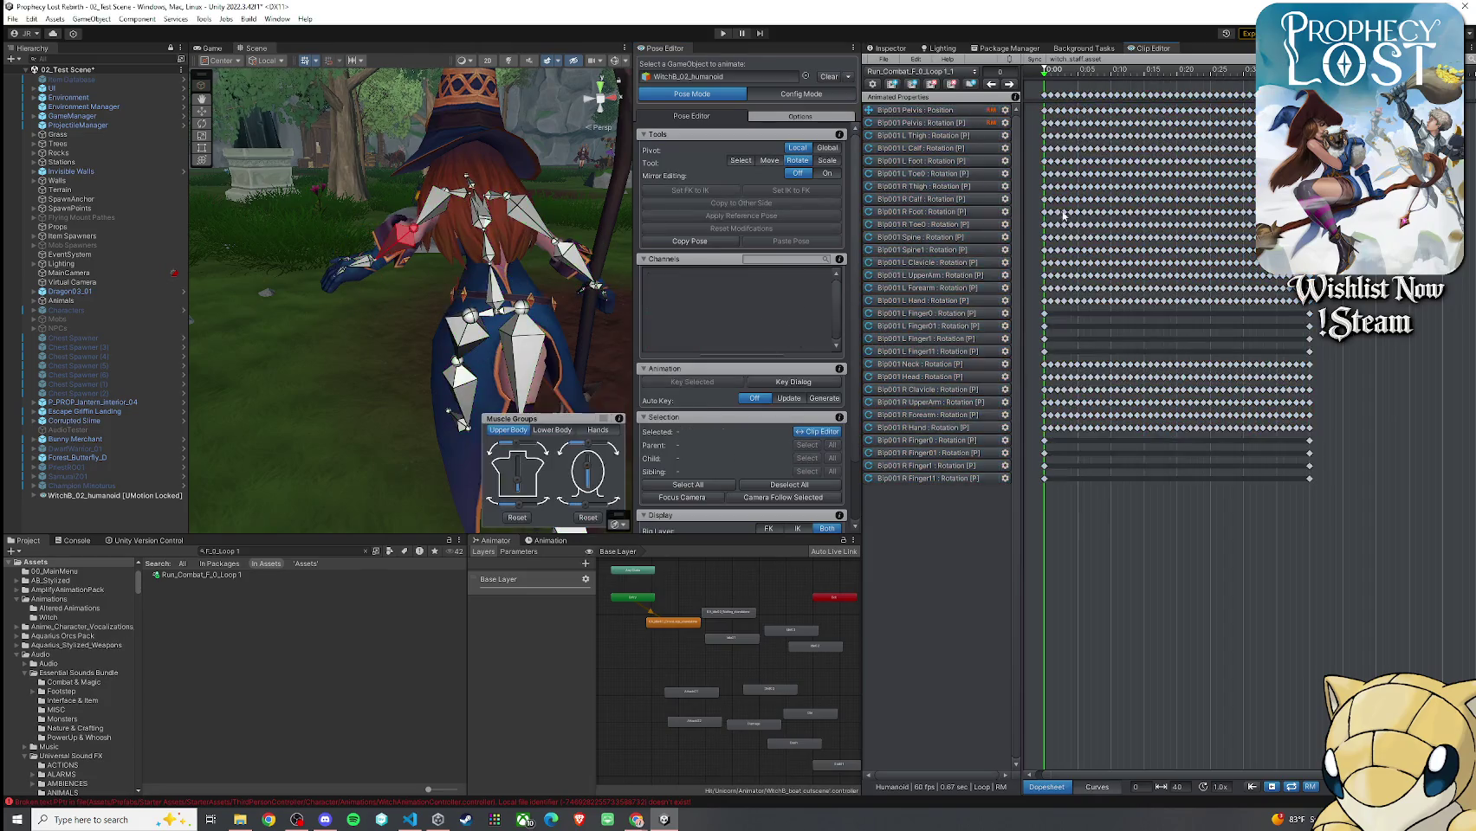
left_click(1045, 85)
left_click(704, 433)
left_click(368, 260)
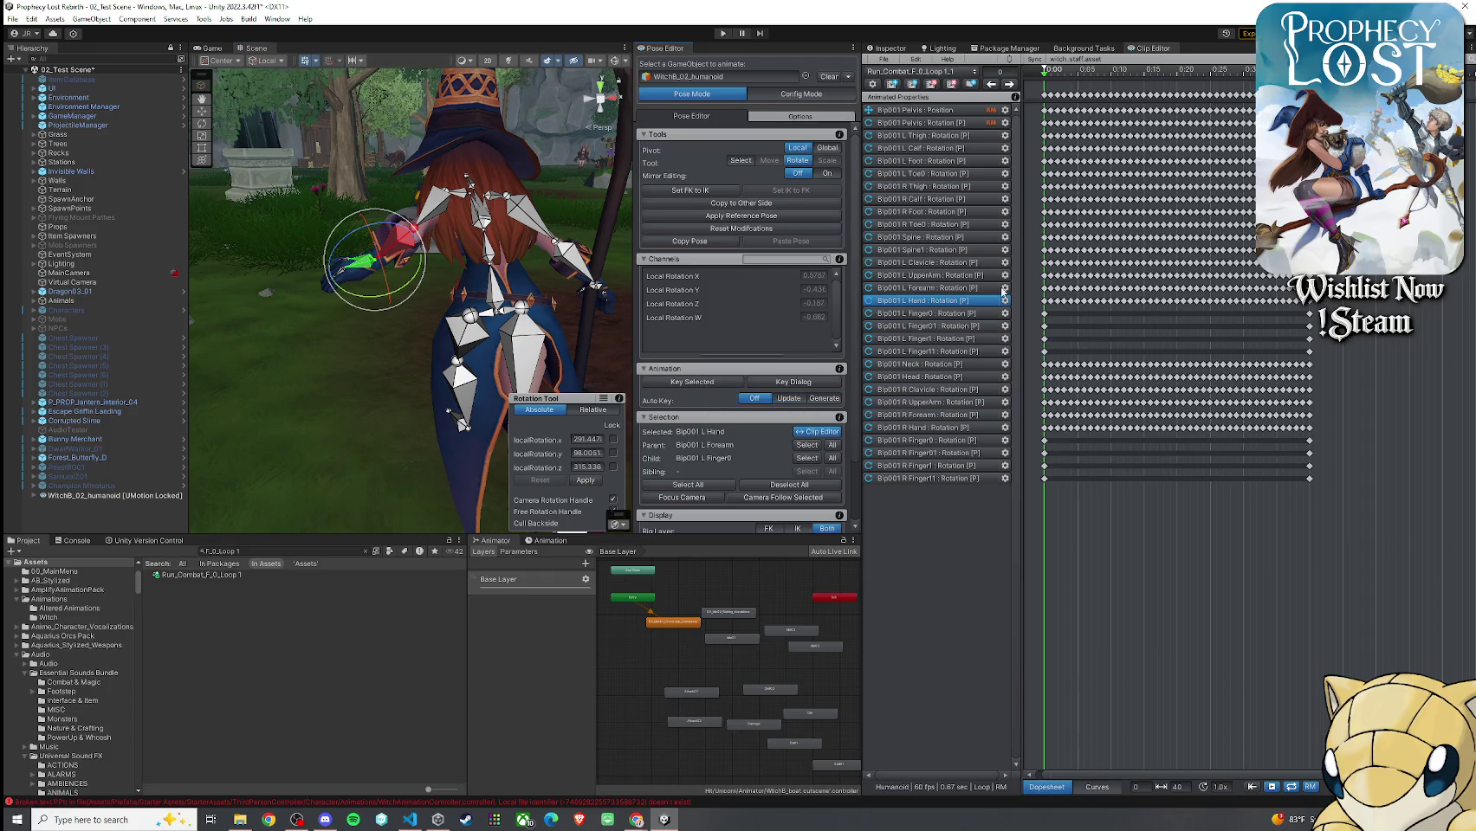
left_click(1045, 304)
mouse_move(403, 246)
left_mouse_down()
mouse_move(473, 234)
mouse_move(468, 217)
left_mouse_up()
Add the left forearm to the selection and key all modified channels of both bones
left_click(486, 130, "ctrl")
scroll(415, 260, "down", 3)
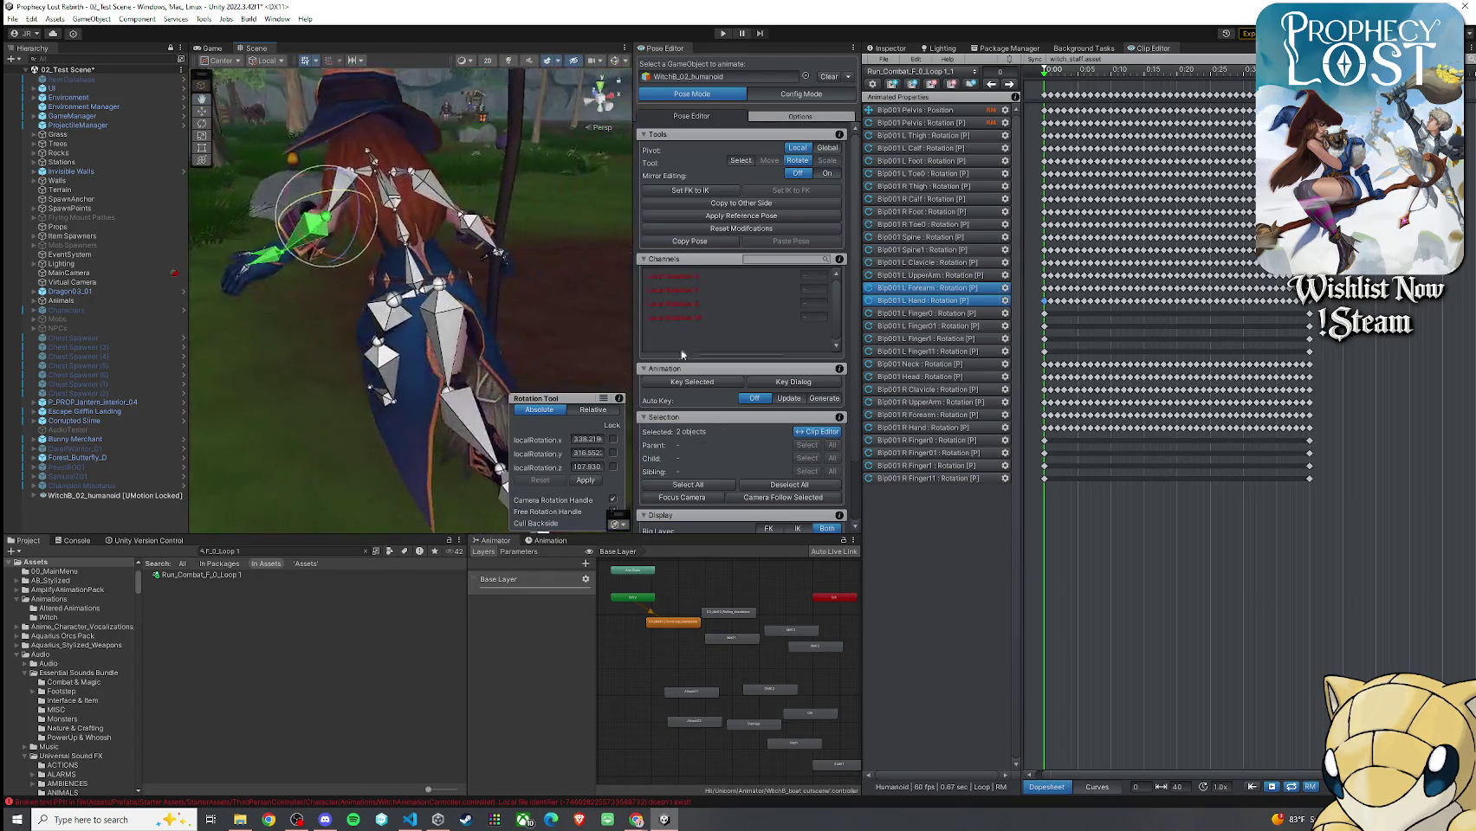
left_click(685, 384)
left_click(685, 384)
left_click(701, 383)
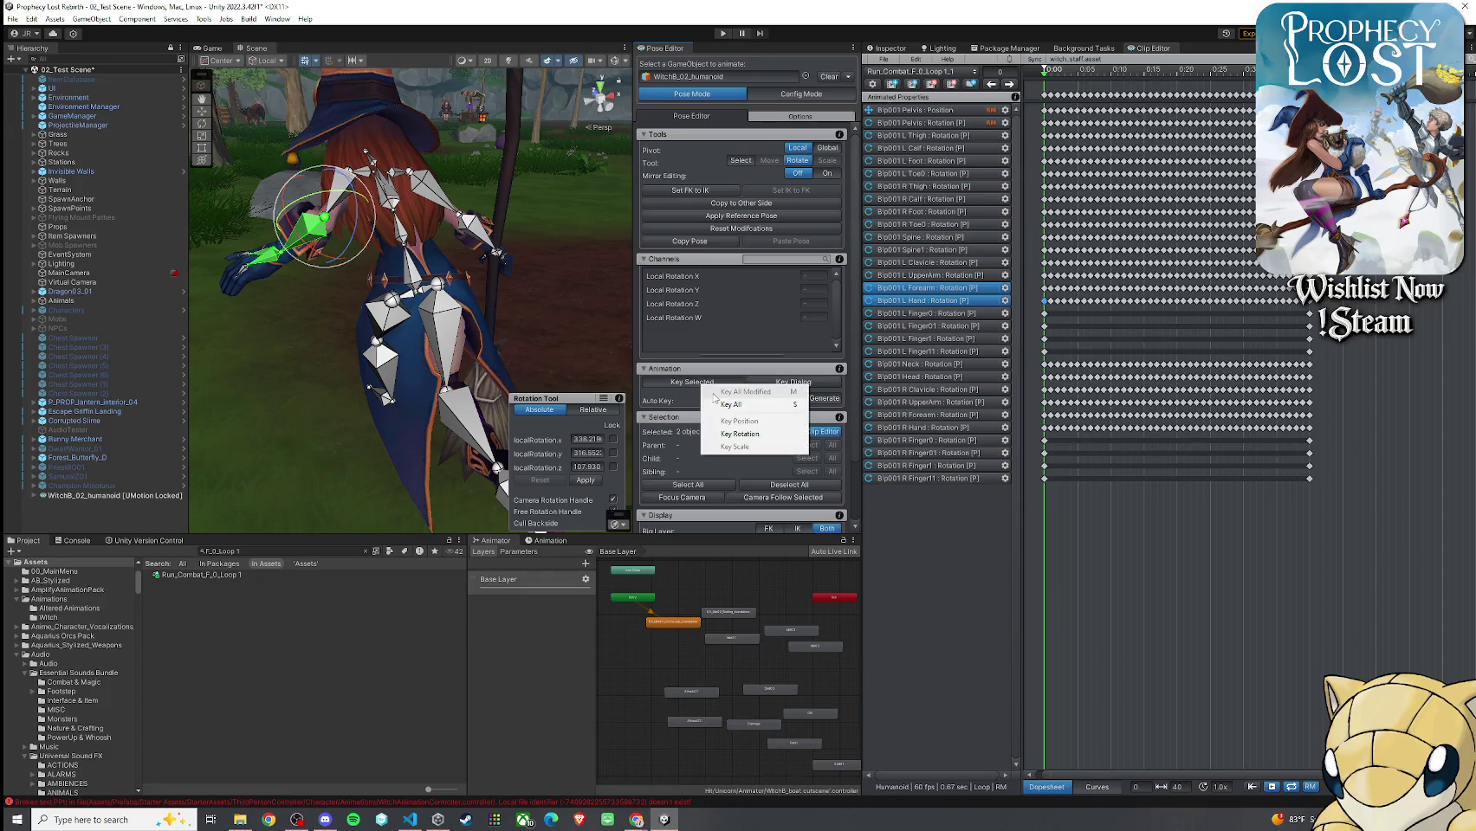
left_click(1042, 87)
left_click_drag(1048, 83, 1043, 84)
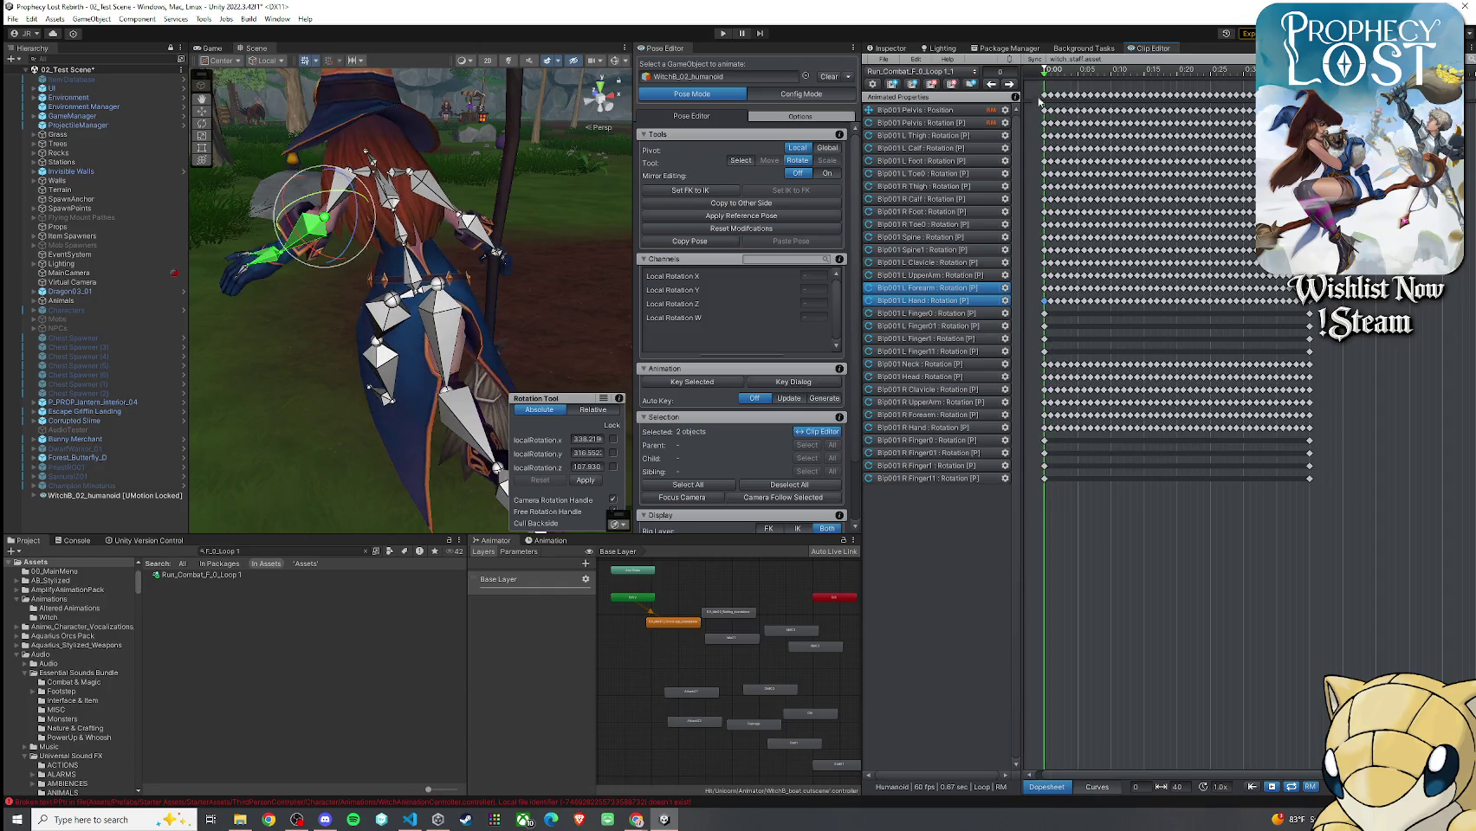
scroll(1033, 302, "up", 2)
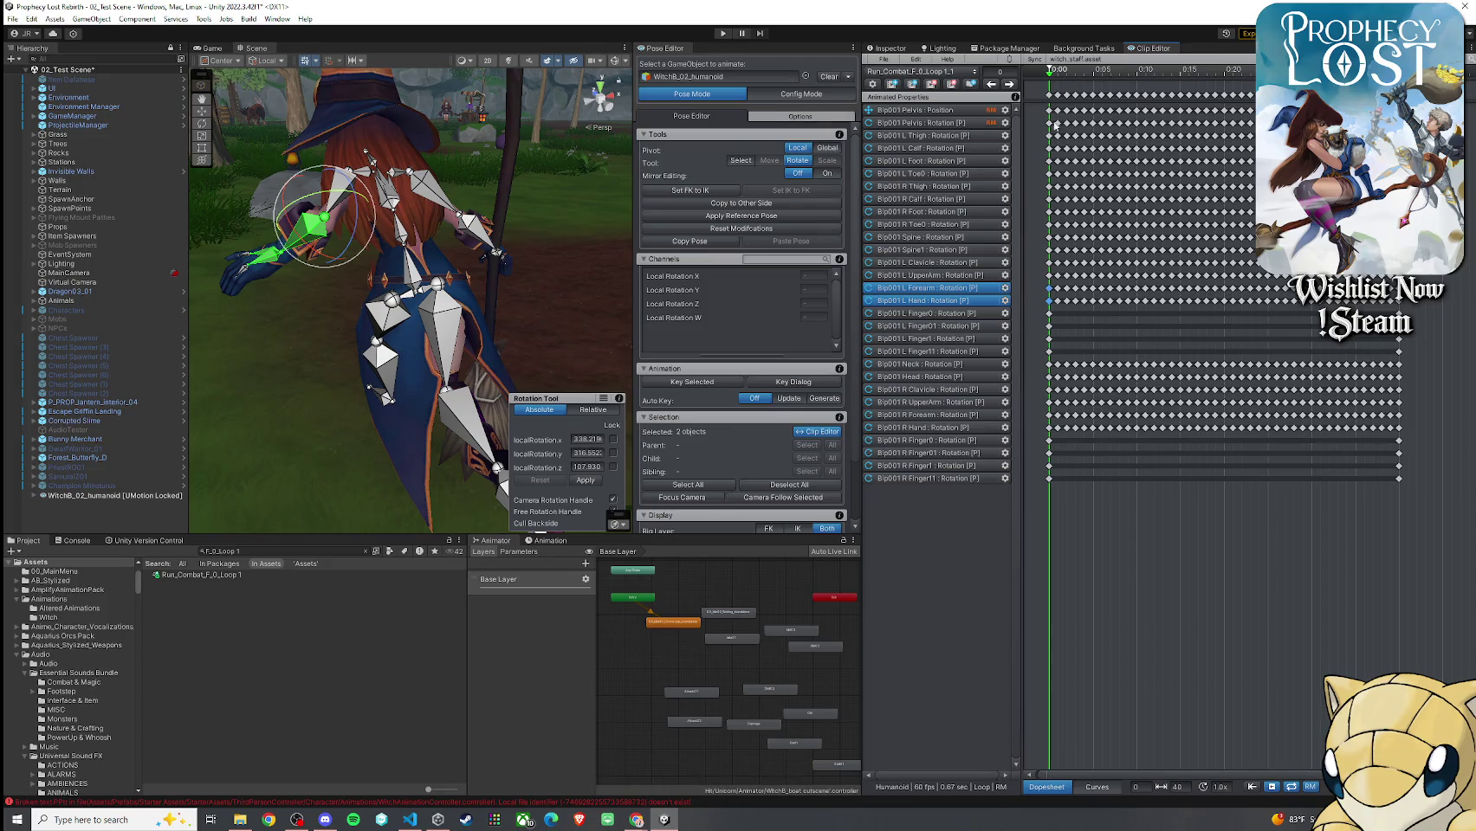
left_click_drag(1049, 78, 1089, 81)
mouse_move(1174, 90)
left_mouse_down()
mouse_move(1399, 89)
mouse_move(1049, 89)
left_mouse_up()
At frame 40, rotate the left forearm and hand together and key all their channels
left_click(1049, 293)
left_click(1048, 301, "shift")
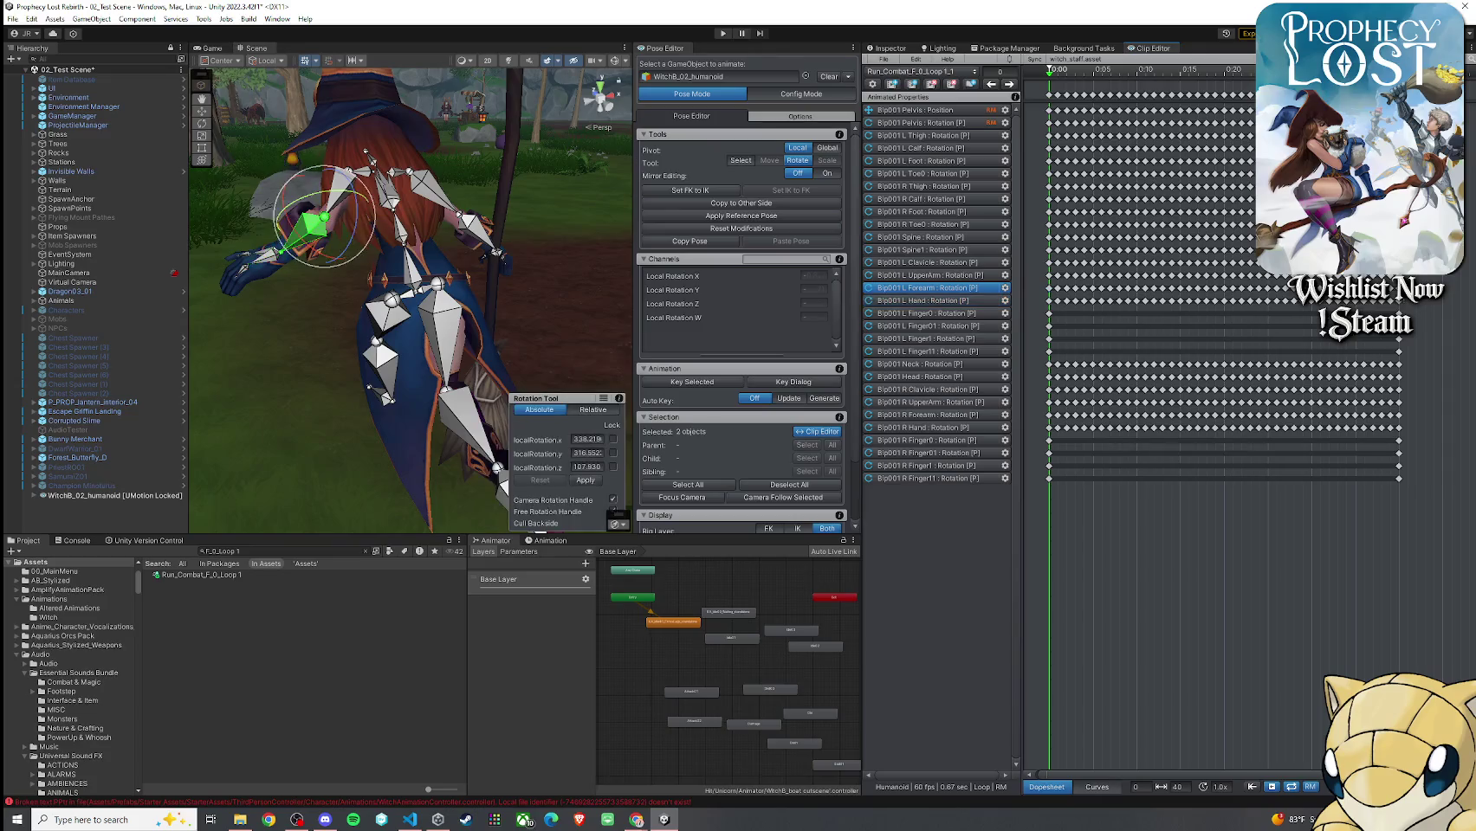
left_click_drag(1049, 76, 1398, 74)
left_click_drag(242, 149, 228, 156)
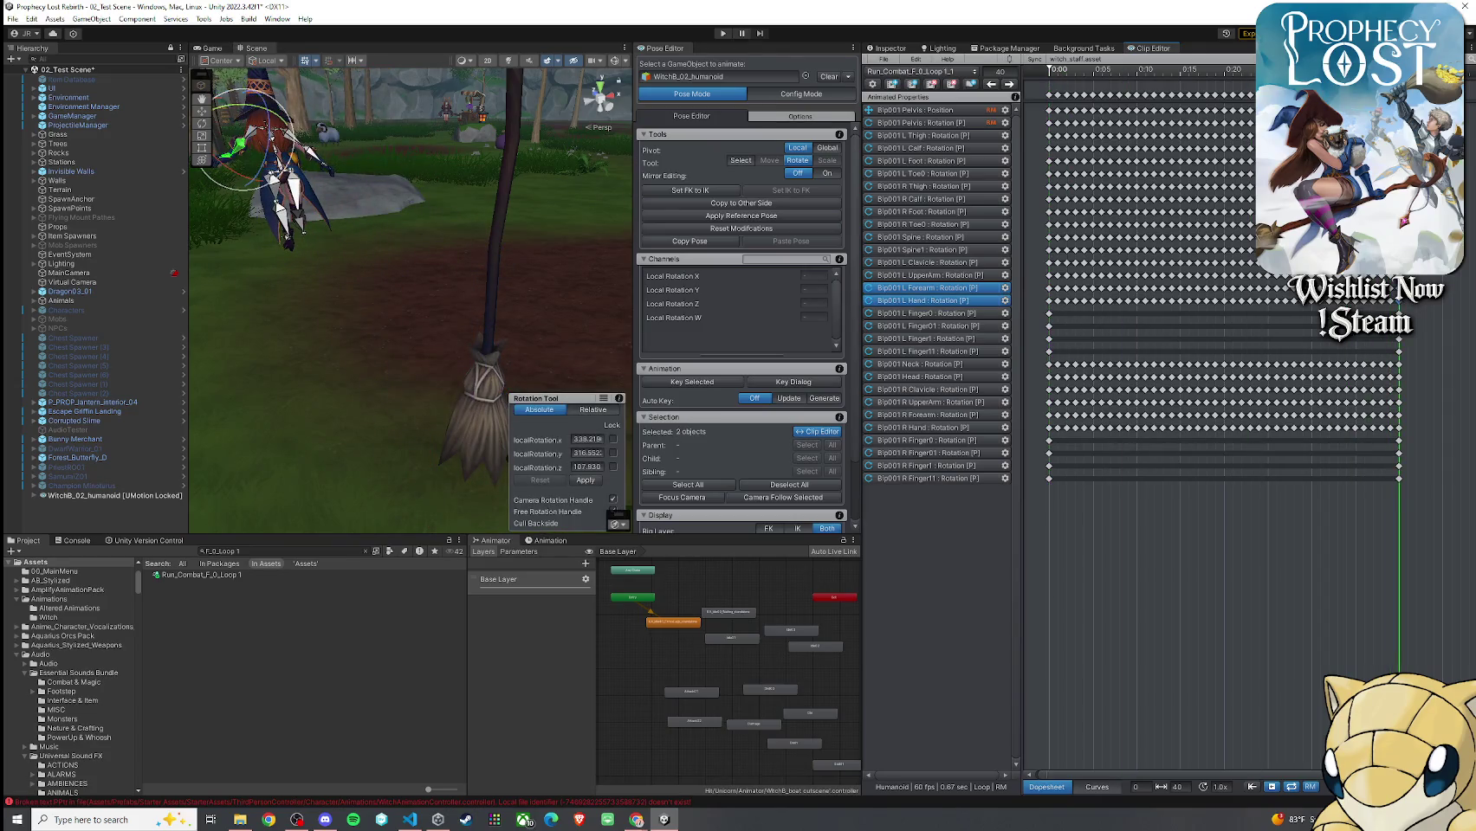
right_click(711, 387)
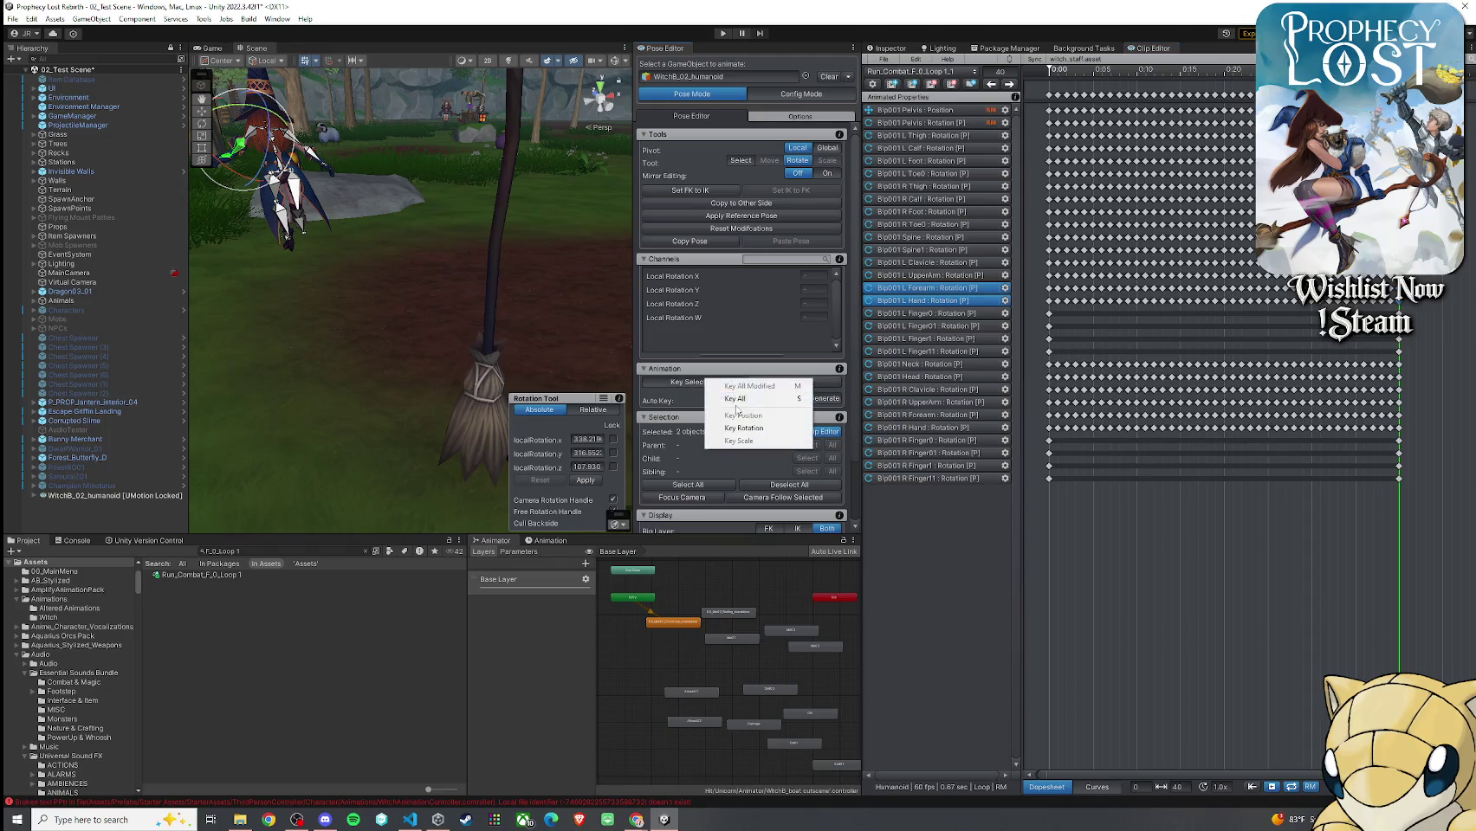
left_click(734, 399)
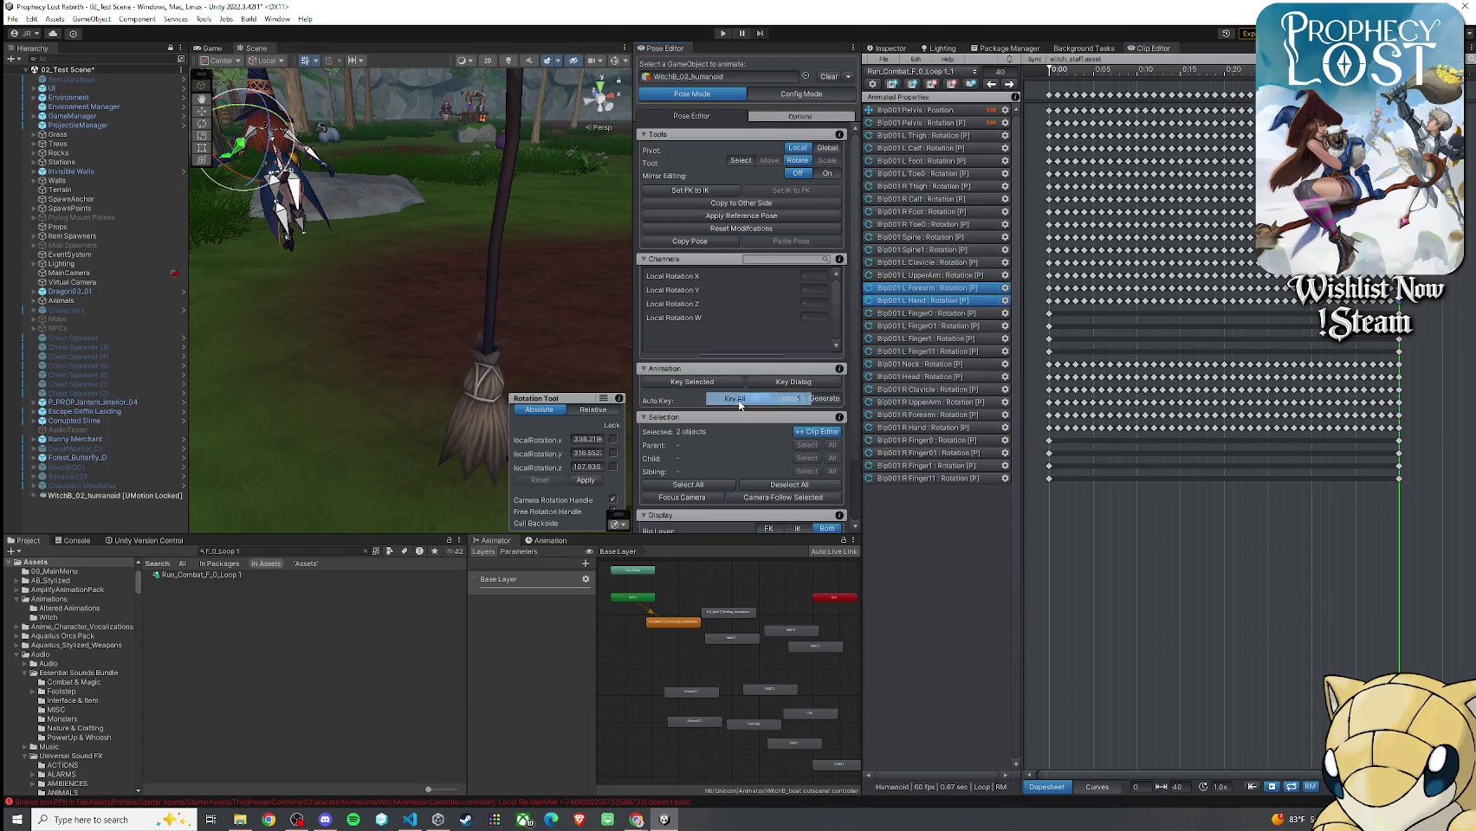
key("f")
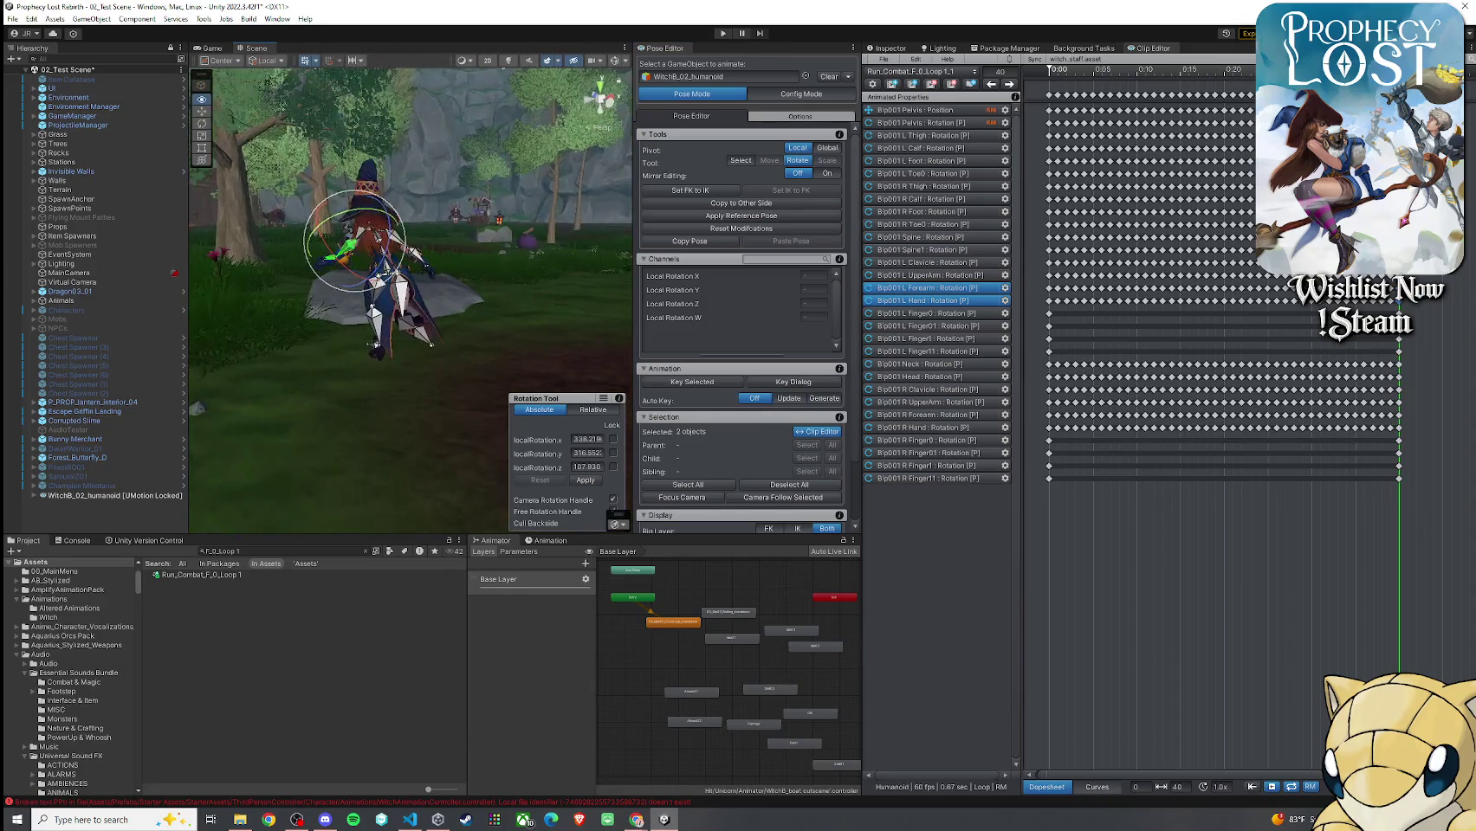
Delete all L Forearm and L Hand rotation keys except the first ones
key("comma")
mouse_move(1391, 71)
left_mouse_down()
mouse_move(1407, 73)
mouse_move(1046, 102)
left_mouse_up()
left_click(1057, 288)
left_click(922, 289)
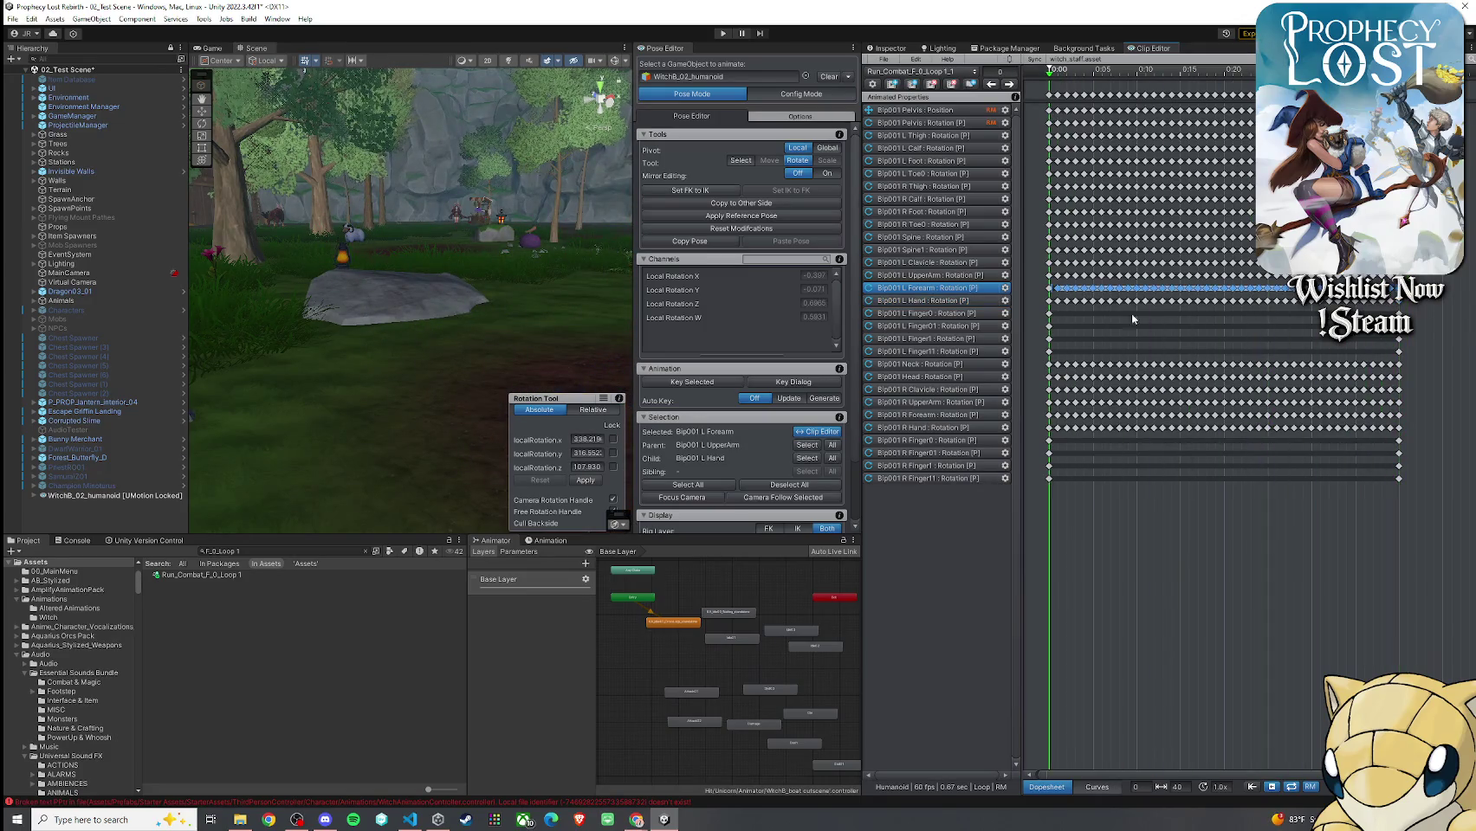
left_click(1058, 302, "shift")
left_click(1393, 303, "shift")
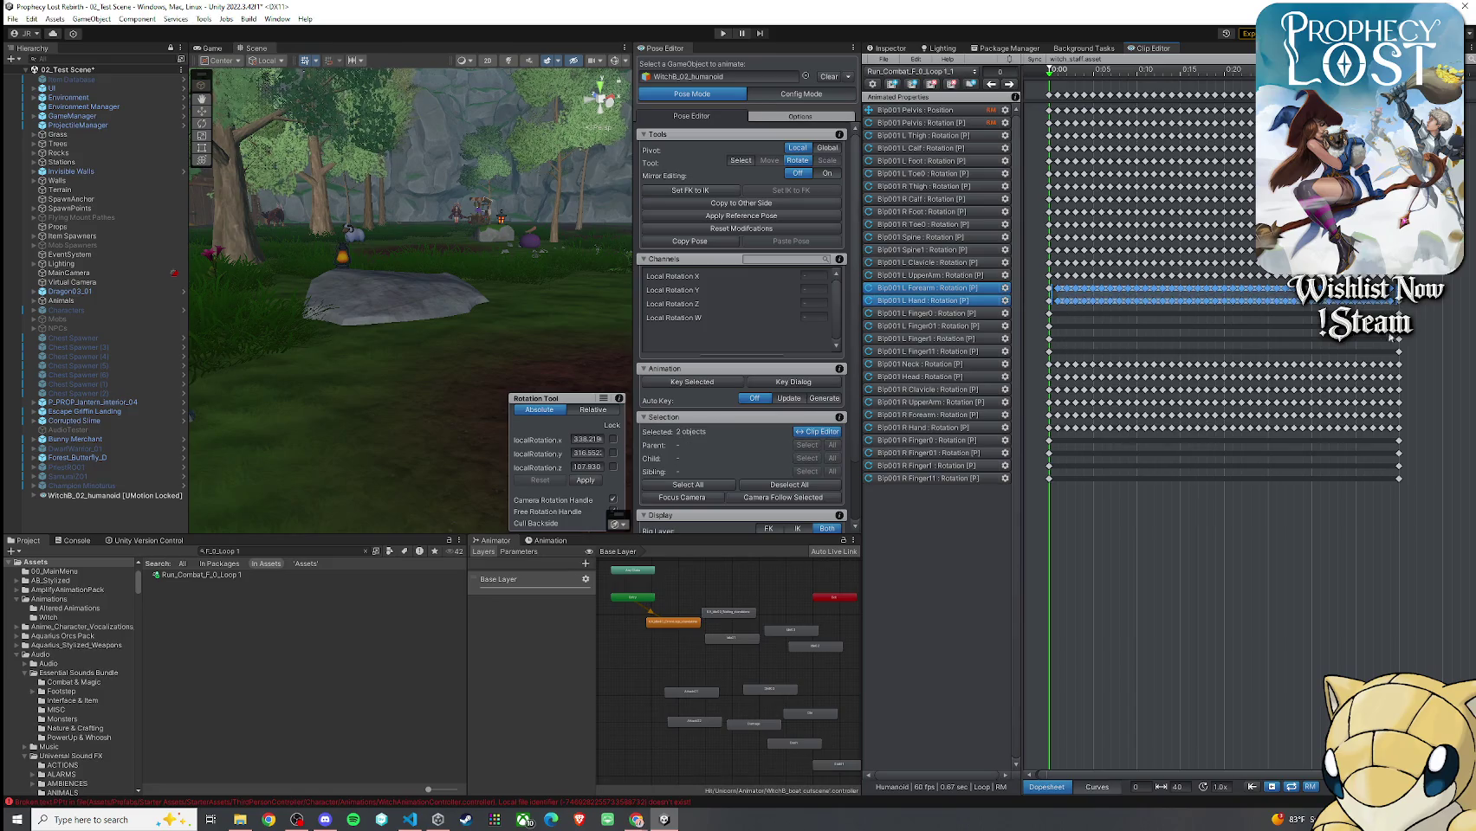
key("Delete")
left_click(681, 497)
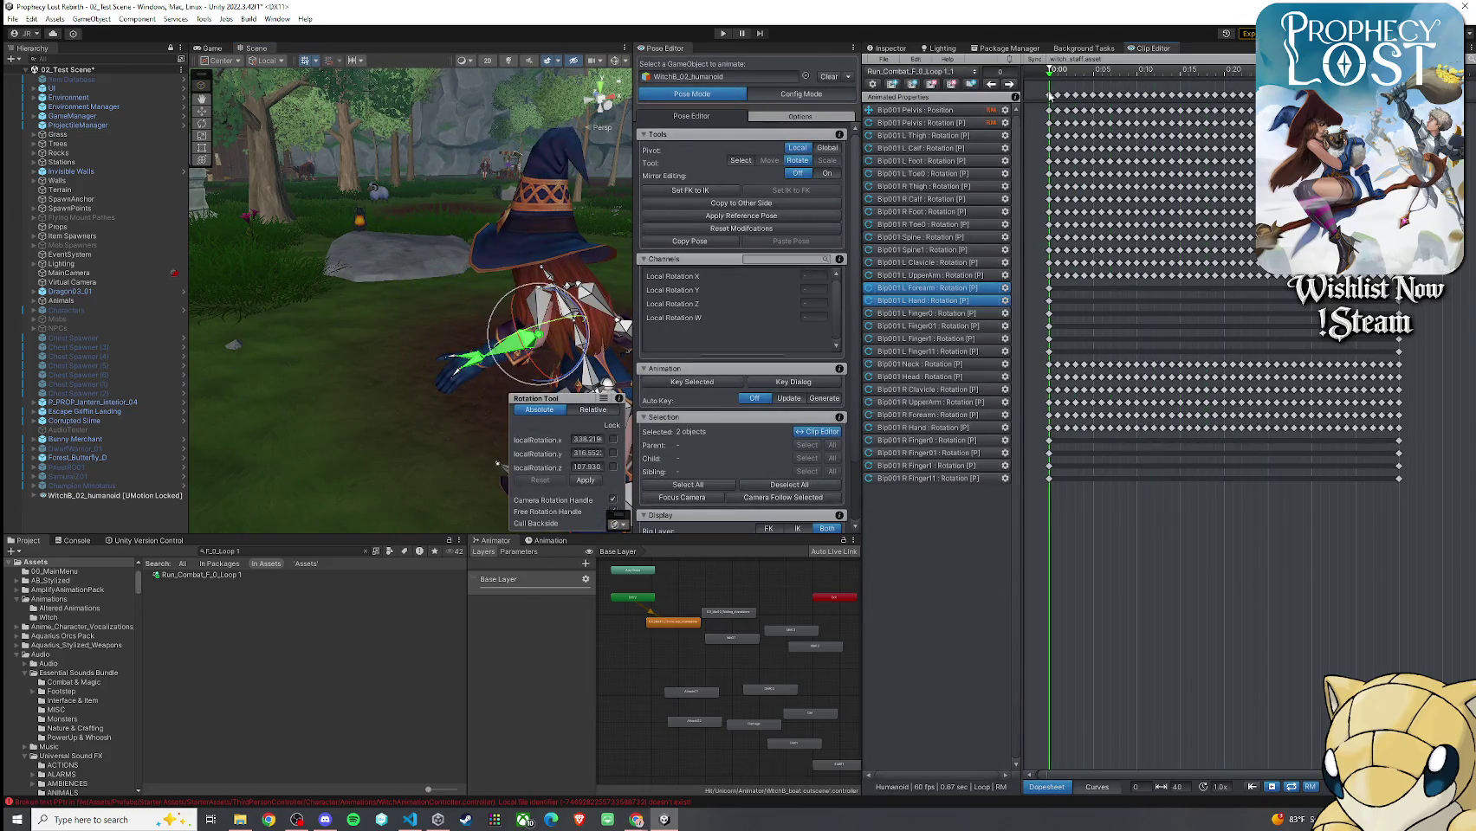
Move the playhead to frame 10 and view the witch's arm from the front
mouse_move(1054, 78)
left_mouse_down()
mouse_move(1302, 121)
mouse_move(1053, 148)
left_mouse_up()
left_click_drag(1053, 79, 1225, 94)
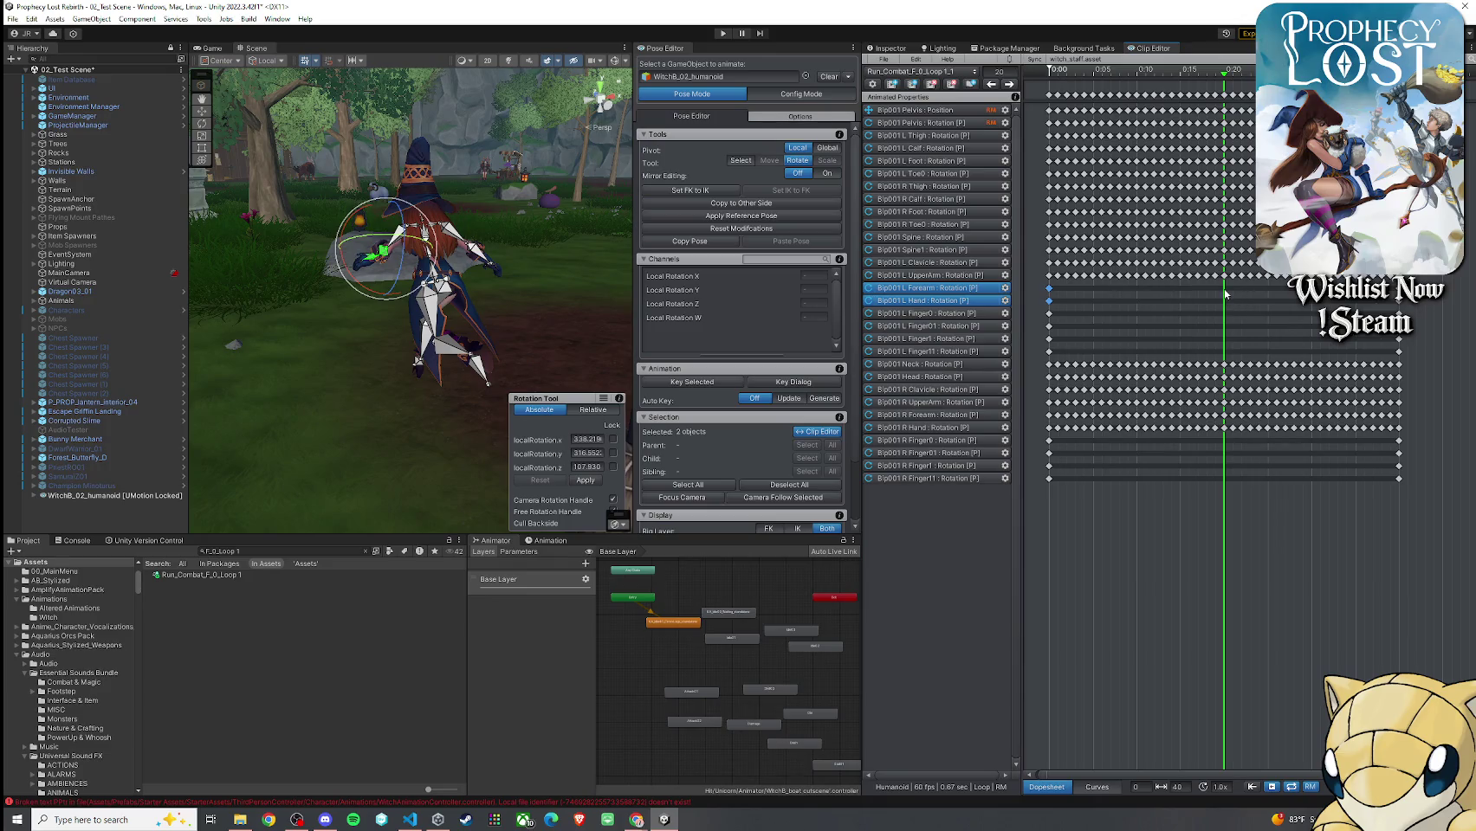
scroll(502, 264, "up", 5)
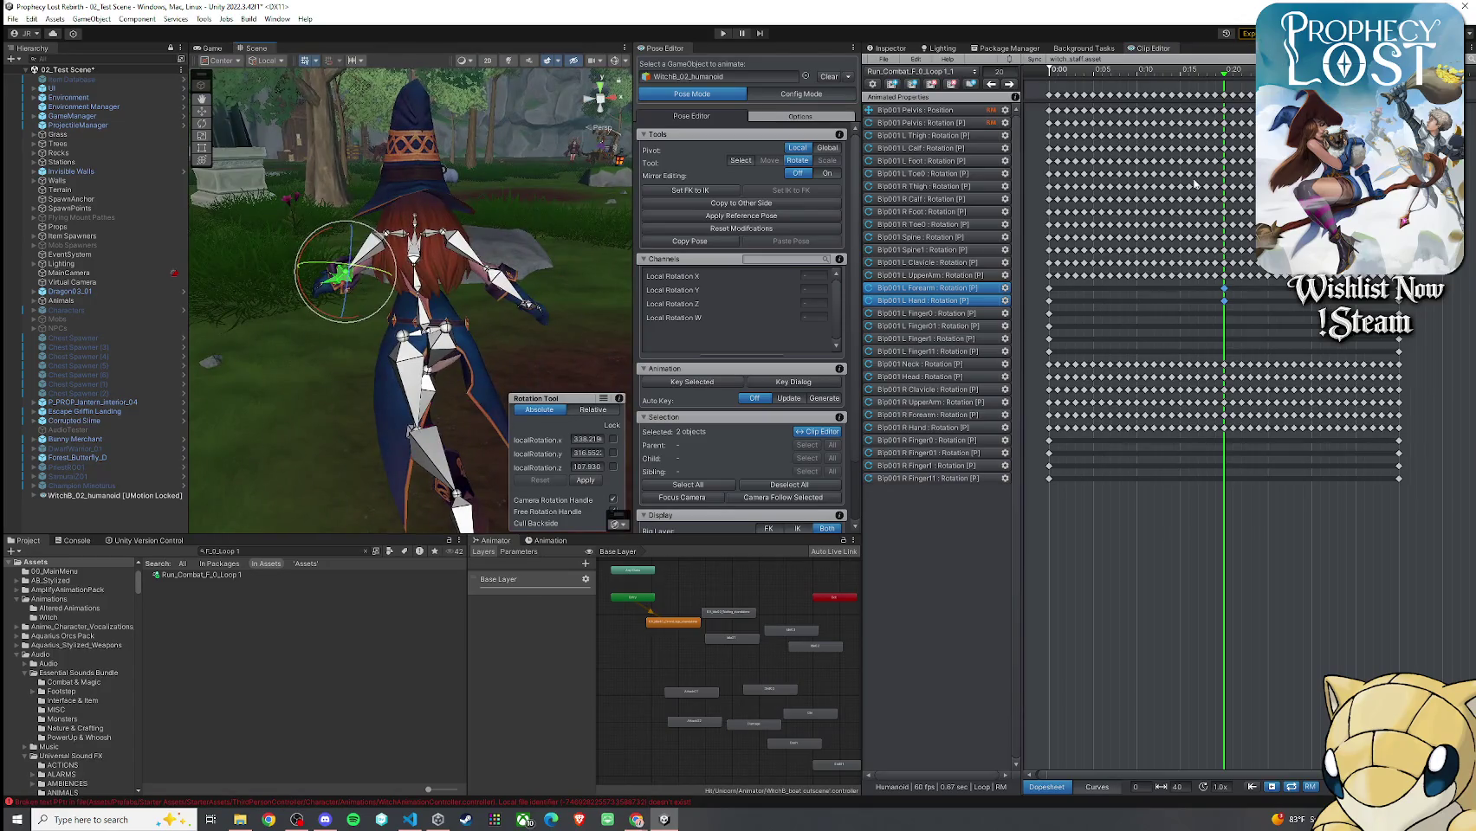
mouse_move(1224, 77)
left_mouse_down()
mouse_move(1145, 97)
mouse_move(1051, 95)
left_mouse_up()
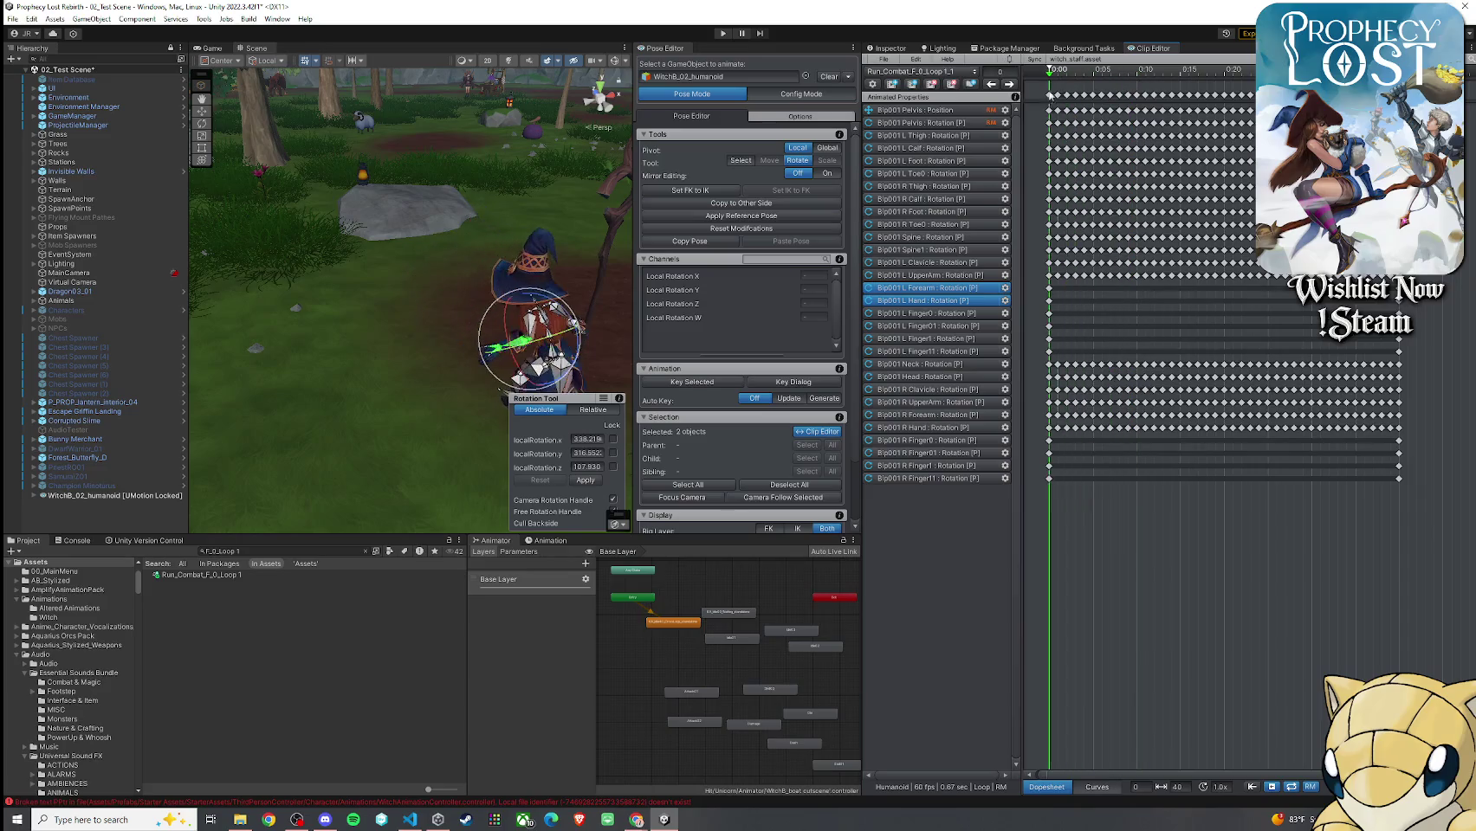
left_click_drag(624, 208, 520, 243)
key("f")
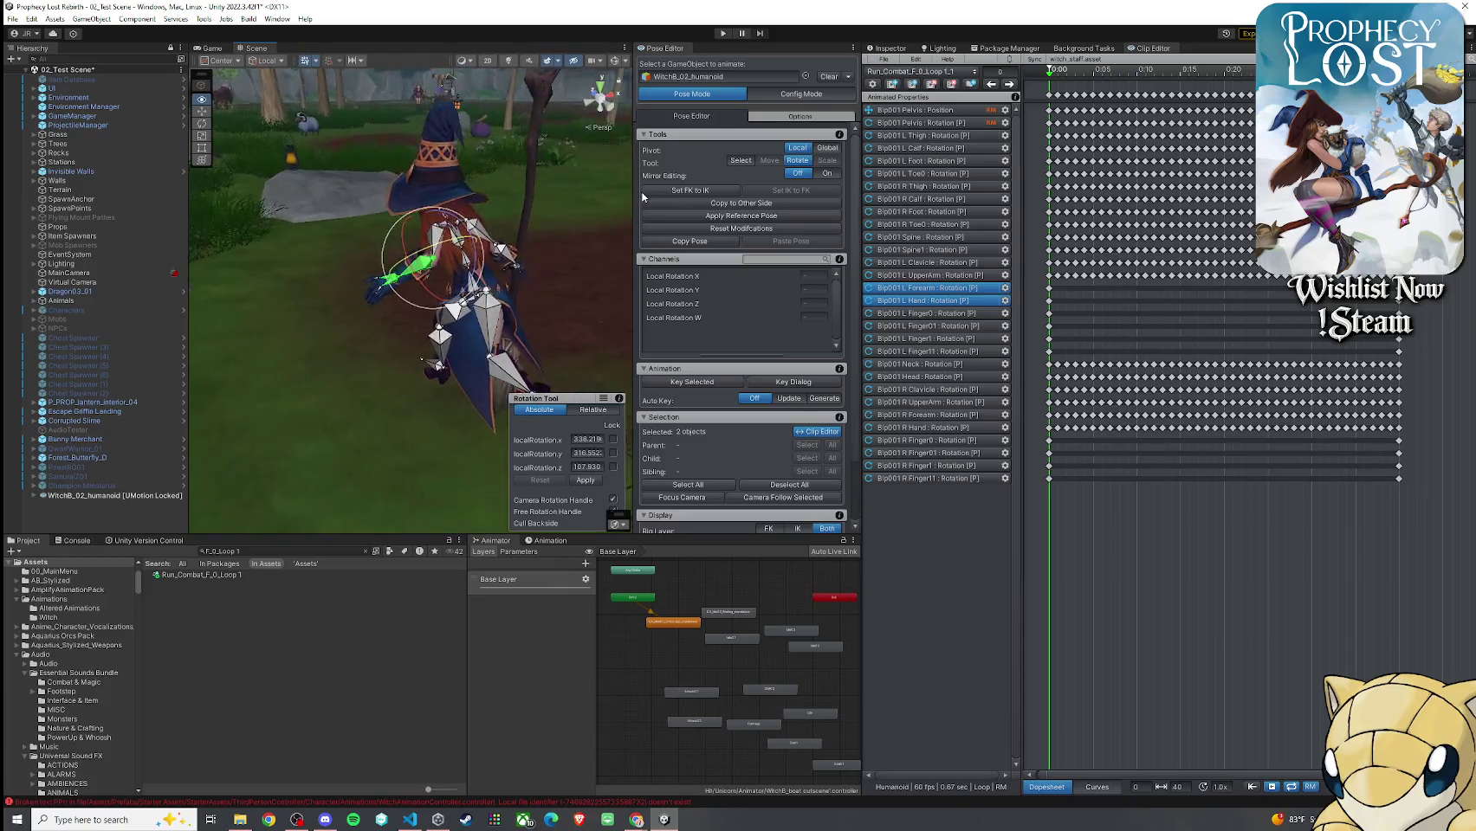
left_click_drag(1051, 78, 1138, 82)
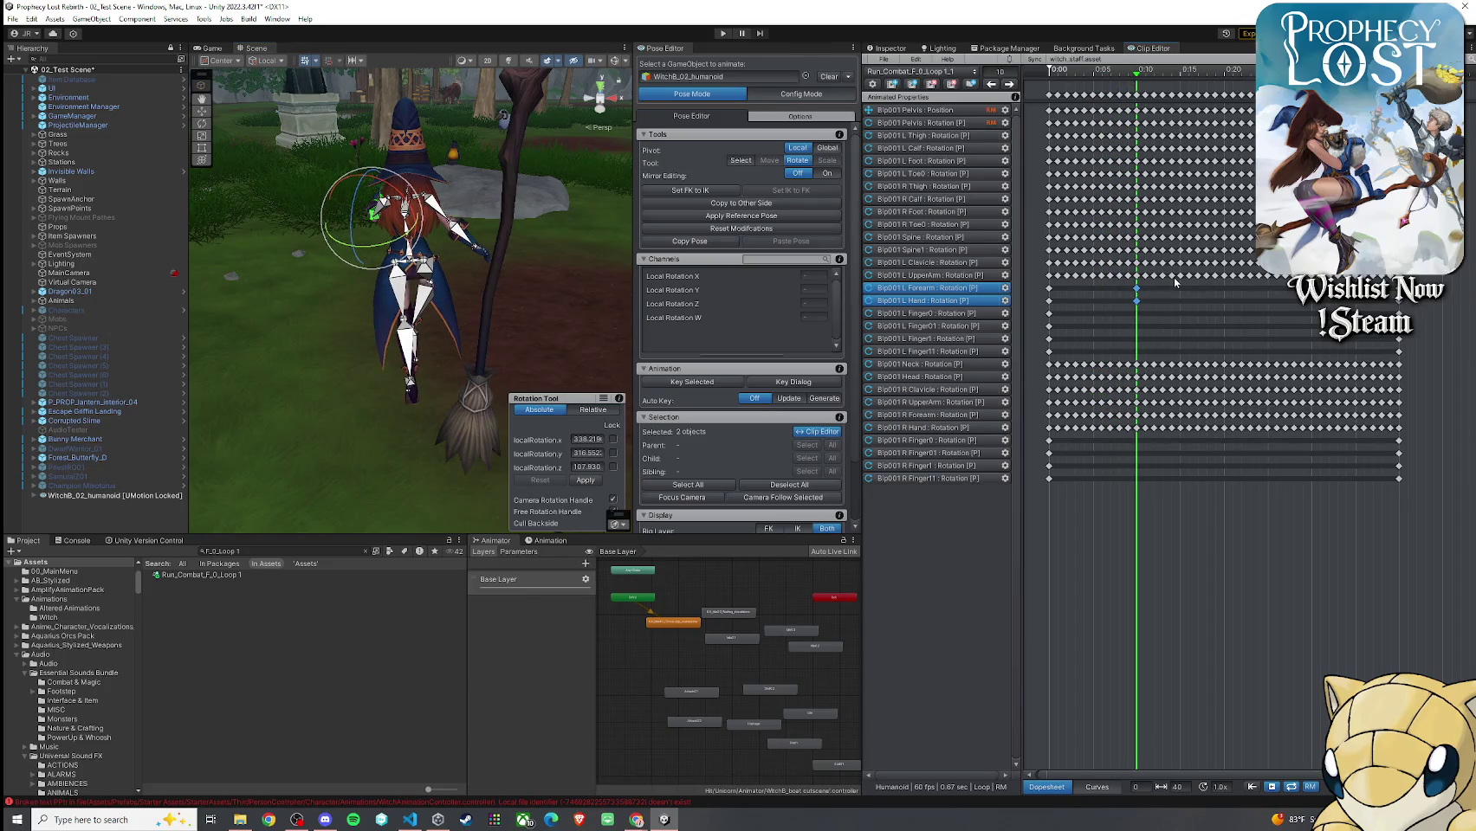
mouse_move(629, 191)
left_mouse_down()
mouse_move(1055, 179)
mouse_move(691, 250)
mouse_move(442, 225)
mouse_move(429, 211)
mouse_move(392, 258)
left_mouse_up()
Re-pose the left hand and bend the left forearm to about 318°, 352°, 52.6°
left_click(418, 264)
mouse_move(392, 258)
left_mouse_down()
mouse_move(447, 292)
mouse_move(308, 252)
left_mouse_up()
left_click(392, 219)
mouse_move(372, 190)
left_mouse_down()
mouse_move(386, 204)
mouse_move(555, 194)
mouse_move(520, 208)
mouse_move(551, 261)
mouse_move(95, 272)
mouse_move(141, 272)
left_mouse_up()
mouse_move(457, 269)
left_mouse_down()
mouse_move(494, 289)
mouse_move(776, 266)
mouse_move(387, 312)
mouse_move(400, 257)
mouse_move(424, 243)
mouse_move(797, 308)
left_mouse_up()
left_click(400, 256, "shift")
left_click_drag(1141, 292, 1138, 305)
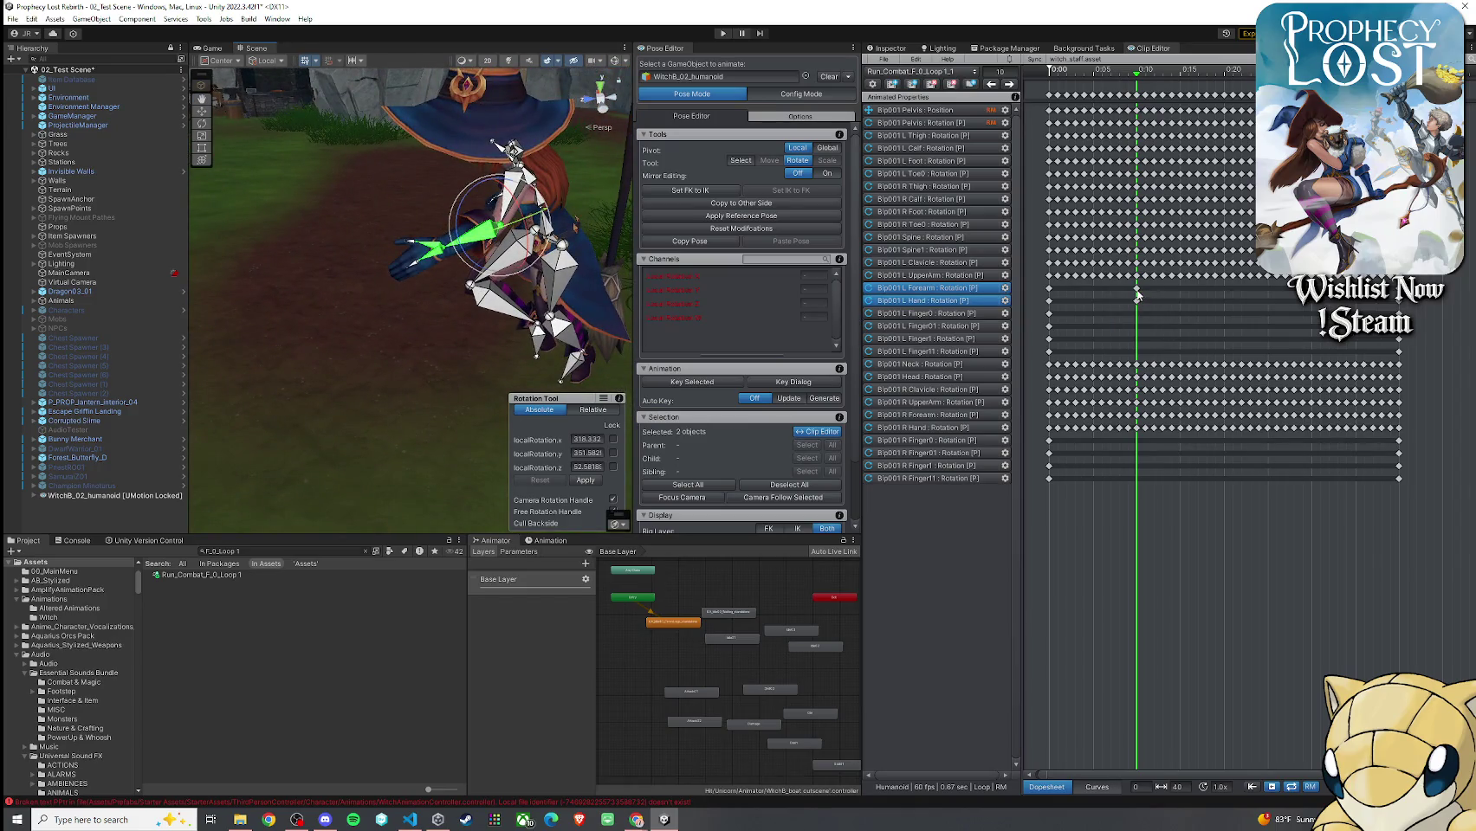
Key all channels of the selected left forearm and hand at frame 10
left_click(712, 384)
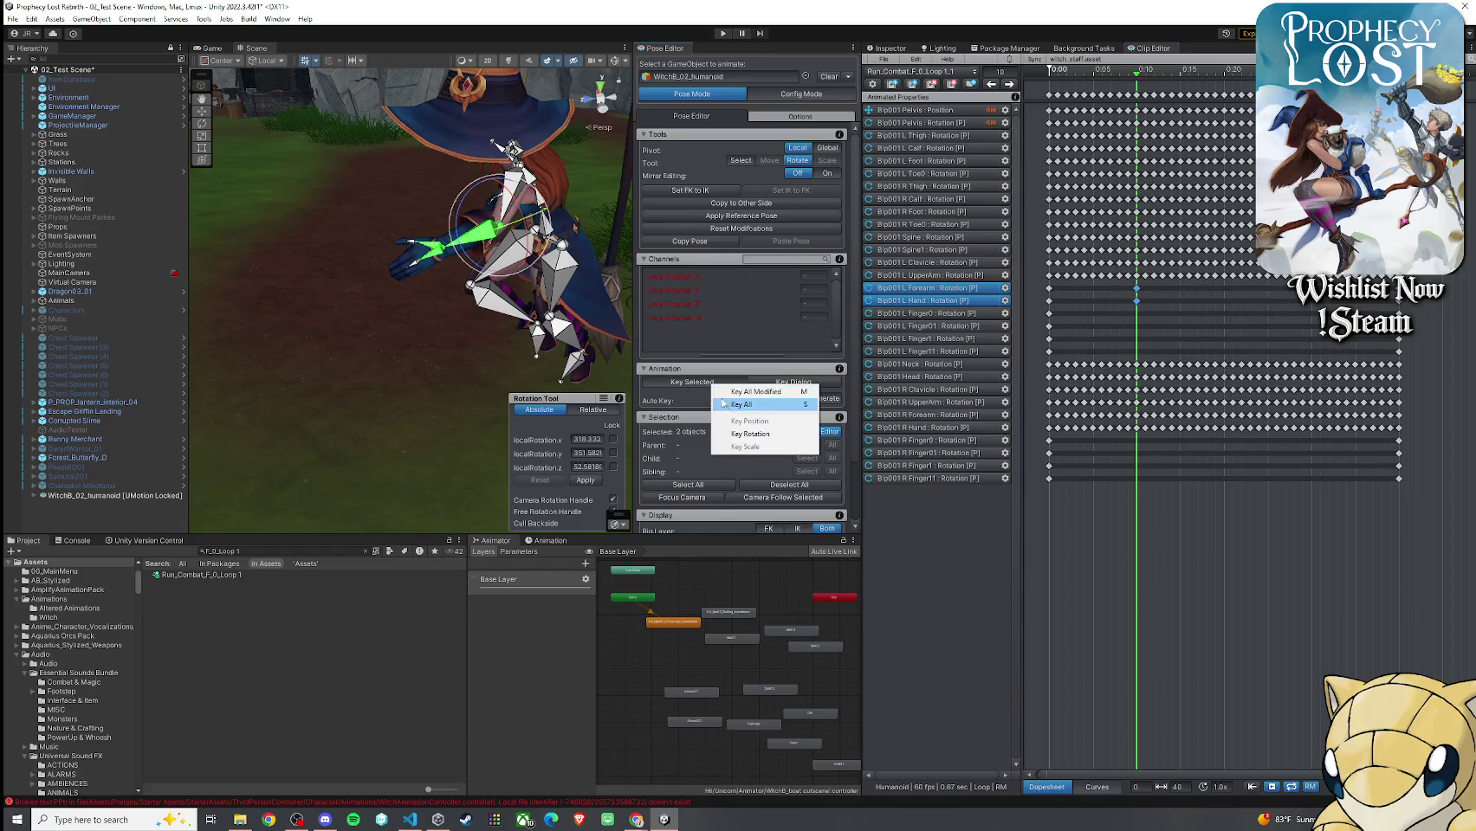
left_click(745, 391)
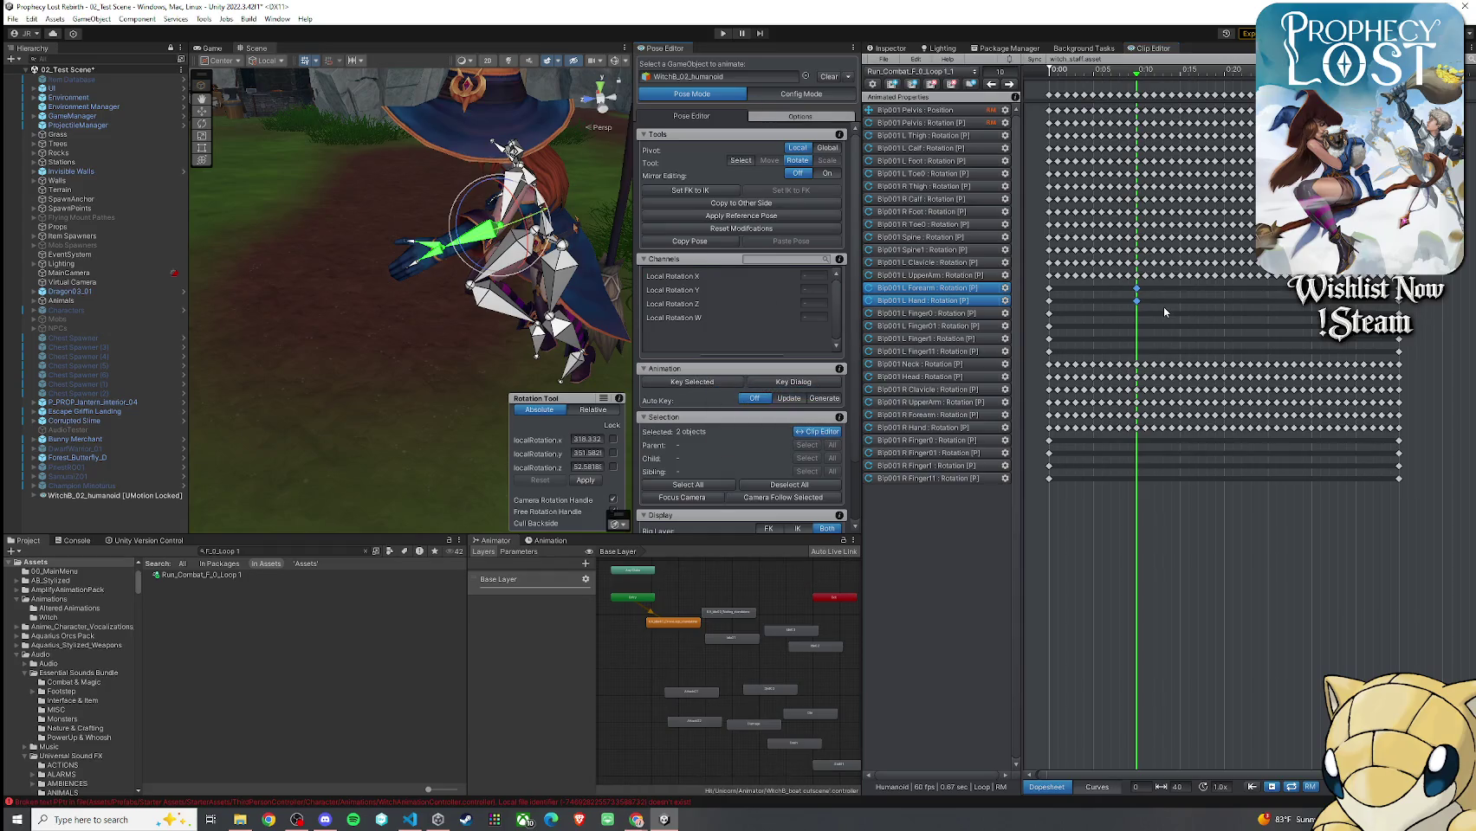
left_click_drag(1137, 79, 1311, 79)
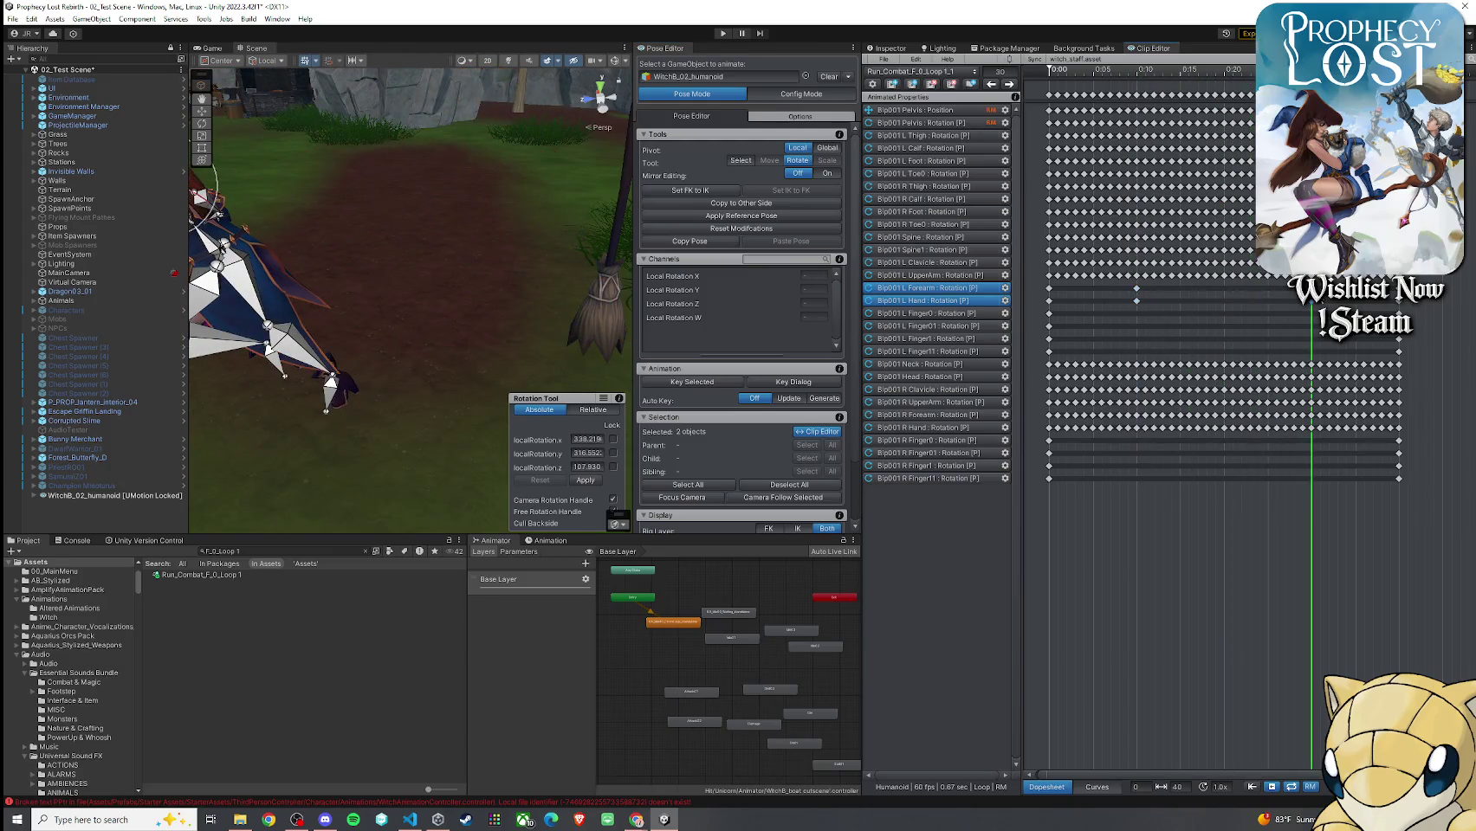
key("f")
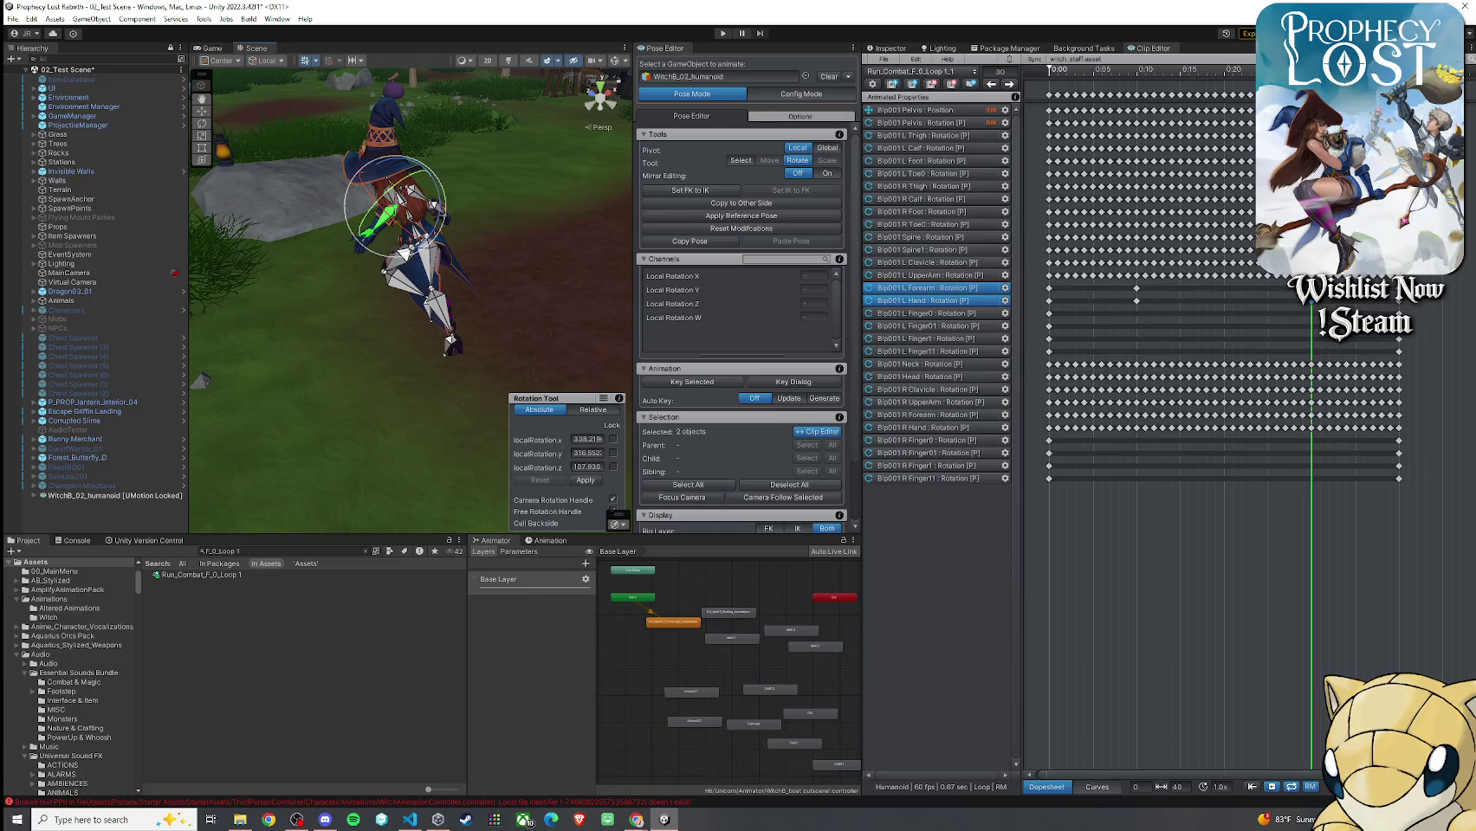
Paste the frame-0 forearm and hand keys at frame 20 and scrub back through the loop
left_click(1051, 296)
mouse_move(1312, 79)
left_mouse_down()
mouse_move(1116, 102)
mouse_move(1227, 103)
left_mouse_up()
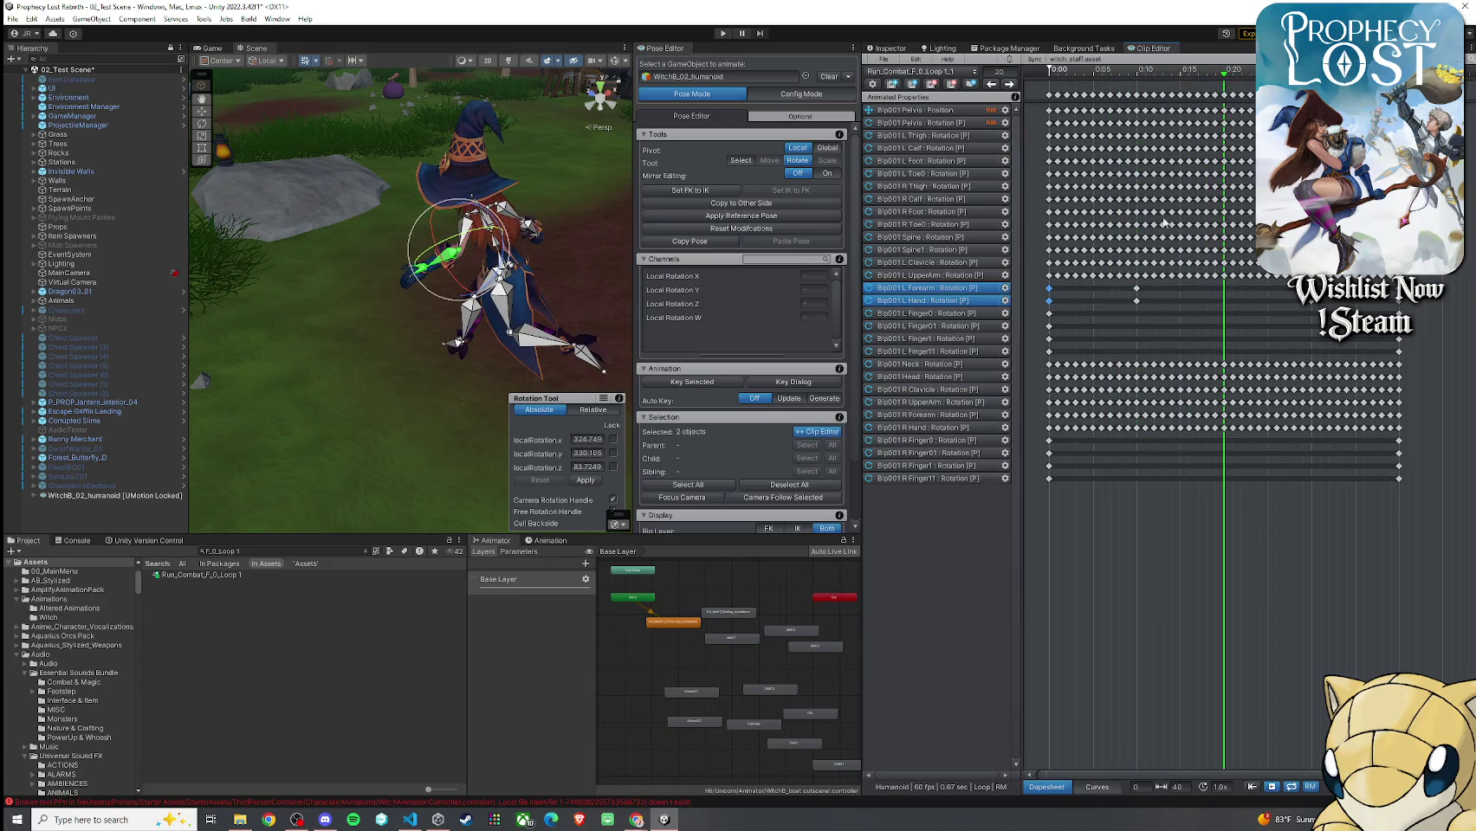
key("ctrl+v")
left_click_drag(407, 347, 330, 356)
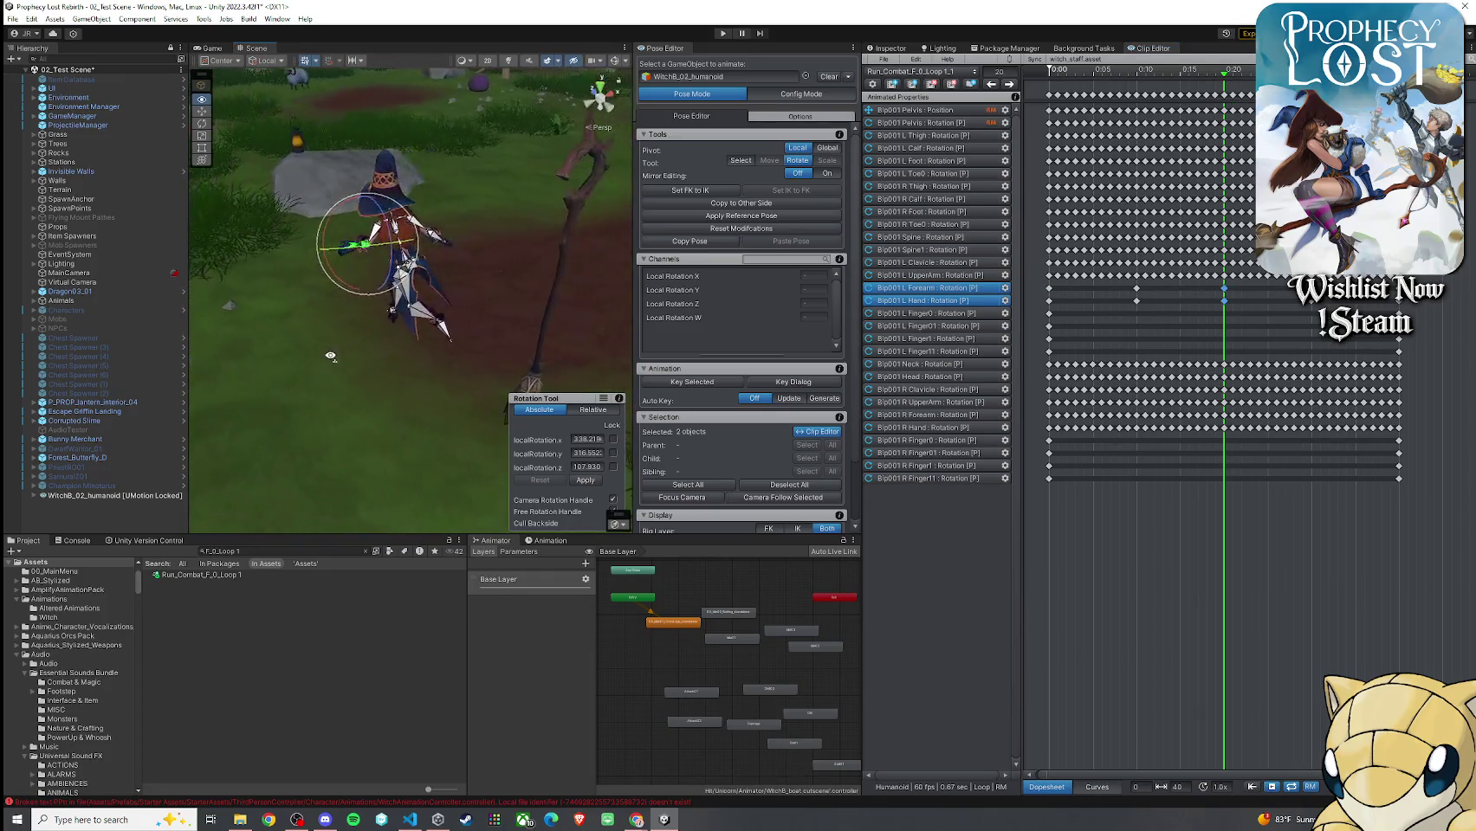
mouse_move(1231, 78)
left_mouse_down()
mouse_move(1098, 79)
mouse_move(1054, 97)
left_mouse_up()
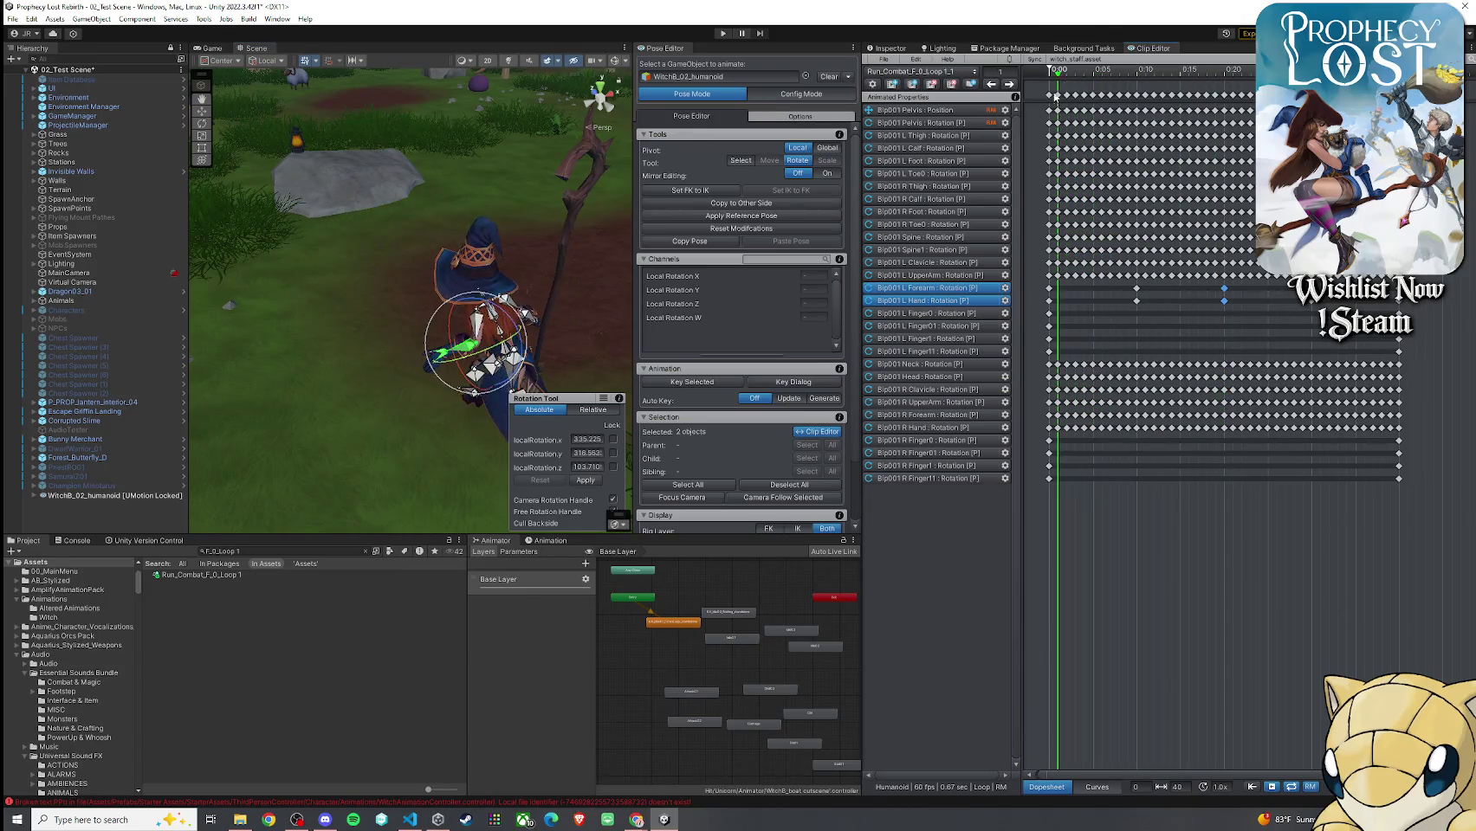
mouse_move(389, 363)
left_mouse_down()
mouse_move(329, 422)
mouse_move(367, 302)
left_mouse_up()
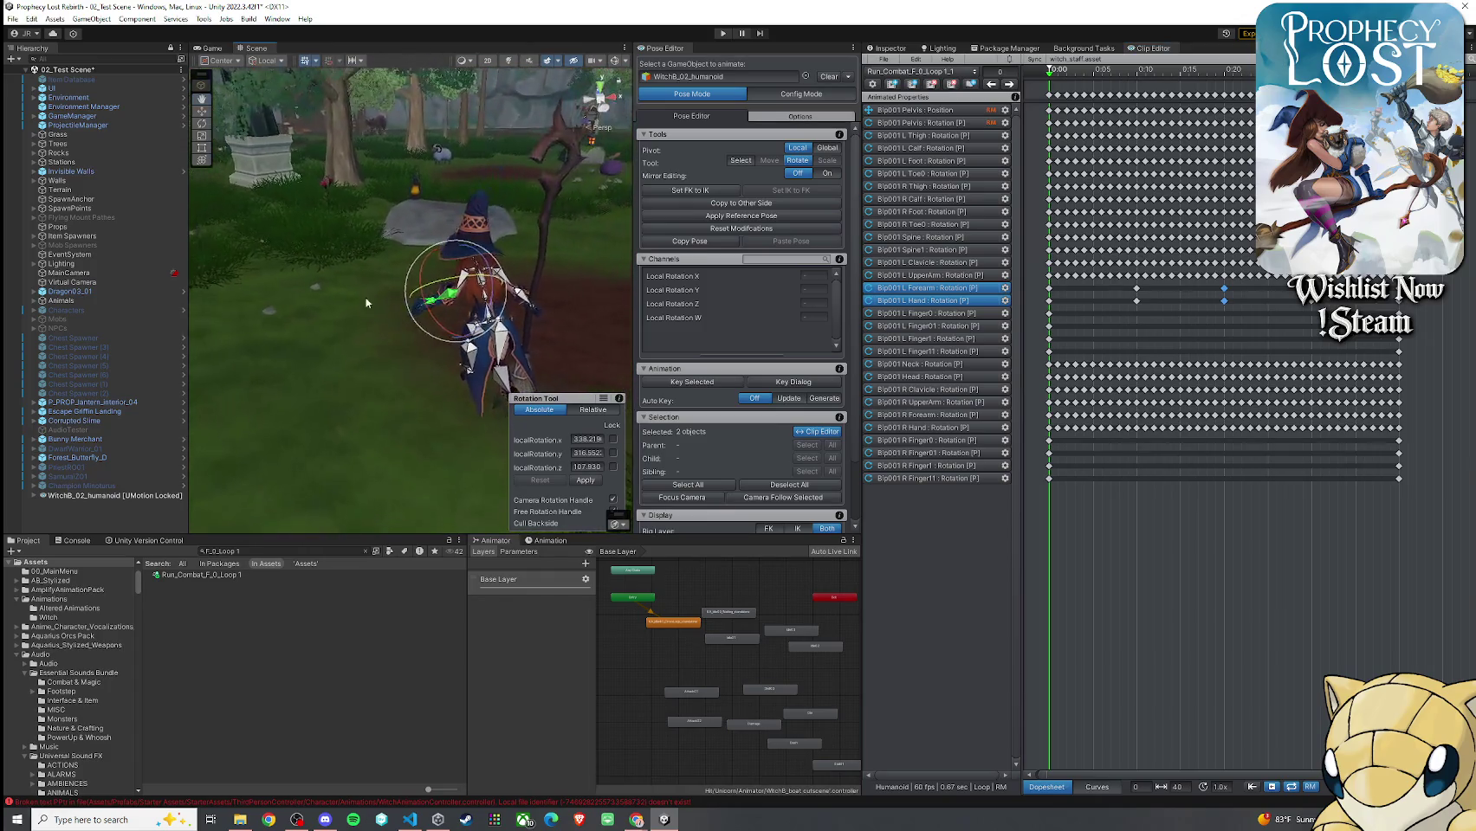
mouse_move(1051, 78)
left_mouse_down()
mouse_move(1423, 90)
mouse_move(1338, 90)
mouse_move(1037, 147)
left_mouse_up()
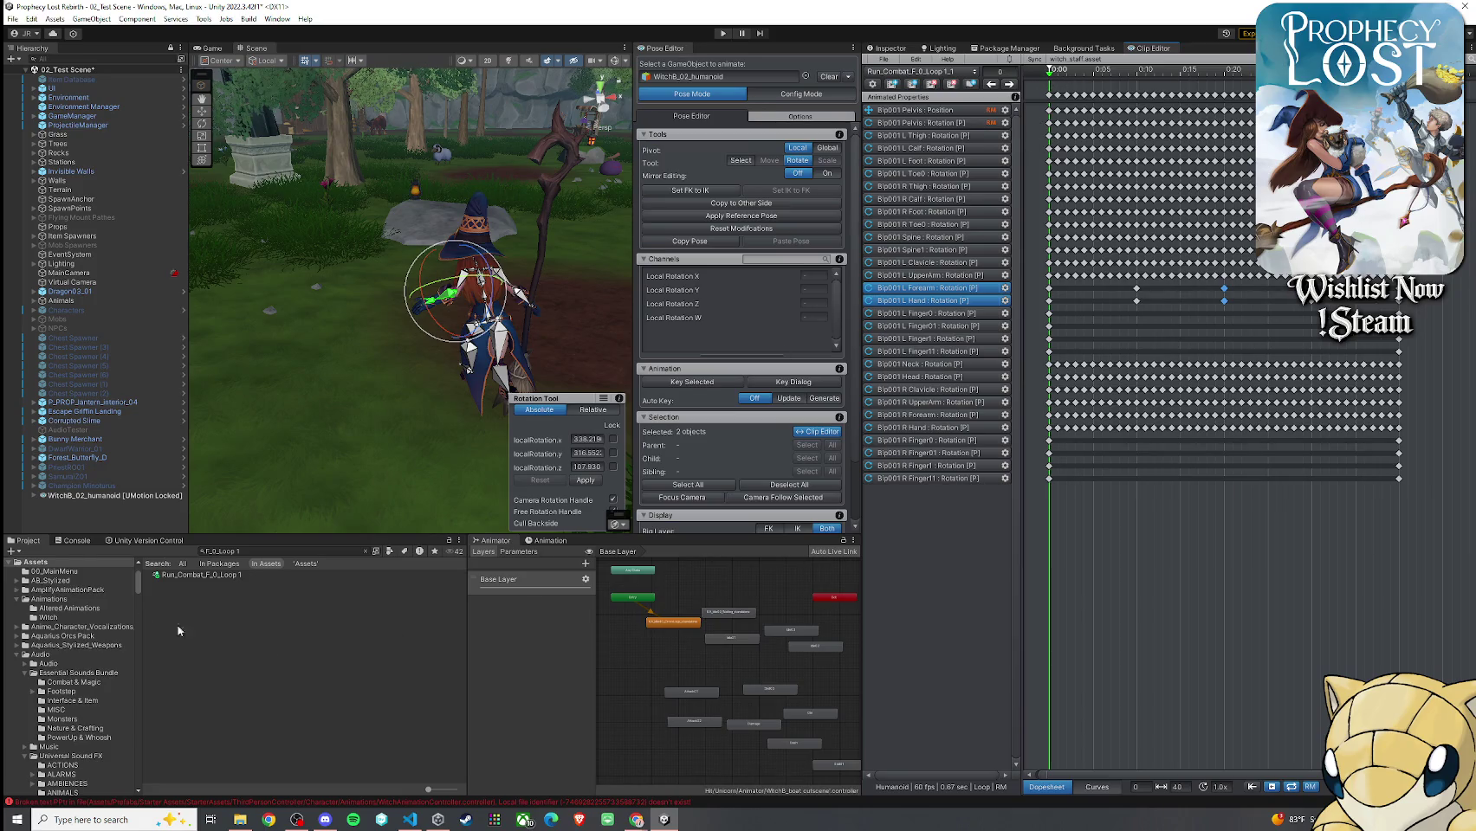
left_click(73, 542)
Clear the Console errors, then open the Clip Editor's File > Export menu
left_click(17, 552)
left_click(26, 540)
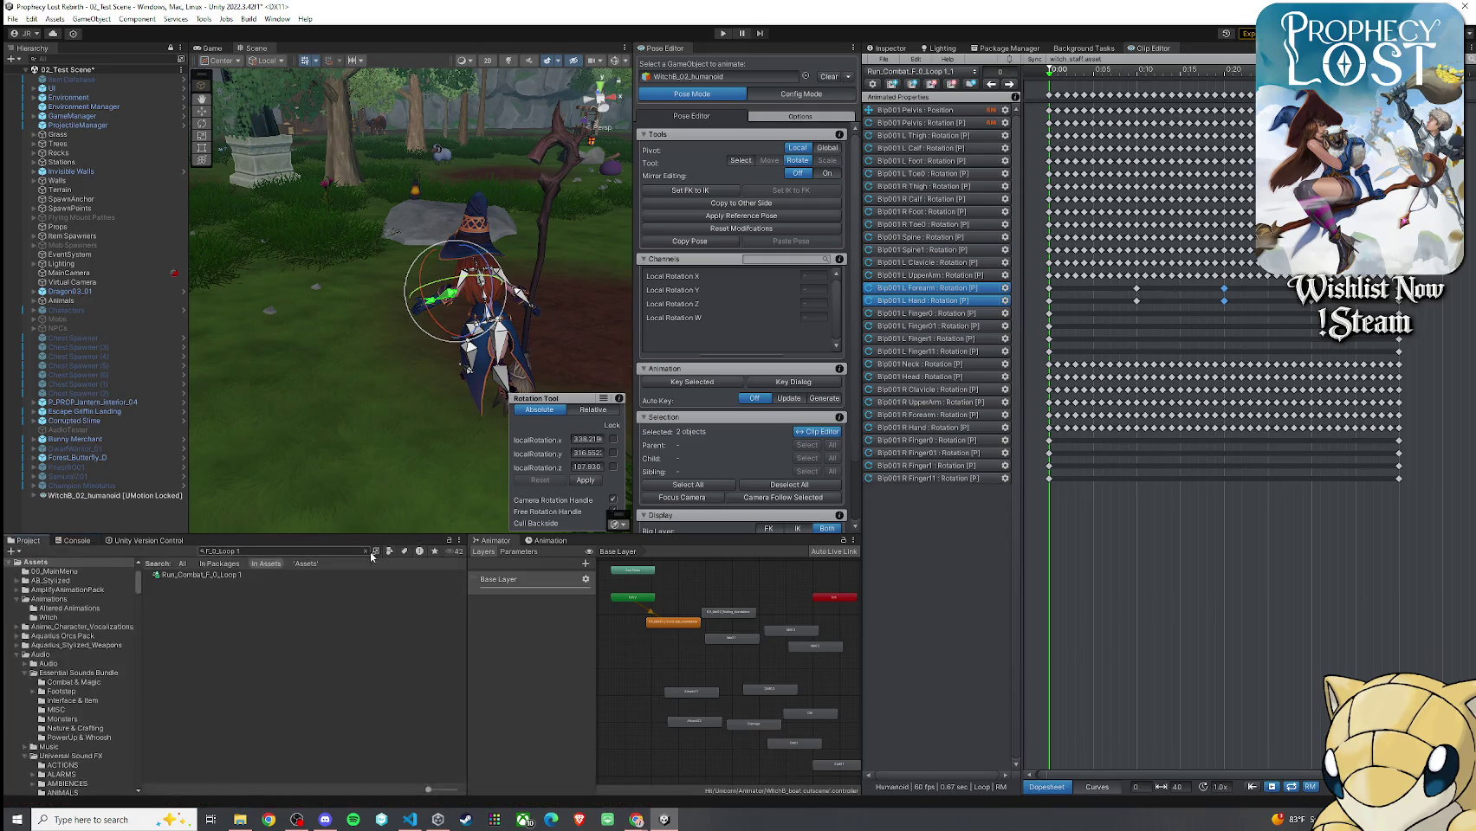
key("f")
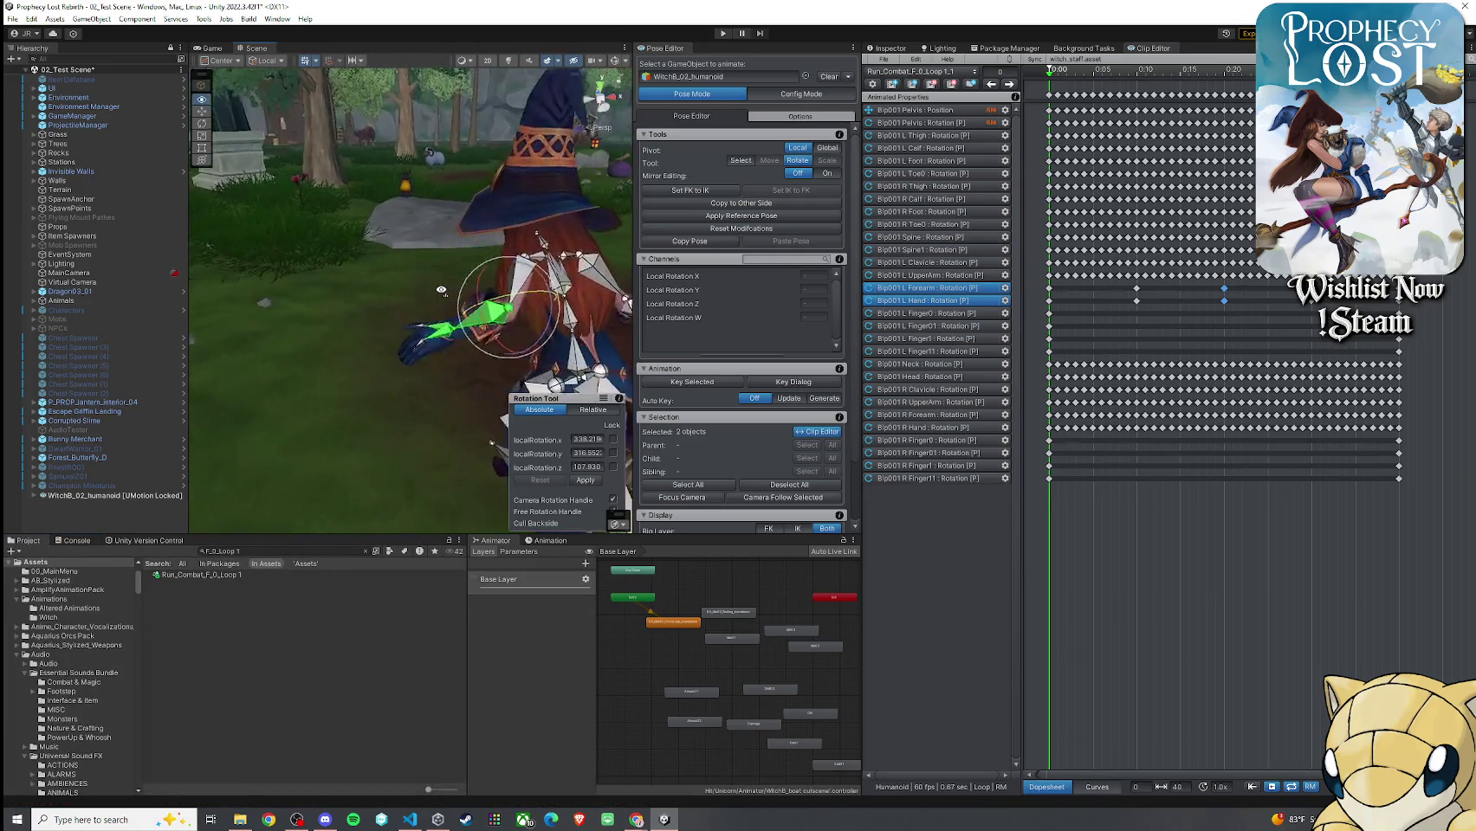
mouse_move(1051, 76)
left_mouse_down()
mouse_move(1172, 97)
mouse_move(1452, 95)
mouse_move(1051, 130)
left_mouse_up()
scroll(1126, 277, "down", 2)
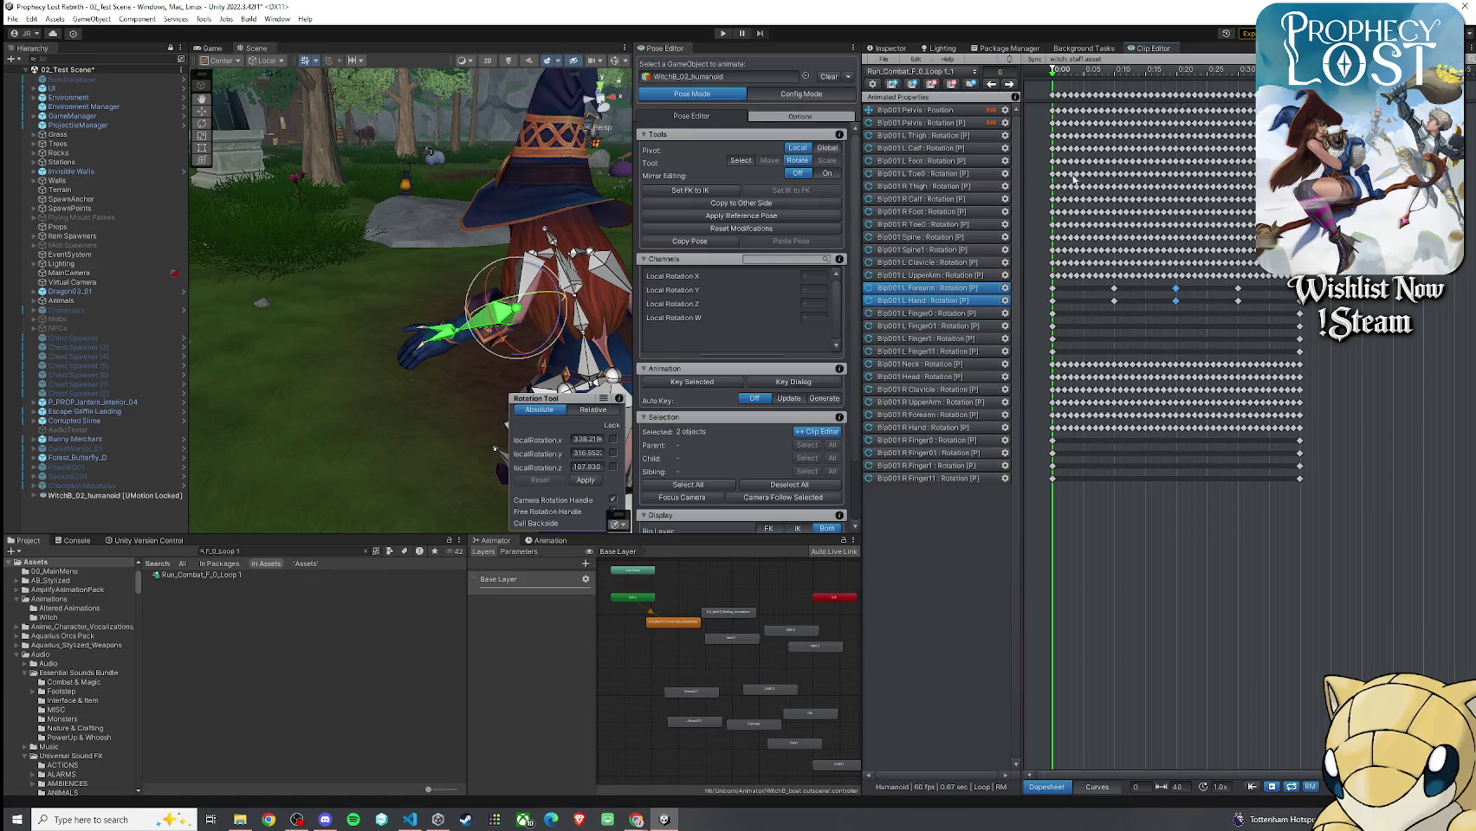
left_click(13, 19)
left_click(655, 70)
left_click(884, 60)
Export the current clip and rename the new asset Run_Combat_F_0_Loop 1_JR Update
mouse_move(996, 156)
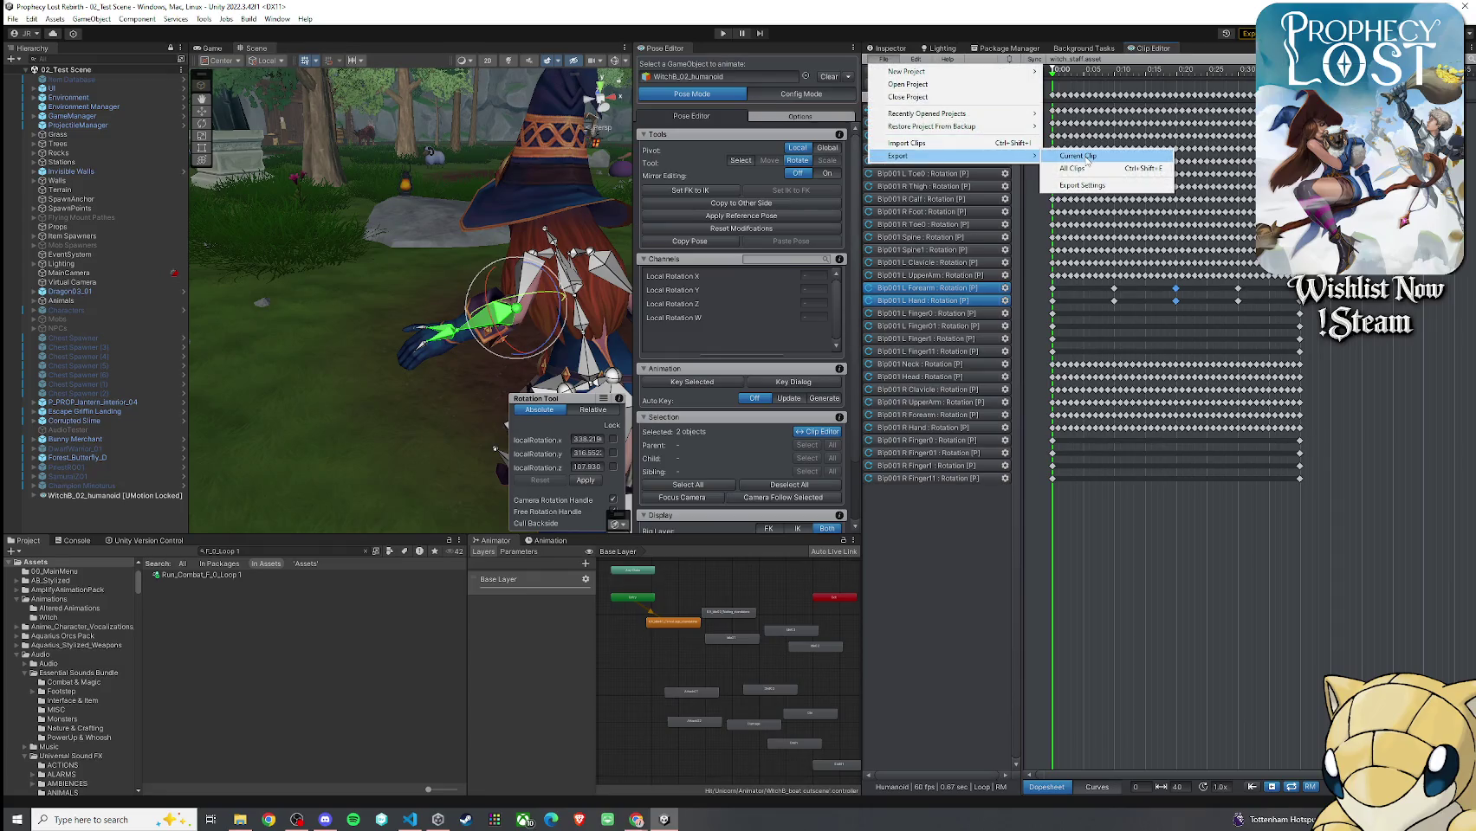
left_click(1082, 157)
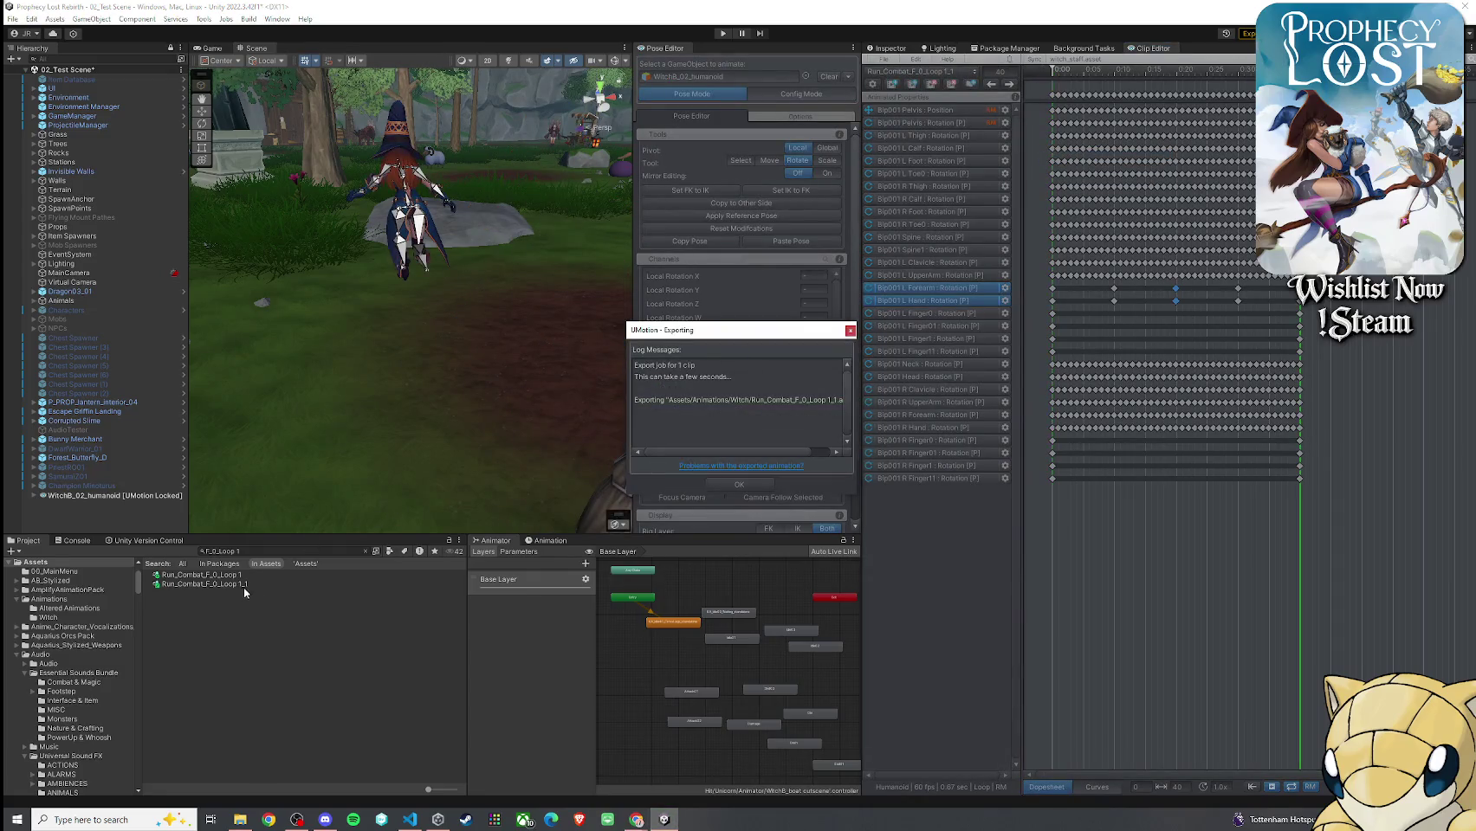
left_click(243, 585)
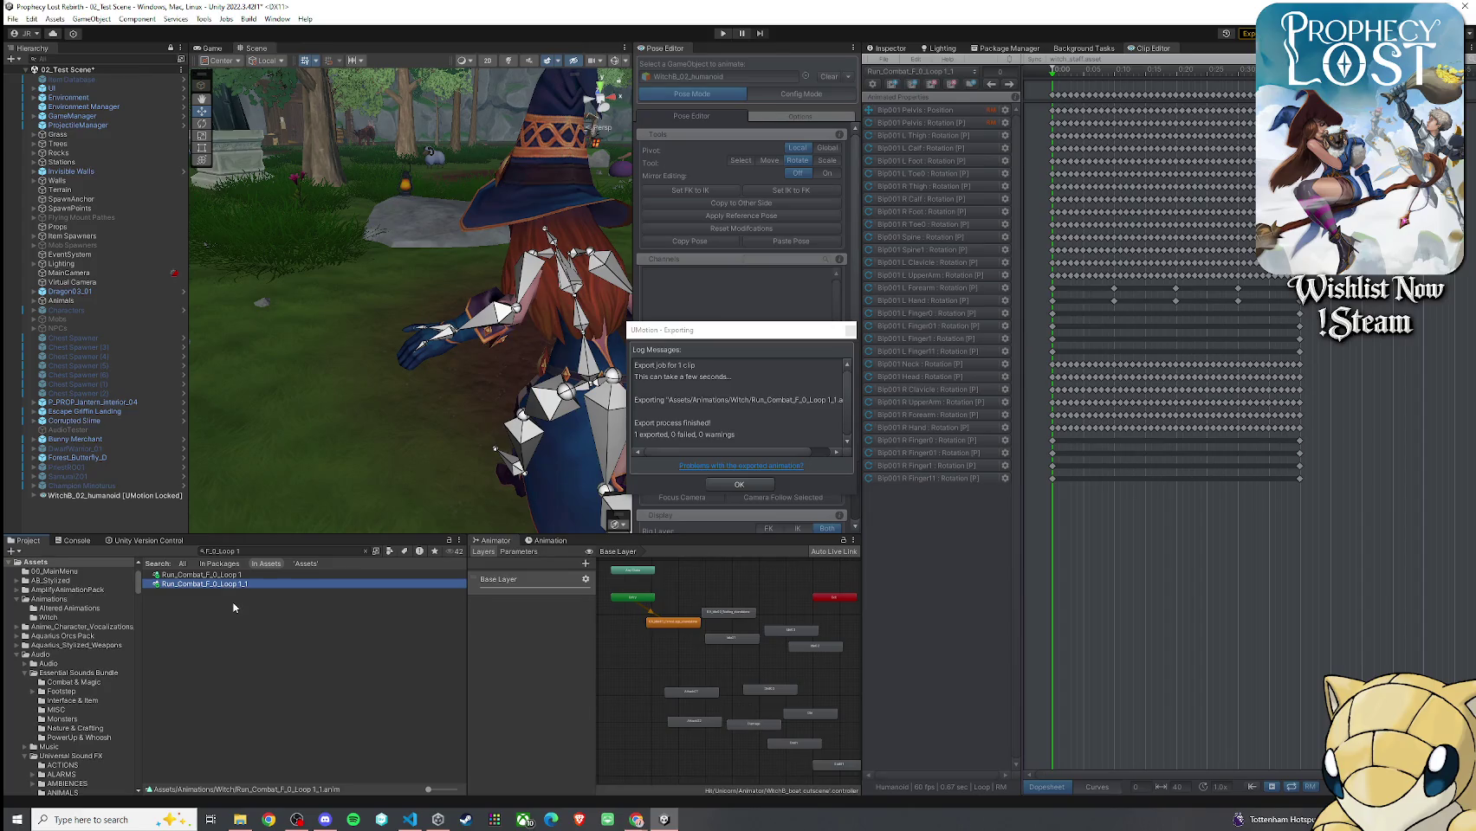
left_click(260, 584)
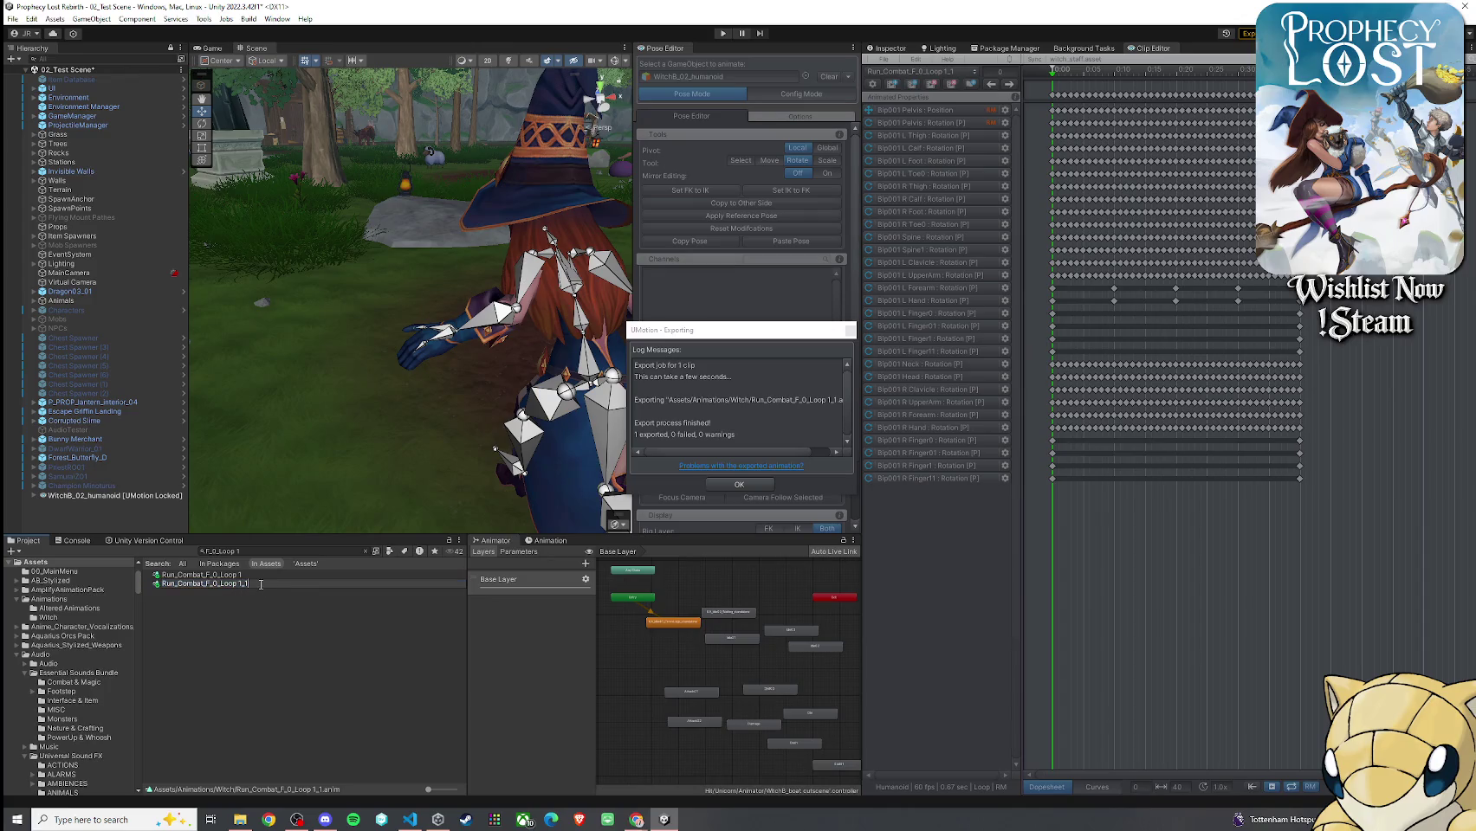
type("Update")
key("Return")
left_click(260, 585)
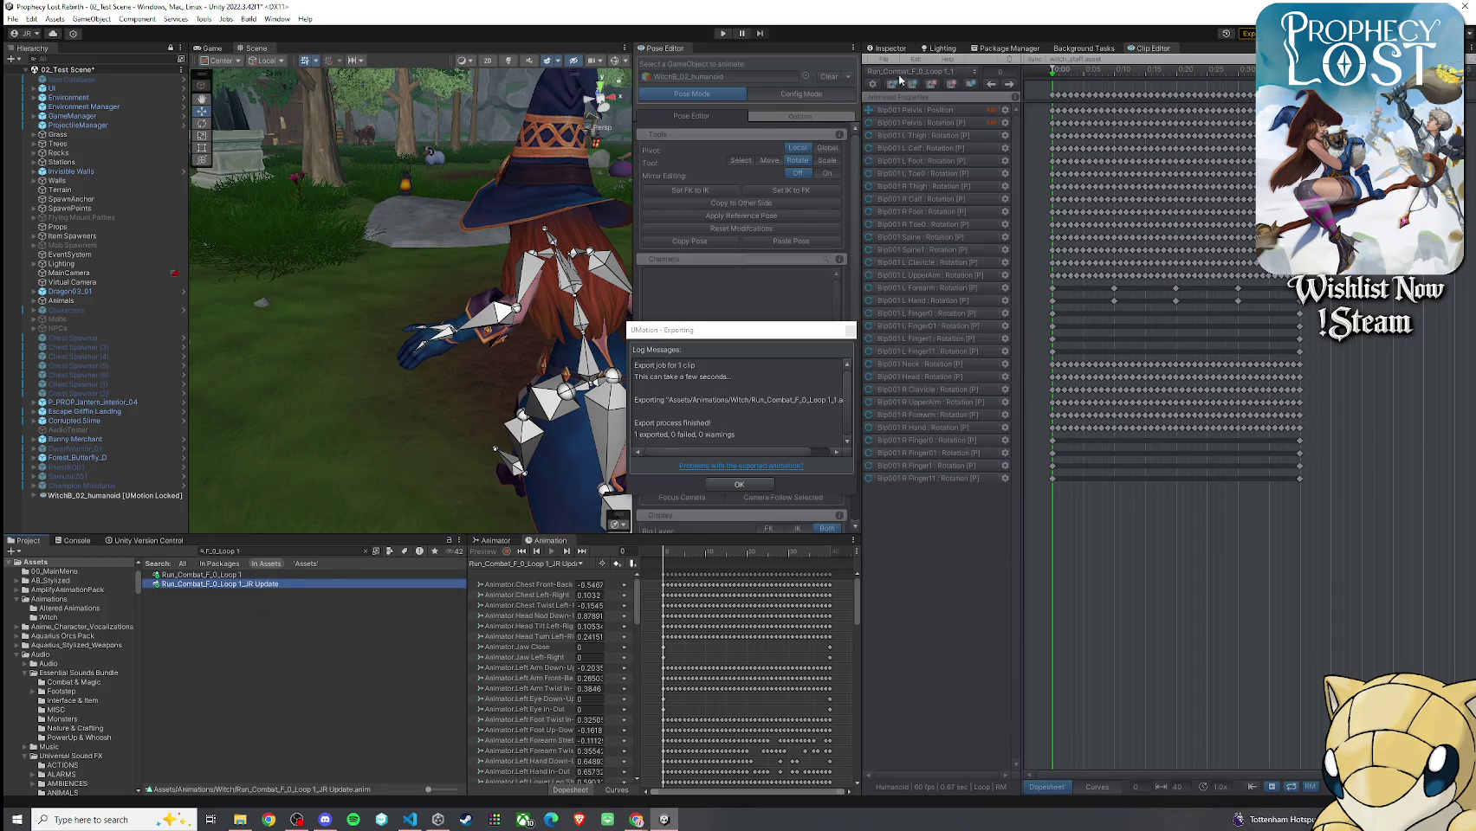
Play the exported clip's Inspector preview and orbit it from several angles
left_click(888, 47)
left_click(871, 389)
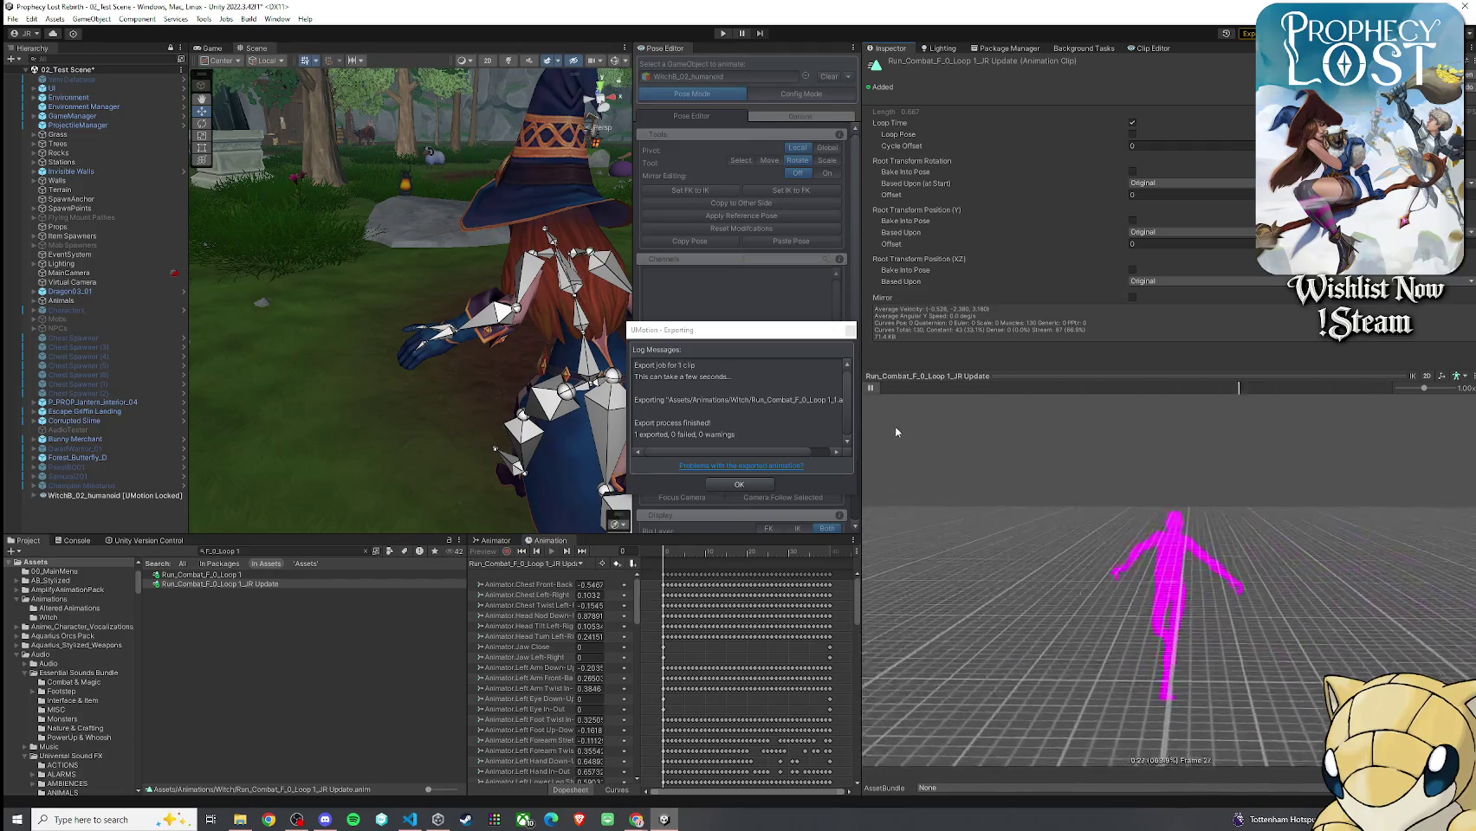
mouse_move(896, 431)
left_mouse_down()
mouse_move(1029, 500)
mouse_move(884, 394)
left_mouse_up()
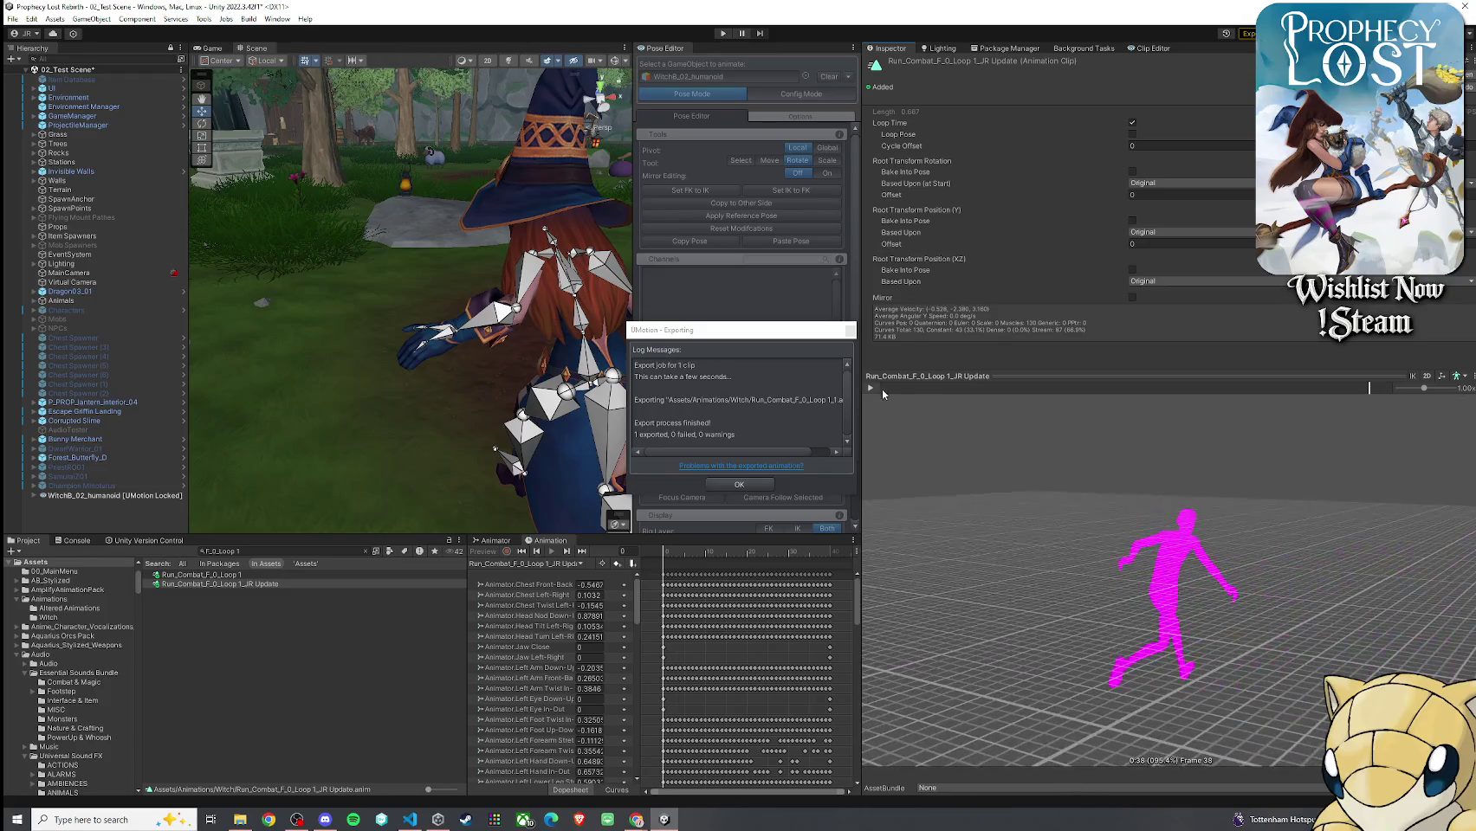
mouse_move(1039, 468)
left_mouse_down()
mouse_move(1097, 508)
mouse_move(1066, 537)
left_mouse_up()
left_click(871, 389)
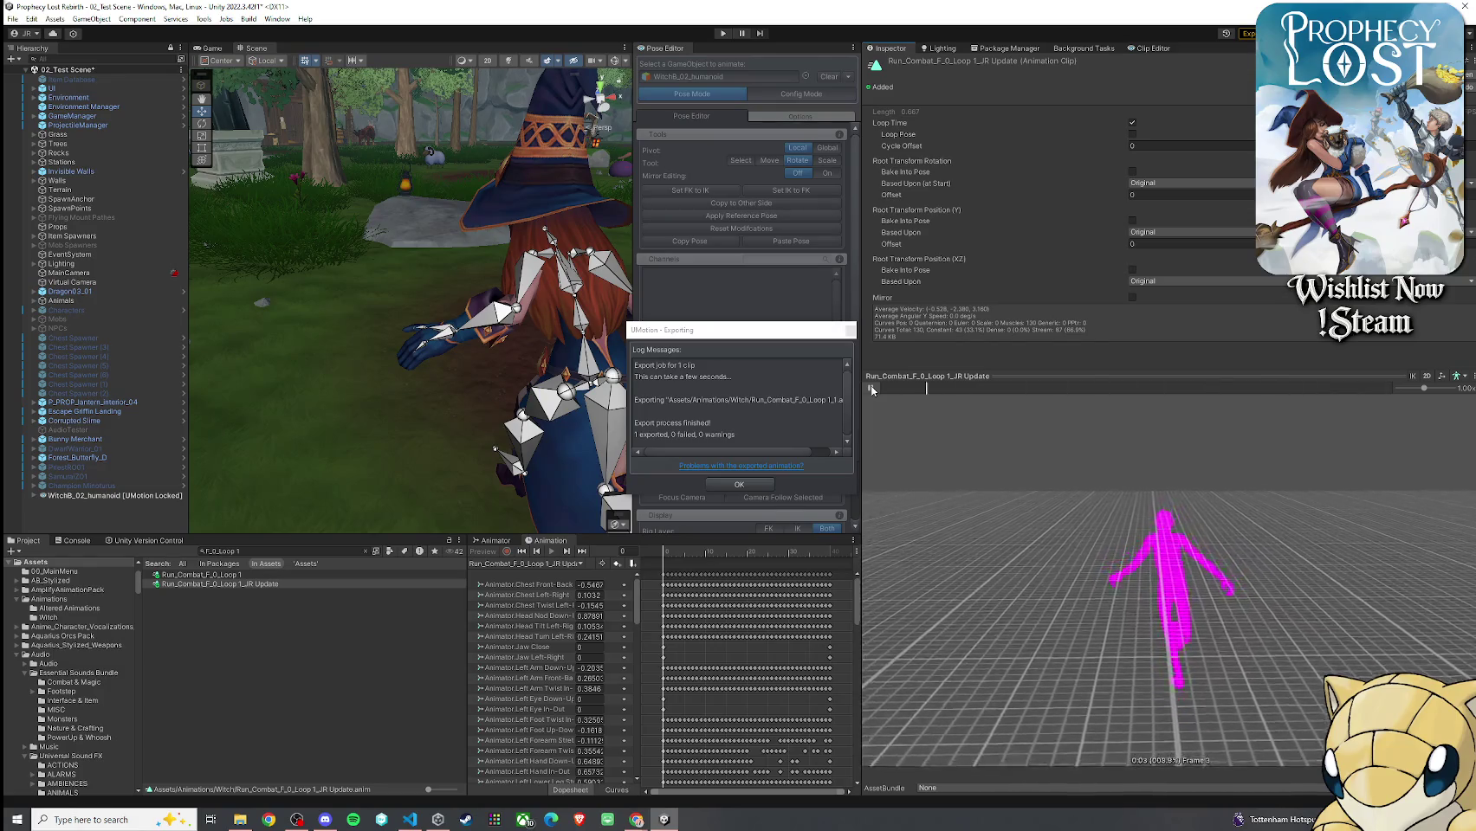
key("f")
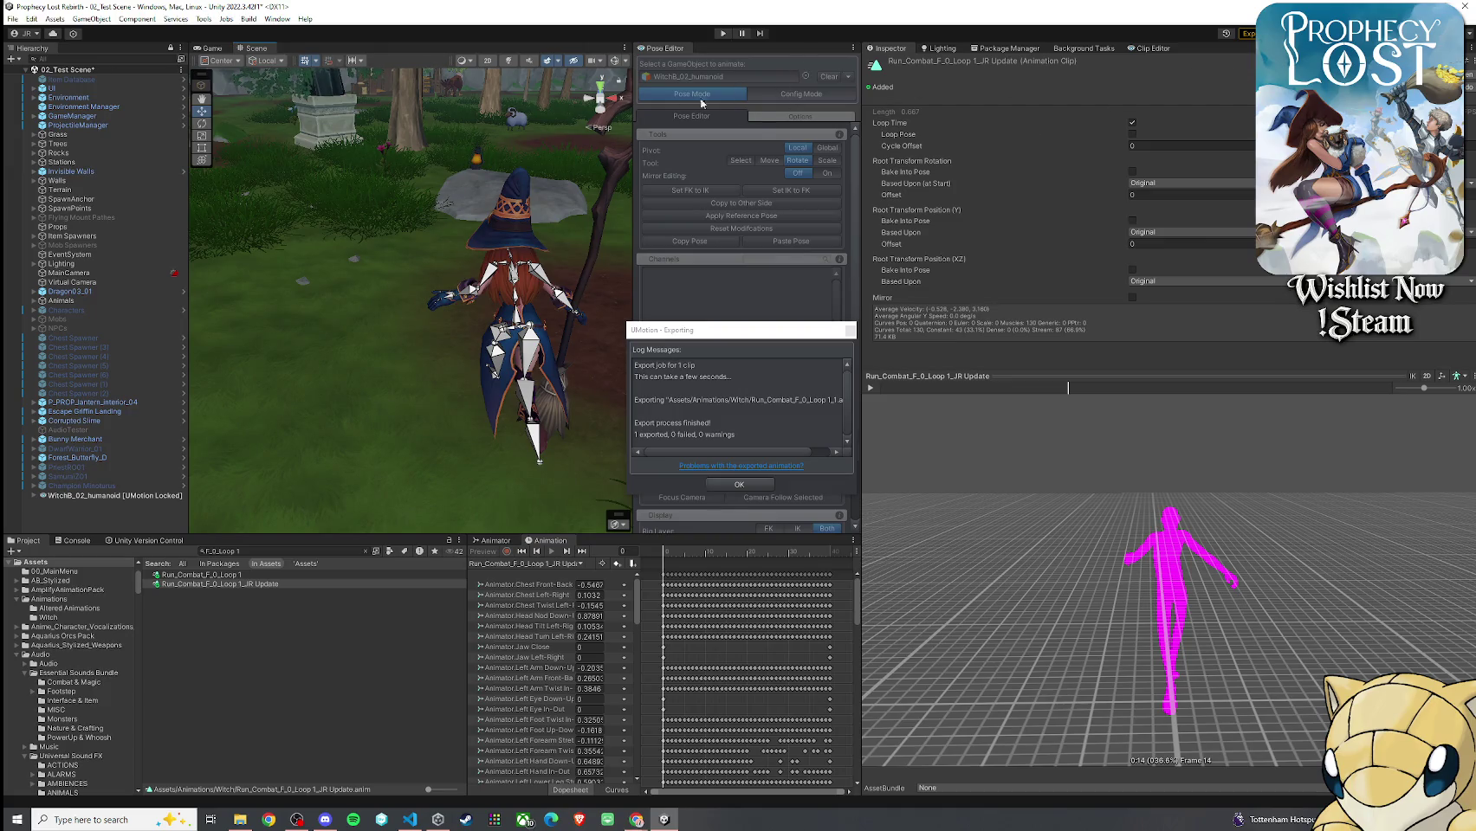
Dismiss the export report, set the Pose Editor GameObject to None, and dock it beside Clip Editor
left_click(13, 19)
left_click(1151, 49)
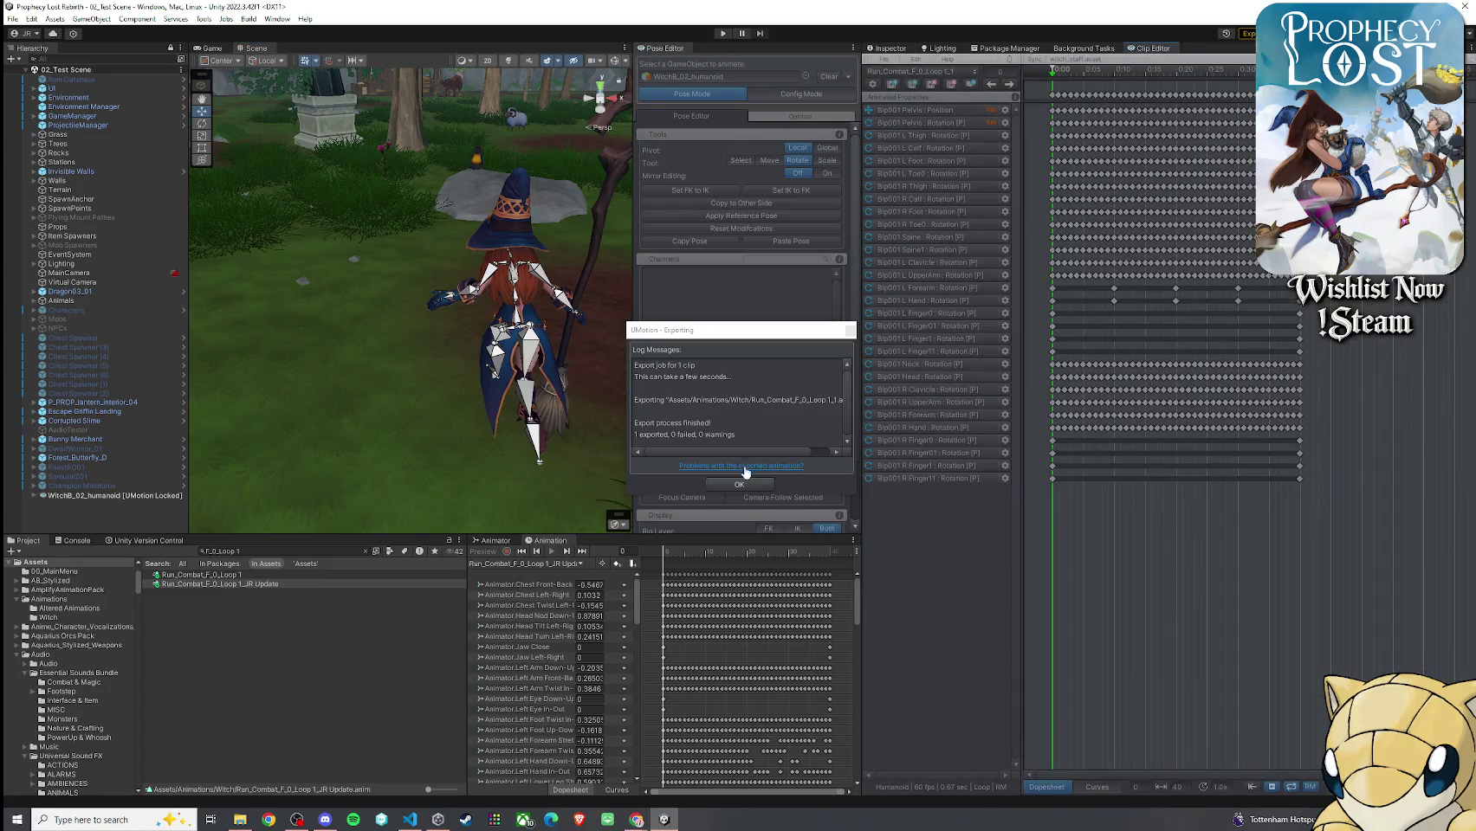
left_click(741, 484)
left_click(828, 76)
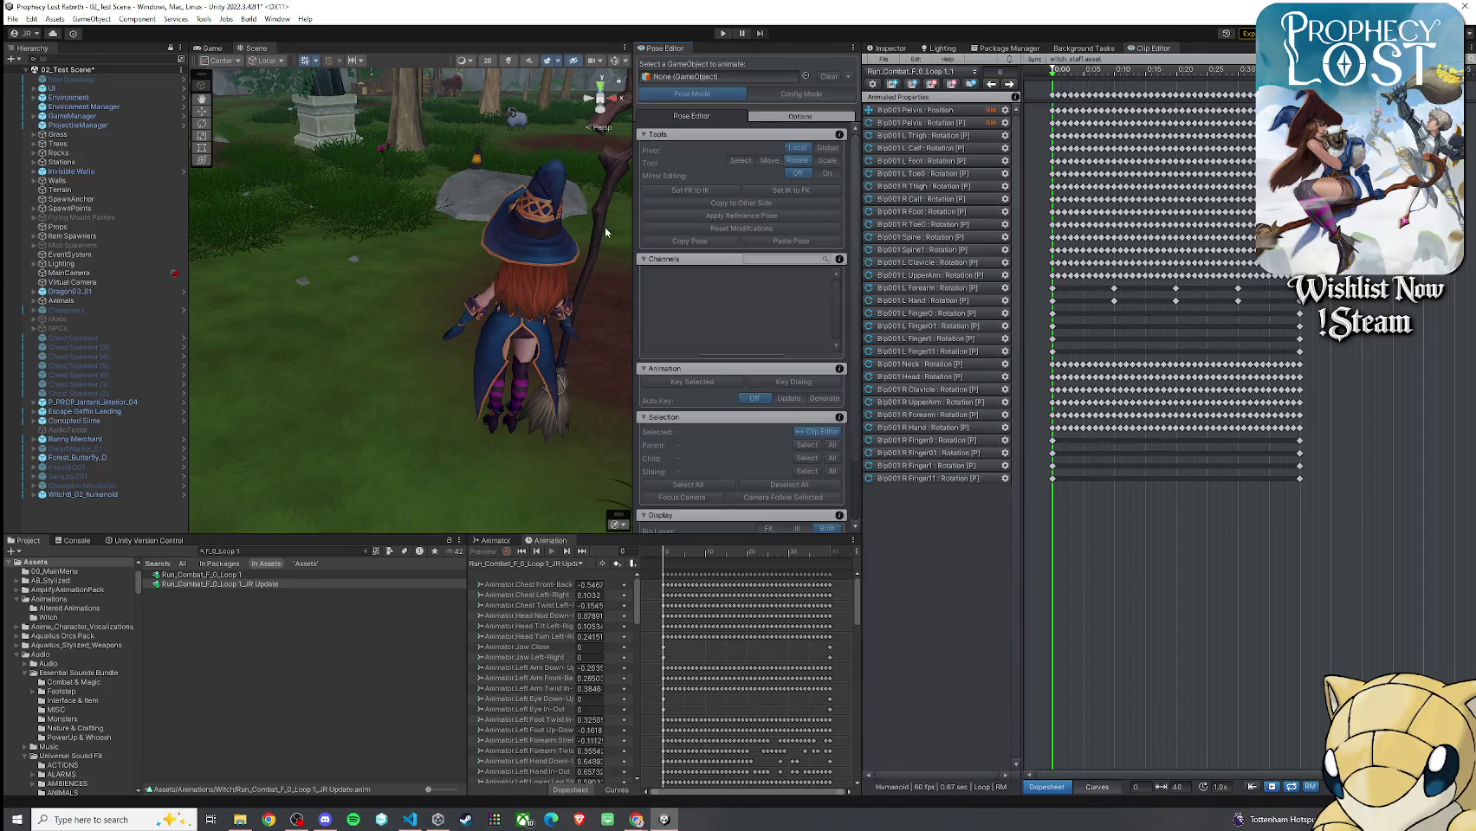
mouse_move(667, 48)
left_mouse_down()
mouse_move(1178, 54)
mouse_move(1153, 57)
left_mouse_up()
left_click(888, 48)
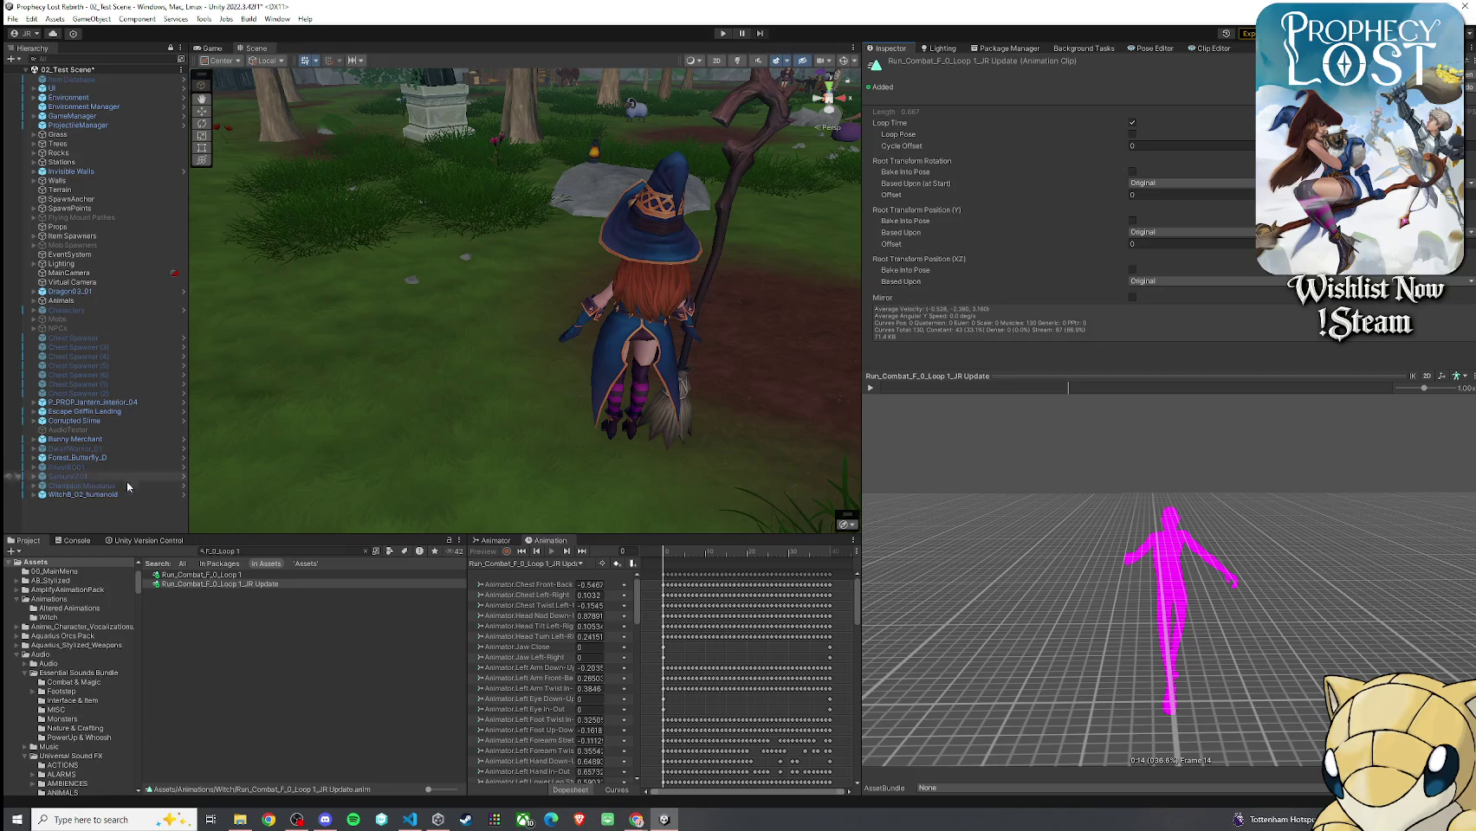
Delete Witch8_02_humanoid from the Hierarchy, save the test scene, and resize the scene view
left_click(95, 495)
key("Delete")
scroll(616, 389, "down", 5)
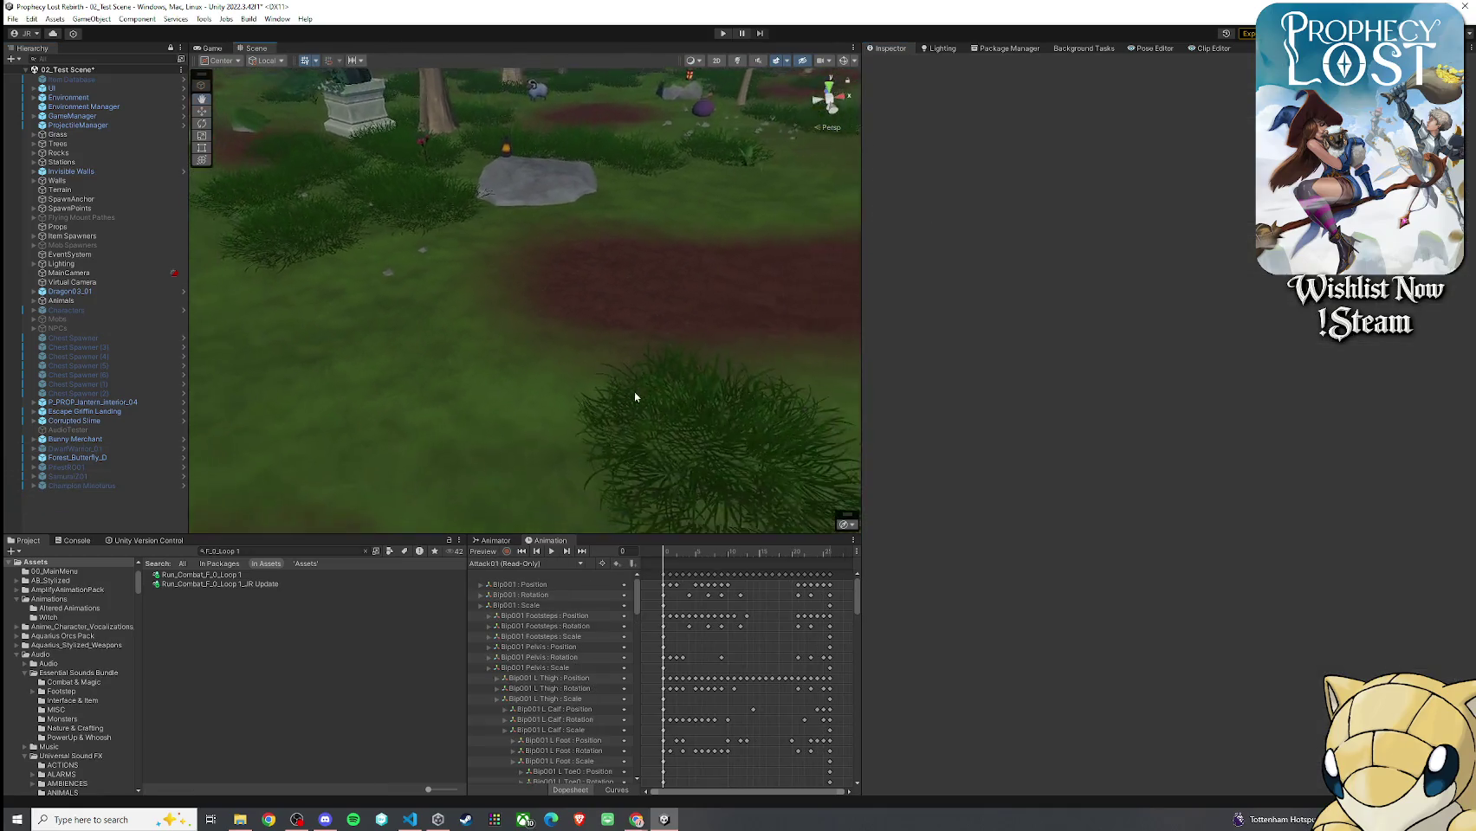
left_click(11, 17)
left_click(39, 75)
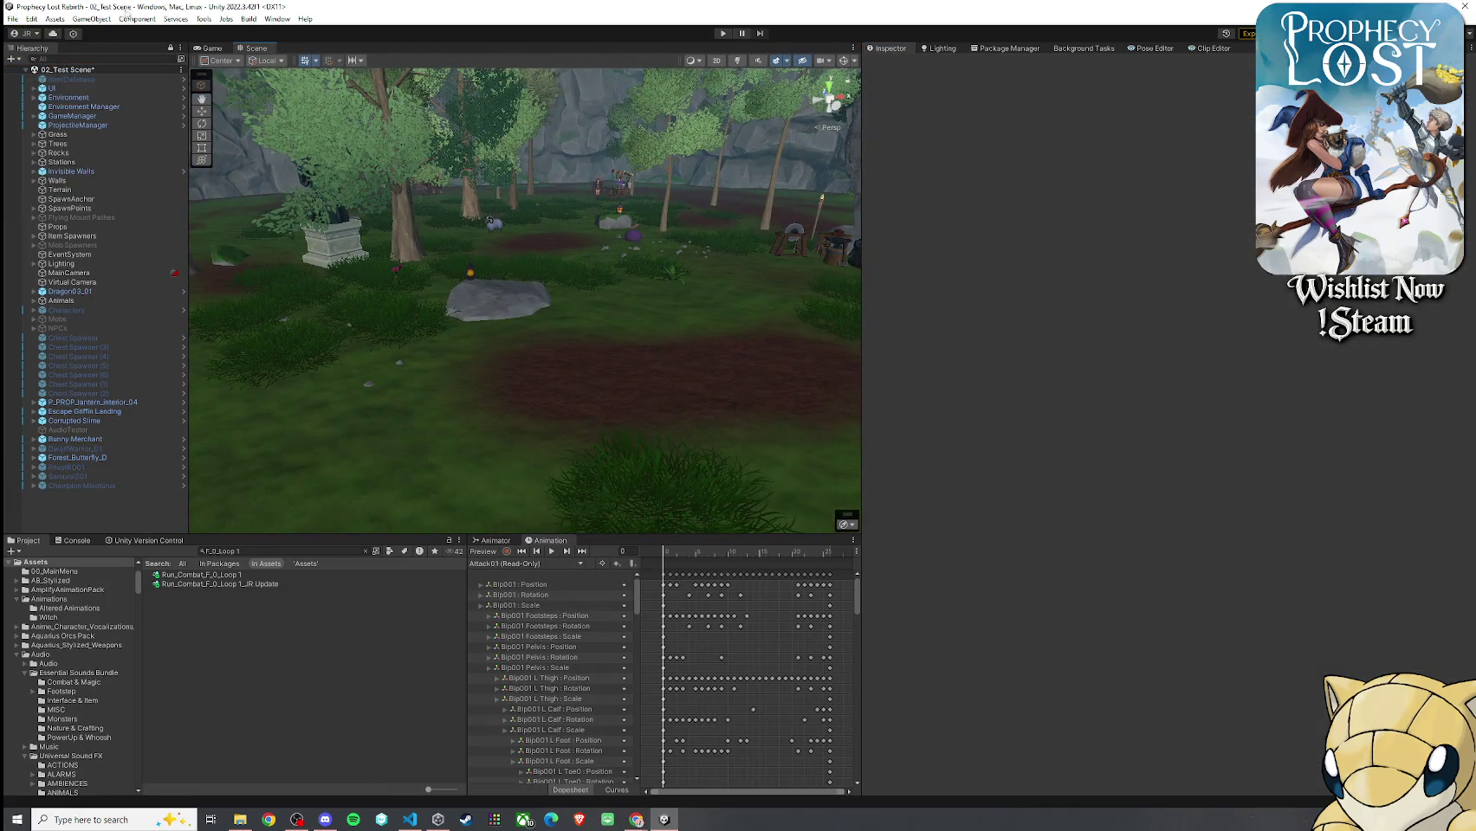
mouse_move(869, 123)
left_mouse_down()
mouse_move(904, 111)
mouse_move(1044, 161)
left_mouse_up()
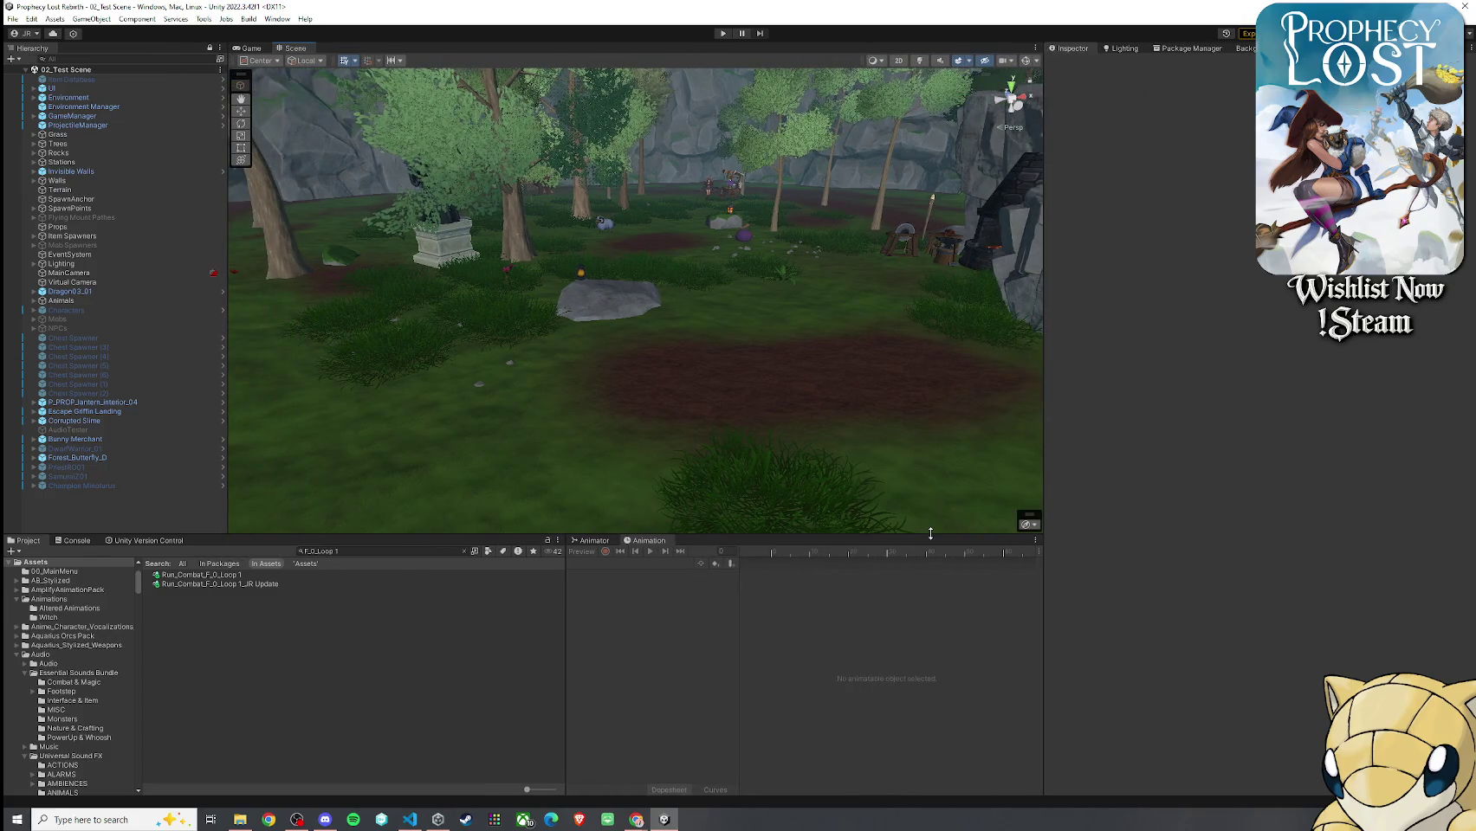
left_click_drag(931, 535, 931, 570)
left_click_drag(1043, 278, 1032, 278)
Search the Project for 'player prefabs' and open the Player Prefabs folder
left_click(352, 587)
type("p")
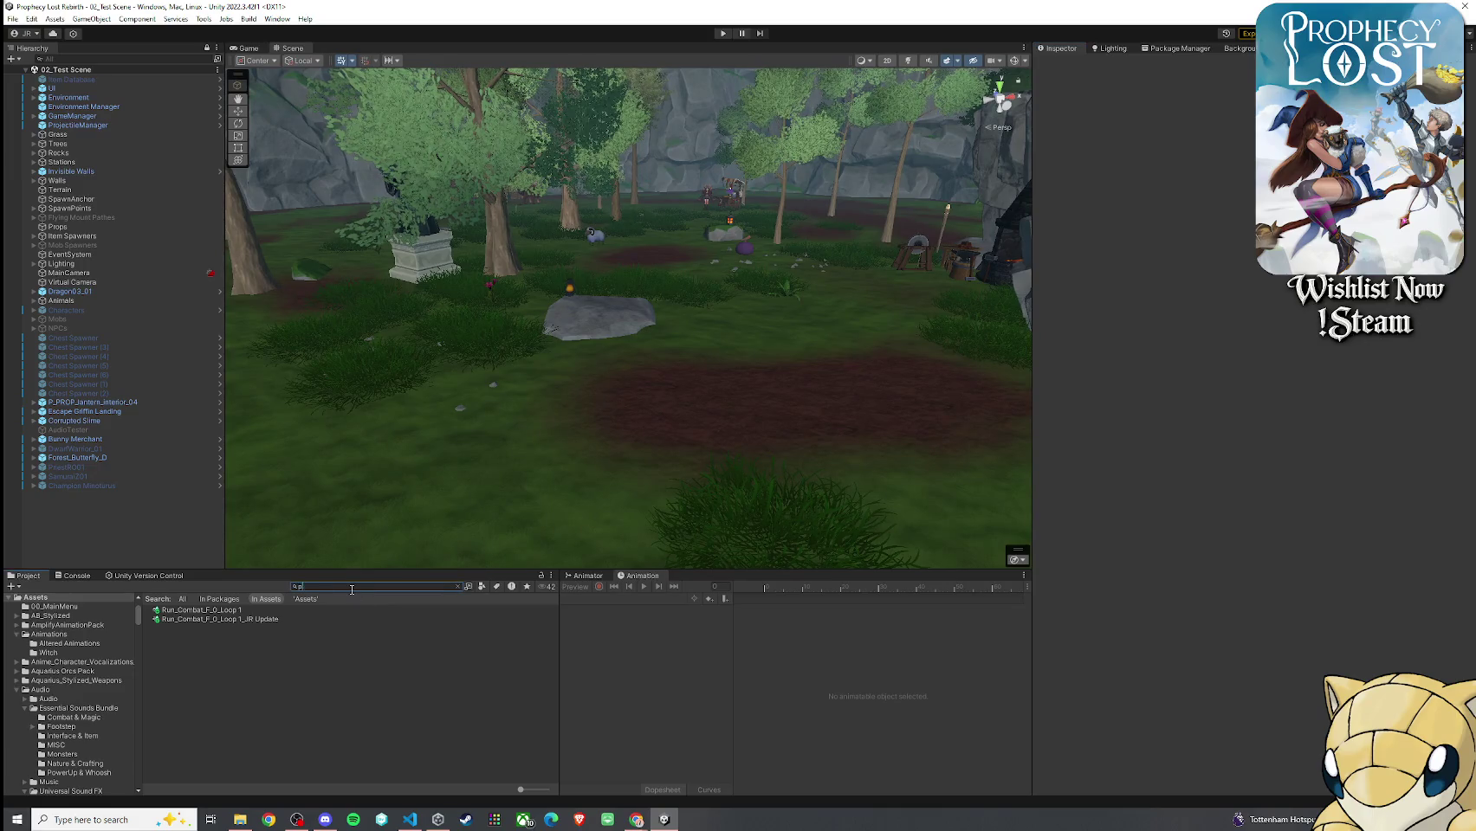
type("layer prefabs")
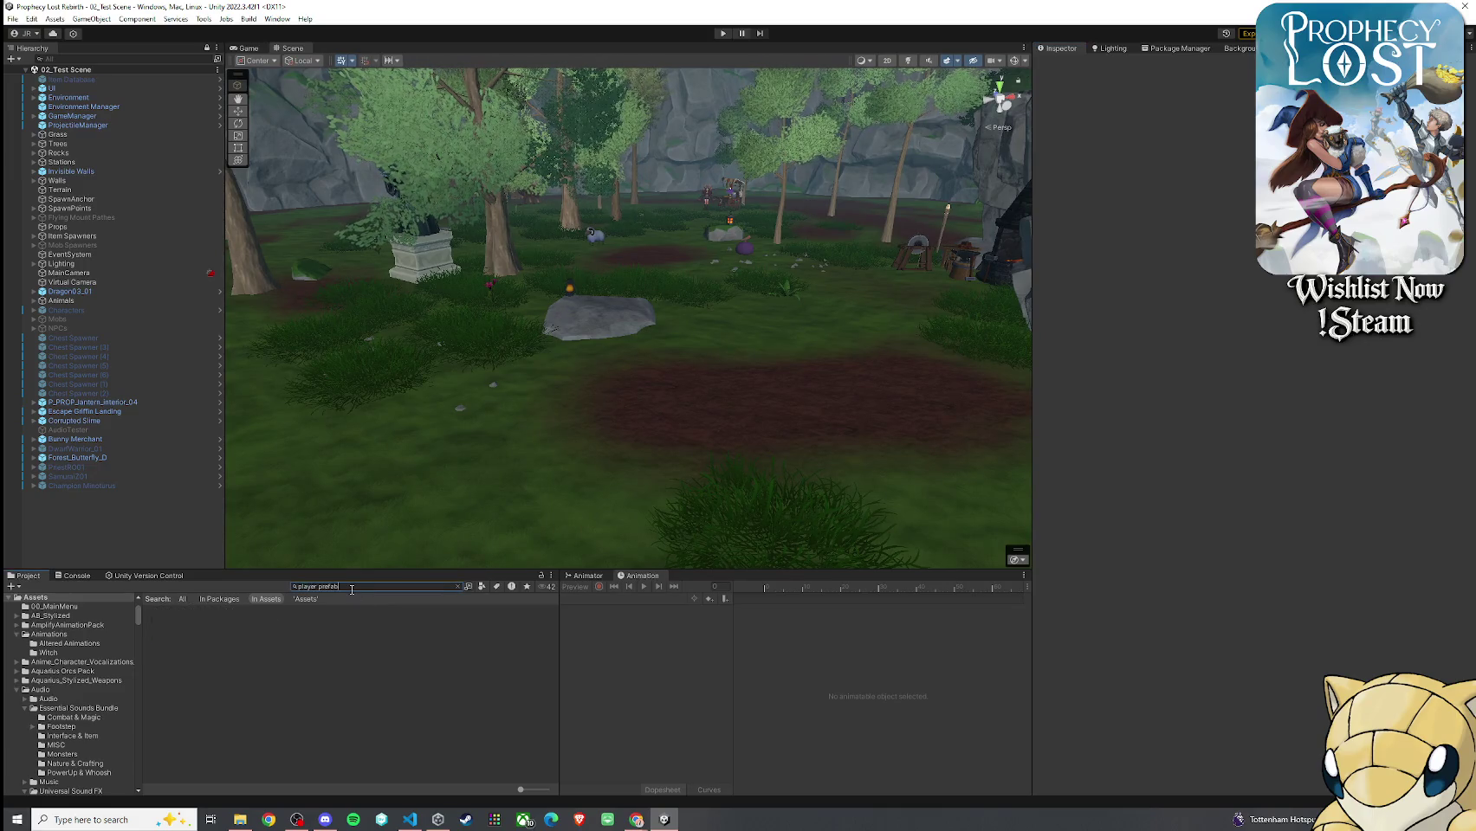
left_click(283, 613)
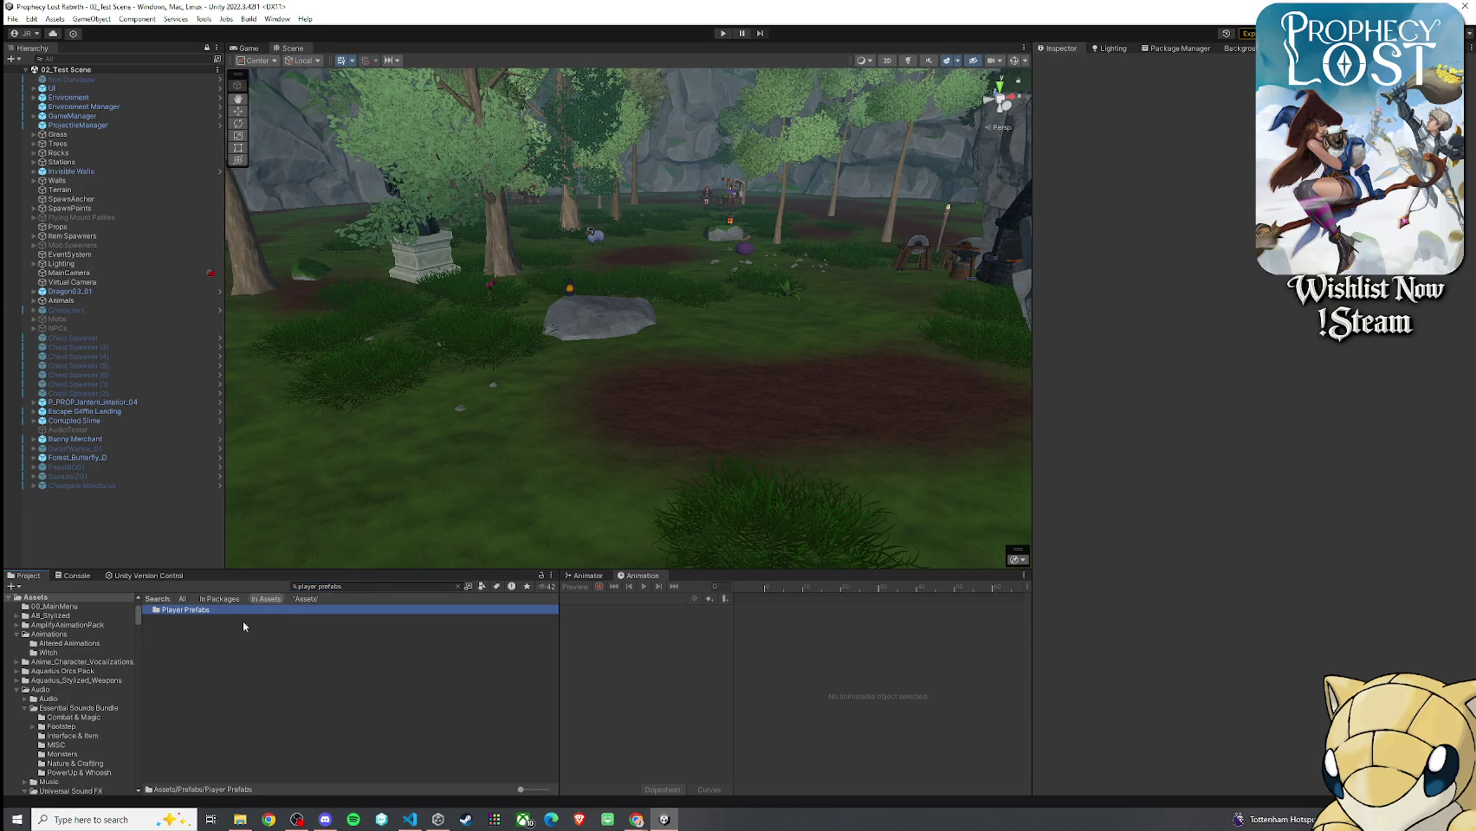
double_click(187, 611)
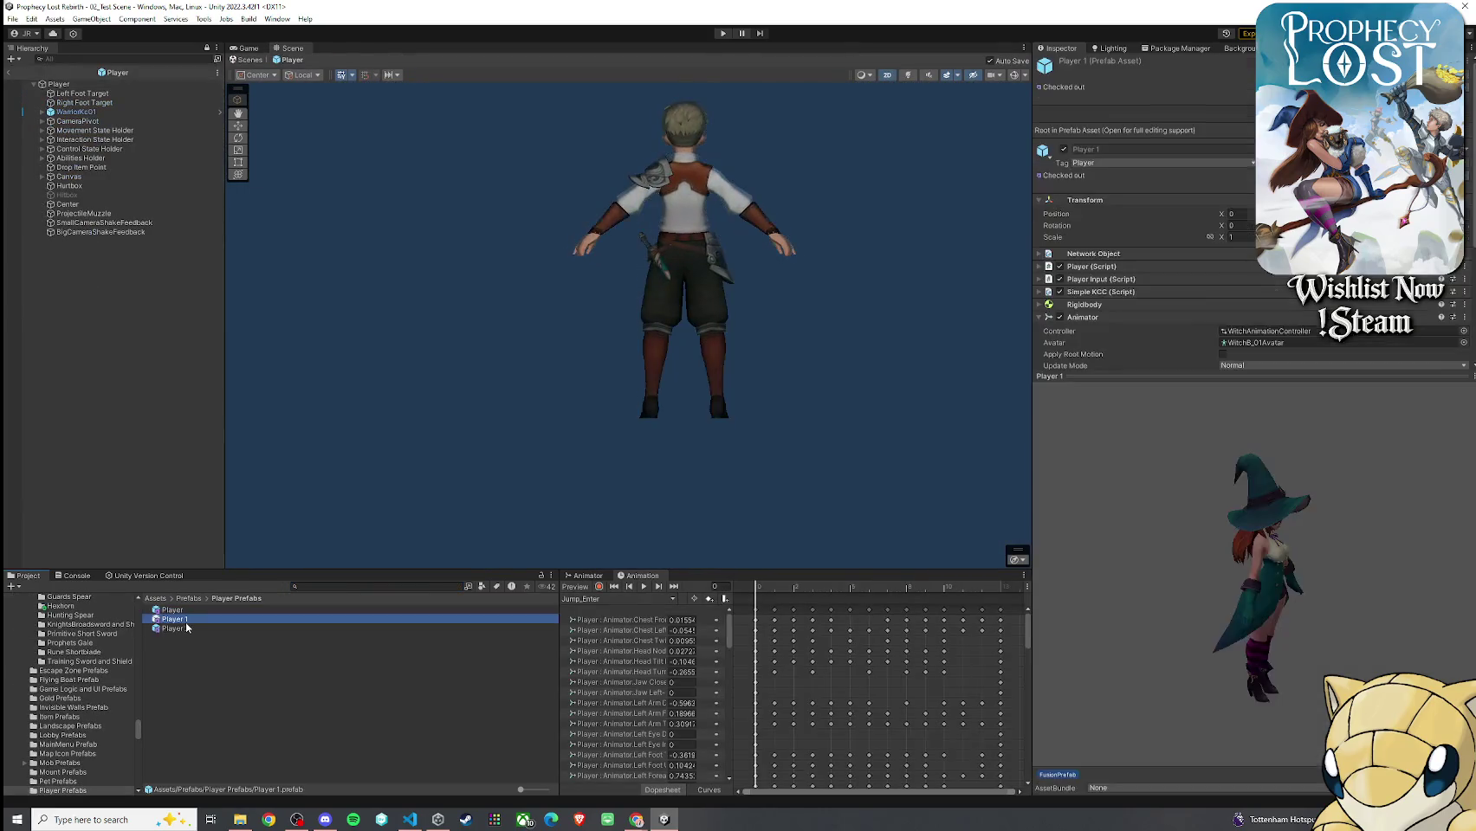
Open the Player 1 prefab and navigate the Animator to LocomotionHub's Staff_LocomotionTree
double_click(186, 623)
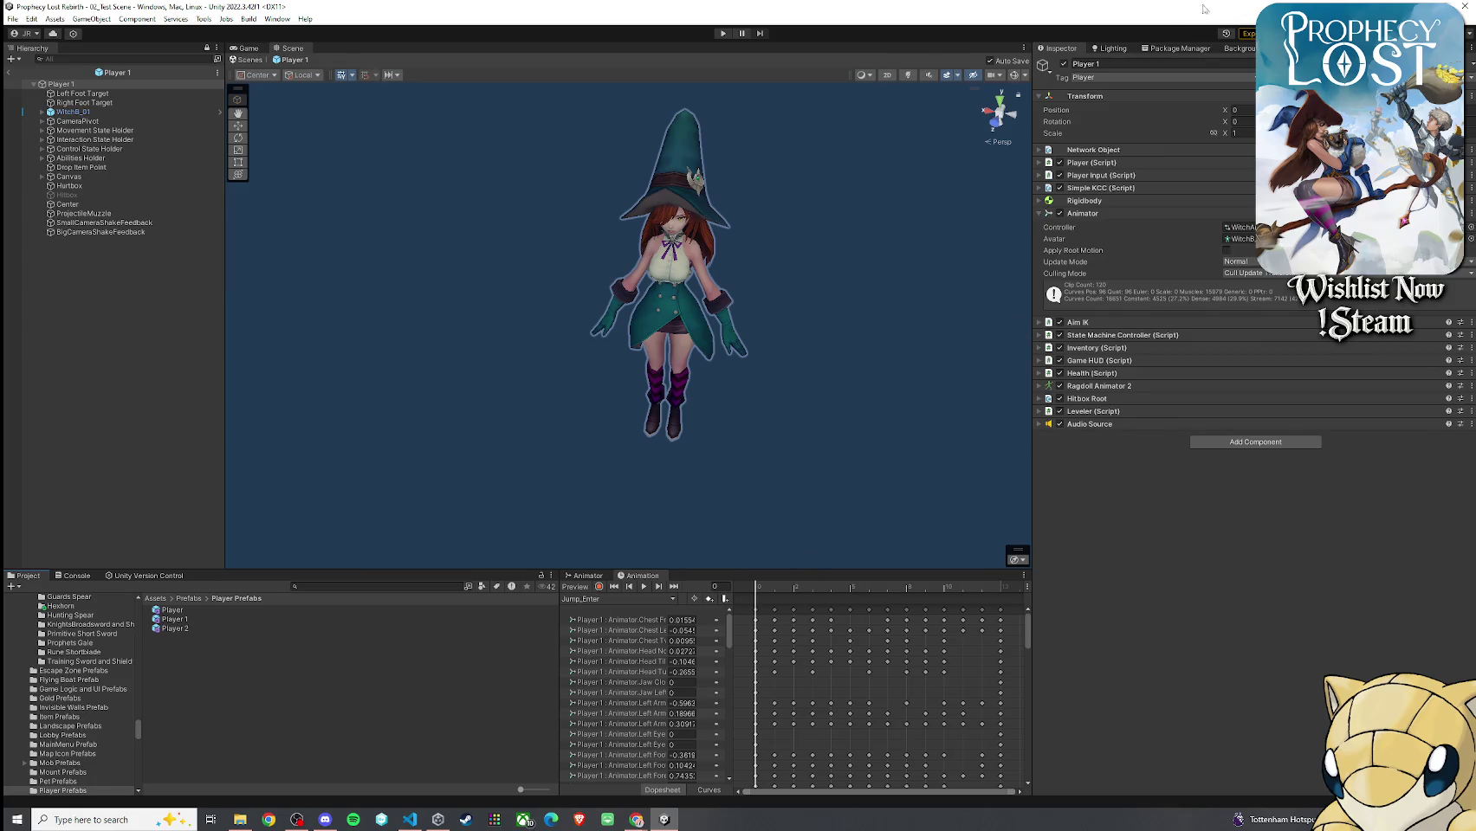
left_click(585, 576)
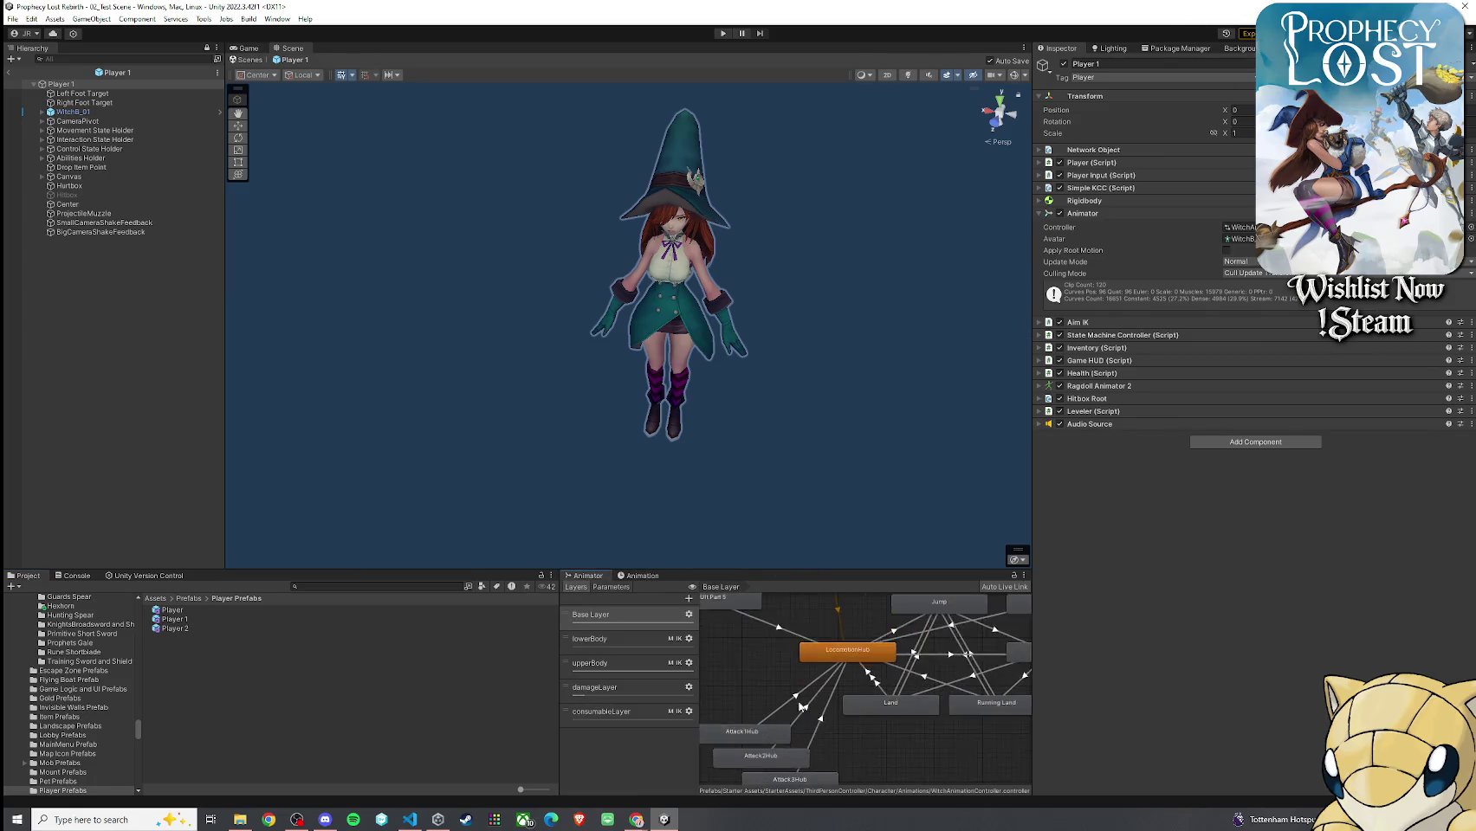
left_click(849, 634)
double_click(849, 634)
left_click(860, 644)
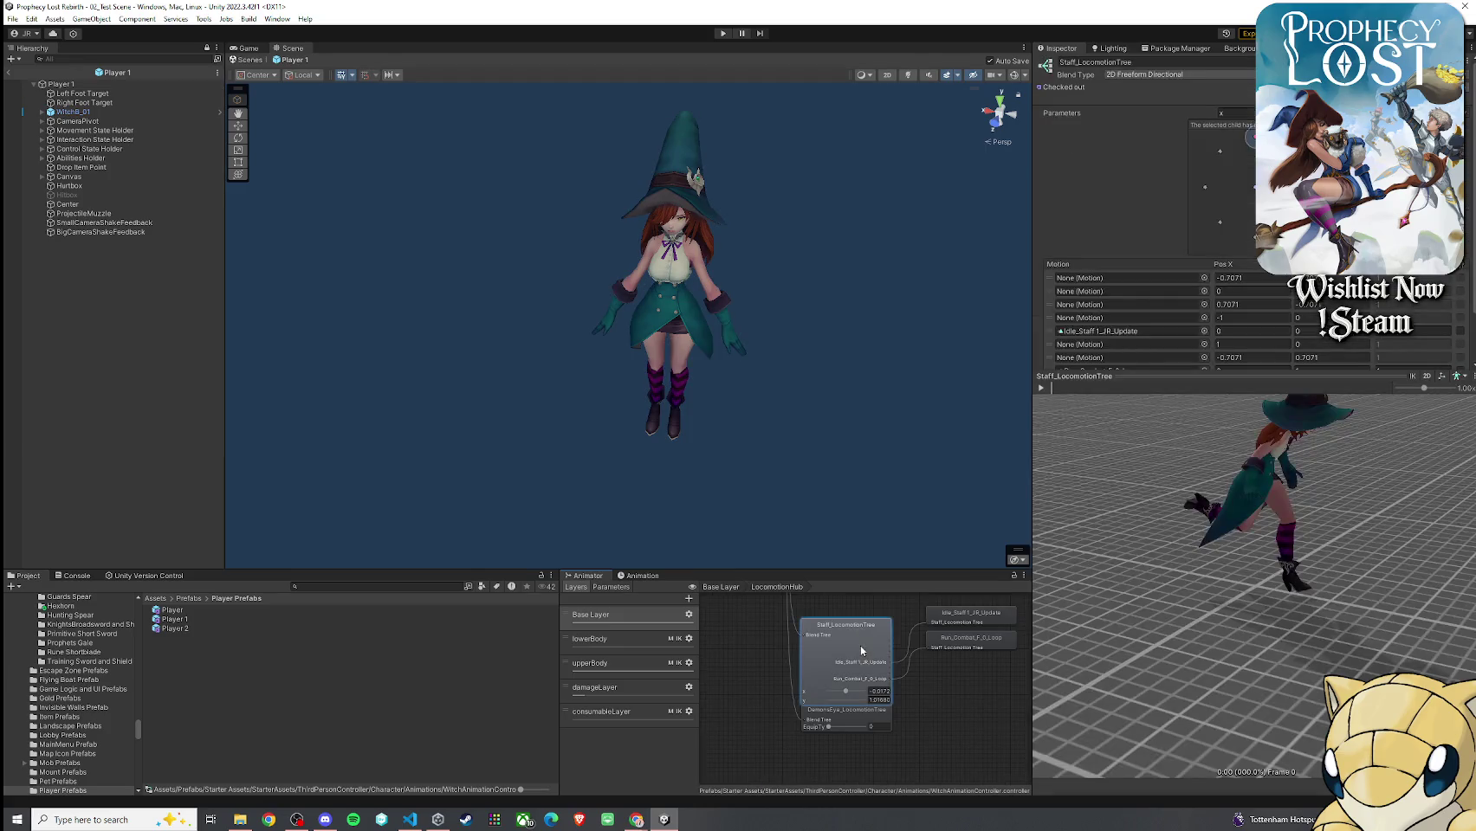
left_click(845, 641)
scroll(1171, 327, "down", 2)
Set the run Motion field to Run_Combat_F_0_Loop 1_JR Update via the object picker
left_click(1204, 313)
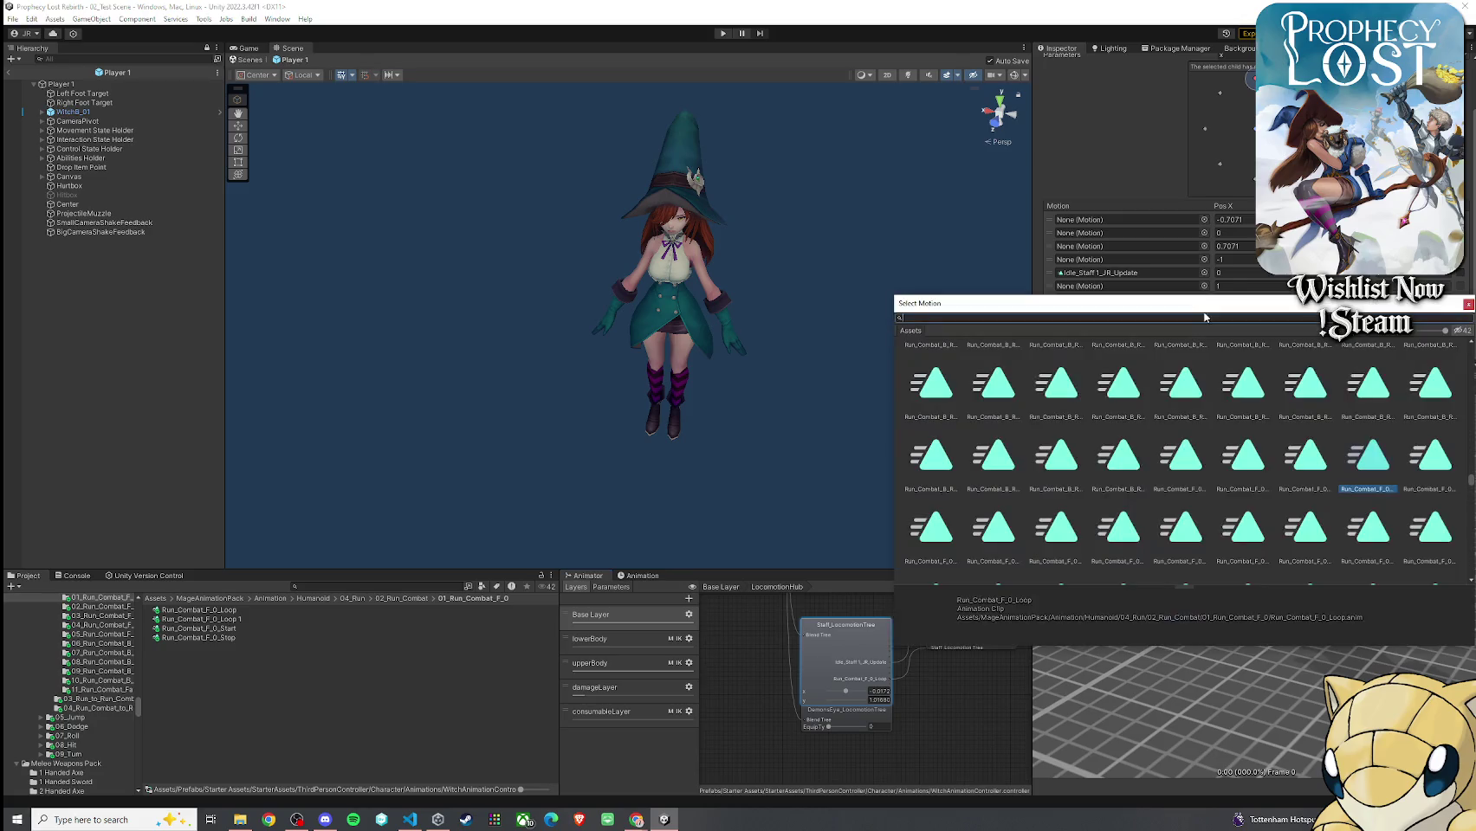
type("Run_combat_loop")
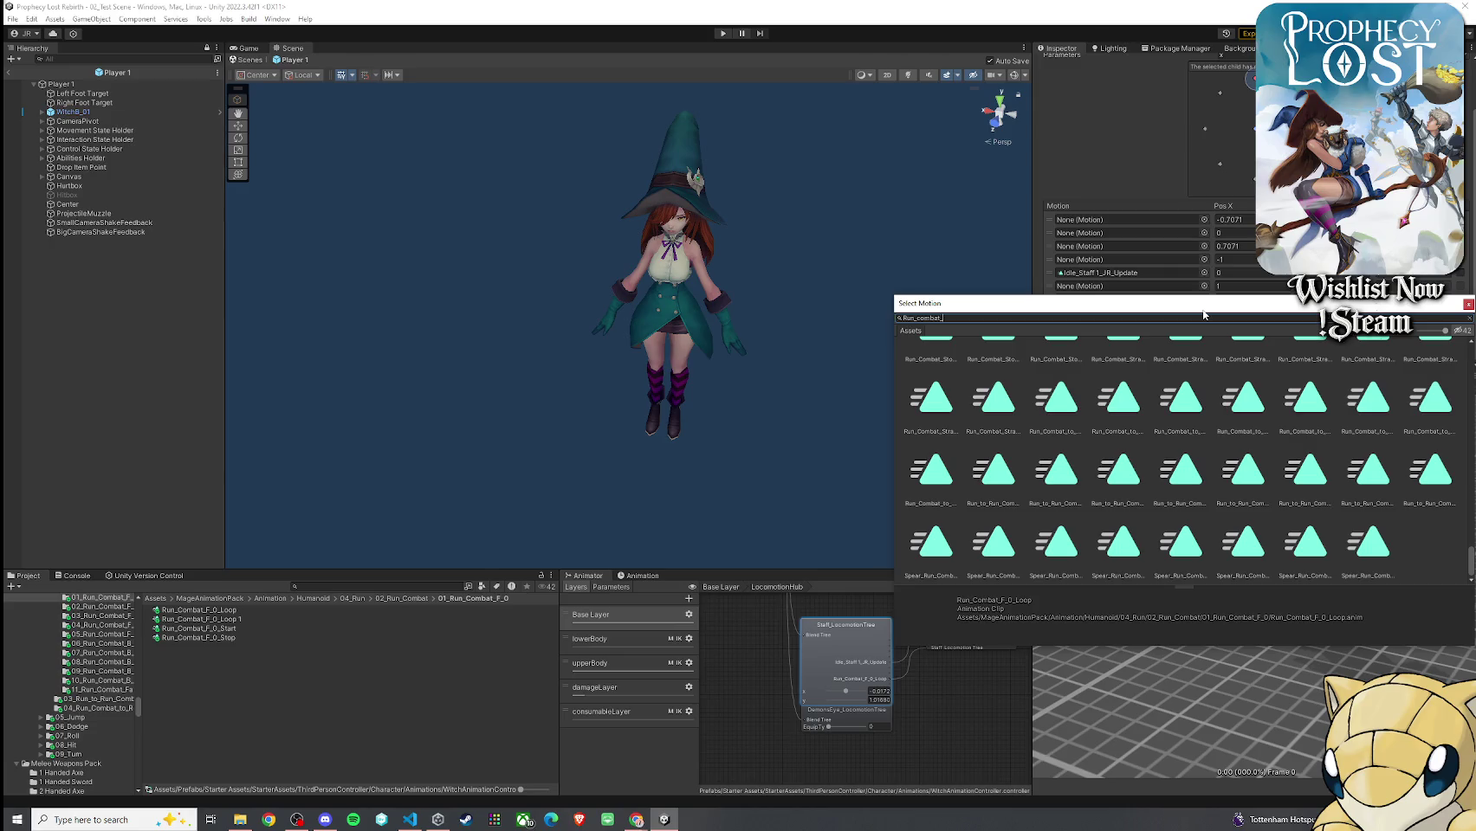
type(" JR")
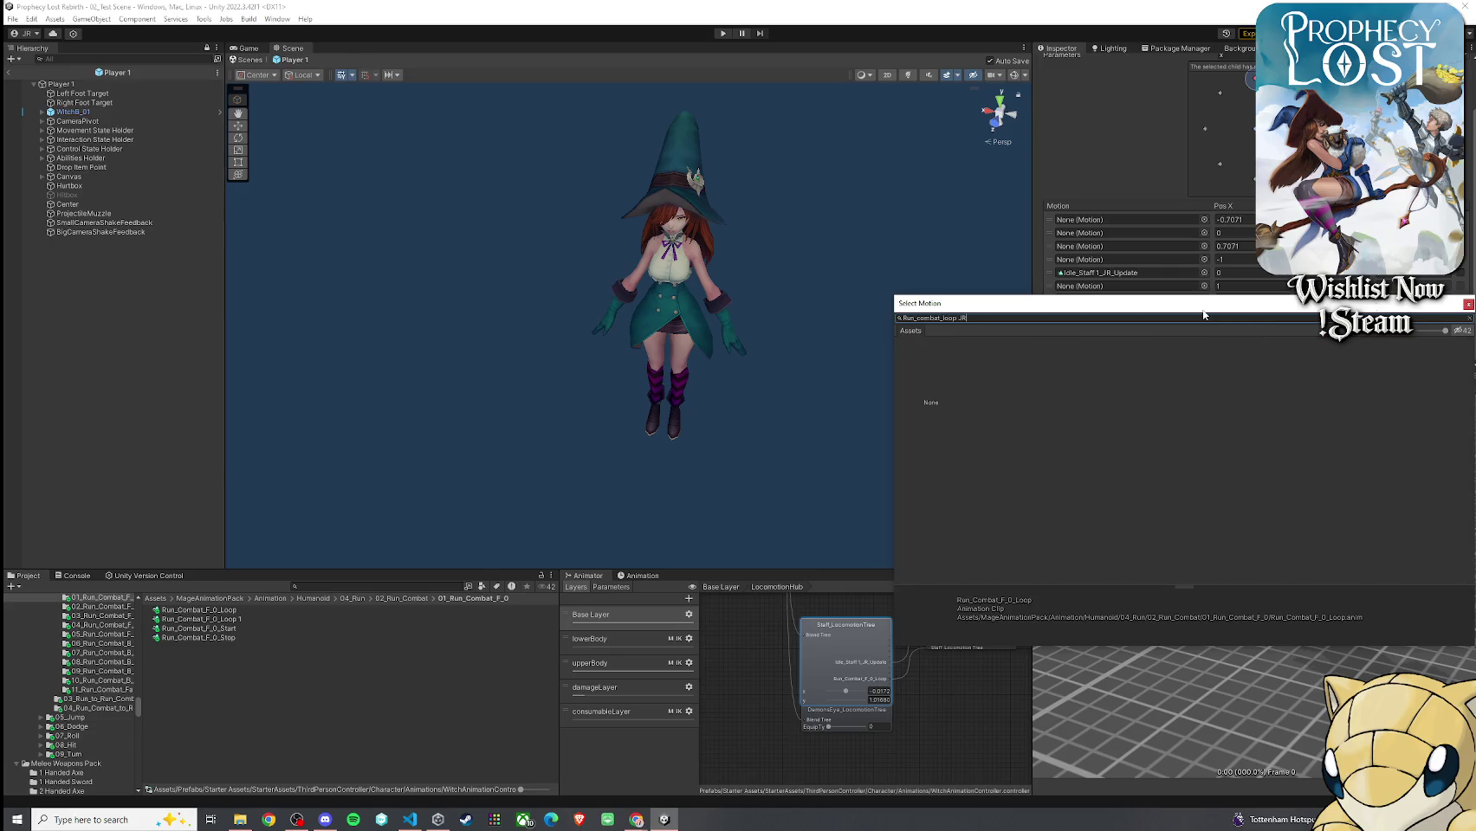
mouse_move(1095, 316)
left_mouse_down()
mouse_move(817, 218)
mouse_move(827, 231)
mouse_move(600, 187)
left_mouse_up()
type("_0_")
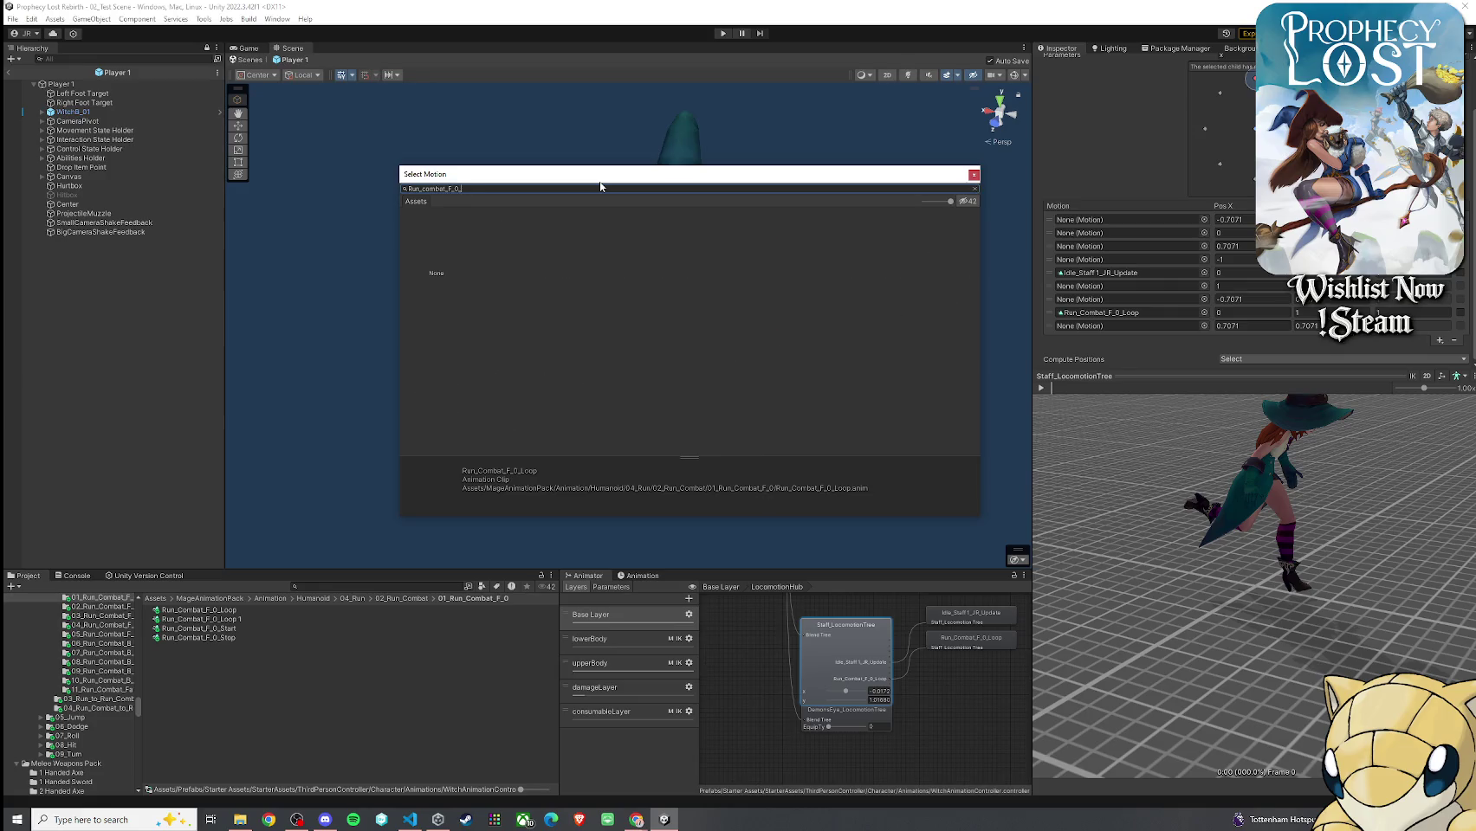
type("loLoop")
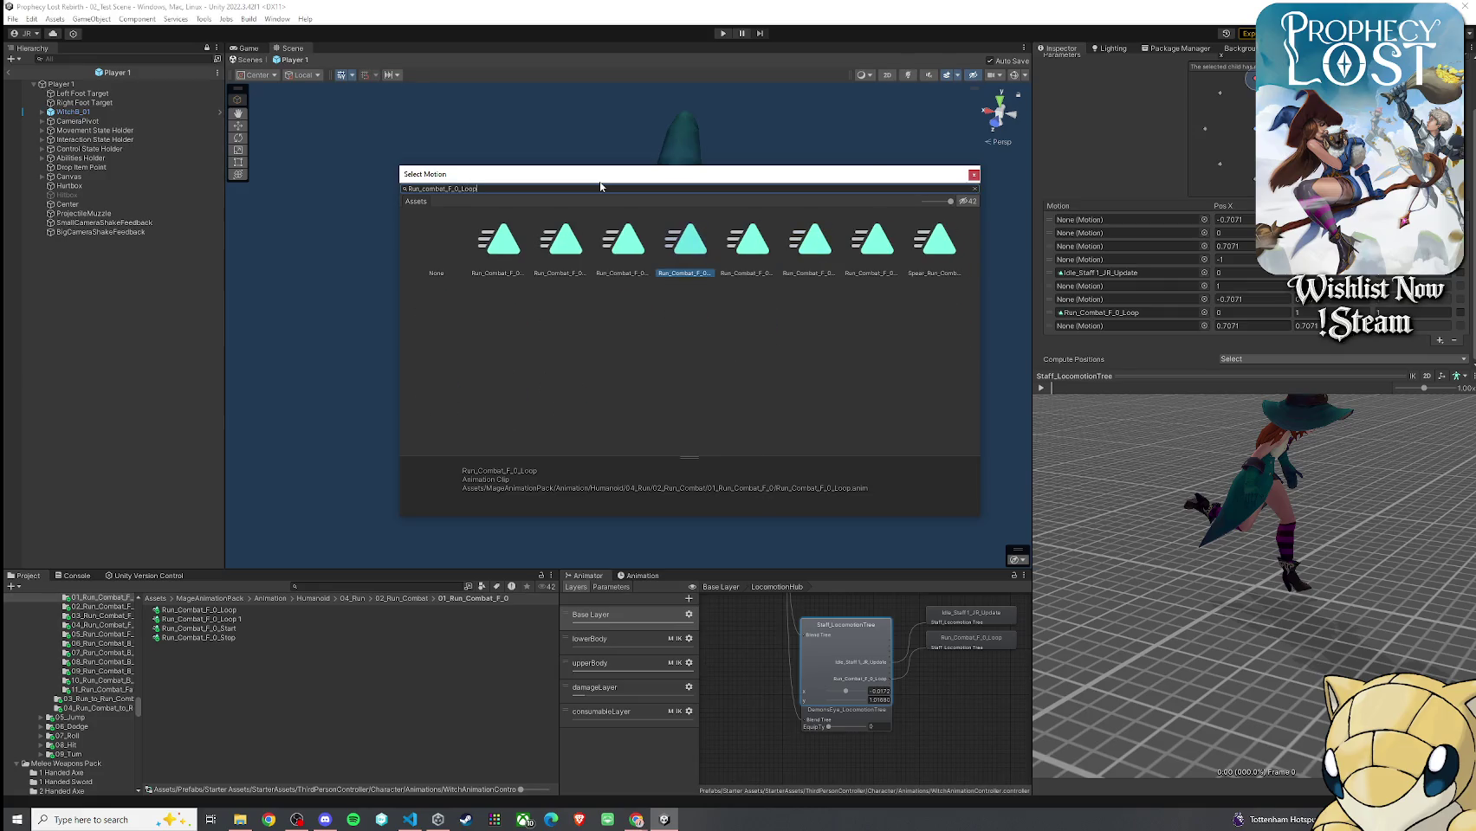
left_click(759, 261)
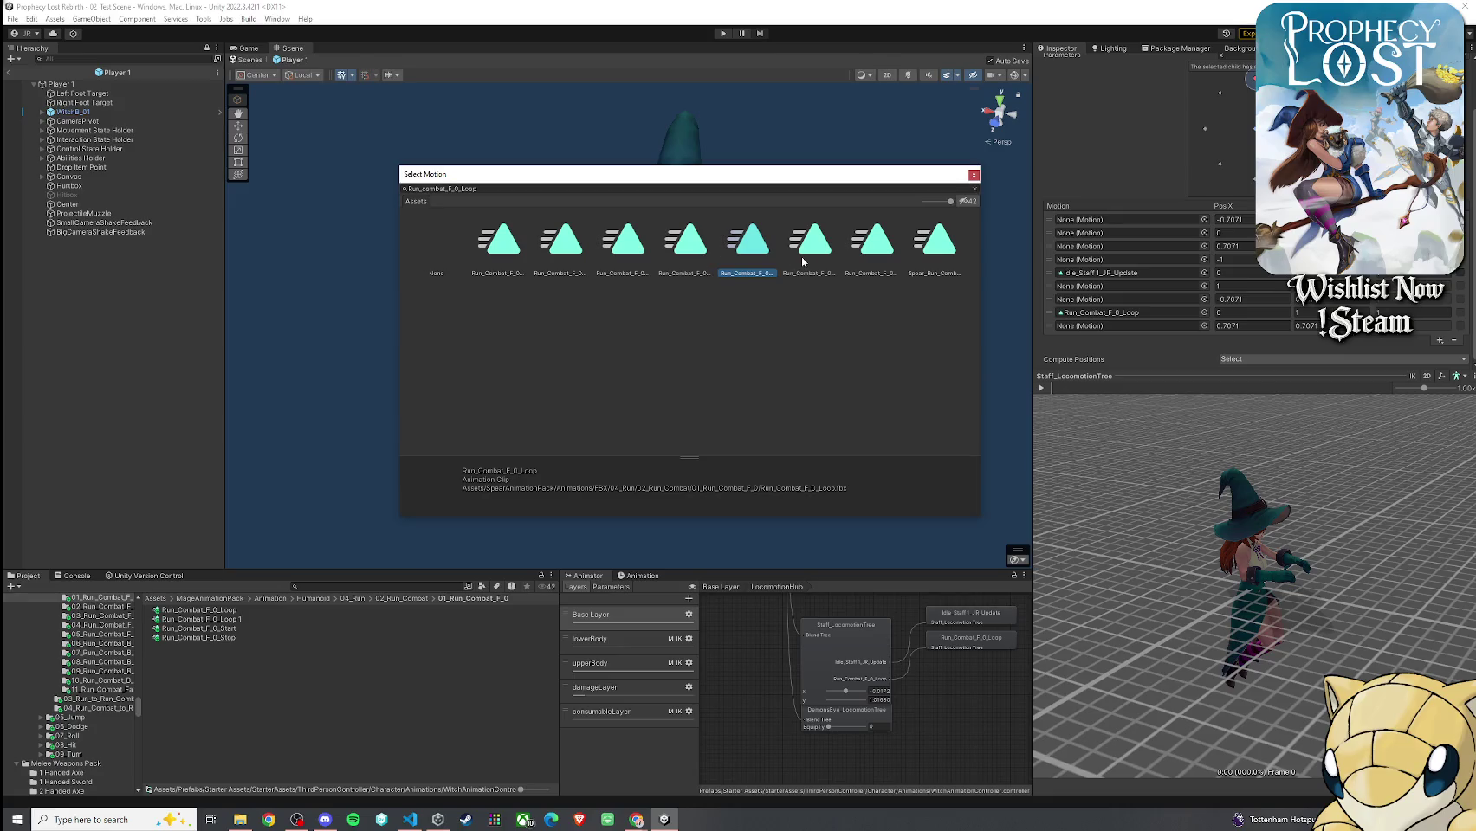
key("Right")
key("Right")
key("Right")
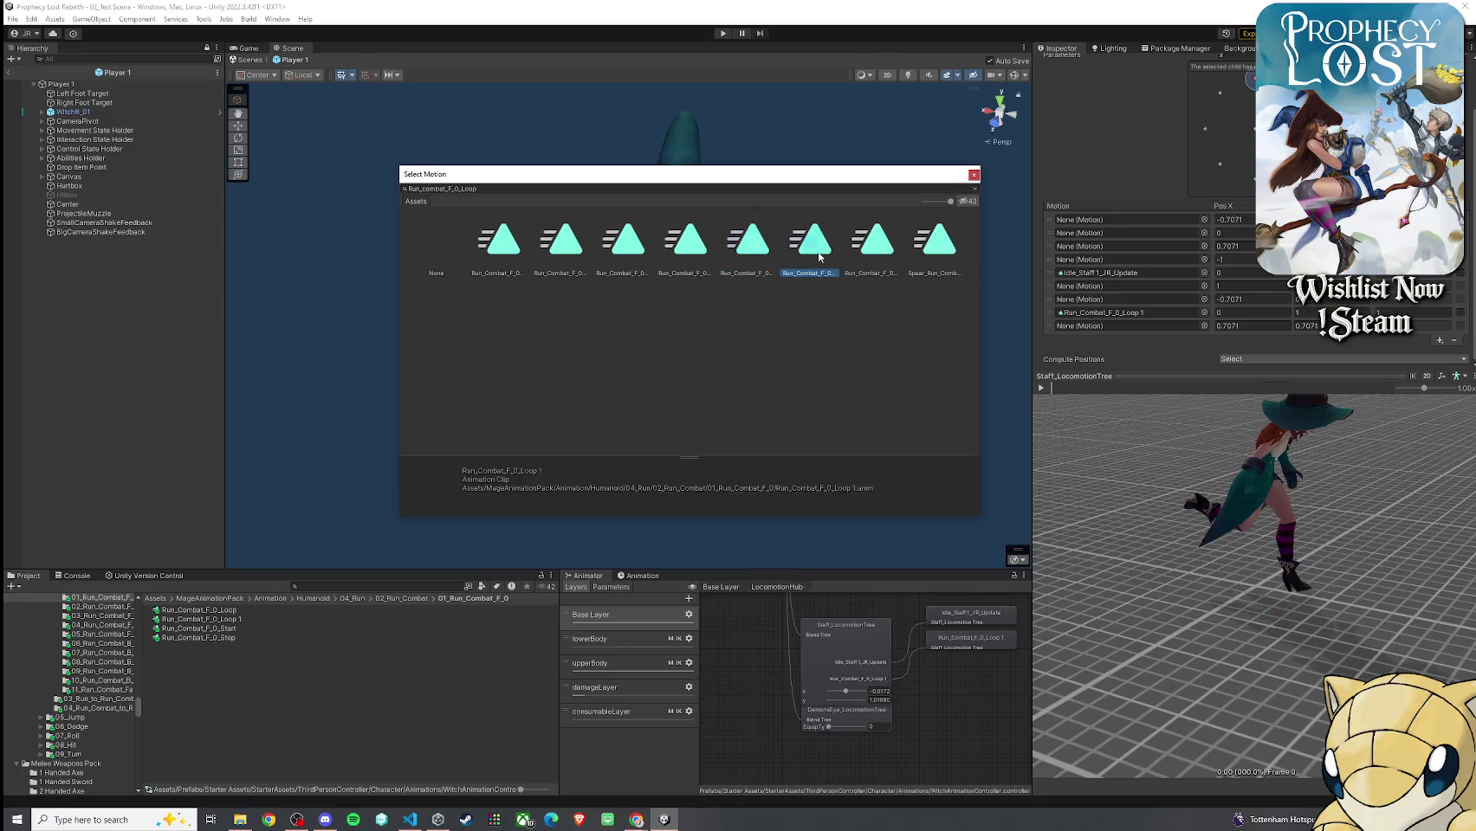
key("Left")
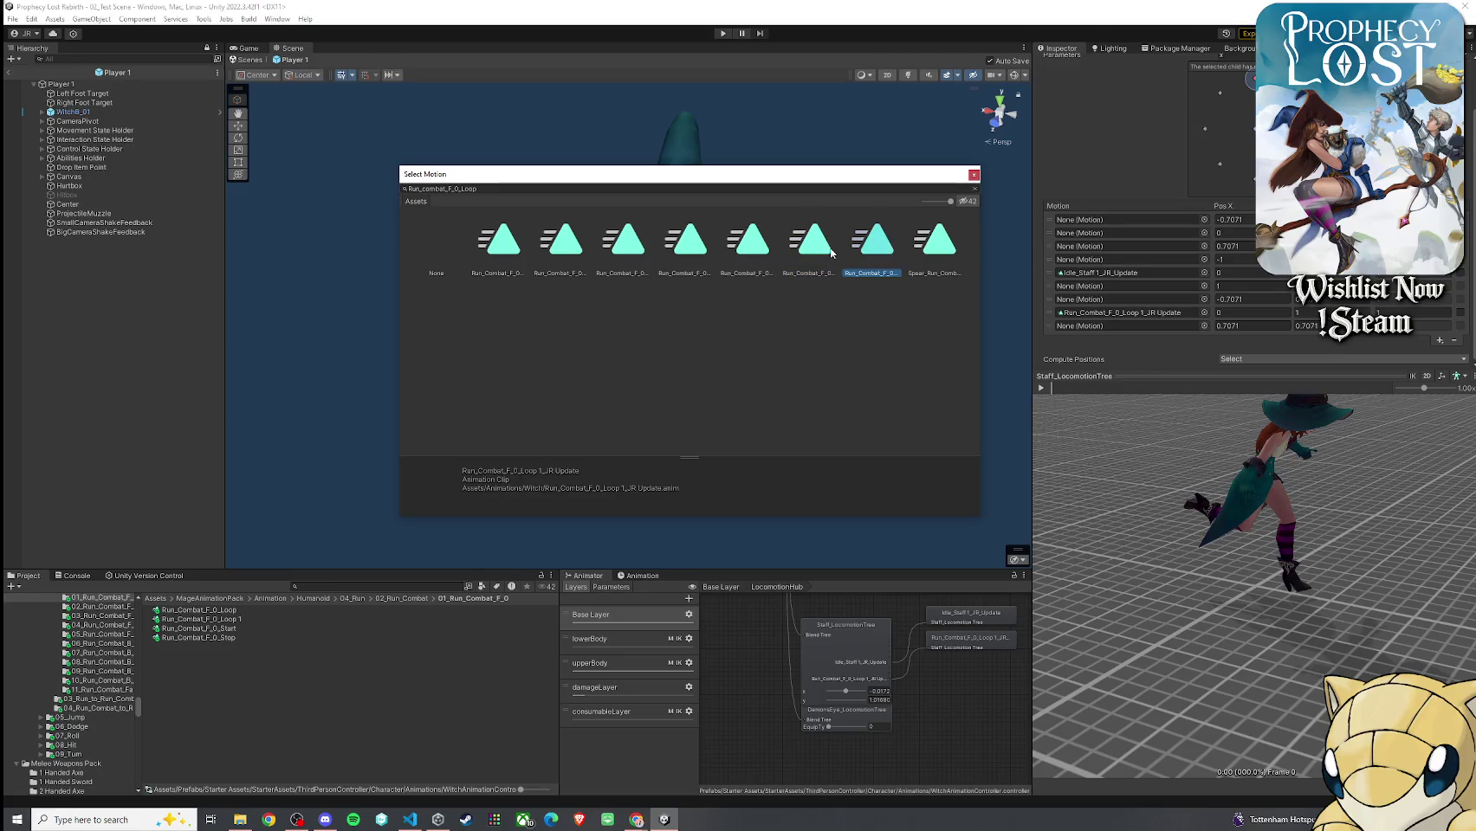
double_click(874, 257)
Preview the blend tree's running character from several angles, then return to the scene
left_click(1041, 388)
mouse_move(1126, 450)
left_mouse_down()
mouse_move(1448, 469)
mouse_move(1326, 428)
mouse_move(1346, 469)
mouse_move(1277, 430)
mouse_move(1244, 502)
mouse_move(1204, 485)
left_mouse_up()
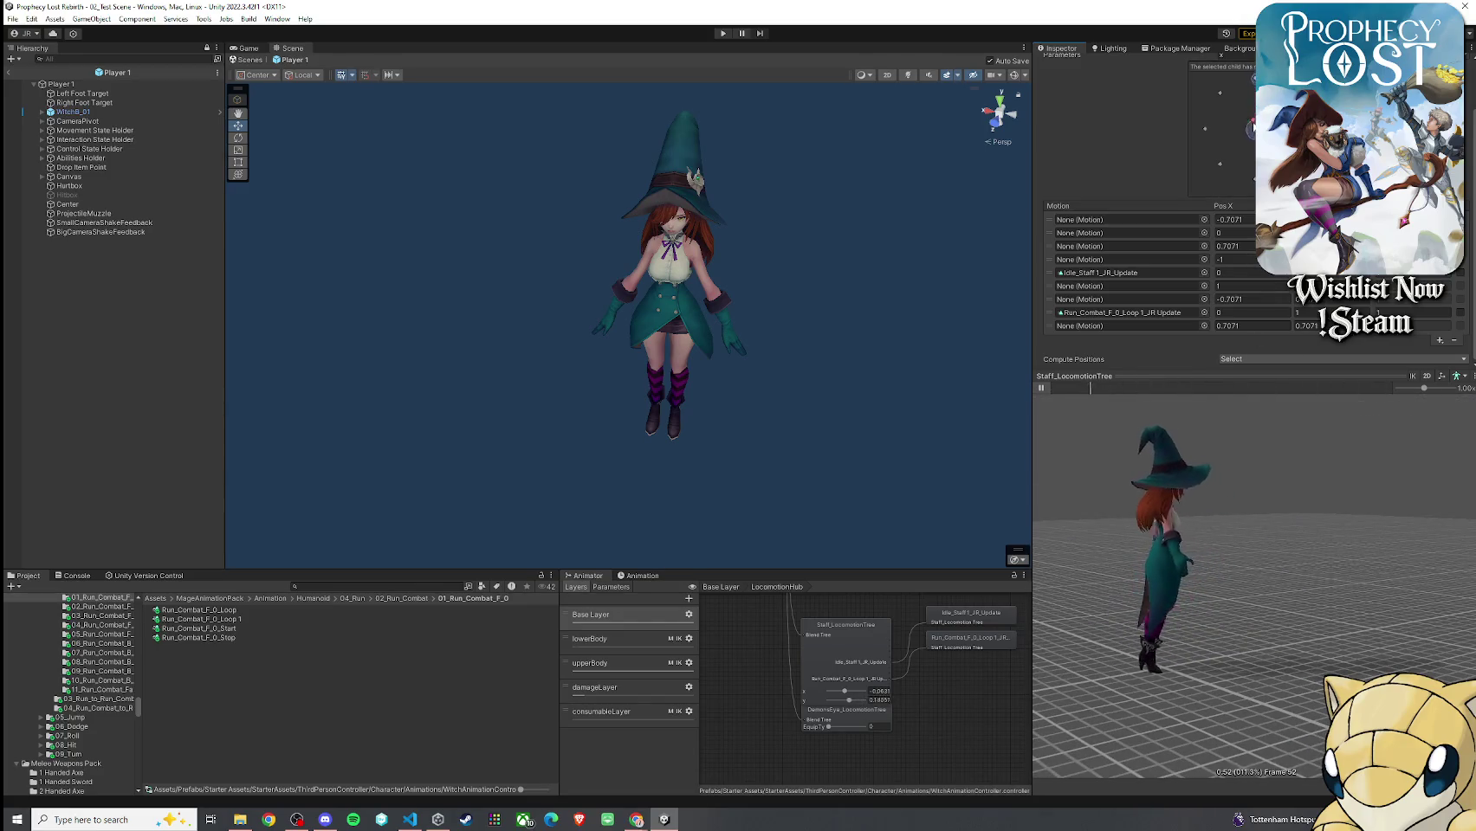
mouse_move(1195, 468)
left_mouse_down()
mouse_move(1155, 458)
mouse_move(1171, 454)
left_mouse_up()
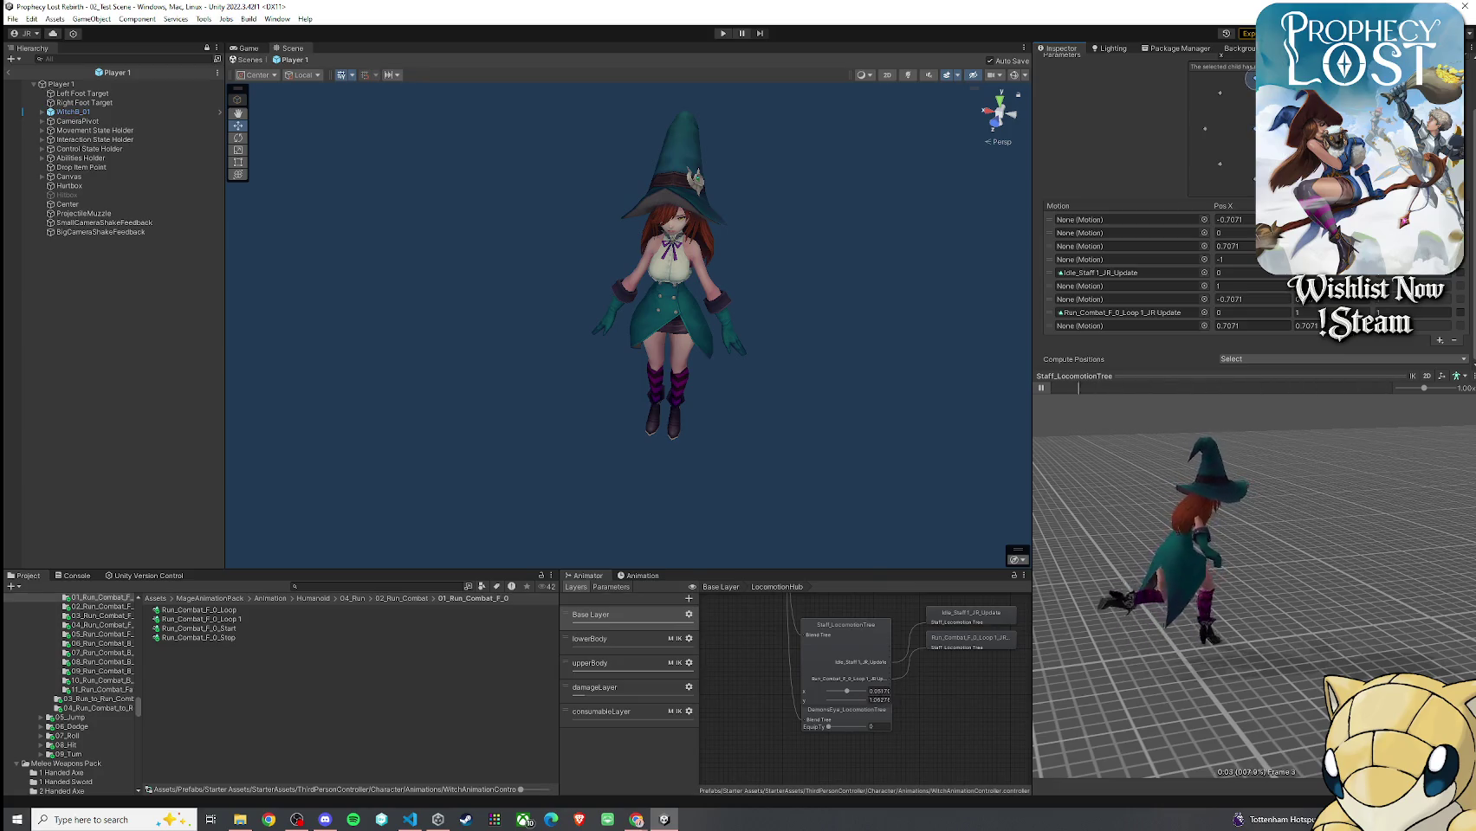
mouse_move(1171, 454)
left_mouse_down()
mouse_move(1345, 446)
mouse_move(1258, 470)
mouse_move(1240, 464)
mouse_move(1255, 450)
left_mouse_up()
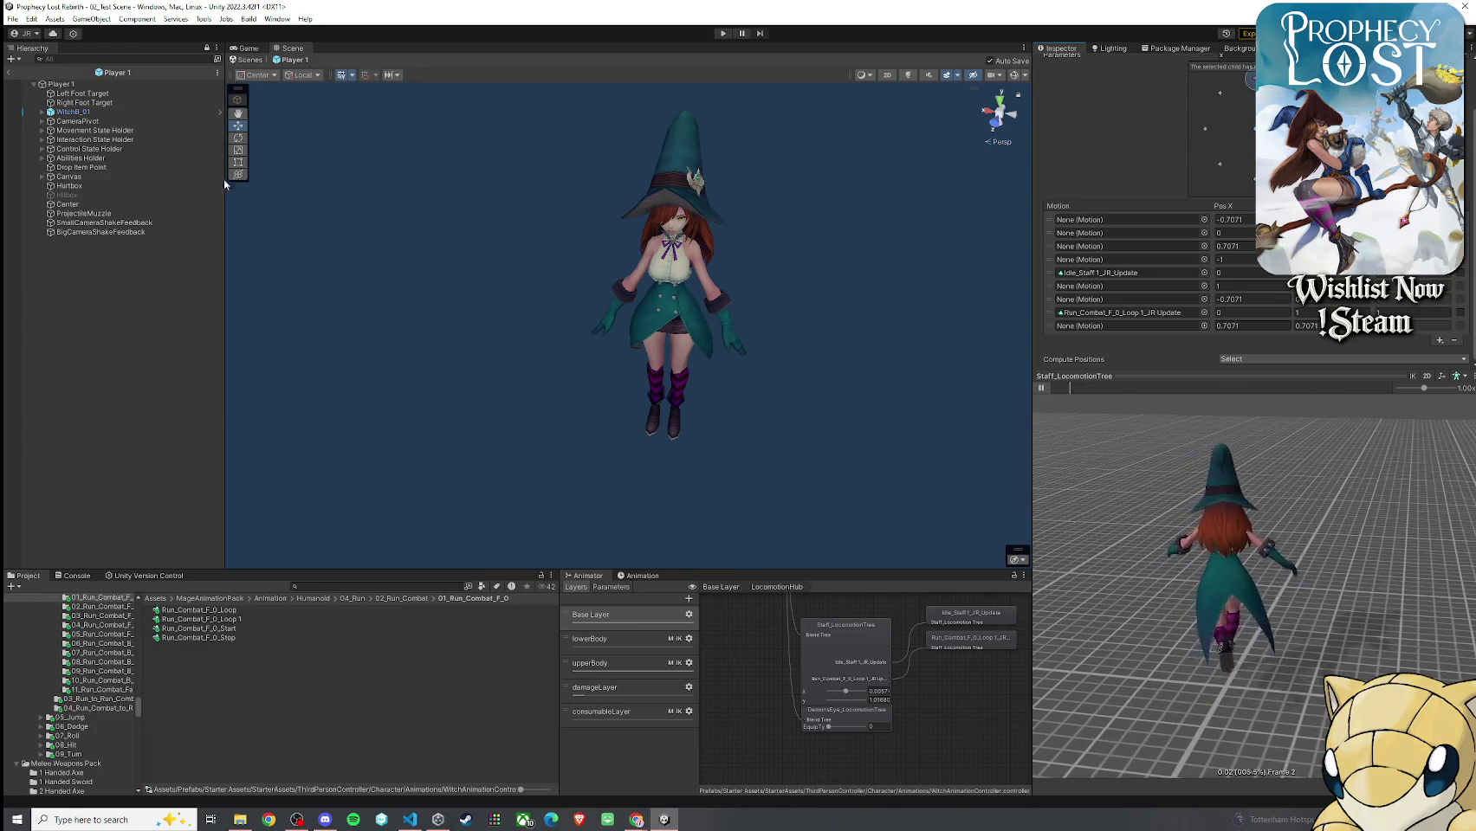
left_click(8, 72)
Save the test scene with scene lighting and gizmos turned on
left_click(12, 18)
left_click(30, 74)
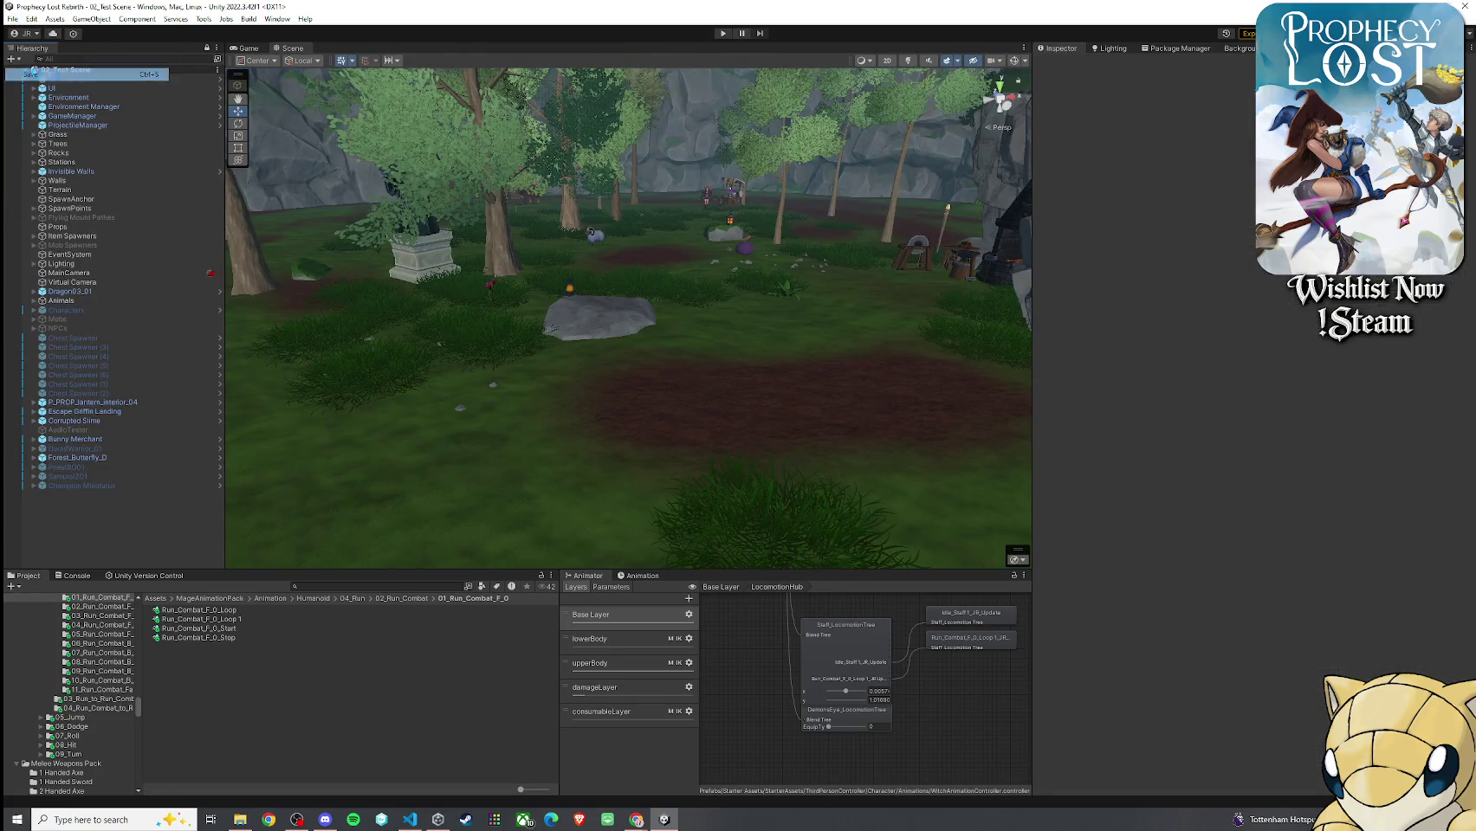
left_click(908, 60)
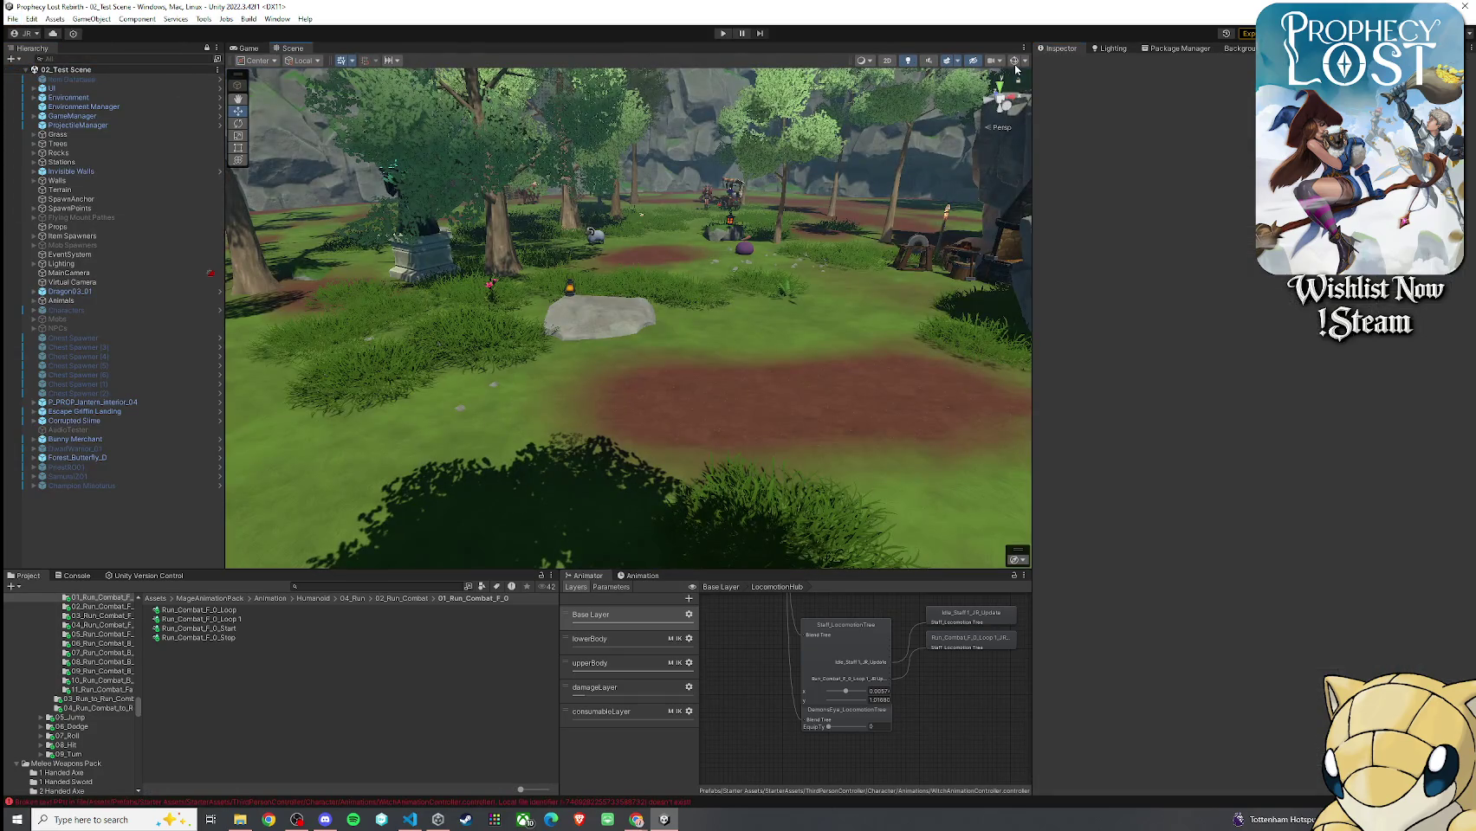
key("ctrl+shift+c")
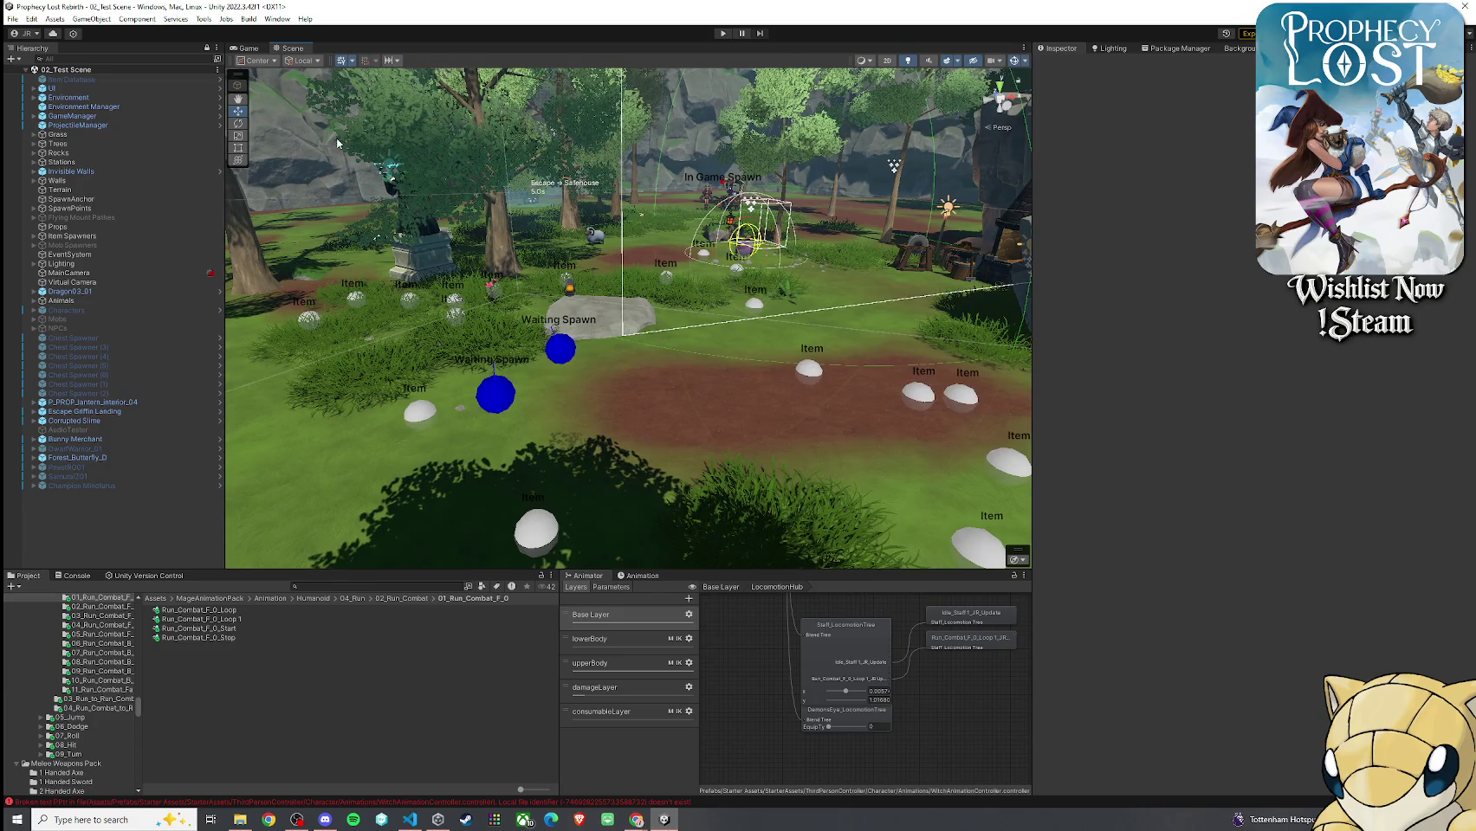
left_click(12, 18)
left_click(31, 73)
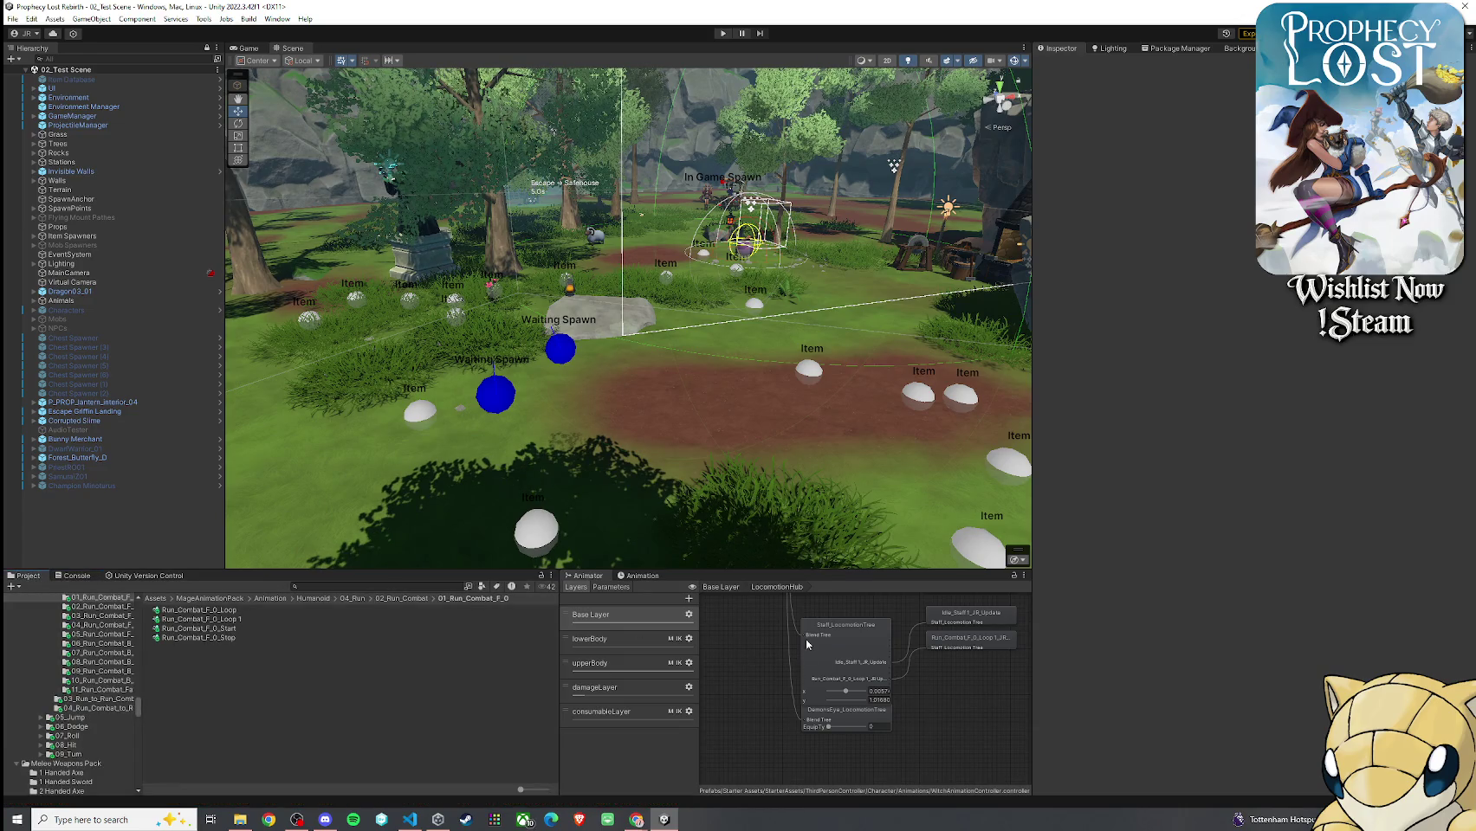
Move and duplicate an item spawner, set it to spawn 14_Hexhorn, and save the scene
left_click(424, 414)
mouse_move(438, 426)
left_mouse_down()
mouse_move(695, 450)
mouse_move(444, 445)
mouse_move(698, 426)
left_mouse_up()
key("ctrl+d")
left_click(1462, 271)
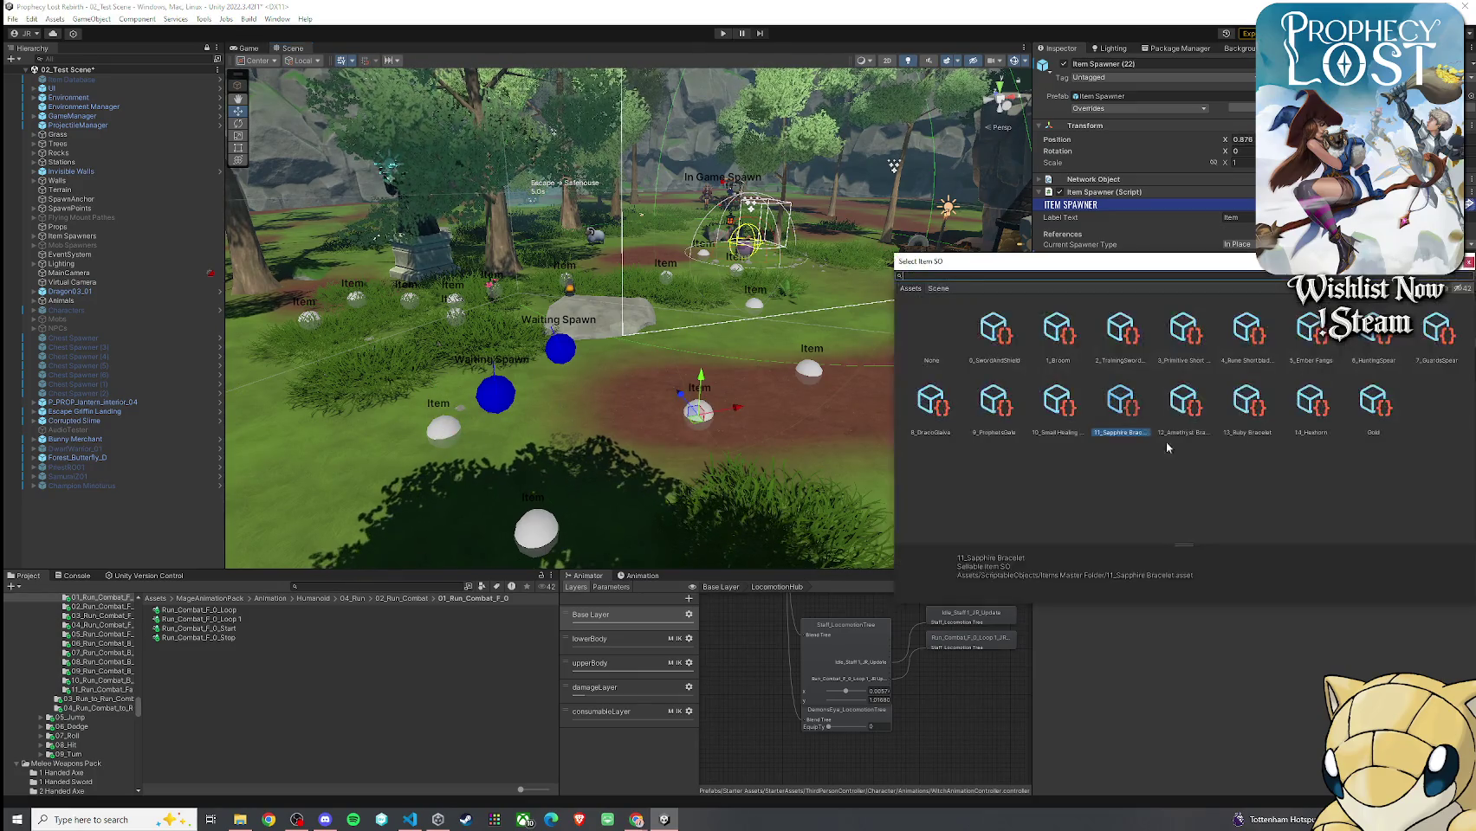
double_click(1310, 400)
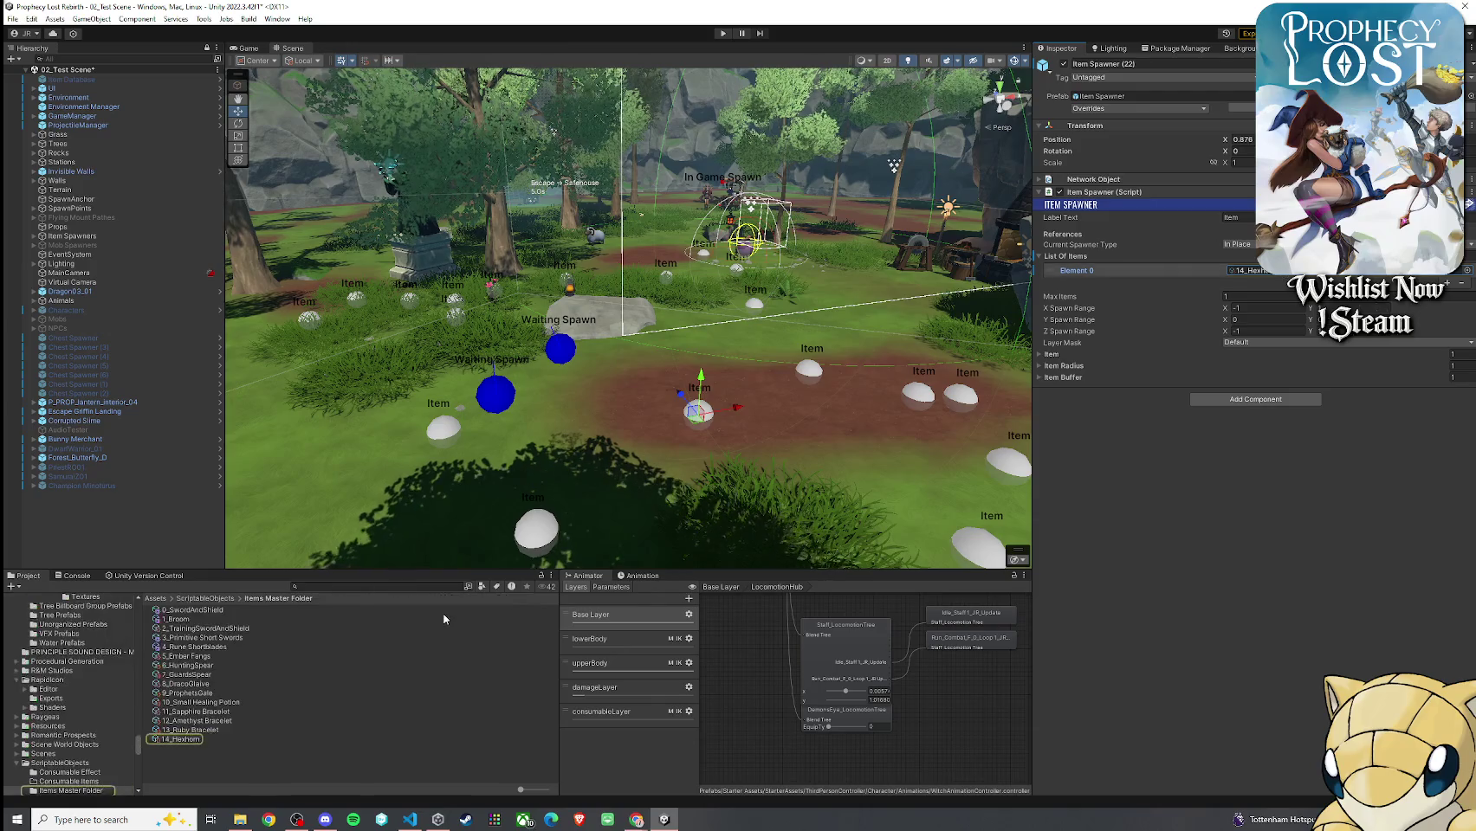
left_click(186, 740)
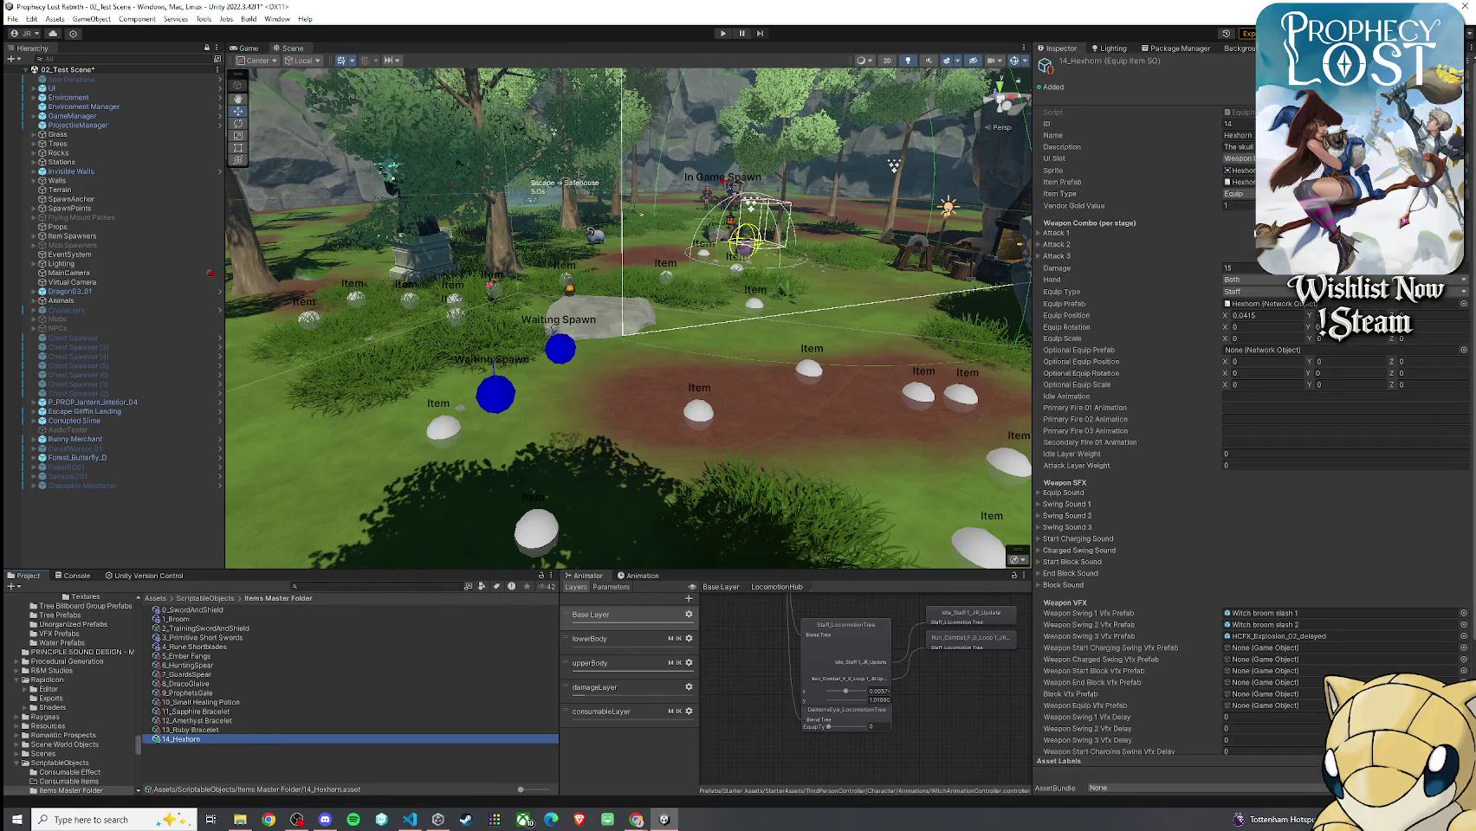
scroll(1204, 409, "down", 3)
left_click(12, 18)
left_click(38, 81)
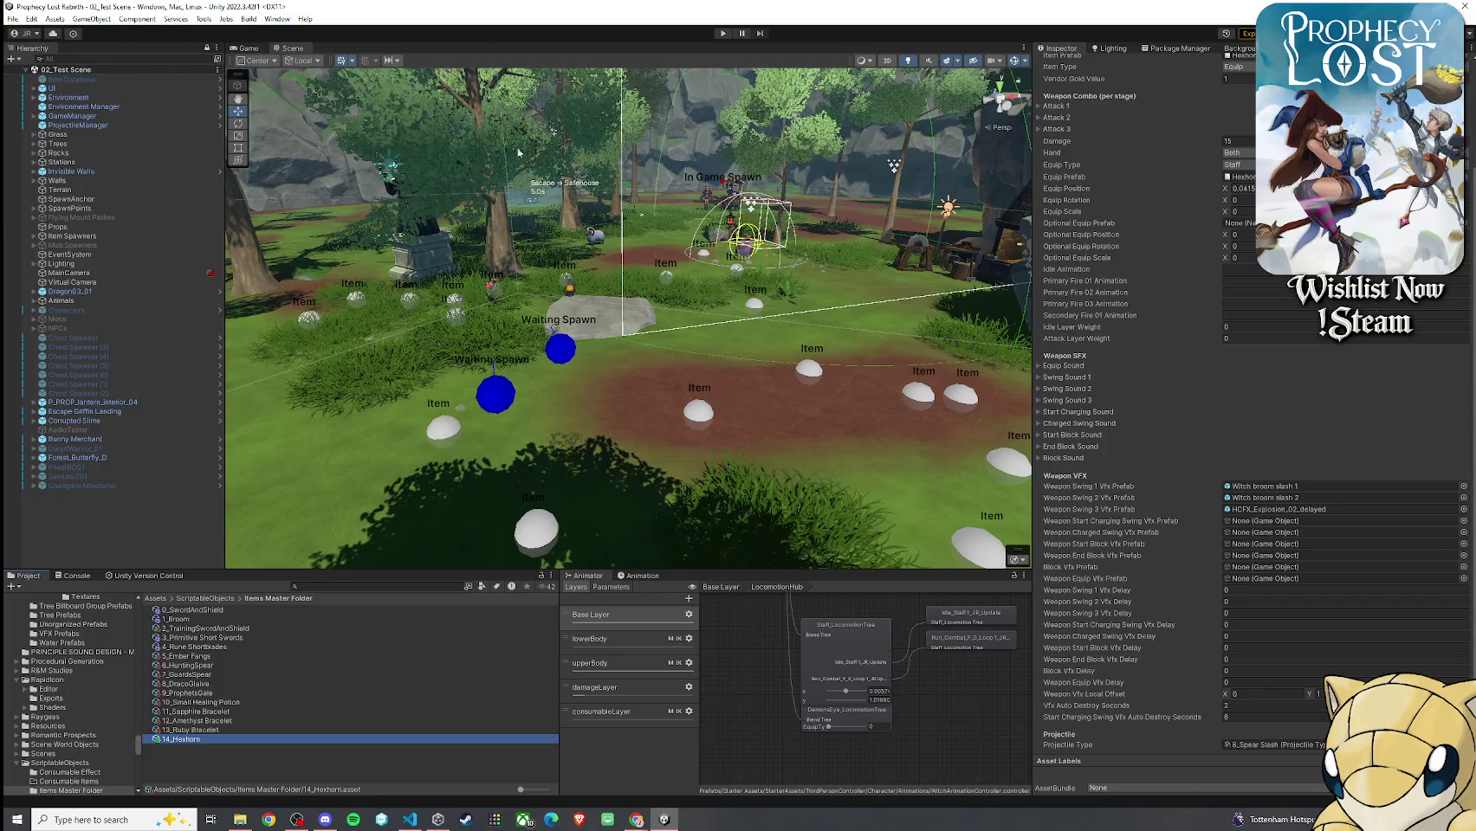
Ping the Hexhorn equip and item prefabs, then open Hexhorn ITEM in Prefab mode
left_click(1239, 177)
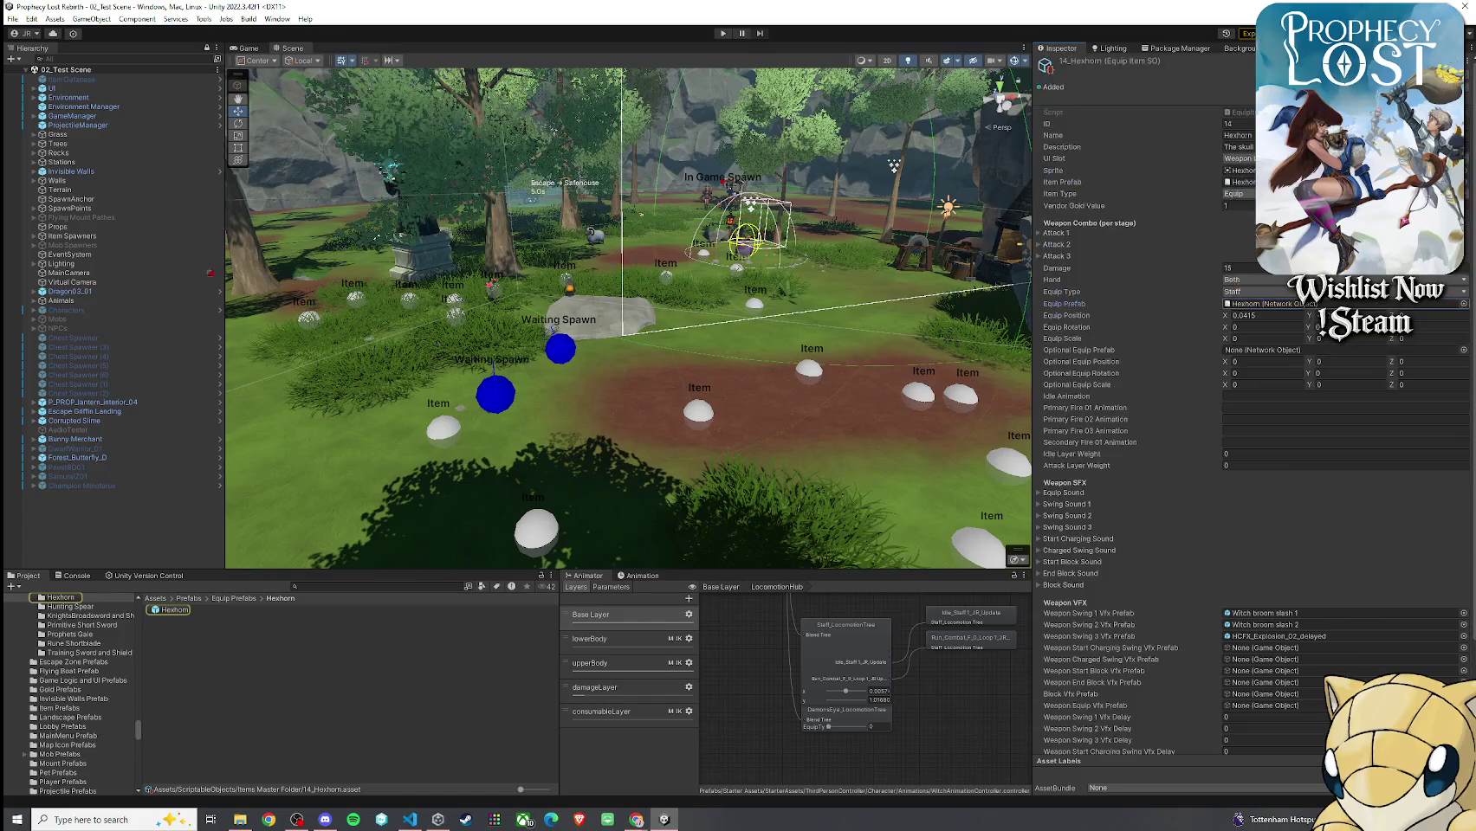
left_click(1238, 182)
double_click(191, 657)
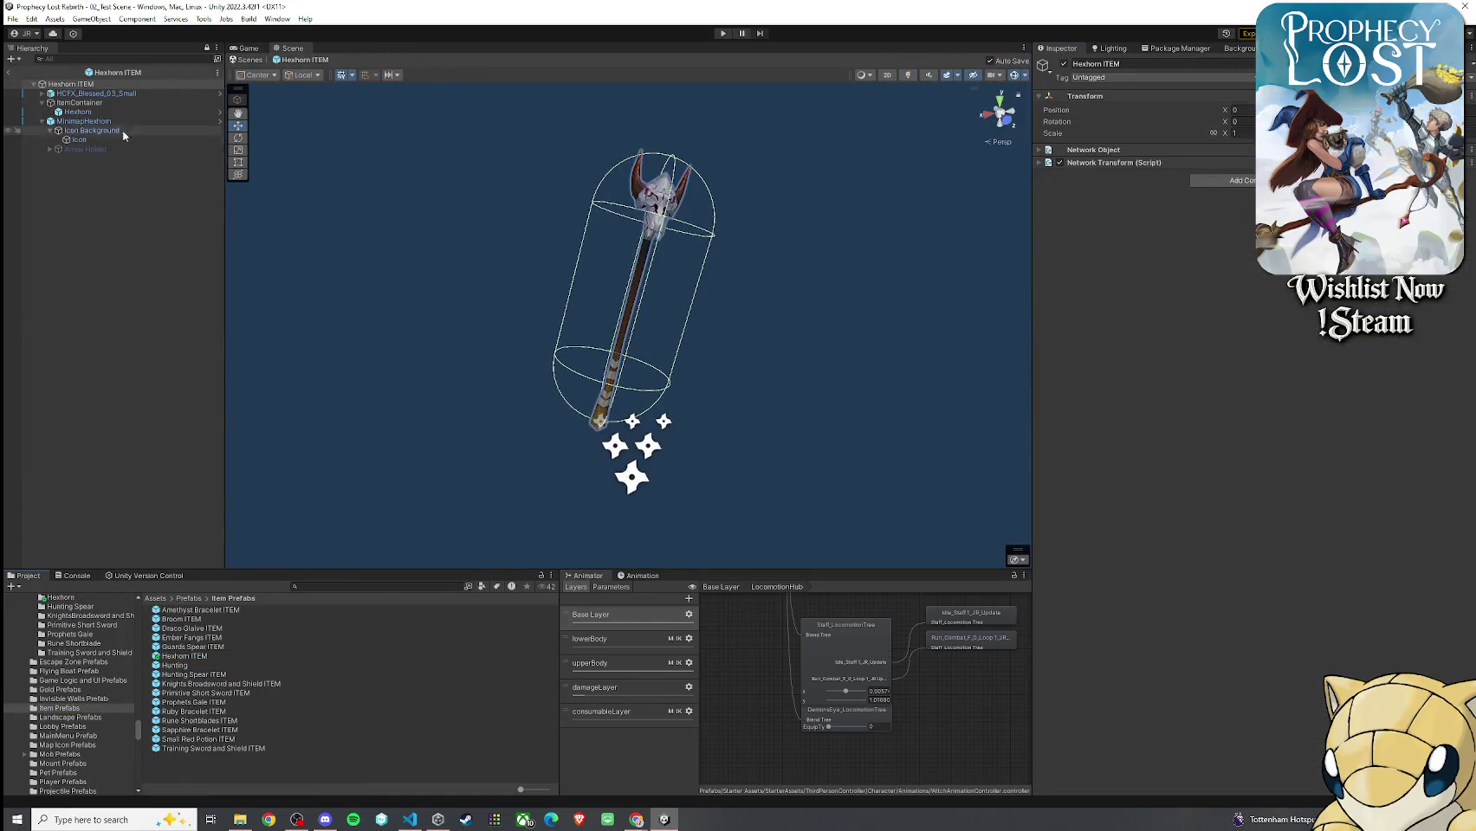
Inspect the Hexhorn ITEM children, then return to the test scene and save it
left_click(135, 130)
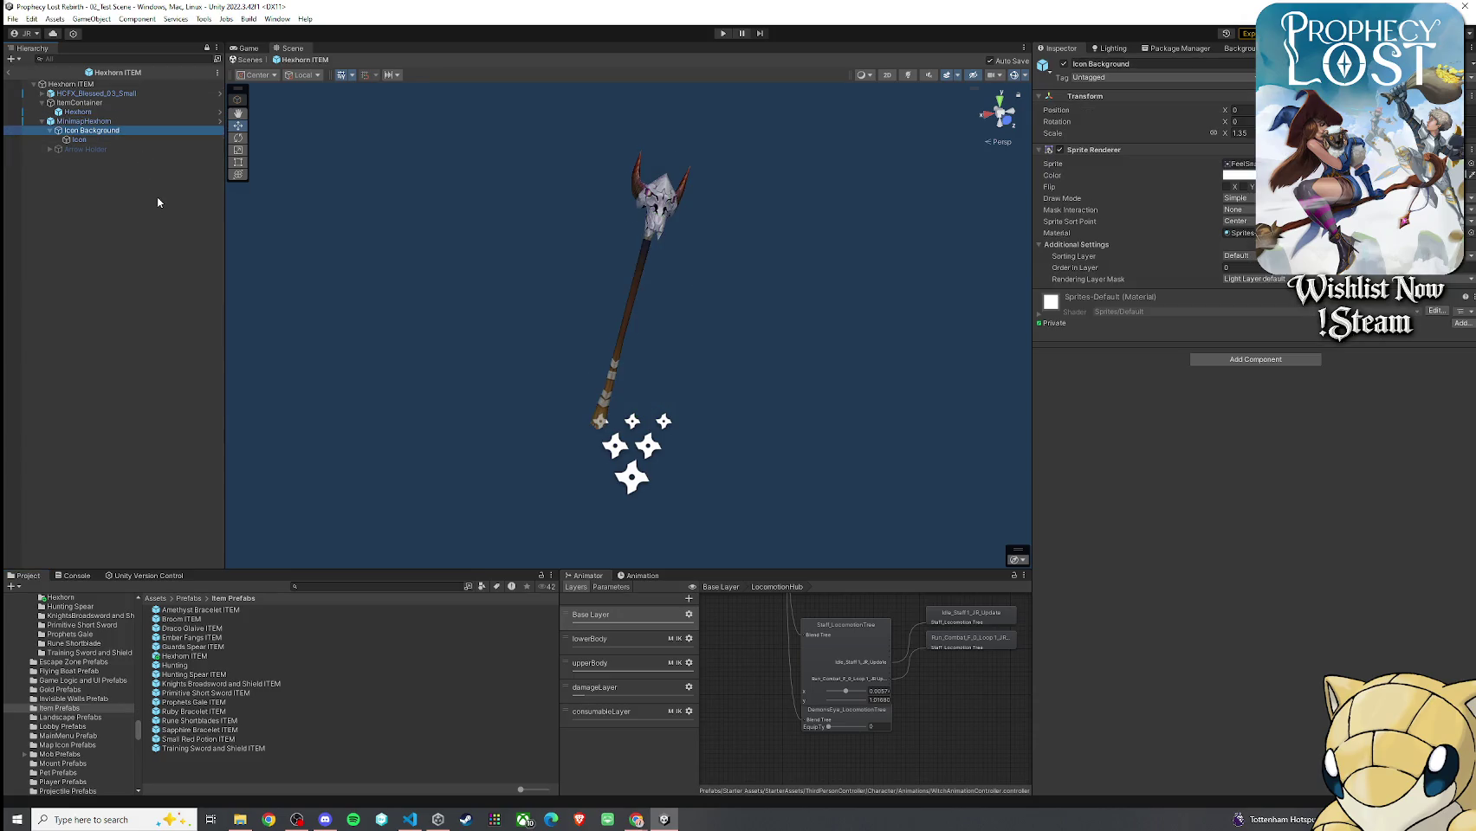
left_click(102, 113)
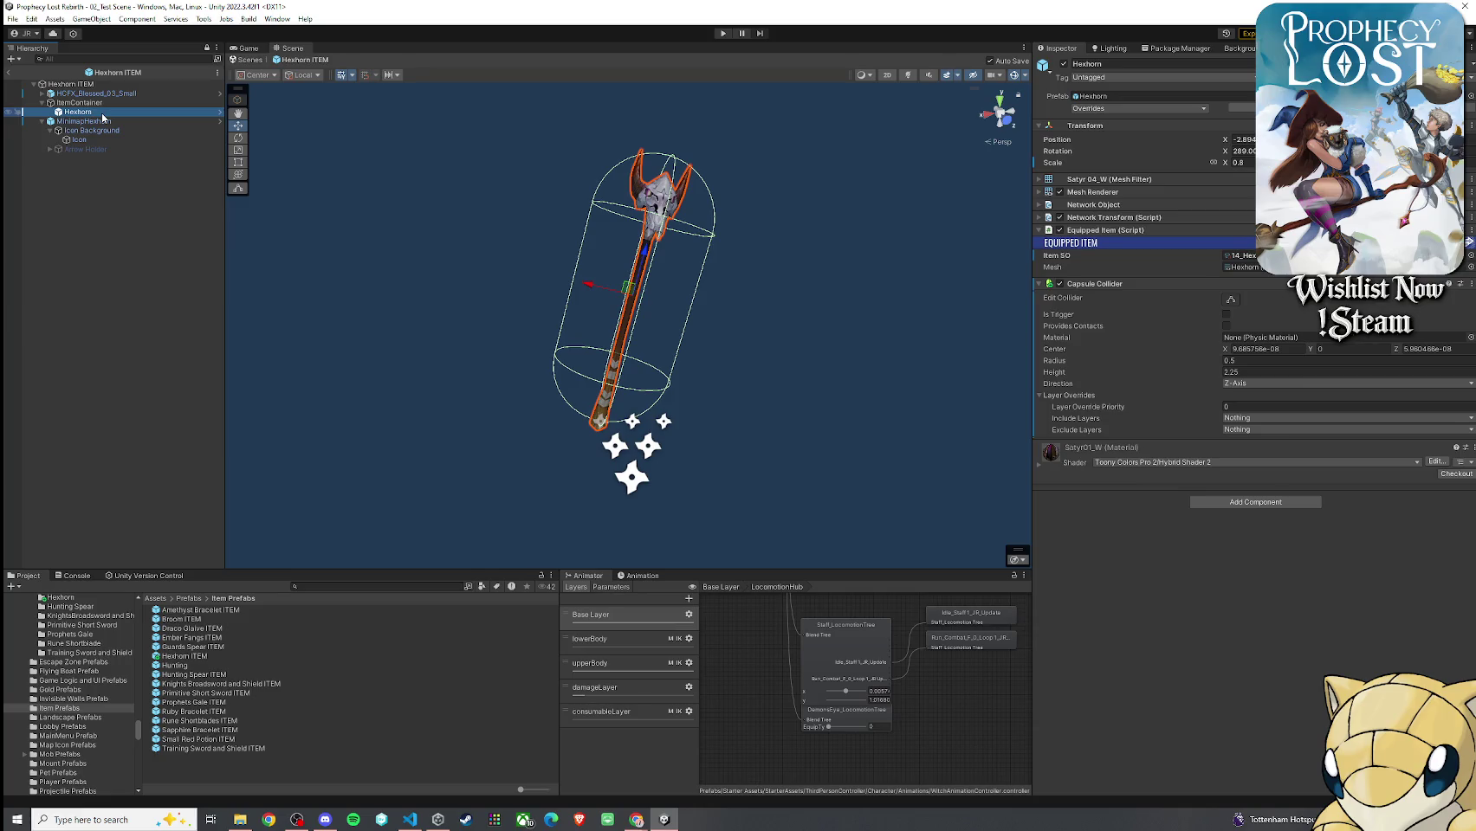
left_click(8, 73)
left_click(12, 18)
left_click(46, 77)
Enable Tools > Always Play From Scene 0
left_click(275, 19)
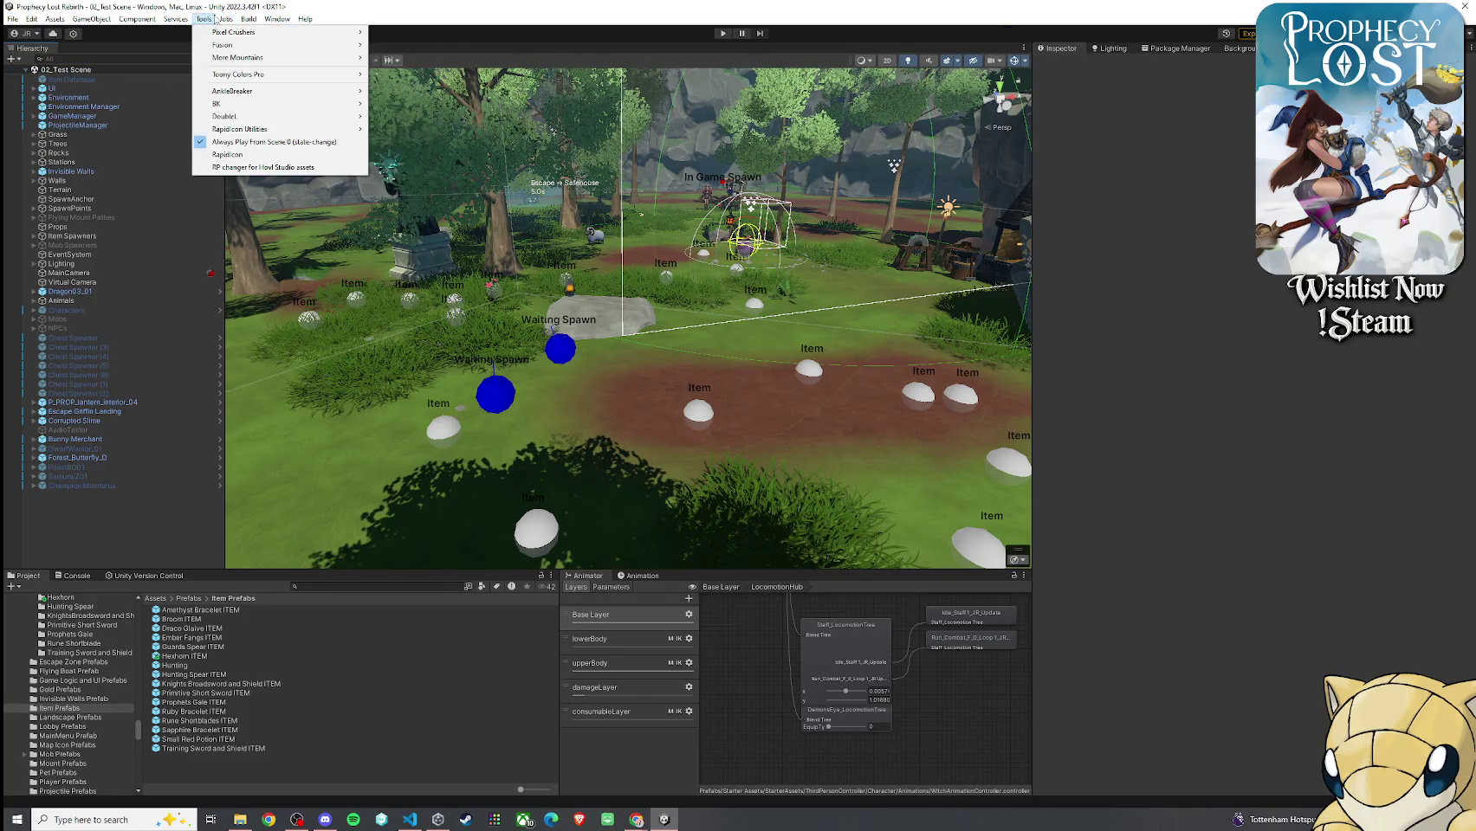
left_click(203, 19)
left_click(238, 141)
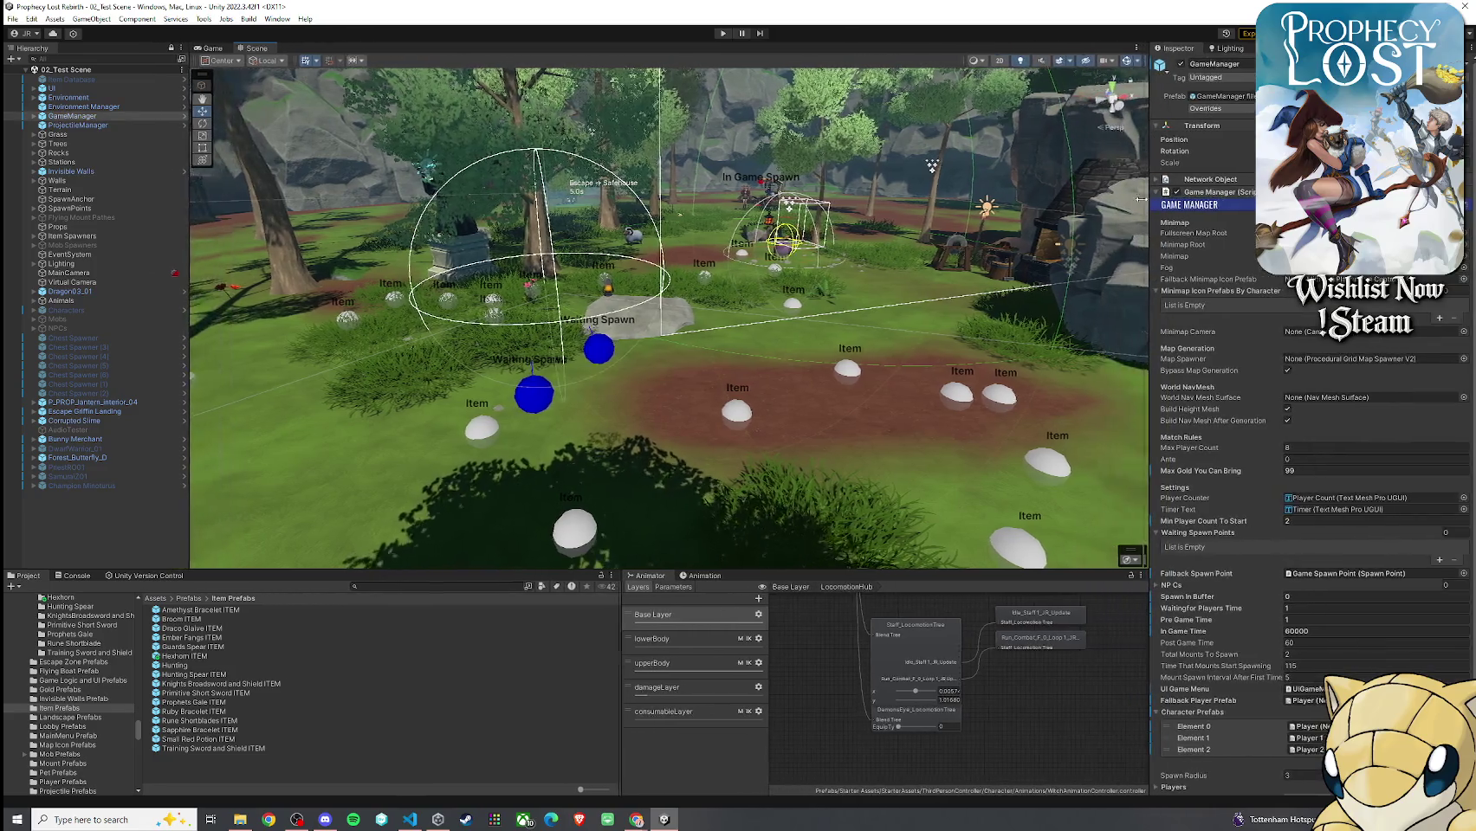
Resize the Inspector and scene panels and show the Game view at 0.7x scale
left_click_drag(1141, 199, 1135, 200)
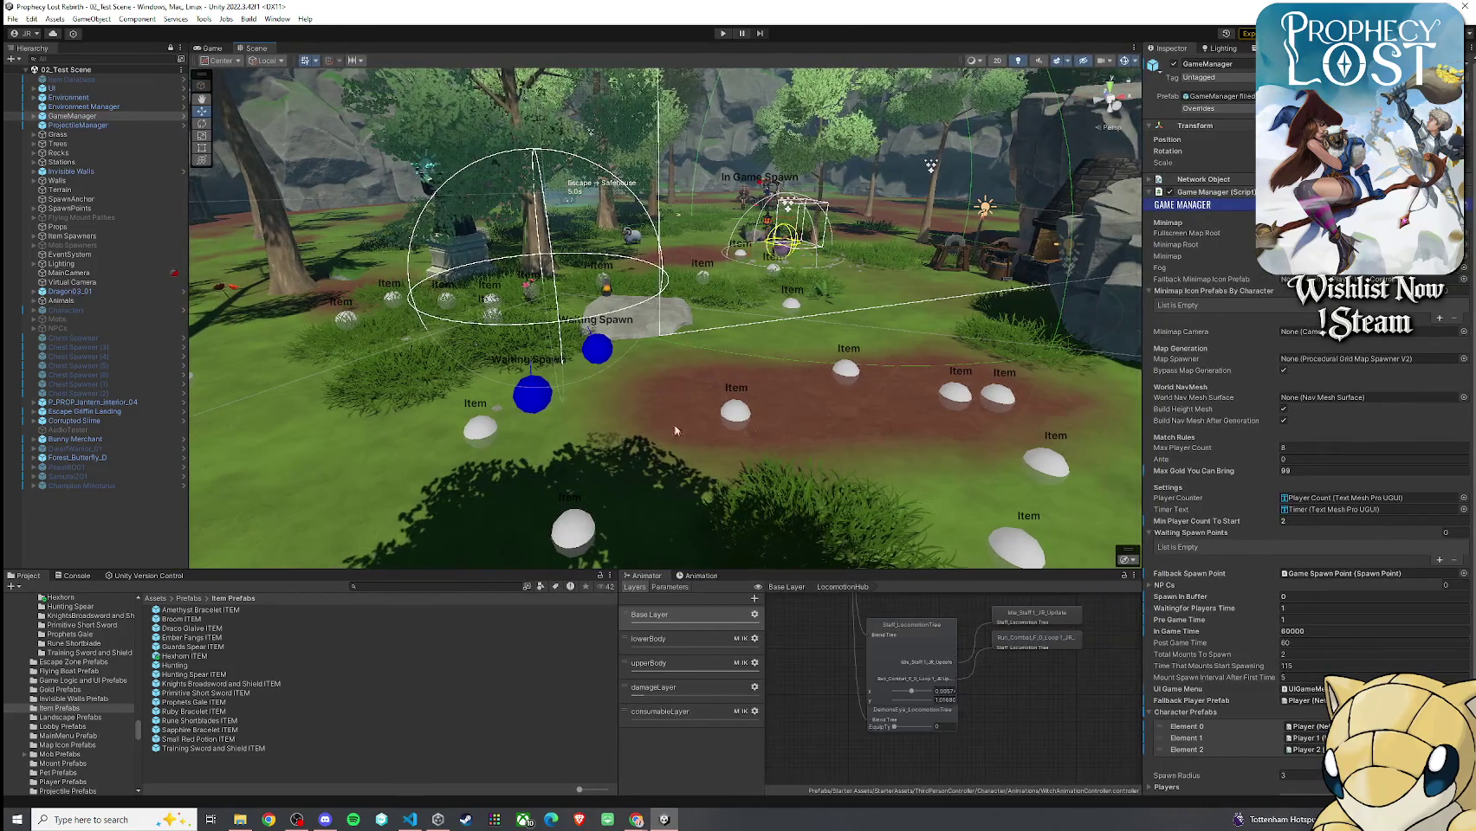
left_click_drag(565, 572, 565, 684)
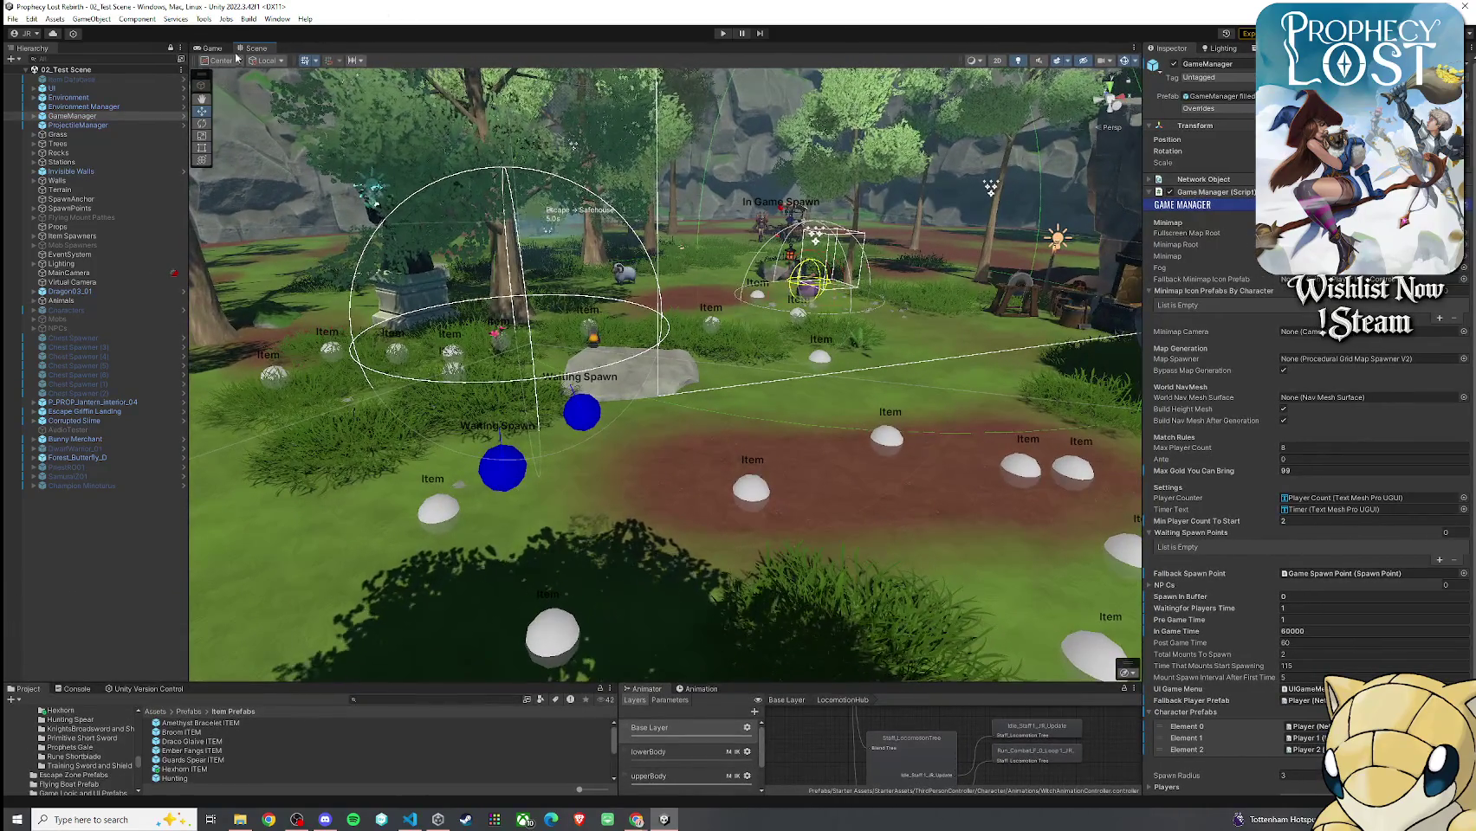
left_click(212, 47)
left_click_drag(417, 58, 433, 59)
left_click(404, 59)
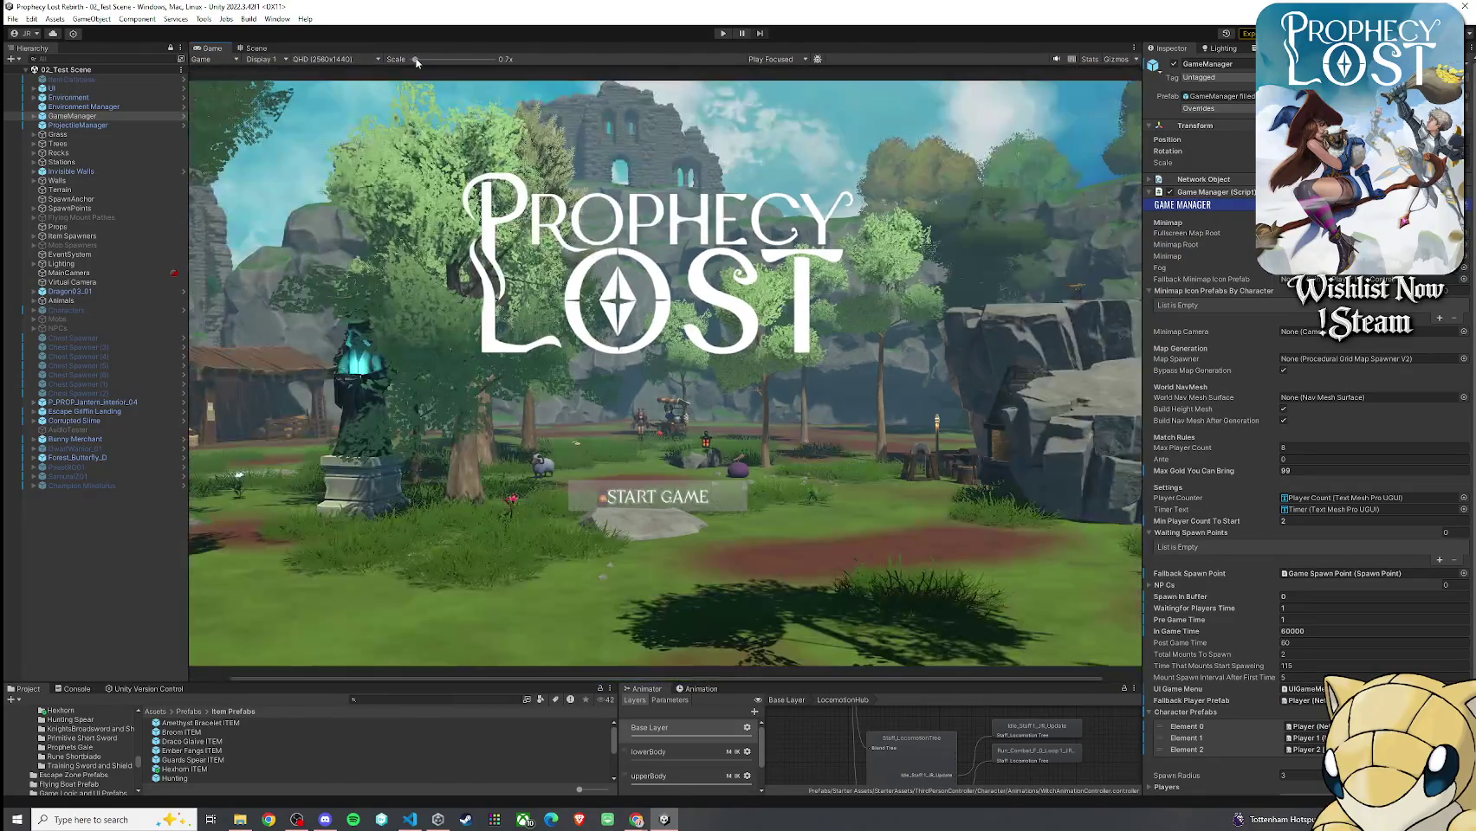
Start play mode and go from the main menu through the World Map into a match
key("ctrl+p")
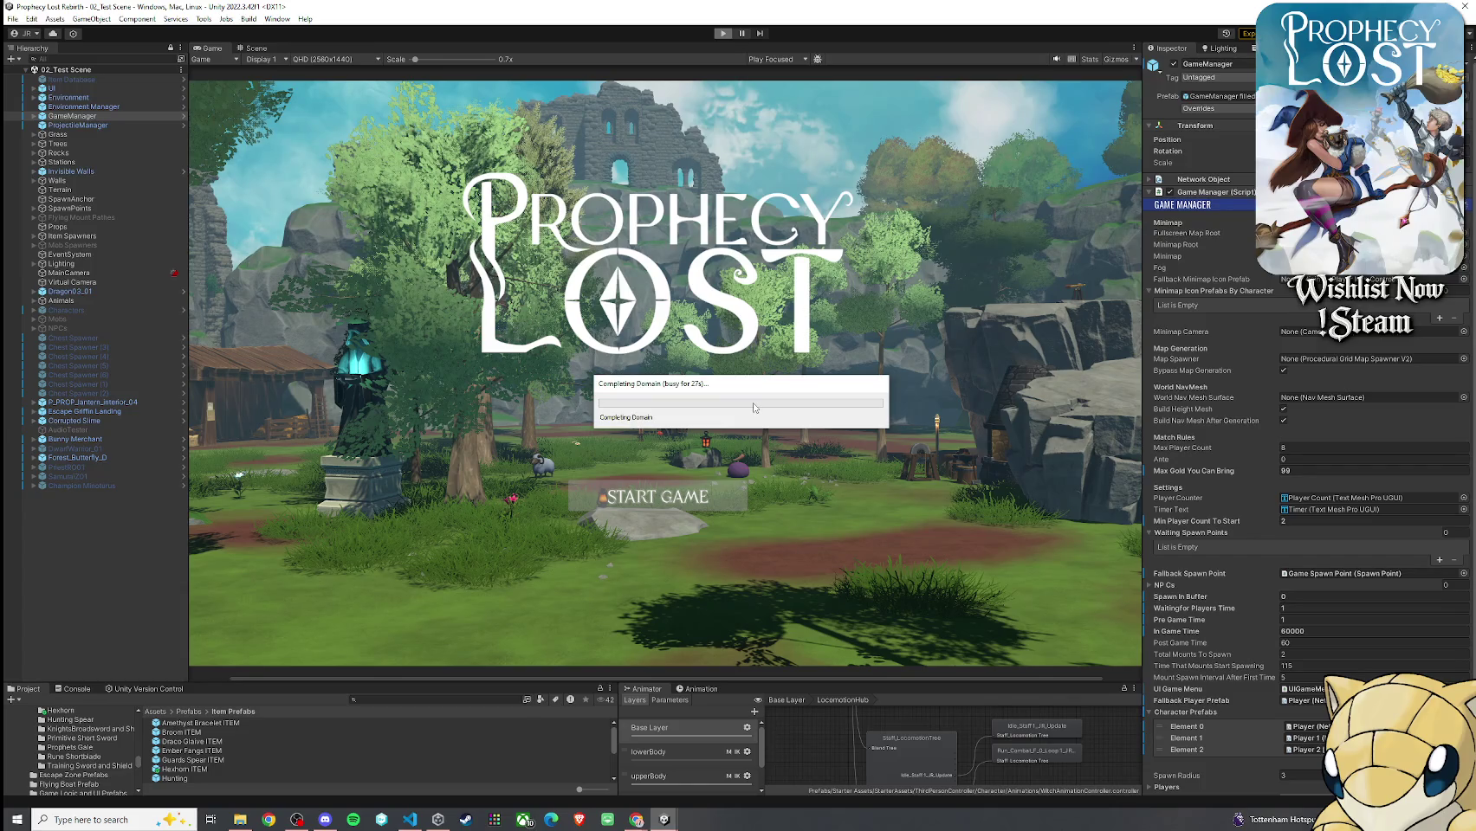
left_click_drag(771, 394, 758, 382)
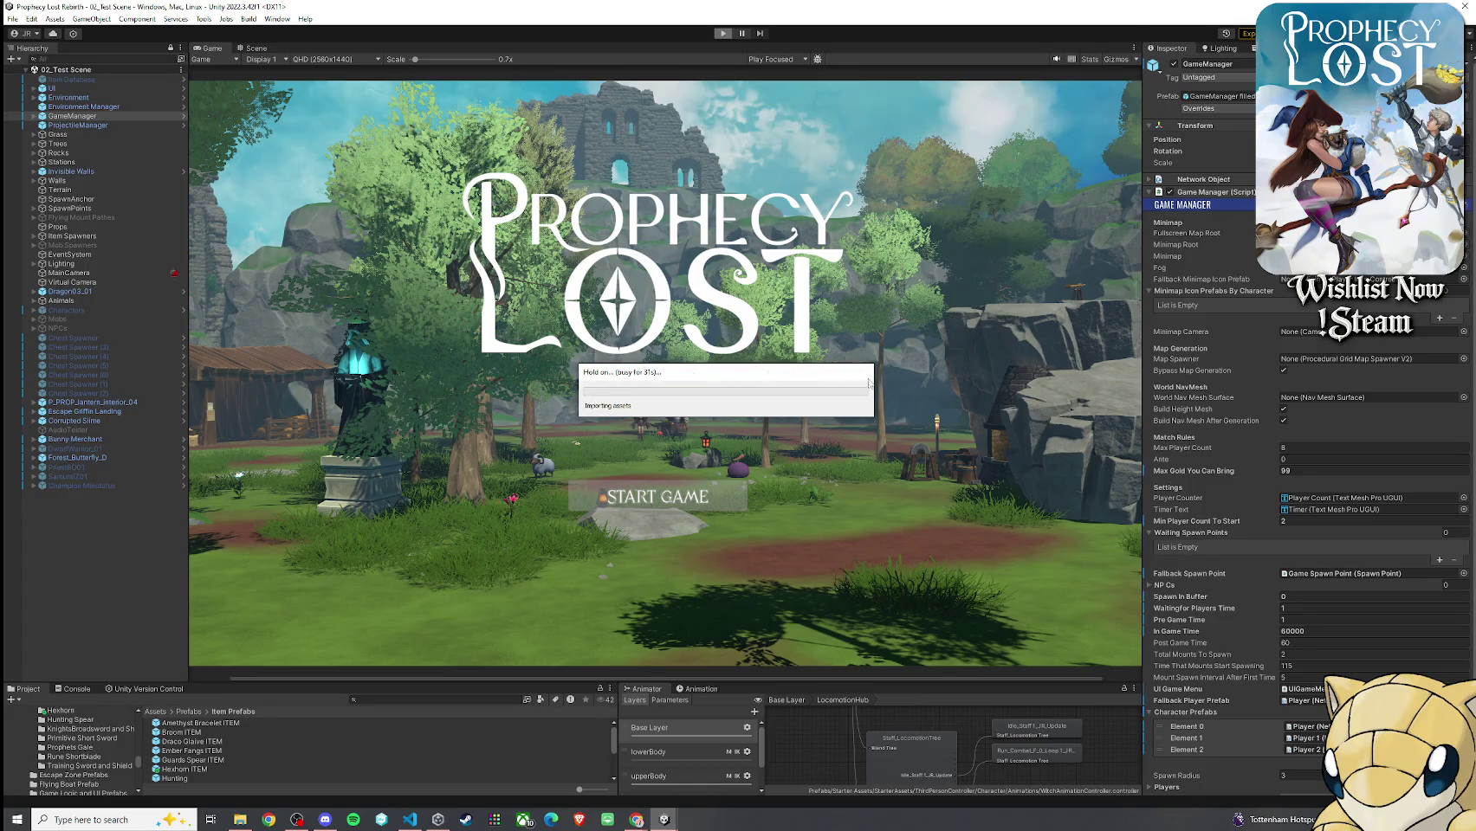
left_click_drag(828, 378, 819, 389)
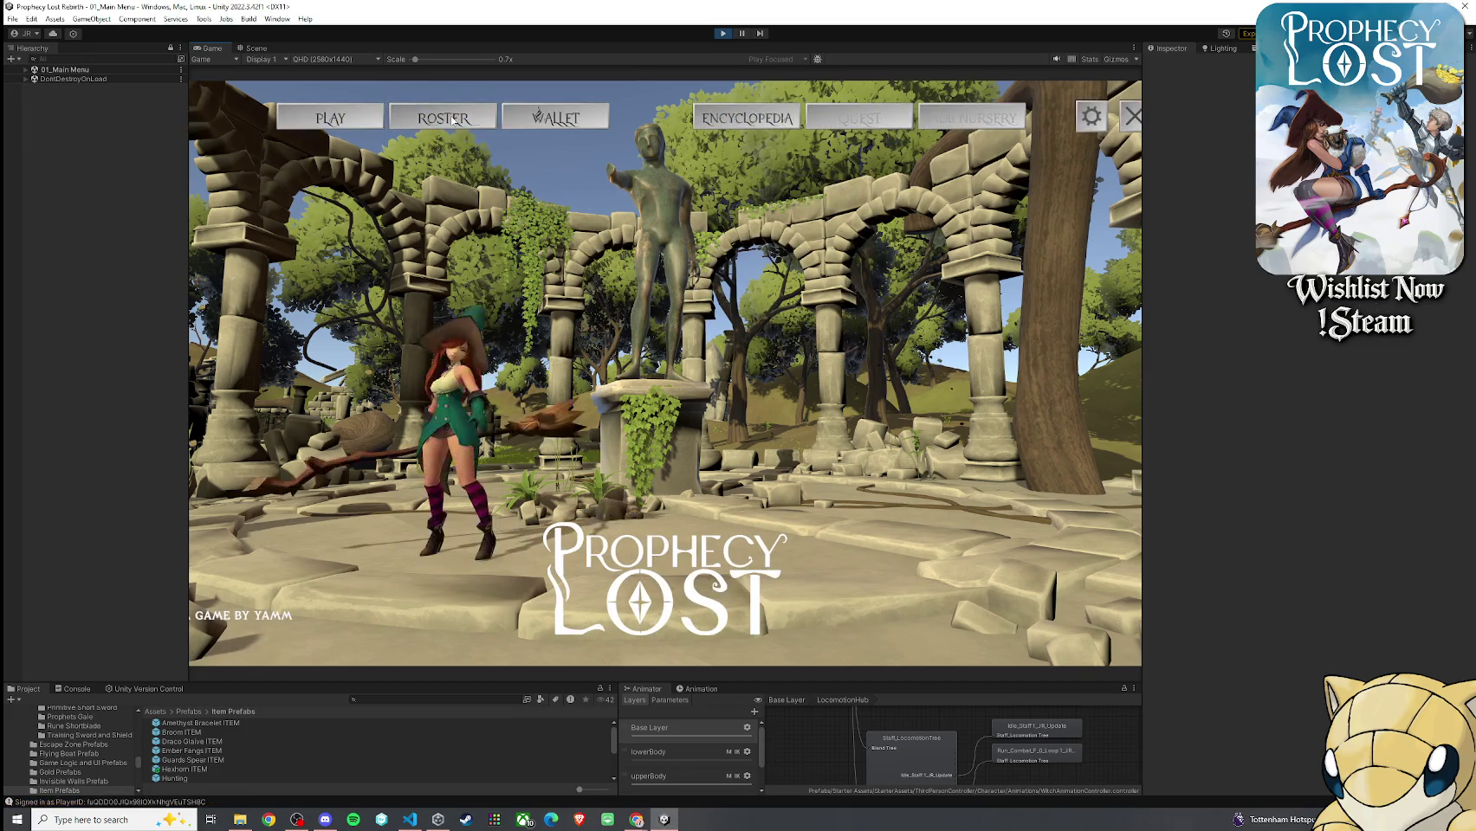
left_click(366, 119)
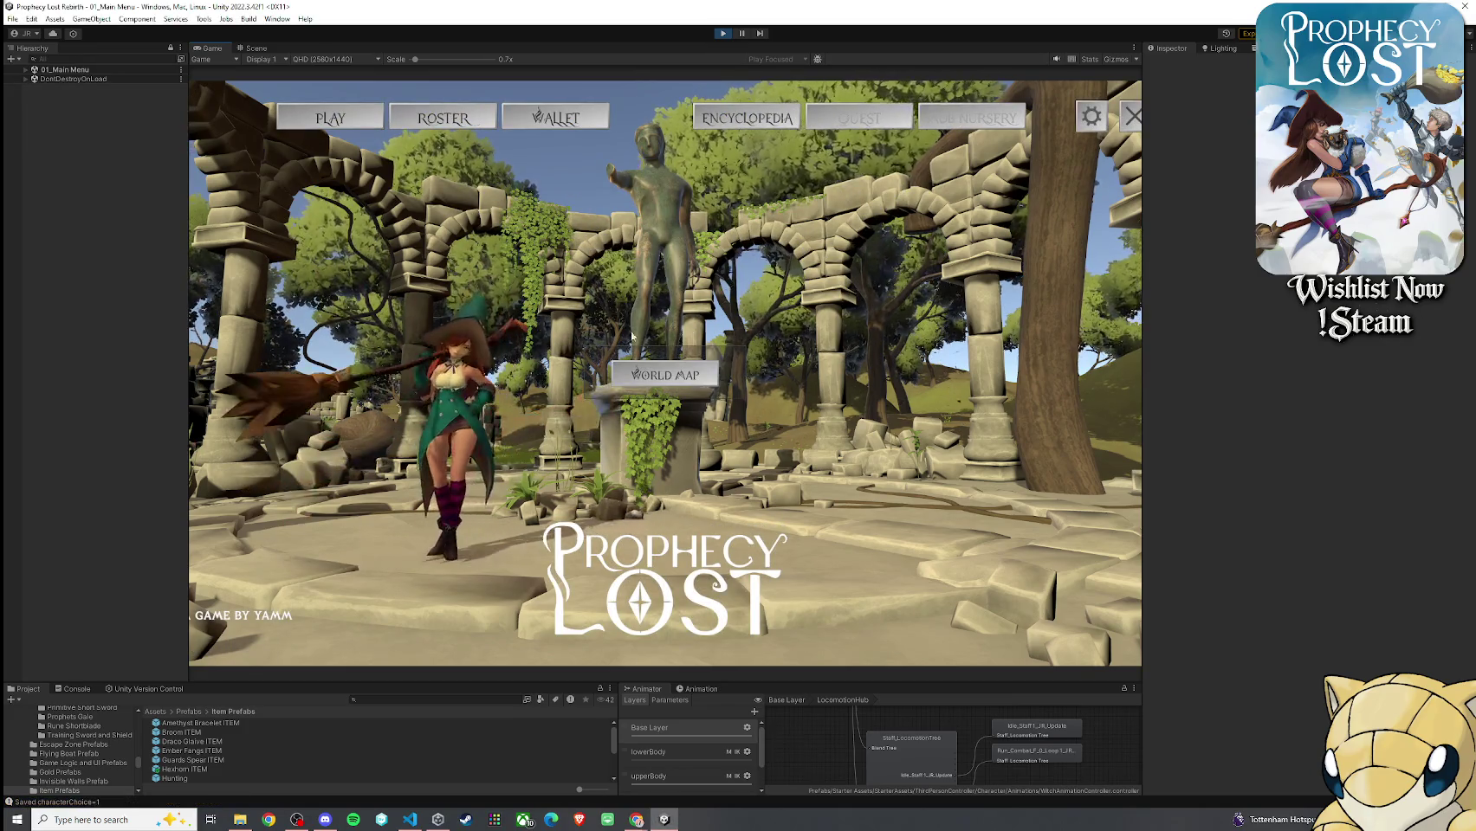
left_click(664, 373)
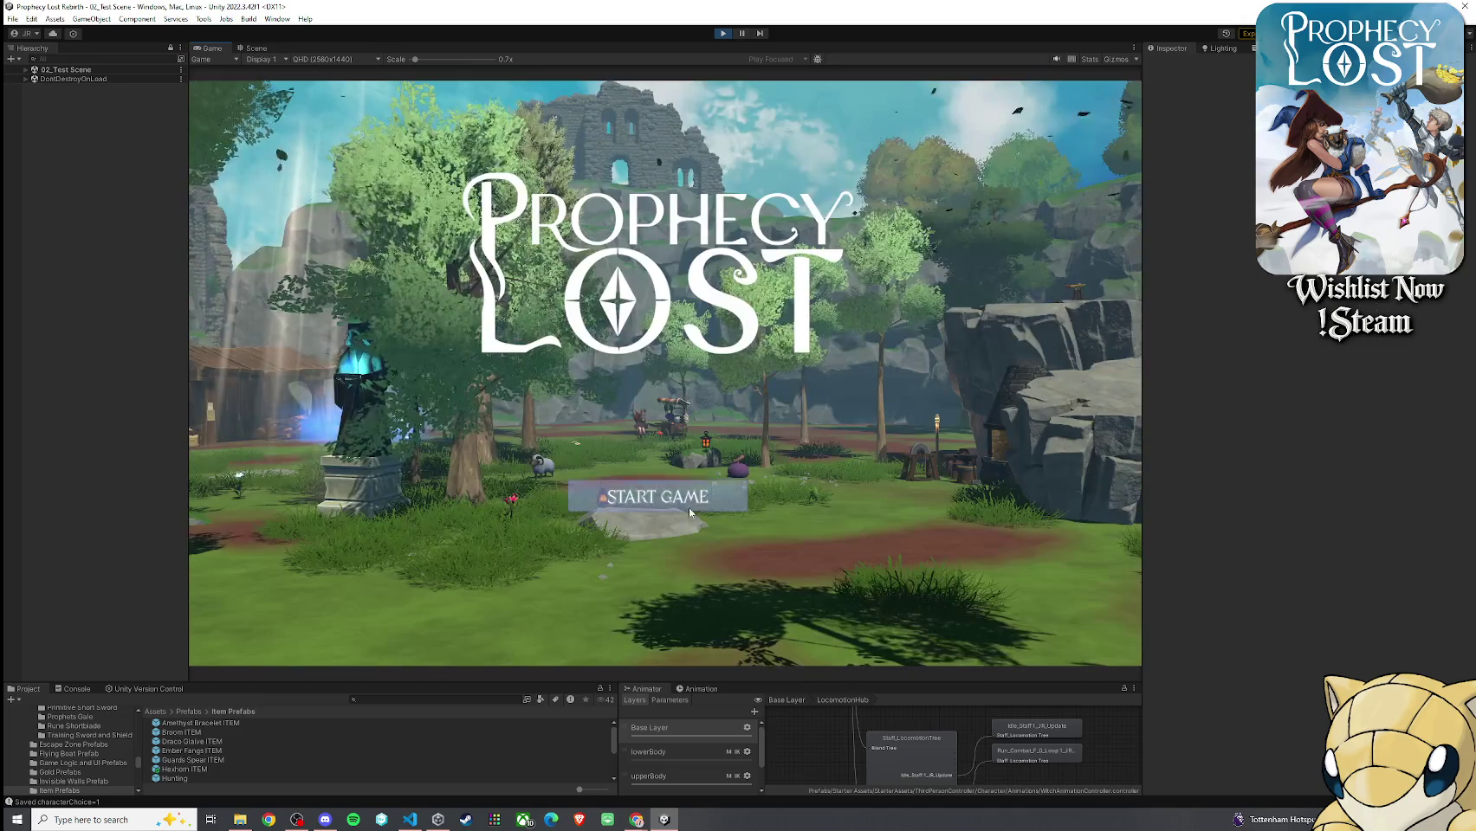
left_click(655, 496)
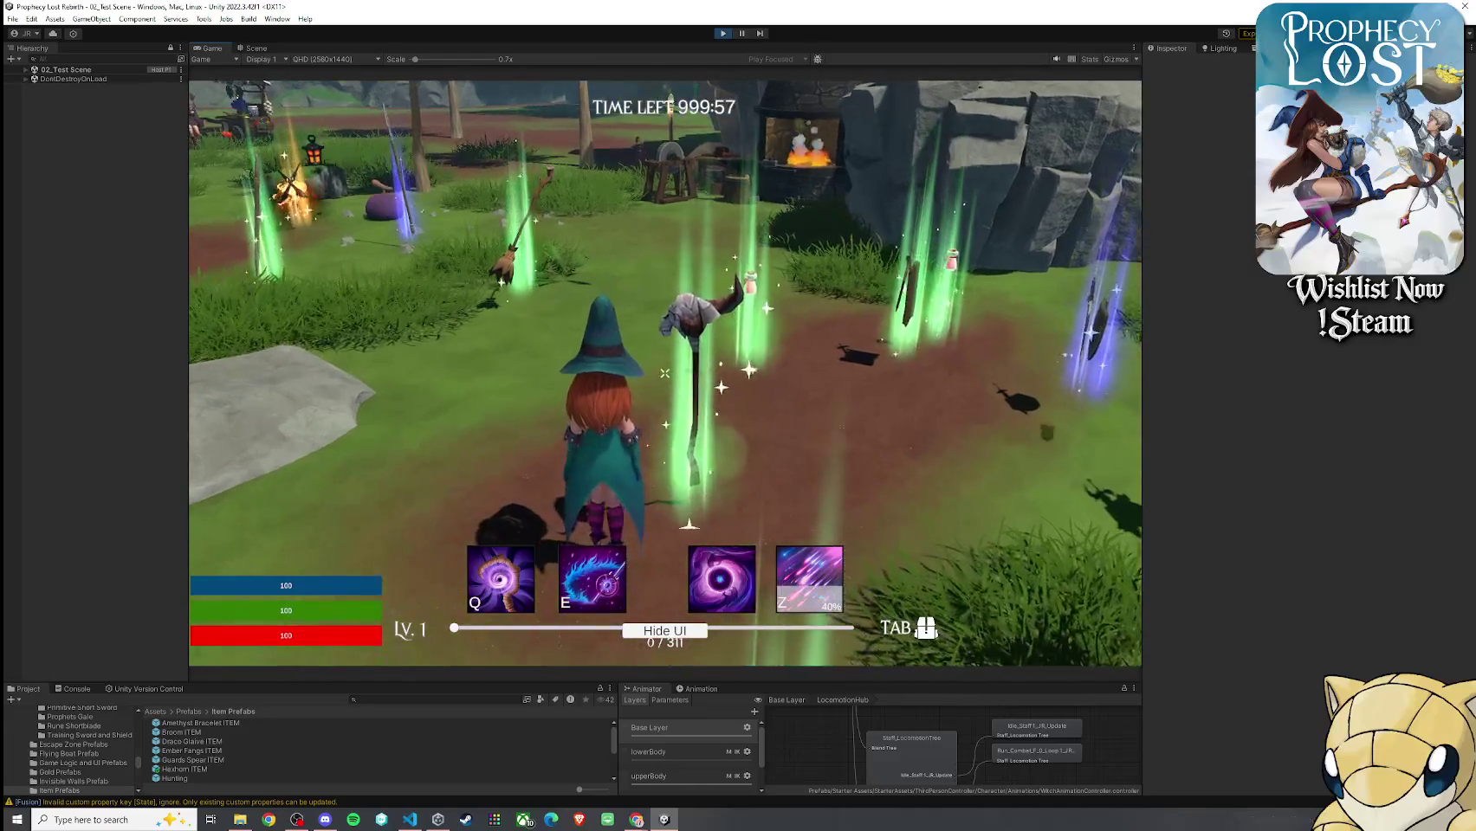
Drop the equipped Hexhorn staff with G, then stop play mode
key("g")
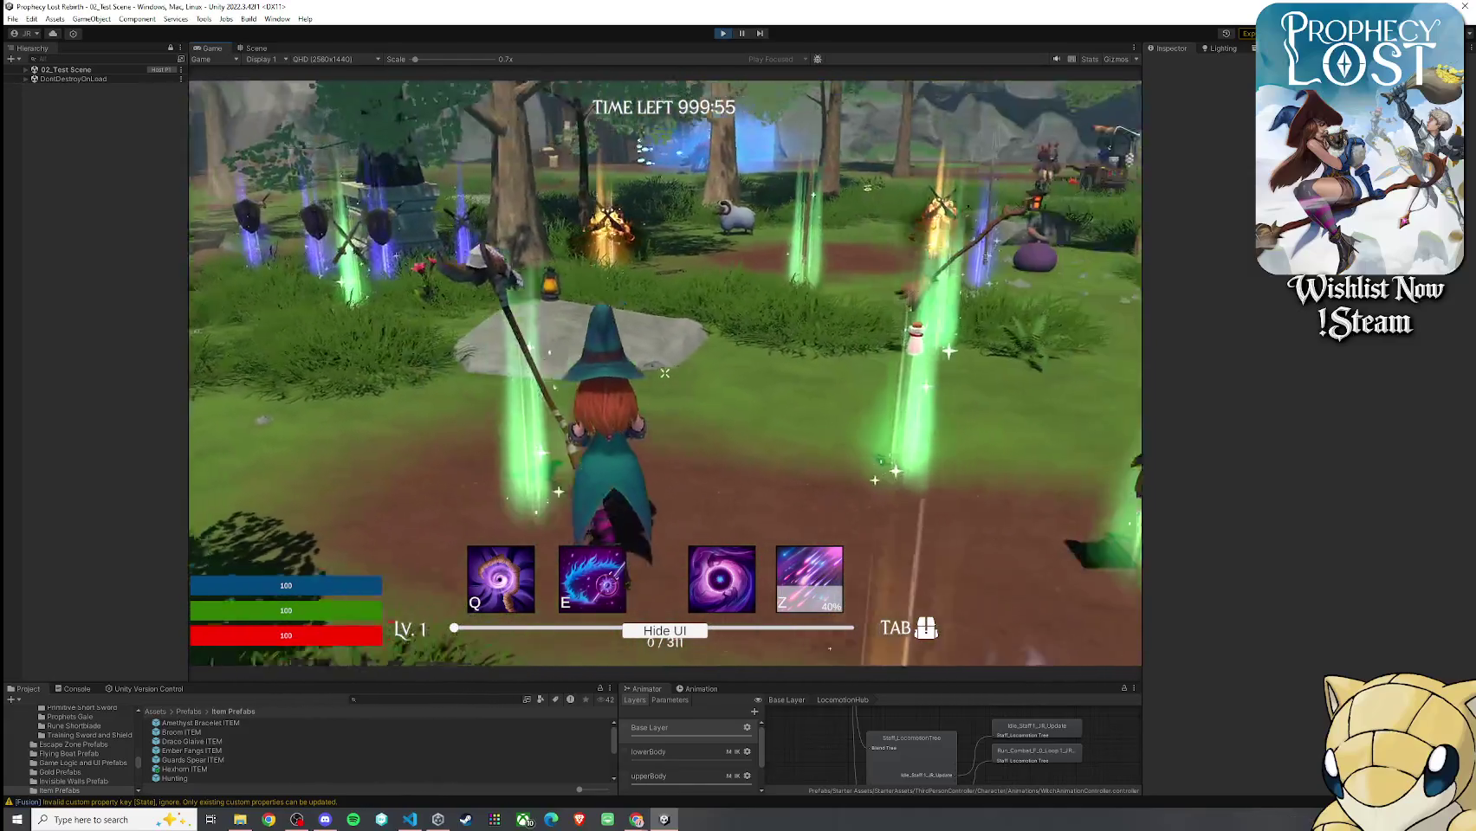
key("super")
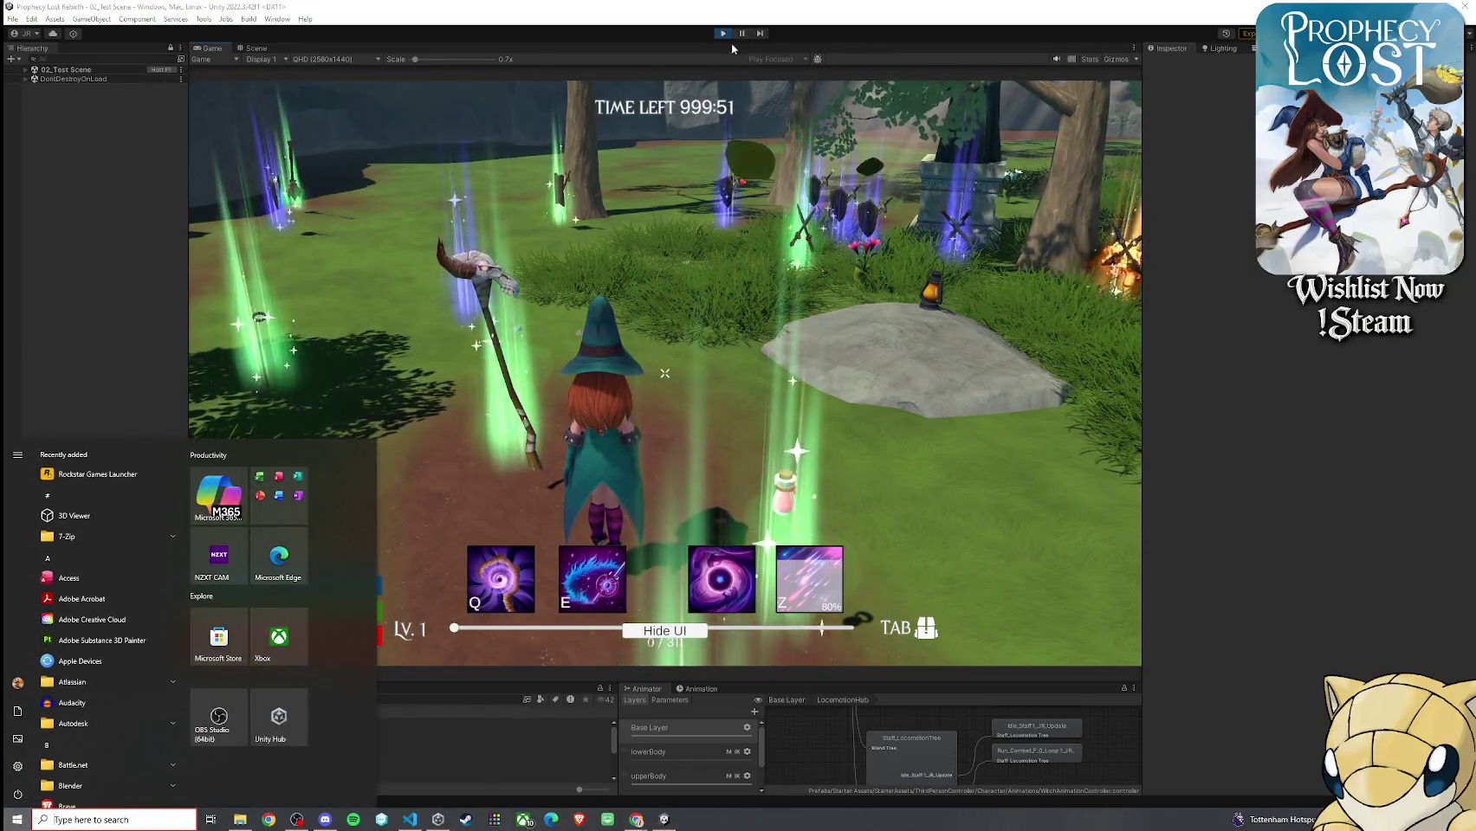
left_click(647, 360)
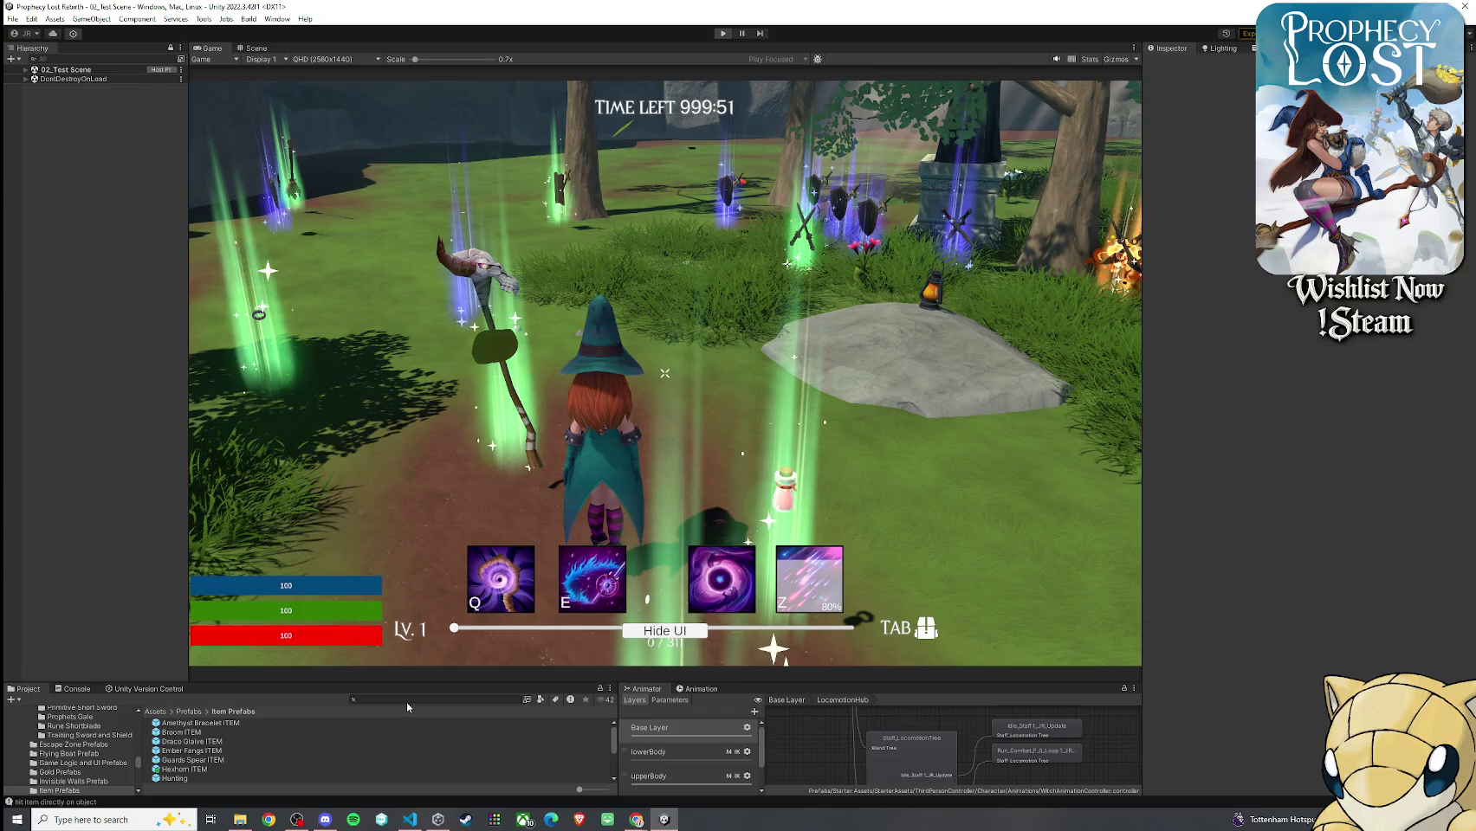
left_click(407, 701)
Find and open the Hexhorn equip prefab for editing
type("xhorn")
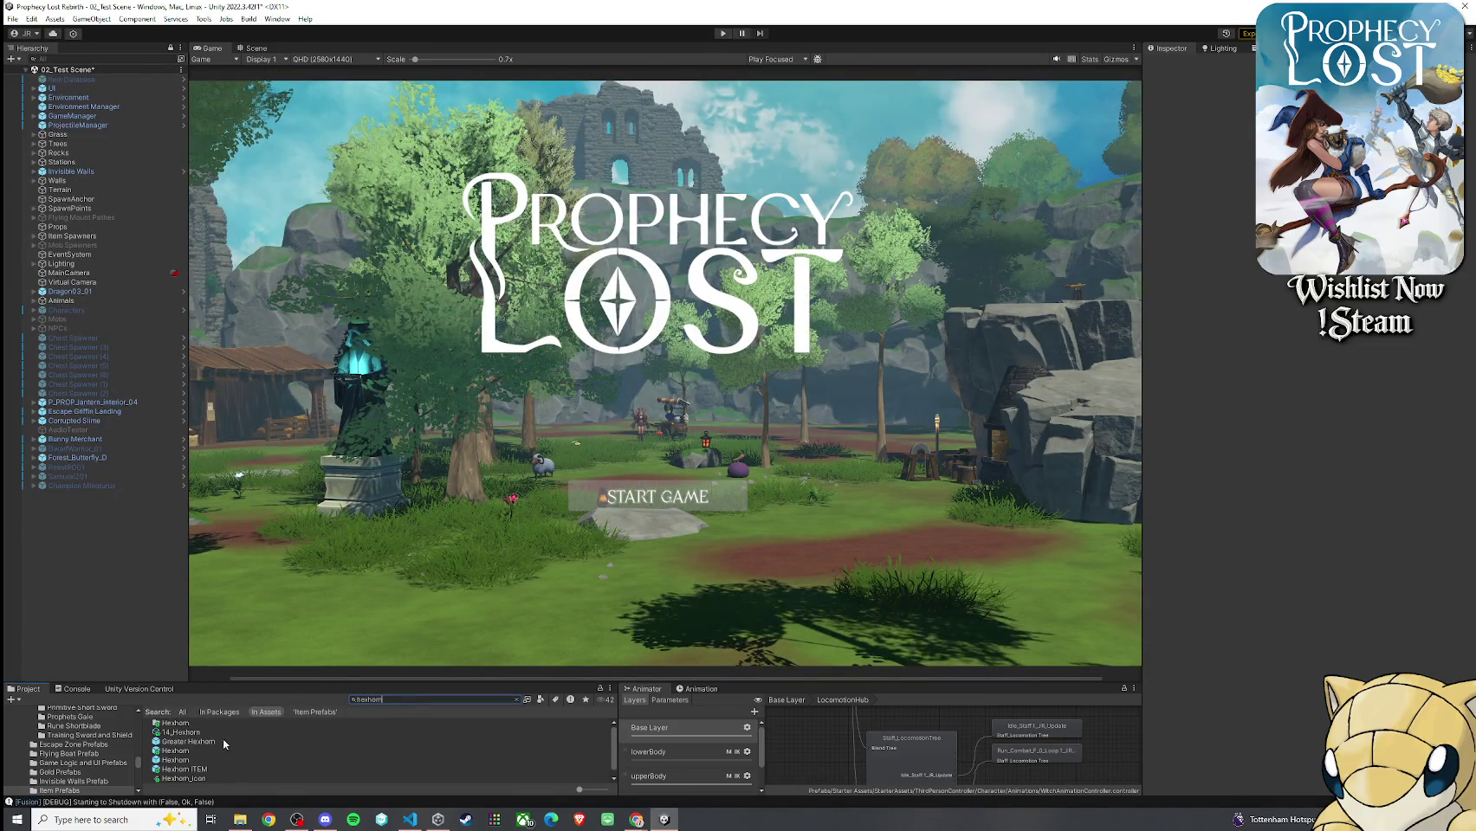
left_click(176, 723)
left_click(516, 700)
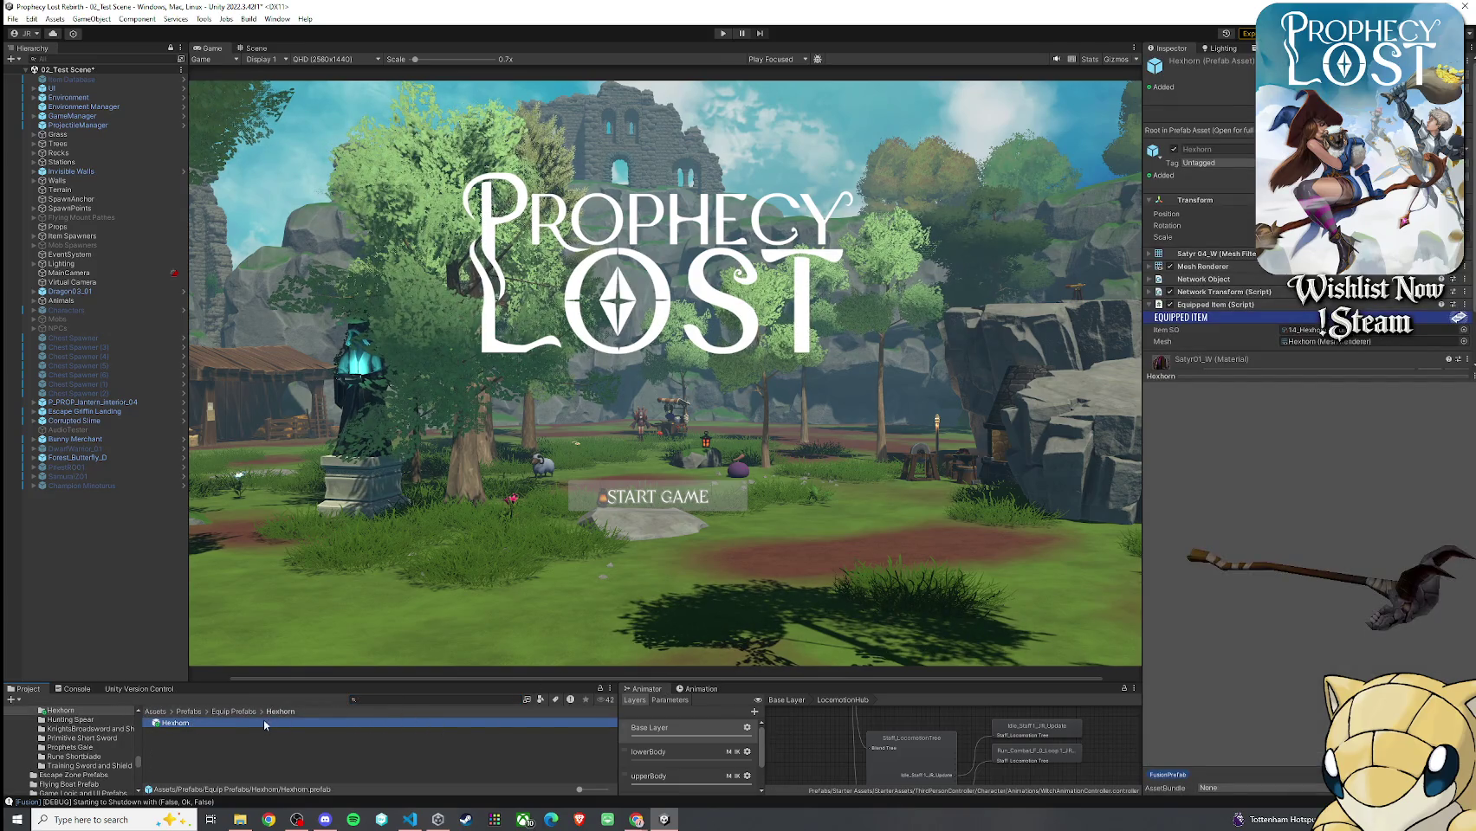
double_click(275, 724)
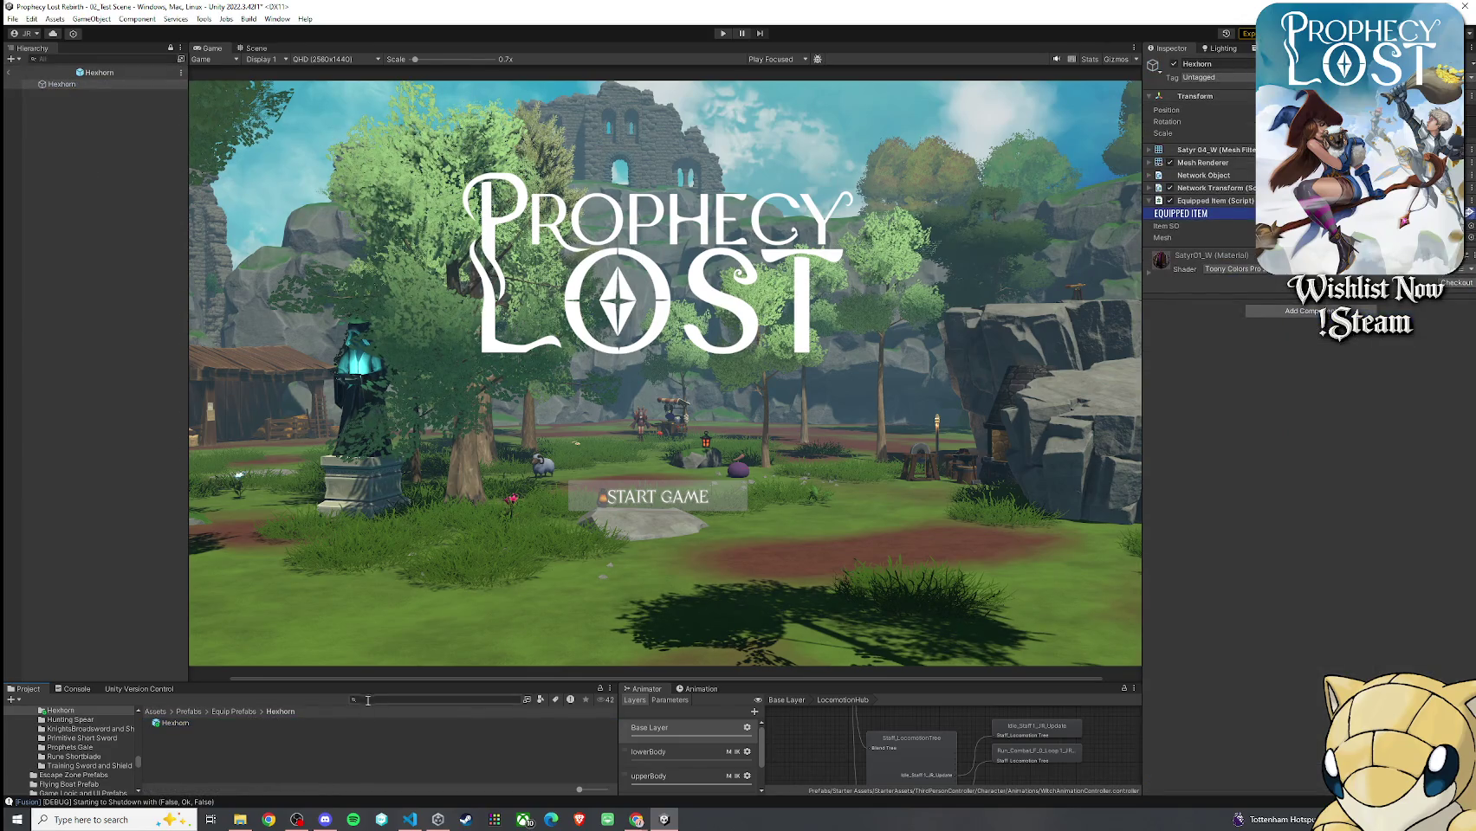
Open Hexhorn ITEM, make the Hexhorn model's capsule collider a trigger, and save
type("Hexhorn ITEM")
double_click(366, 722)
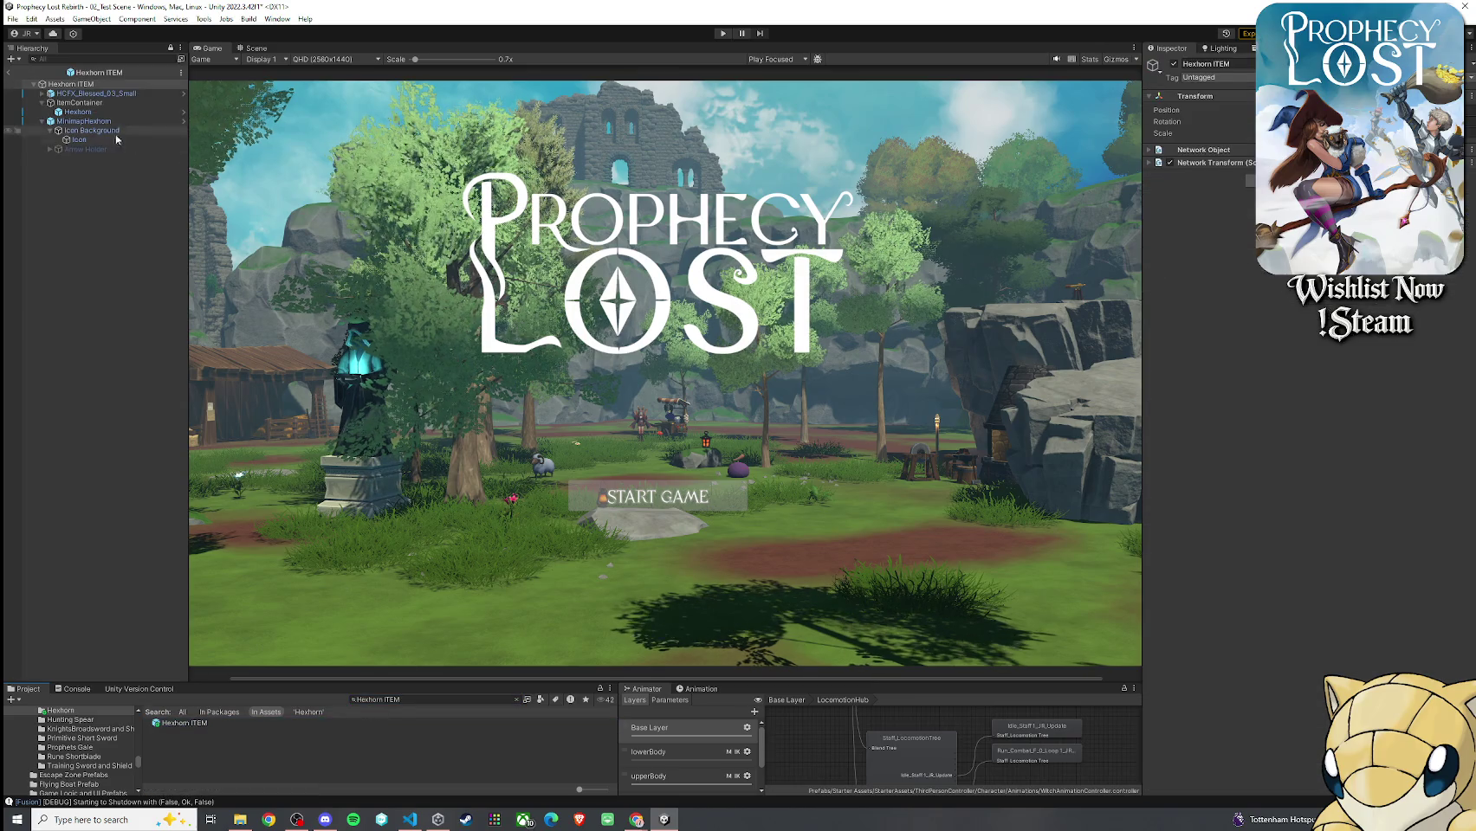
left_click(77, 111)
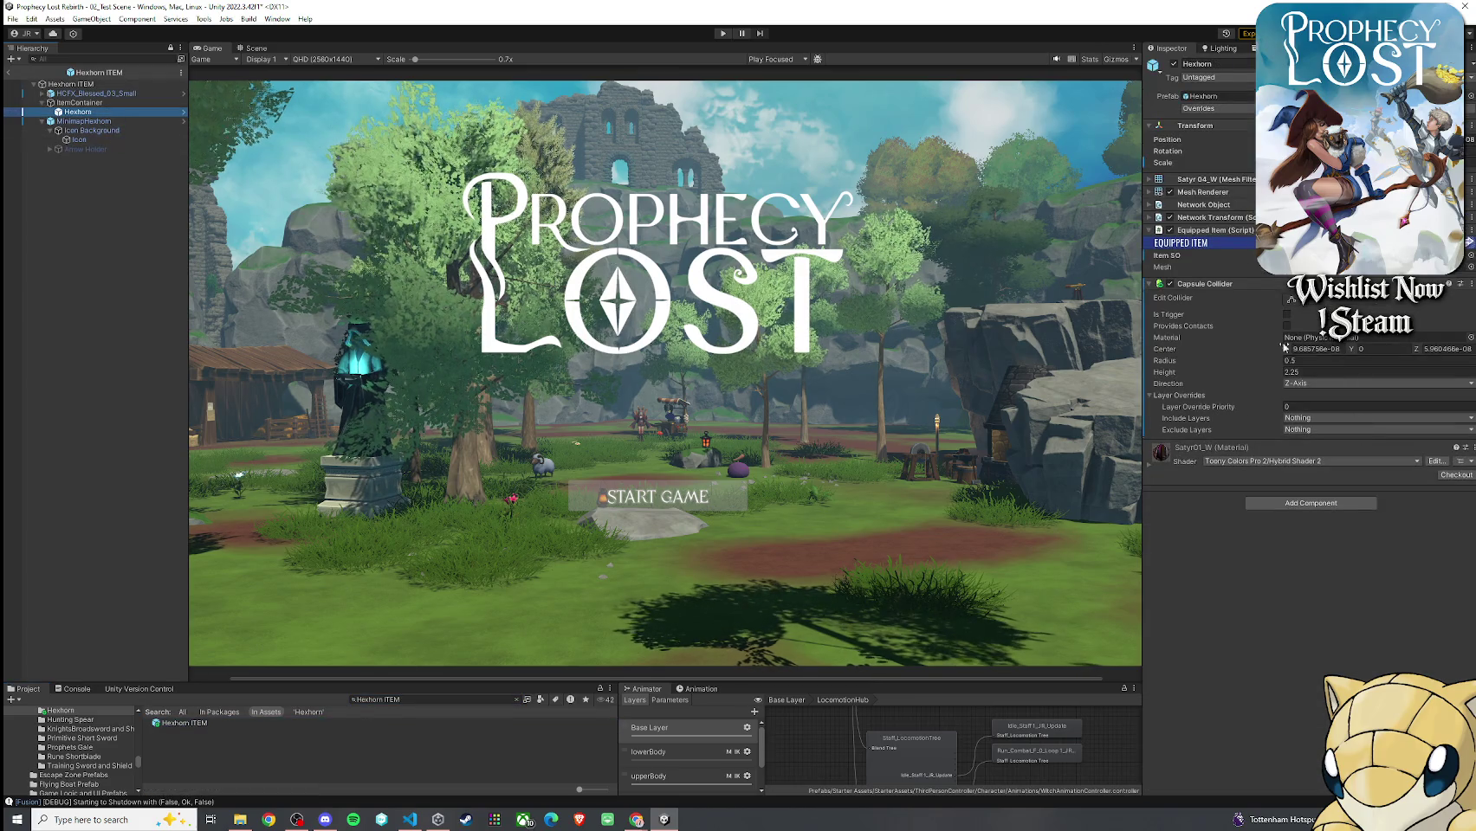
left_click(1287, 315)
left_click(14, 19)
left_click(14, 19)
Open the Sapphire Bracelet ITEM prefab to compare its ItemContainer box collider setup
left_click(85, 103)
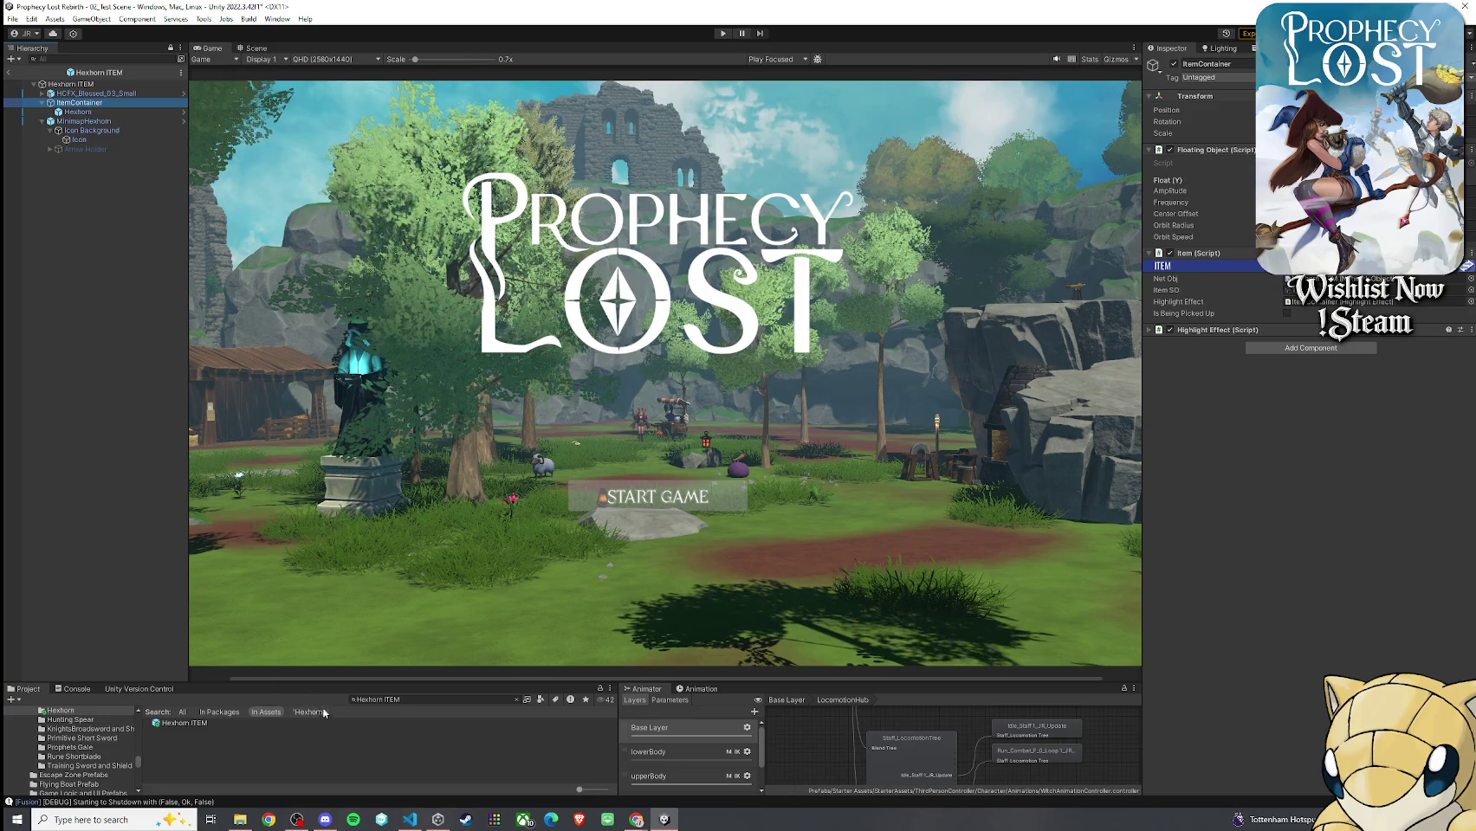
left_click(185, 724)
left_click(517, 700)
scroll(302, 771, "down", 5)
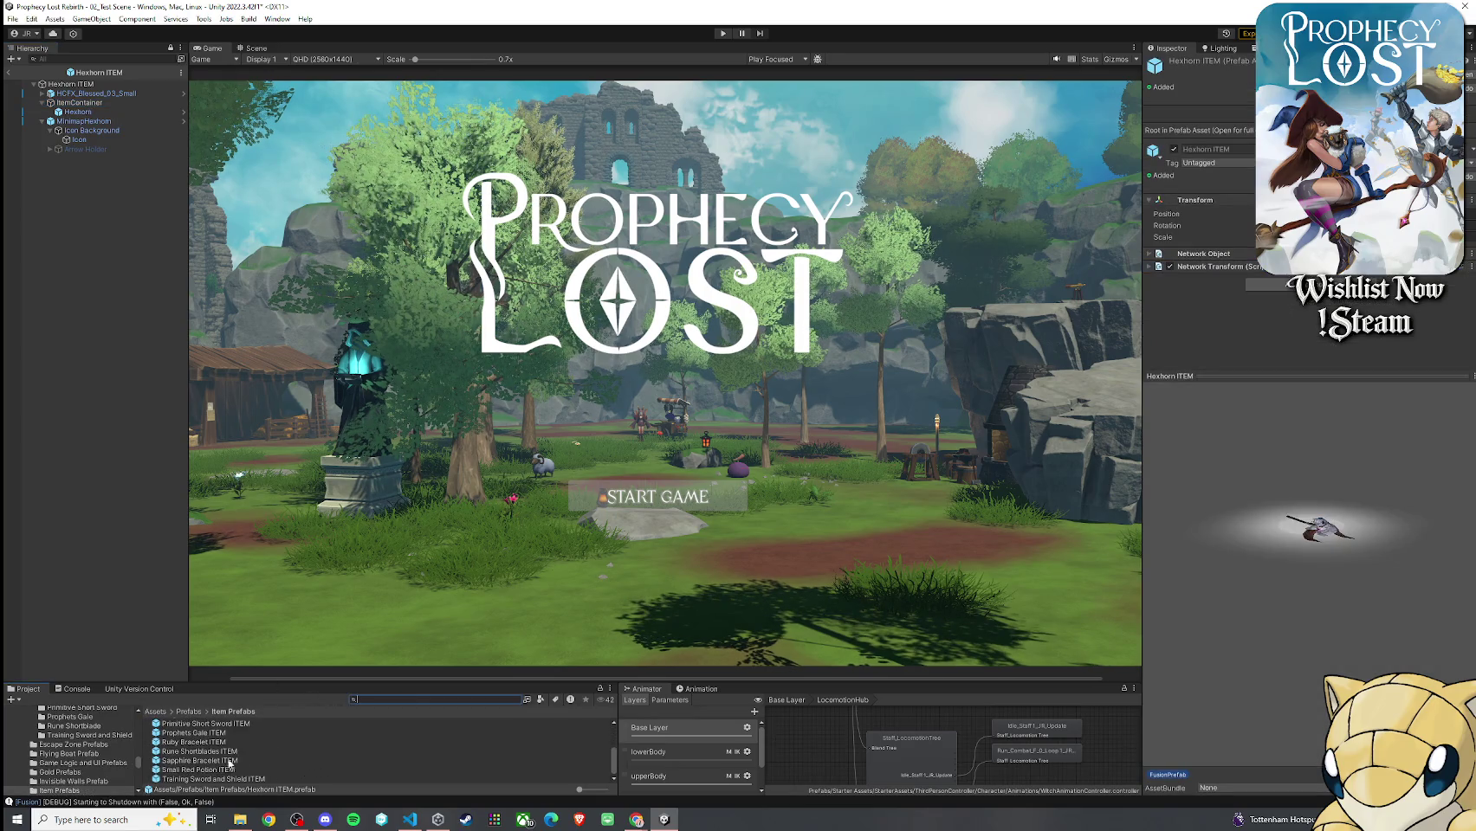
double_click(227, 762)
left_click(79, 102)
left_click(94, 112)
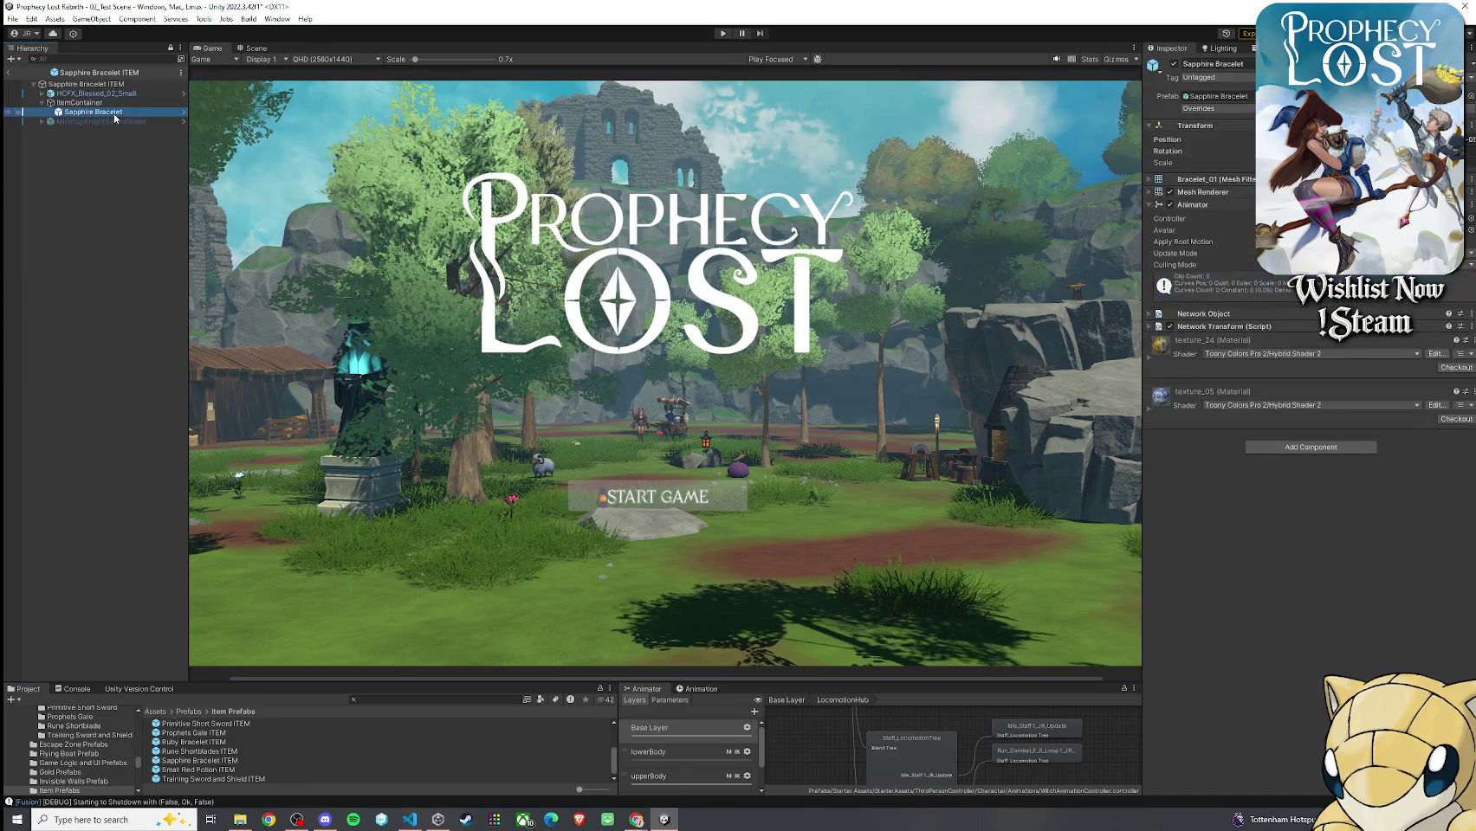
left_click(103, 102)
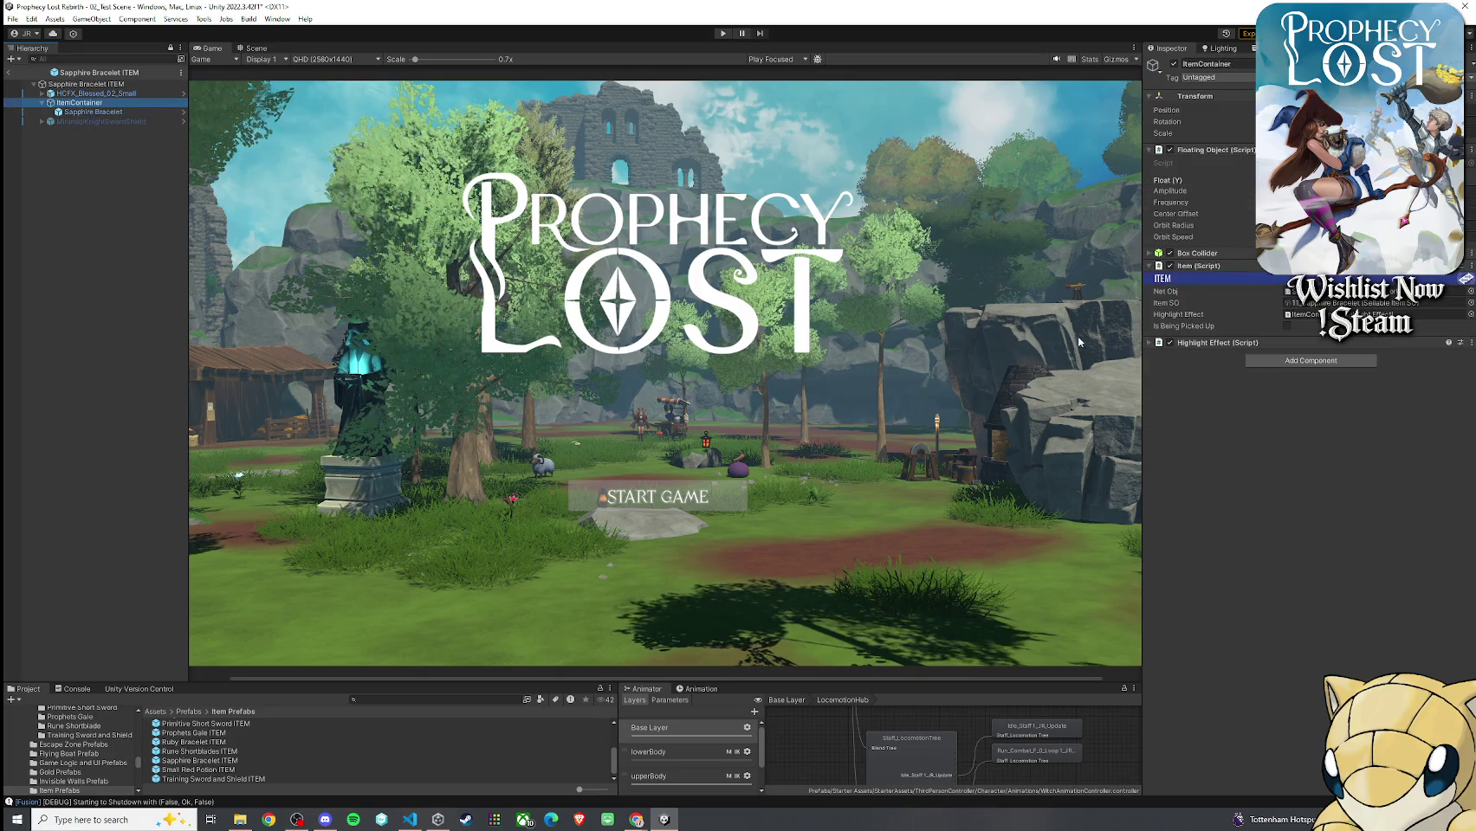
Reopen Hexhorn ITEM and bring up the Hexhorn model's Capsule Collider options
left_click(239, 49)
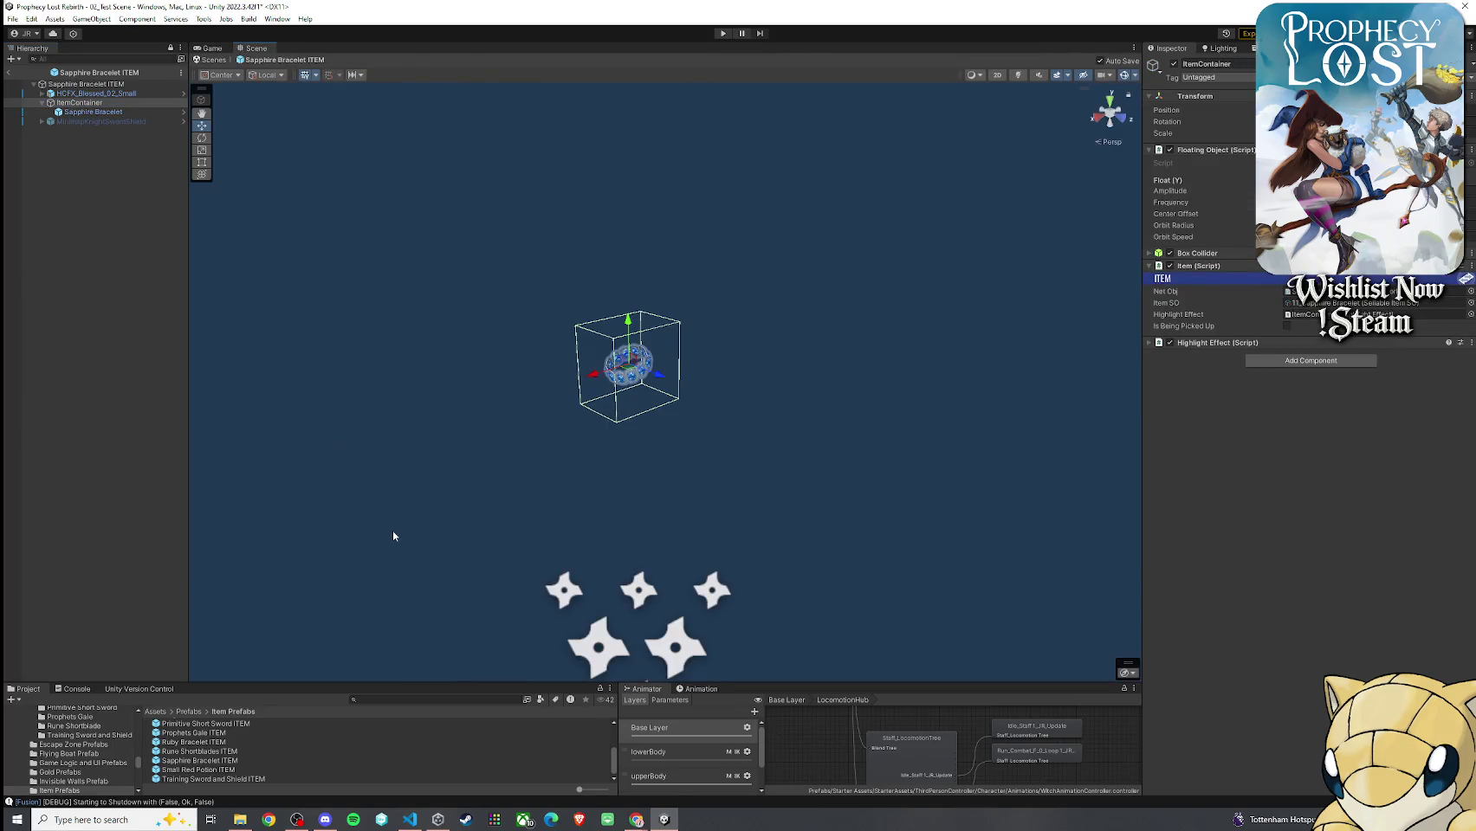
left_click_drag(344, 682, 344, 520)
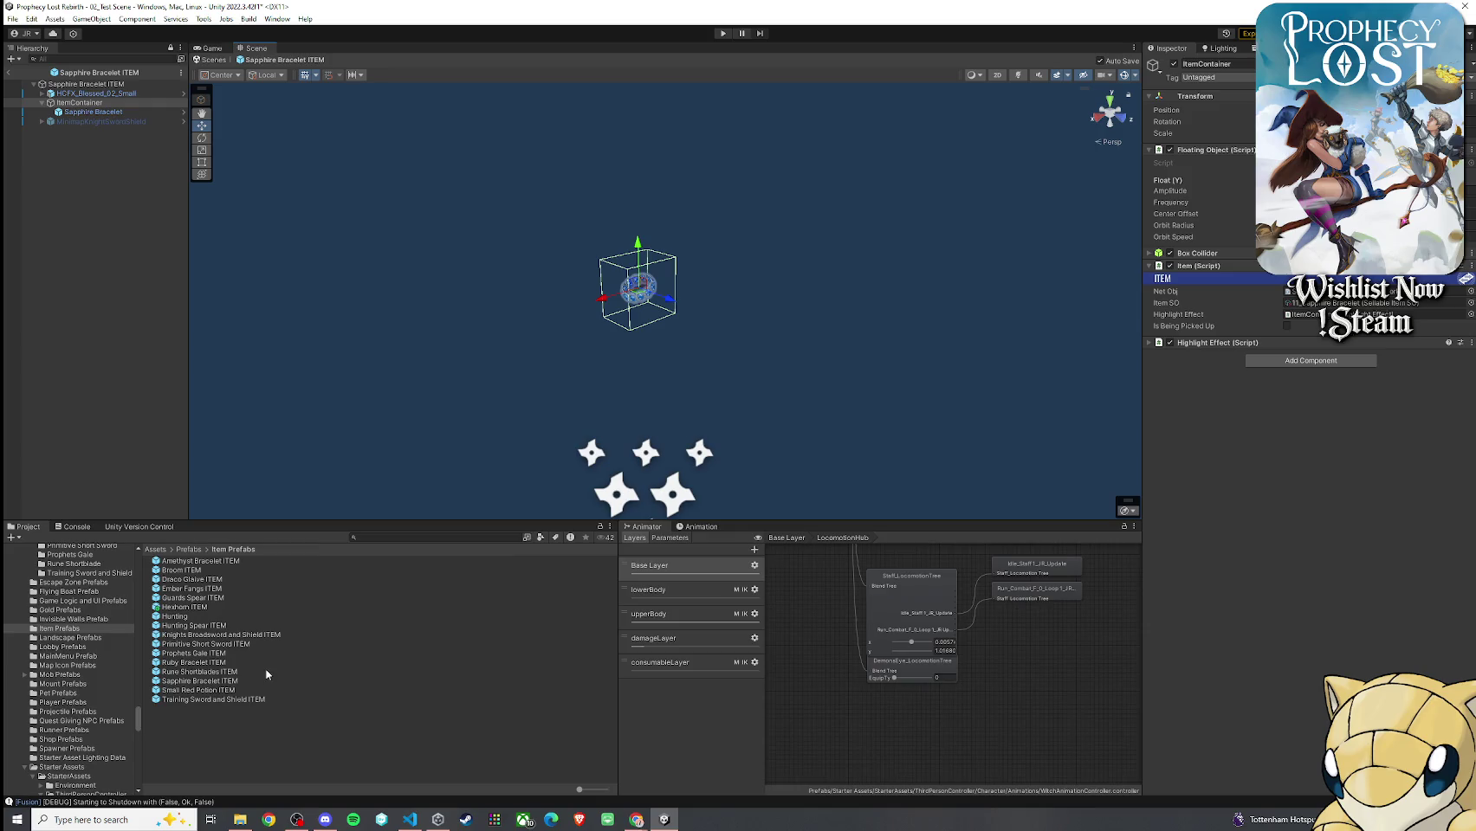
left_click(199, 616)
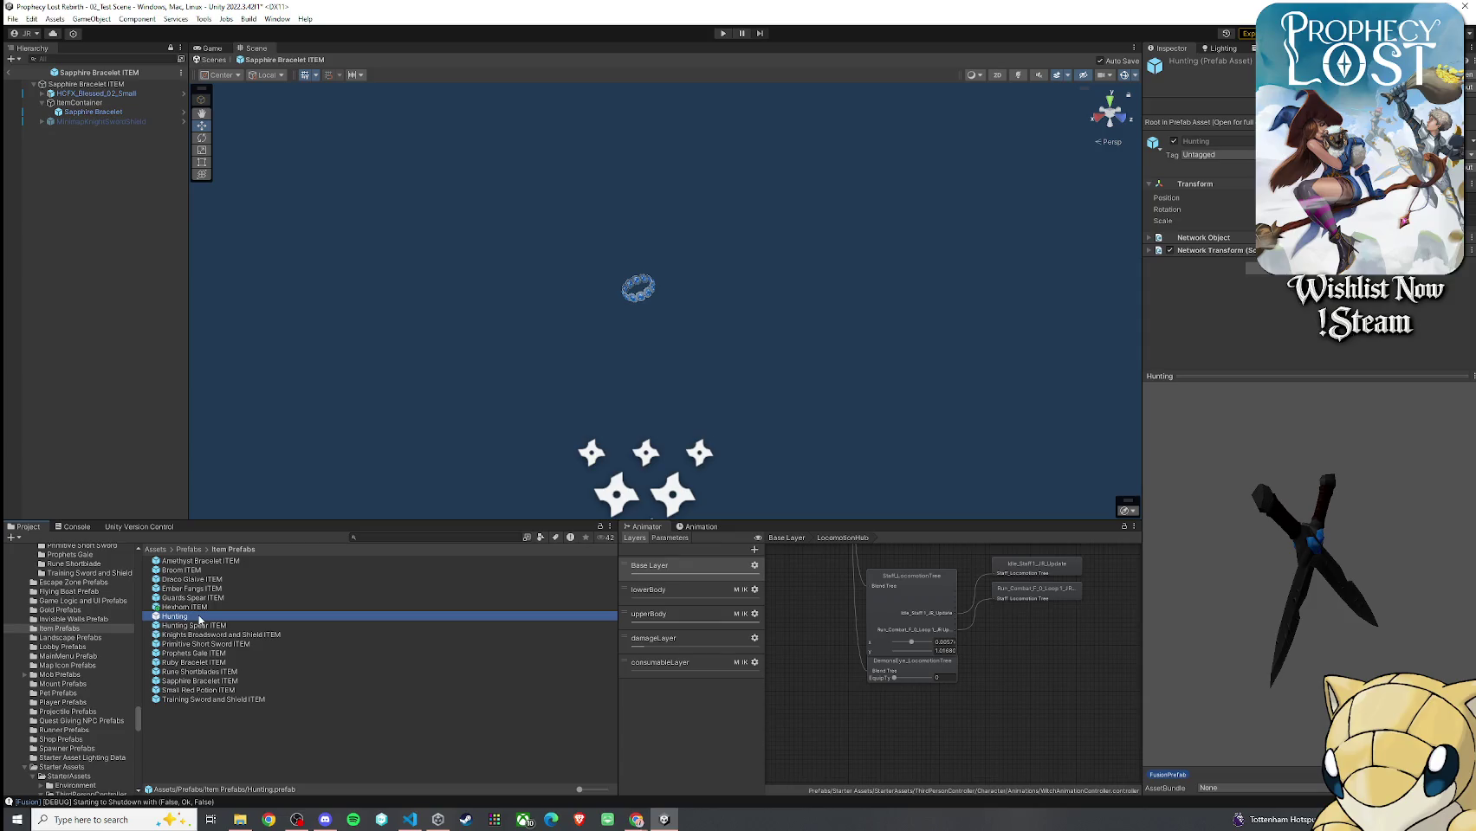
double_click(201, 608)
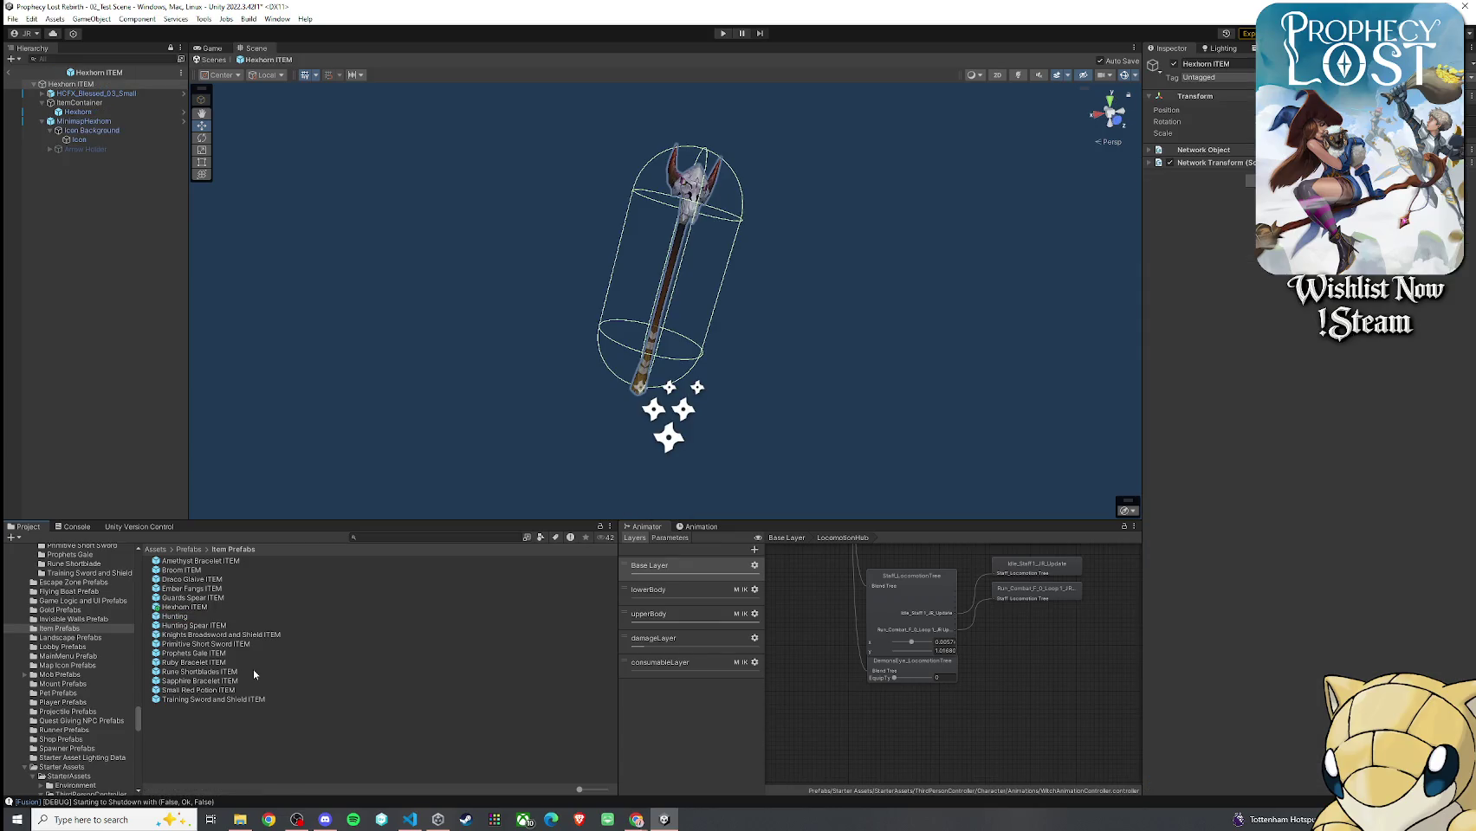
left_click(39, 112)
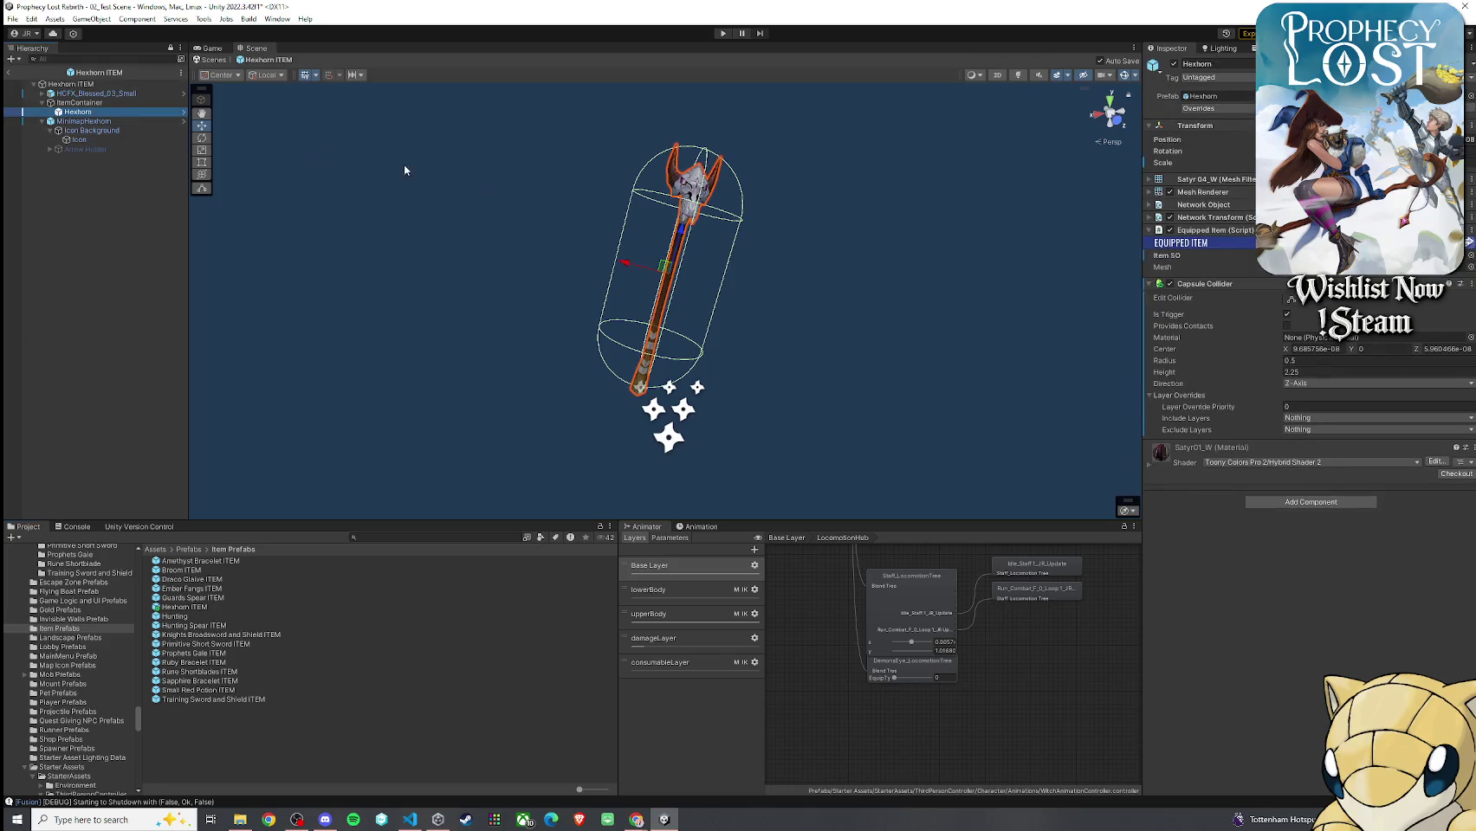
left_click(1471, 283)
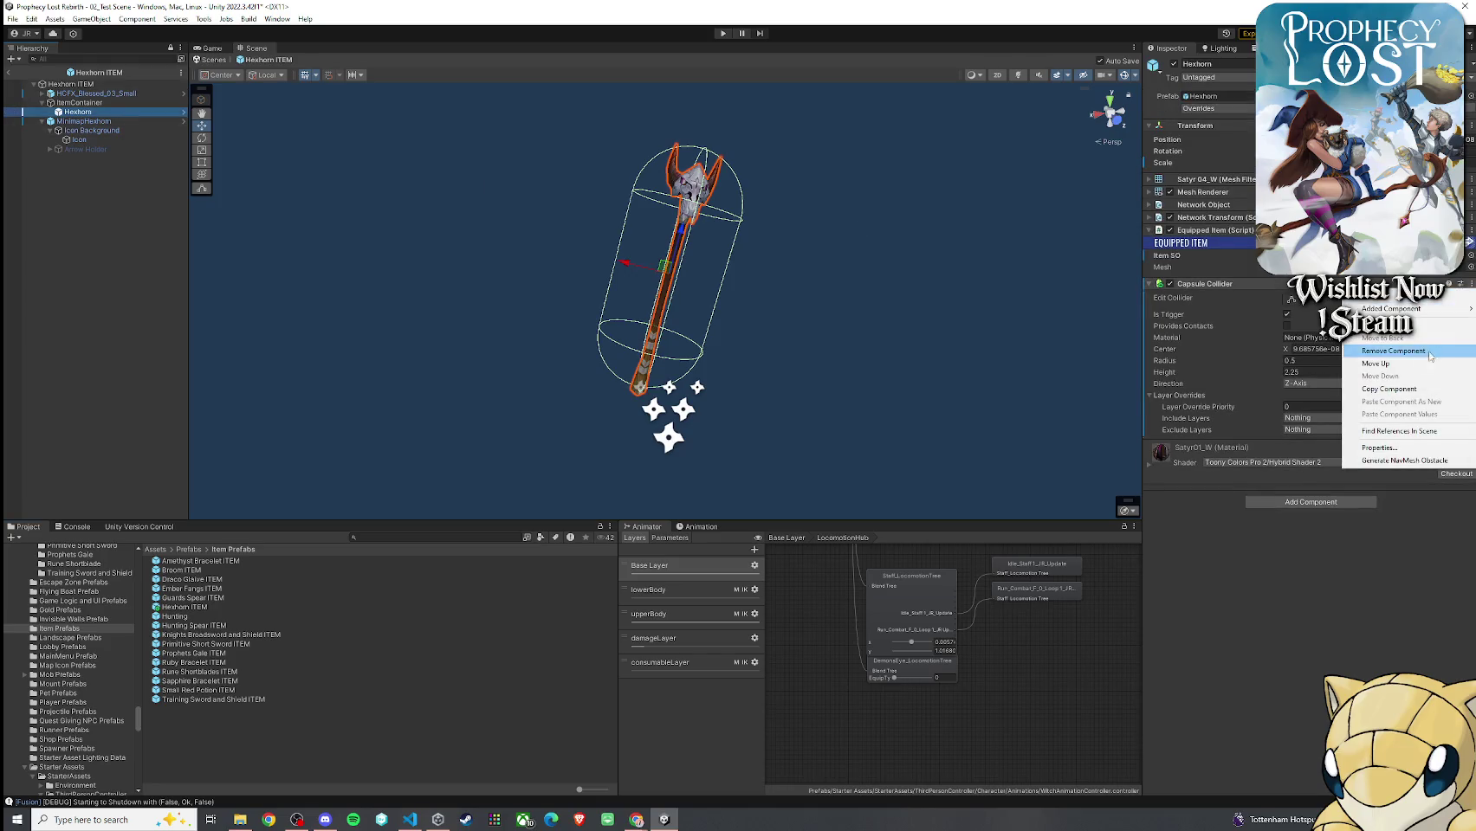
Copy the Hexhorn model's Capsule Collider, then remove it from the model
left_click(1396, 388)
left_click(1471, 283)
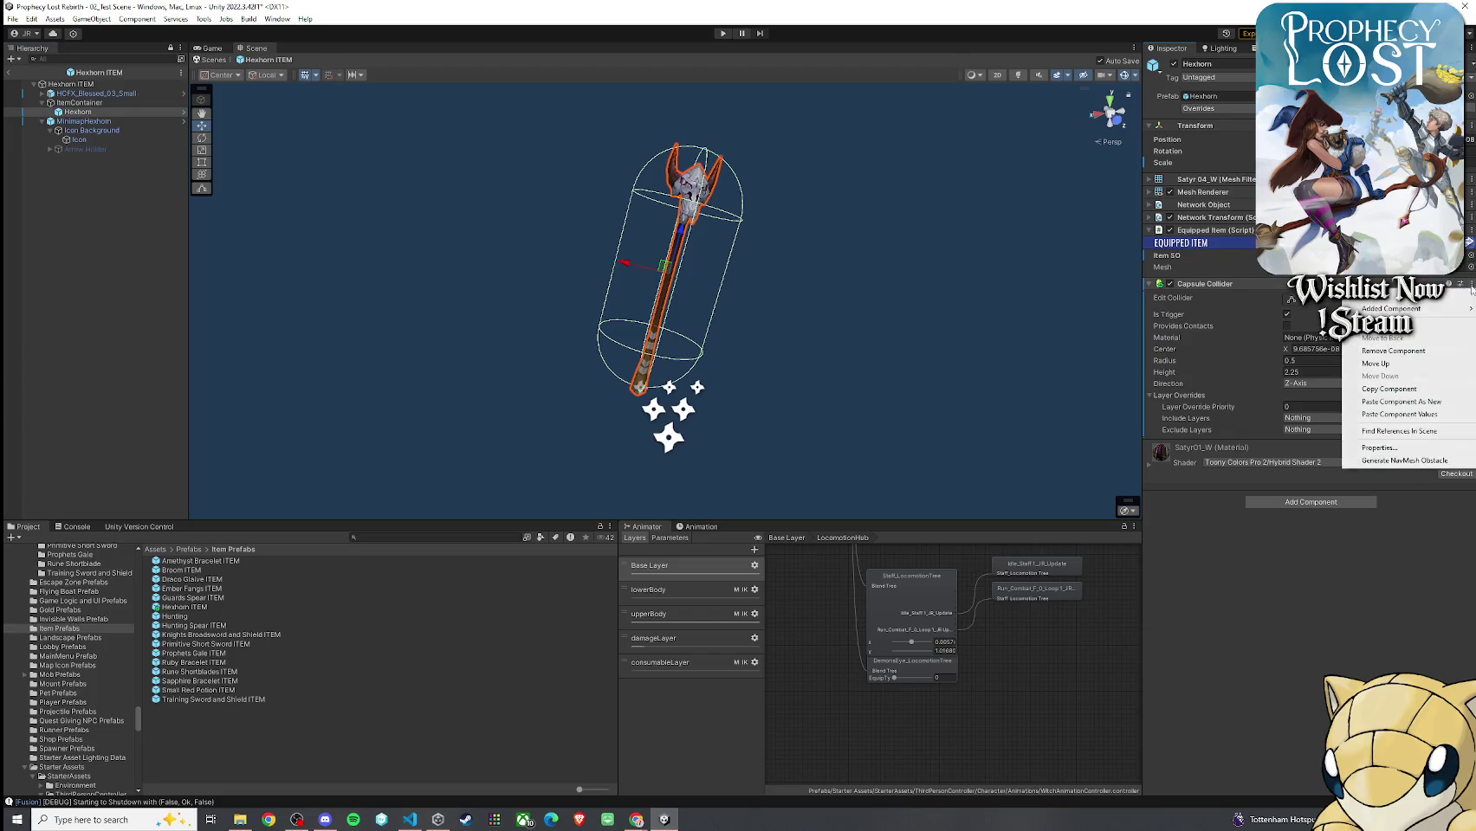
left_click(1429, 352)
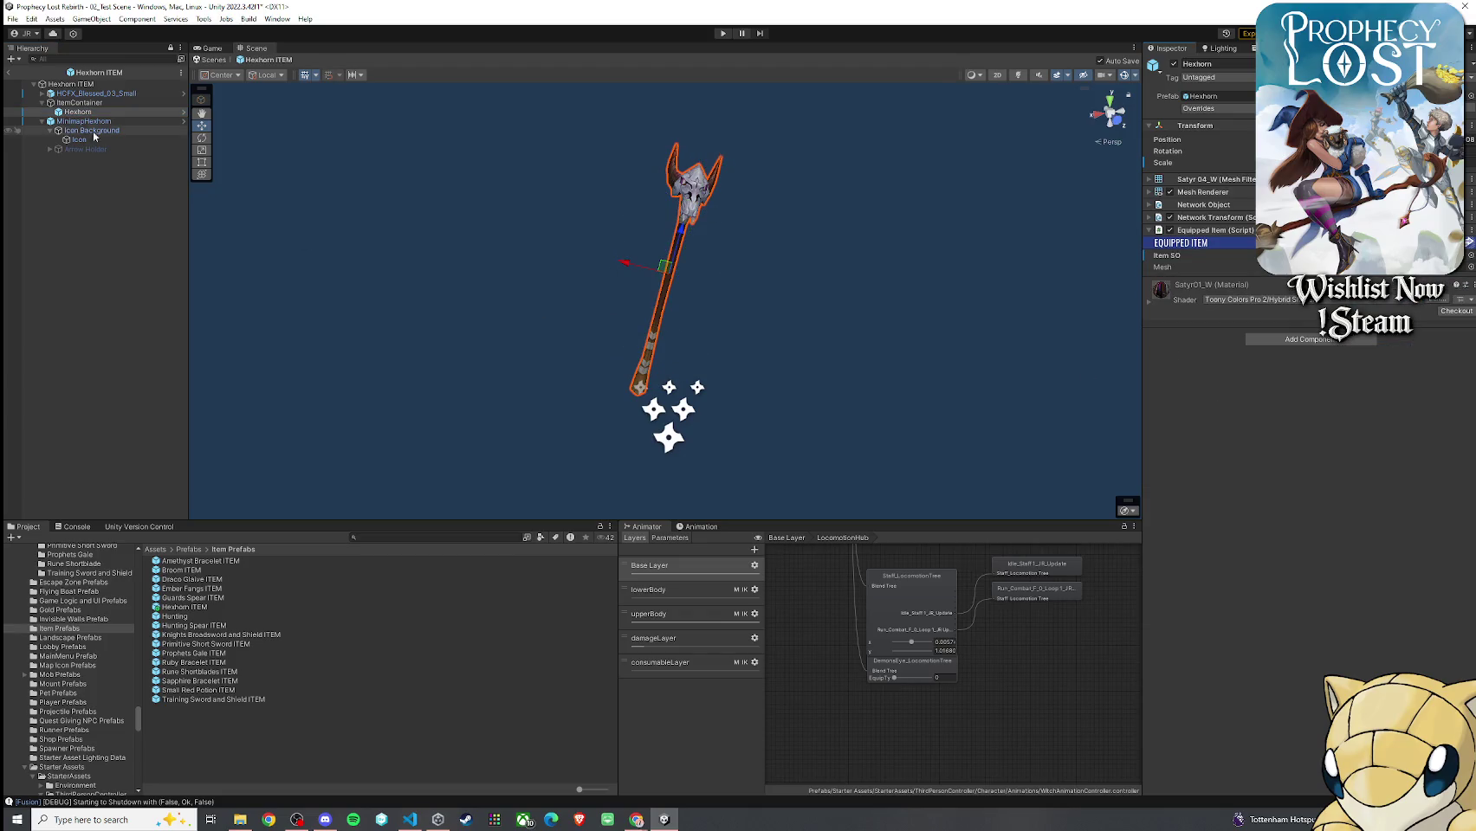
Paste the capsule collider onto ItemContainer as a new component with the copied values
left_click(86, 102)
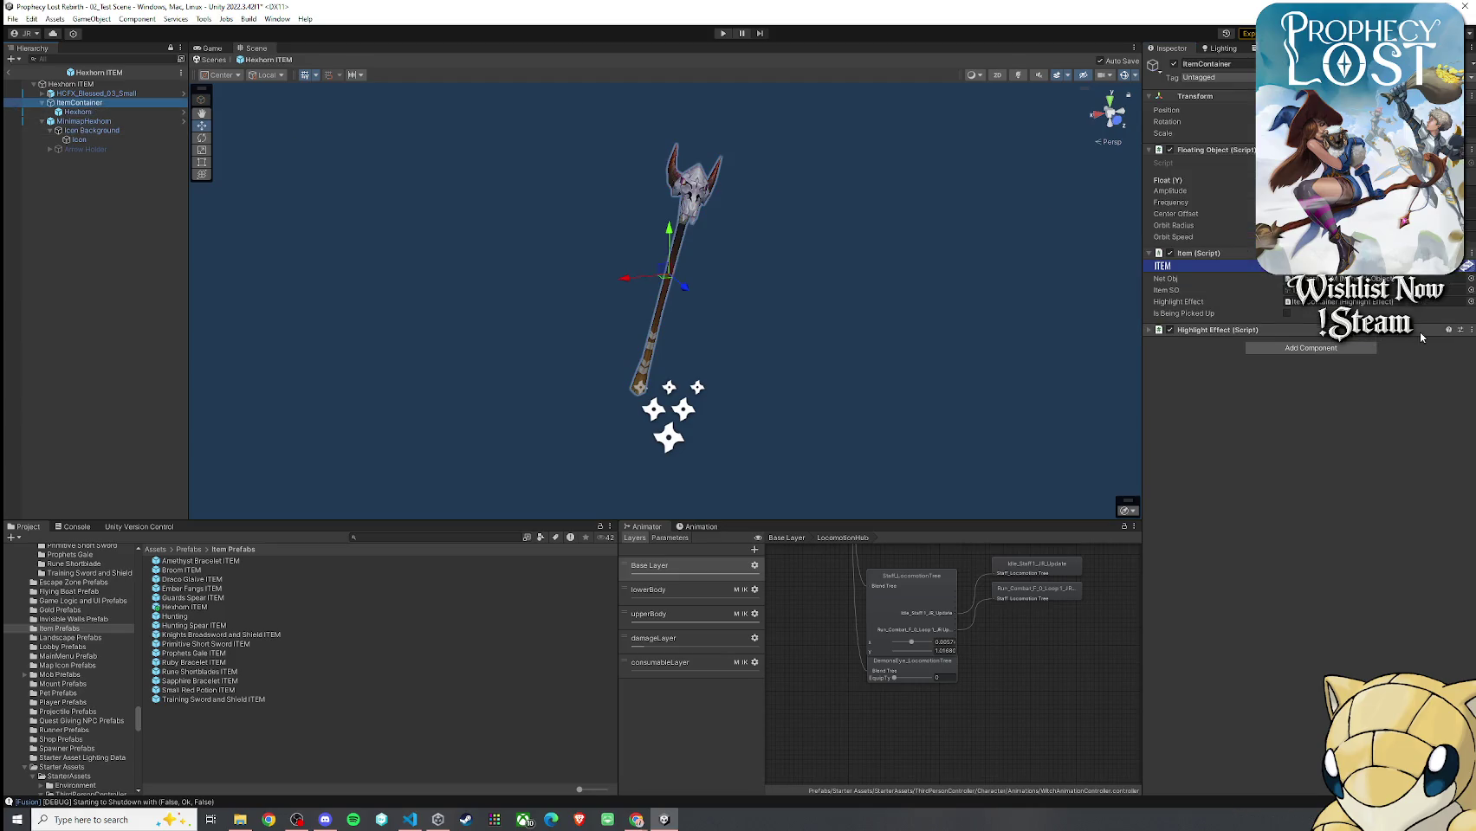
left_click(1471, 330)
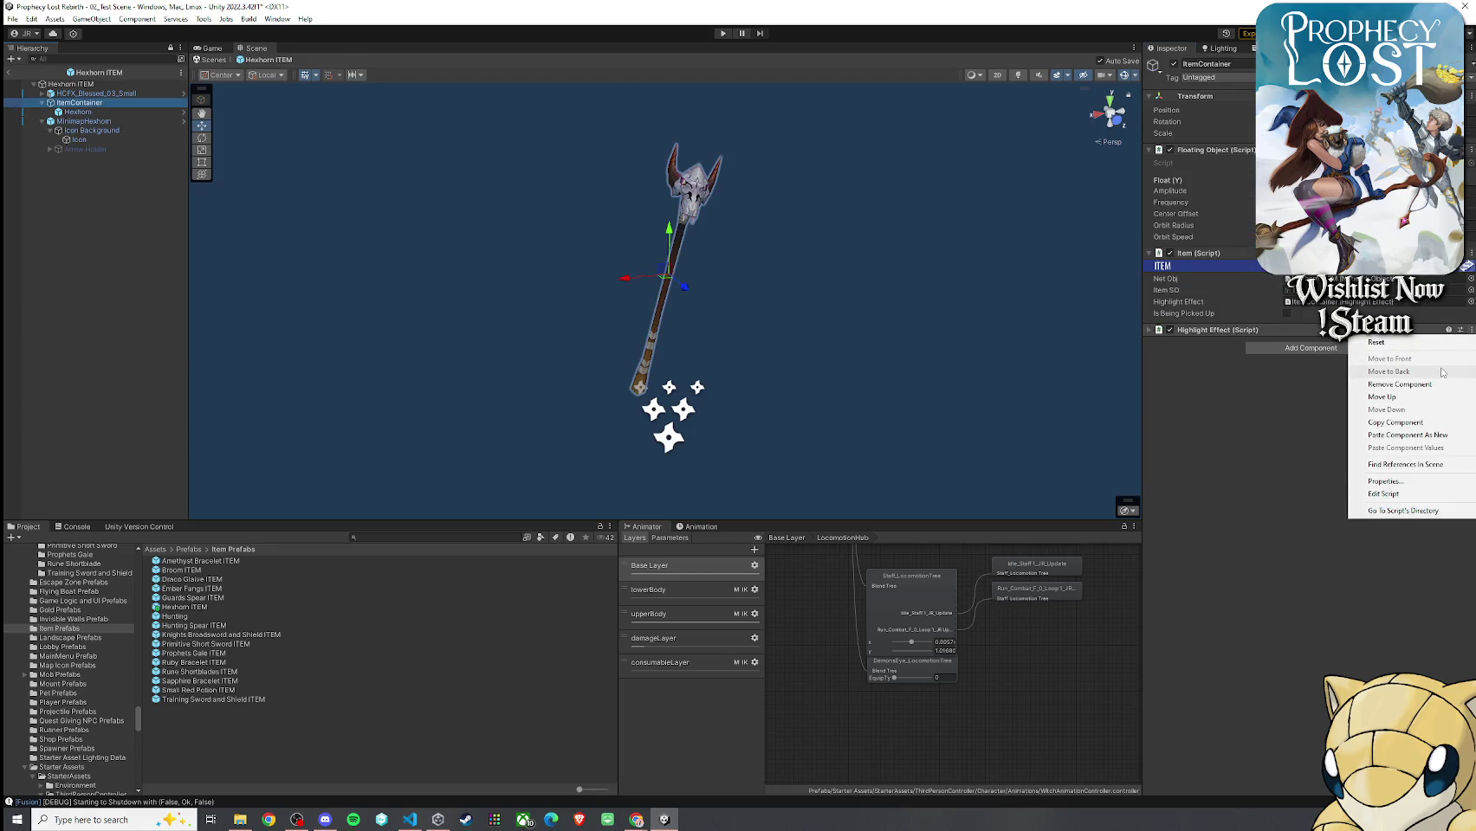
left_click(1428, 435)
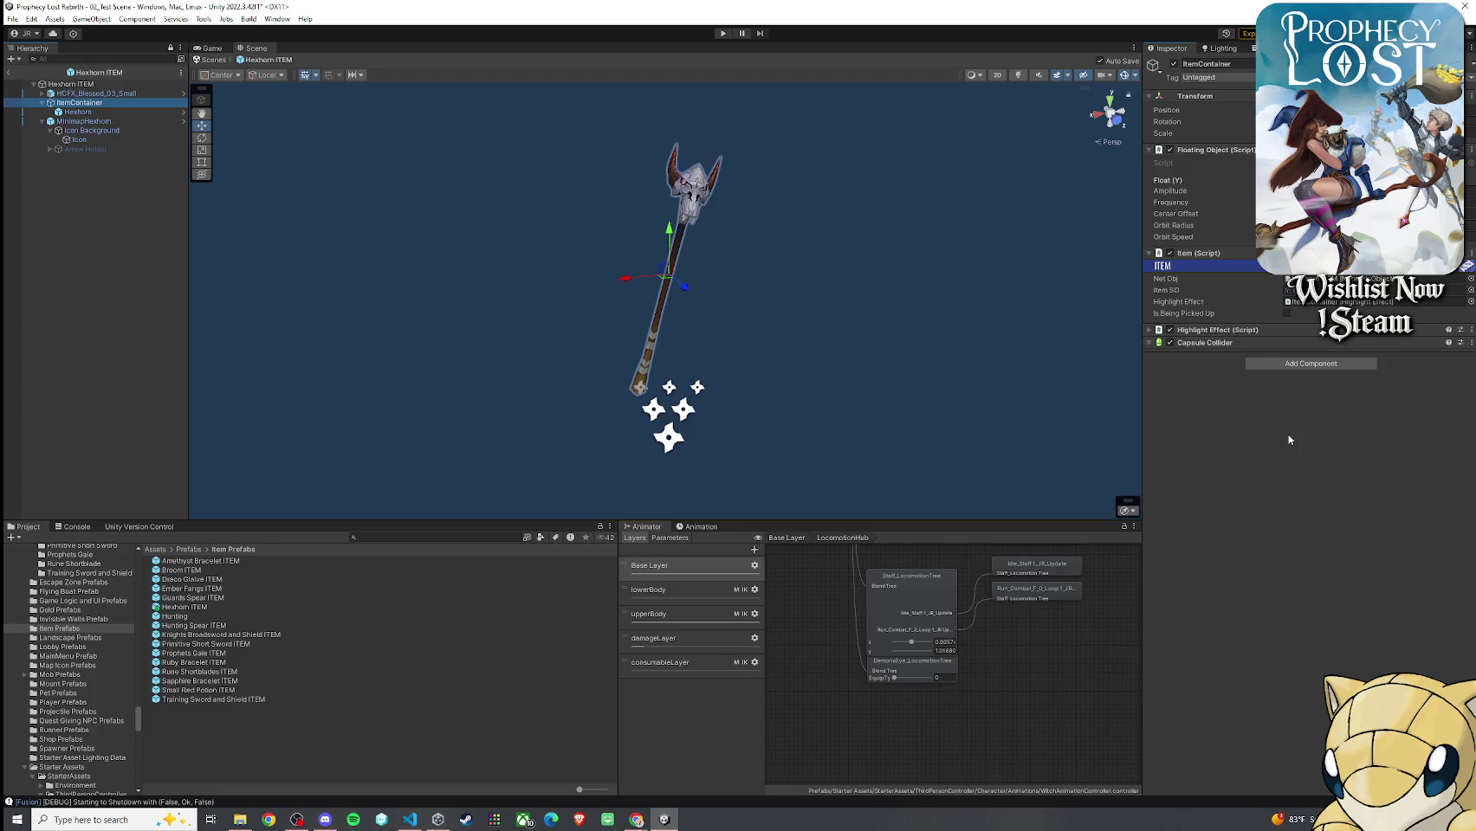
left_click_drag(858, 345, 1058, 365)
left_click(1470, 343)
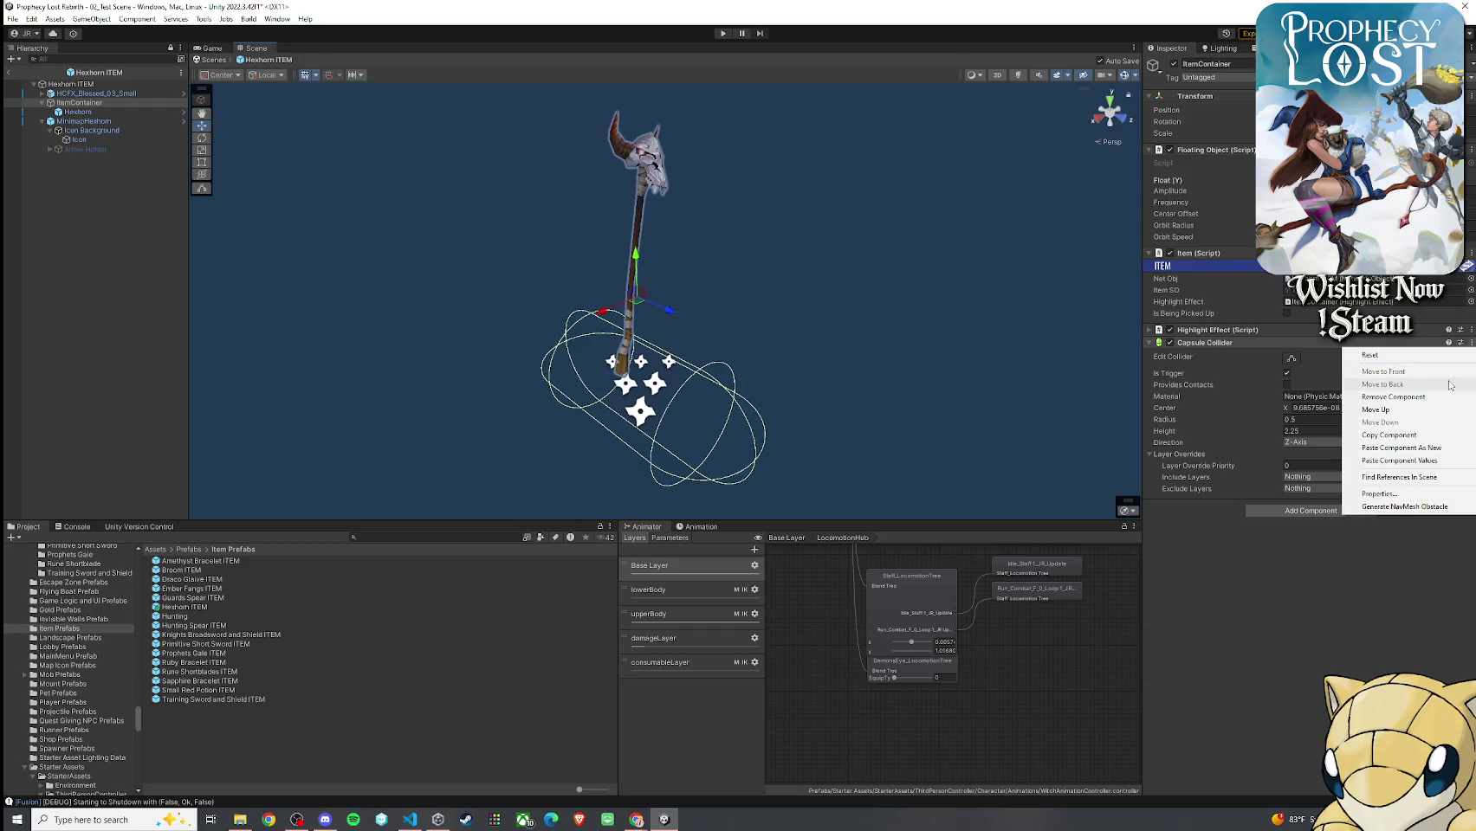
left_click(1435, 465)
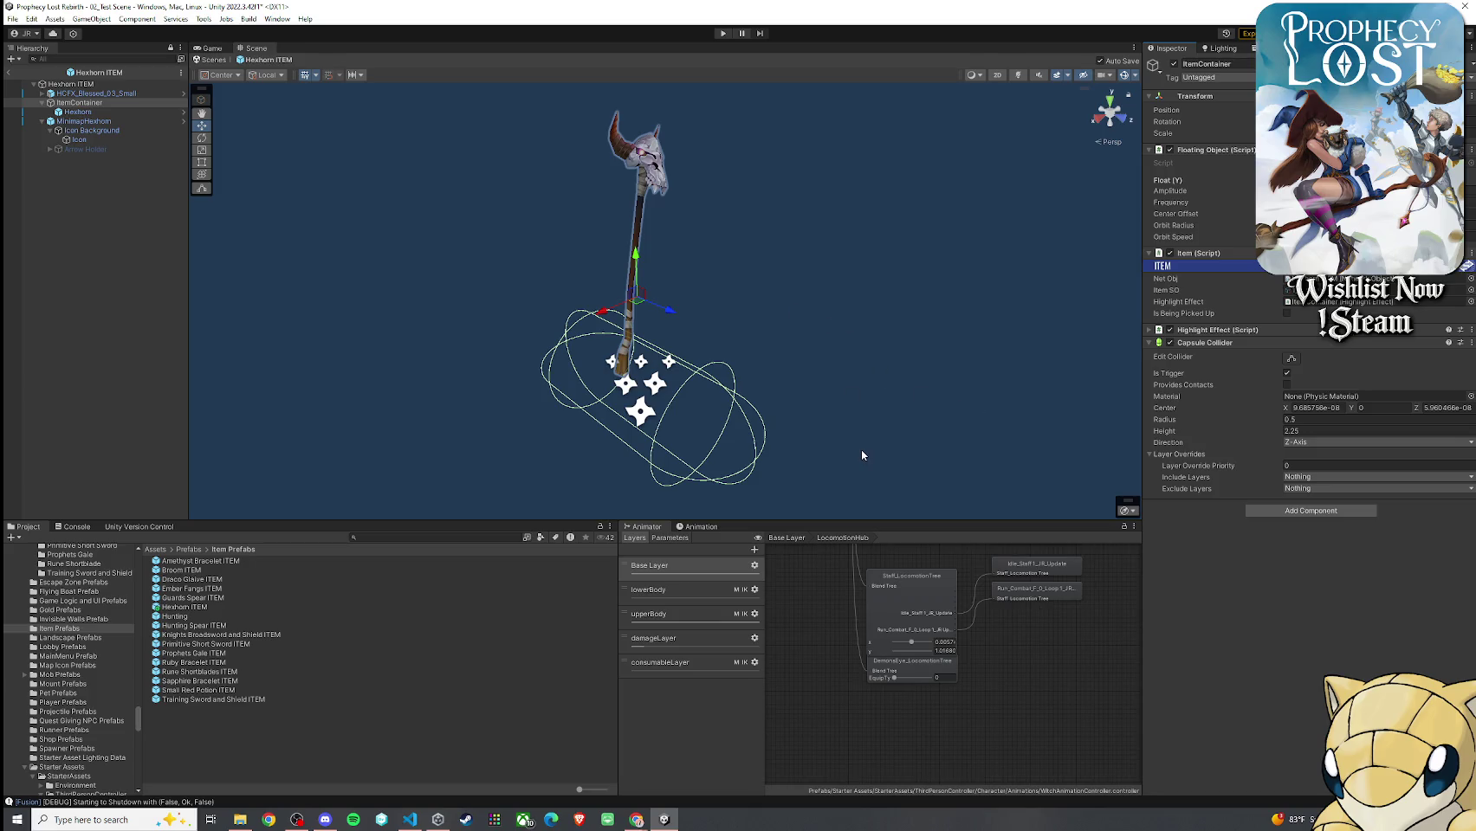
Remove the Capsule Collider from ItemContainer as well
left_click(1470, 343)
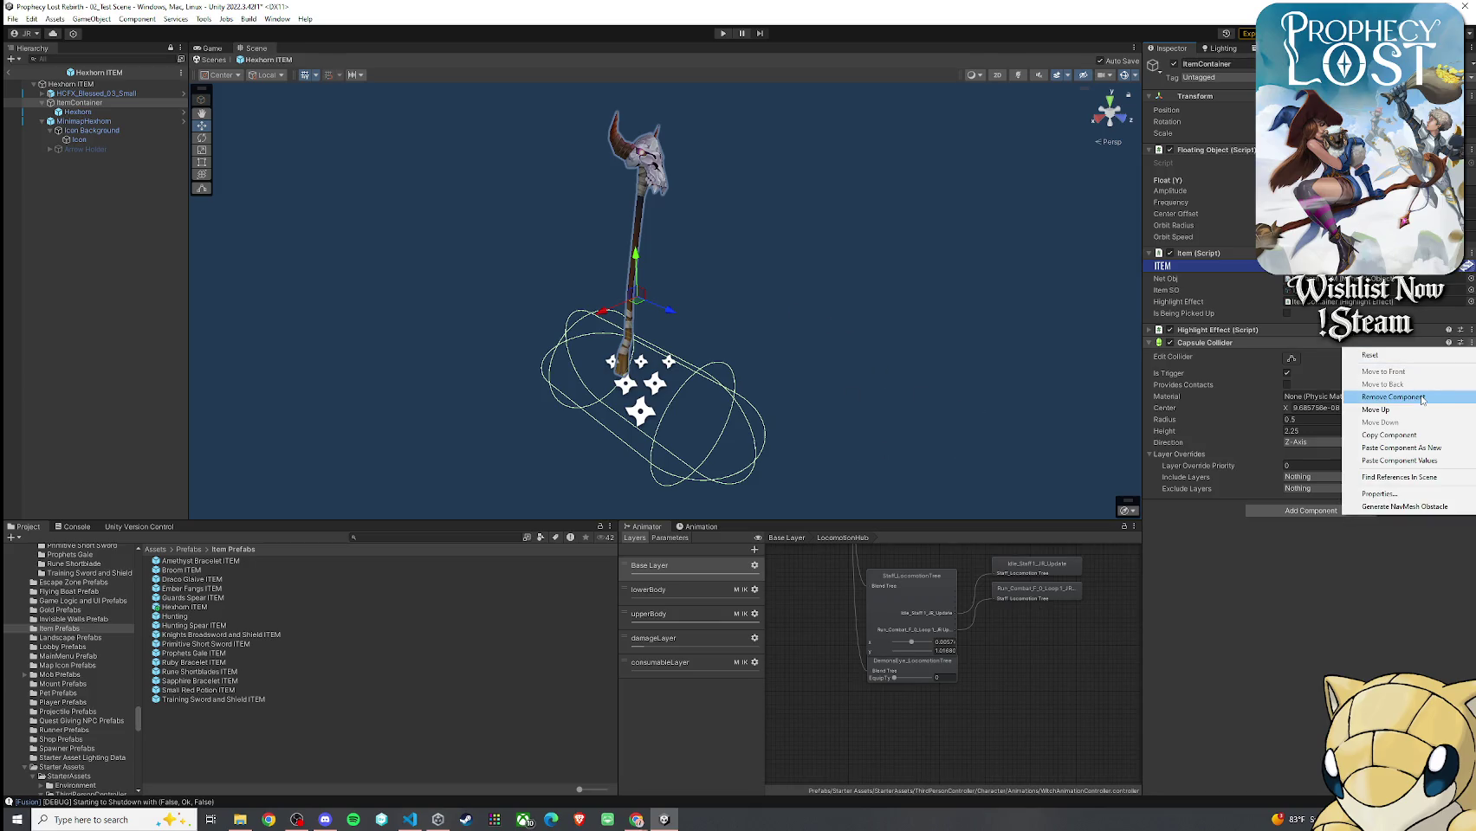
left_click(1421, 371)
left_click(1311, 348)
Add a Box Collider to ItemContainer with center Y 1.29, width 1.06 and depth 0.6
type("b")
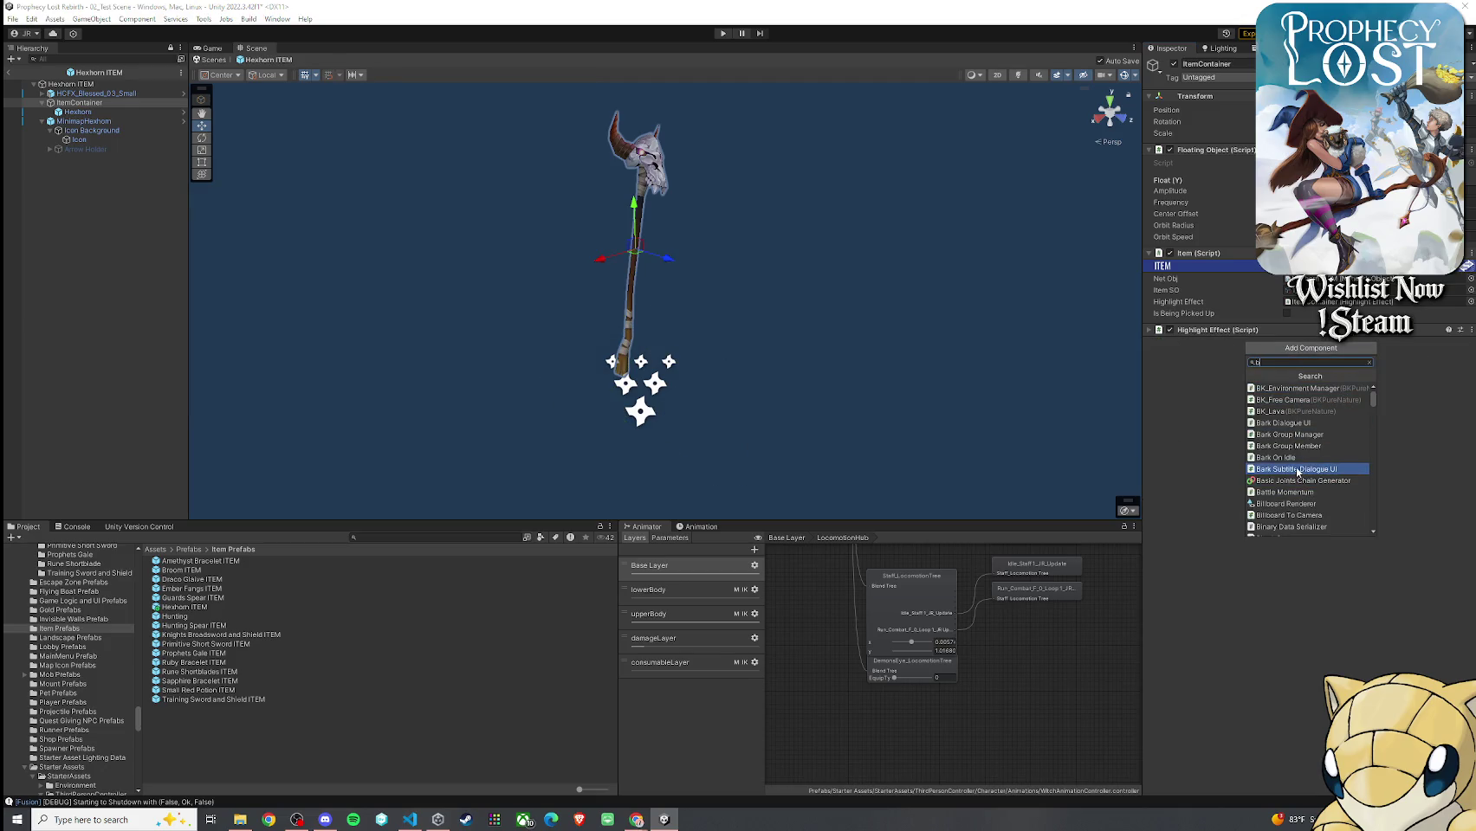
type("ox")
key("Return")
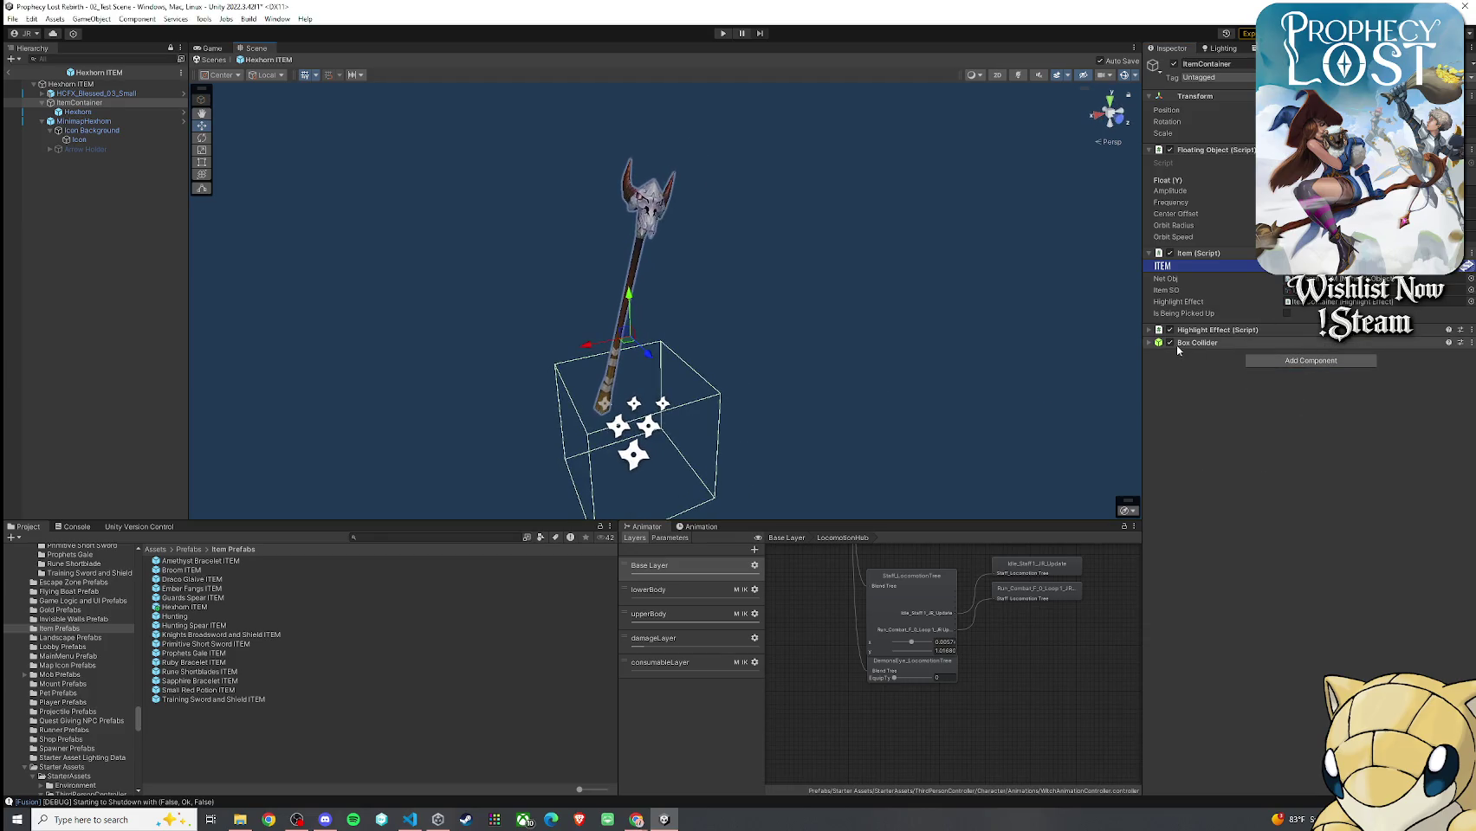
left_click(1178, 343)
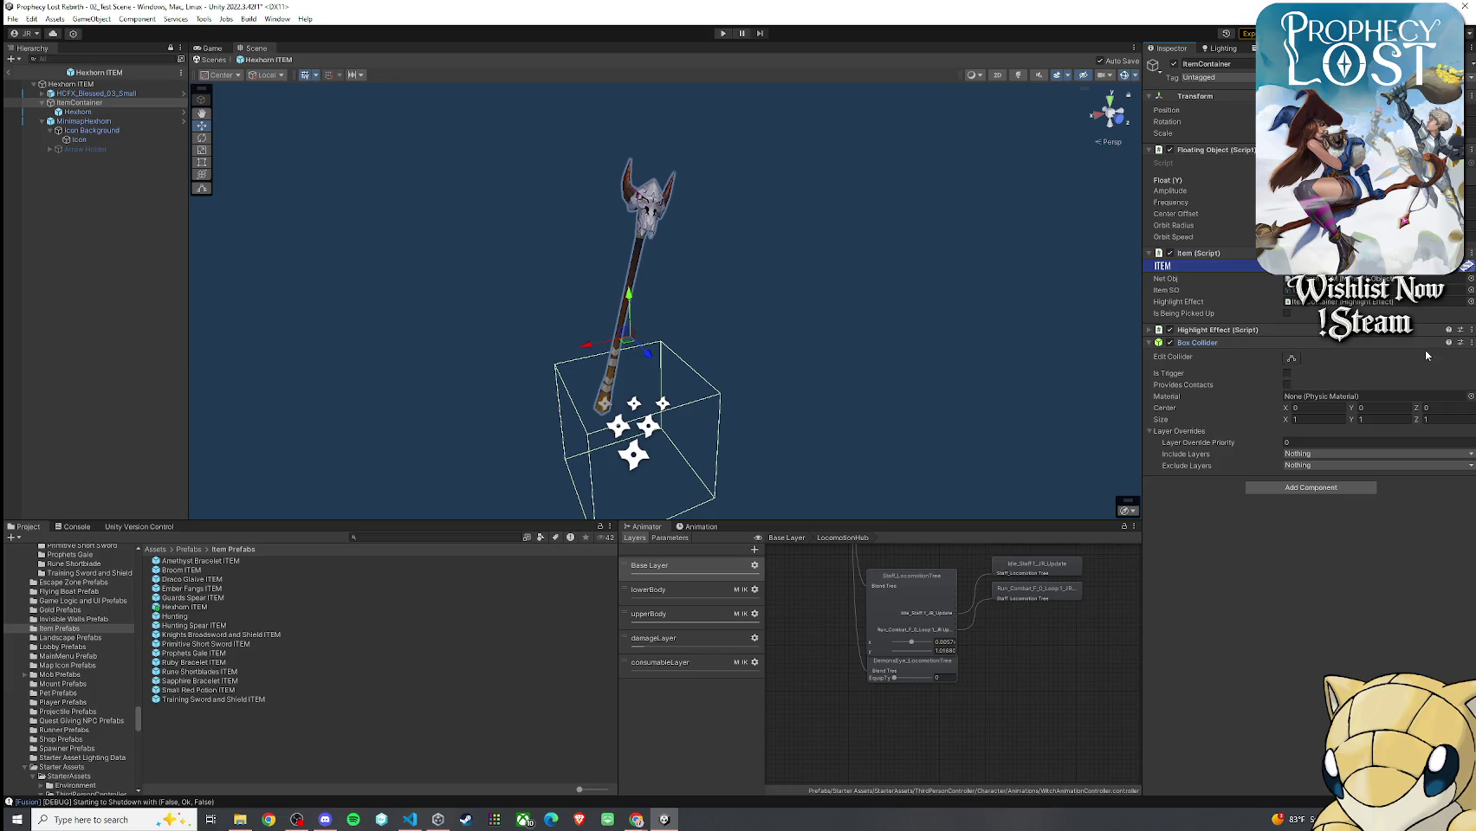
mouse_move(1365, 403)
left_mouse_down()
mouse_move(1384, 412)
mouse_move(1348, 419)
left_mouse_up()
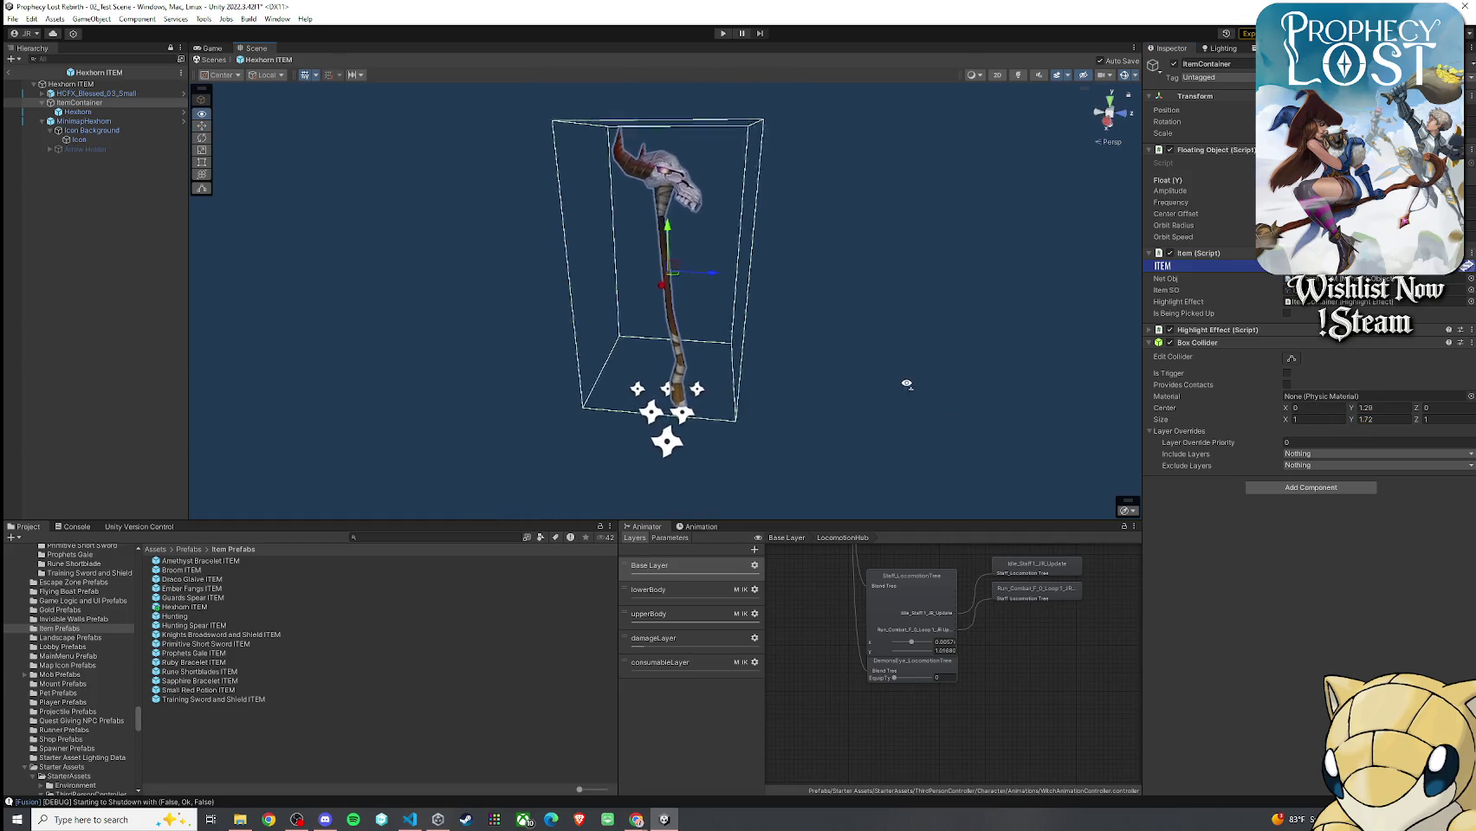
left_click_drag(1287, 416, 1293, 424)
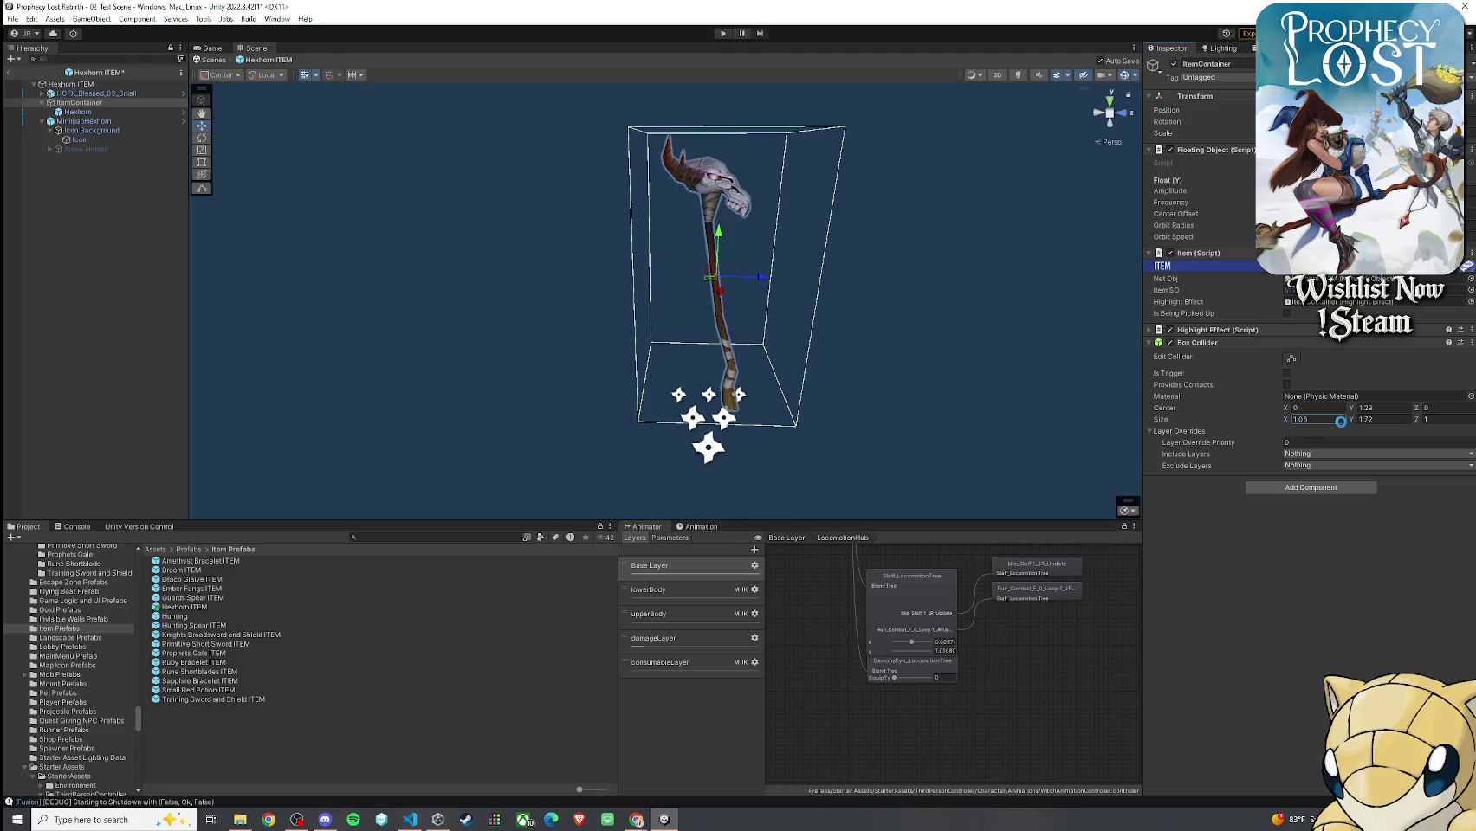
left_click_drag(1417, 418, 1406, 419)
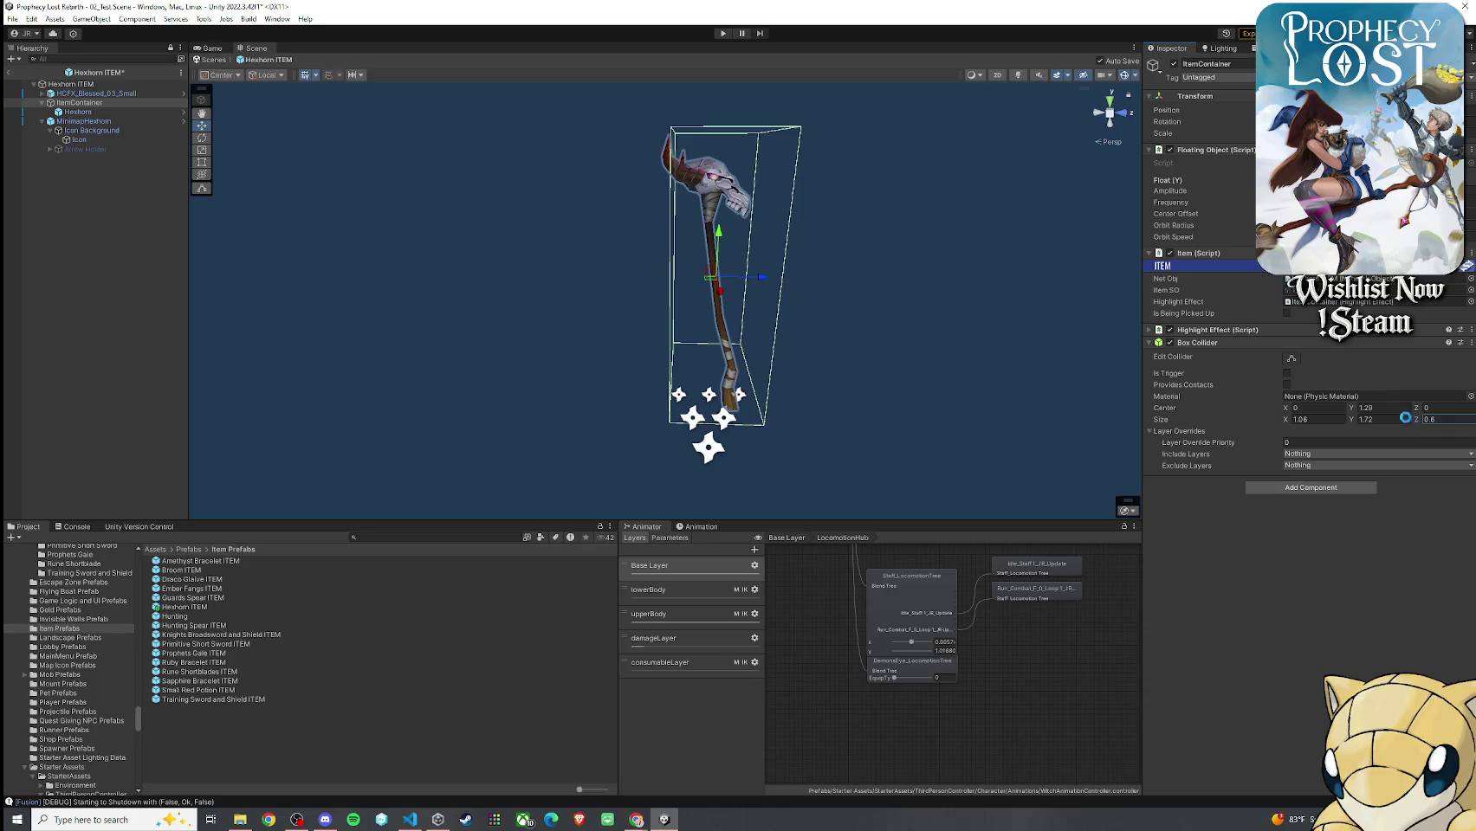
Set the box collider's depth to 0.81 and height to 1.81, checking from several views
left_click(1111, 127)
left_click(1116, 127)
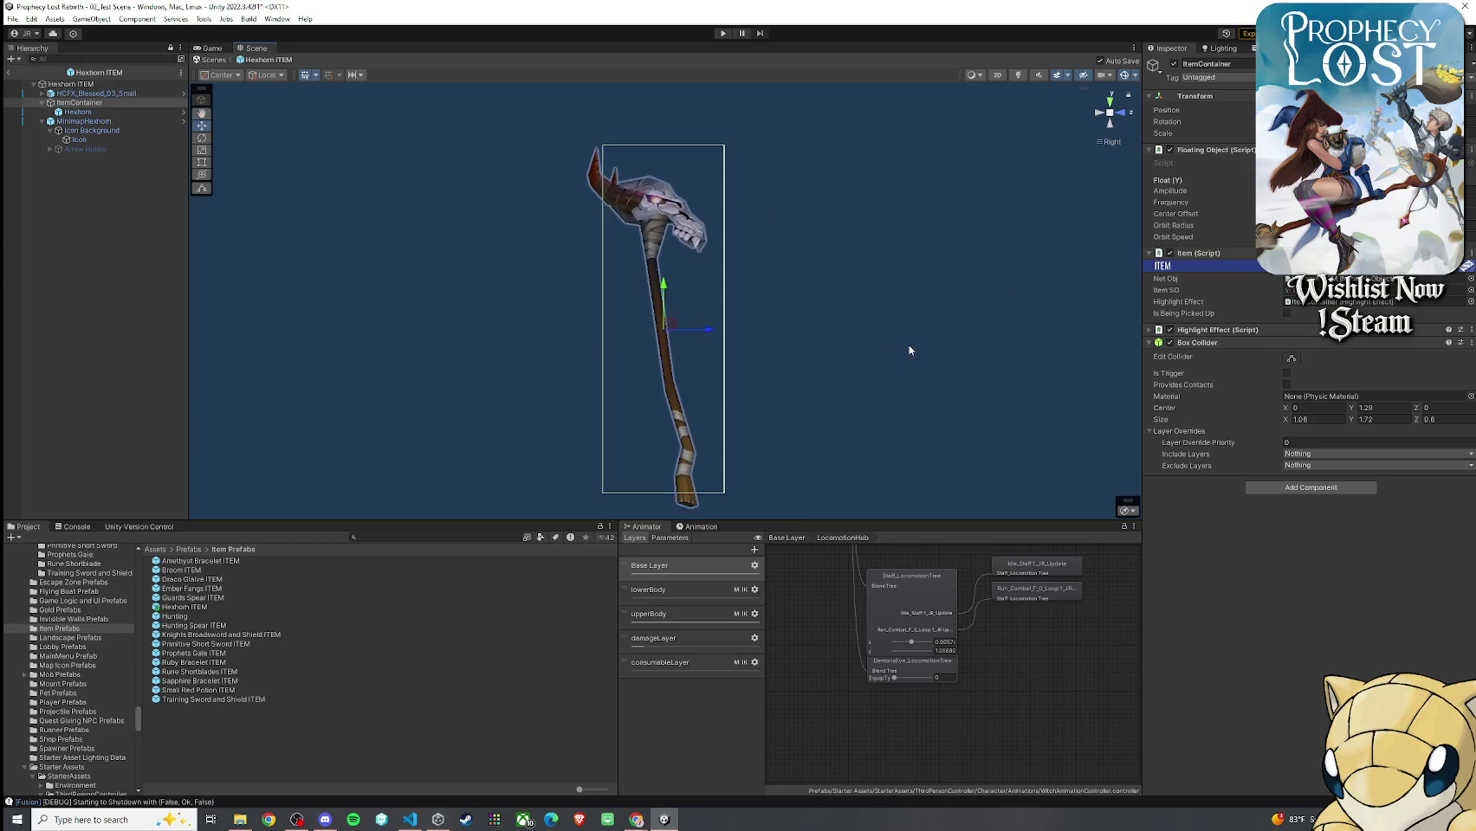
left_click_drag(1417, 419, 1422, 422)
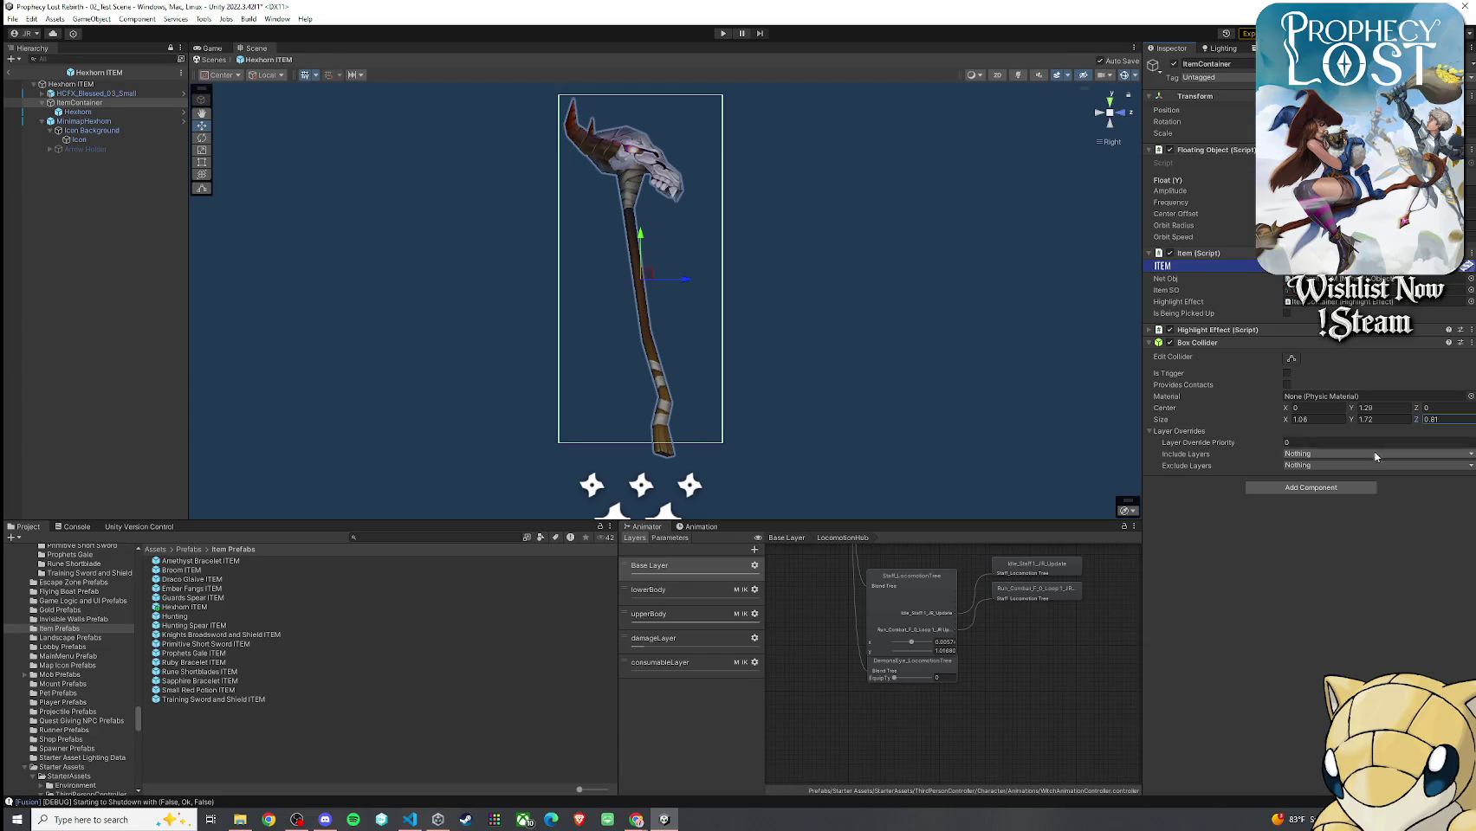
left_click_drag(1354, 417, 1353, 410)
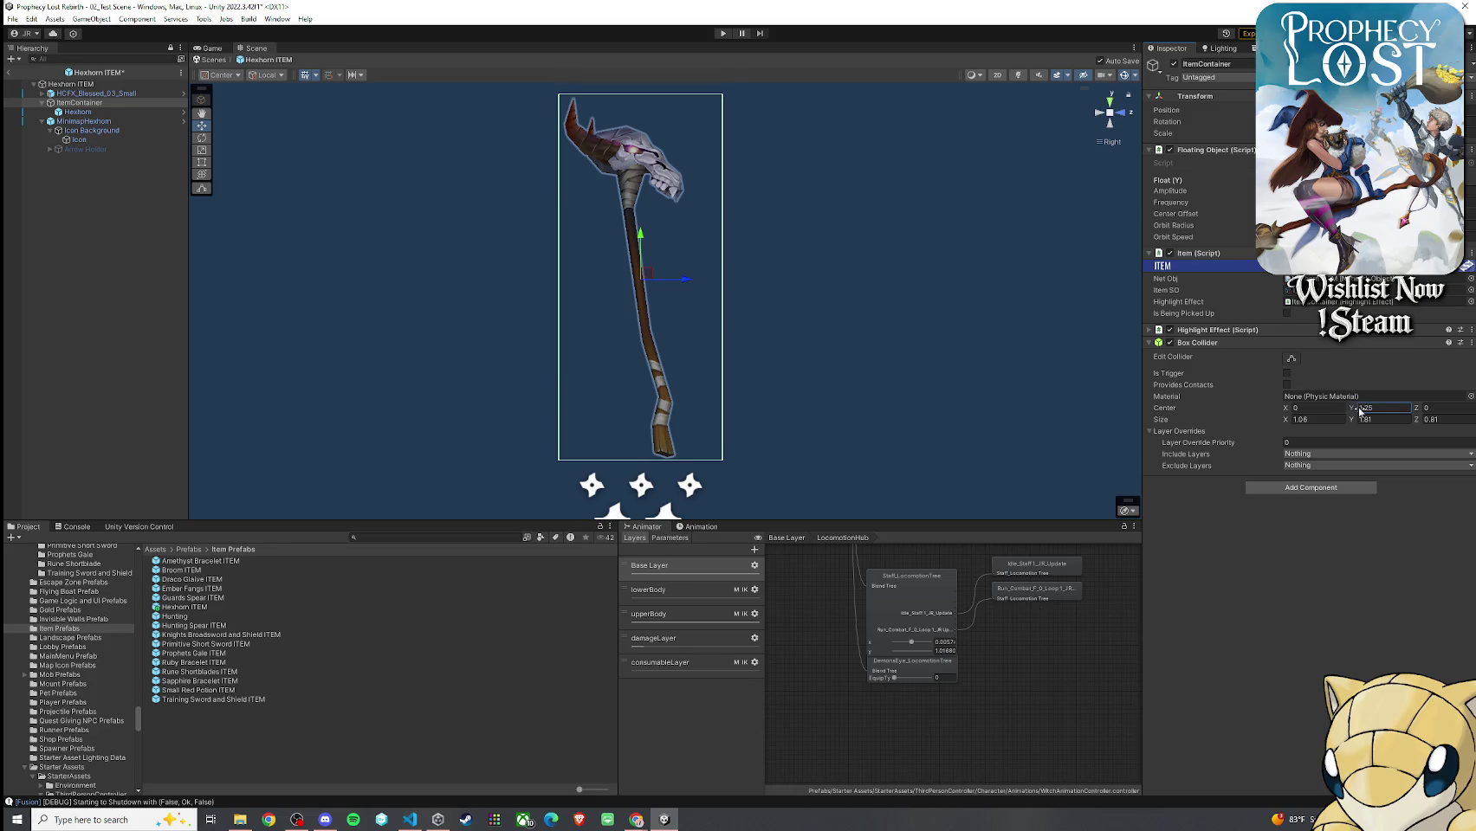
left_click(1115, 116)
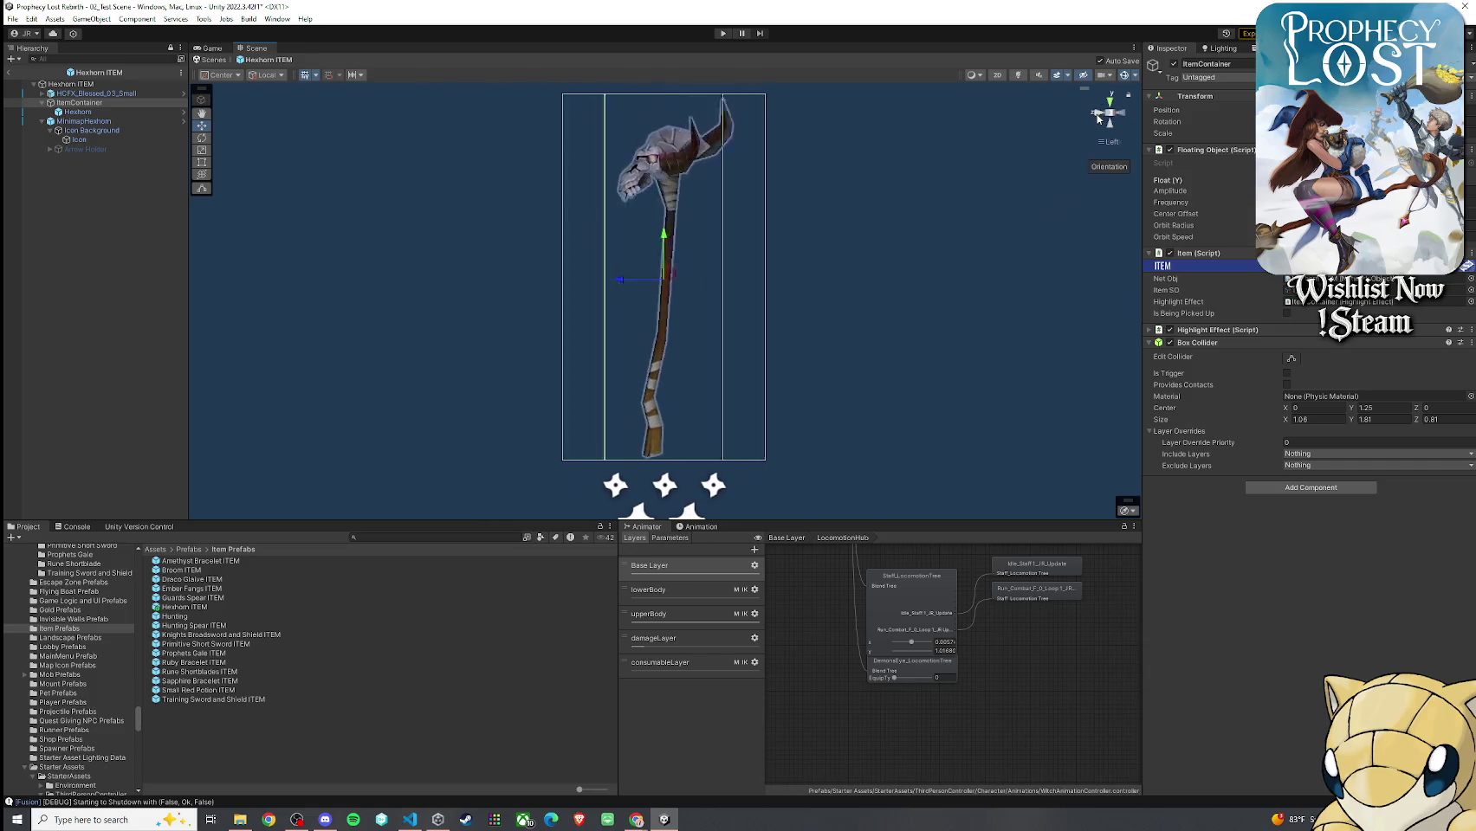
left_click(1112, 104)
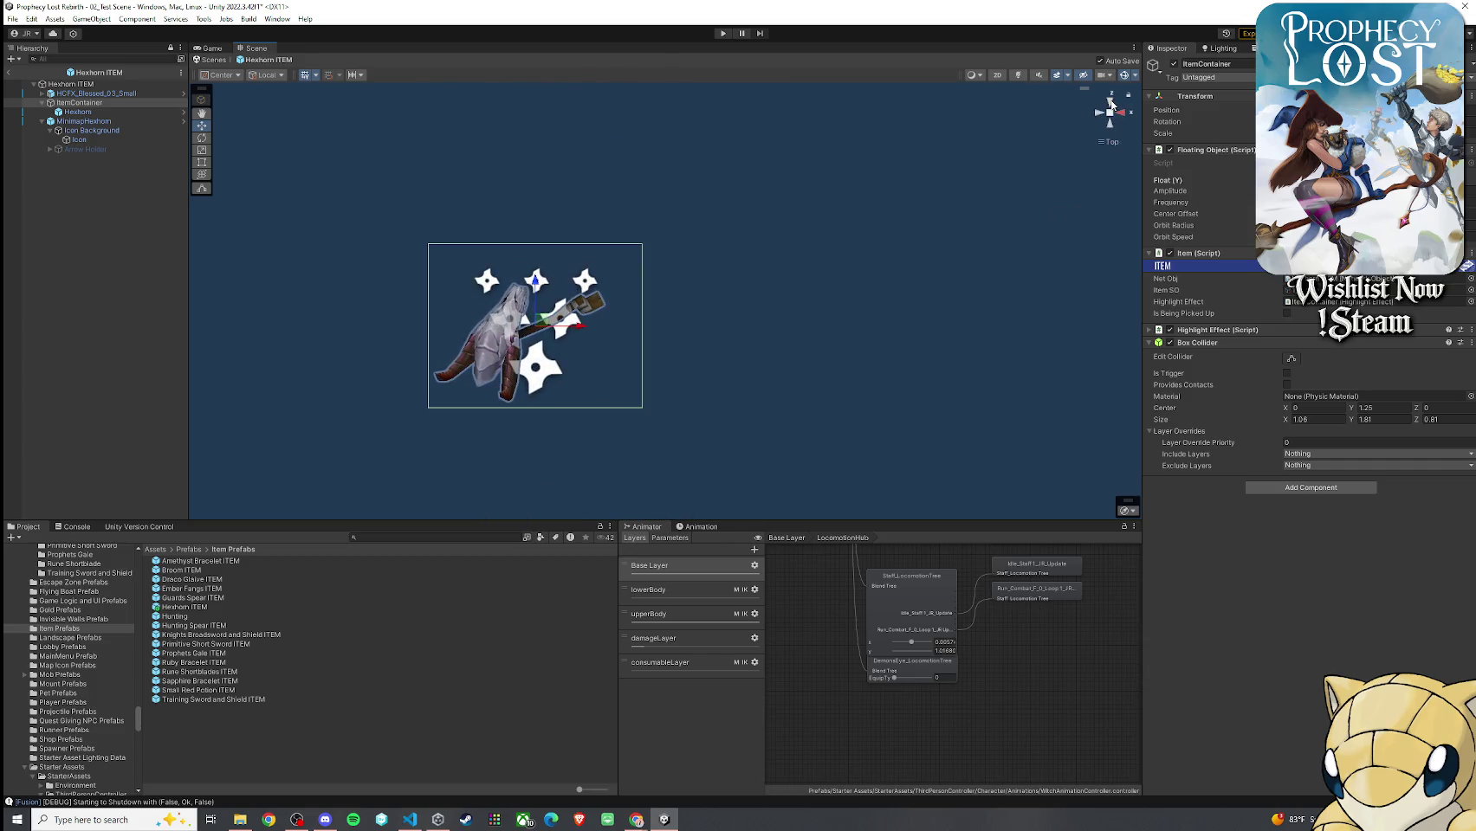
Narrow the box collider width to 0.91 and exit Prefab mode to the test scene
left_click(1286, 422)
type("0.57")
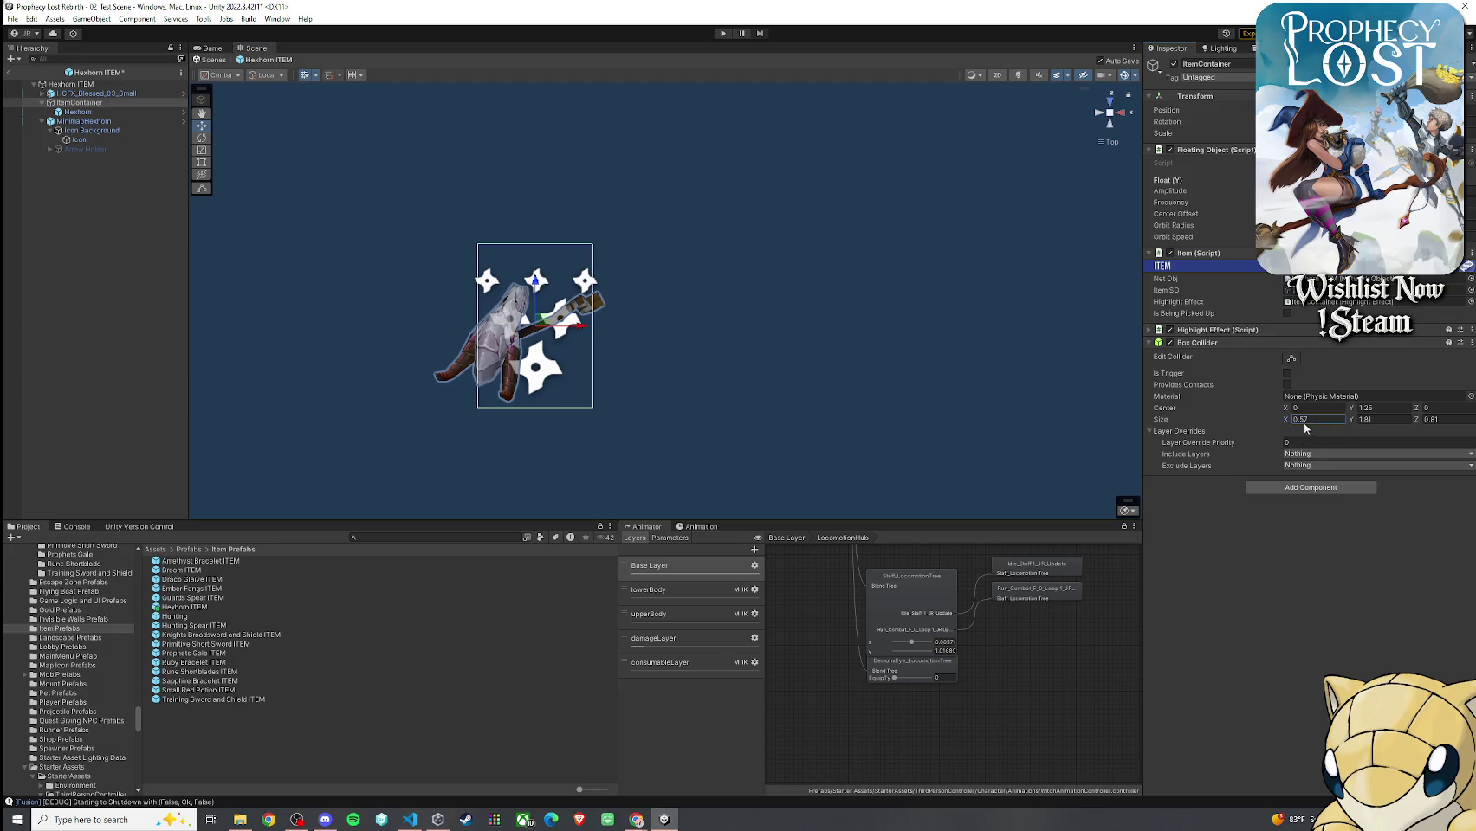
key("Escape")
left_click_drag(1352, 420, 1410, 418)
key("ctrl+z")
left_click_drag(1286, 422, 1285, 410)
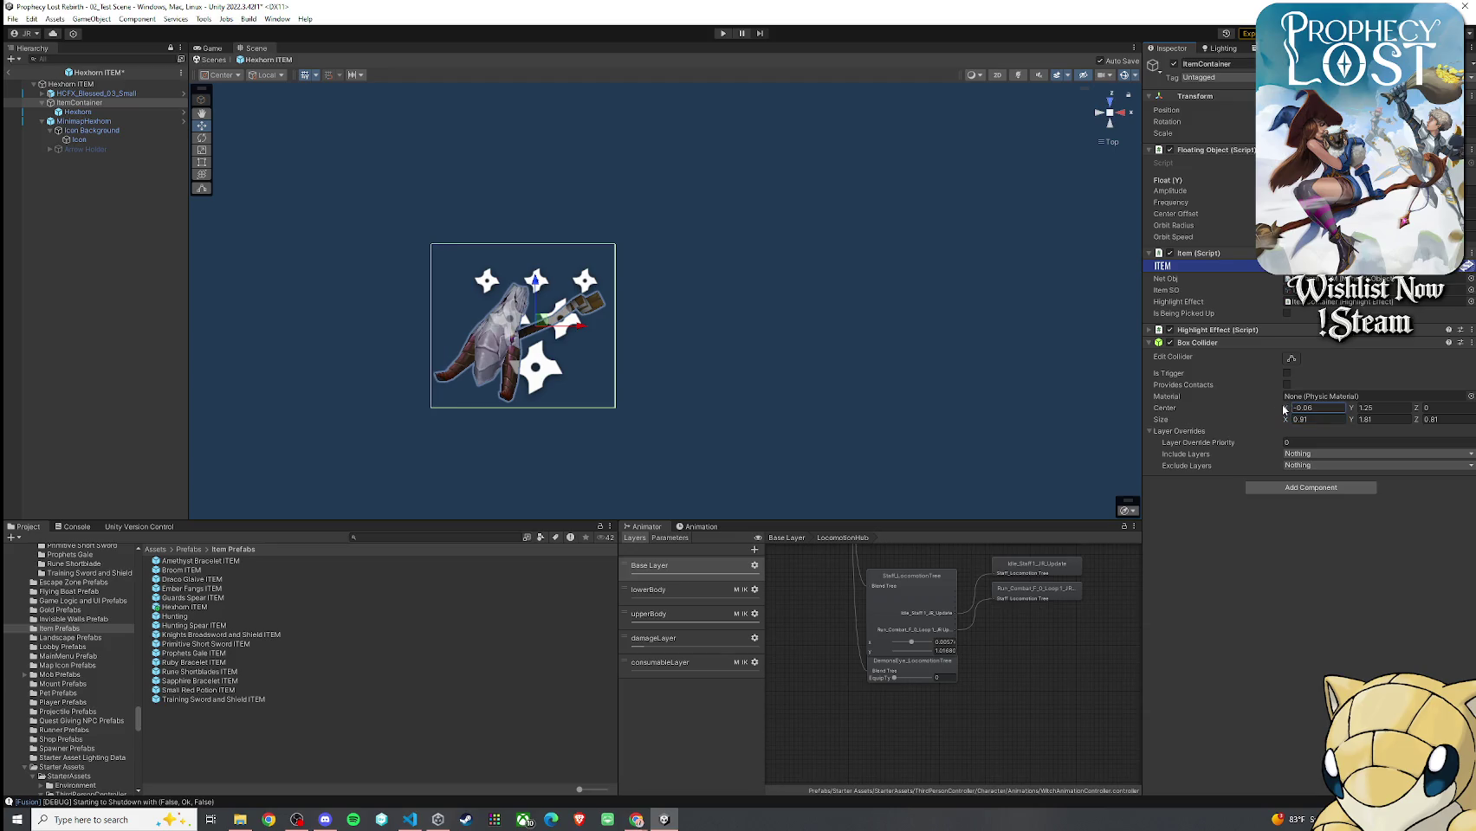
left_click(212, 59)
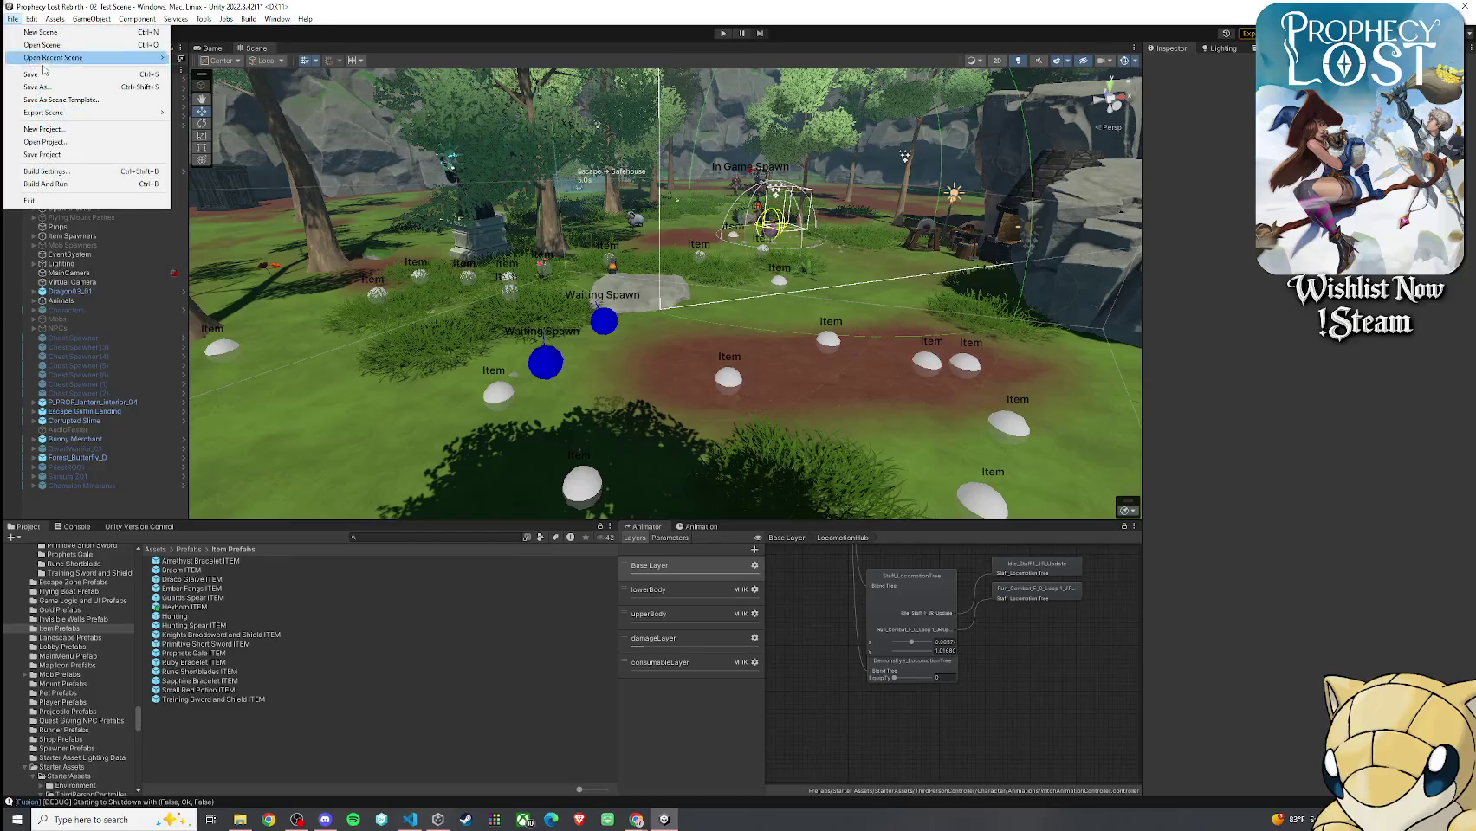
Start play mode, enter a game session from the main menu, and run the witch forward
left_click(721, 33)
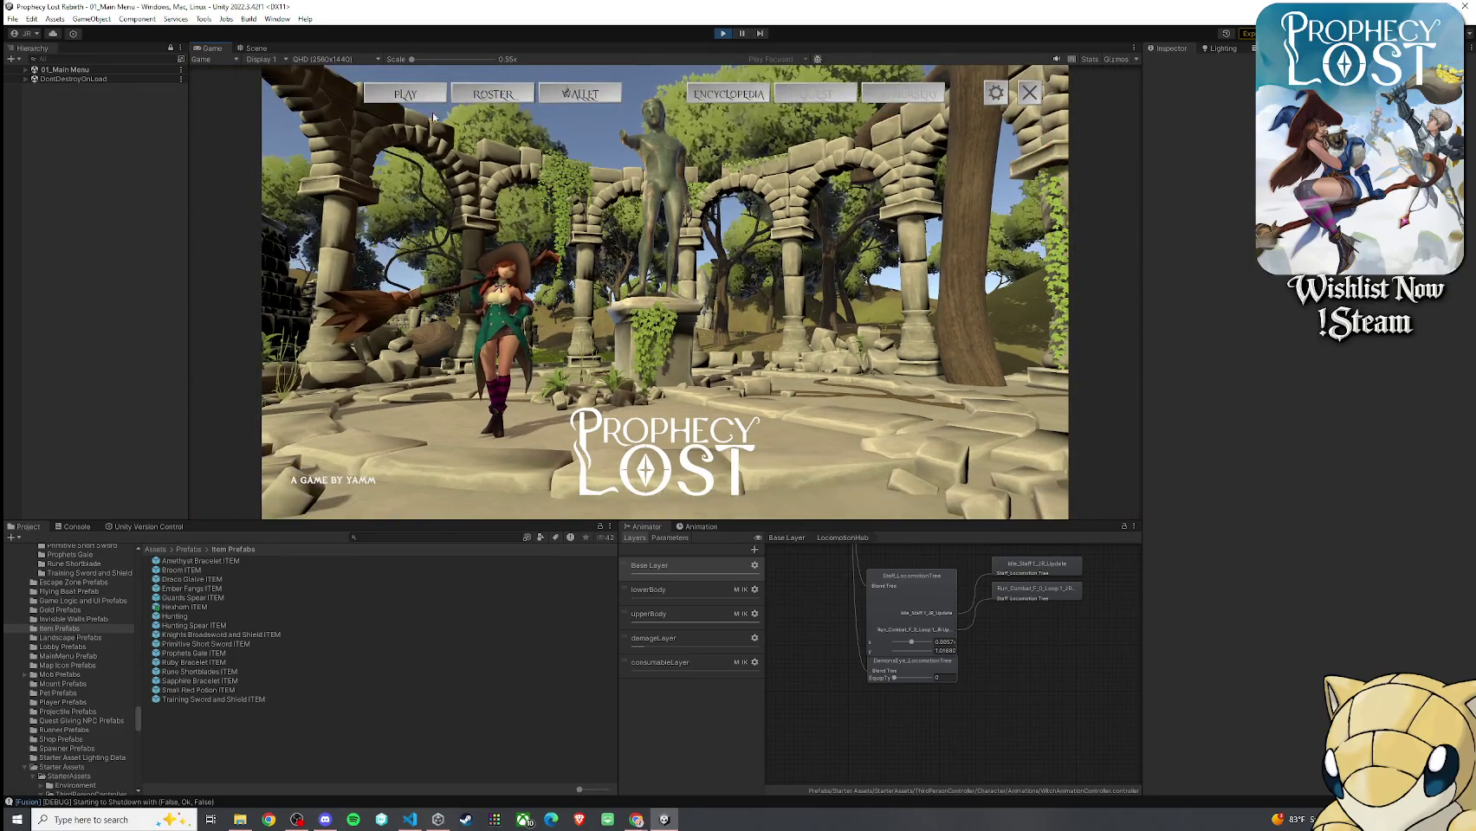
left_click(409, 95)
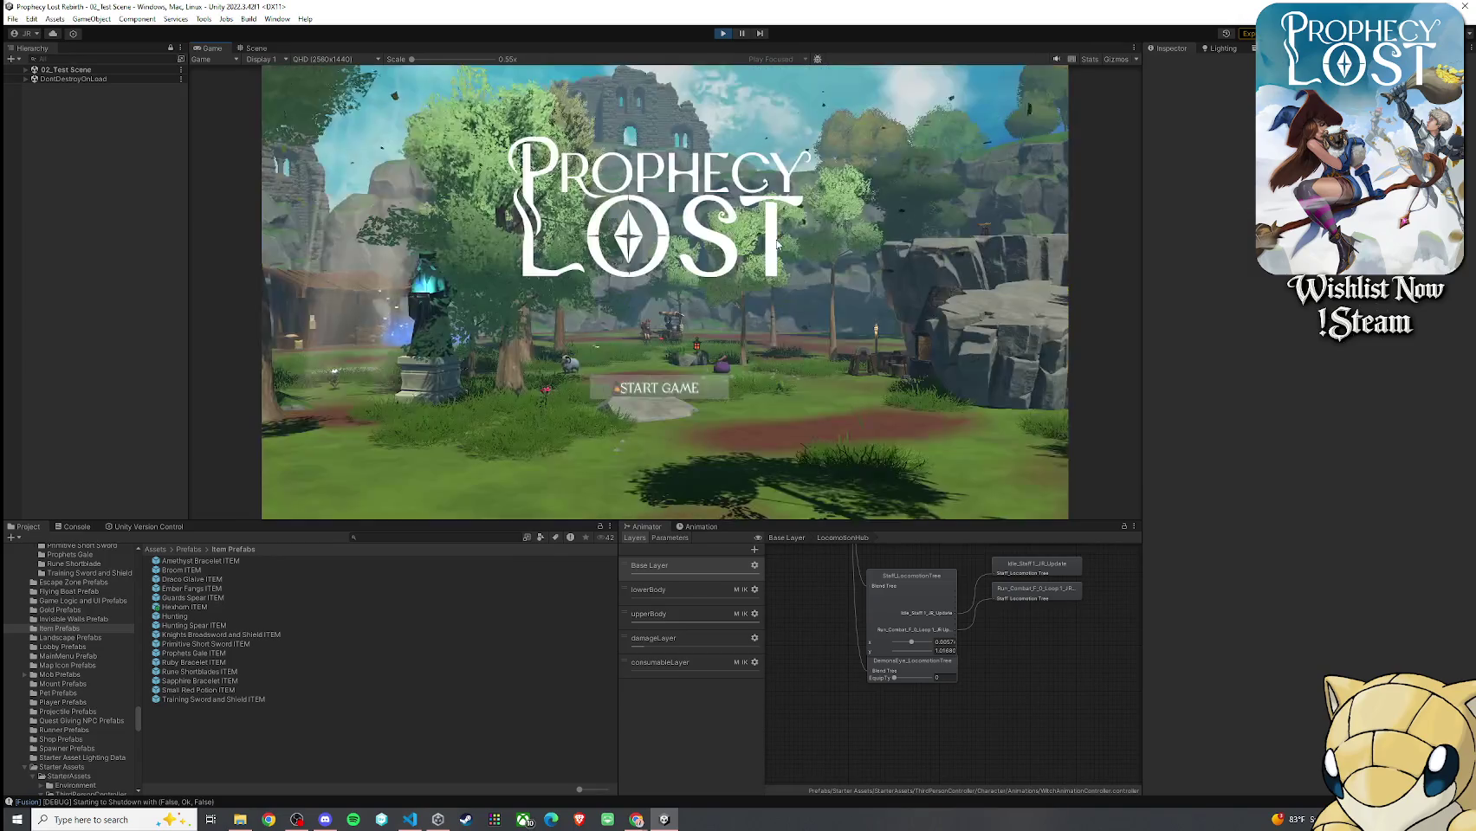
key("super")
left_click_drag(412, 60, 418, 59)
left_click(620, 411)
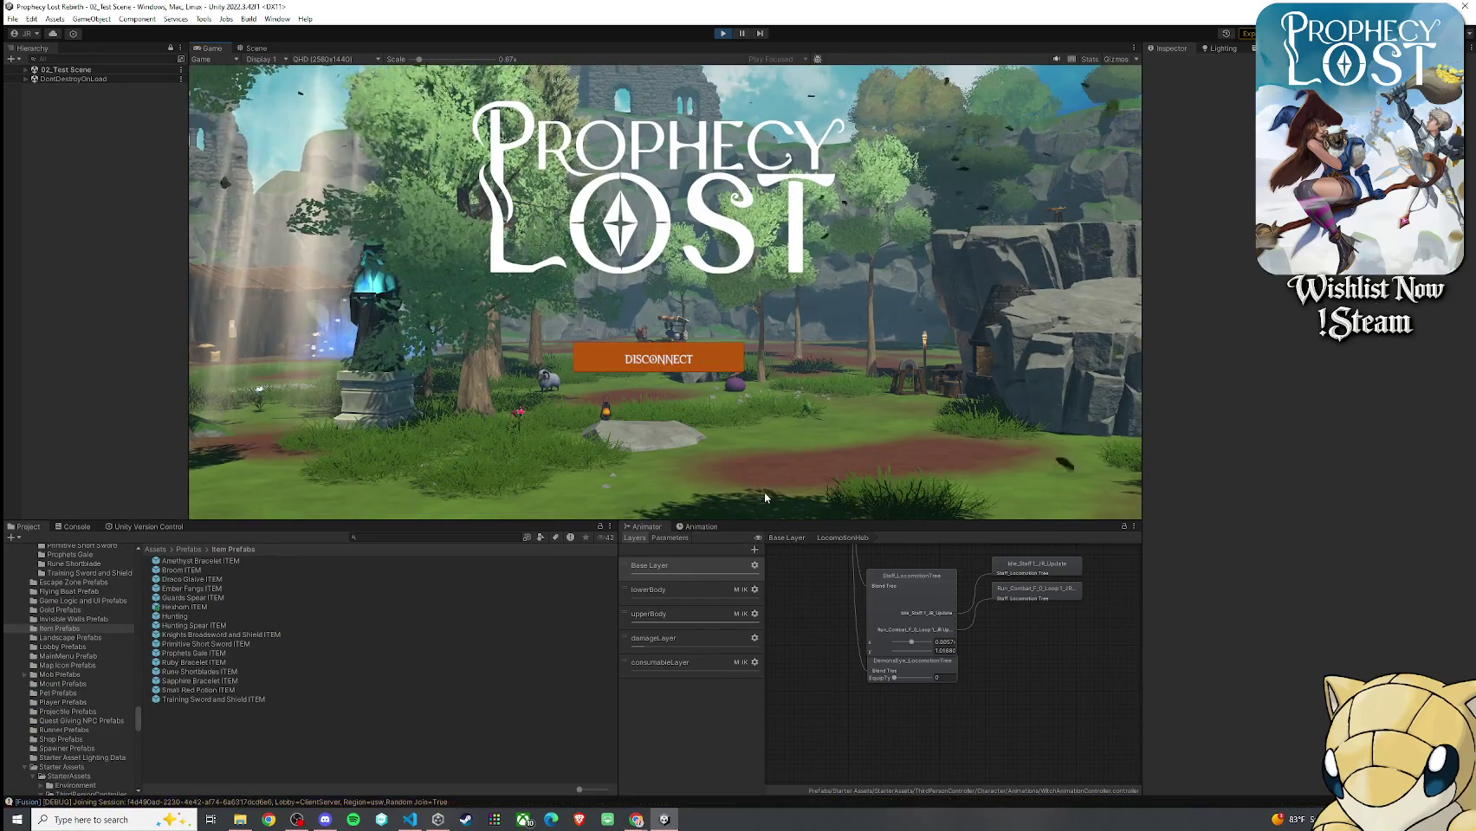
key("super")
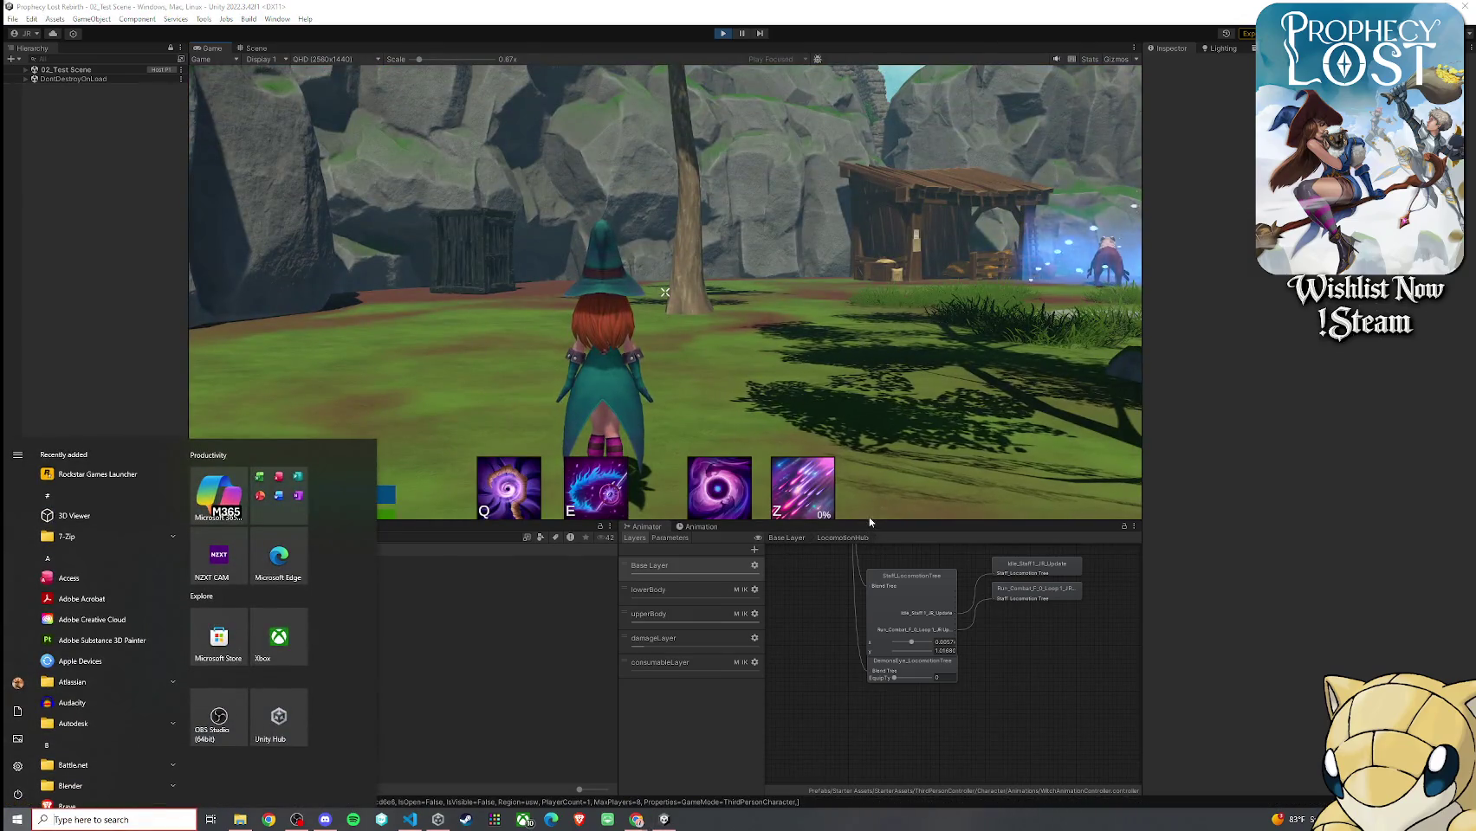
left_click(704, 354)
left_click_drag(893, 521, 893, 626)
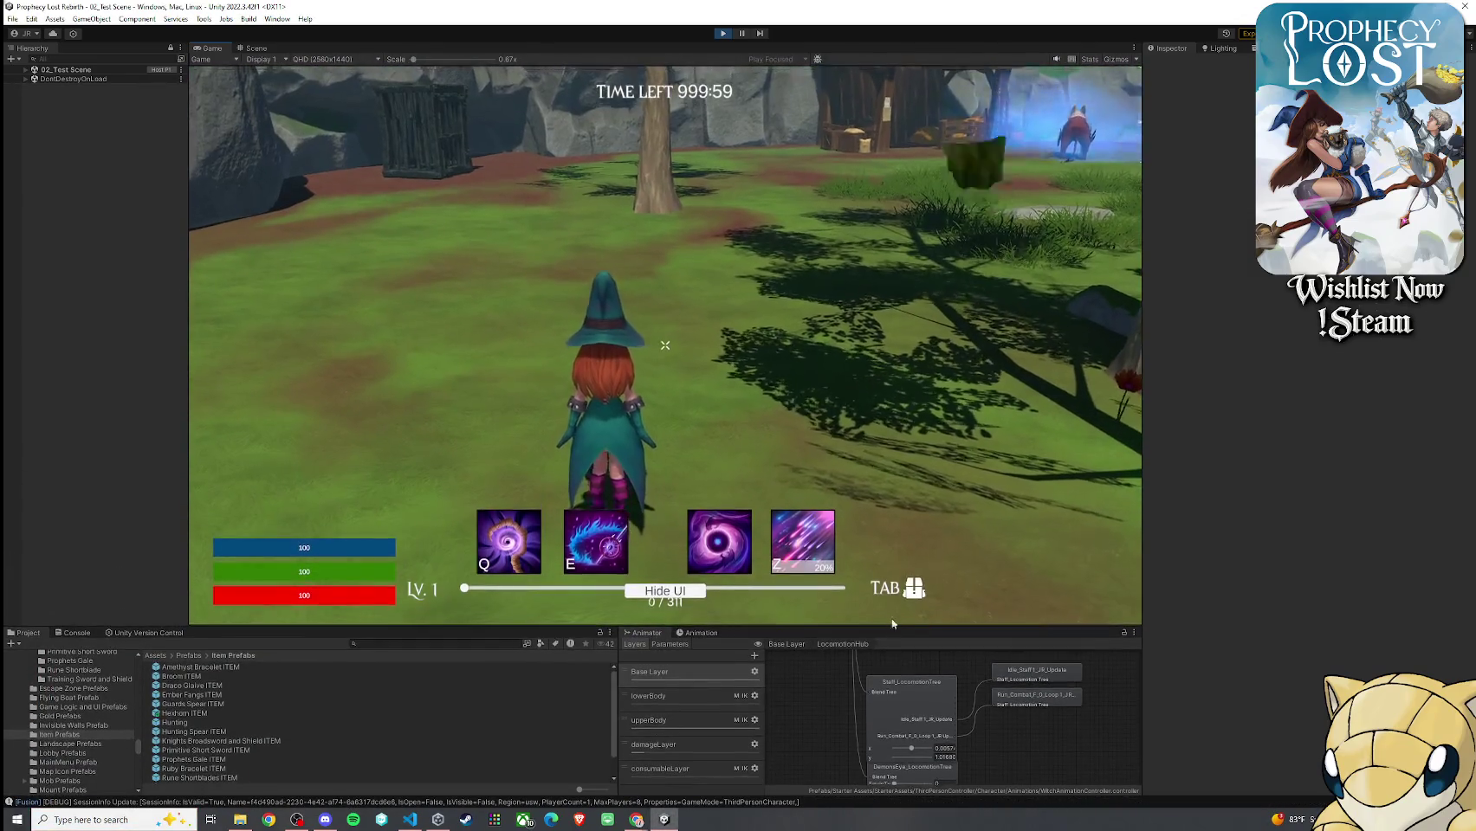
key("w")
key("w")
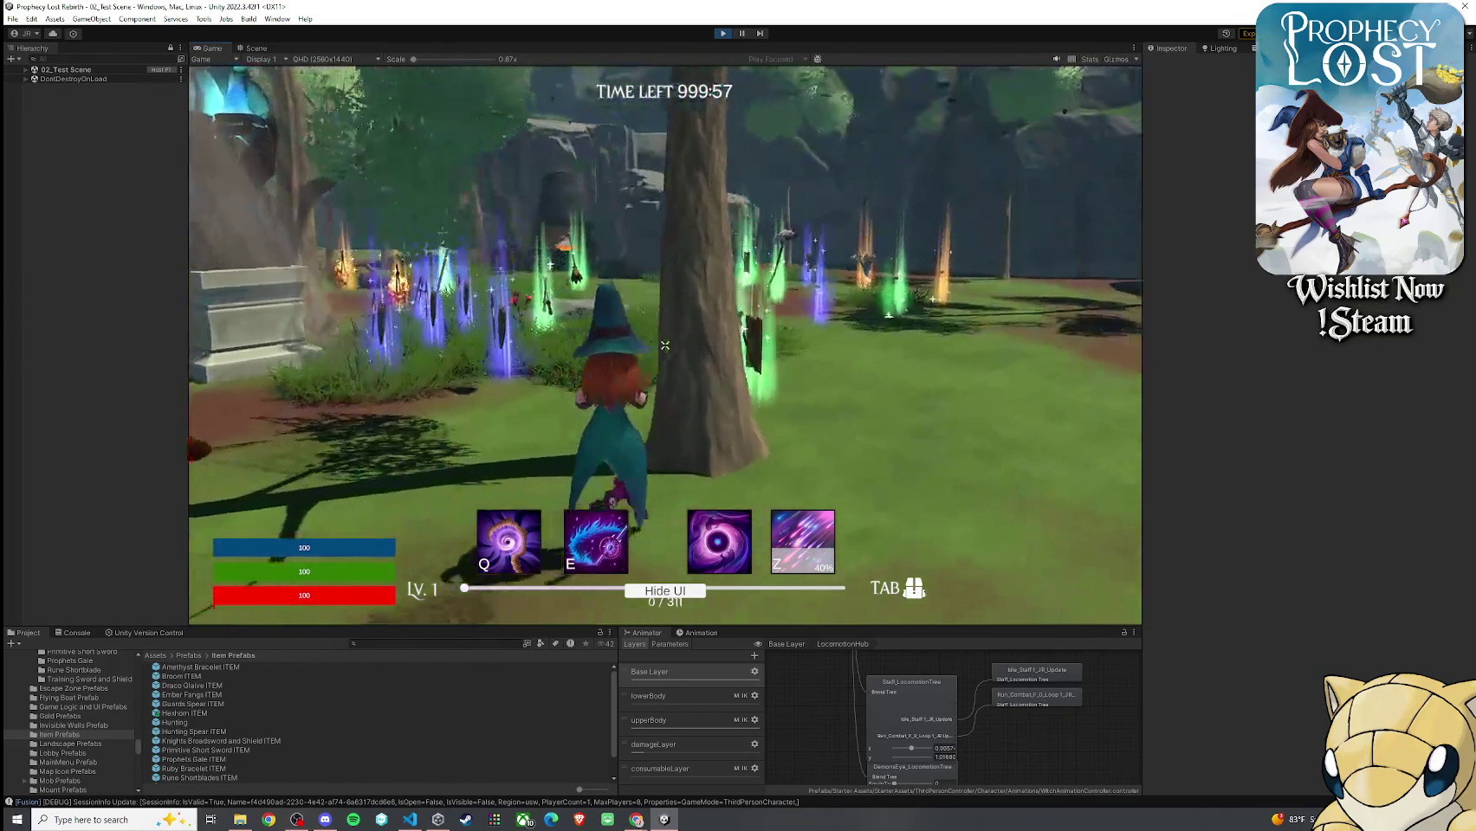
key("w")
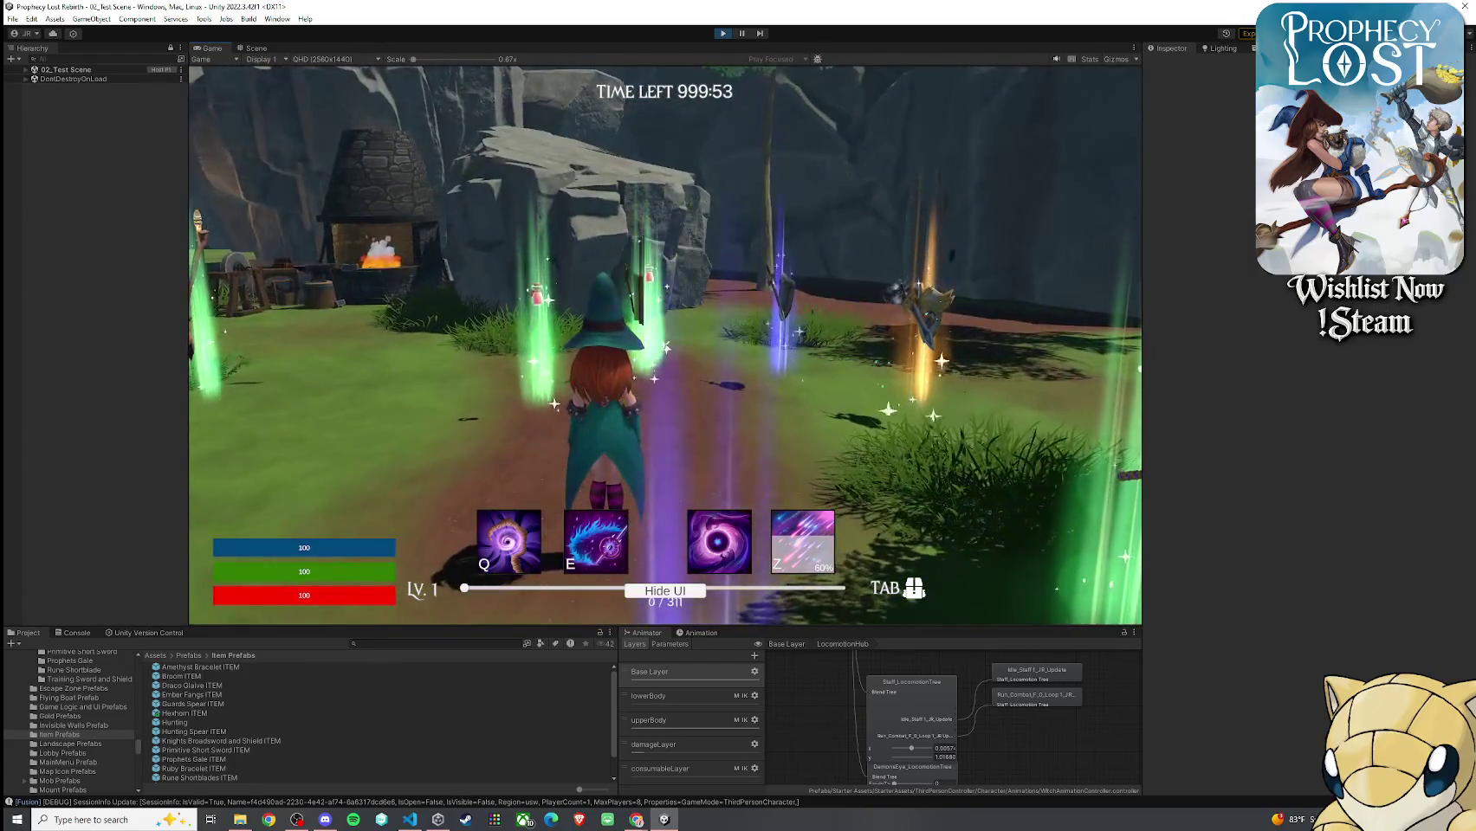
Unequip and drop the broom from the inventory, then stop play mode
key("Tab")
key("Tab")
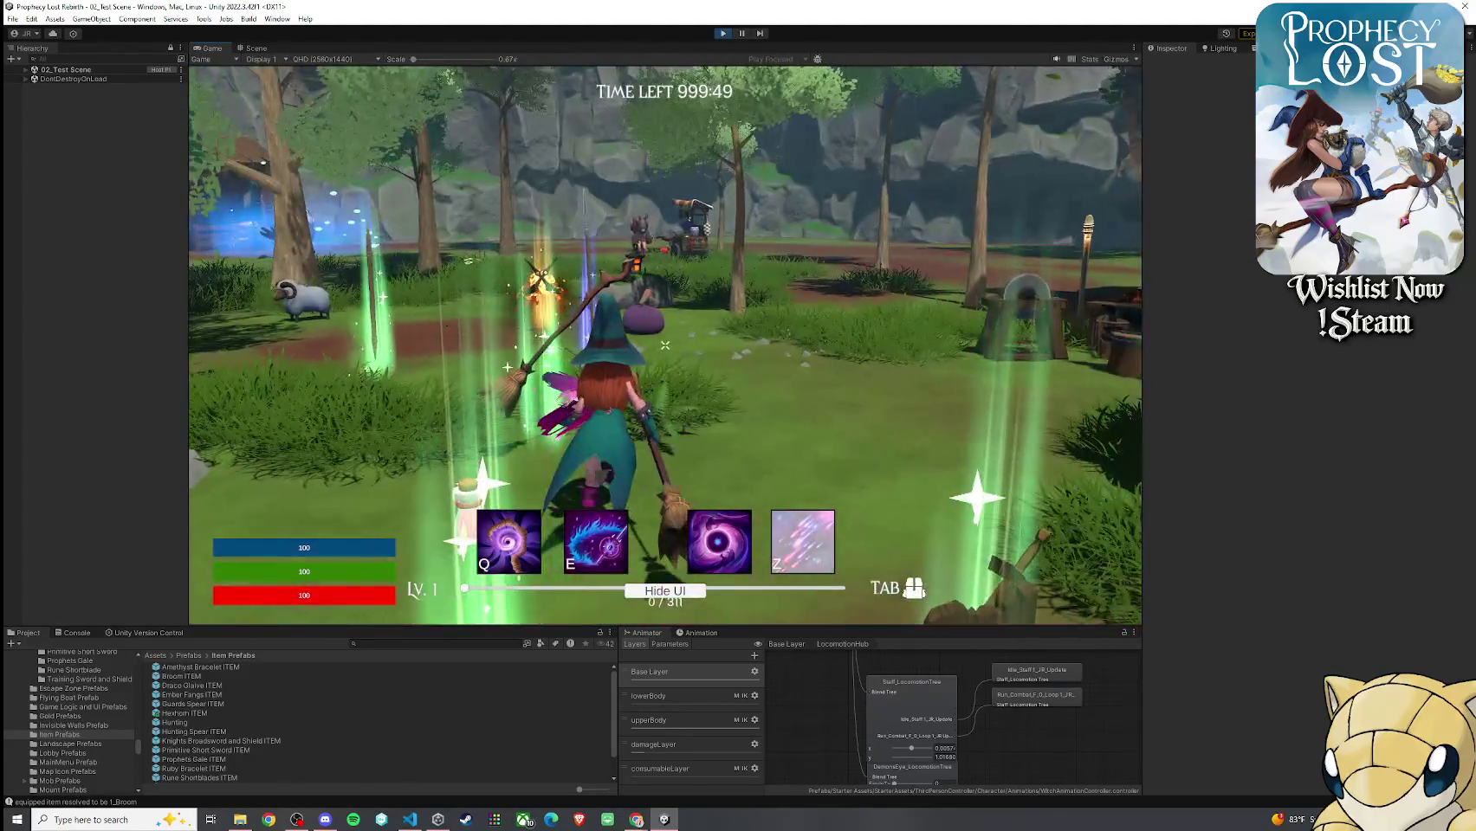
key("Tab")
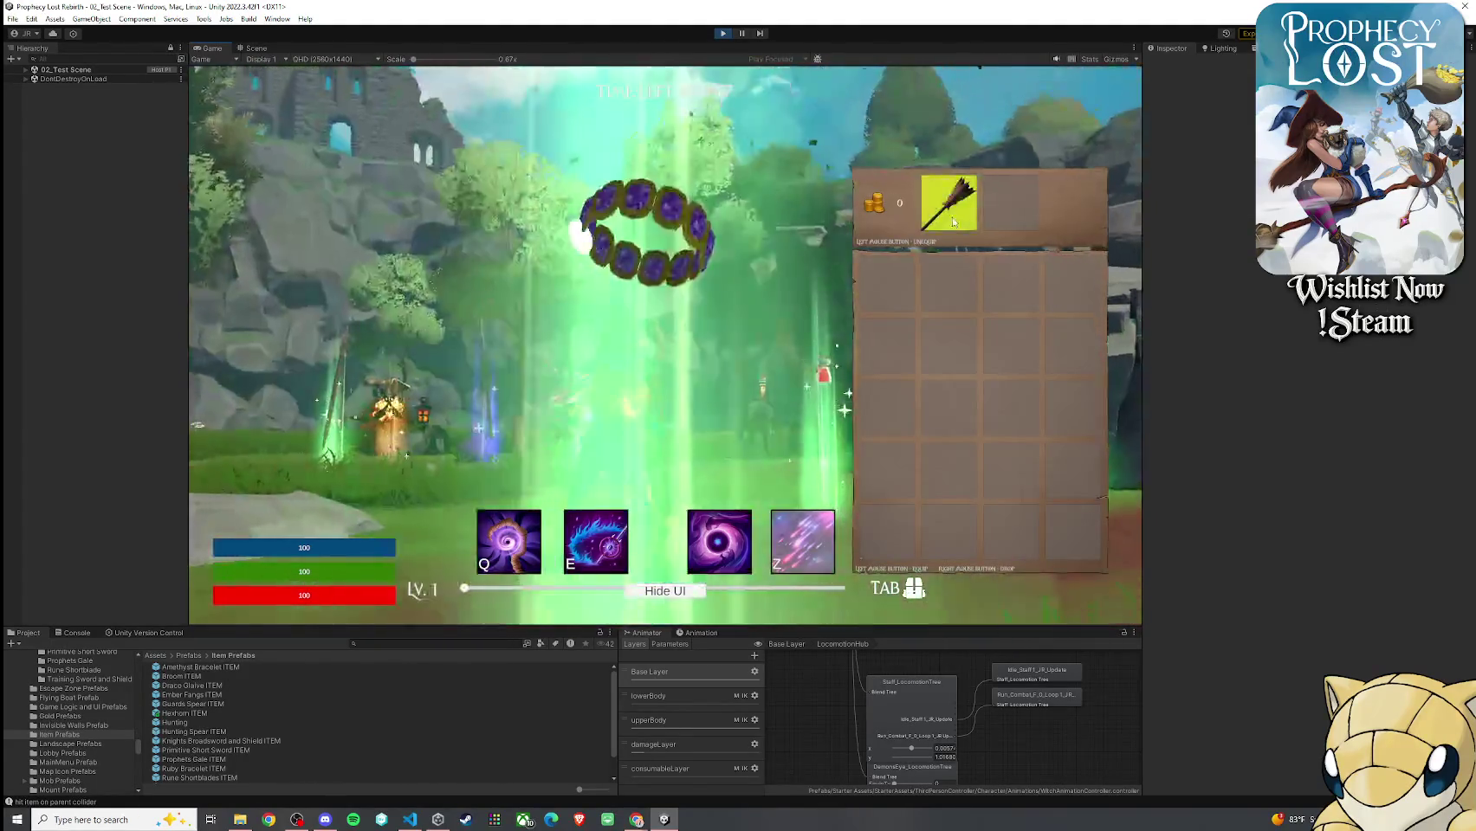
left_click(949, 202)
right_click(885, 281)
key("Tab")
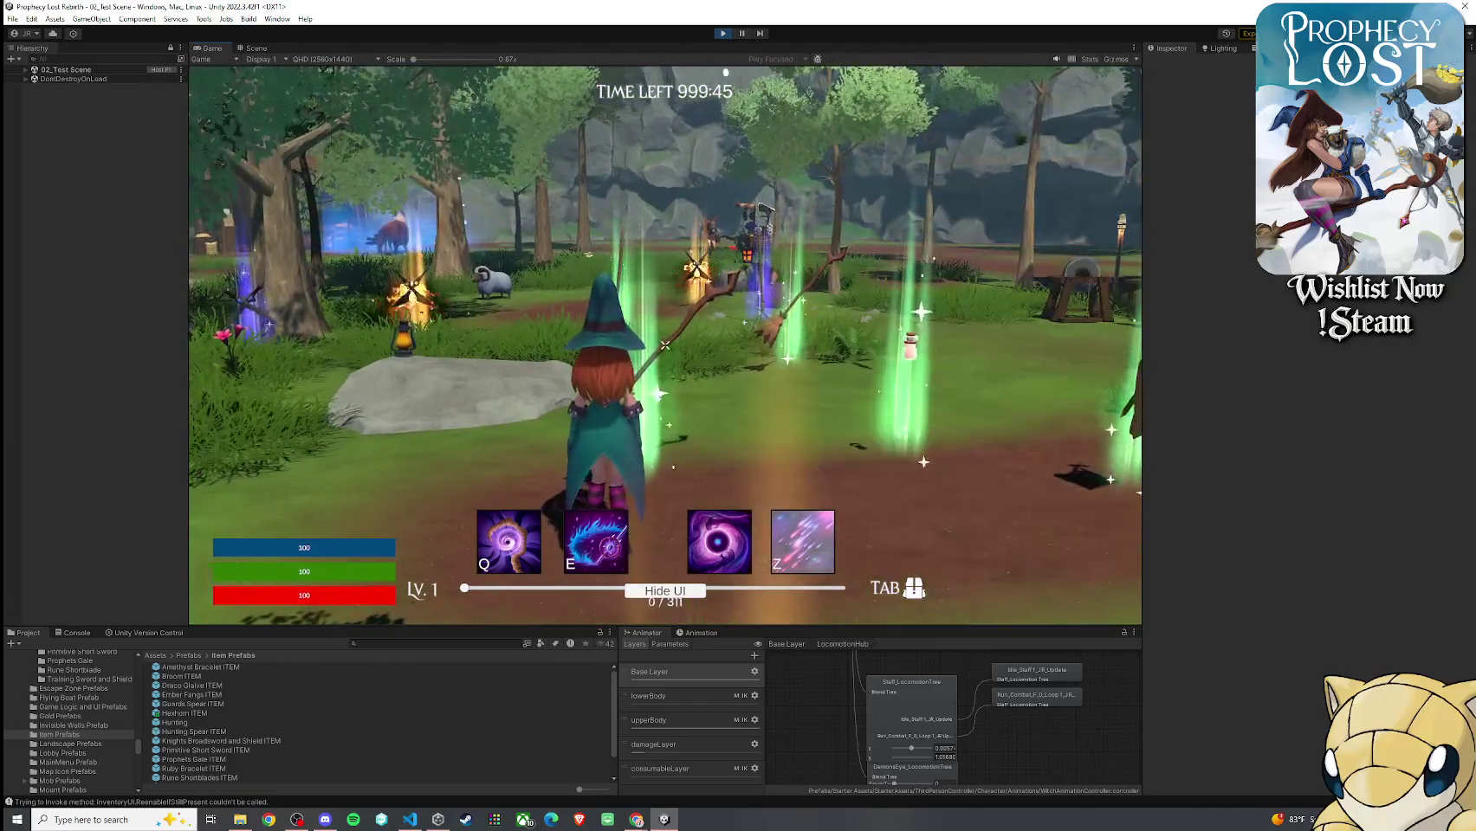
key("super")
key("super")
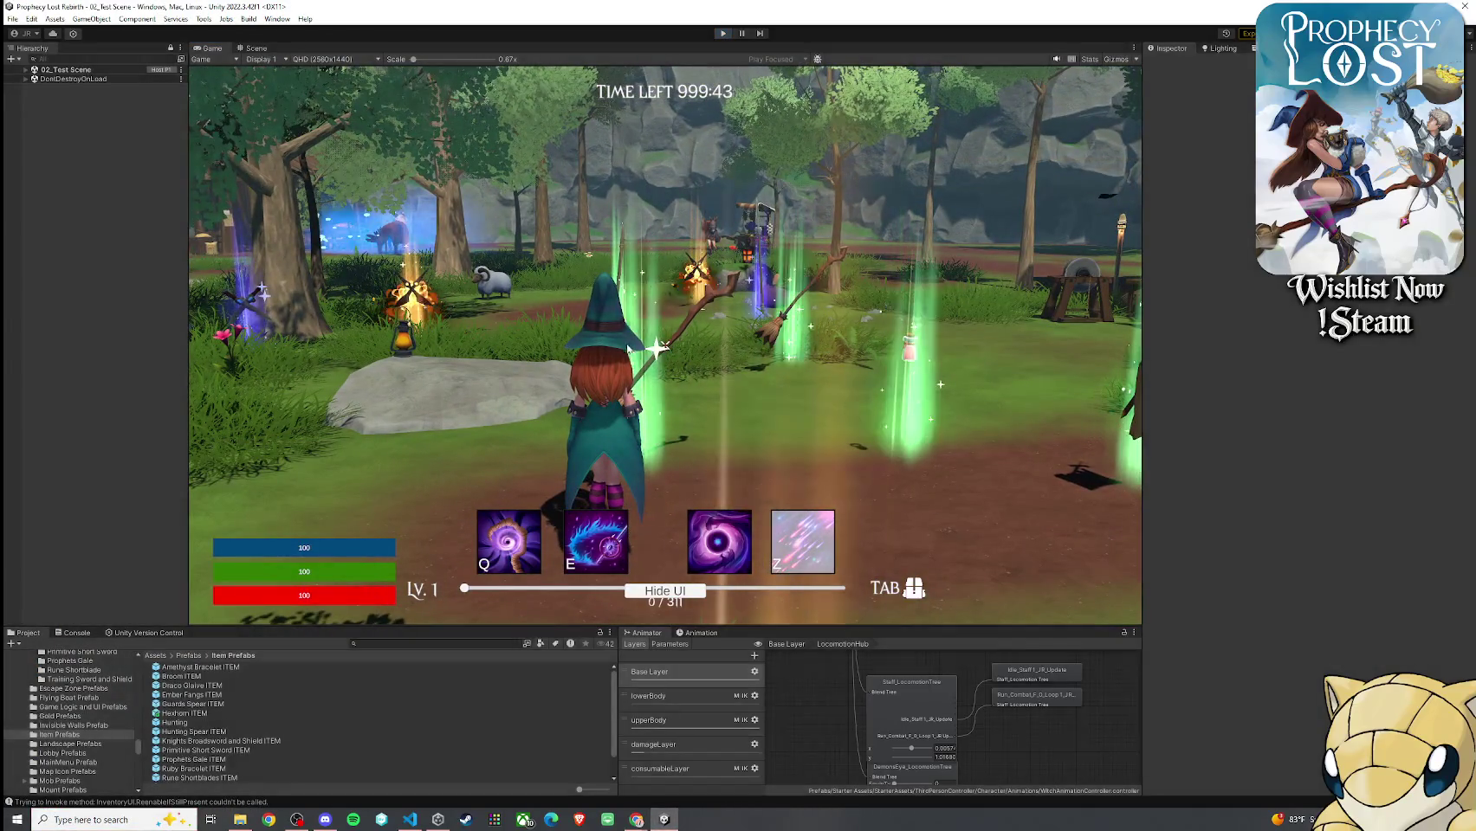
key("ctrl+p")
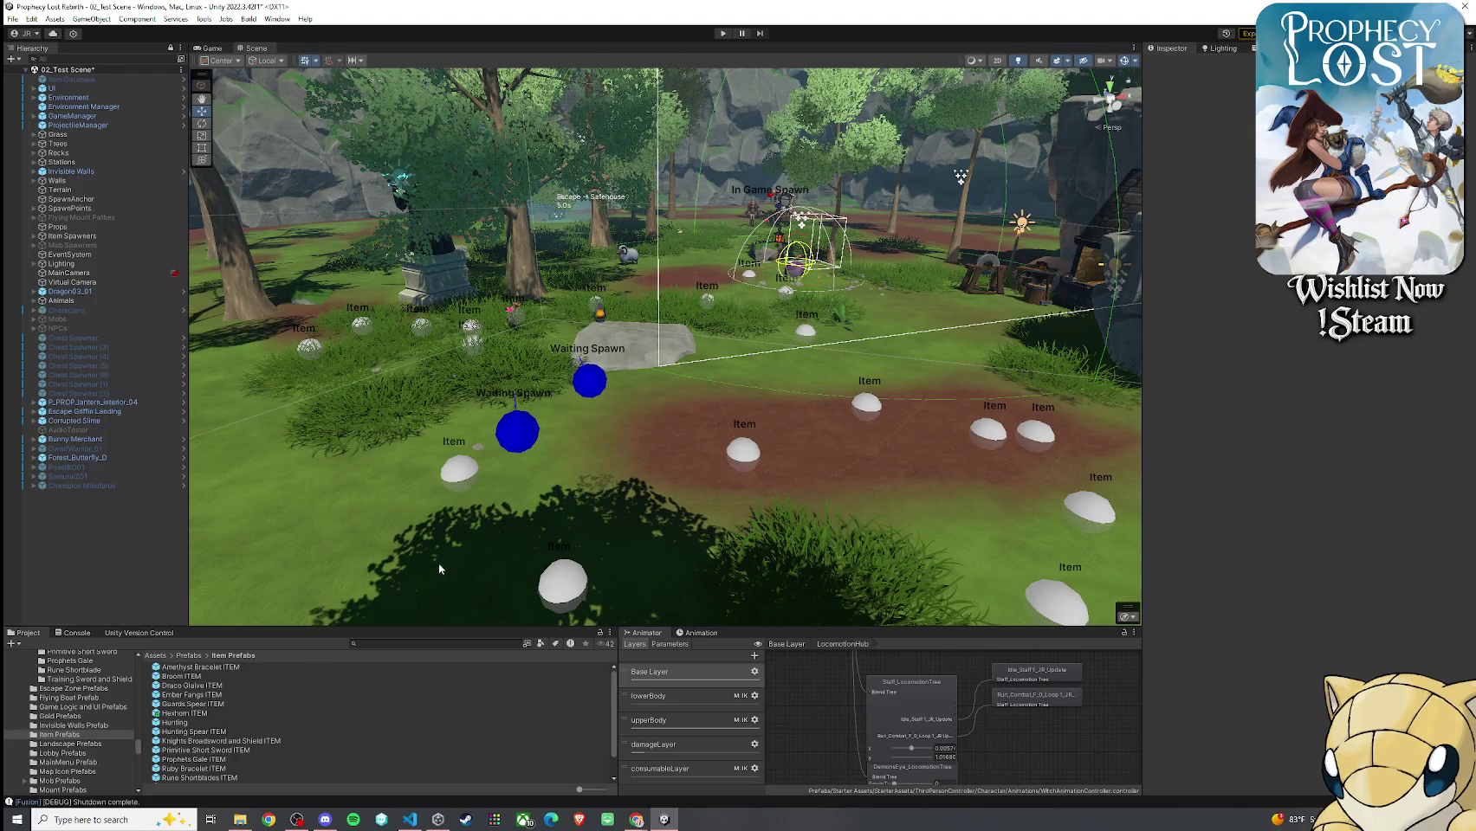
double_click(217, 714)
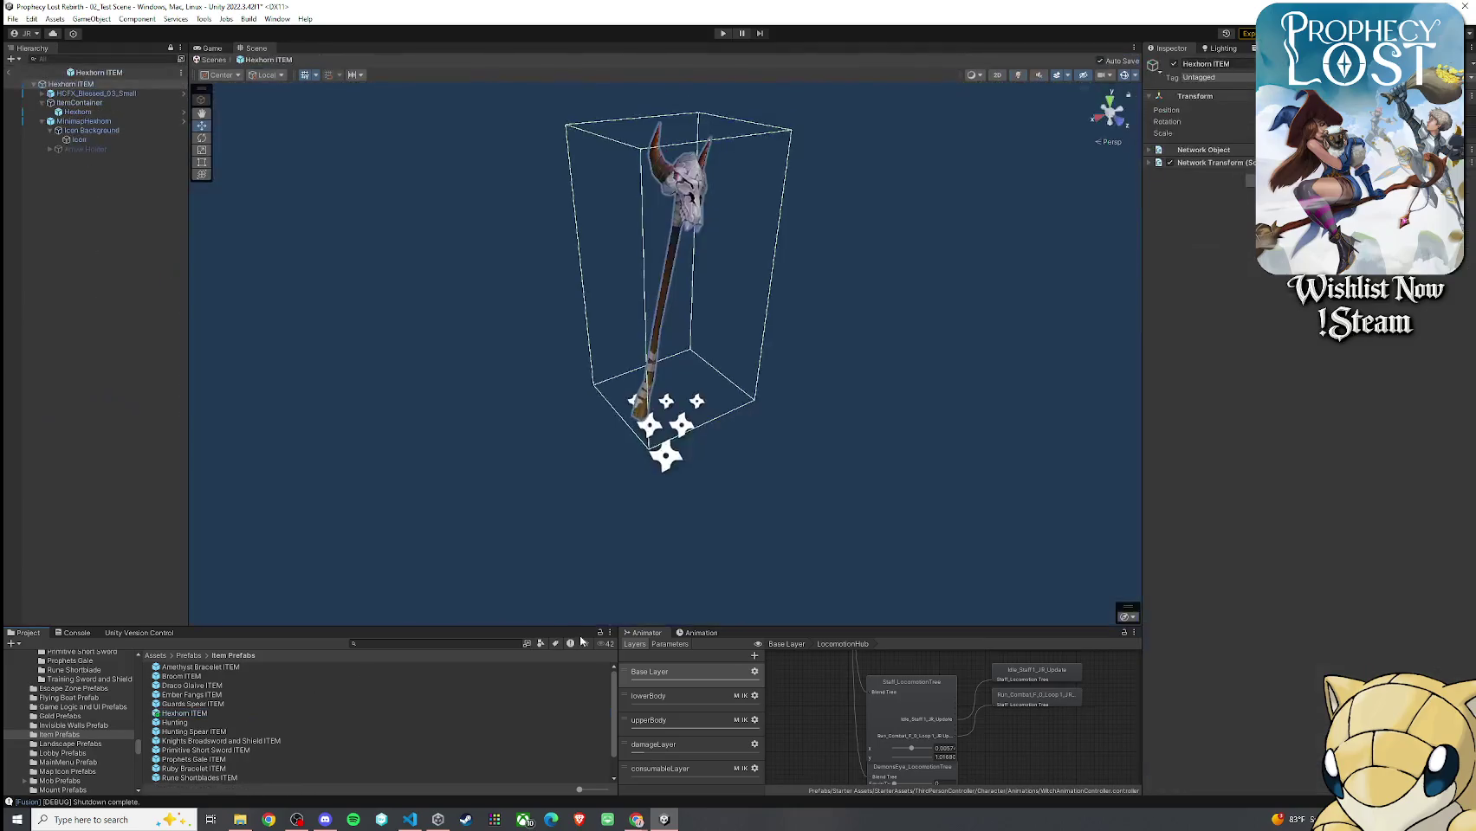
left_click(78, 112)
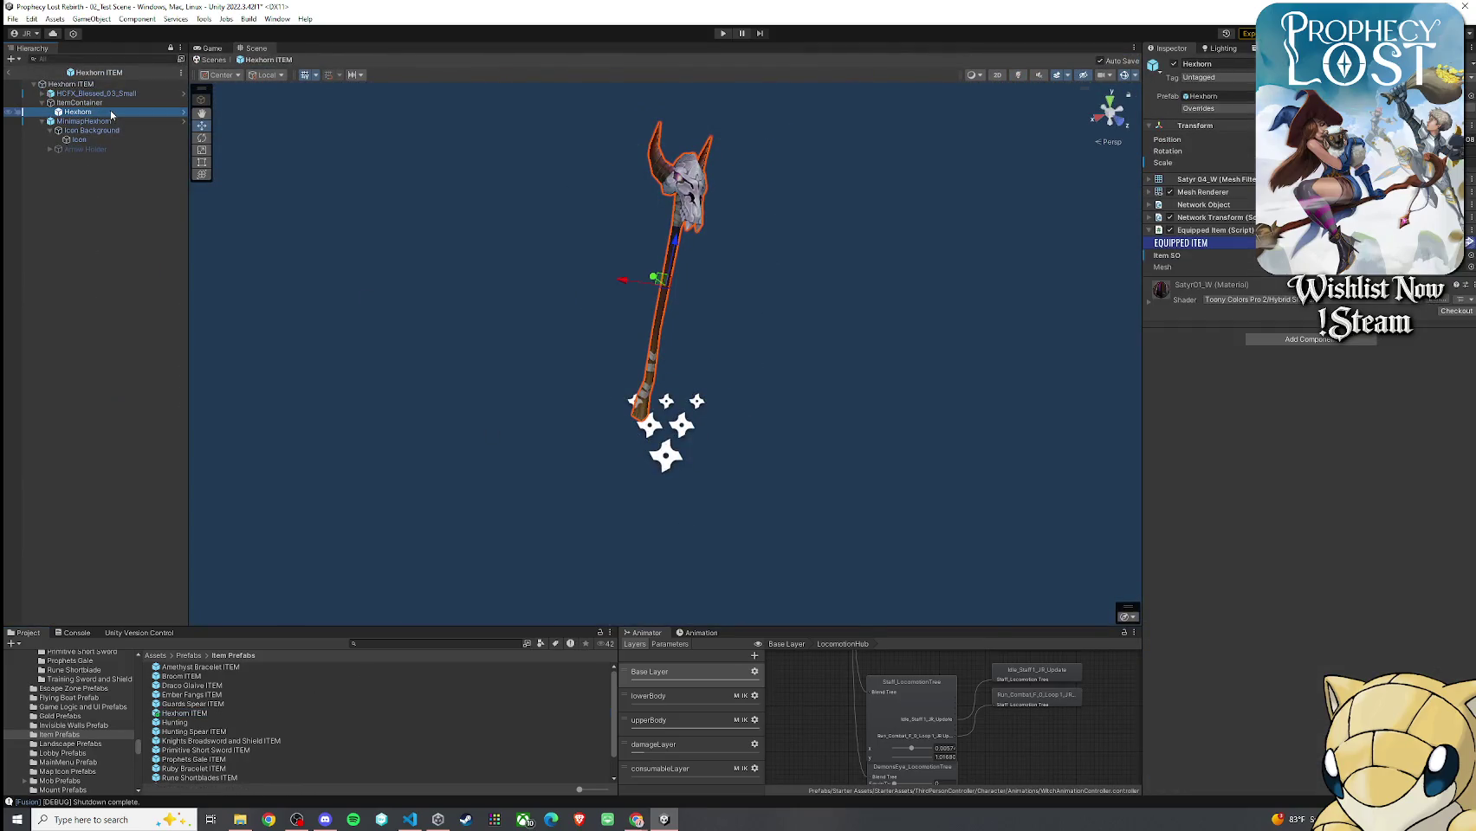
left_click(1299, 256)
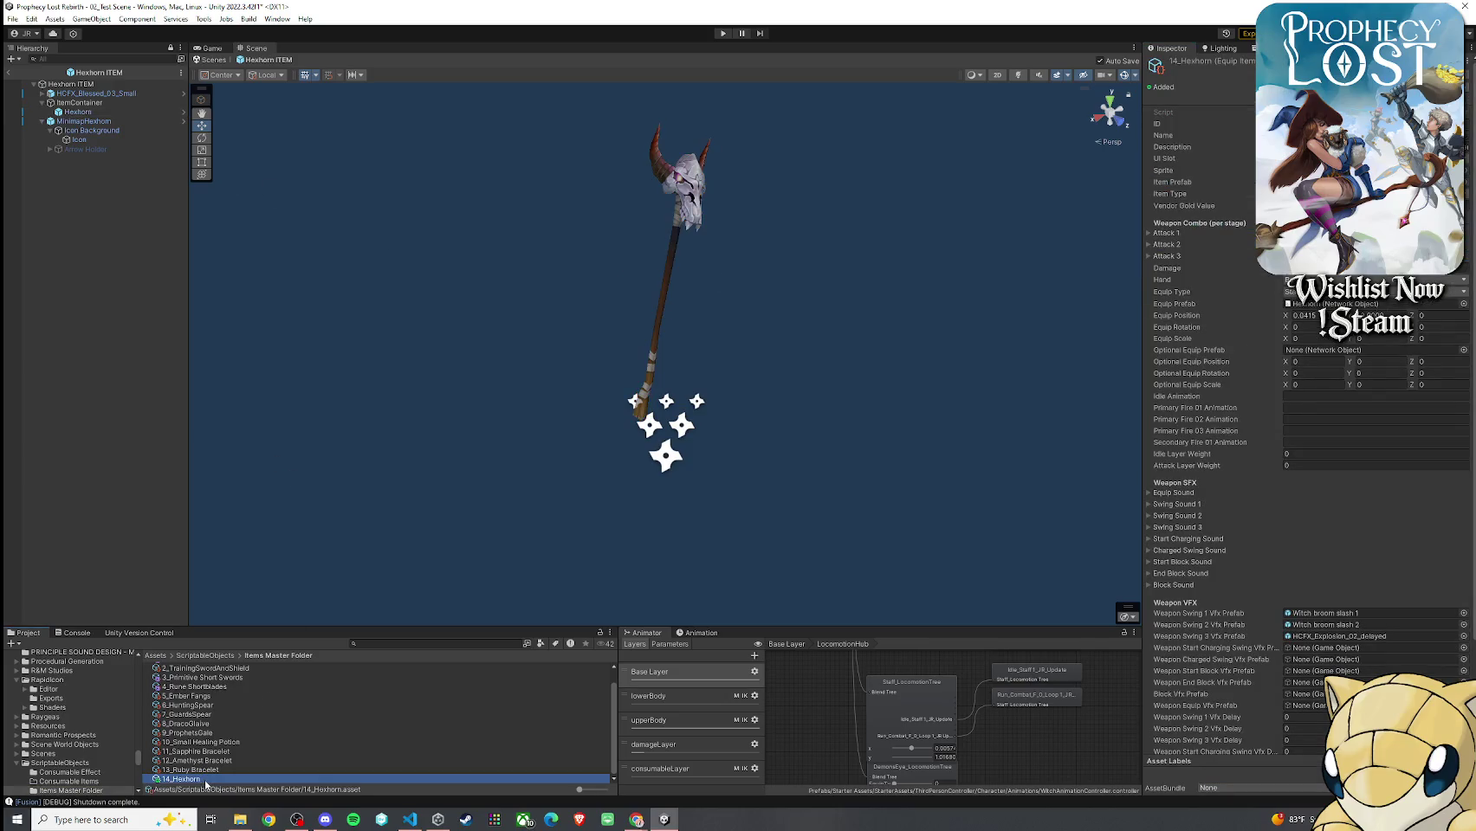
left_click(1303, 304)
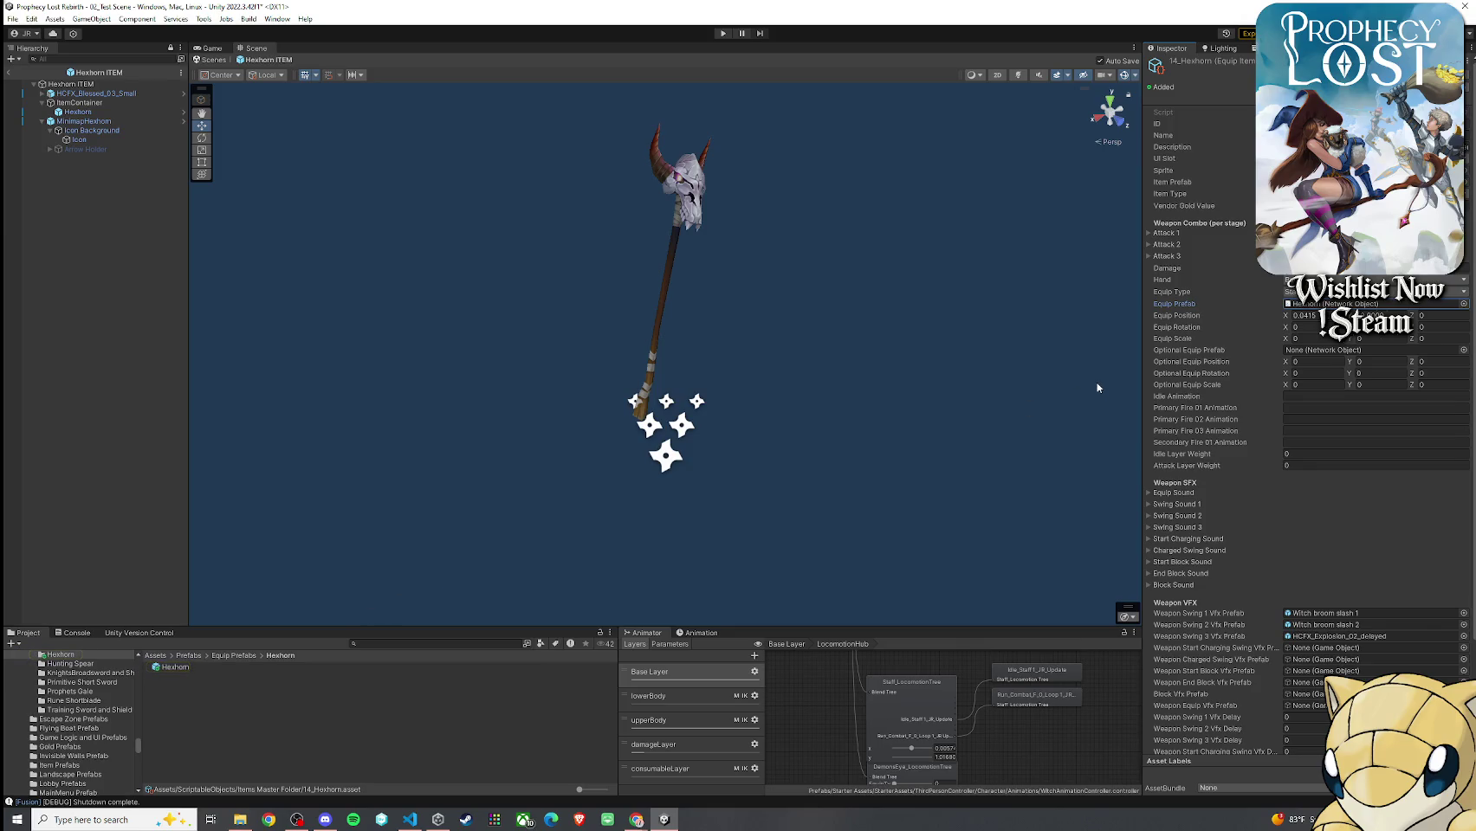
left_click(56, 74)
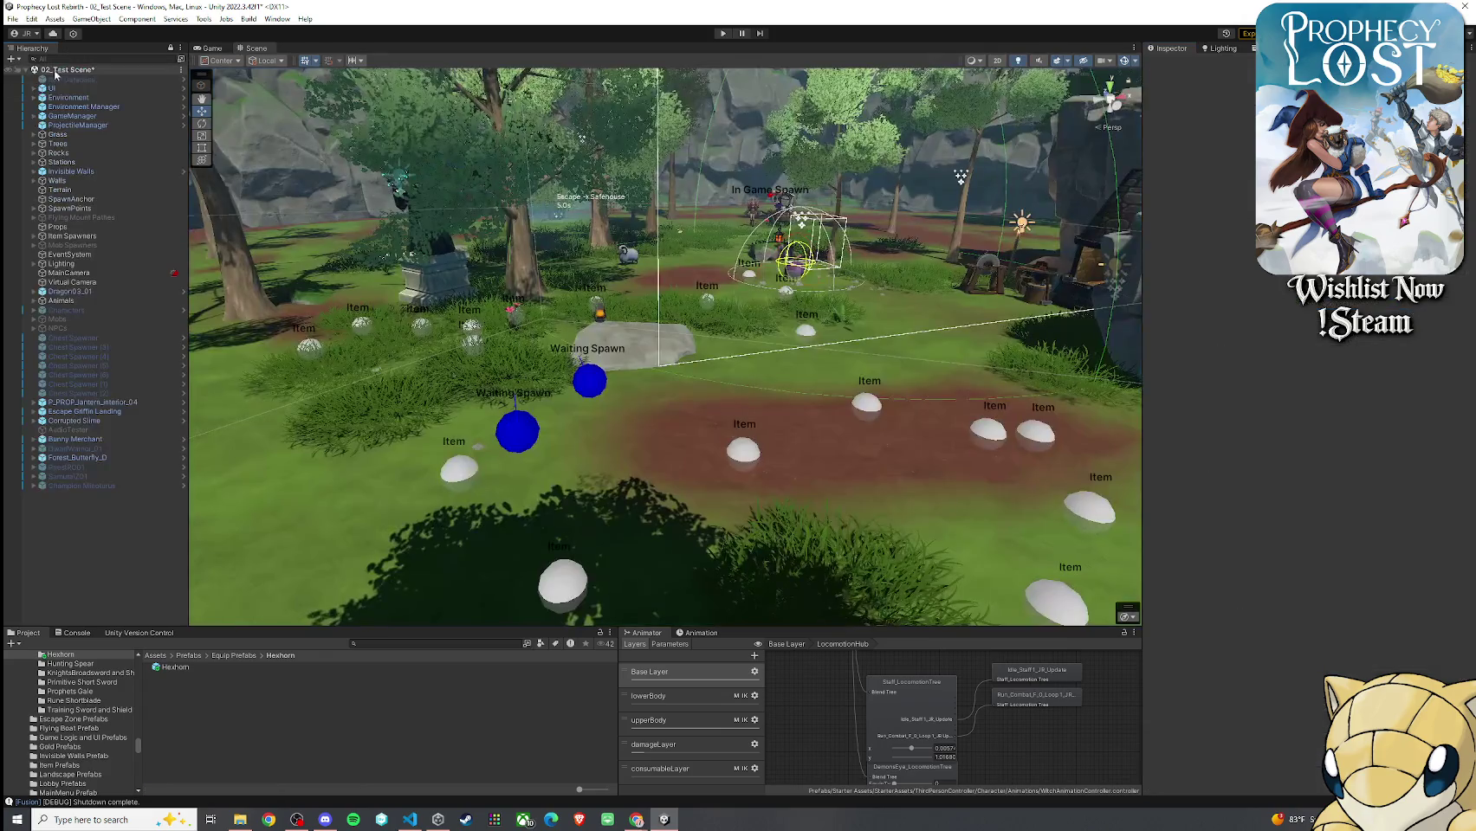
Save the test scene and open the 00_BootStrap scene via a 'bootstrap' search
left_click(14, 18)
left_click(50, 76)
left_click(405, 646)
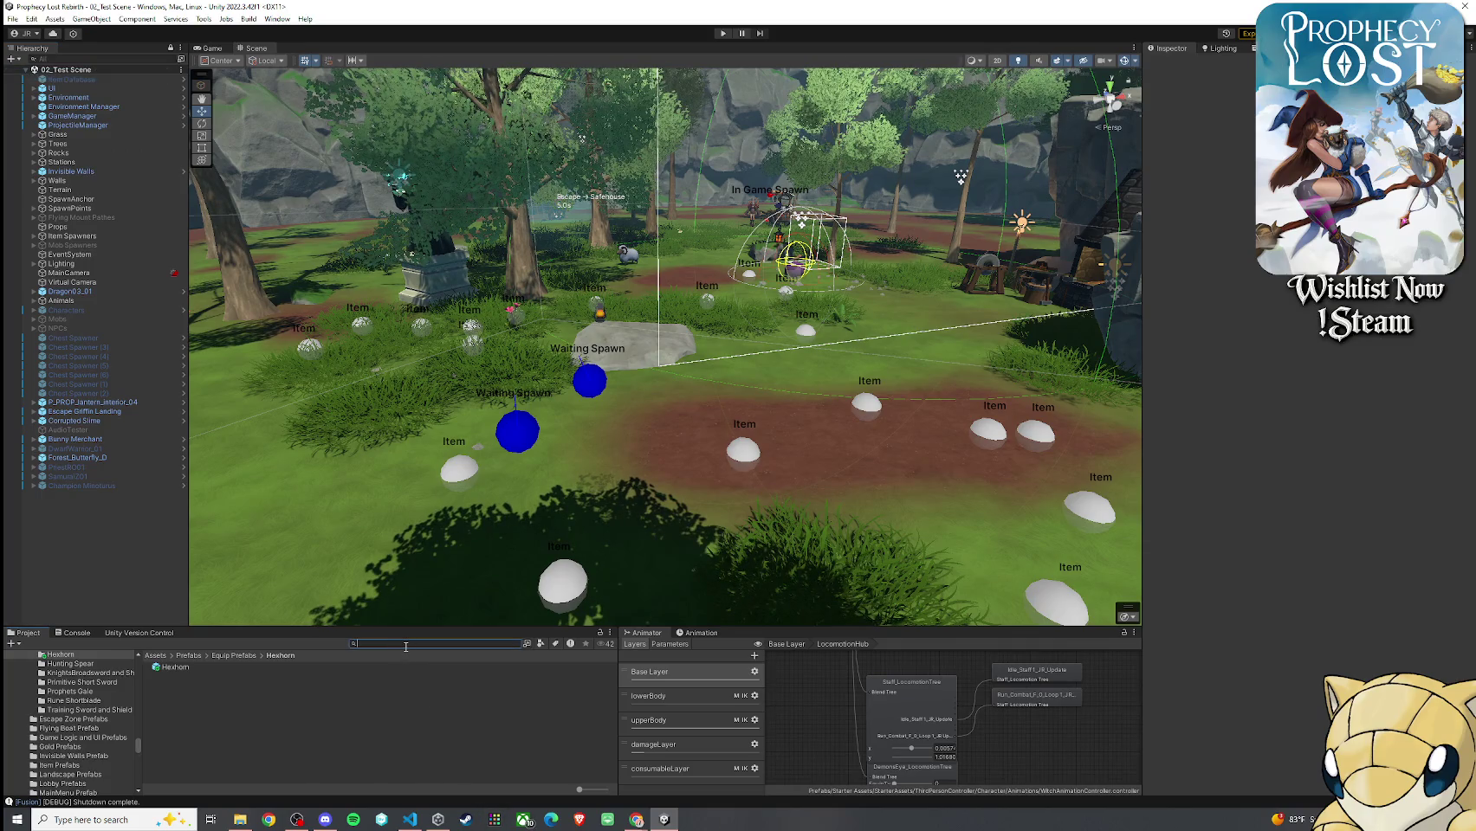
type("bootstrap")
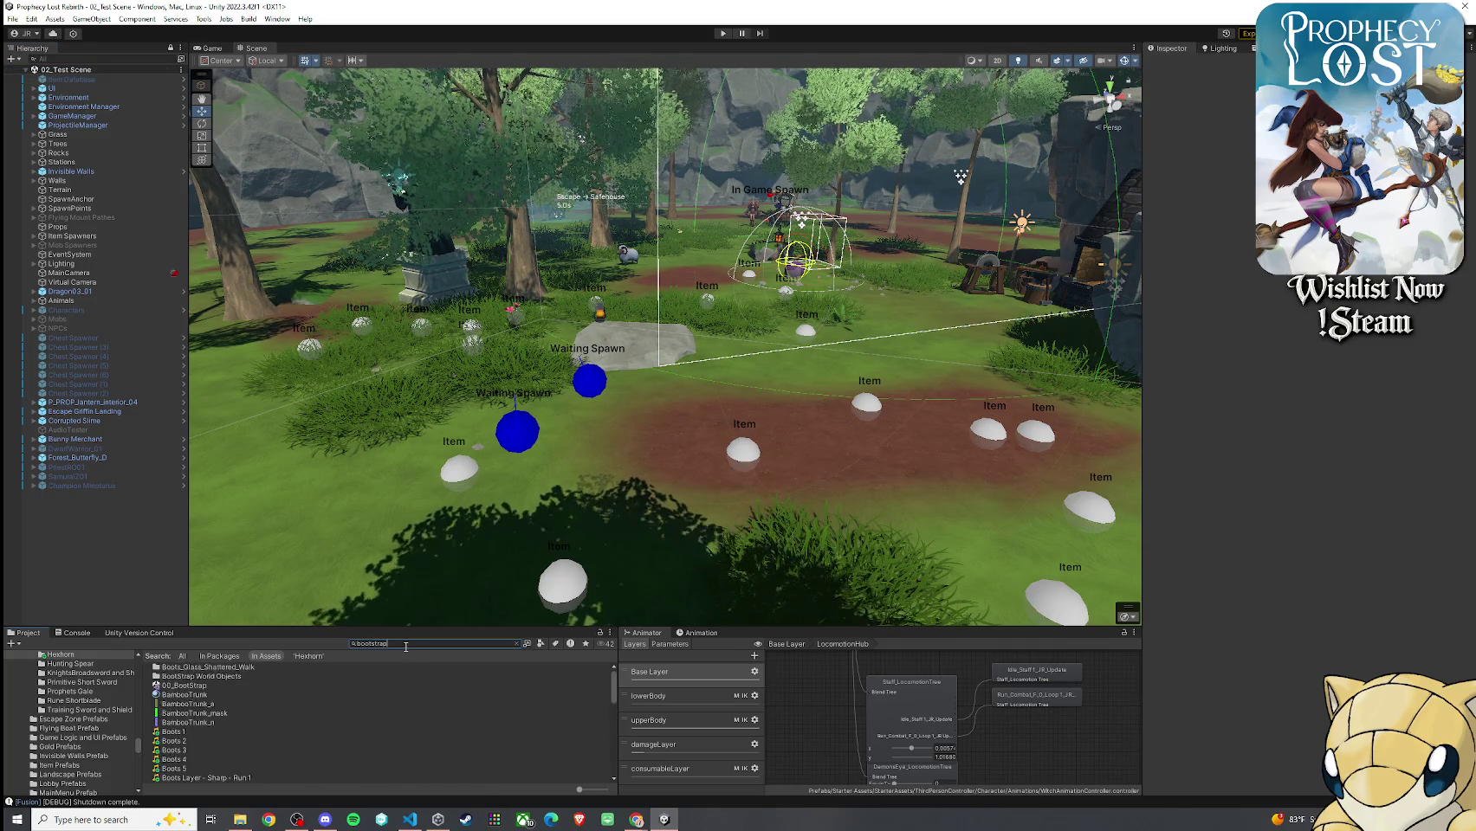
double_click(184, 677)
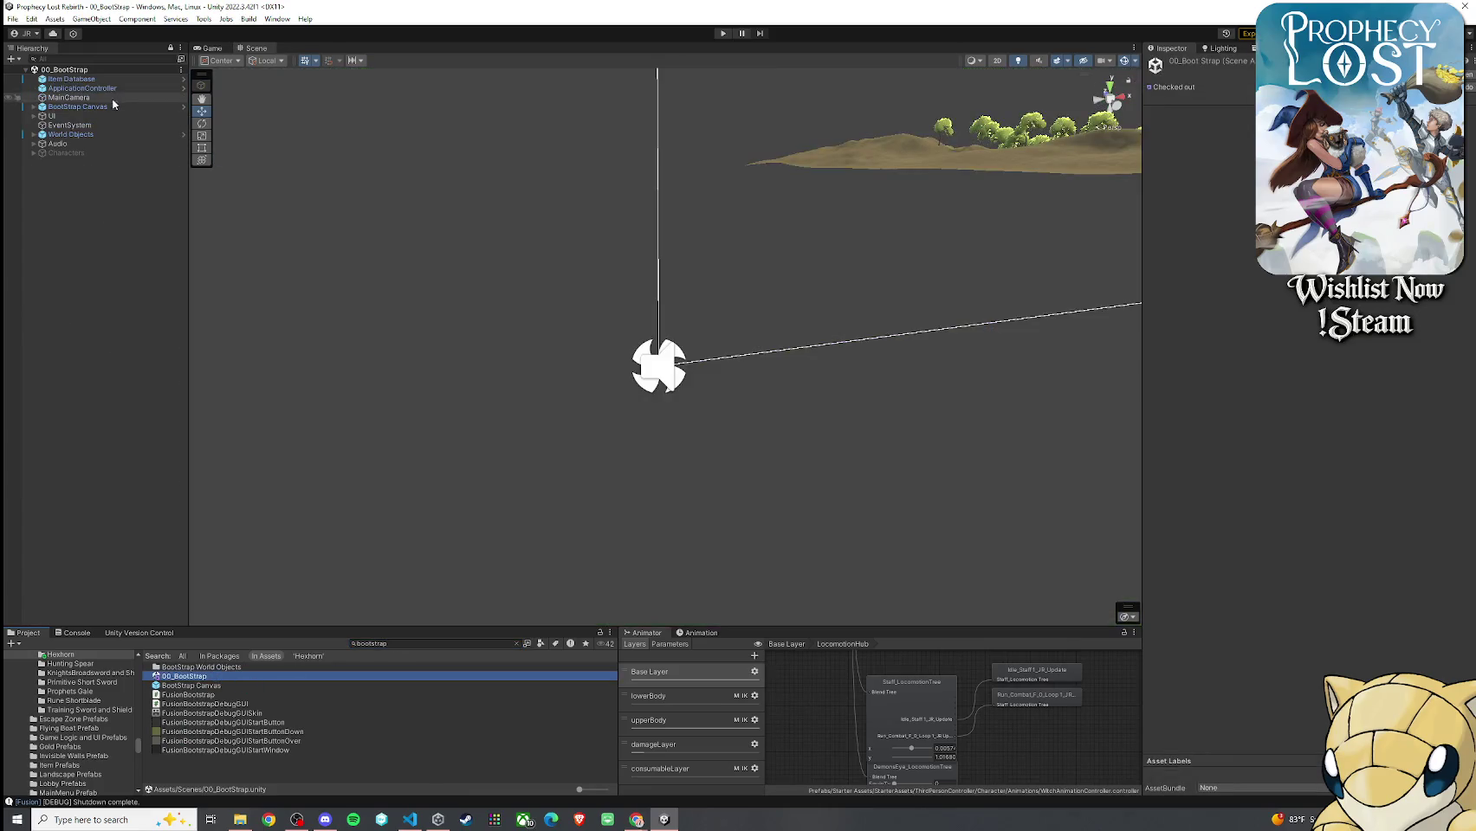
Add 14_Hexhorn as Element 14 of the Item Database list and save the scene
left_click(72, 79)
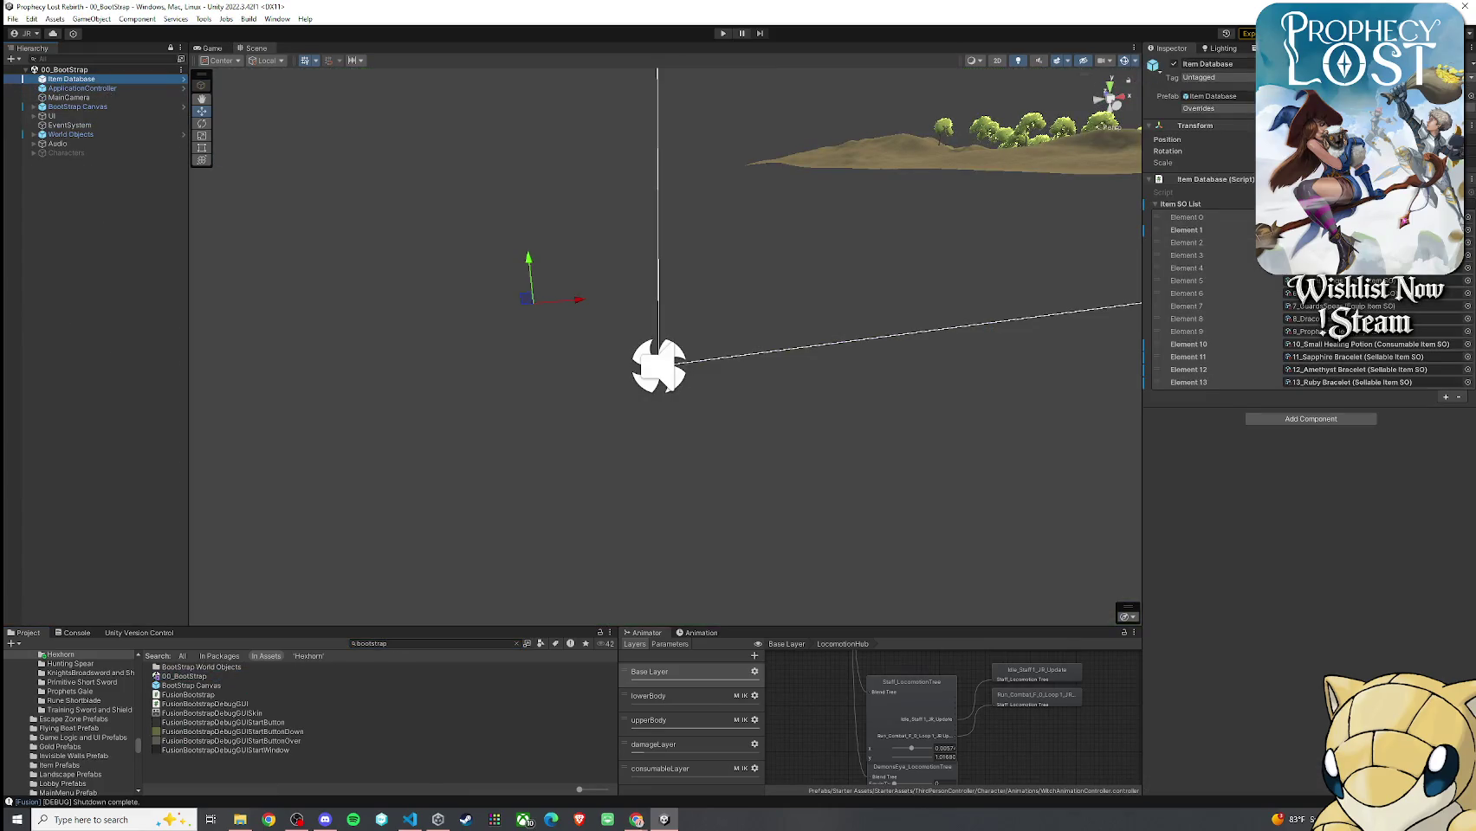
left_click(1446, 397)
left_click(1466, 395)
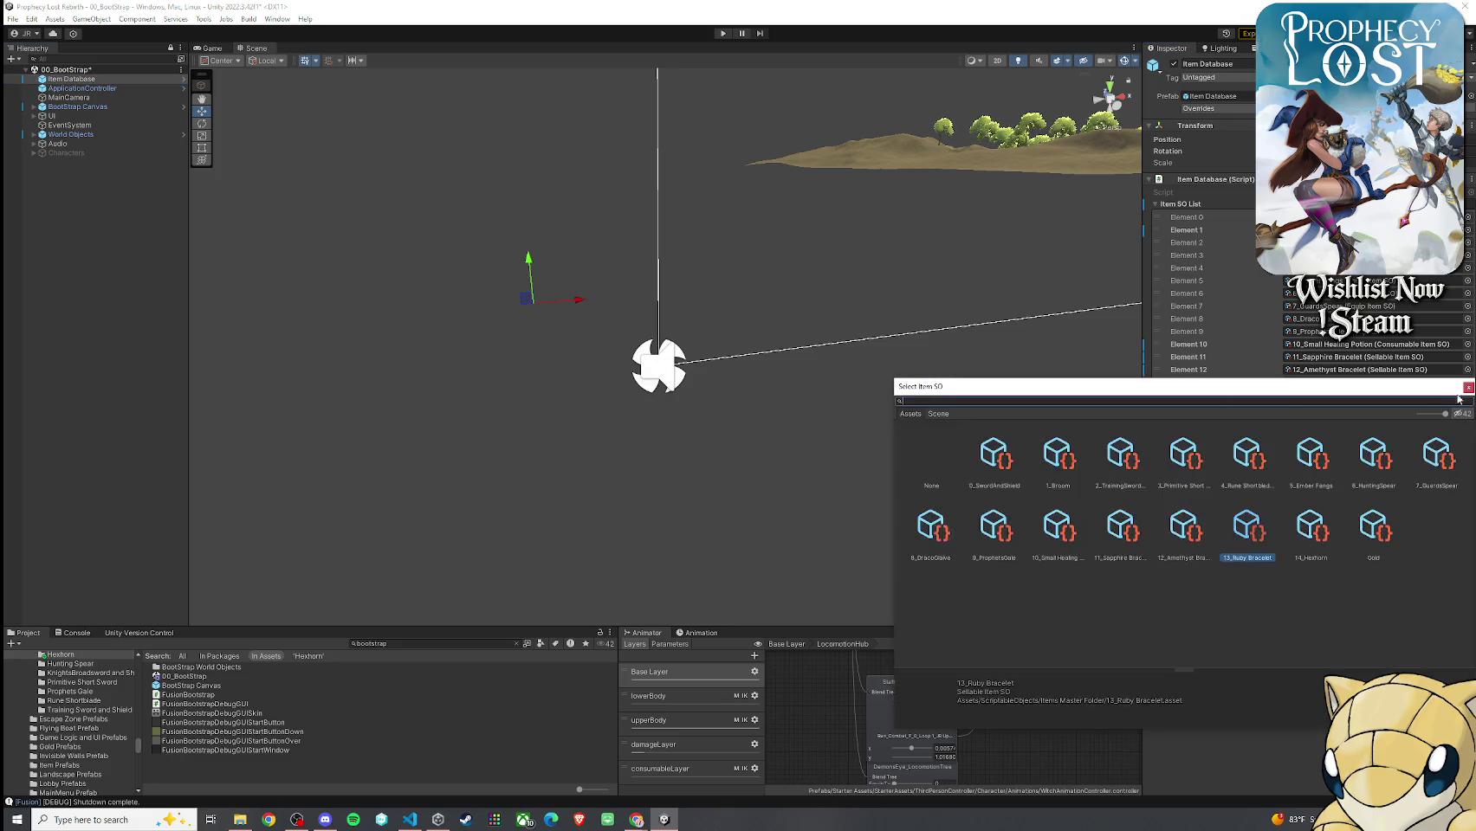
double_click(1310, 528)
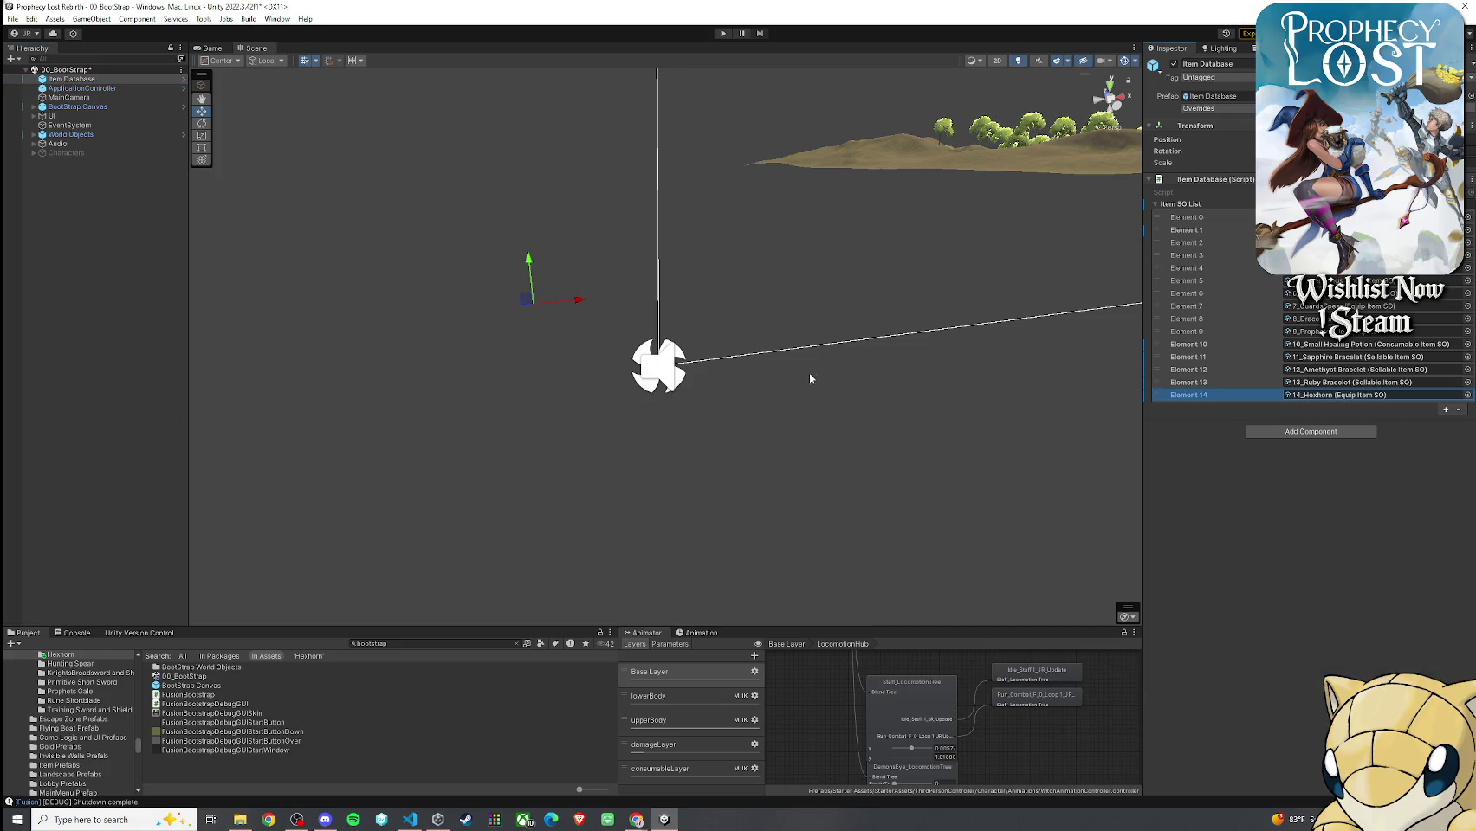
left_click(12, 18)
left_click(35, 50)
Play from the World Map into 02_Test Scene and open then close the inventory with Tab
left_click(206, 49)
left_click(722, 33)
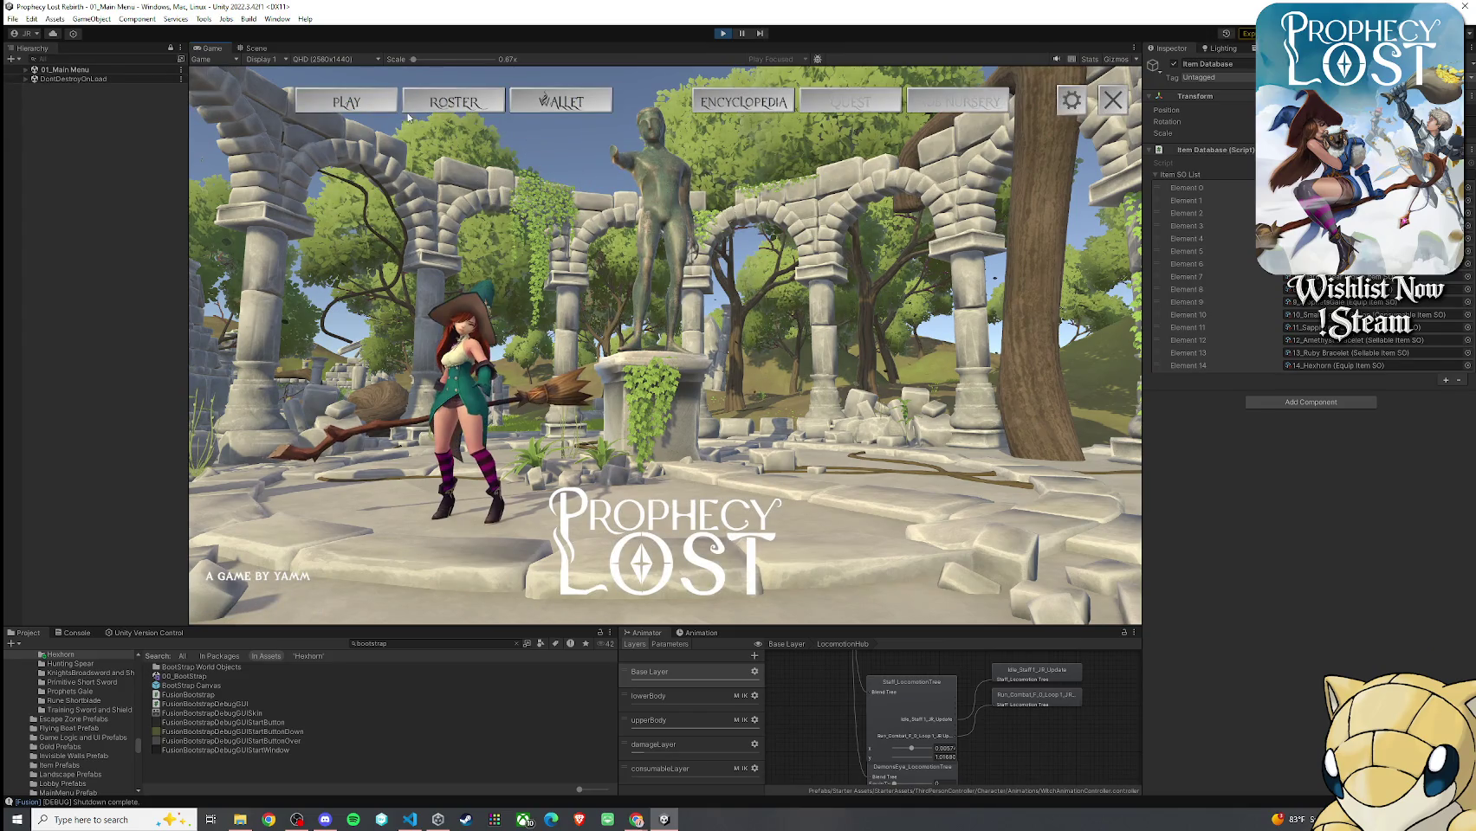
left_click(639, 348)
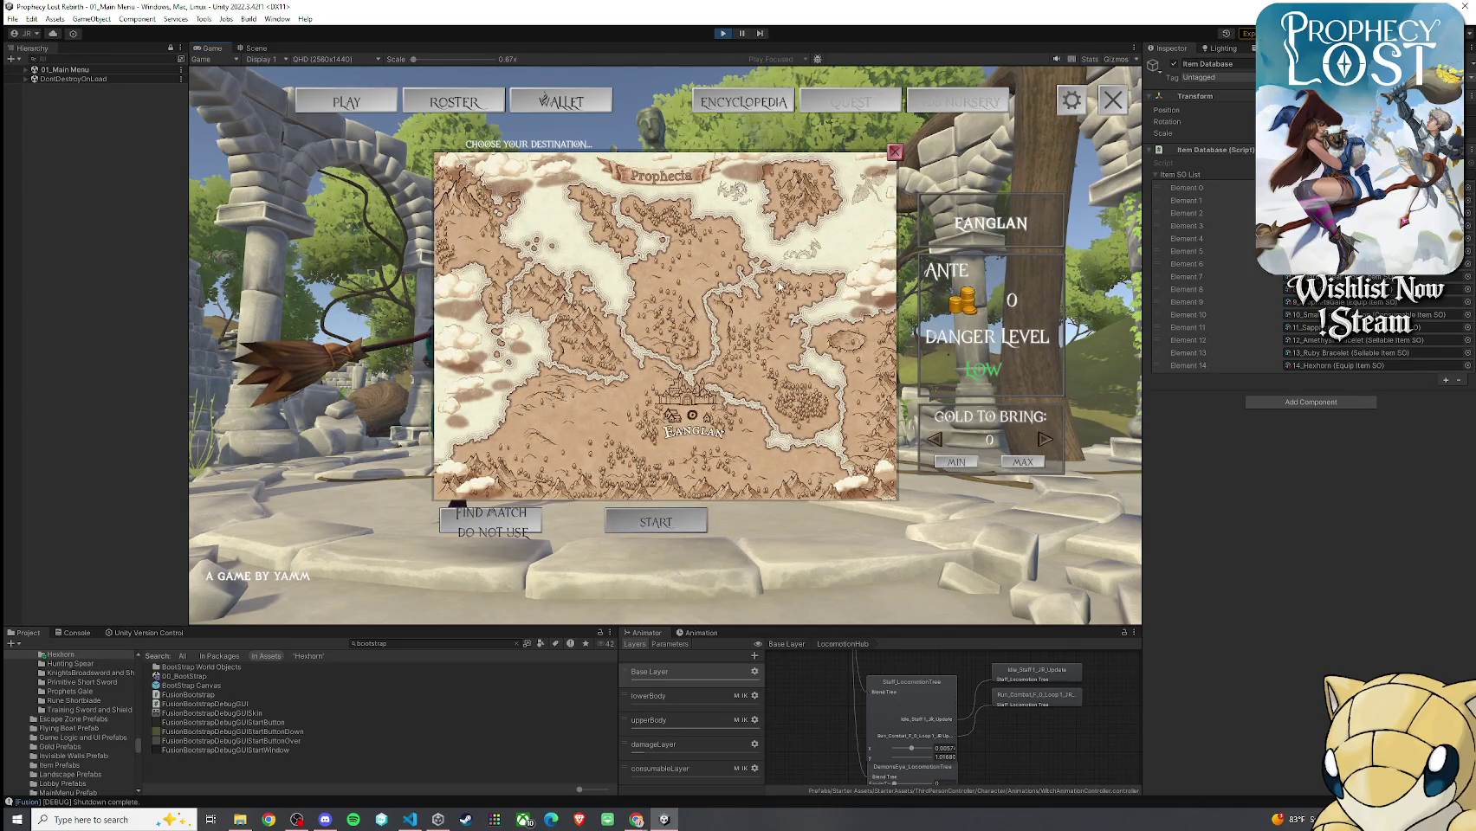
left_click(682, 522)
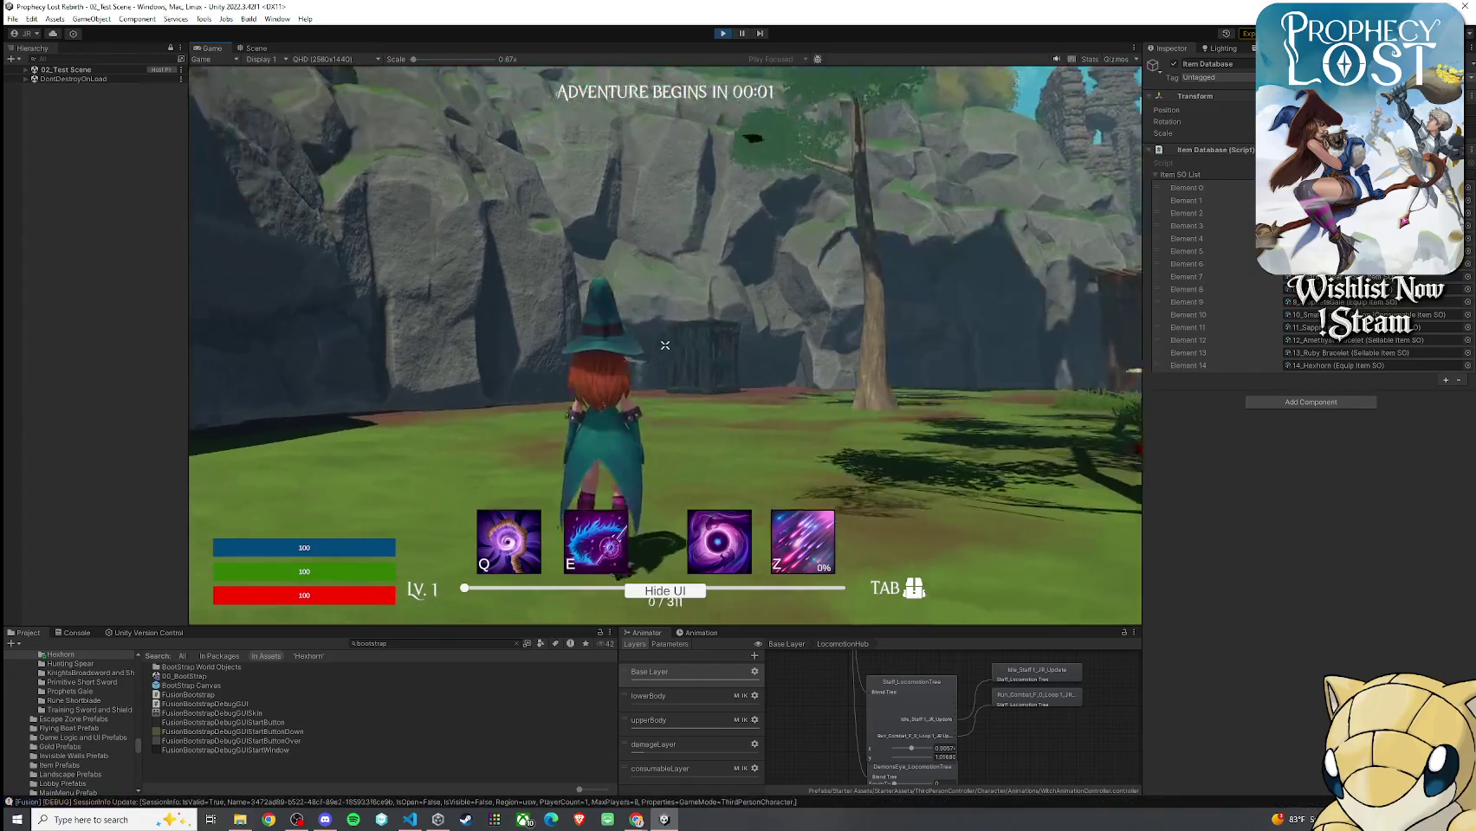
key("w")
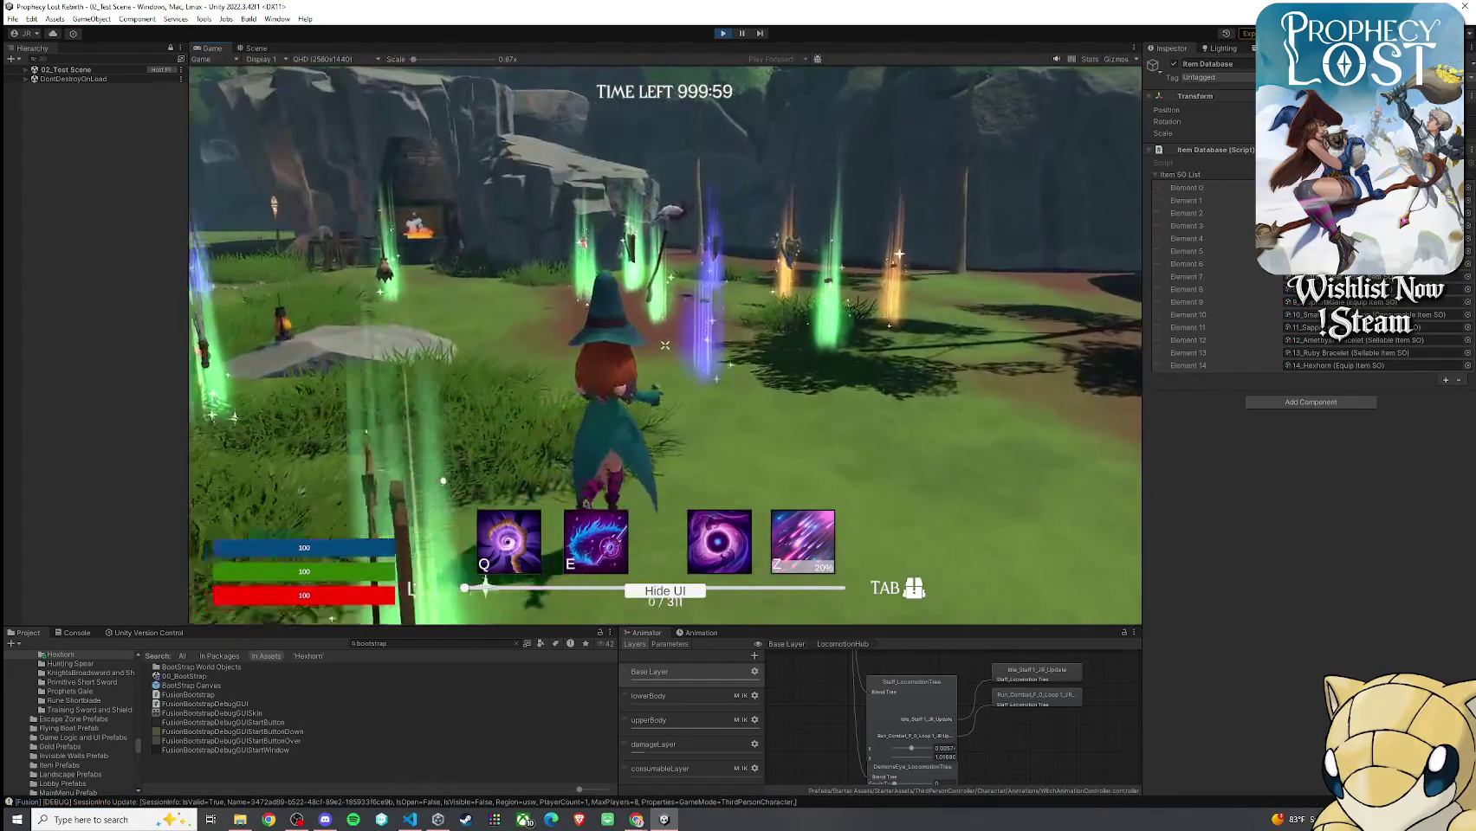
key("Tab")
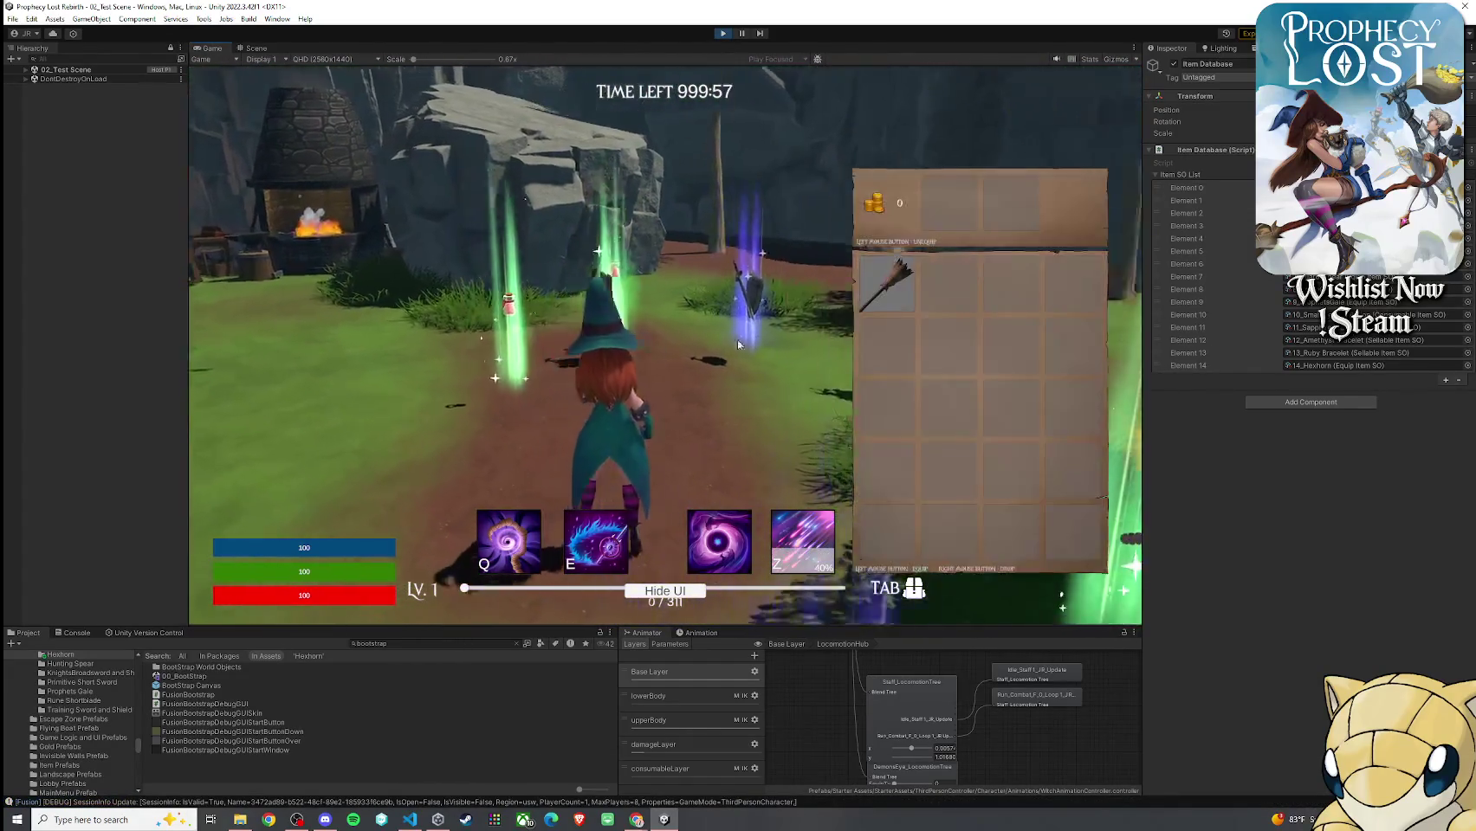
key("Tab")
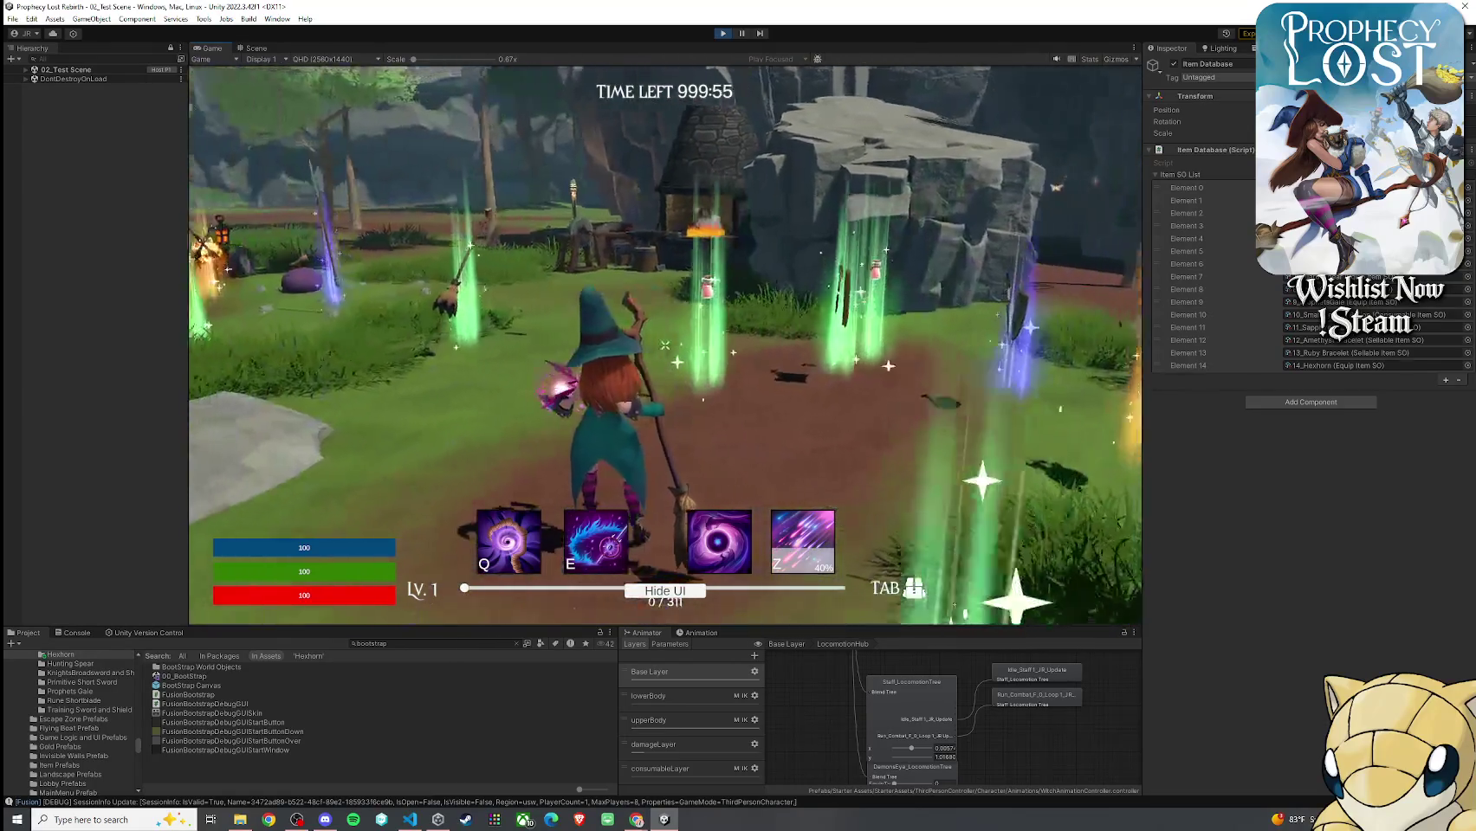
key("super")
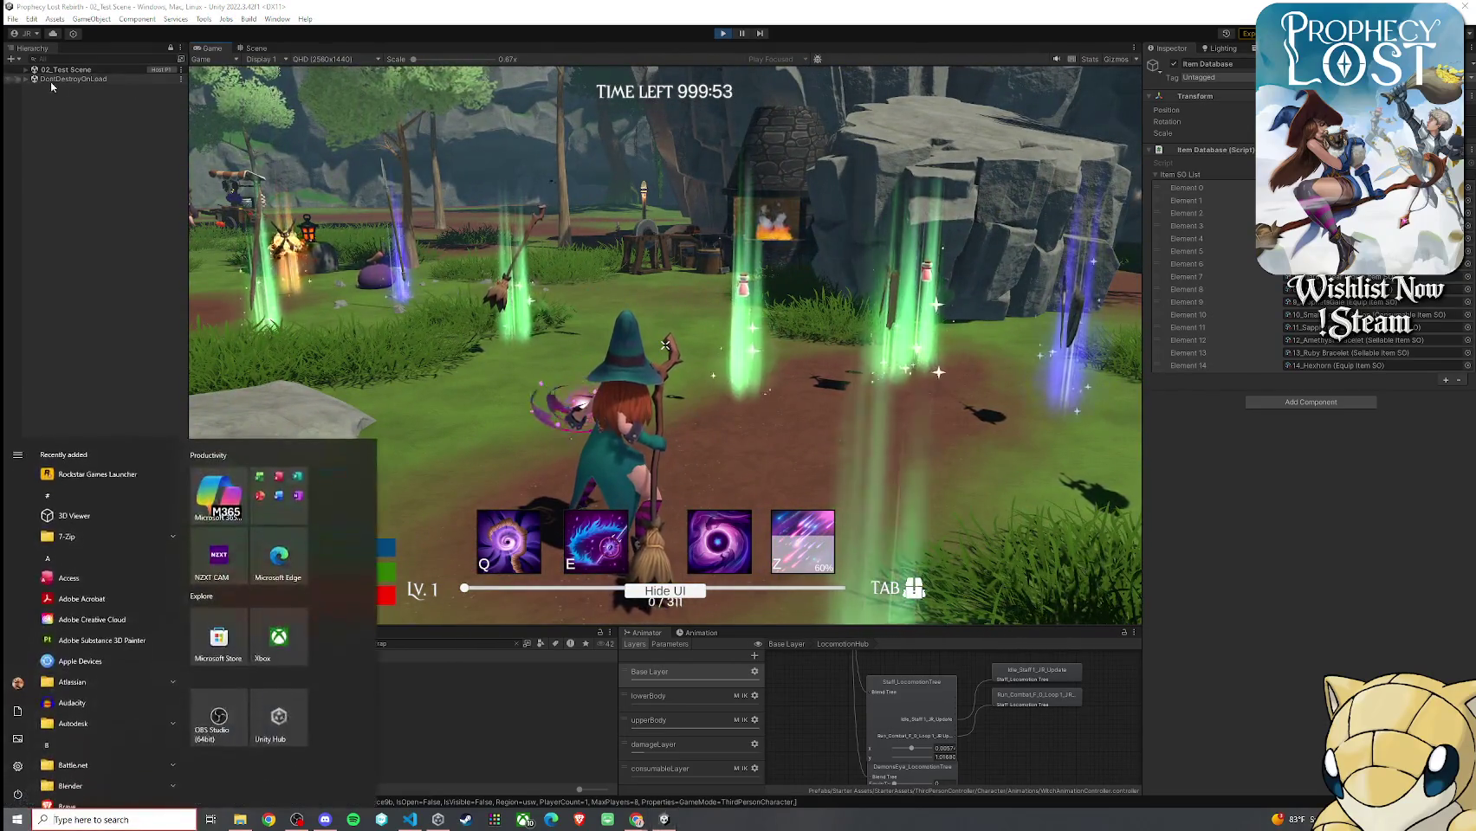
Confirm the live Item Database's Element 14 is 14_Hexhorn and ping its equip prefab and EquipItemSO script
left_click(26, 69)
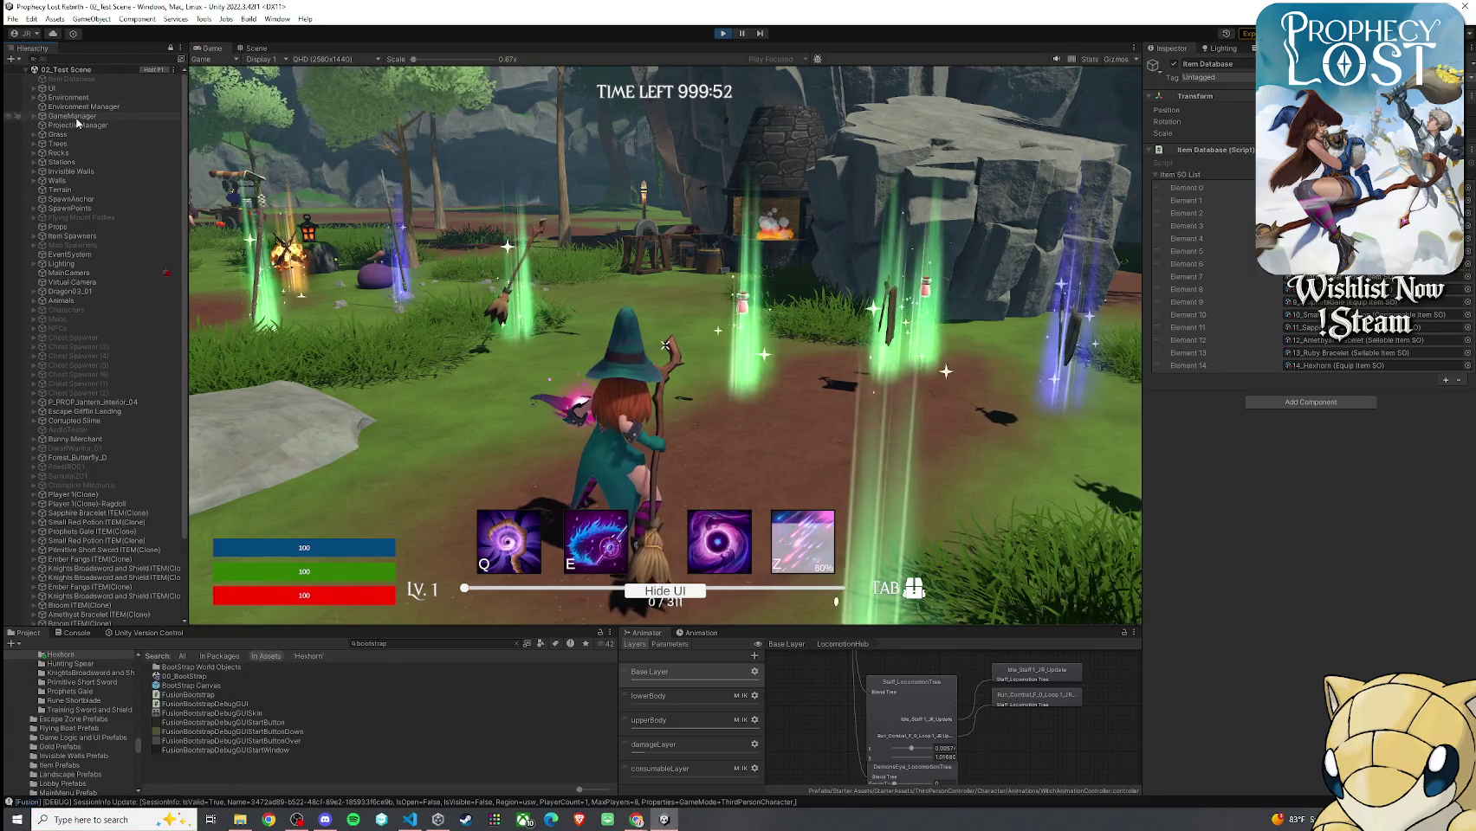
left_click(26, 70)
left_click(25, 78)
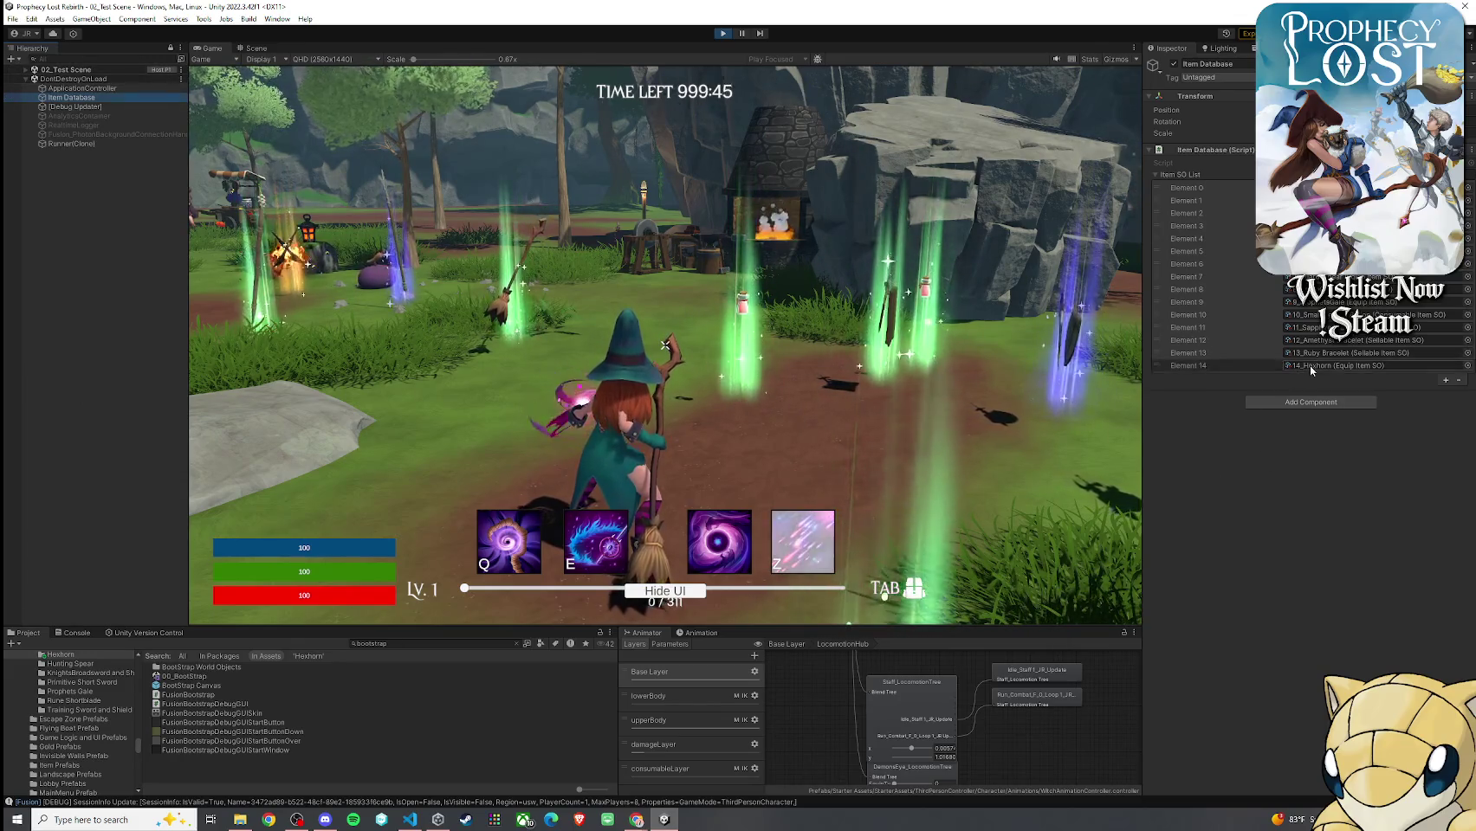
left_click(1352, 365)
left_click(222, 778)
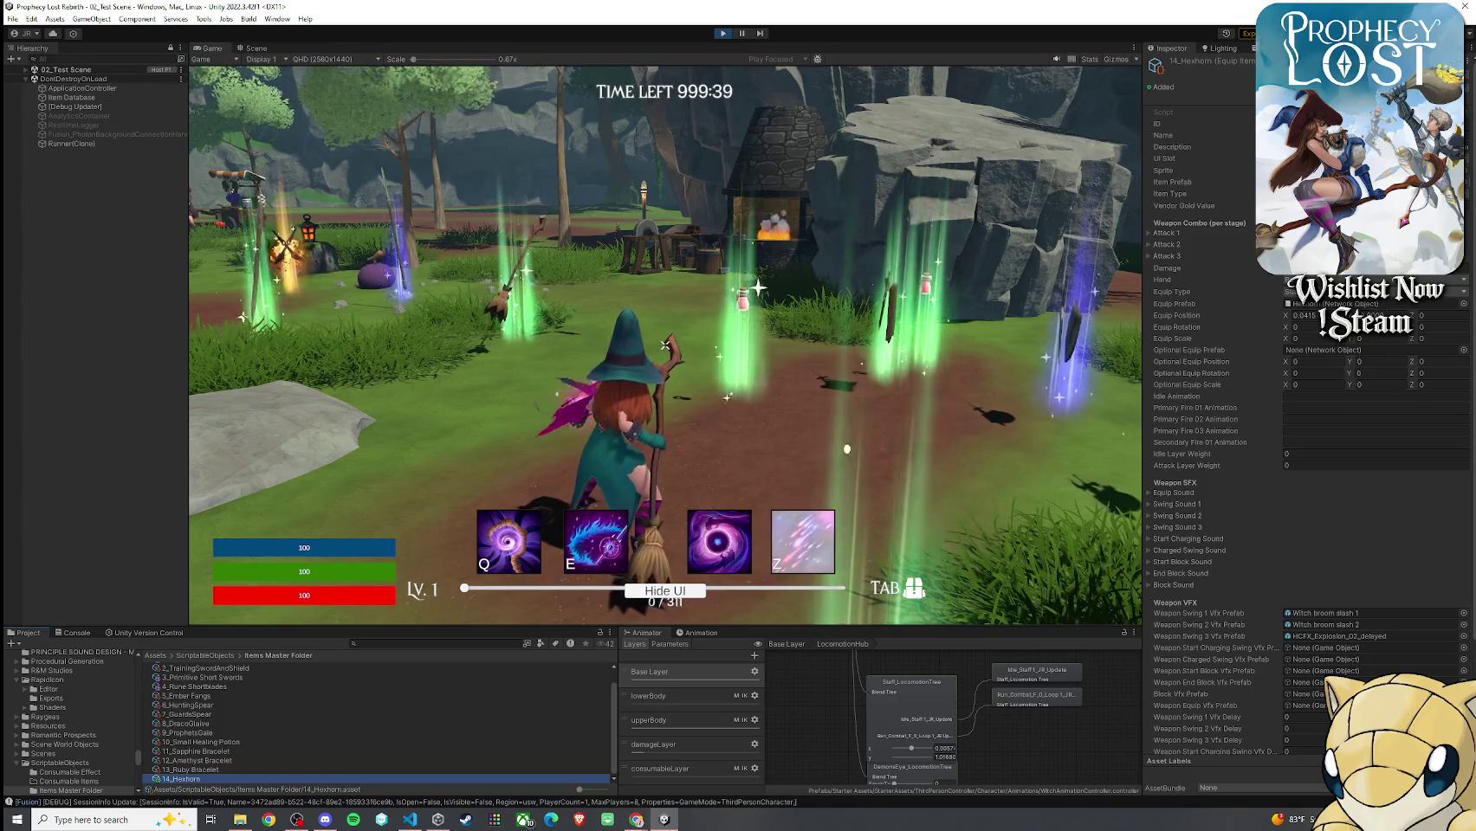
left_click(1295, 305)
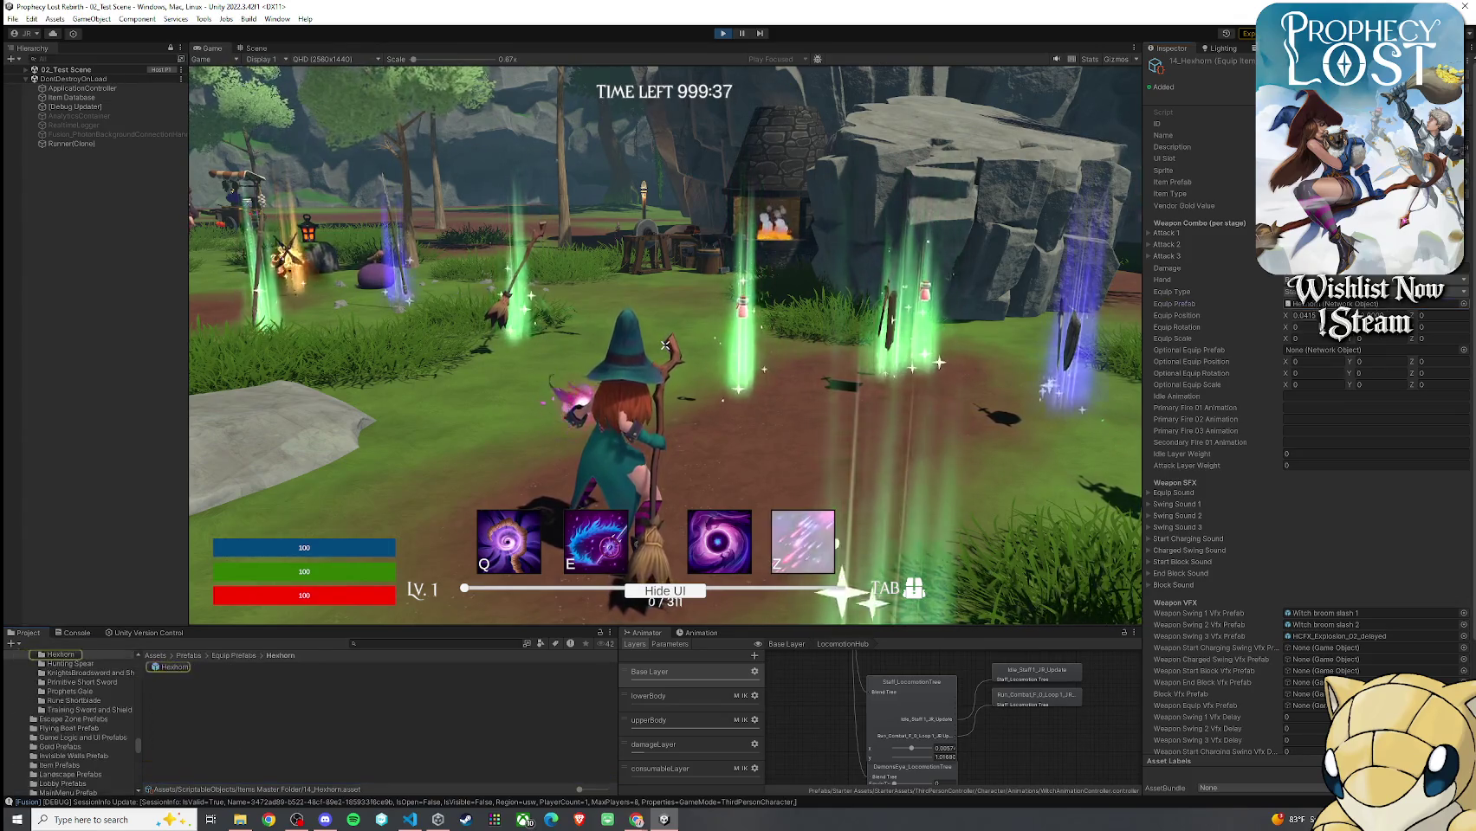
left_click(1290, 111)
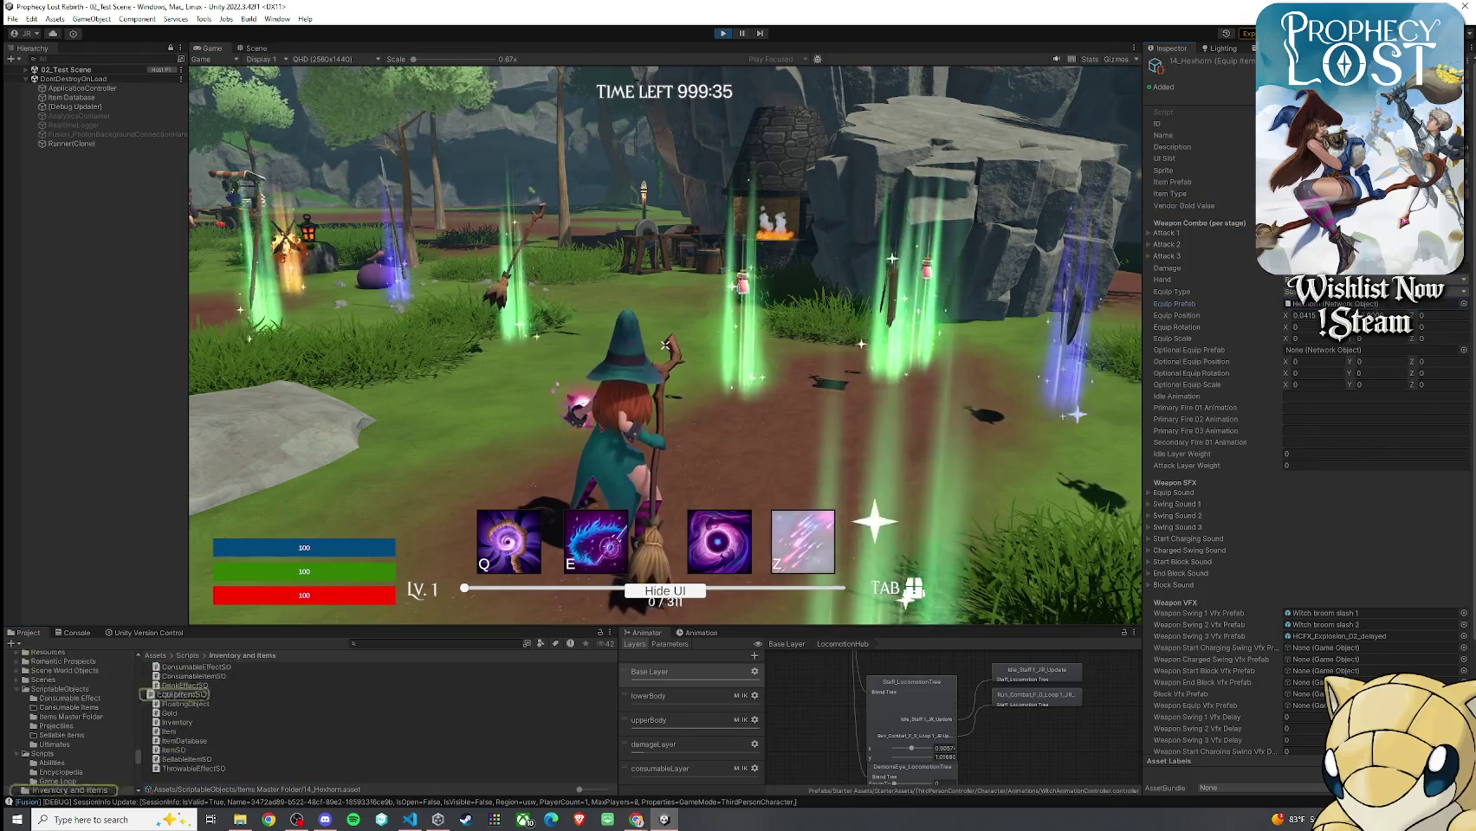
left_click(421, 643)
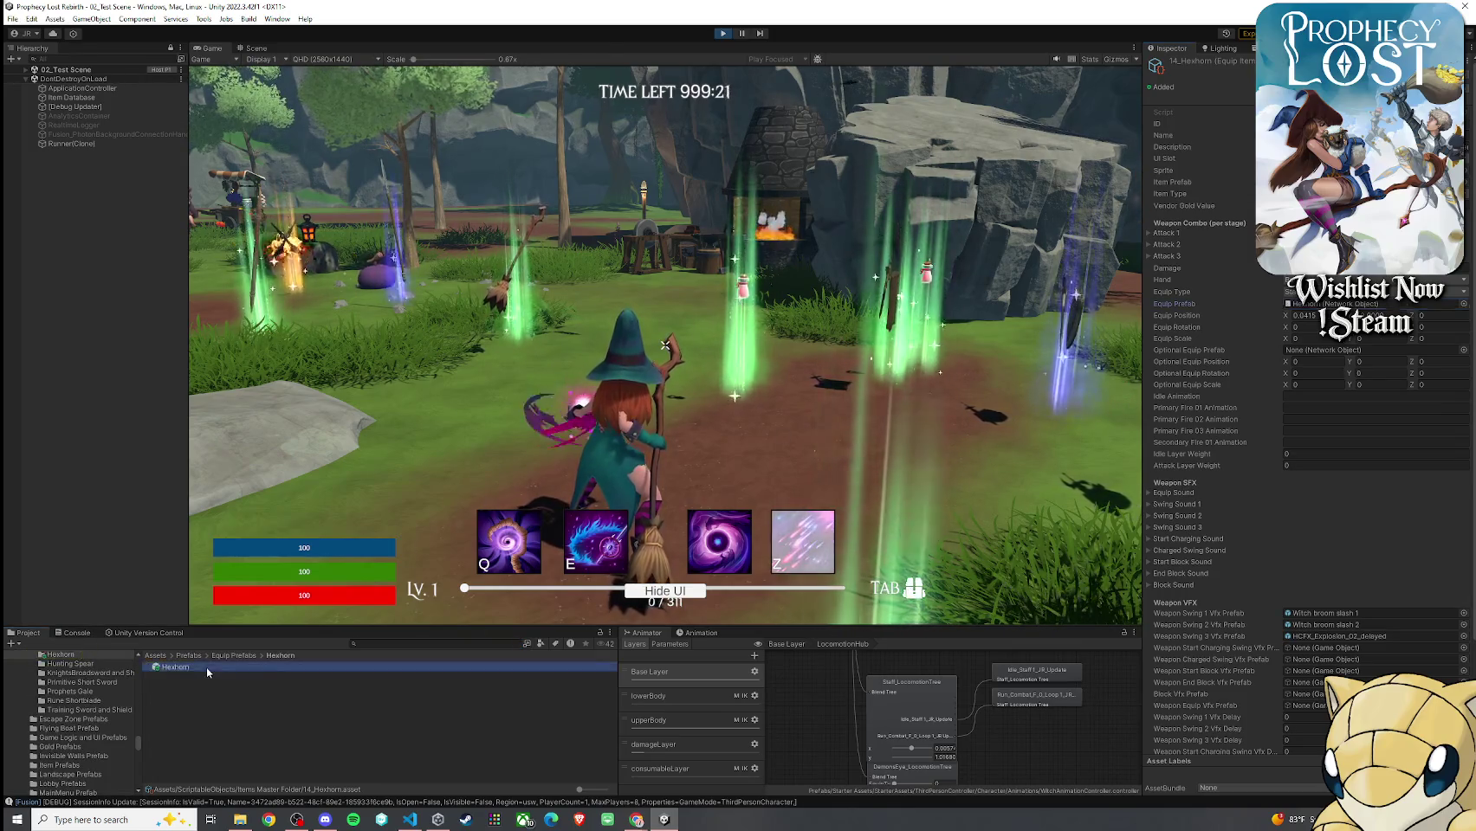
Review the Hexhorn equip prefab and 14_Hexhorn item asset, then exit Prefab Mode to 02_Test Scene
double_click(207, 666)
left_click(255, 48)
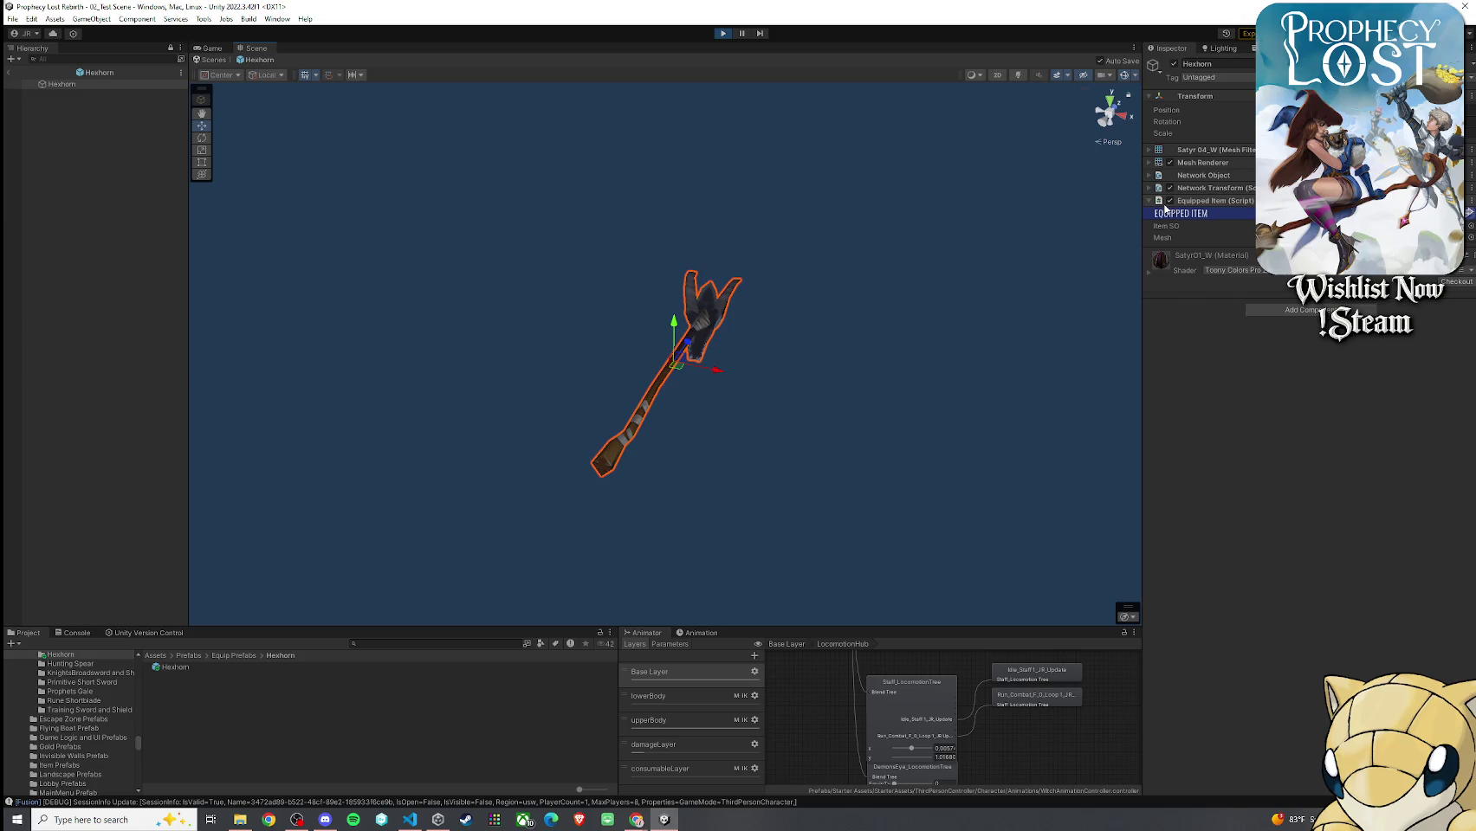
left_click(1212, 227)
left_click(195, 780)
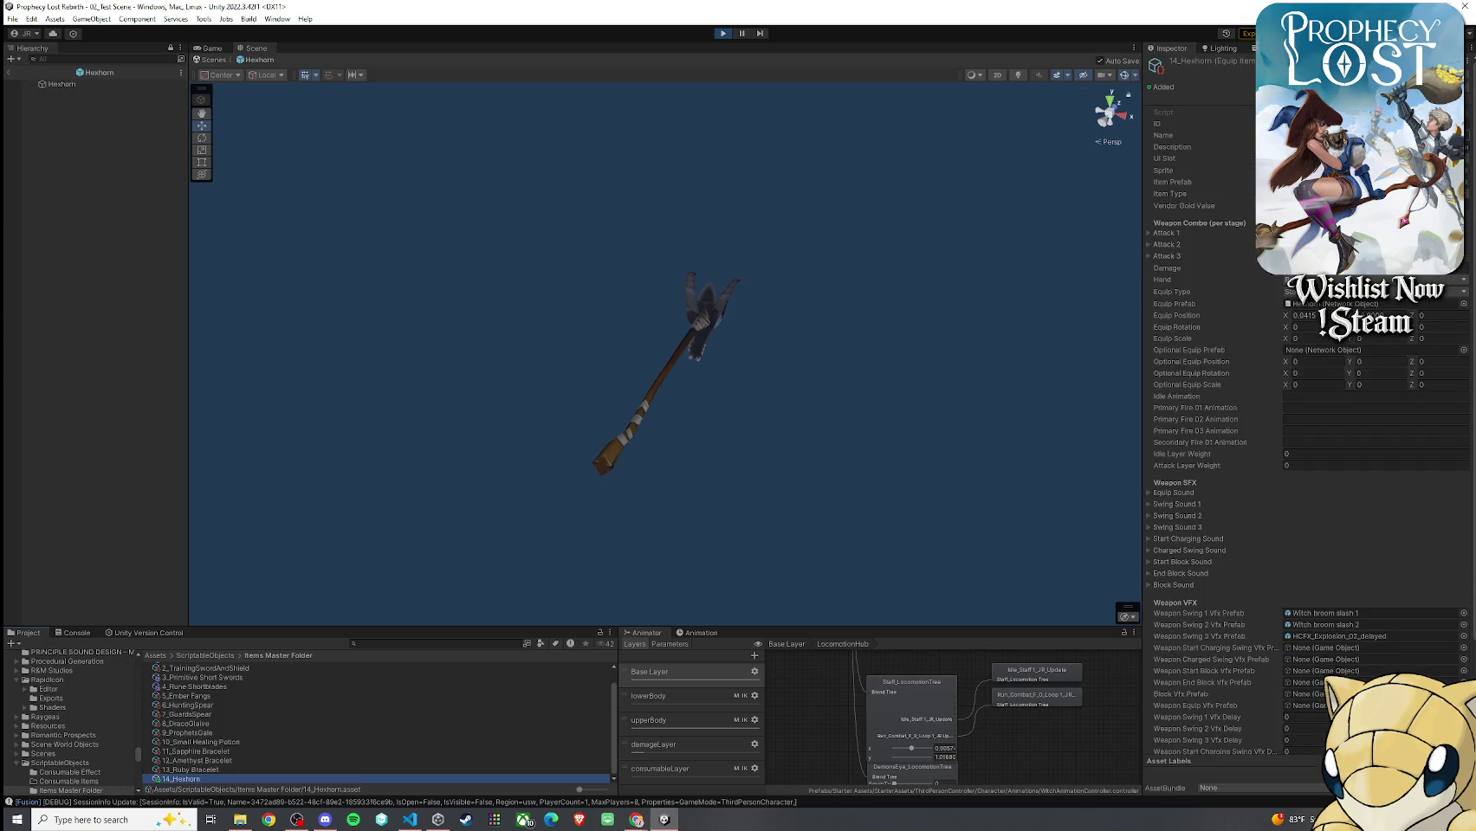
scroll(339, 693, "up", 1)
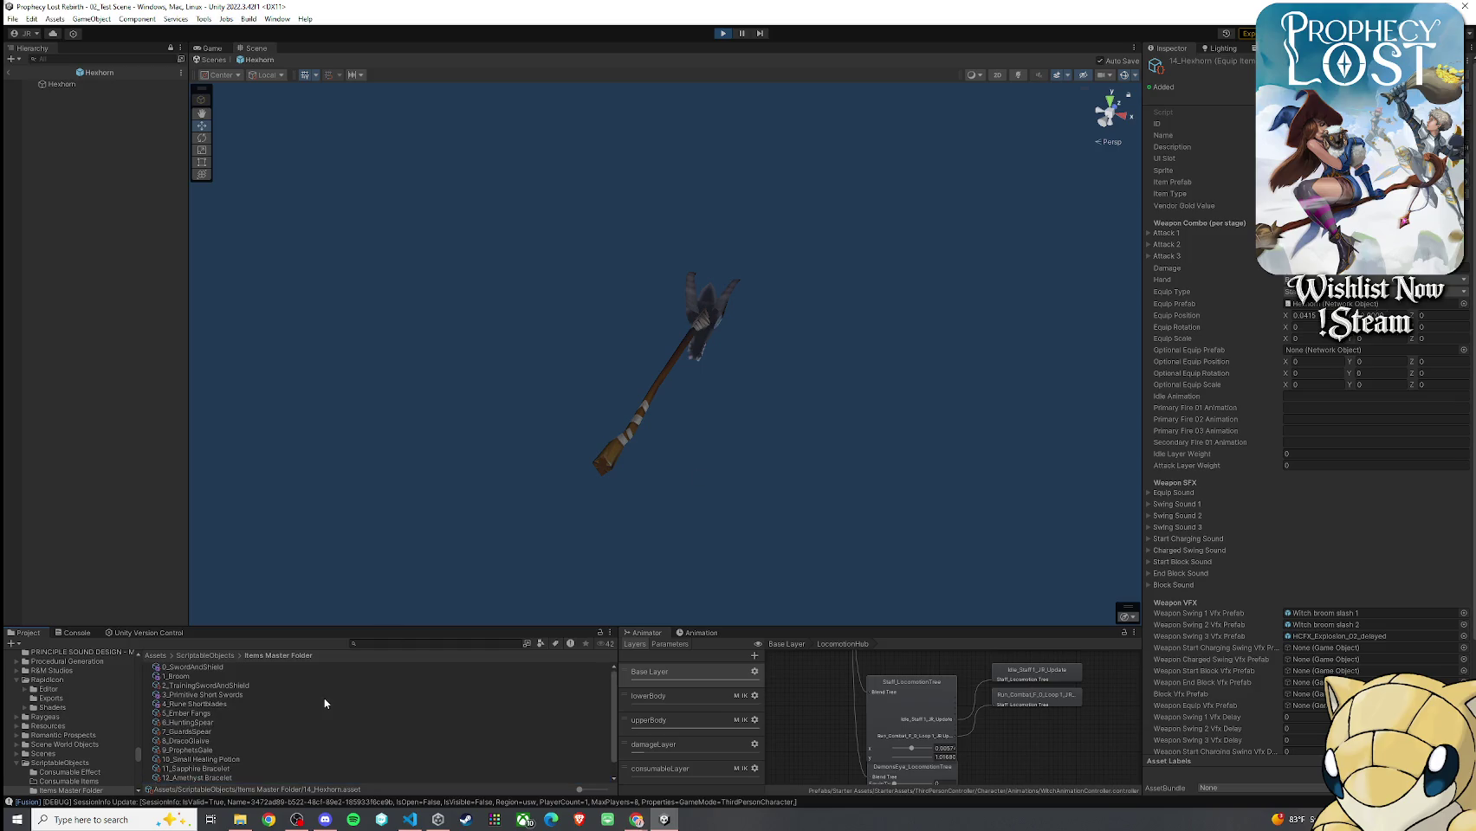
scroll(302, 679, "down", 1)
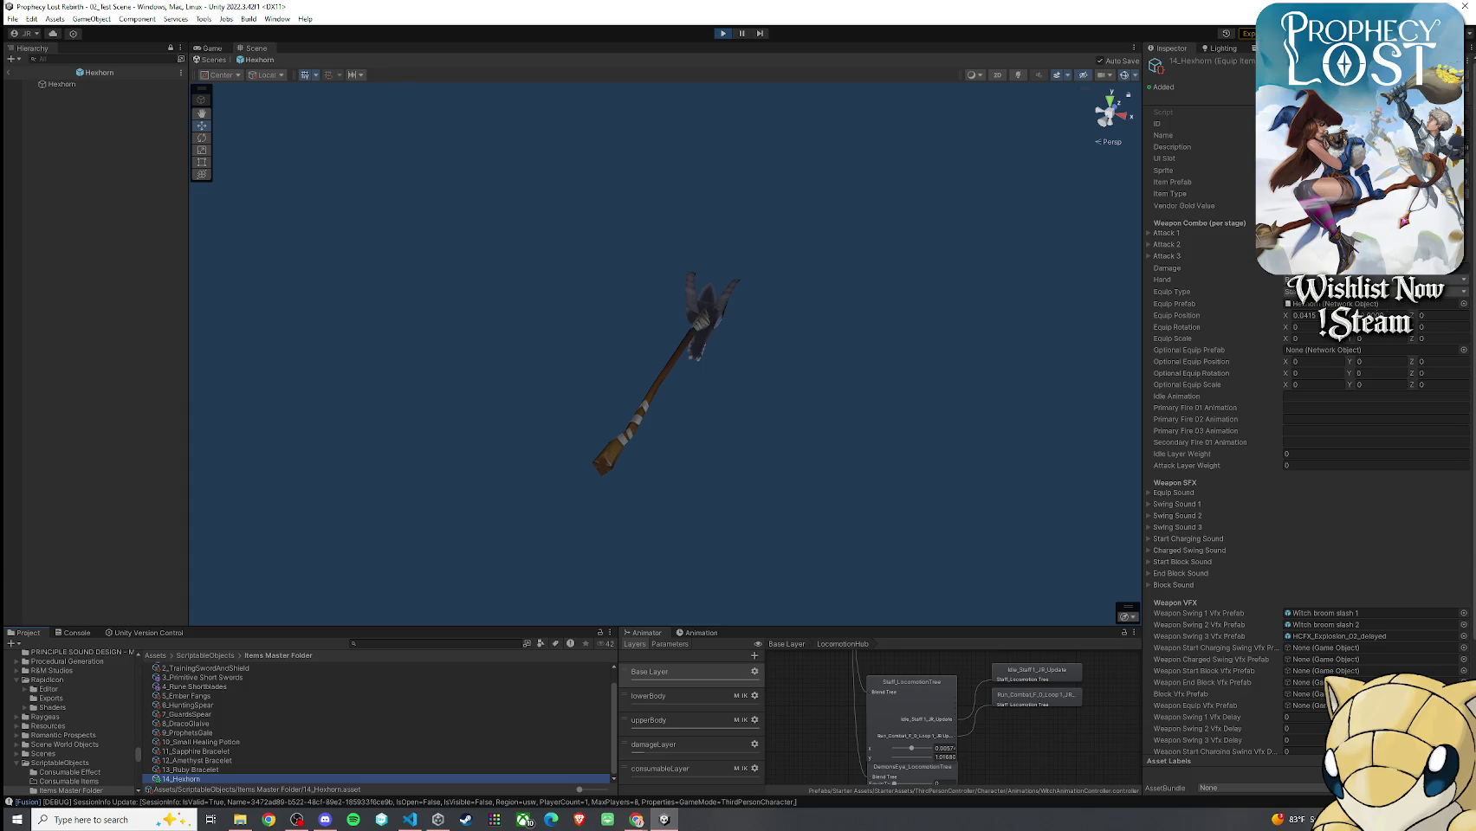
scroll(1213, 355, "down", 3)
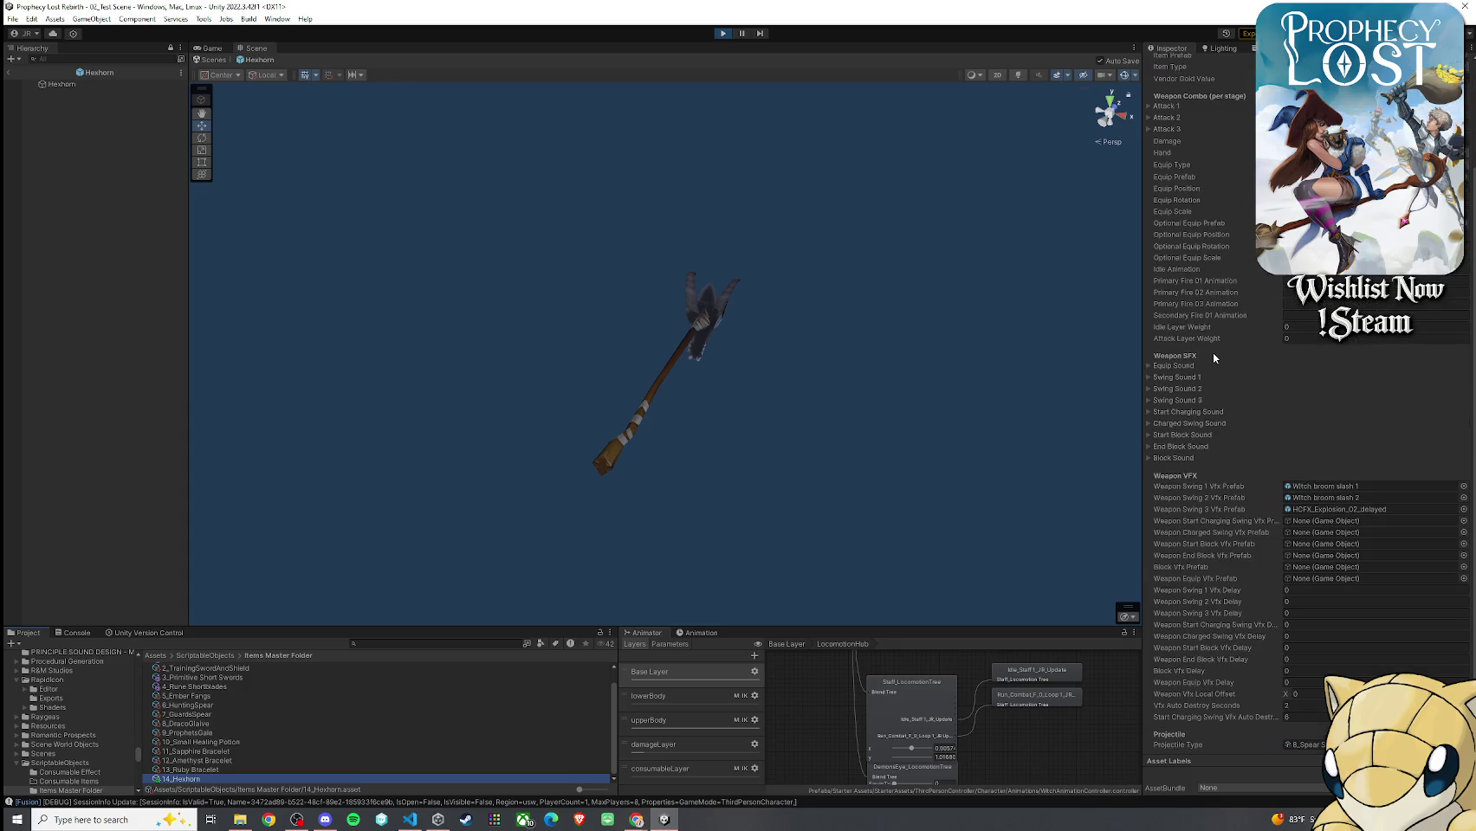
scroll(1212, 352, "up", 3)
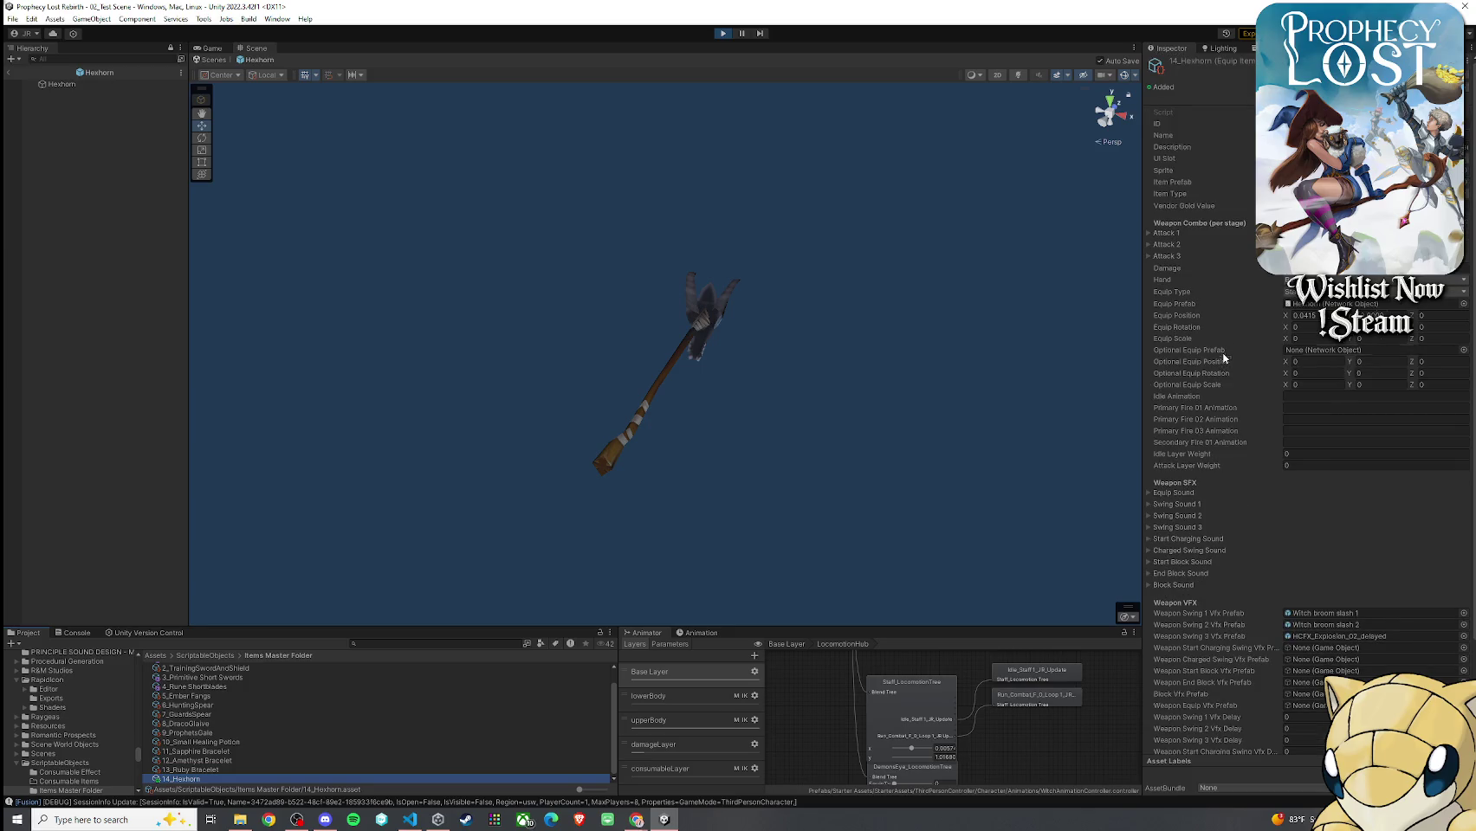
left_click(62, 84)
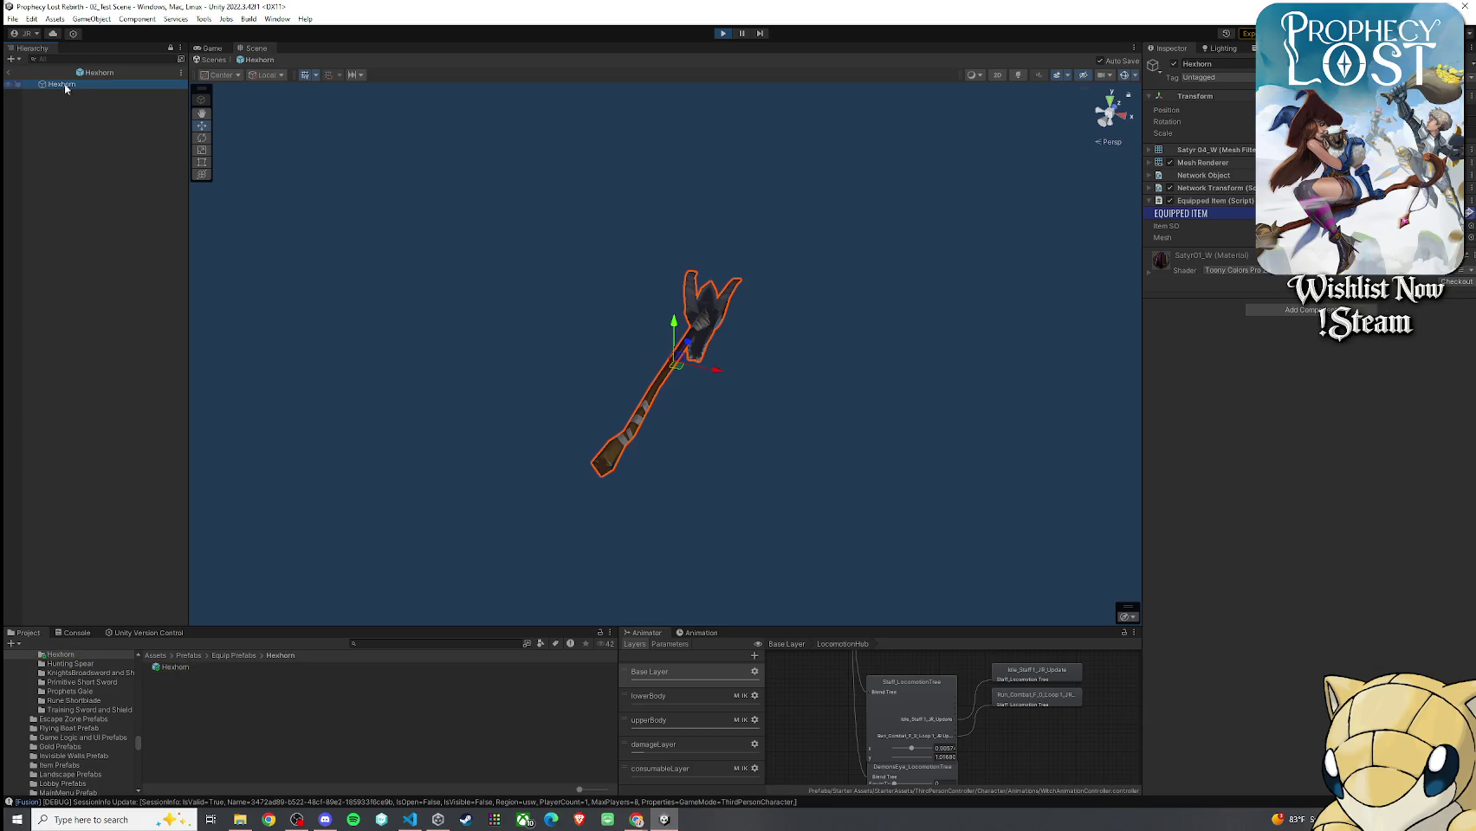
left_click(9, 72)
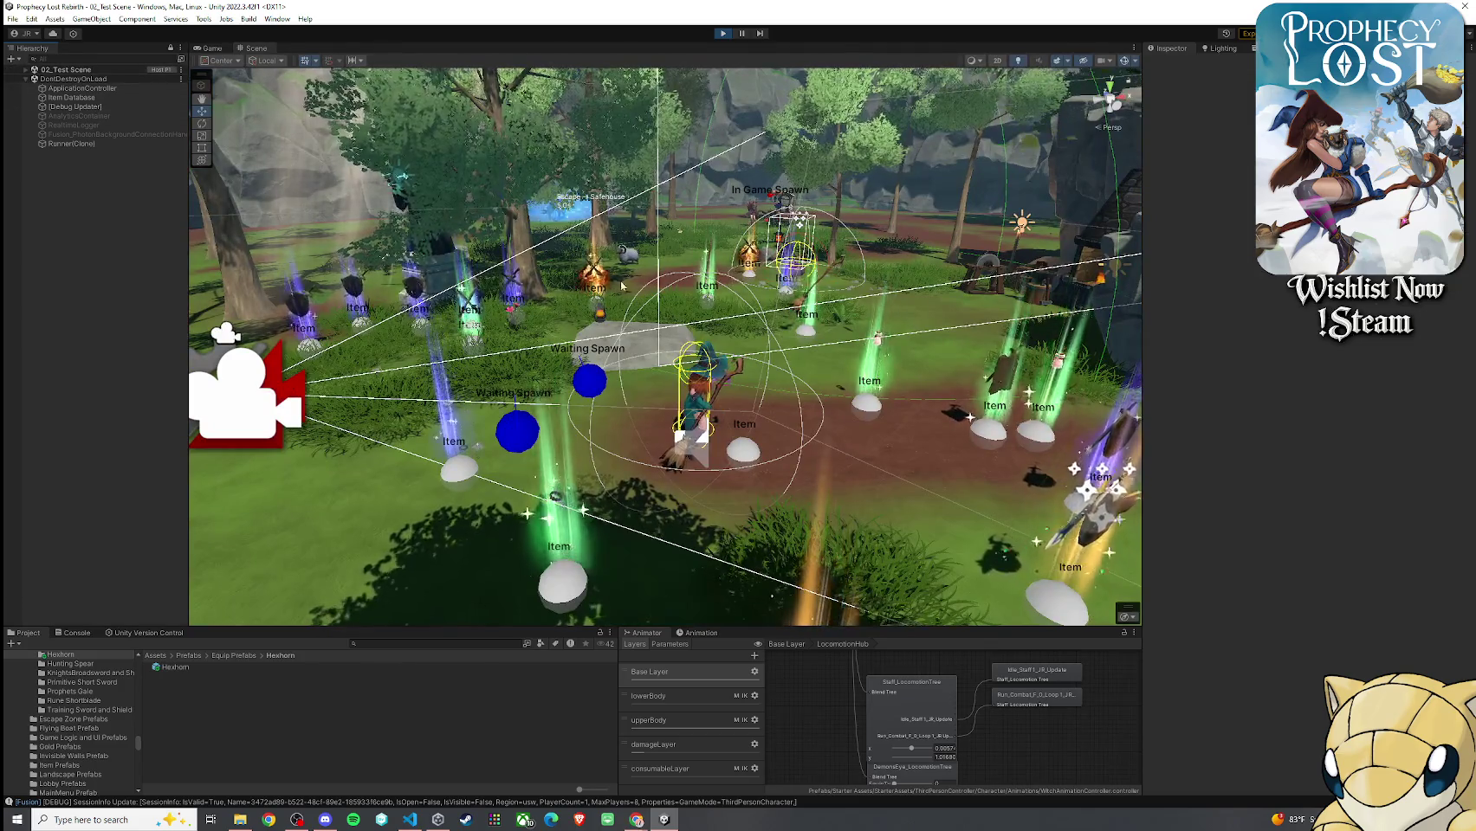
Select the Hexhorn prefab asset in the Project window and stop play mode
left_click(254, 666)
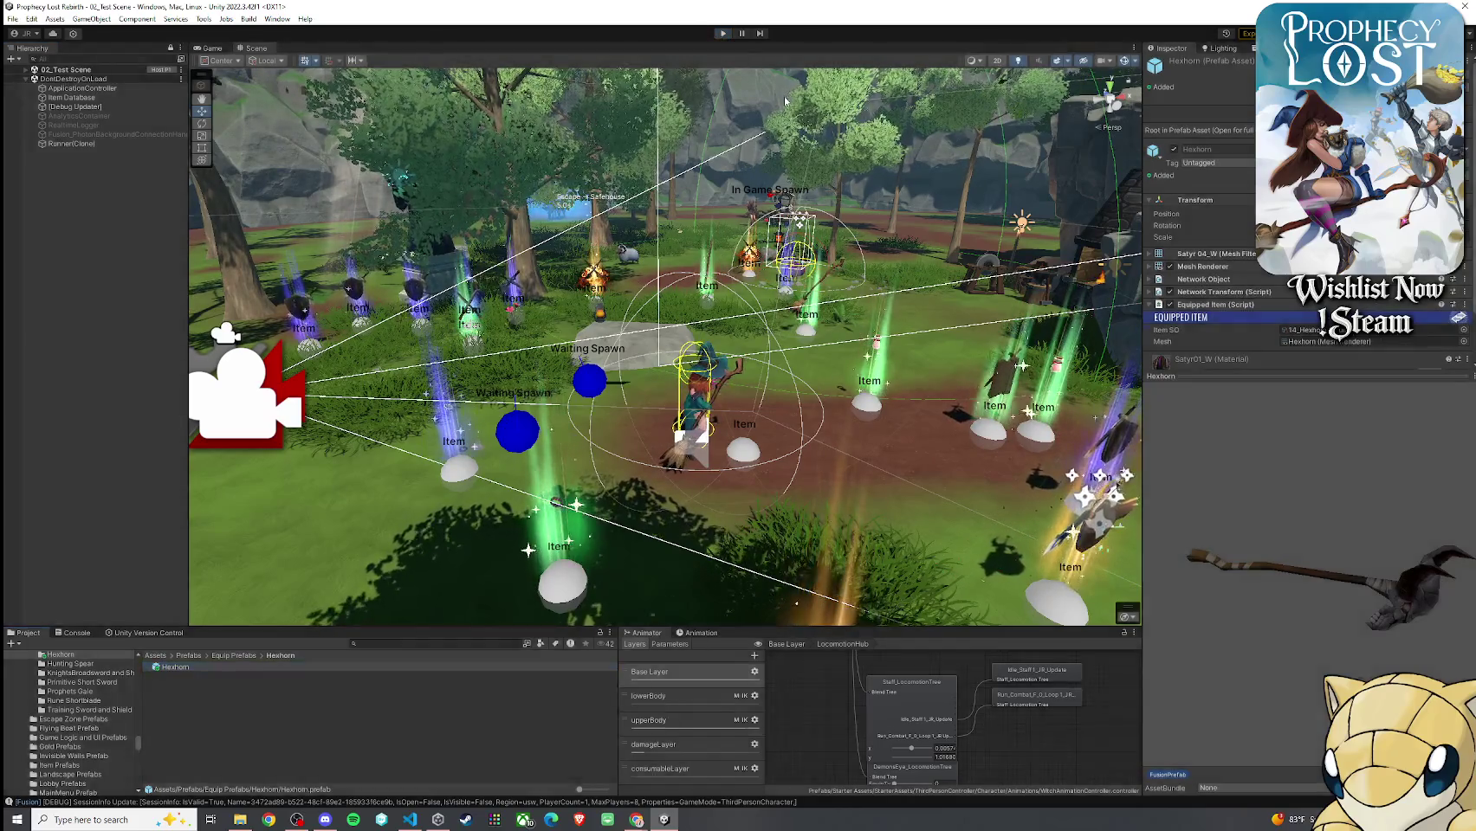
left_click(200, 48)
left_click(12, 18)
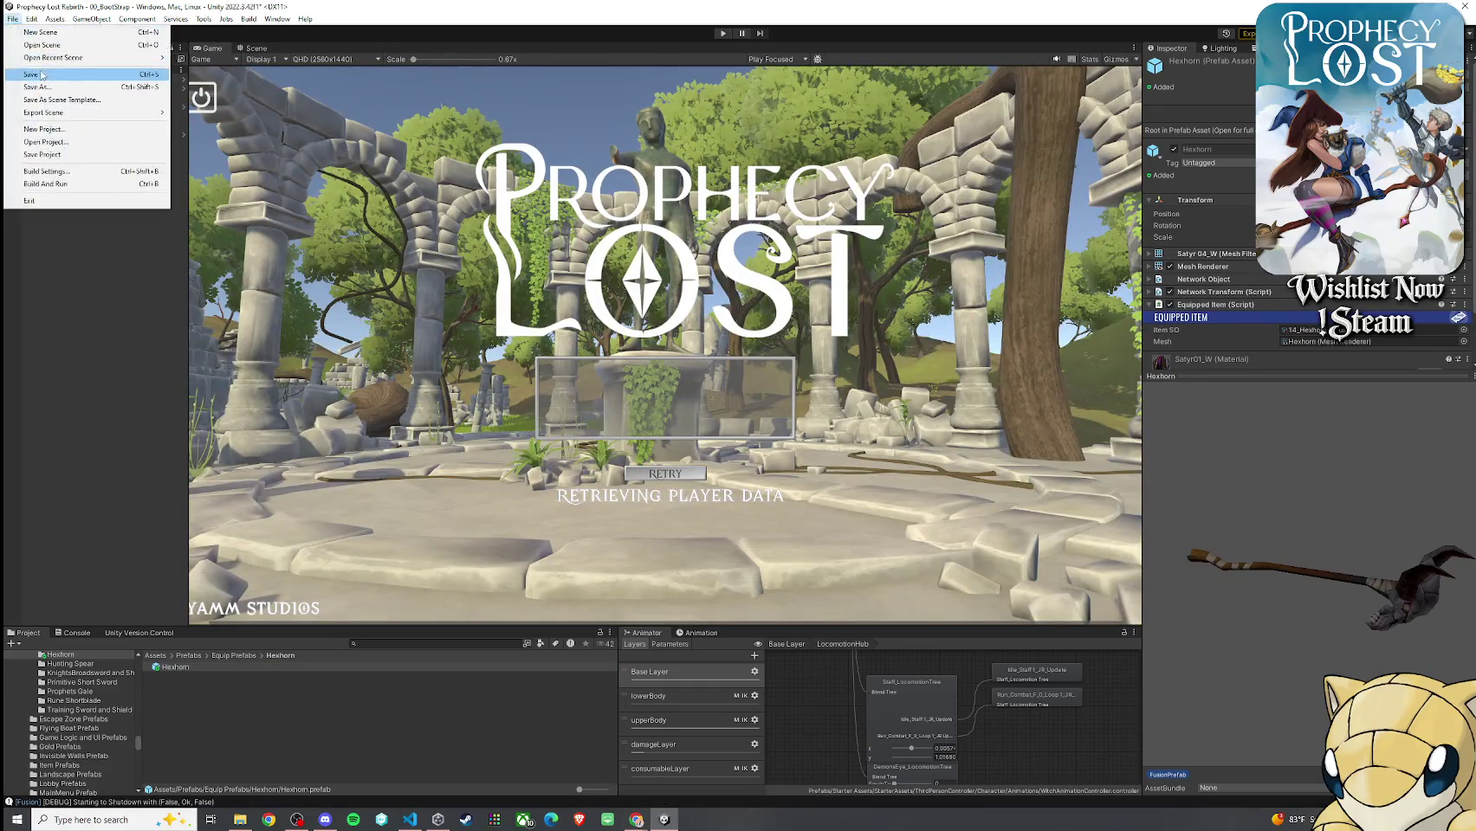
Save the bootstrap scene and check the Item Database's Item SO List against 1_Broom
left_click(35, 74)
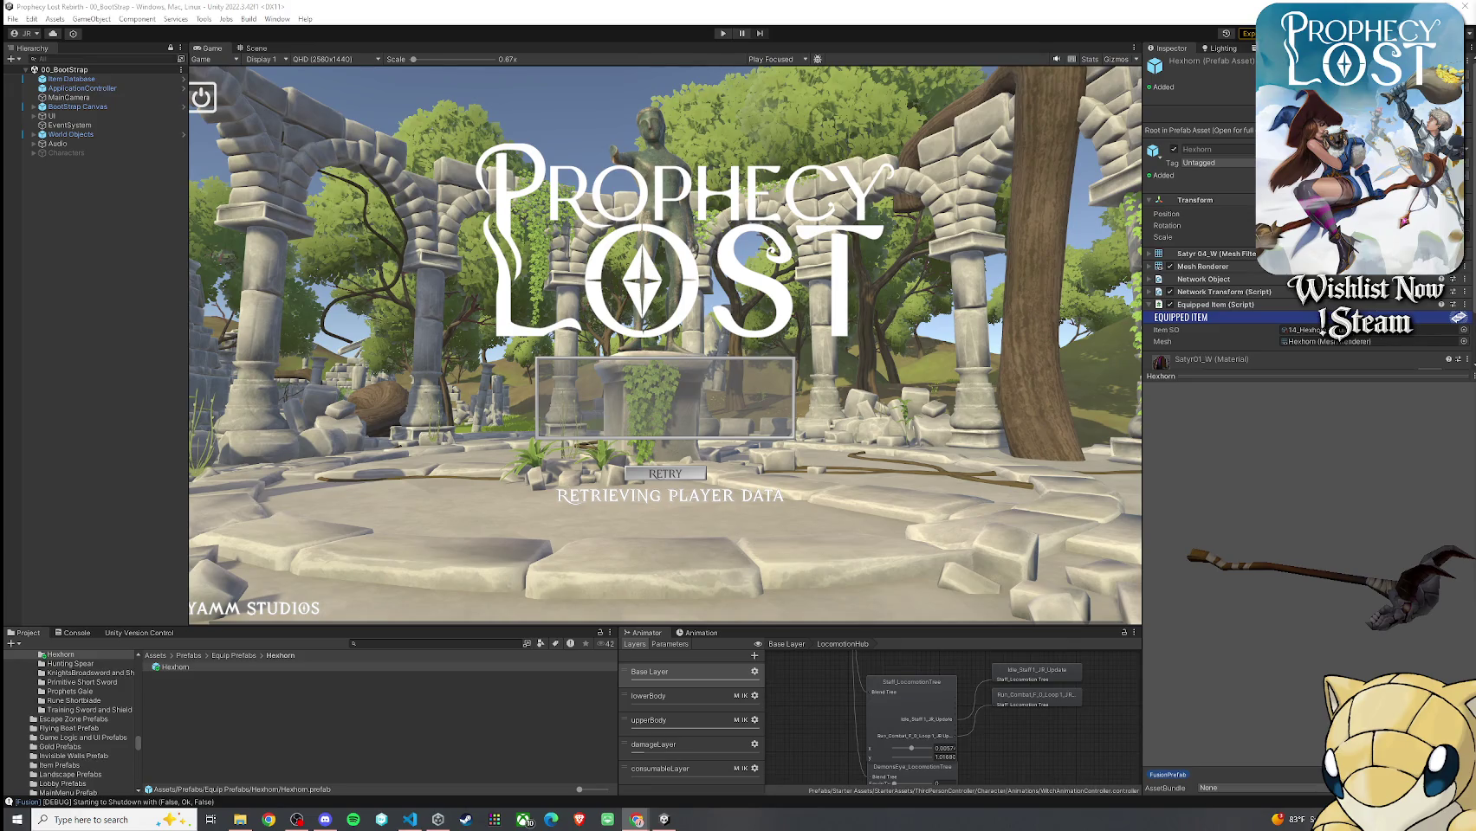
left_click(629, 374)
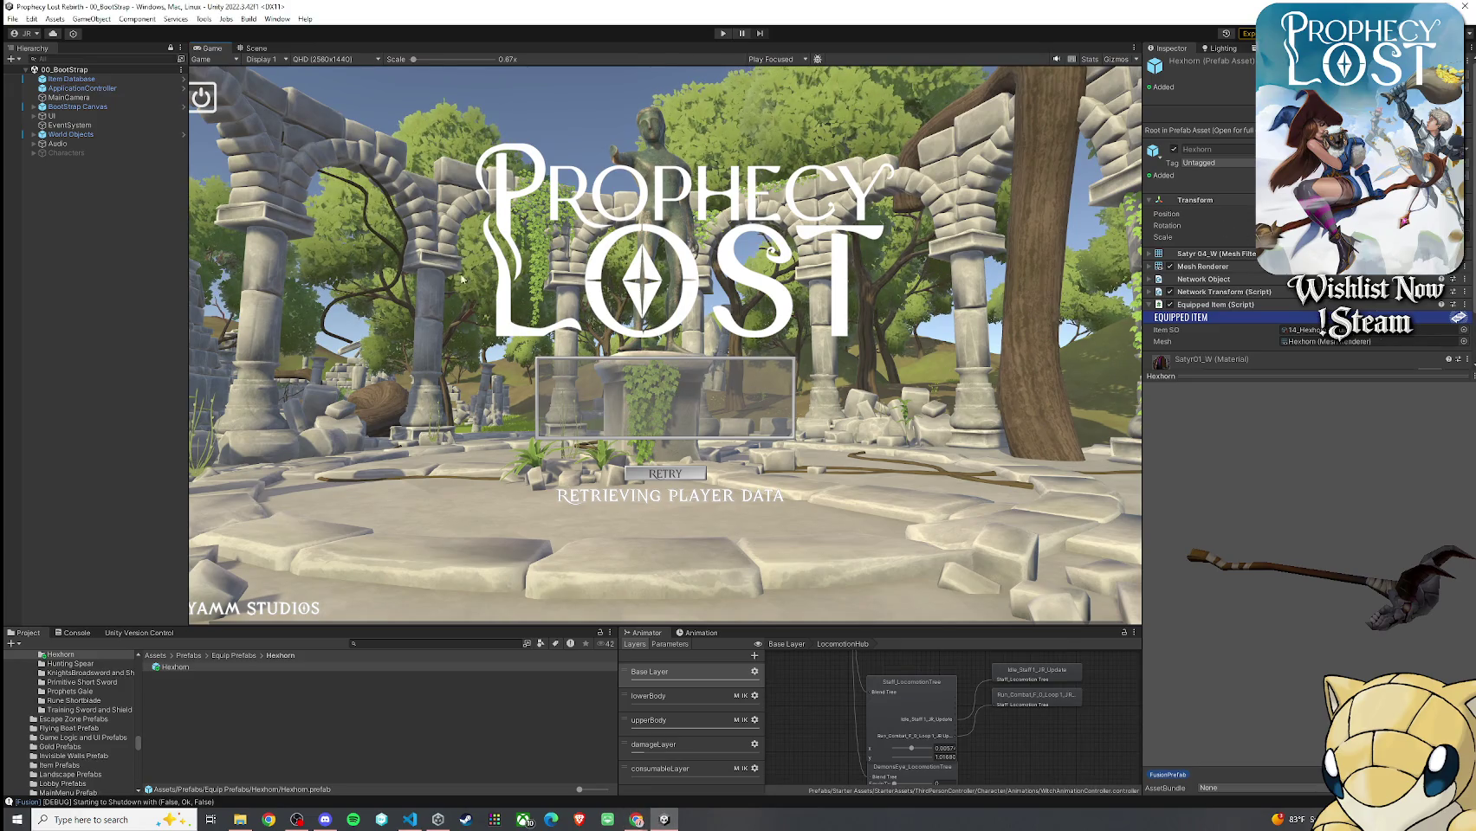
left_click(69, 79)
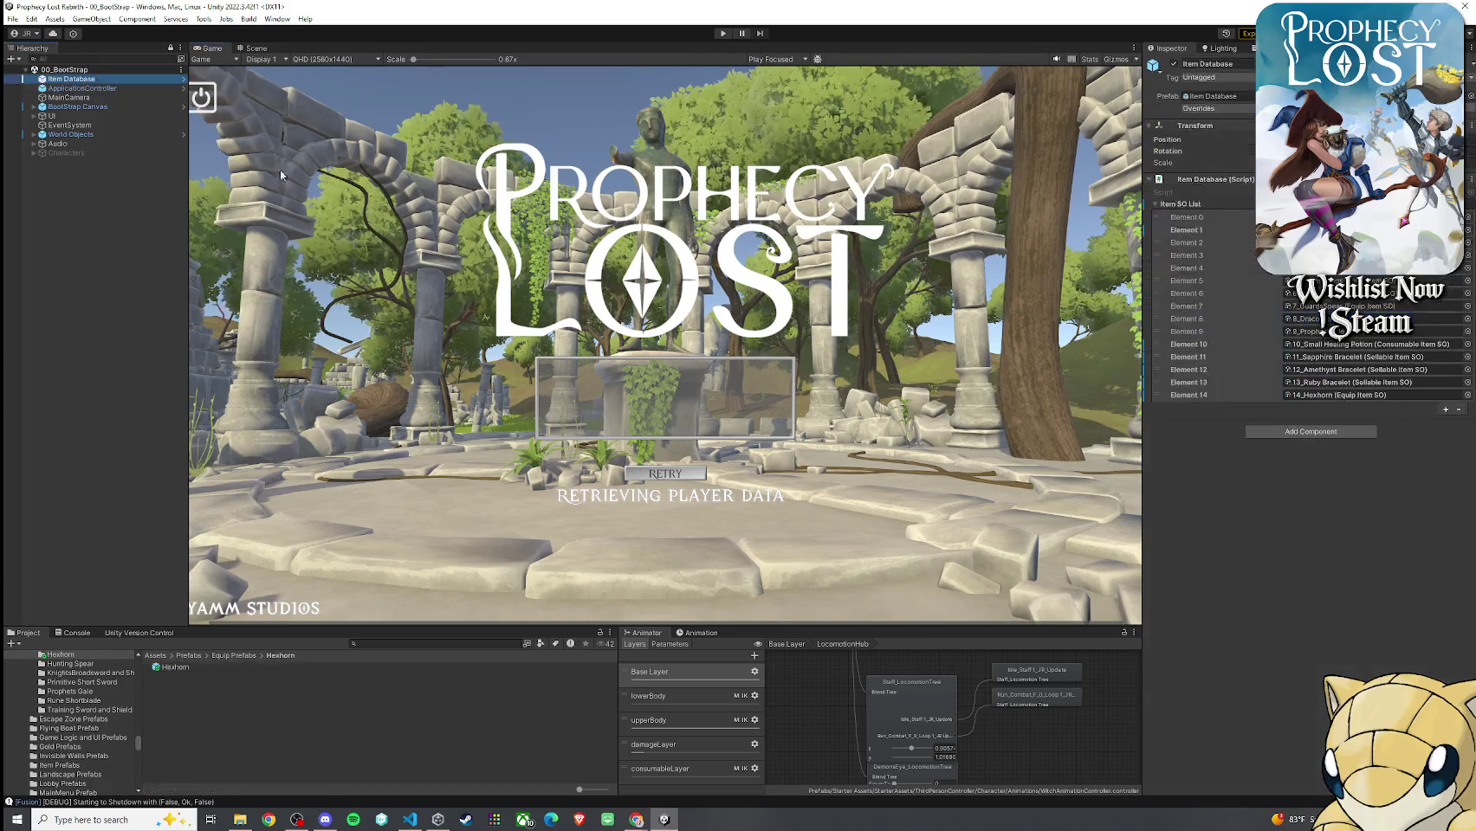
left_click(1368, 229)
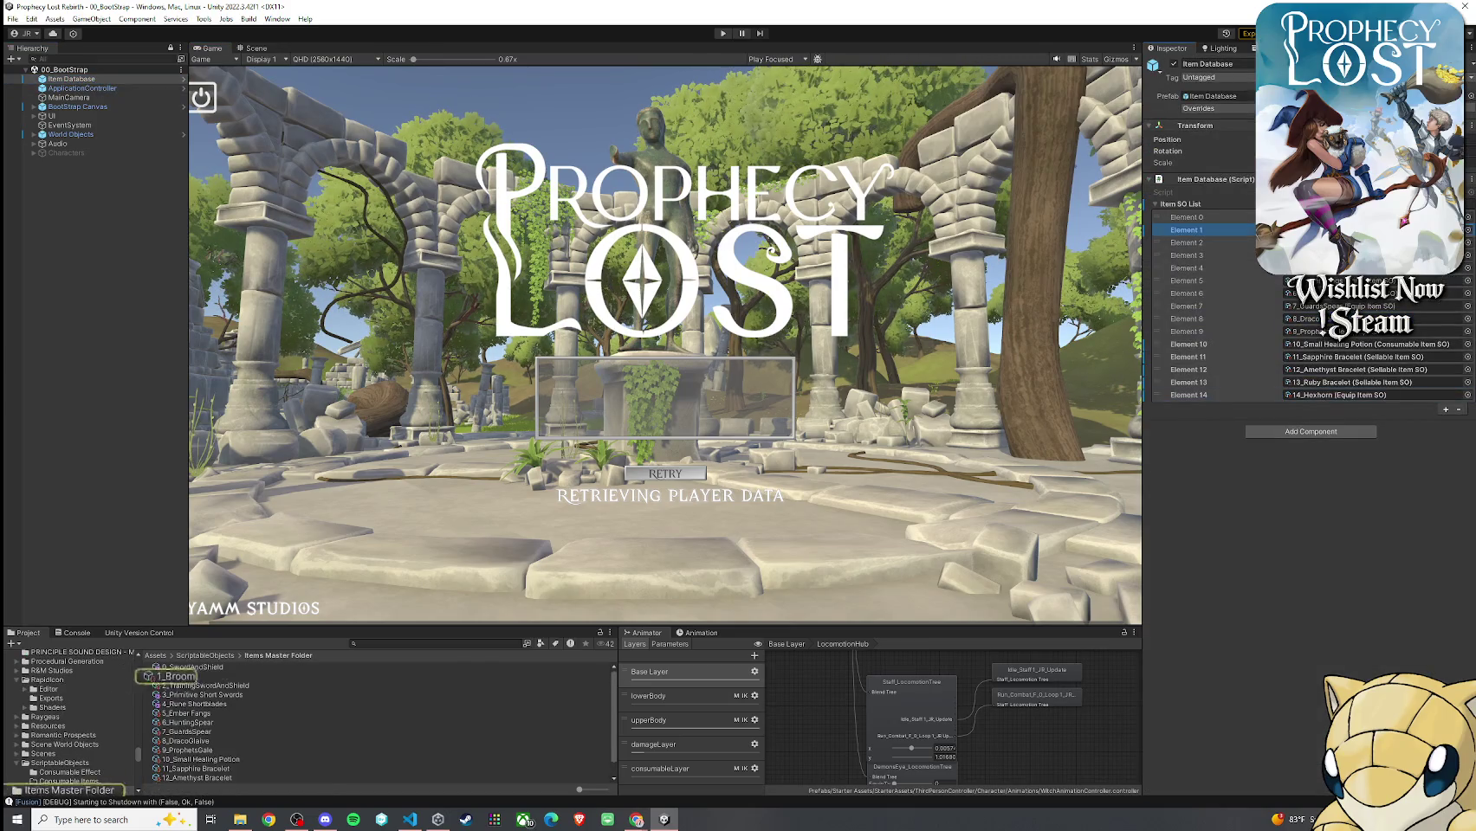
left_click(508, 675)
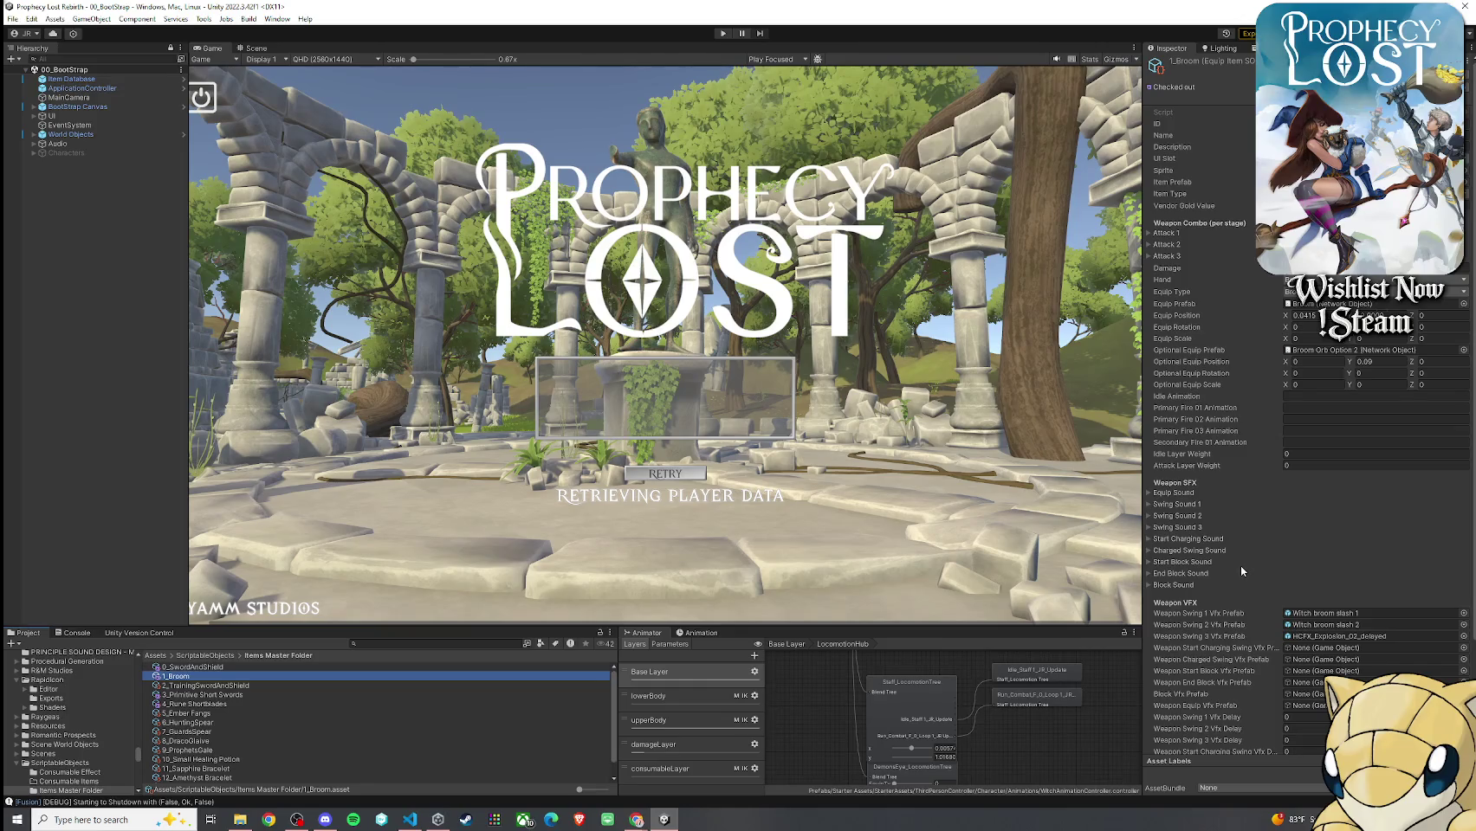
Confirm 14_Hexhorn's hand setting and Staff equip type, and locate its Hexhorn ITEM prefab
scroll(218, 775, "down", 1)
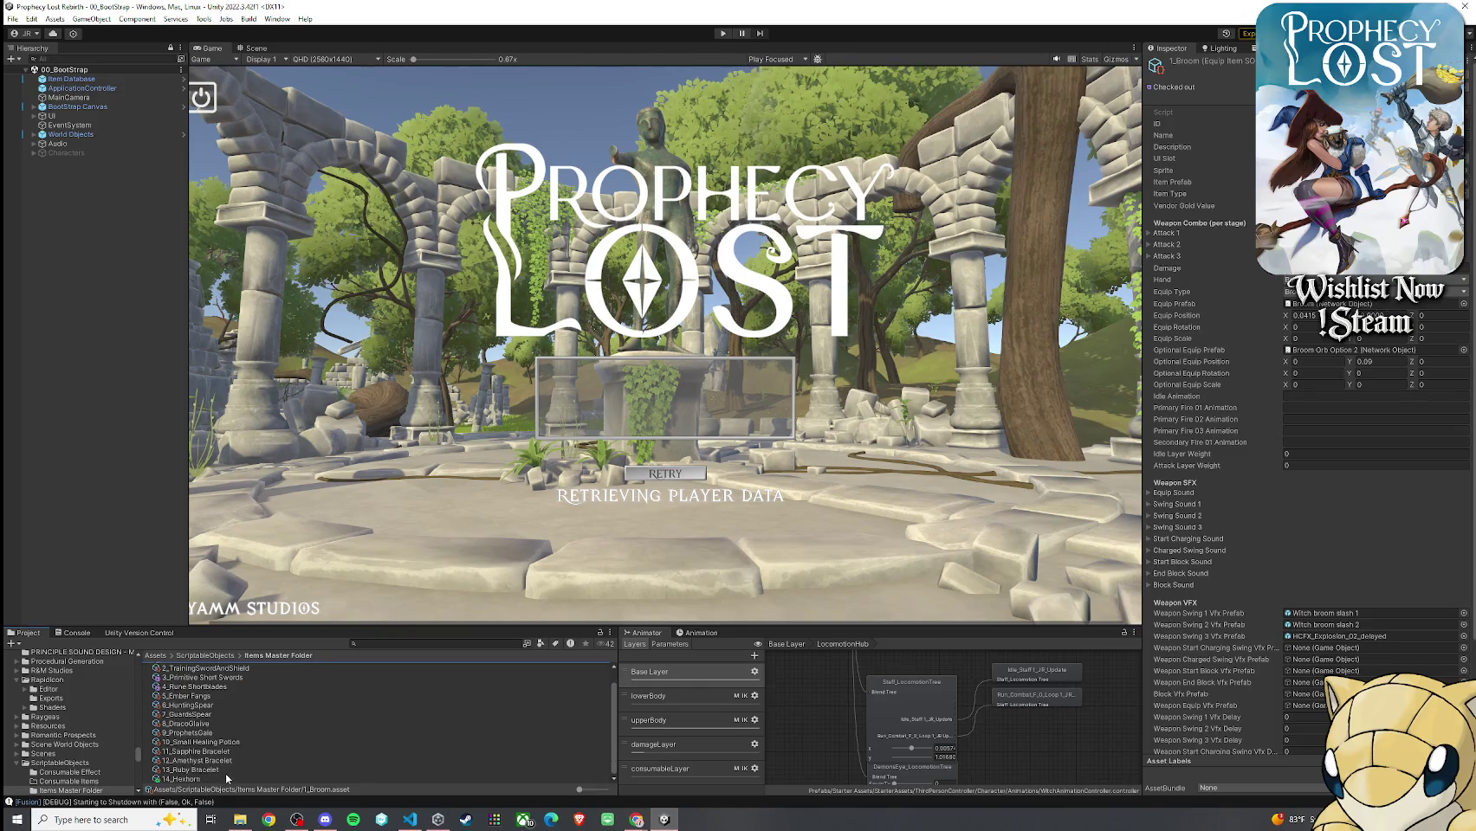
left_click(226, 779)
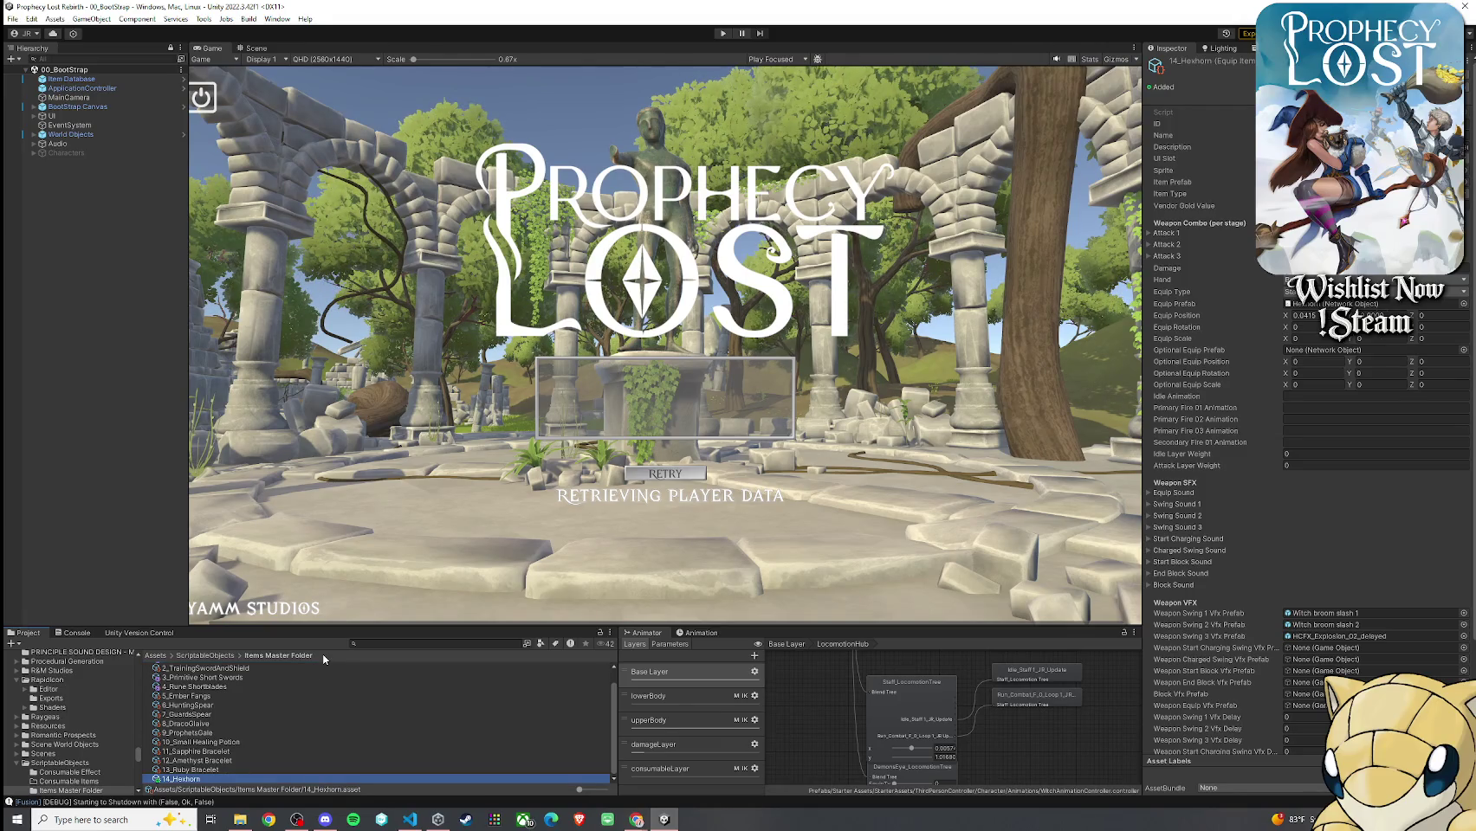
left_click(1312, 280)
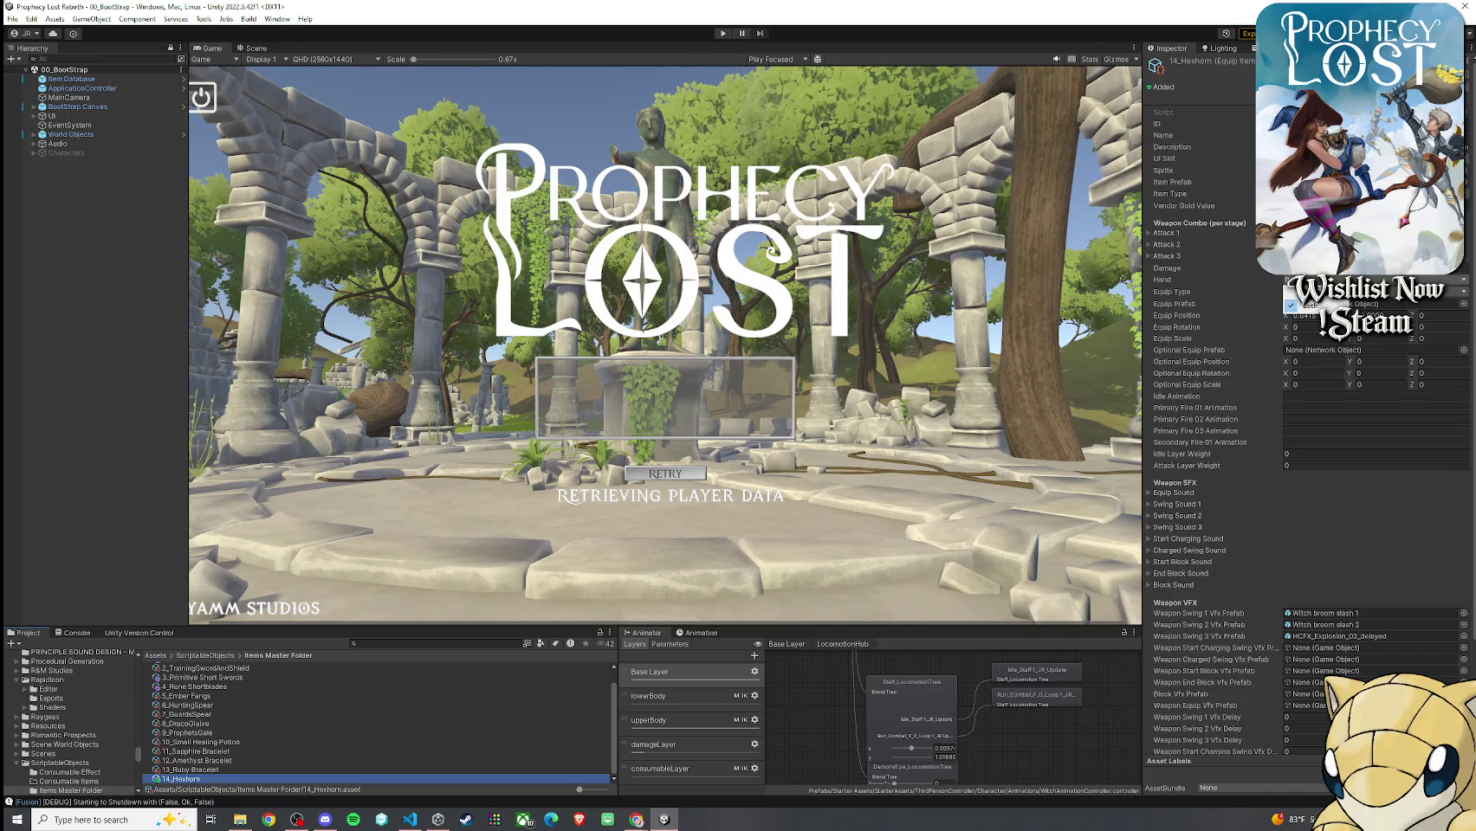
left_click(1303, 305)
left_click(1300, 292)
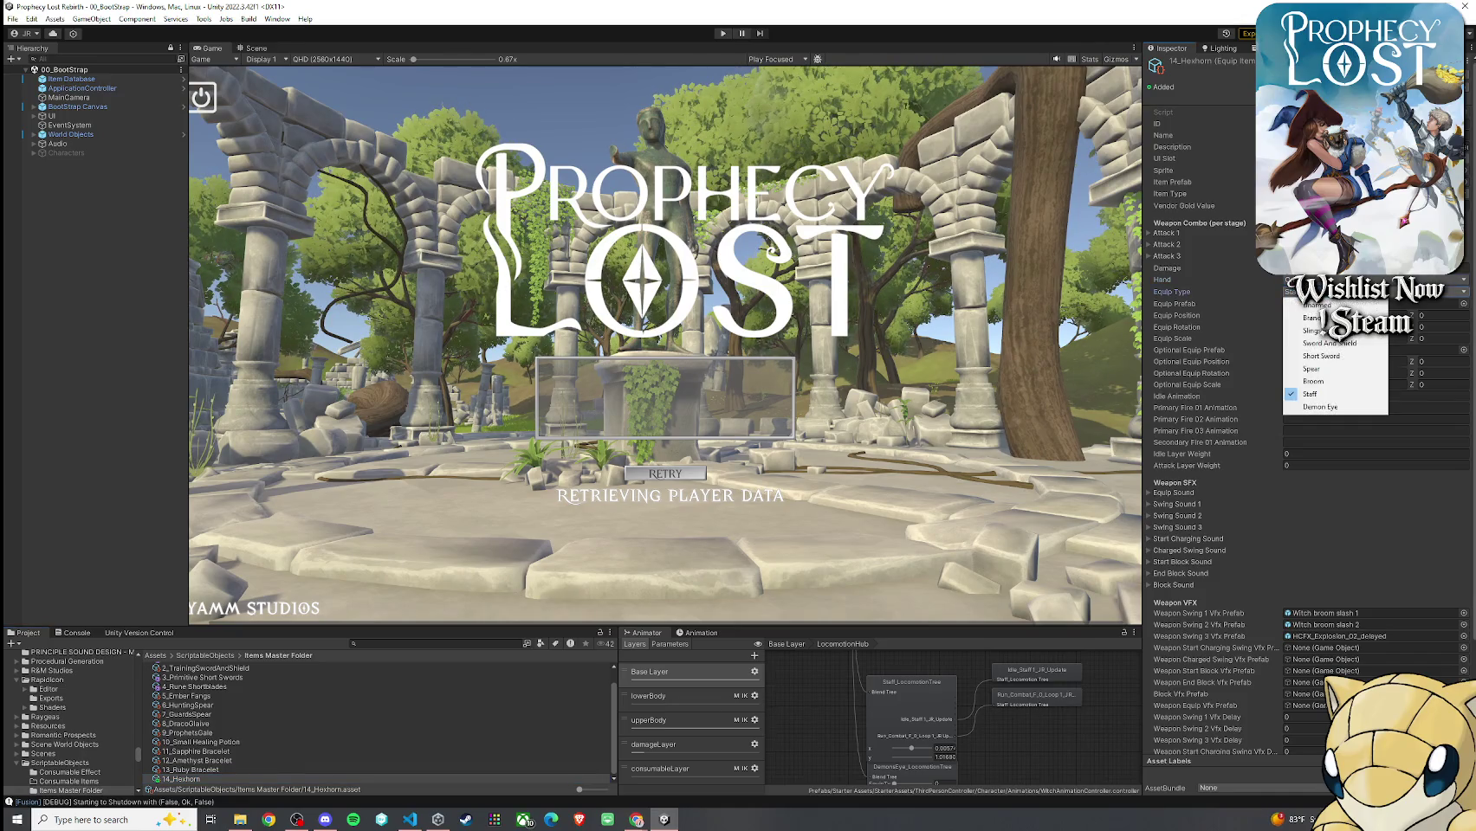
left_click(1257, 293)
left_click(1299, 292)
left_click(1257, 293)
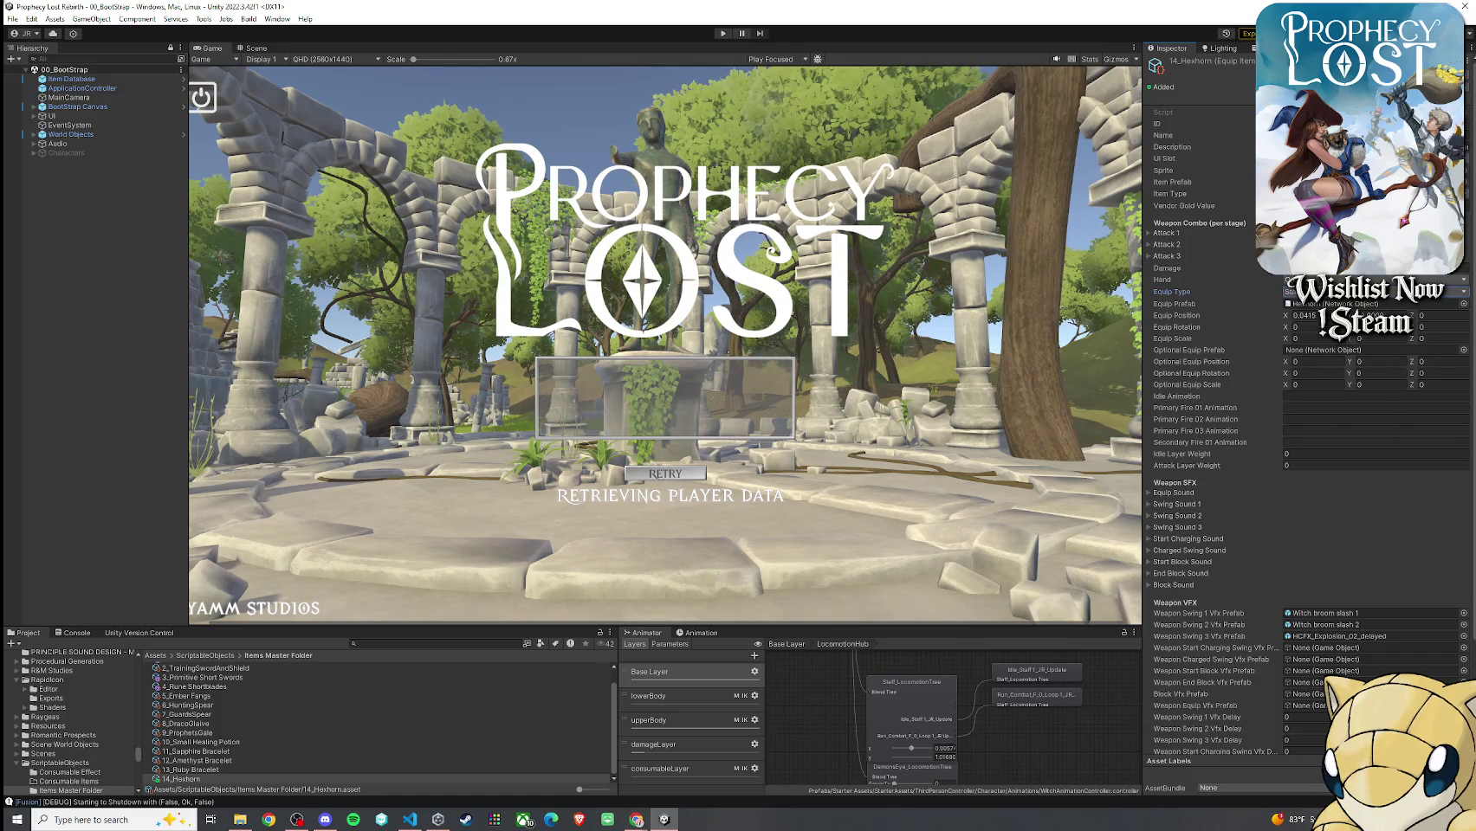
left_click(1334, 182)
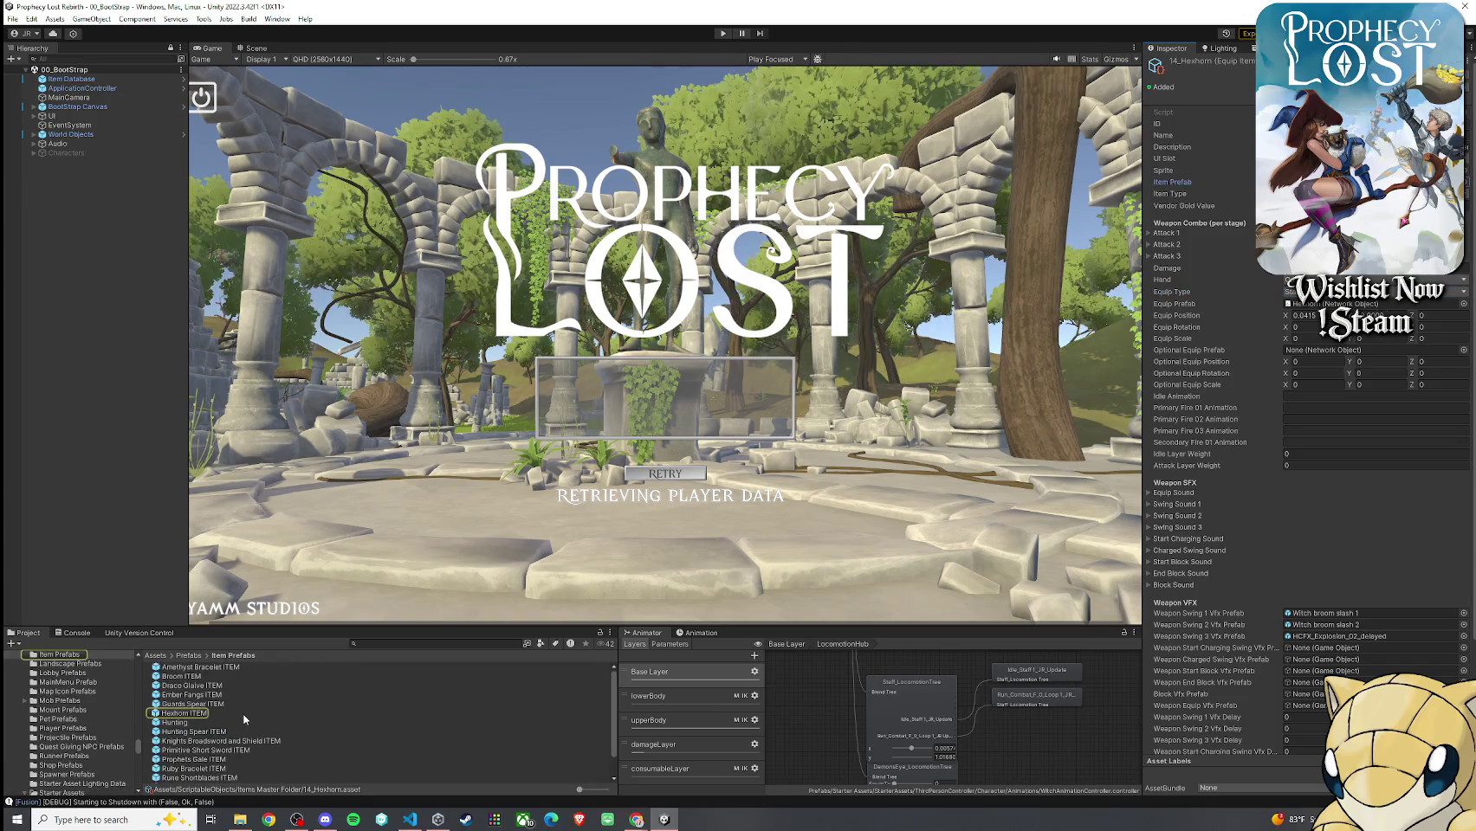
In the Hexhorn ITEM prefab, assign 14_Hexhorn to the ItemContainer's Item SO field
double_click(246, 714)
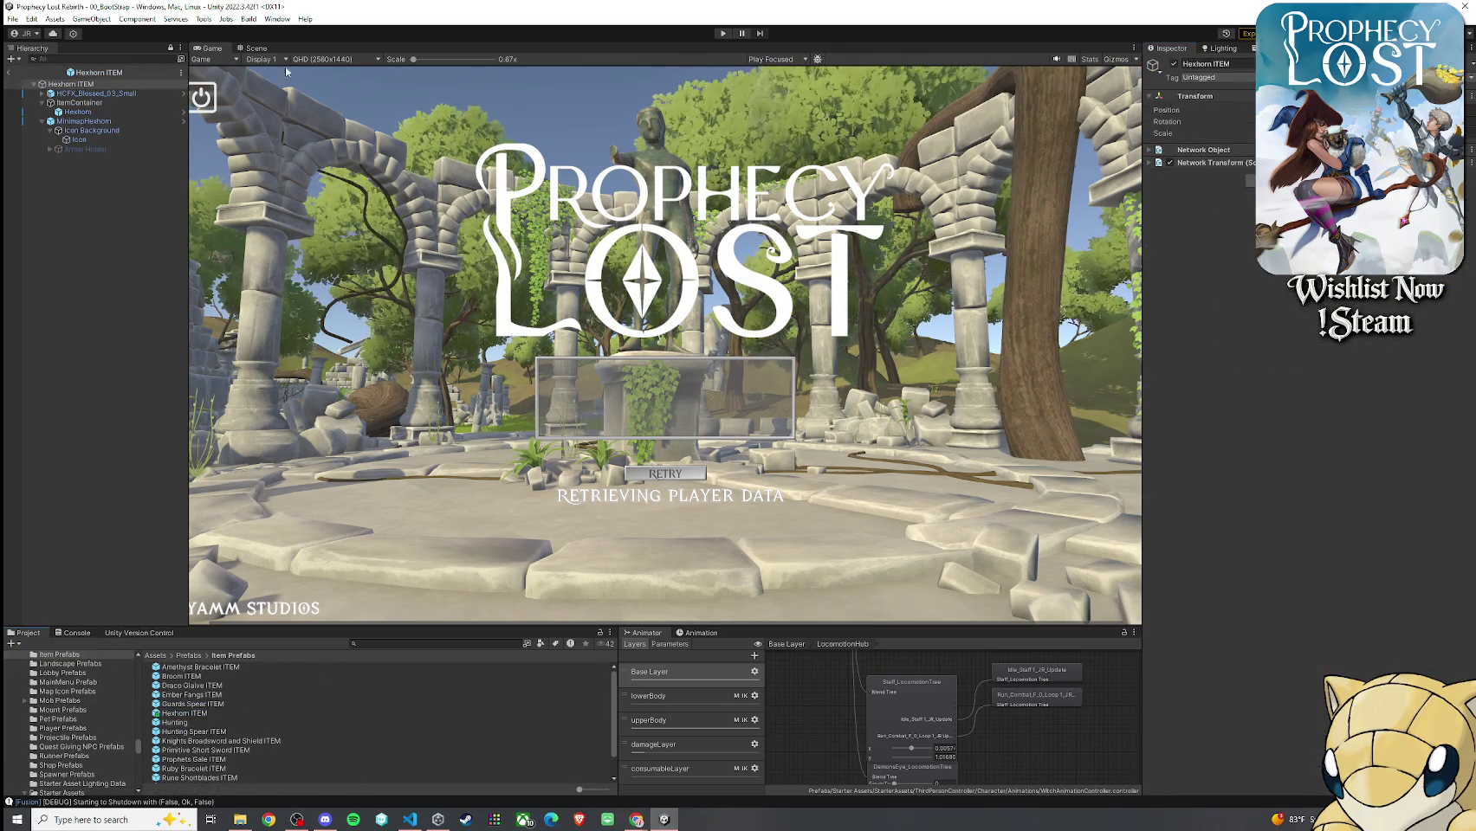
left_click(111, 93)
left_click(86, 103)
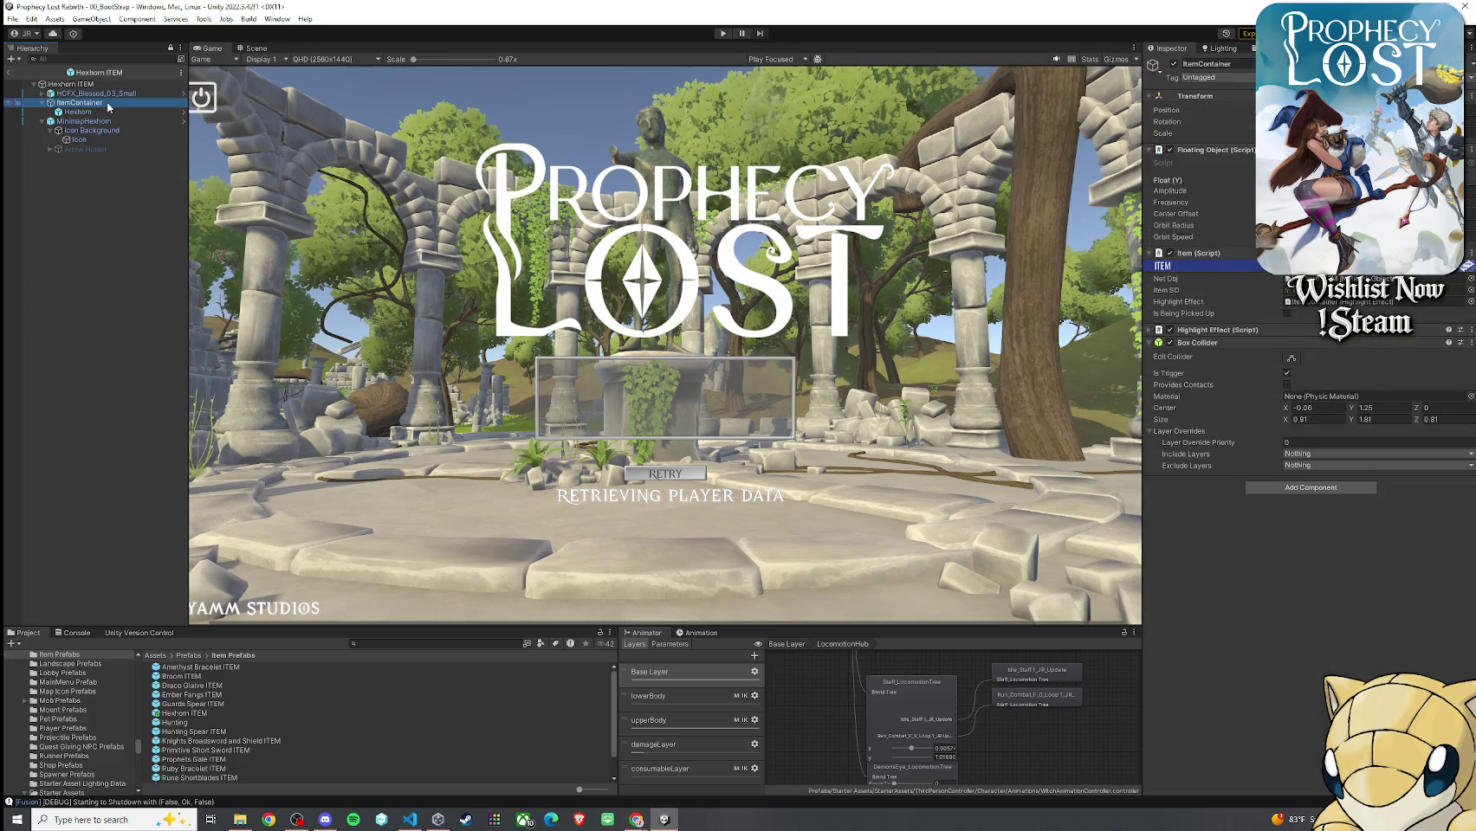
left_click(1299, 290)
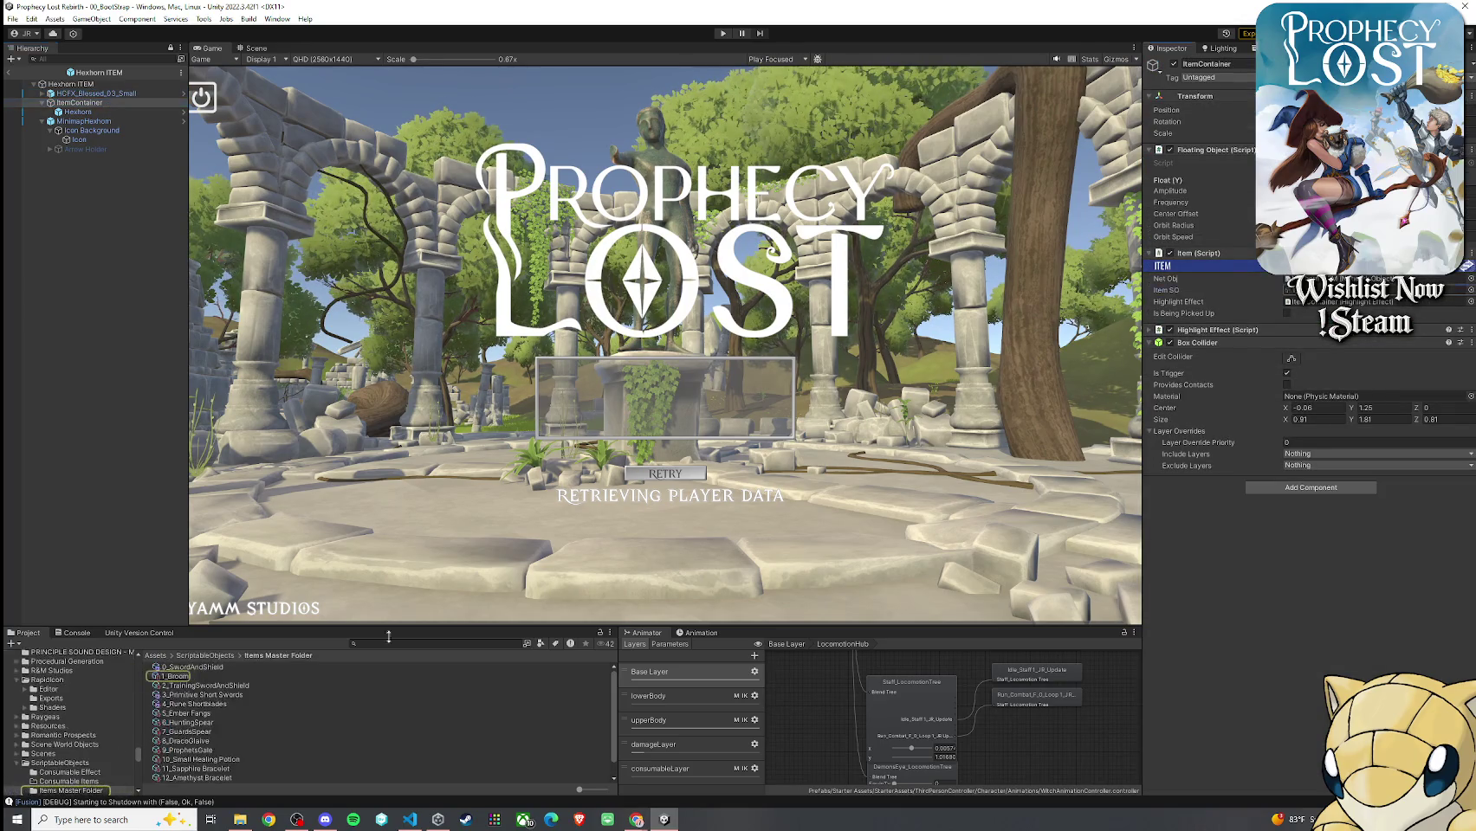
mouse_move(187, 778)
left_mouse_down()
mouse_move(780, 537)
mouse_move(1308, 291)
left_mouse_up()
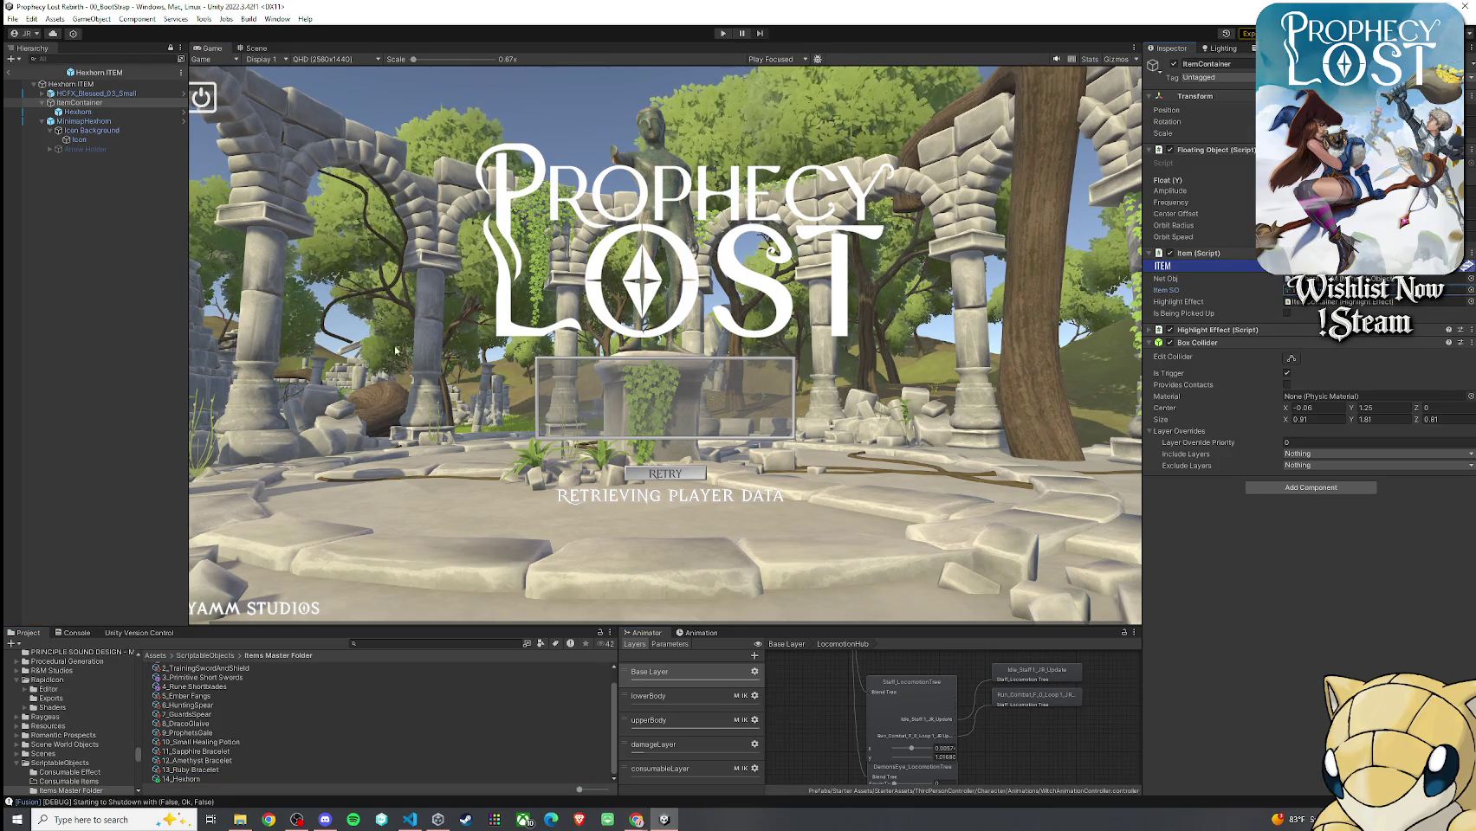
Exit Prefab Mode, save the 00_BootStrap scene, and enter play mode
left_click(258, 50)
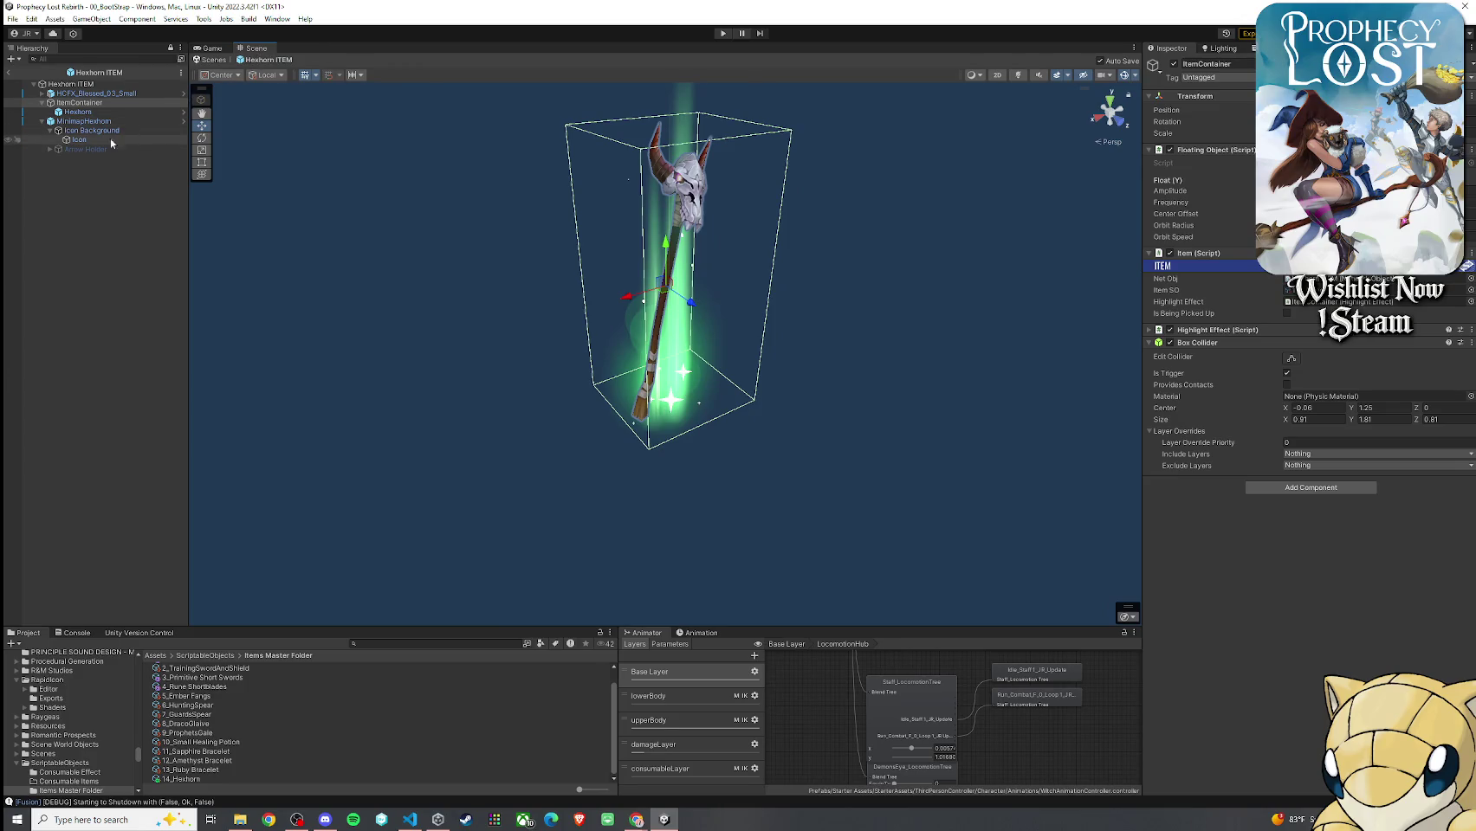
left_click(8, 72)
left_click(12, 18)
left_click(54, 75)
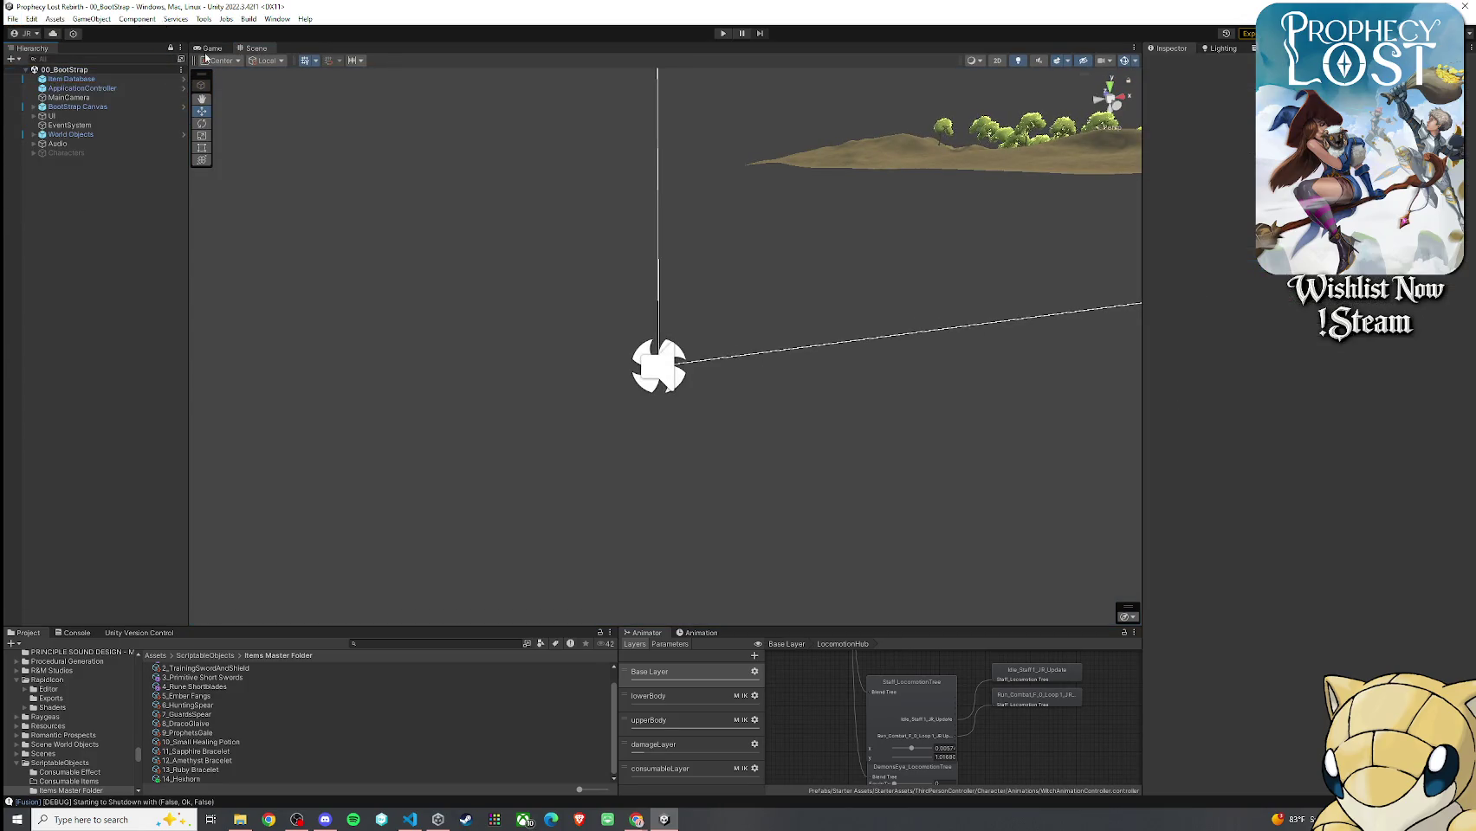
left_click(723, 32)
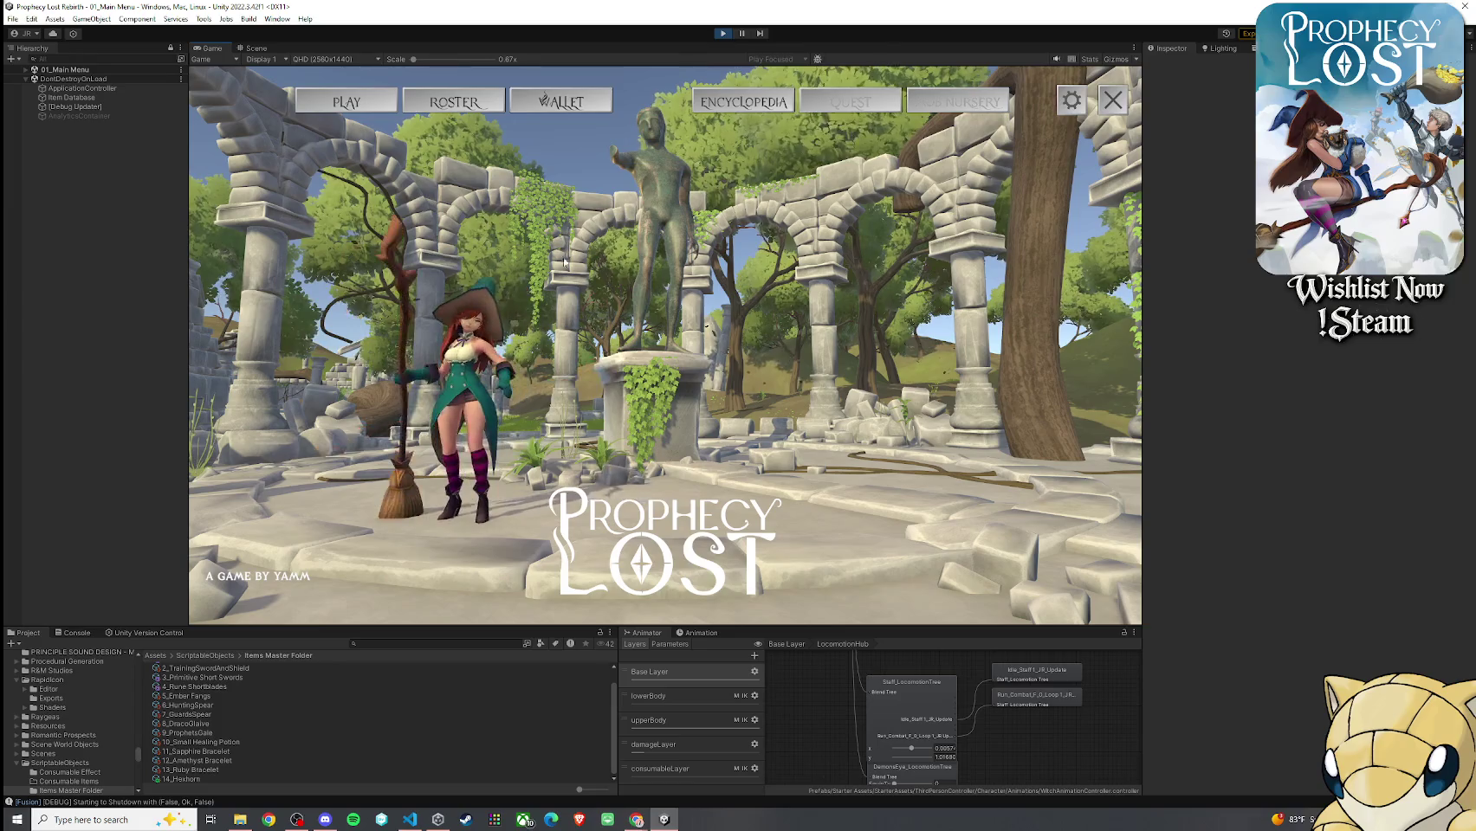
Choose PLAY on the main menu, then START on the destination map
left_click(347, 102)
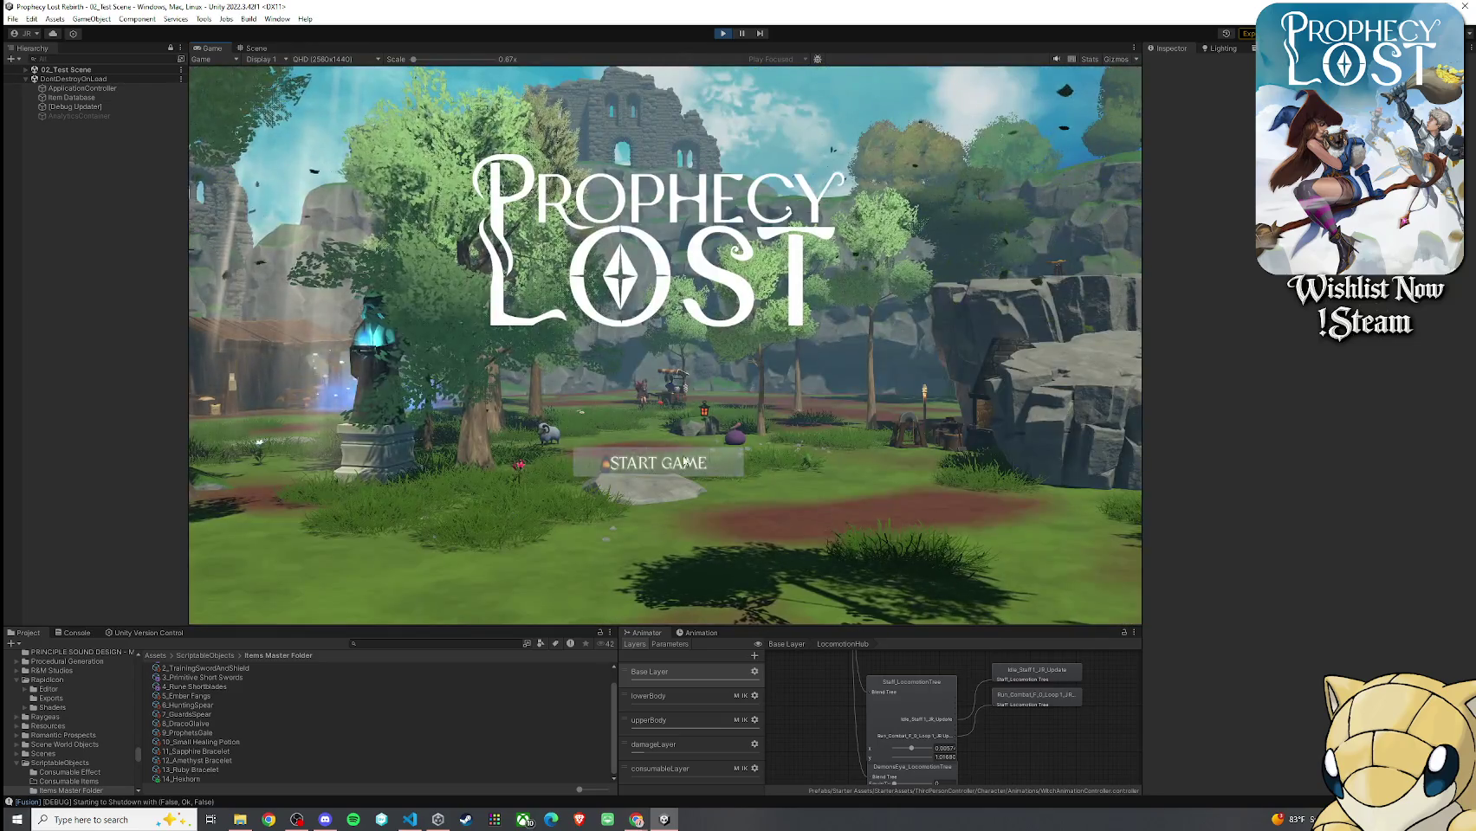
left_click(685, 461)
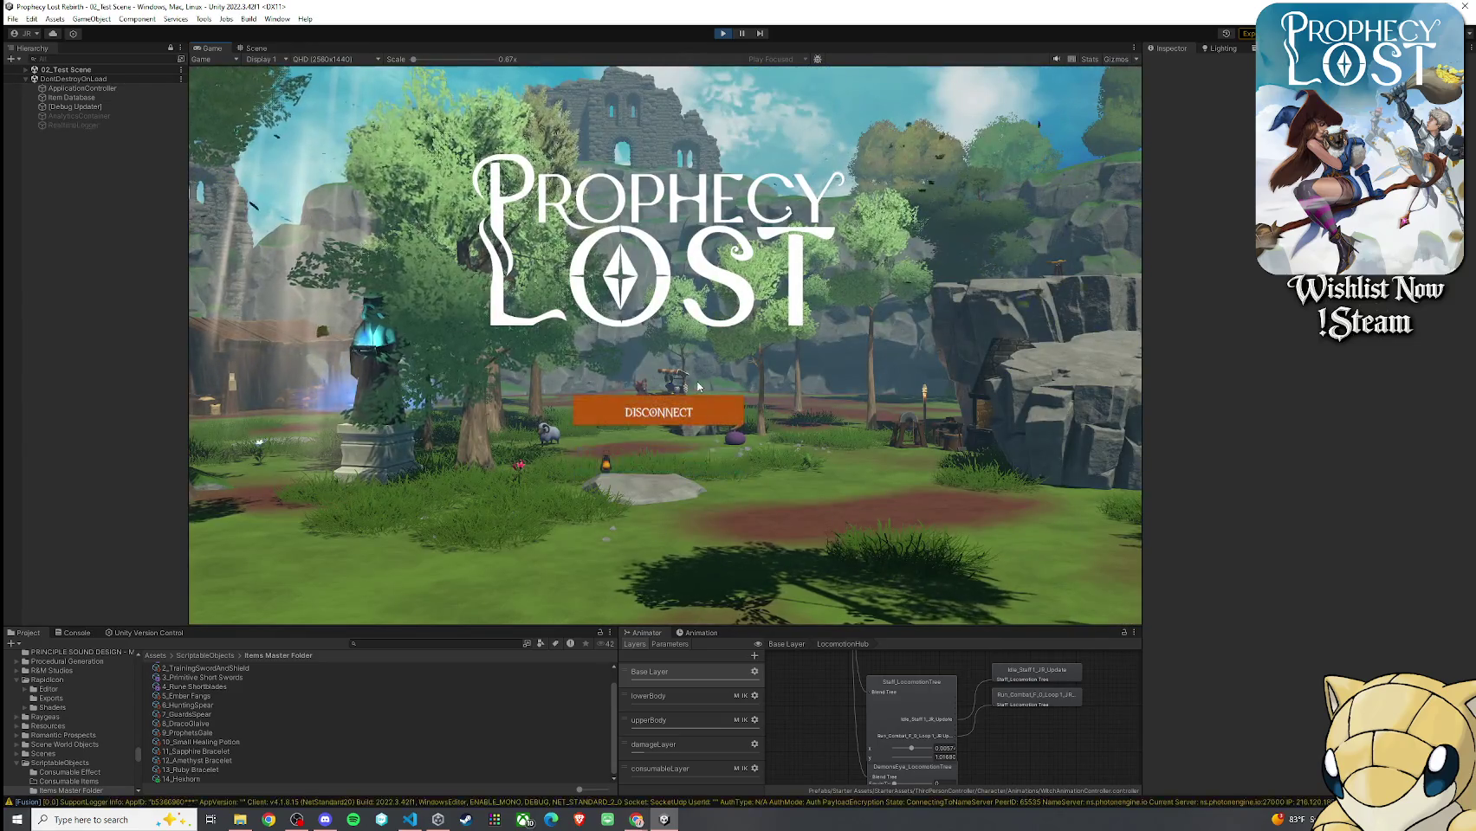
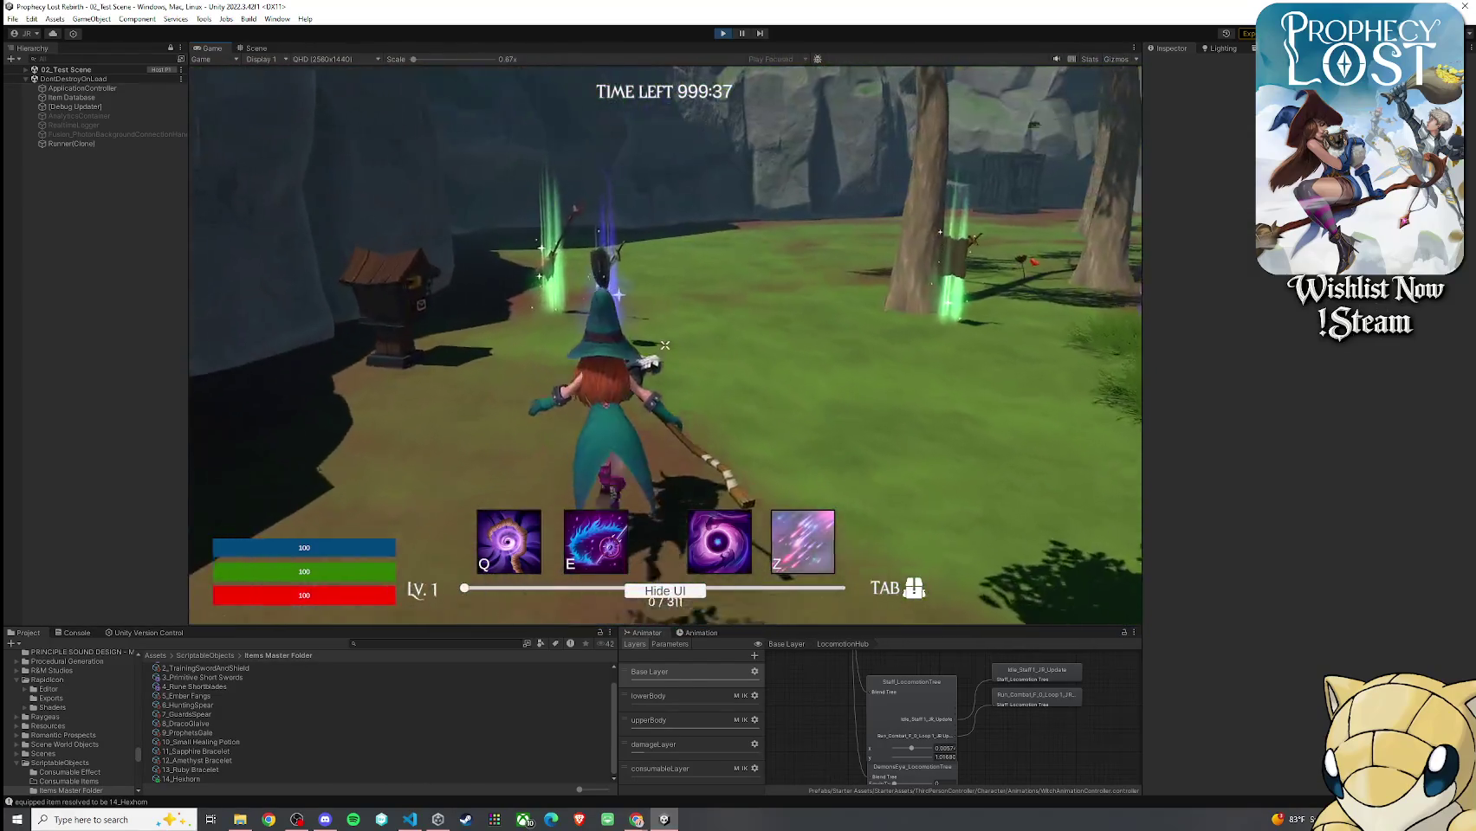
Run the witch forward toward the creature to watch how she carries her staff
key("w")
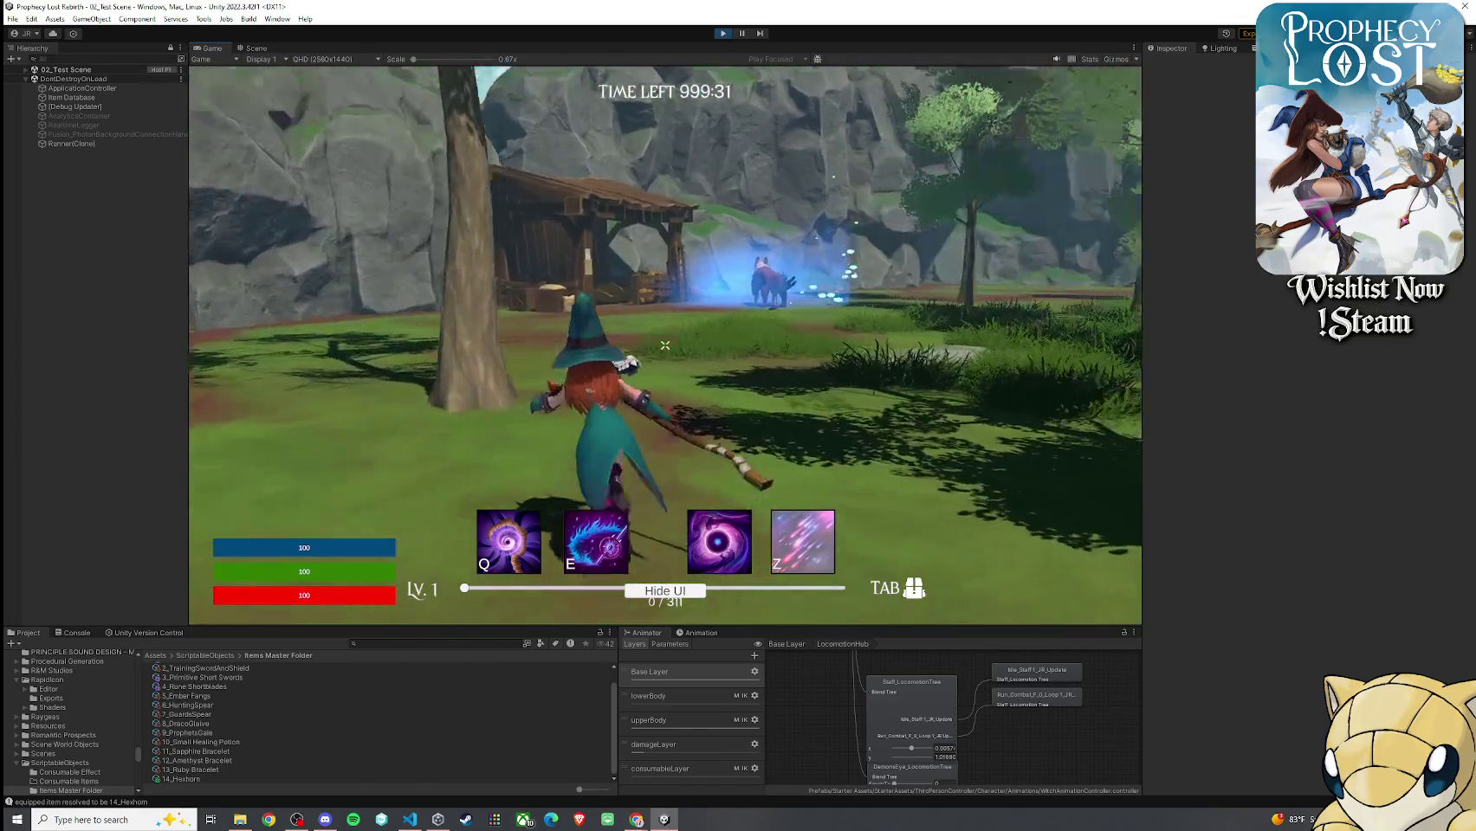
key("w")
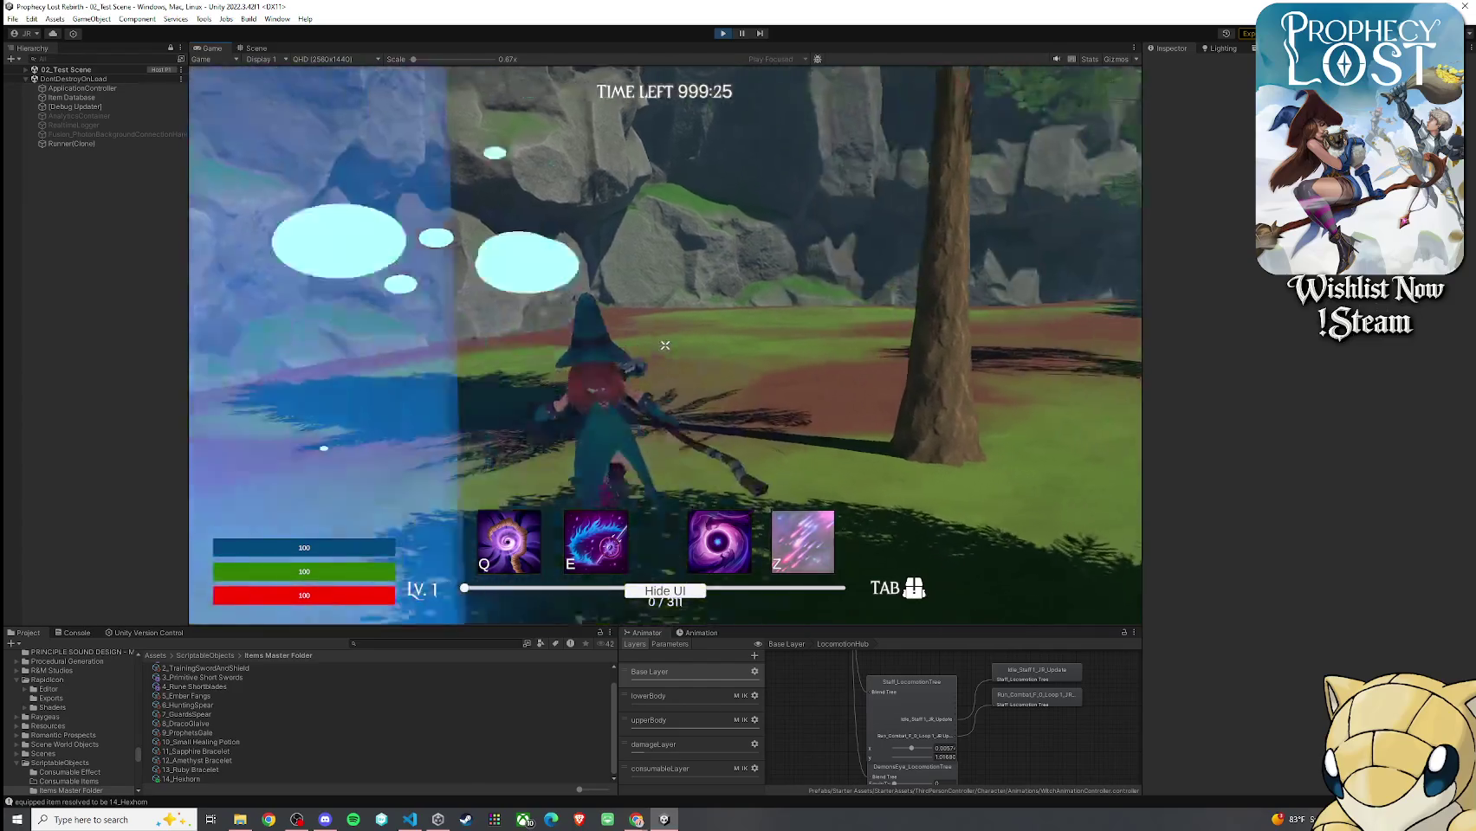
key("super")
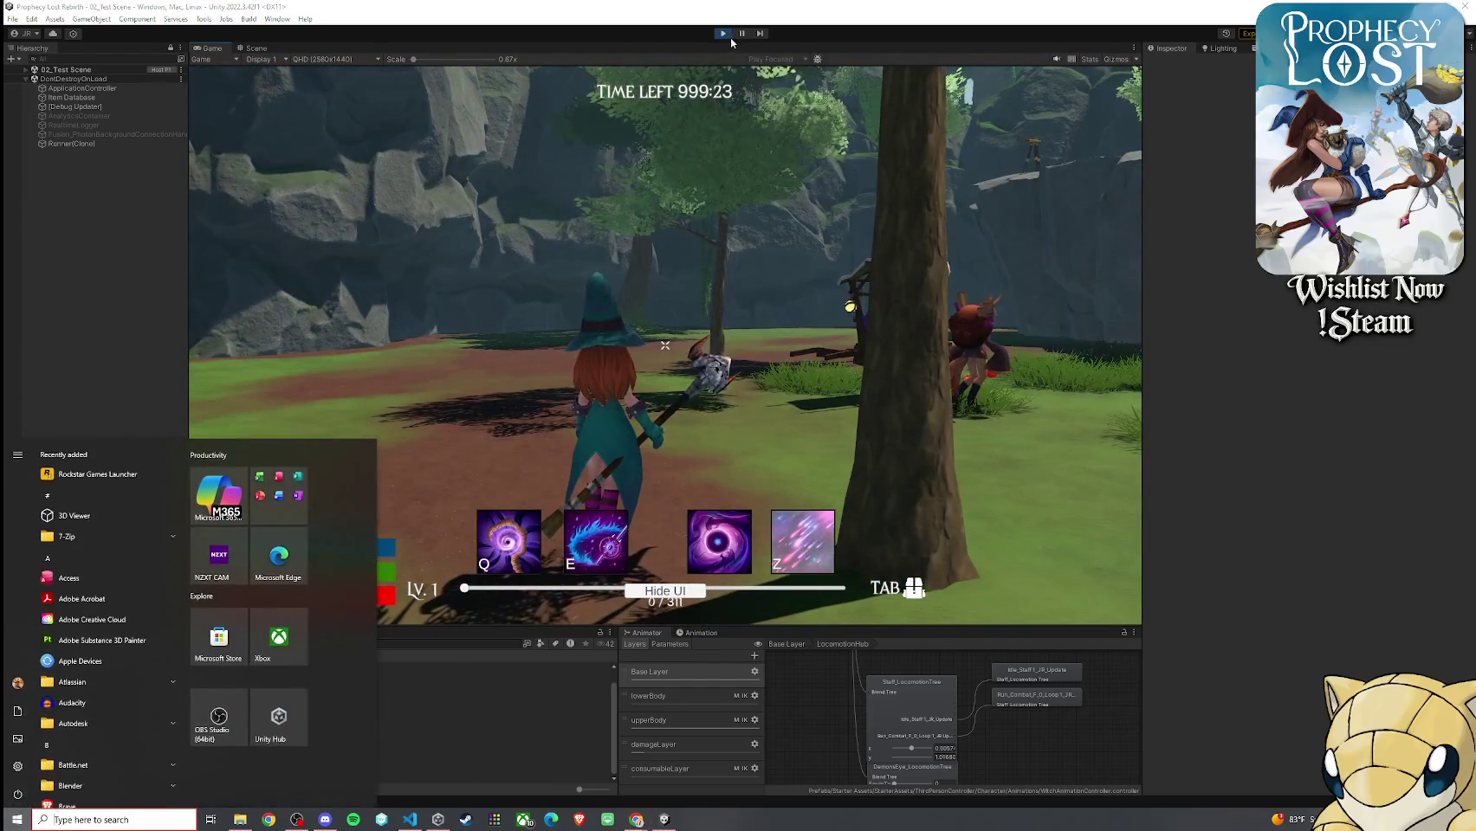
left_click(718, 155)
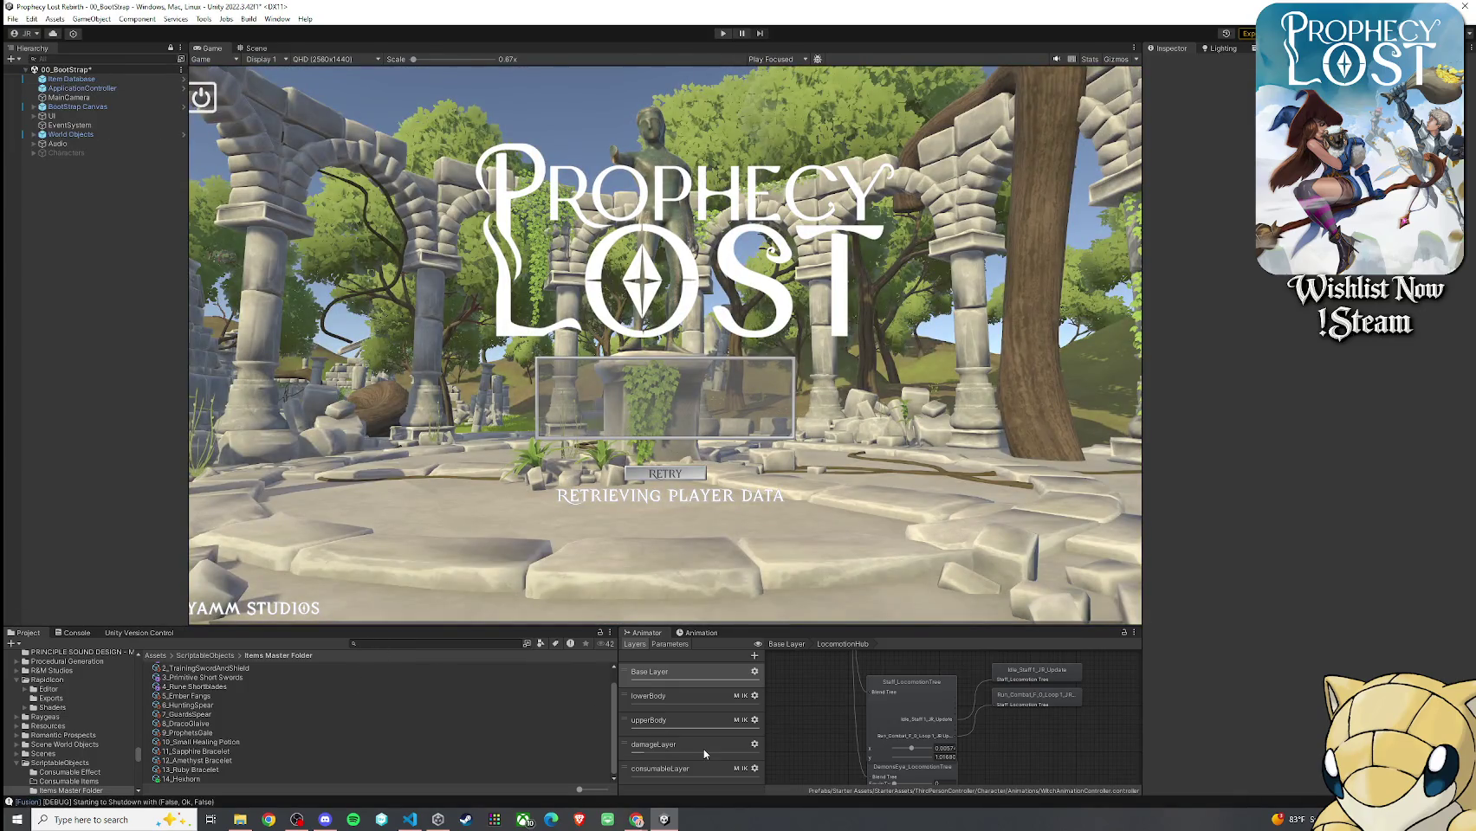
Open the Idle_Staff 1_JR_Update clip from the staff locomotion blend tree and check its Loop Time
left_click(940, 702)
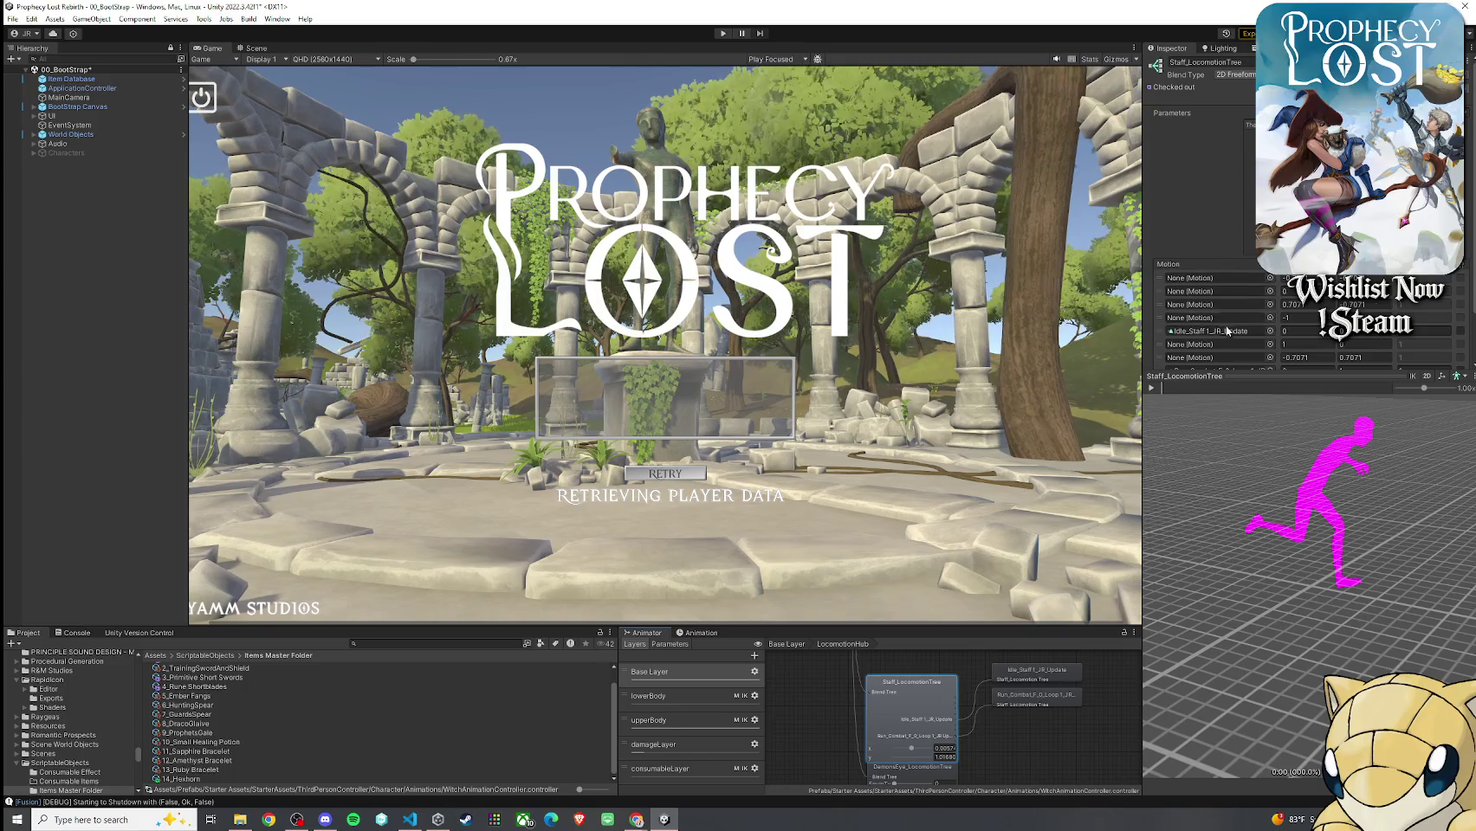
scroll(1227, 330, "down", 2)
double_click(1212, 273)
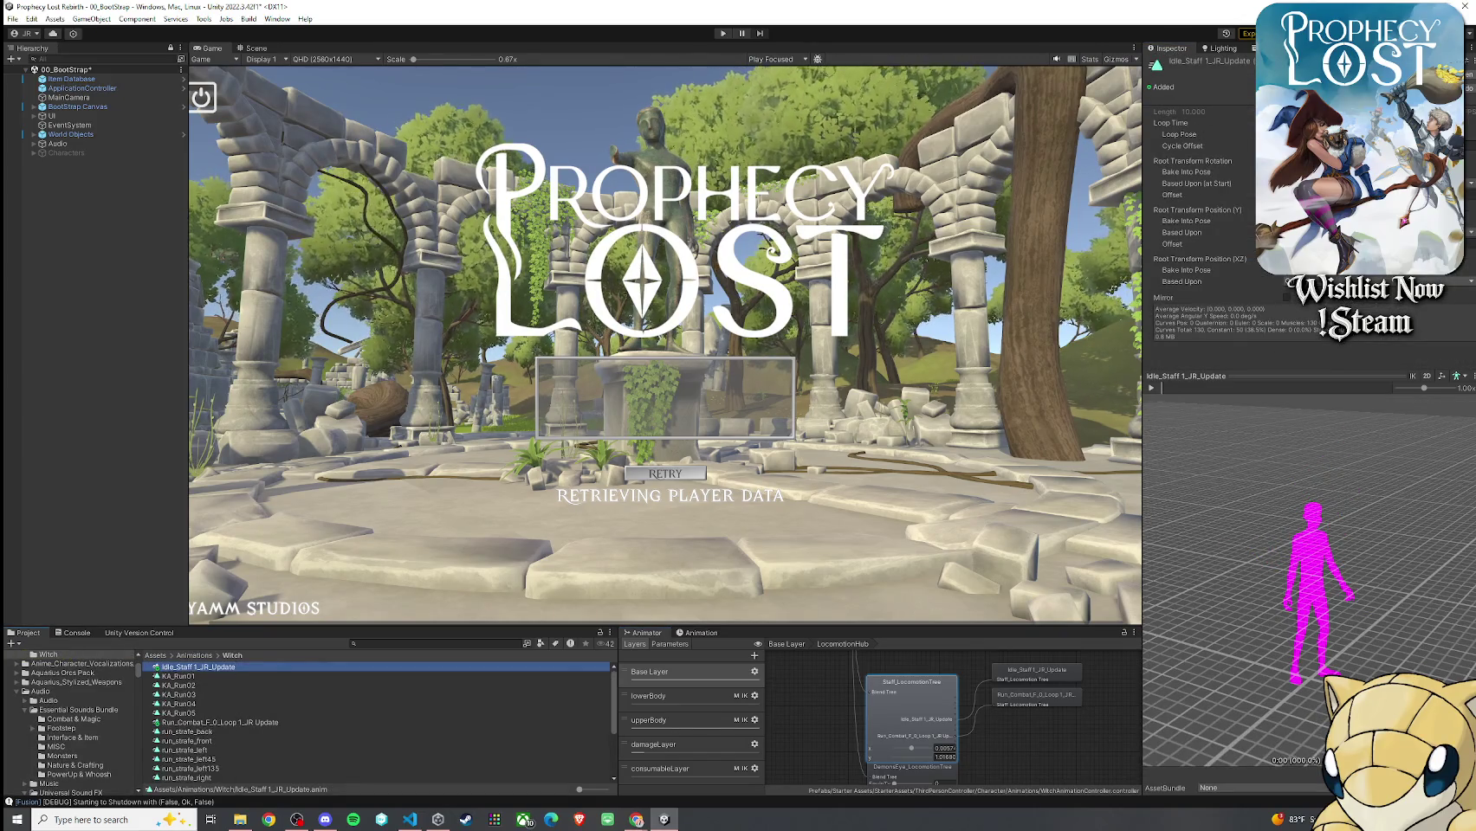
left_click(1170, 123)
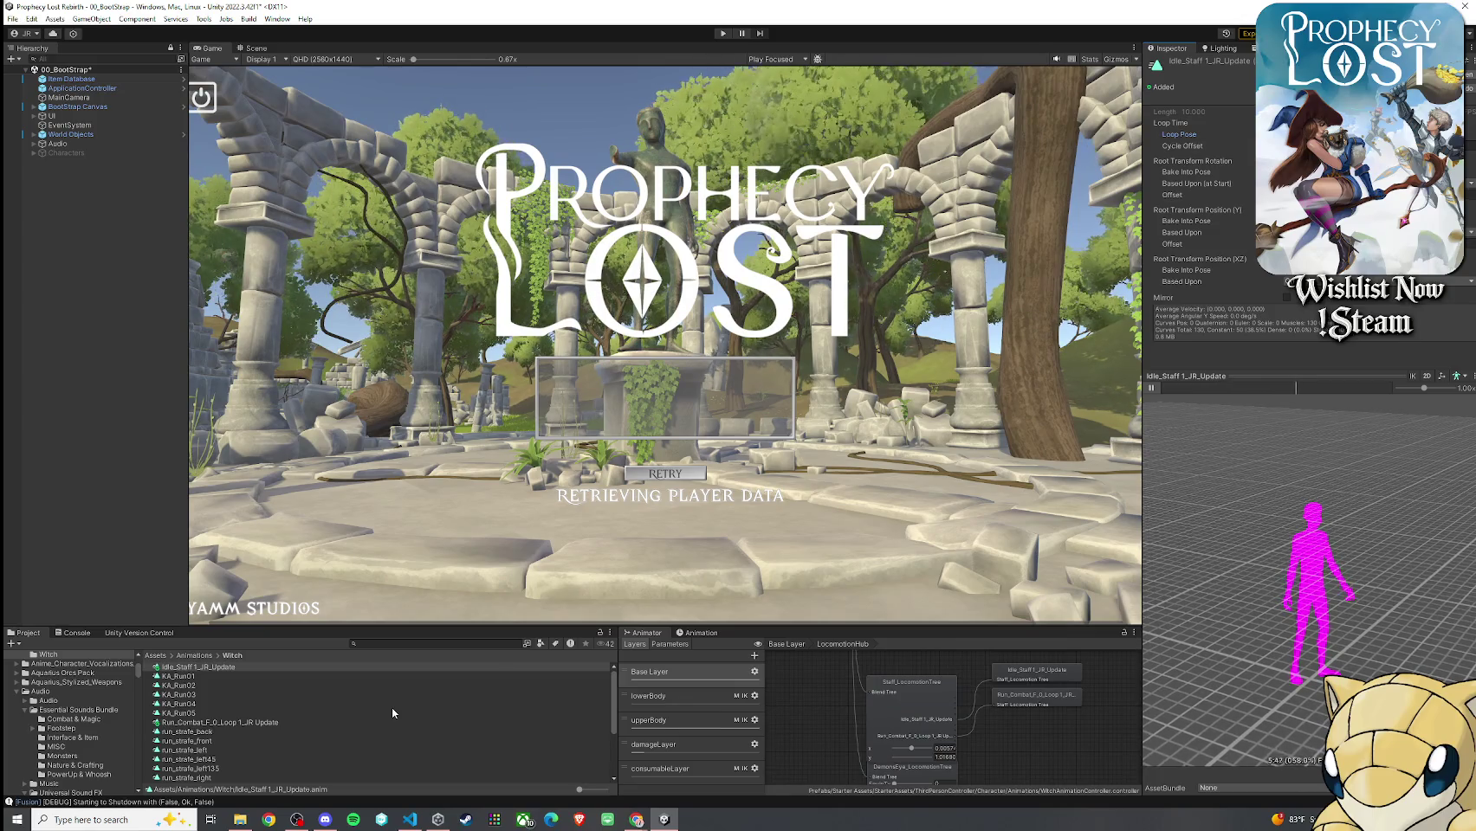
Turn on Loop Time for Run_Combat_F_0_Loop 1_JR Update, preview it, and try horizontal root-motion baking
left_click(318, 724)
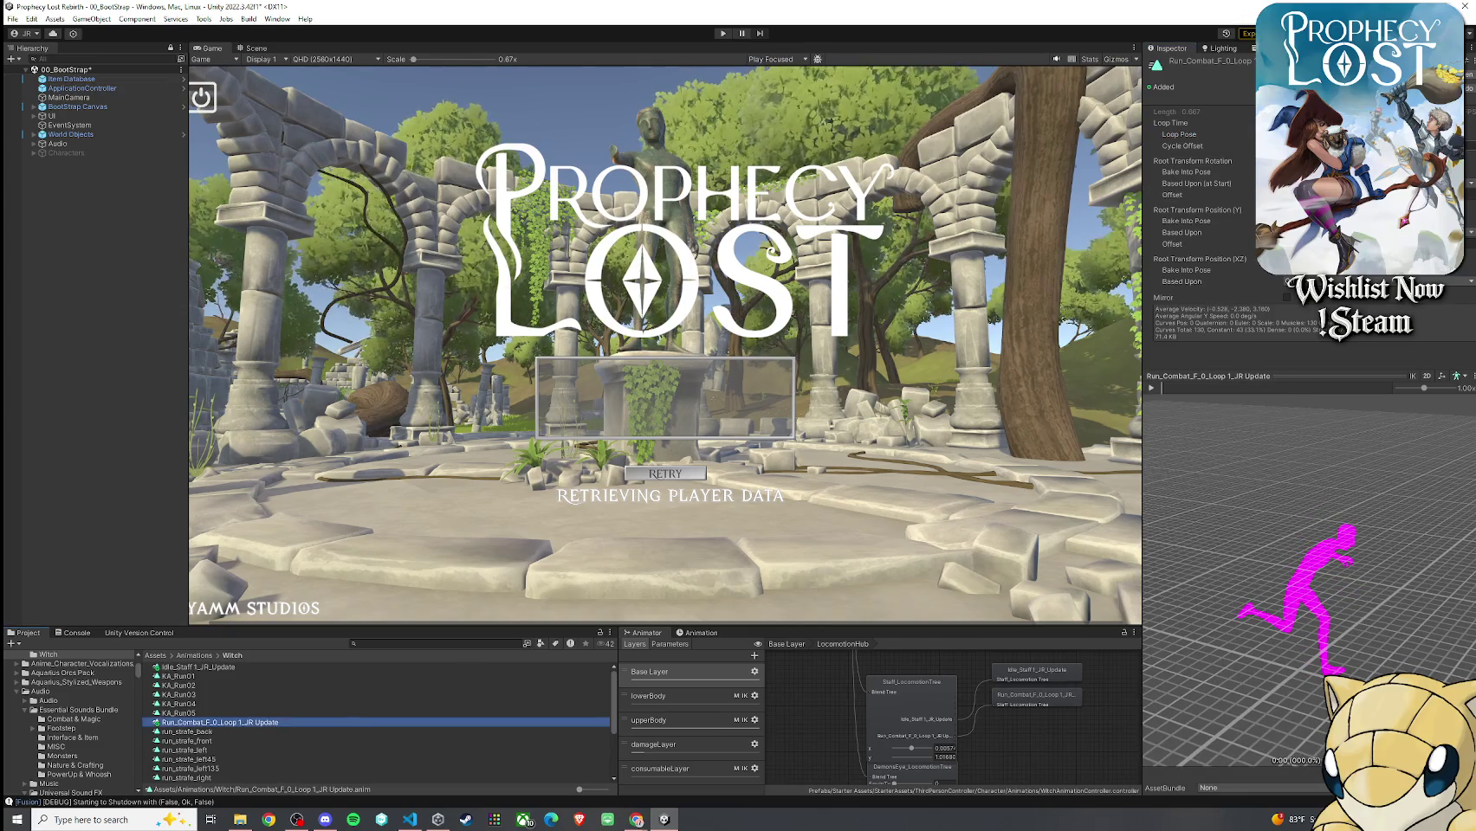
left_click(1265, 123)
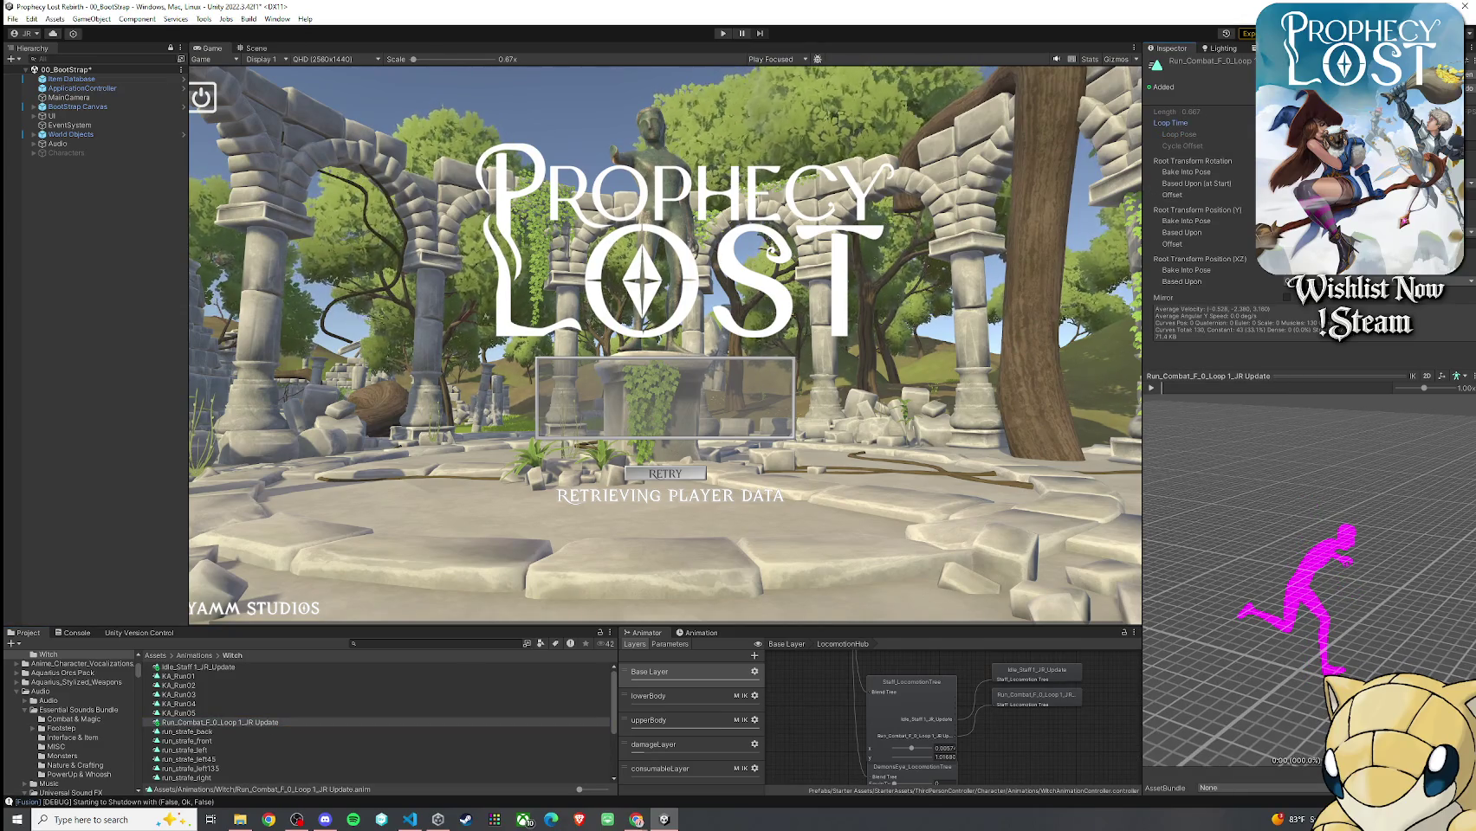
left_click(1151, 389)
mouse_move(1232, 450)
left_mouse_down()
mouse_move(1250, 492)
mouse_move(1259, 468)
mouse_move(1258, 494)
left_mouse_up()
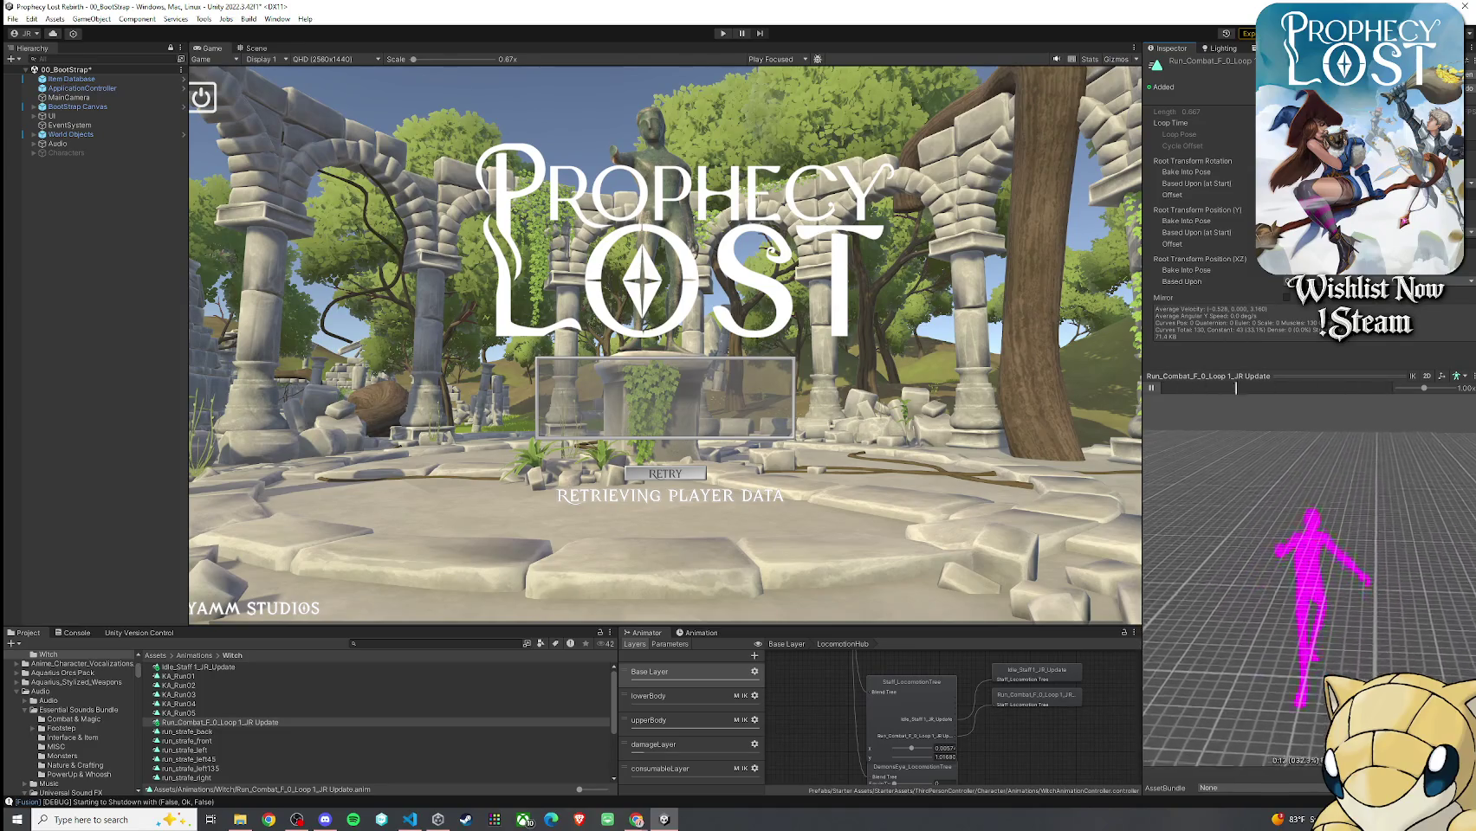
left_click(1291, 270)
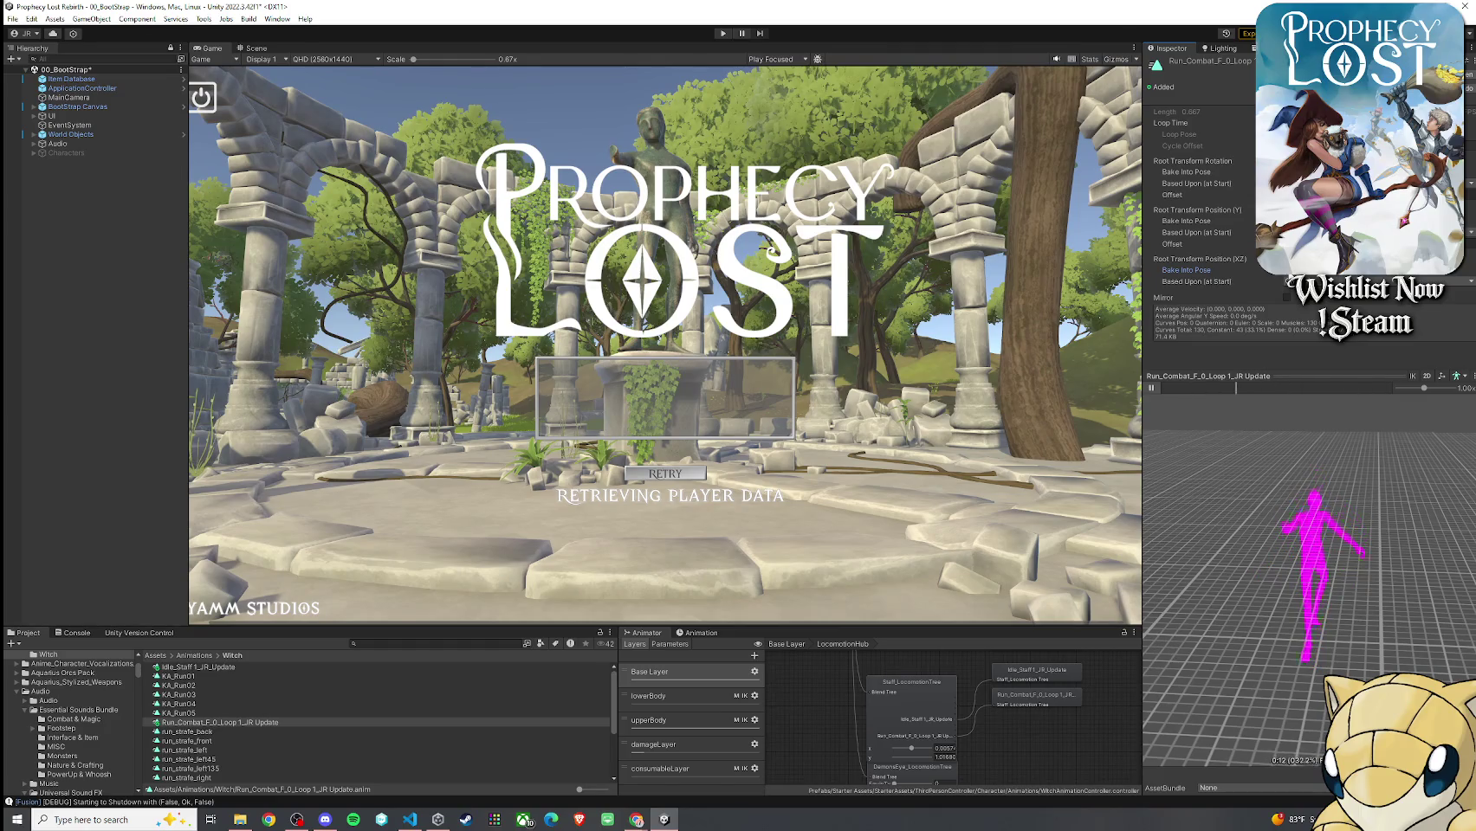
left_click(1291, 271)
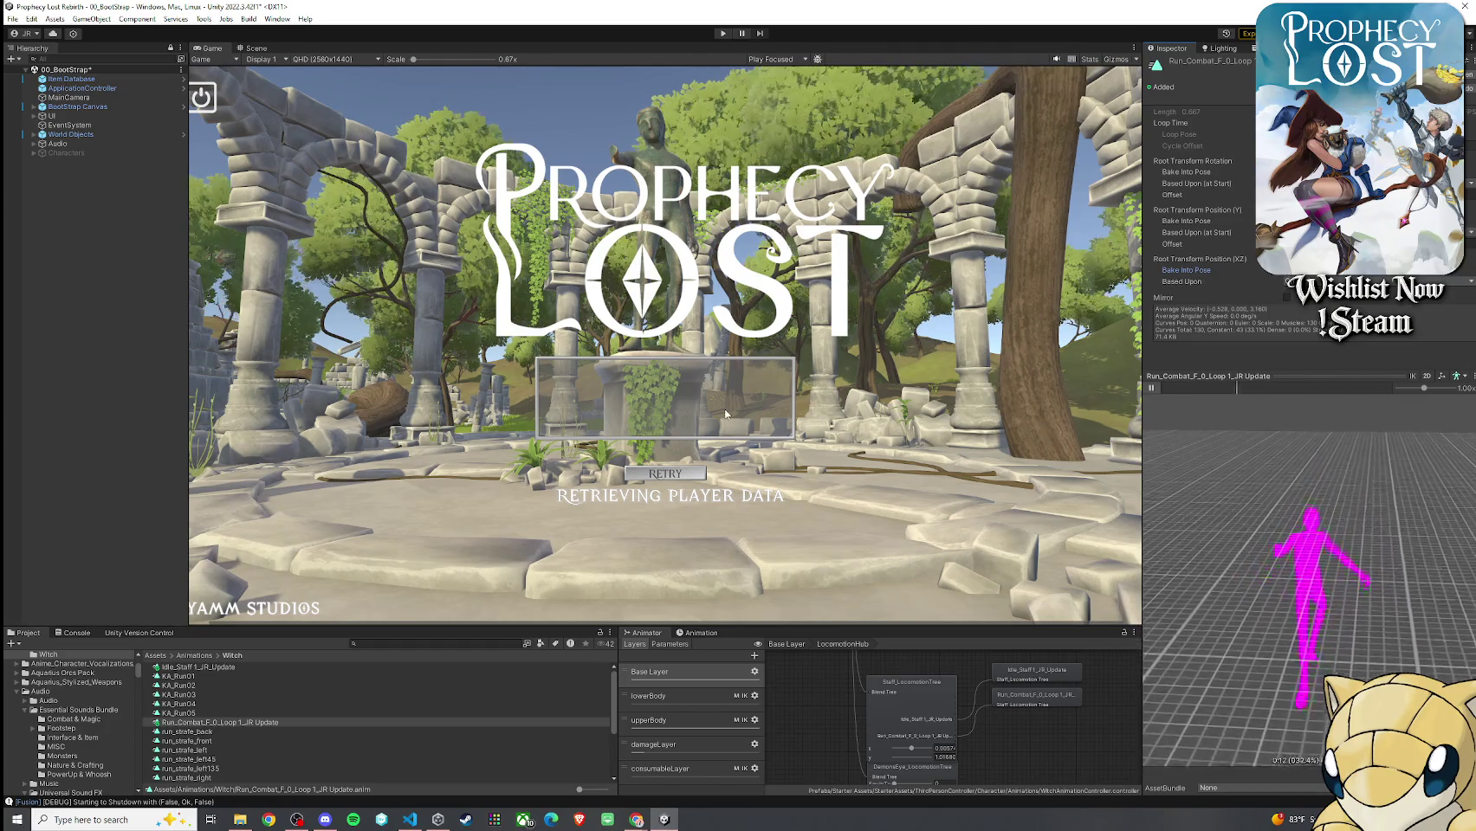
Save the scene, reselect the staff locomotion blend tree, and enter Play mode
left_click(12, 18)
left_click(304, 292)
left_click(942, 715)
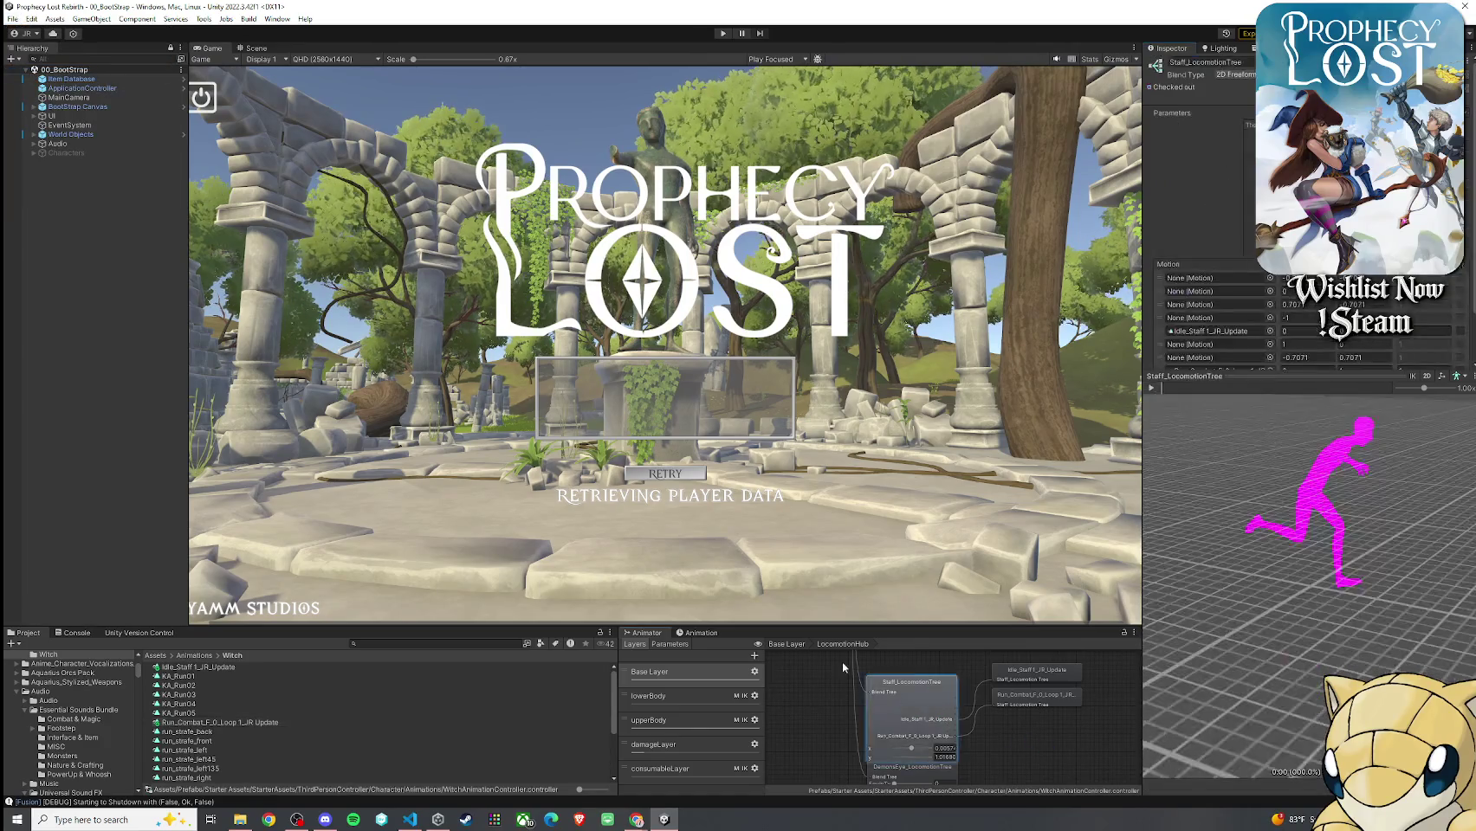
left_click(12, 19)
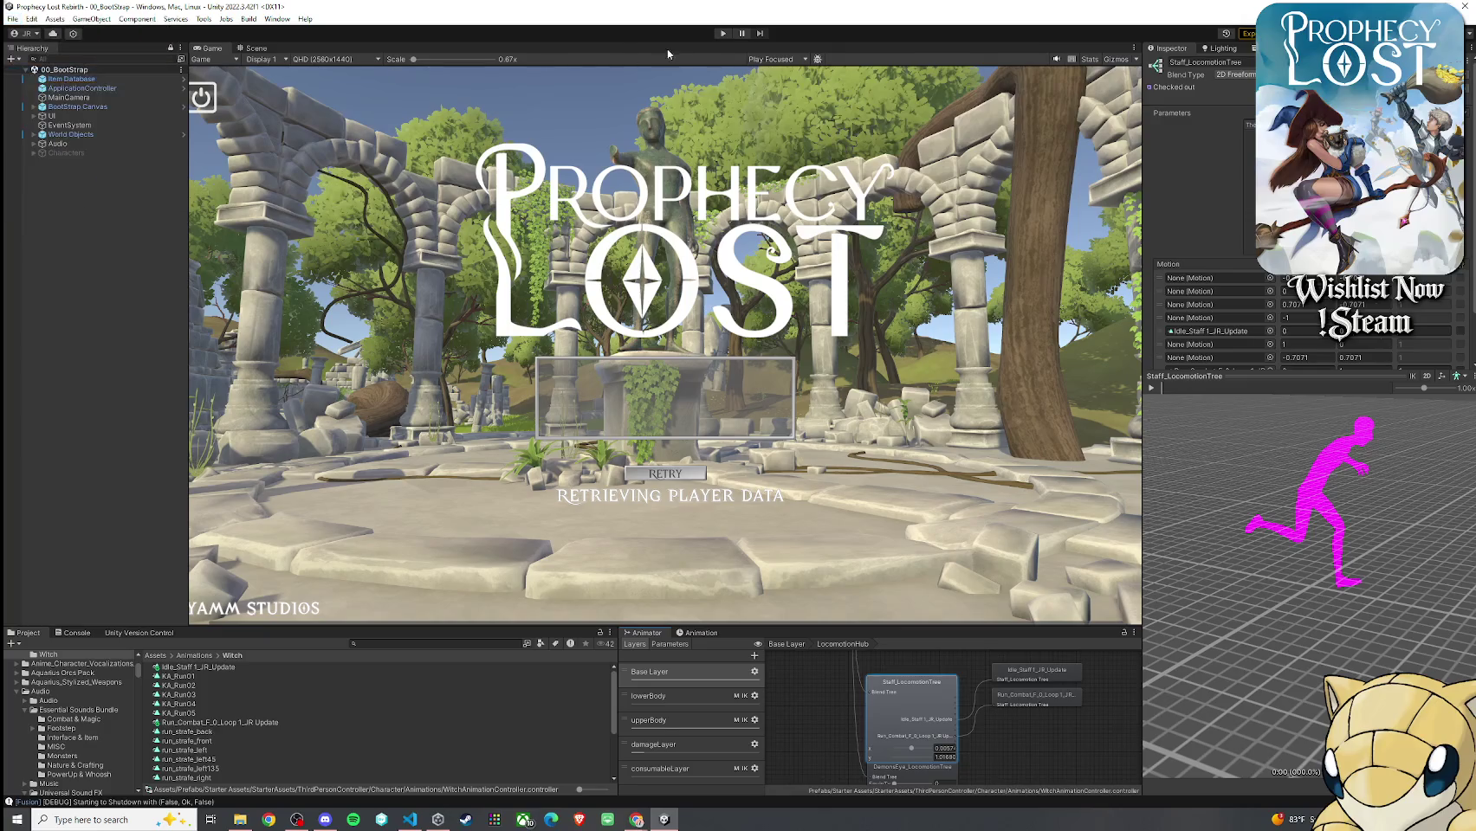
Start a game from the main menu to load the witch into 02_Test Scene
left_click(723, 33)
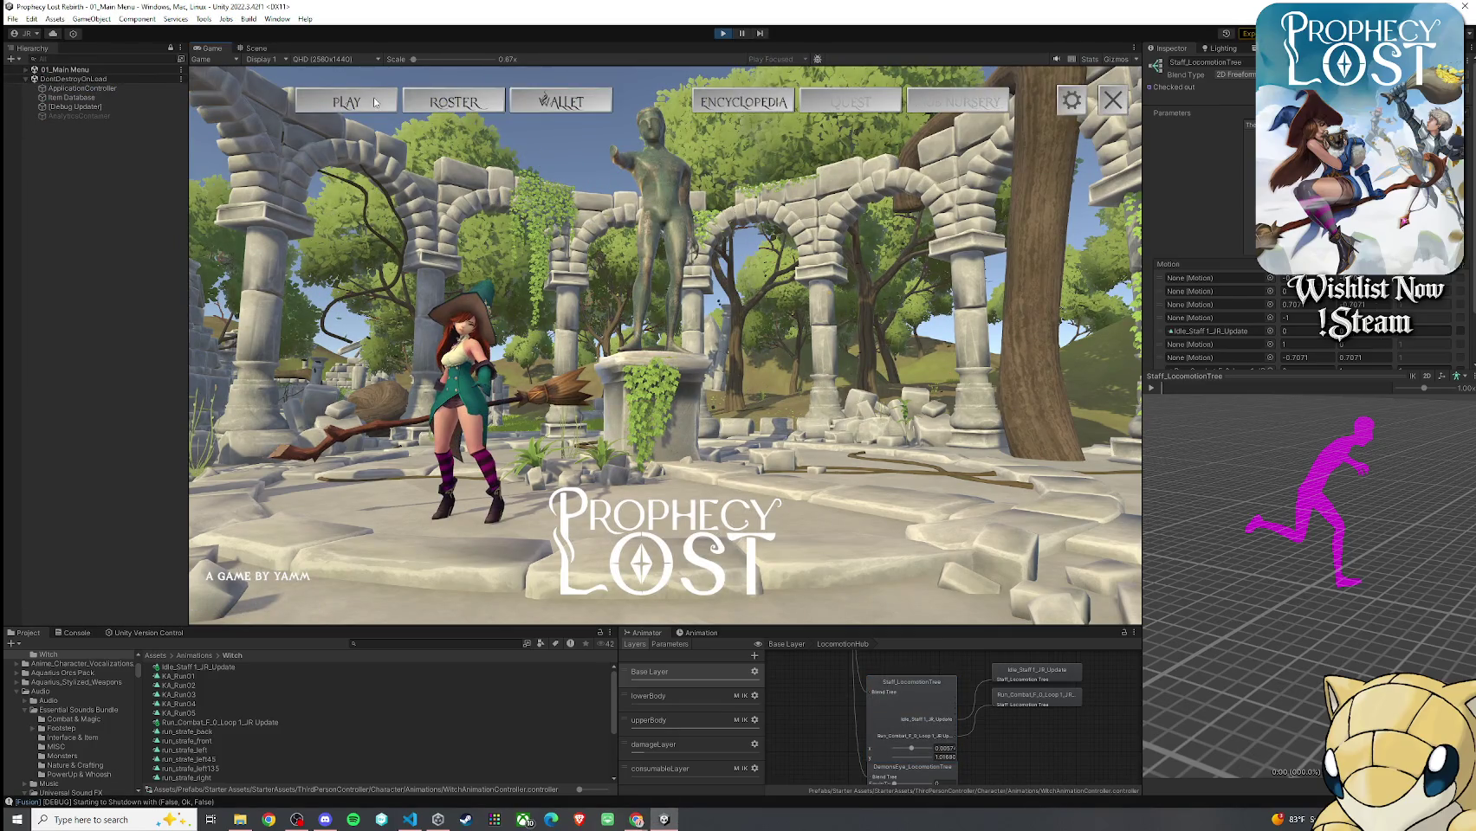
left_click(376, 106)
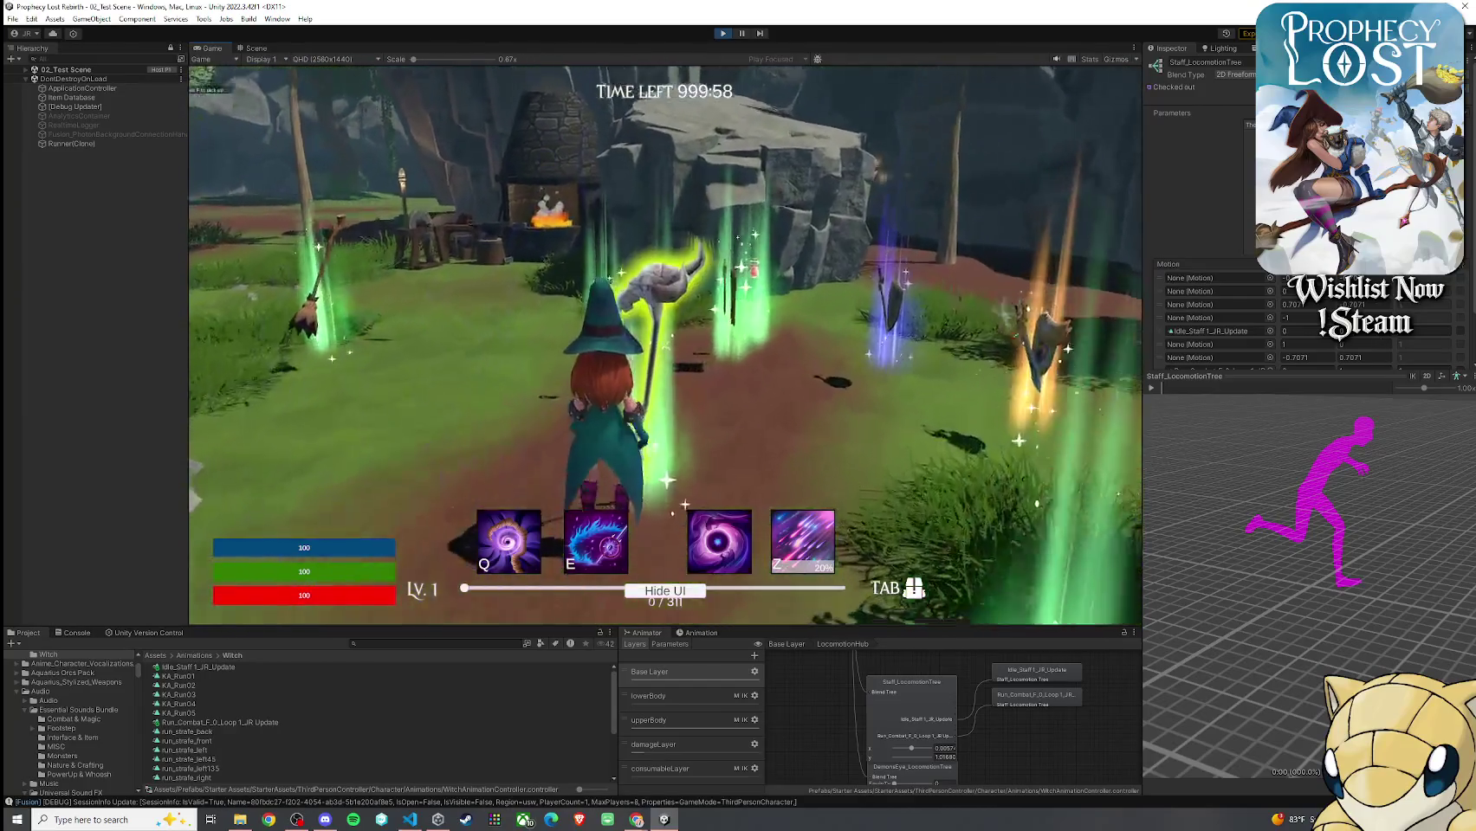
Run the witch through the field and light pillars to the skull staff pickup
key("super")
key("super")
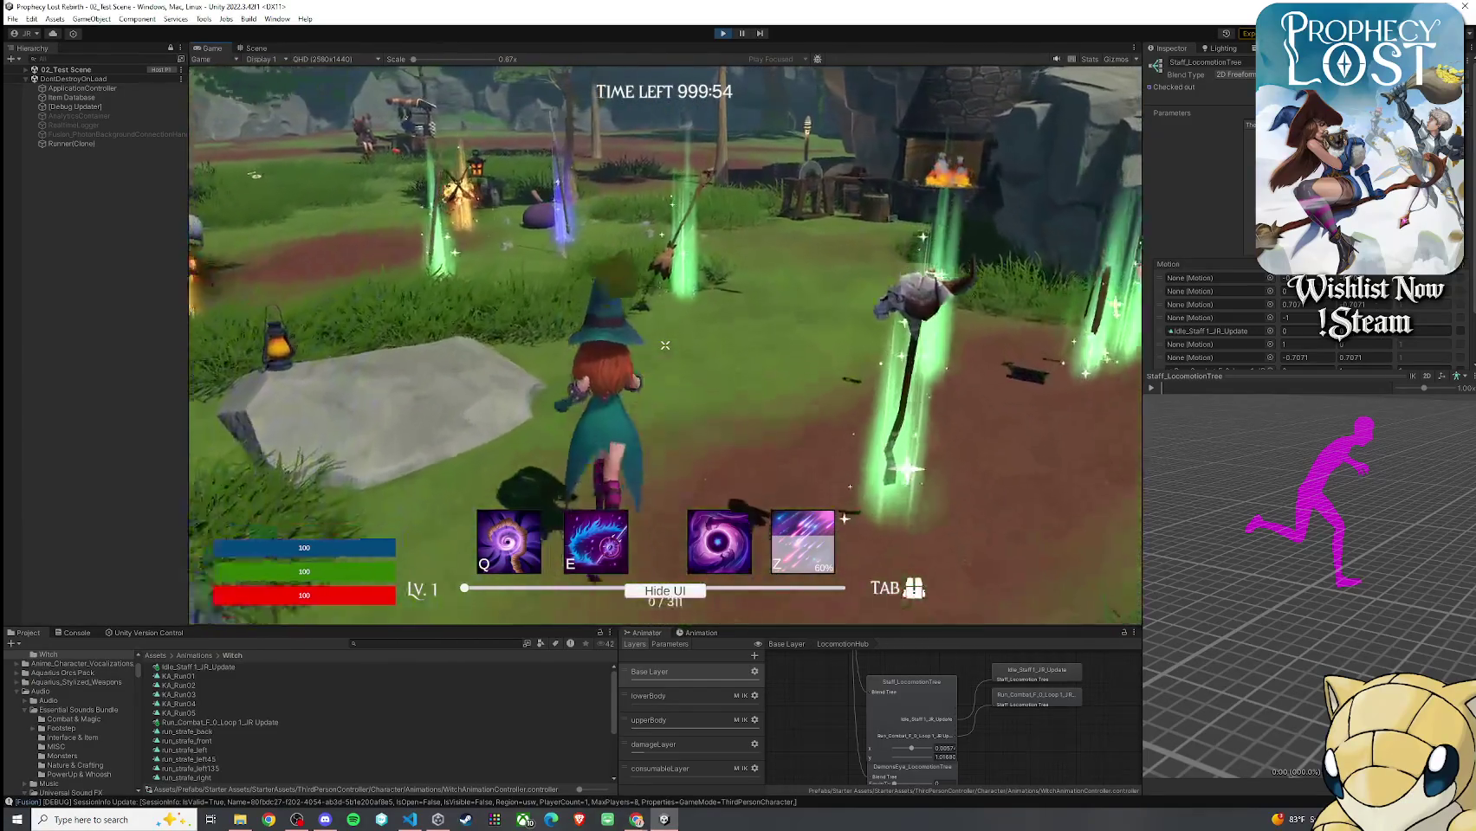
key("w")
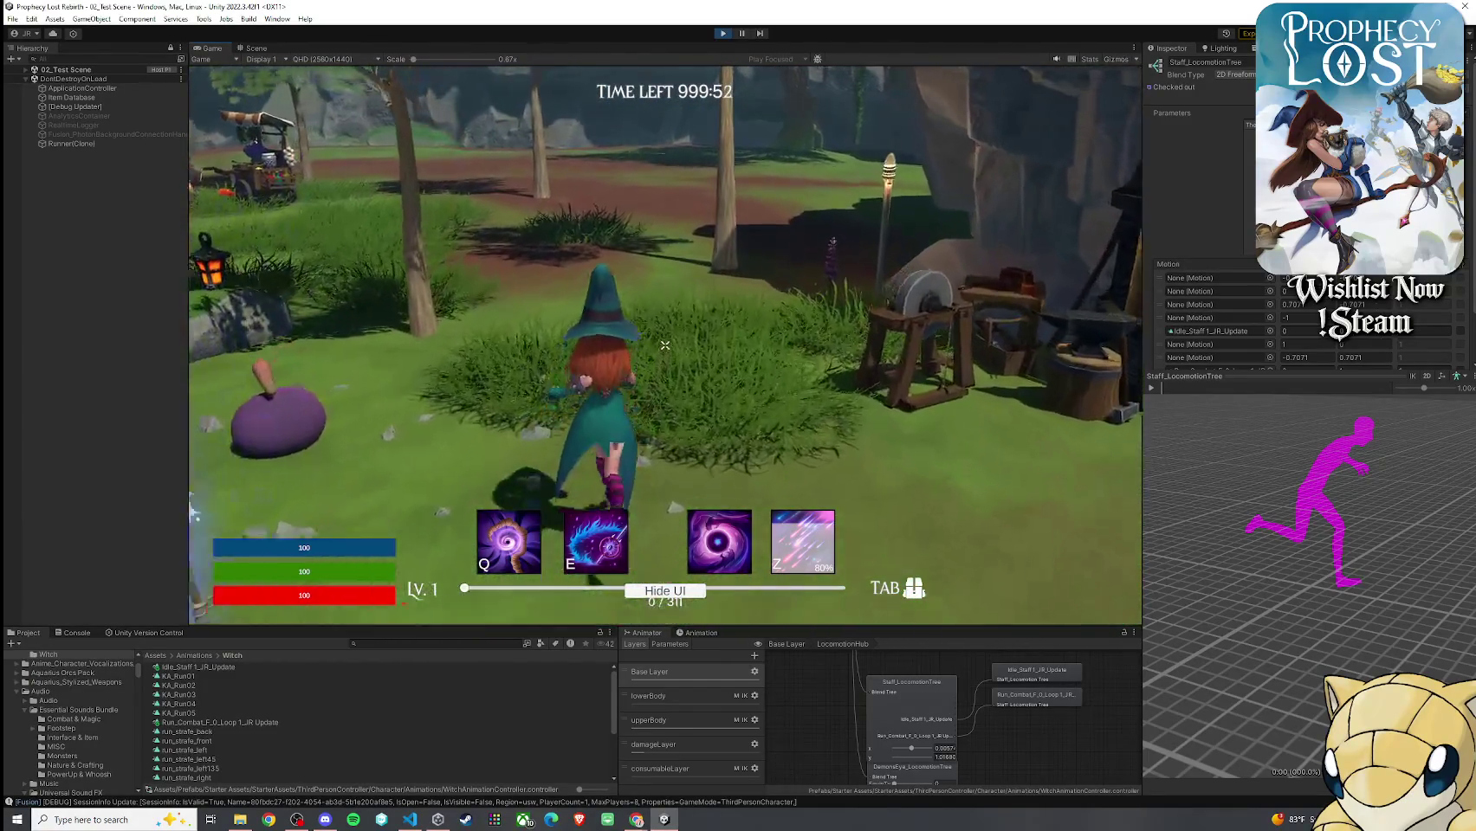
key("w")
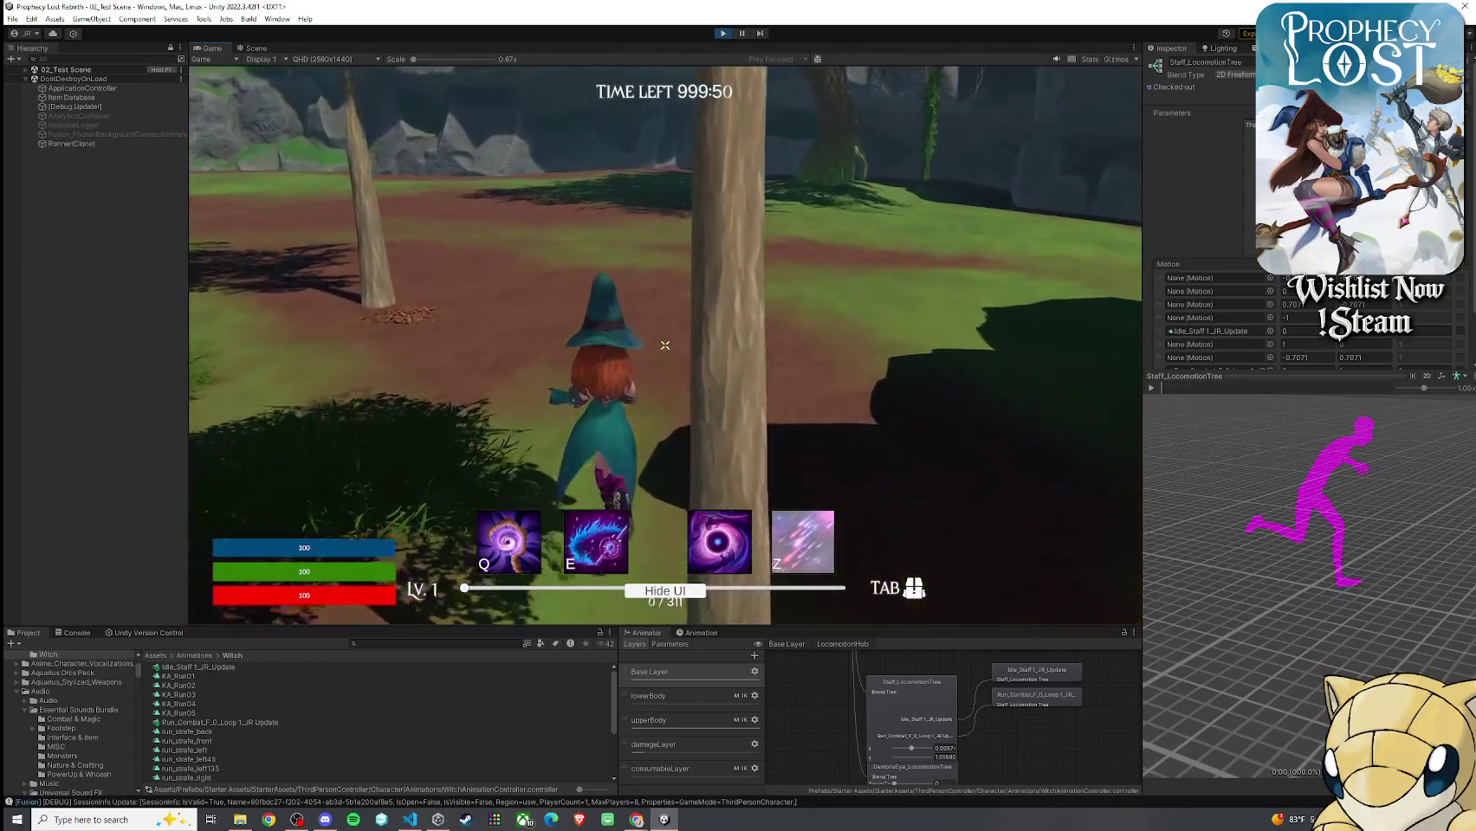
key("w")
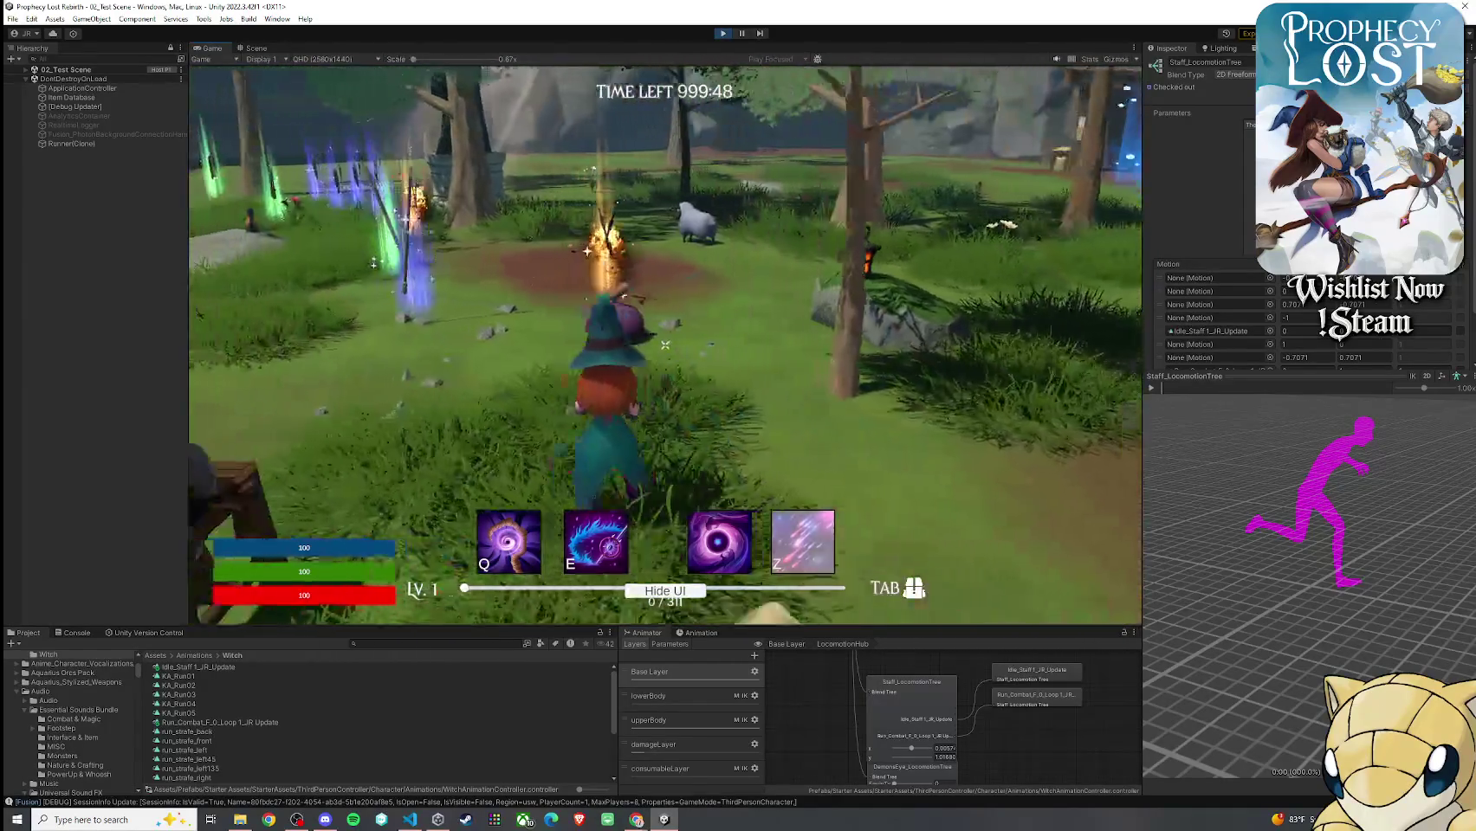
key("w")
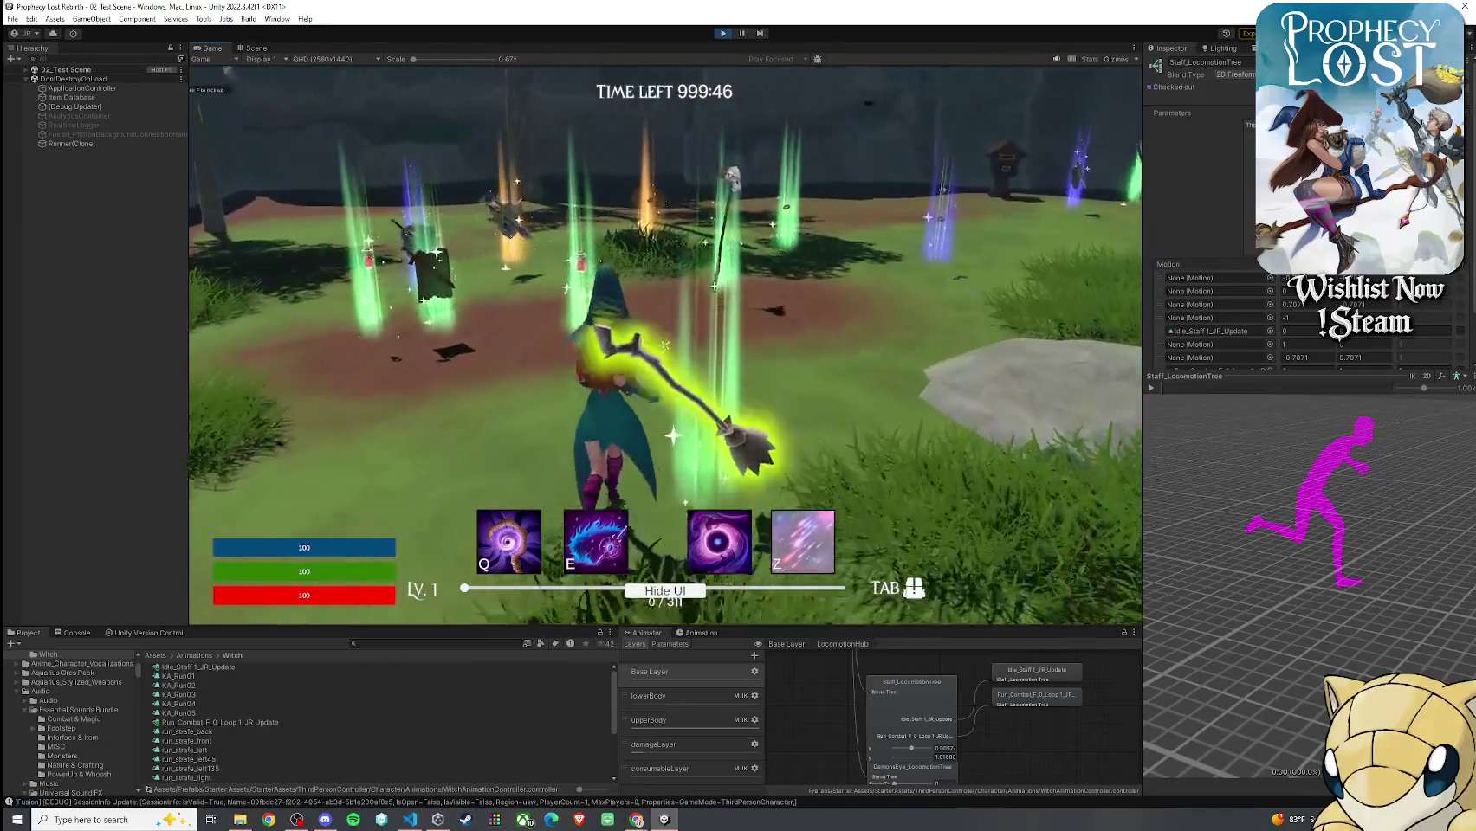
key("w")
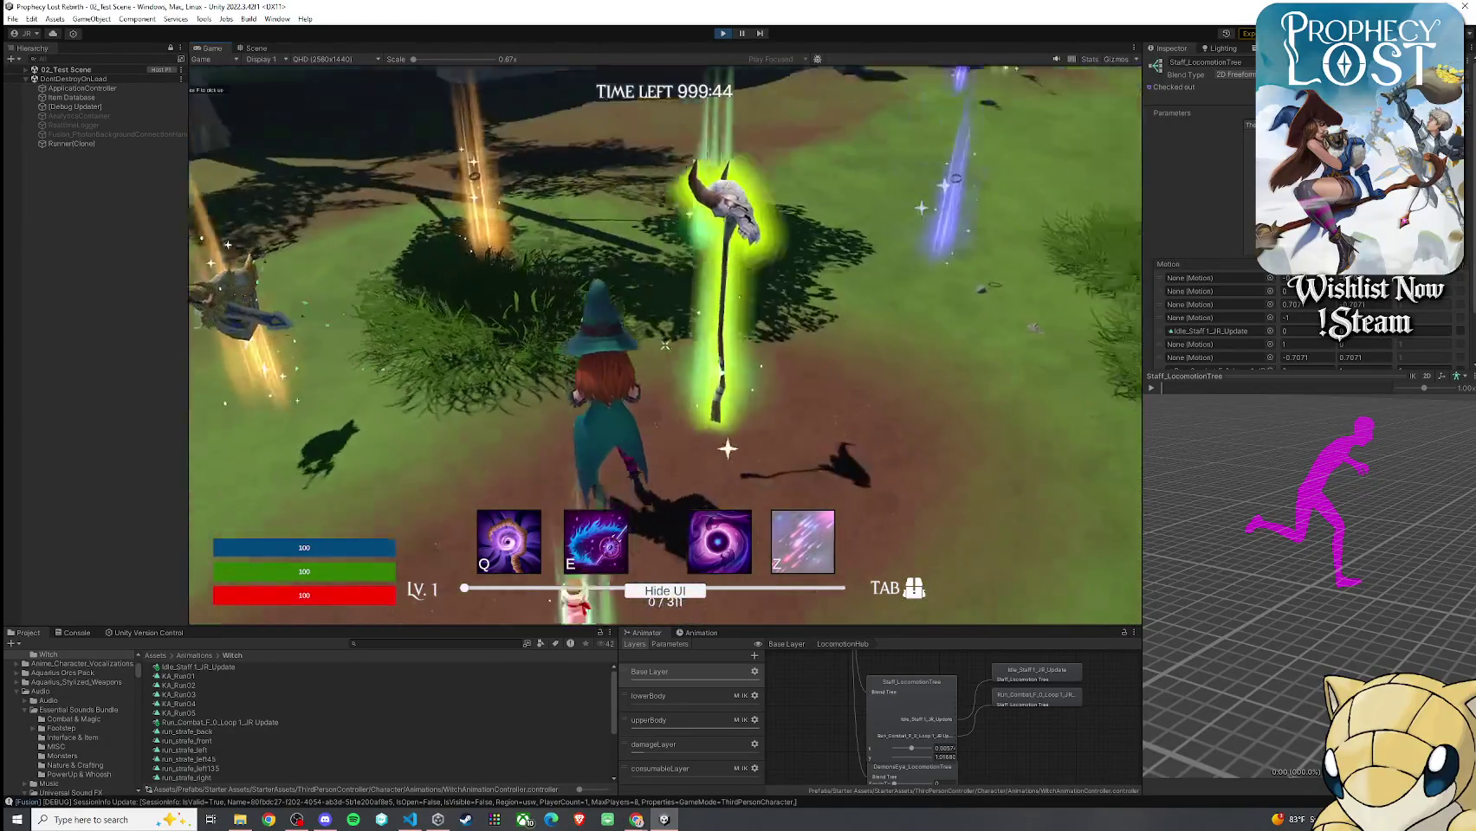
key("w")
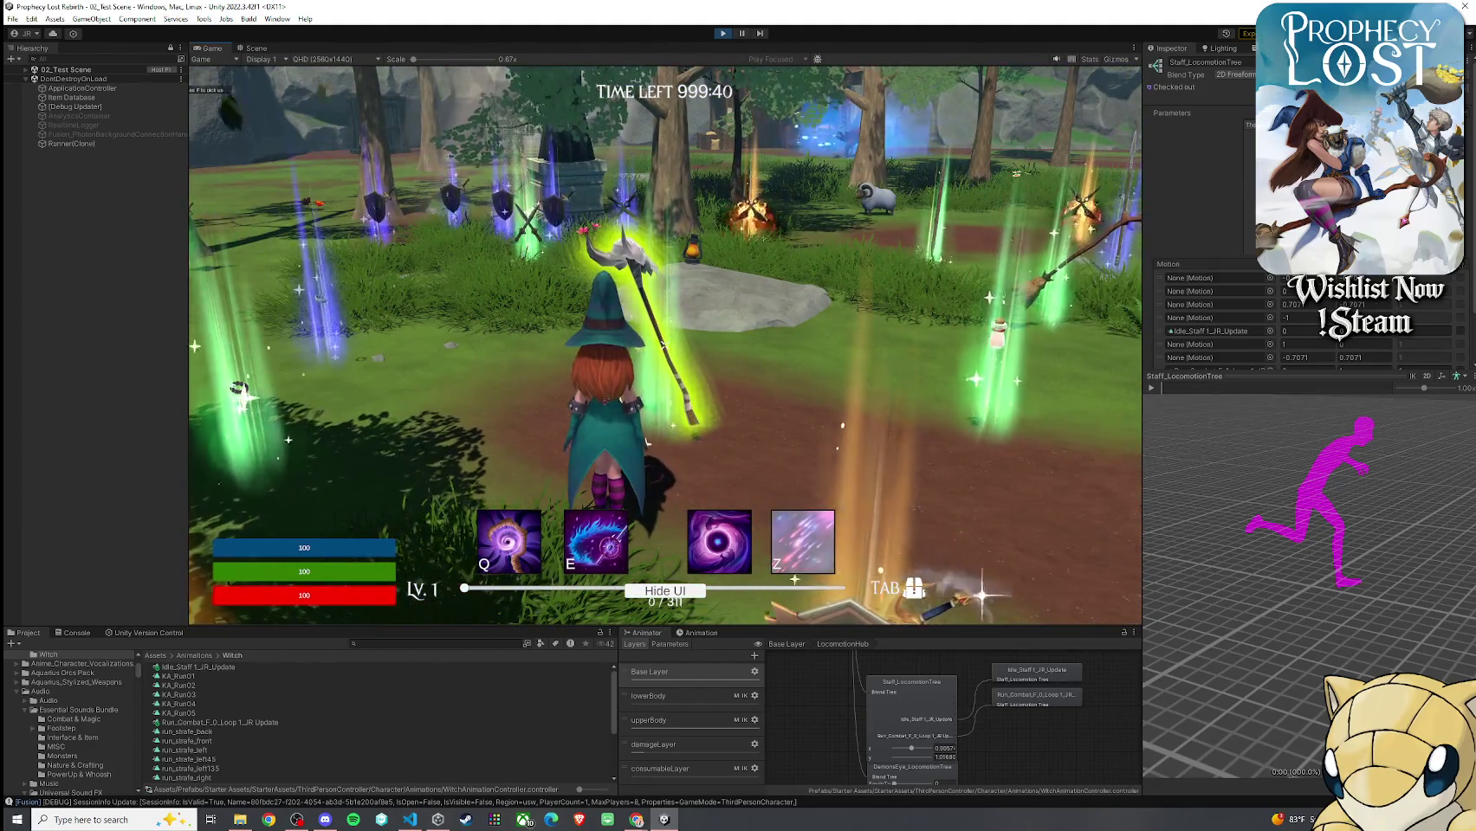
Equip the staff from the inventory and run the witch toward the rock and sheep
key("Tab")
key("Tab")
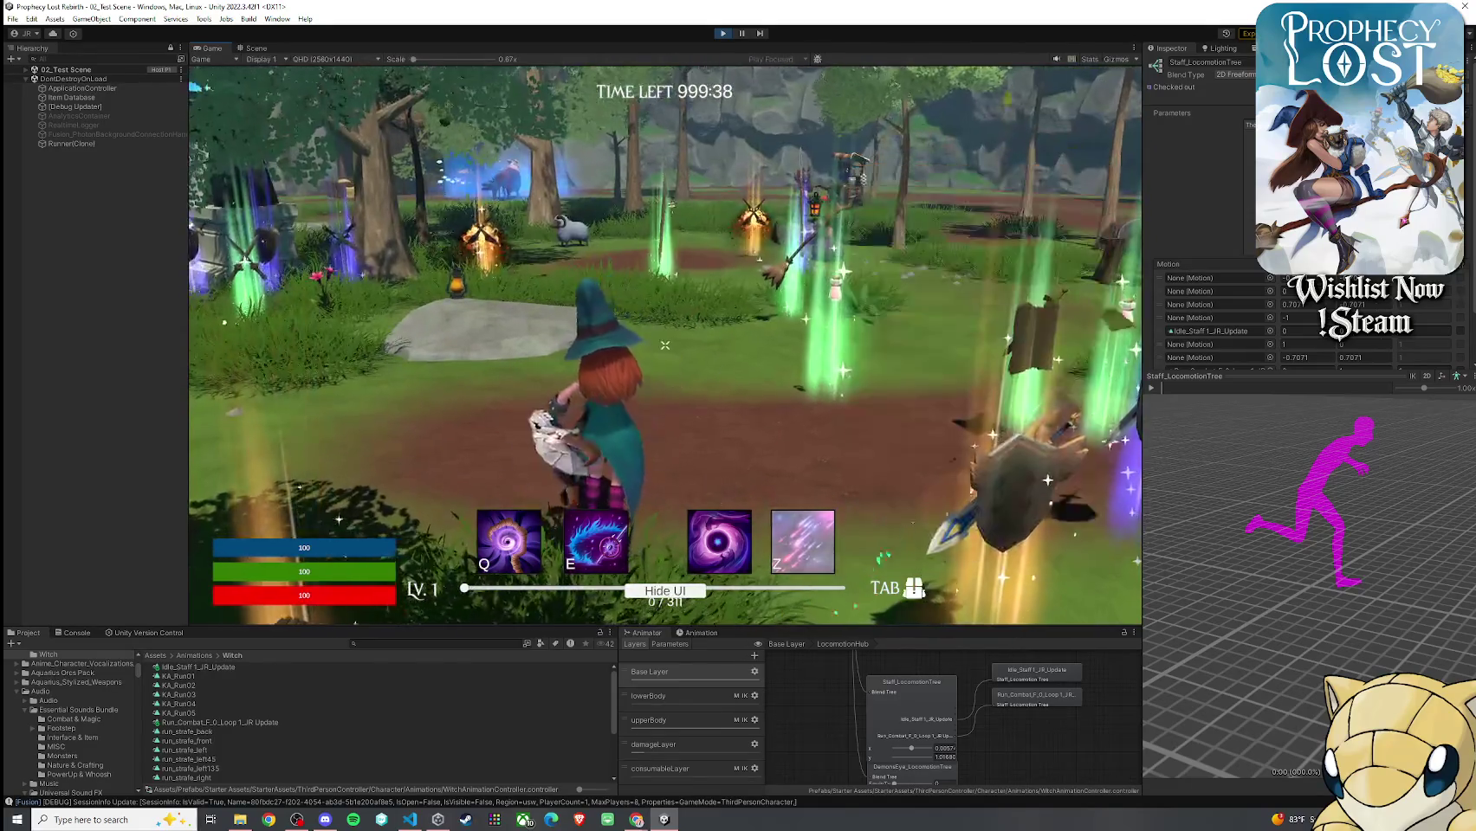
key("w")
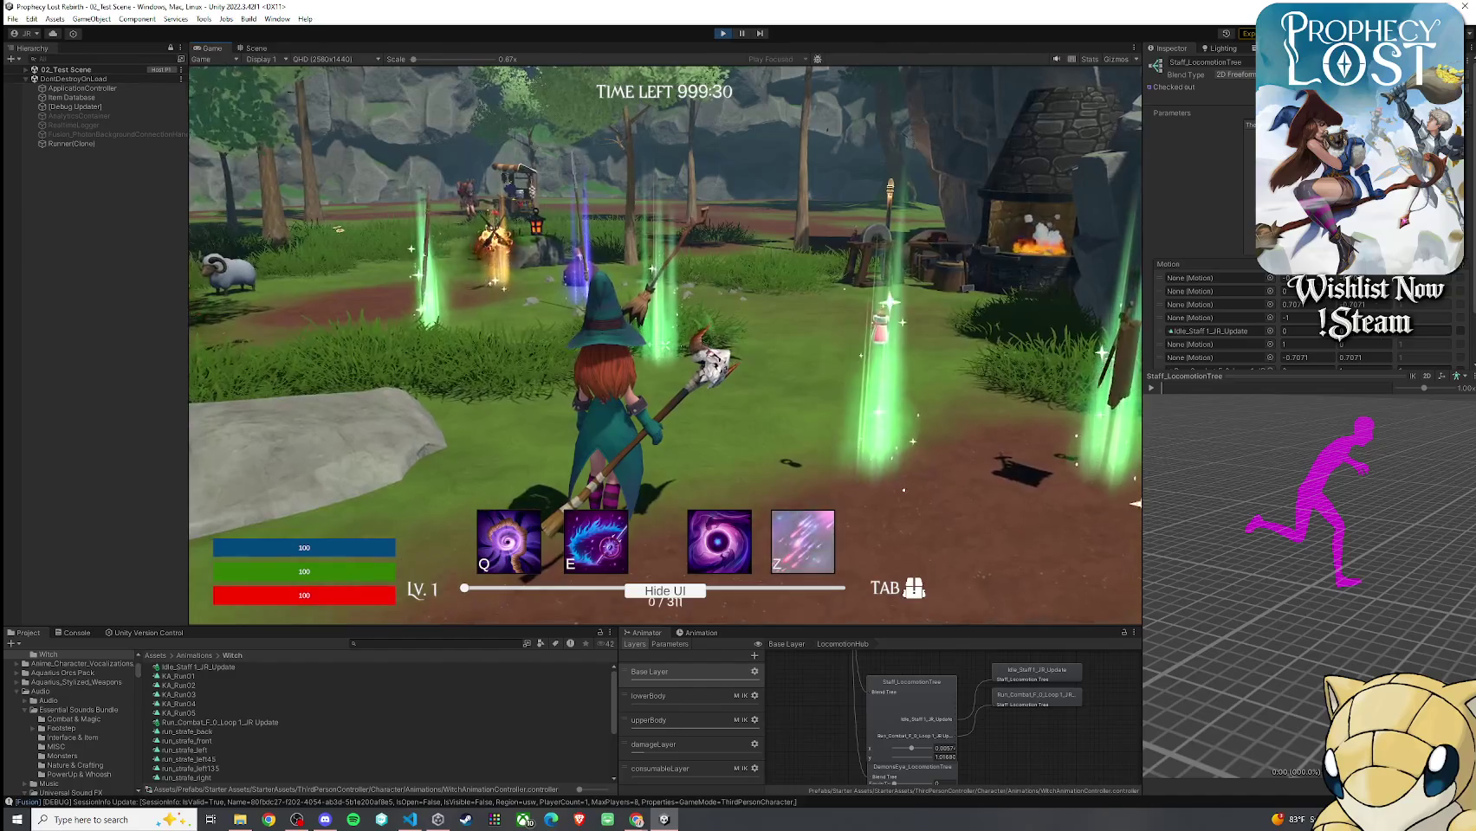
key("super")
key("super")
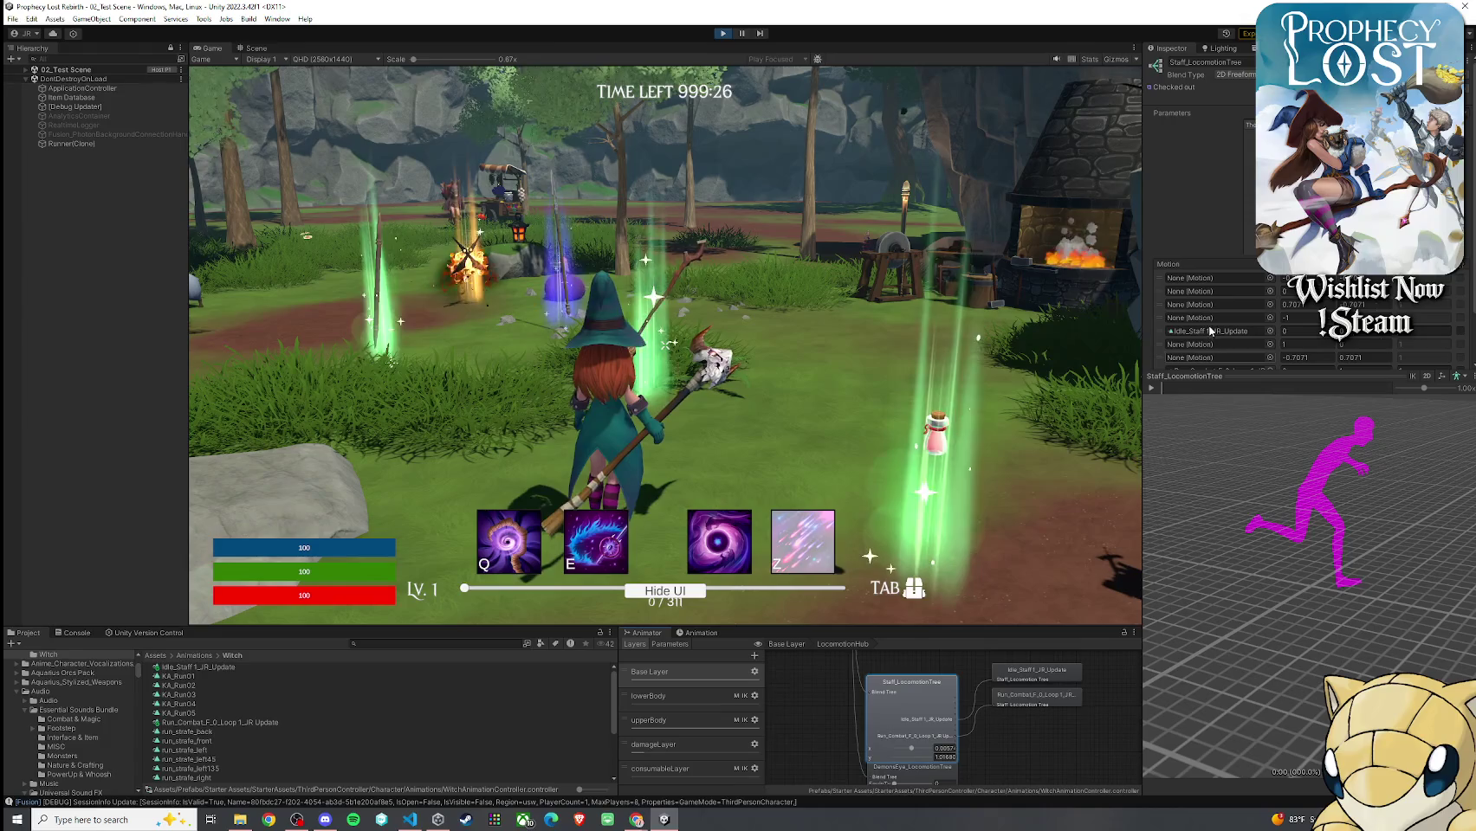
left_click(1210, 330)
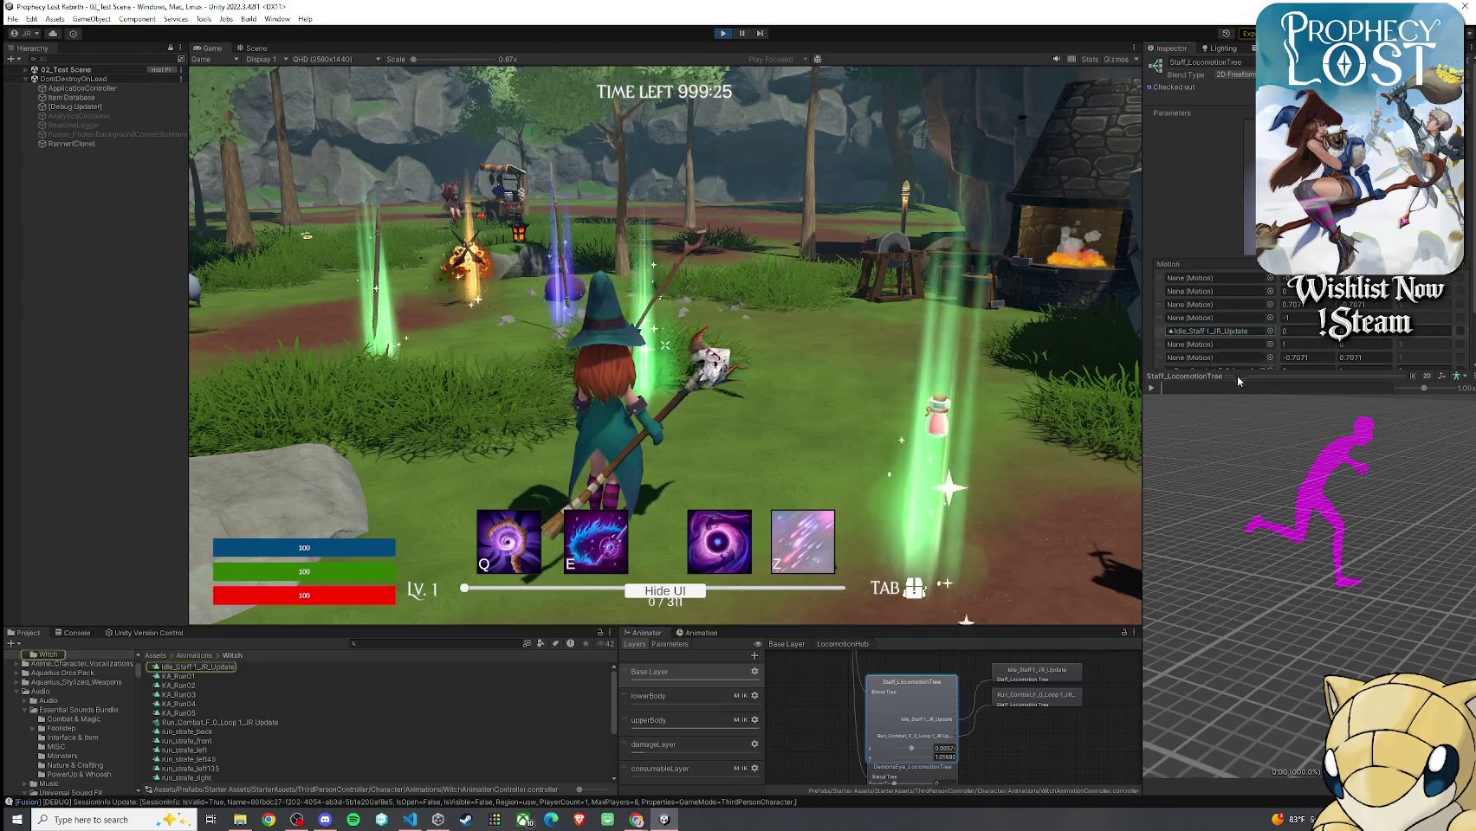
left_click(300, 666)
left_click(949, 617)
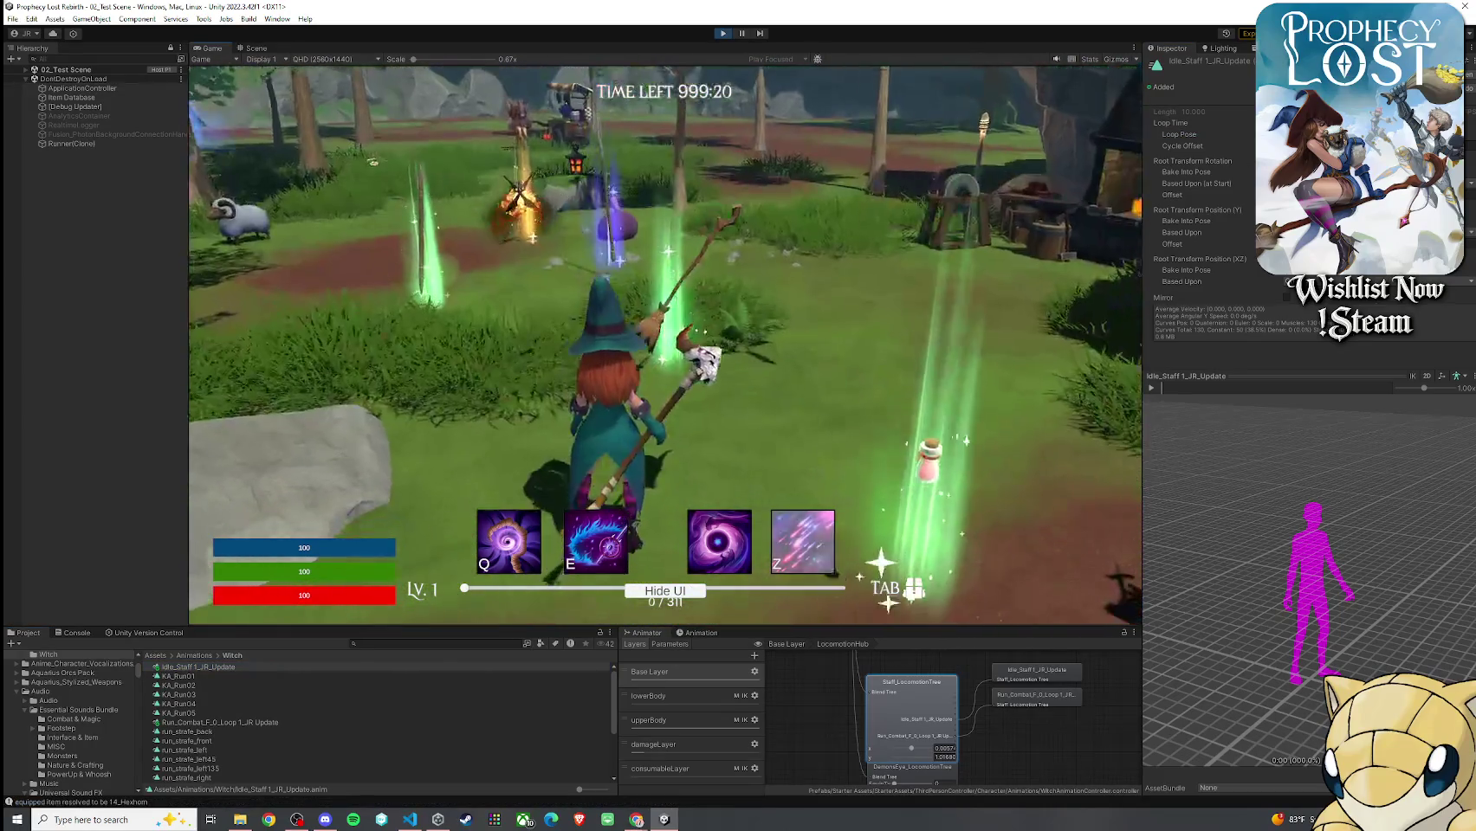
key("super")
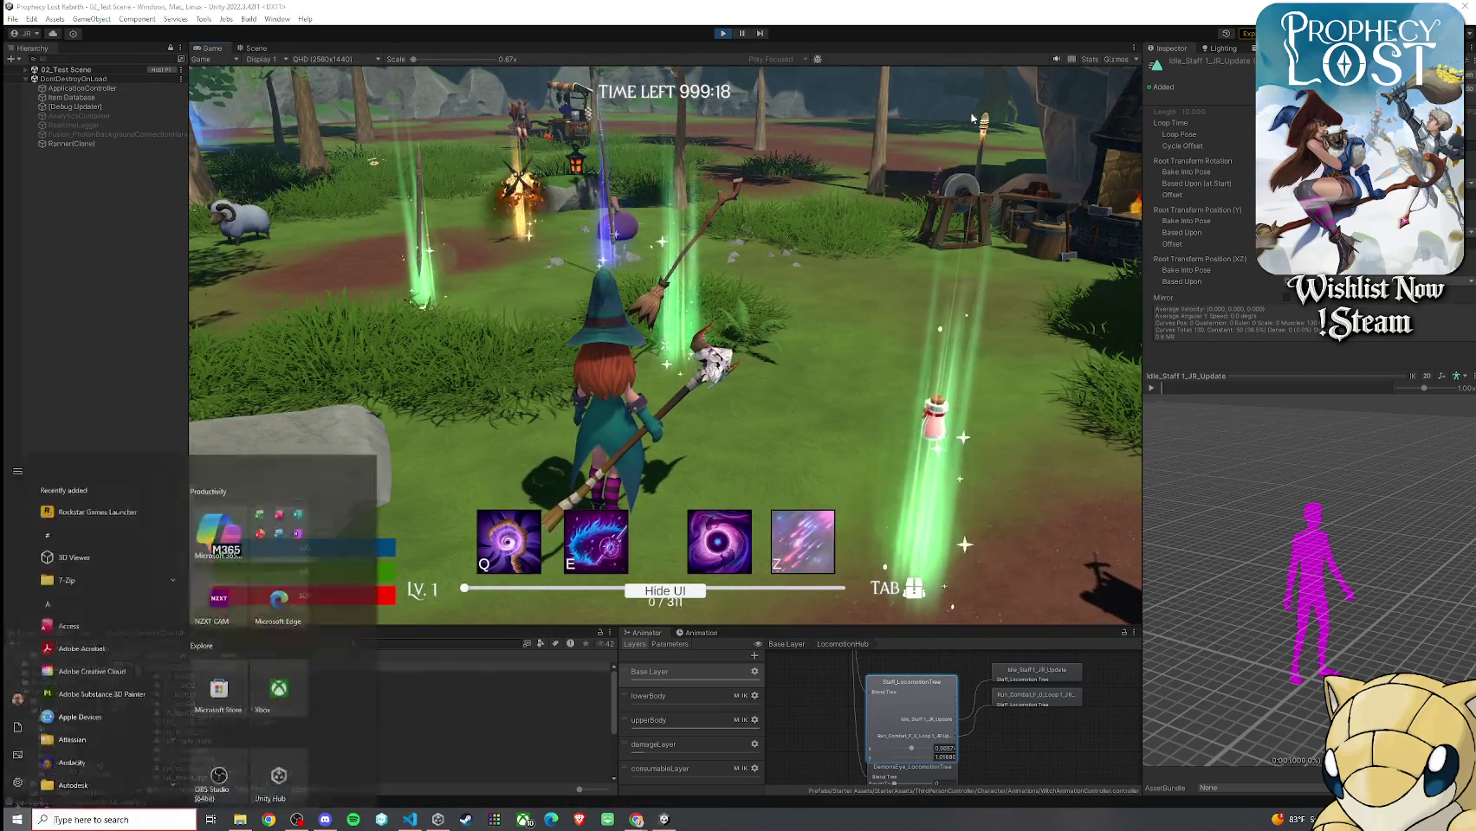
left_click(1182, 133)
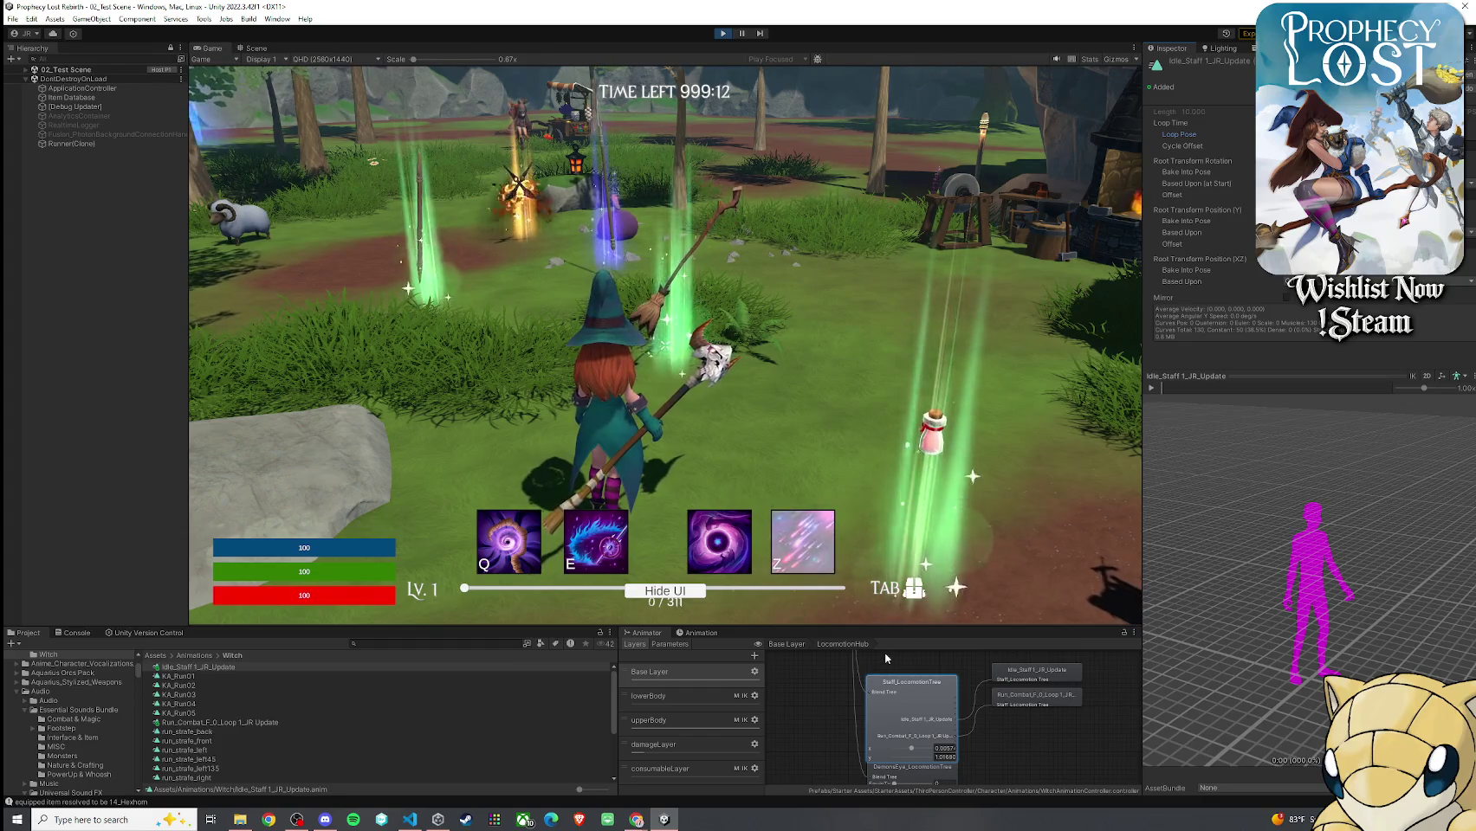
scroll(920, 694, "down", 3)
left_click(913, 706)
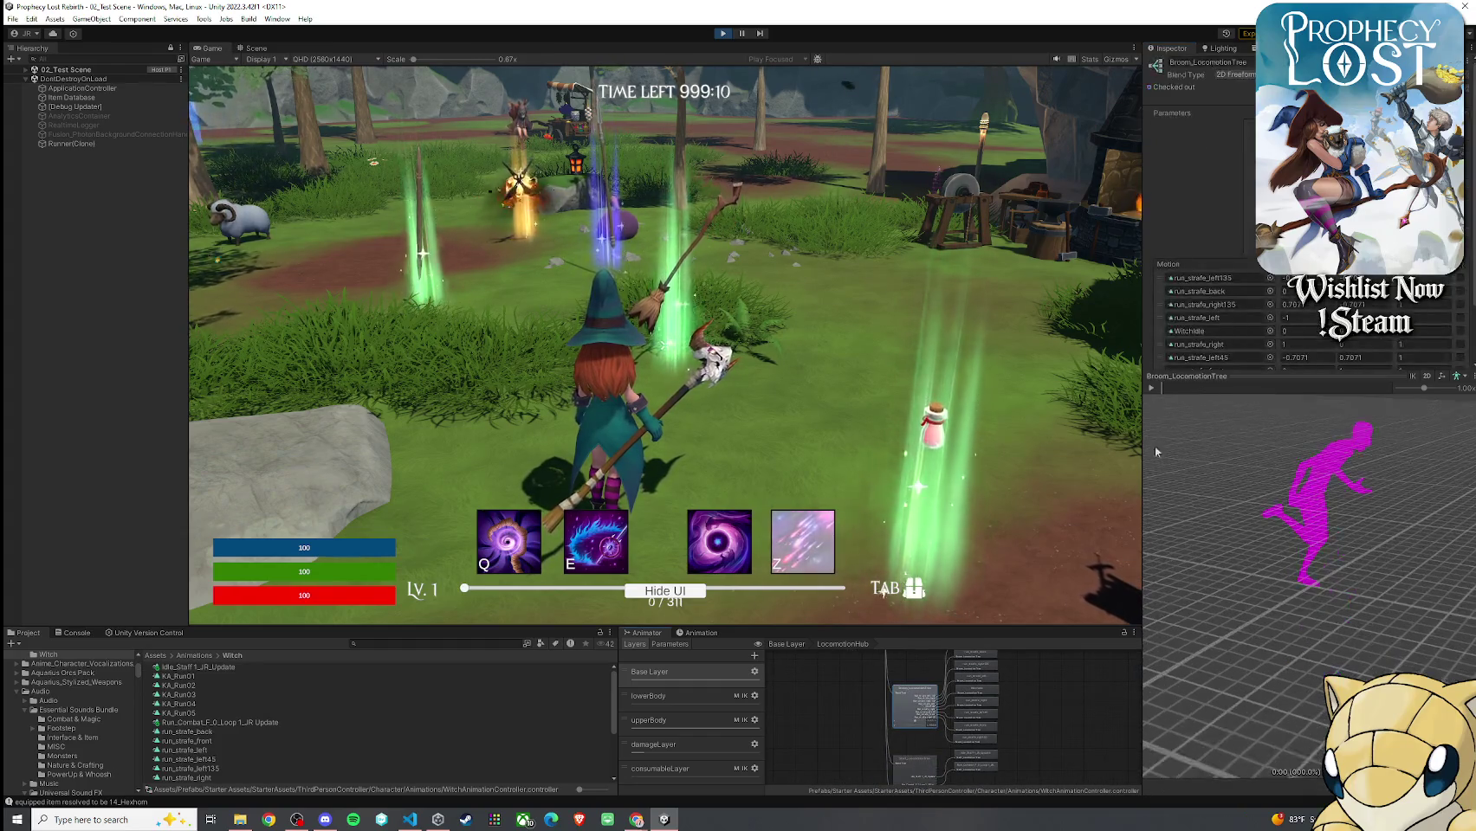
left_click(1211, 329)
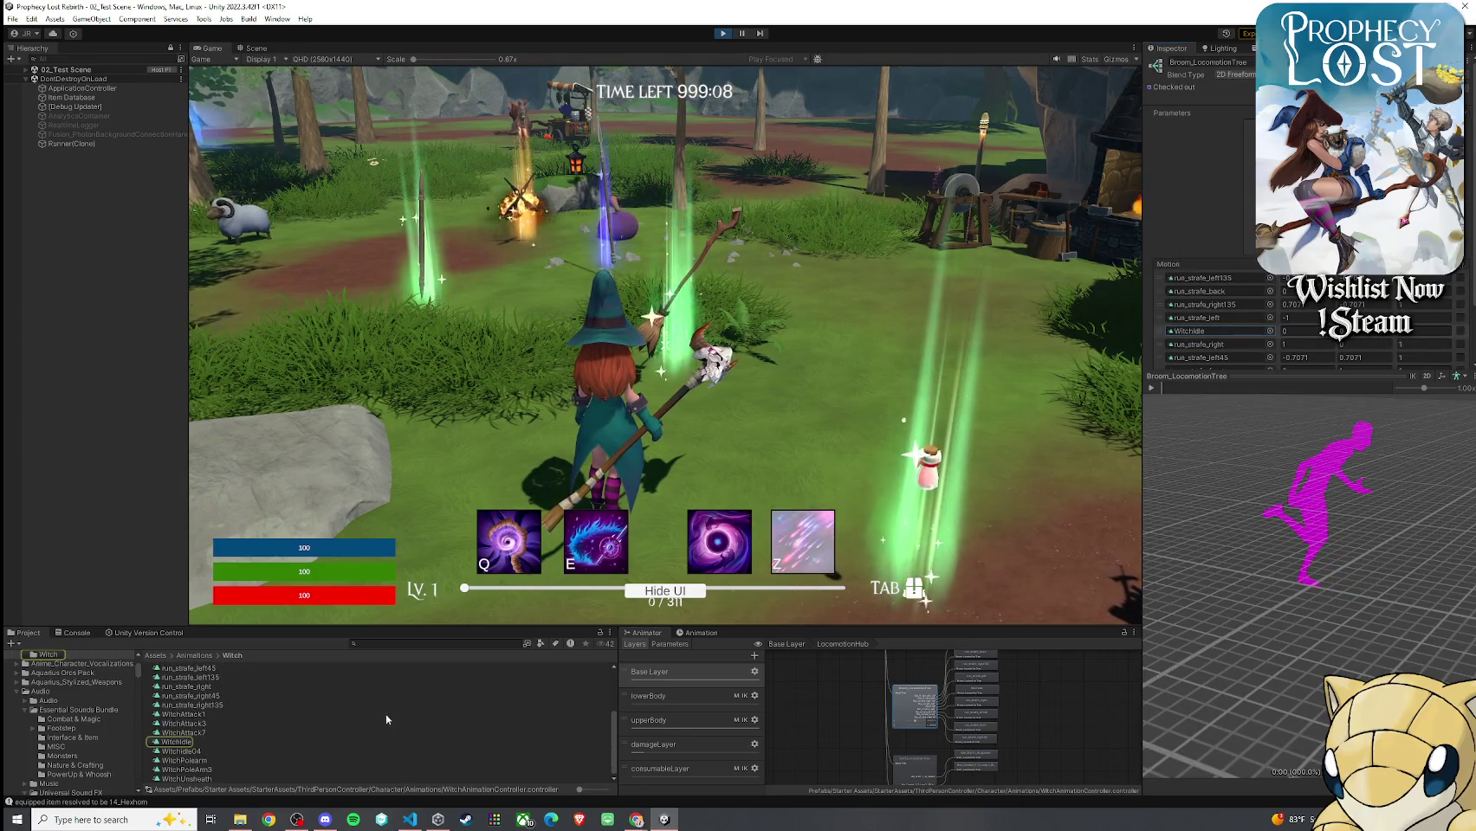
left_click(254, 741)
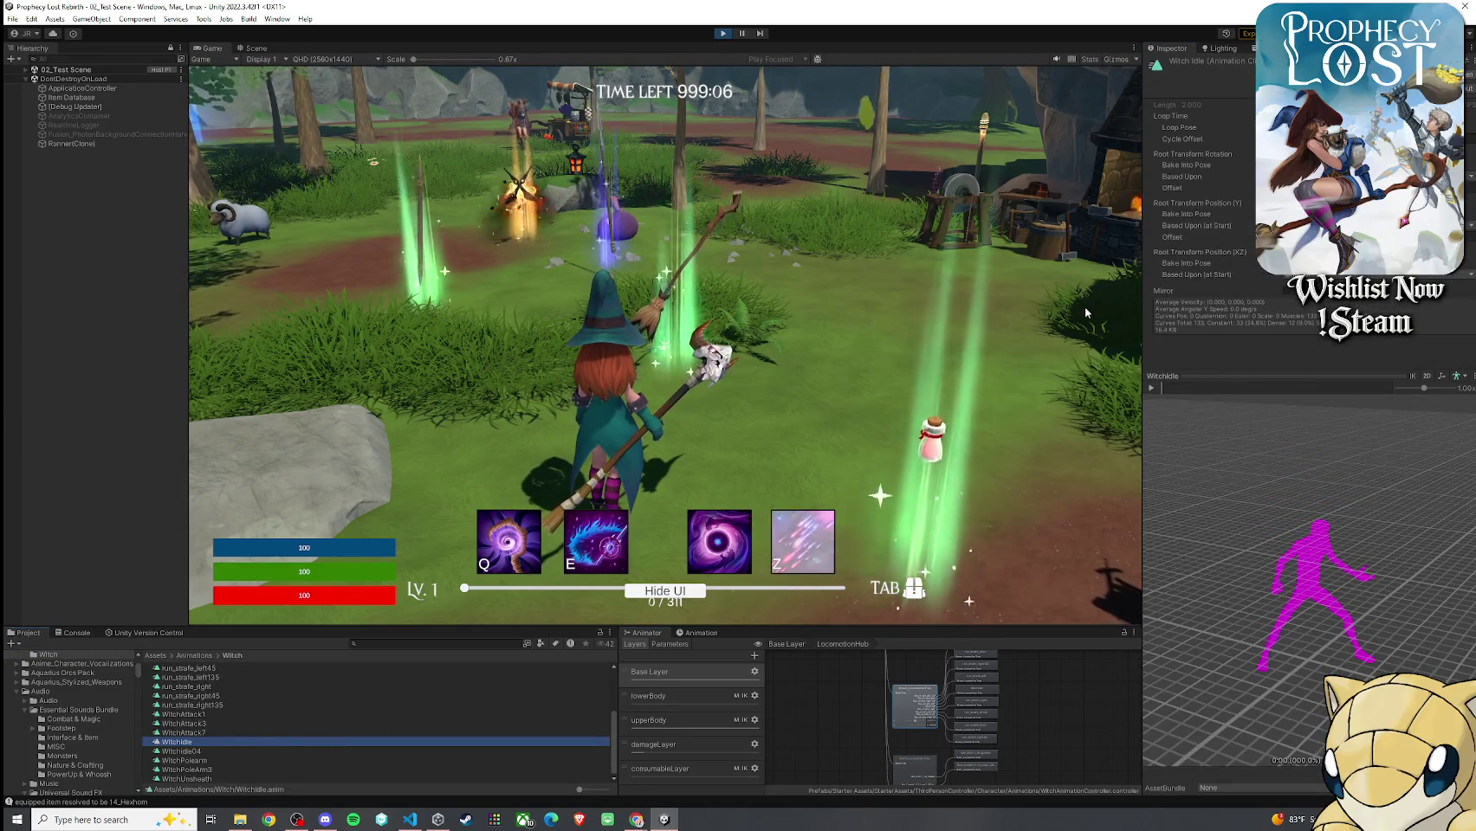
left_click(914, 766)
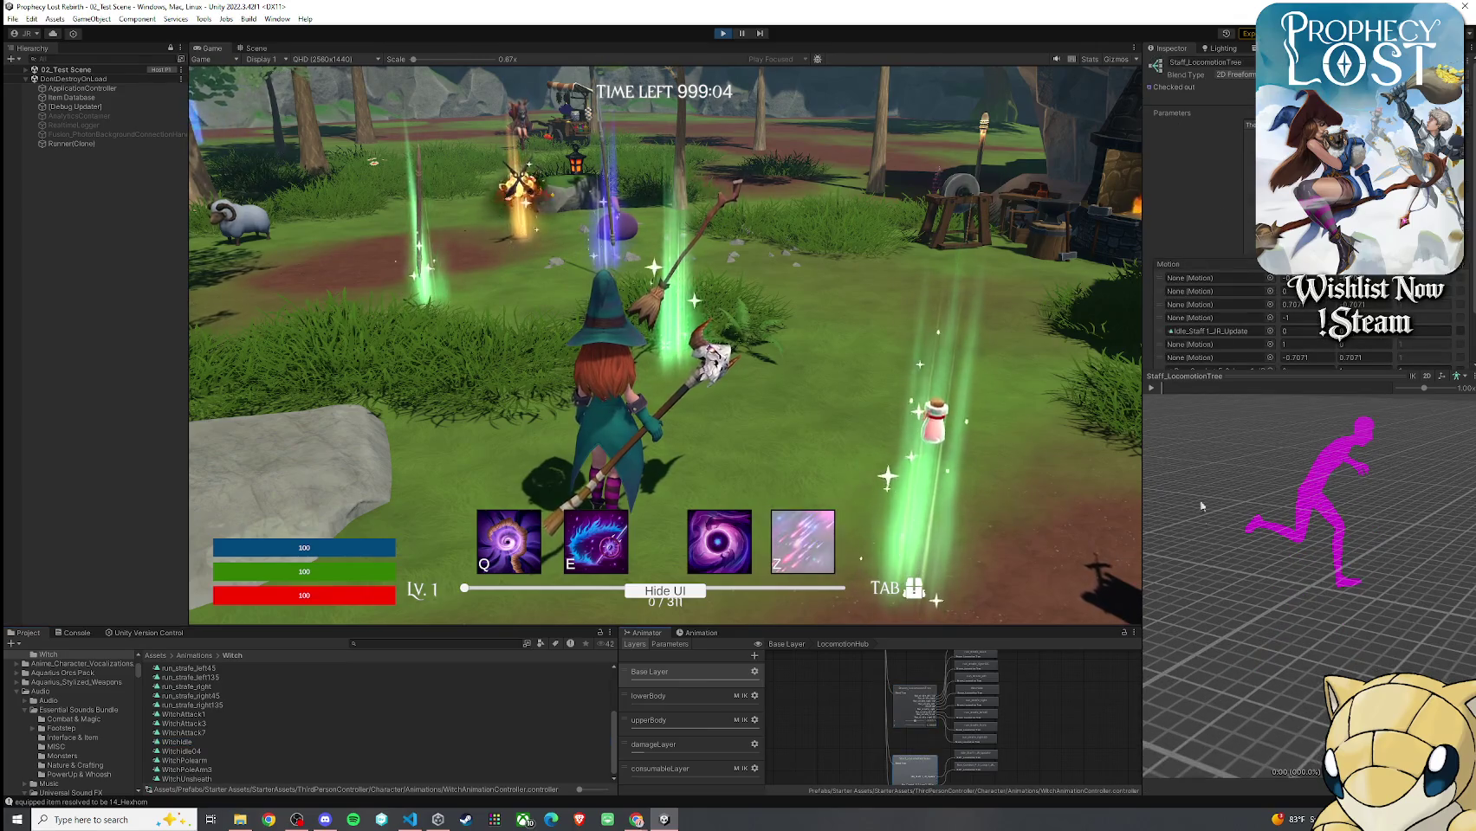
scroll(1204, 303, "down", 2)
left_click(1211, 273)
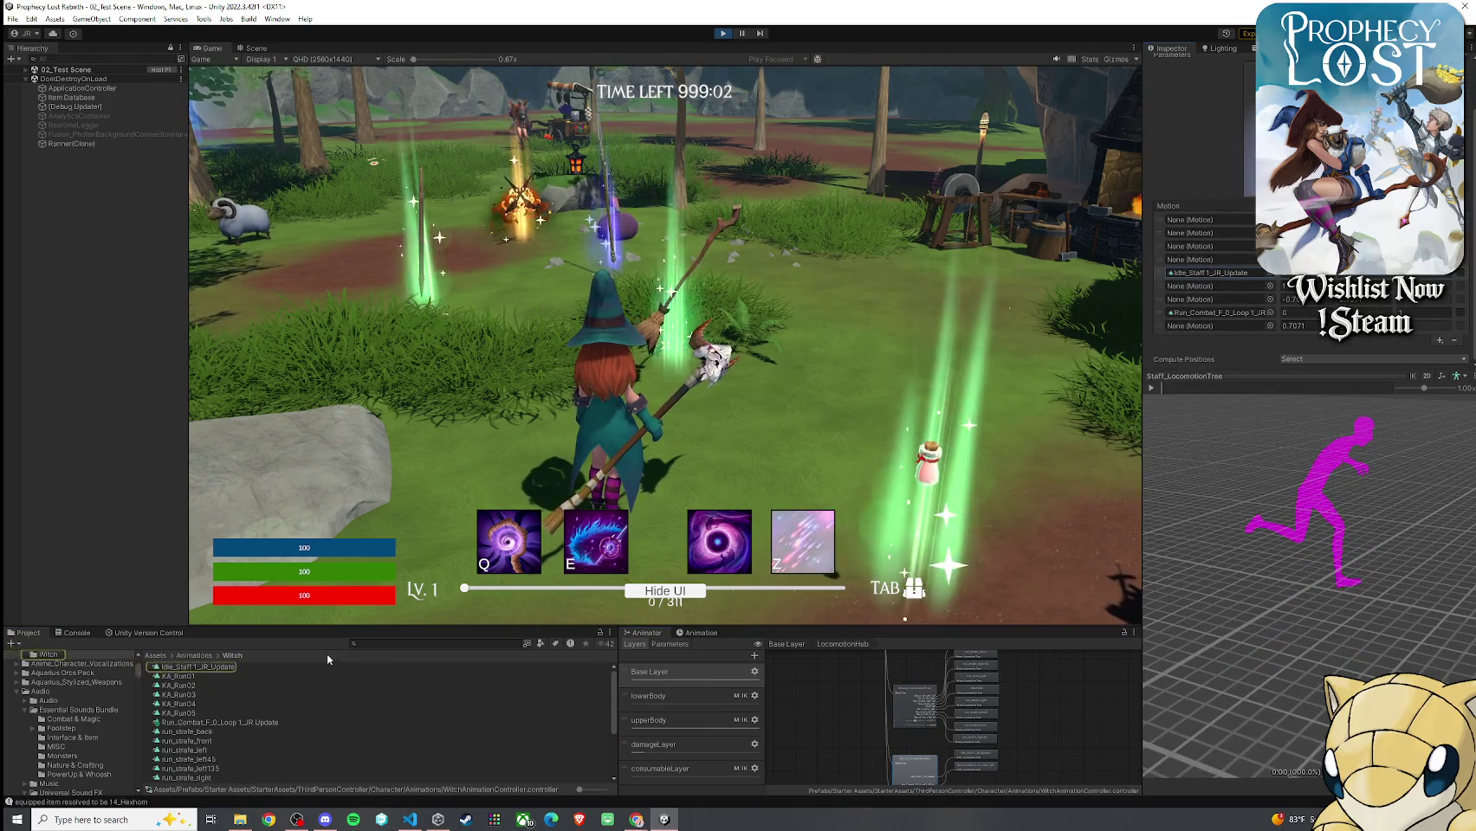
left_click(286, 666)
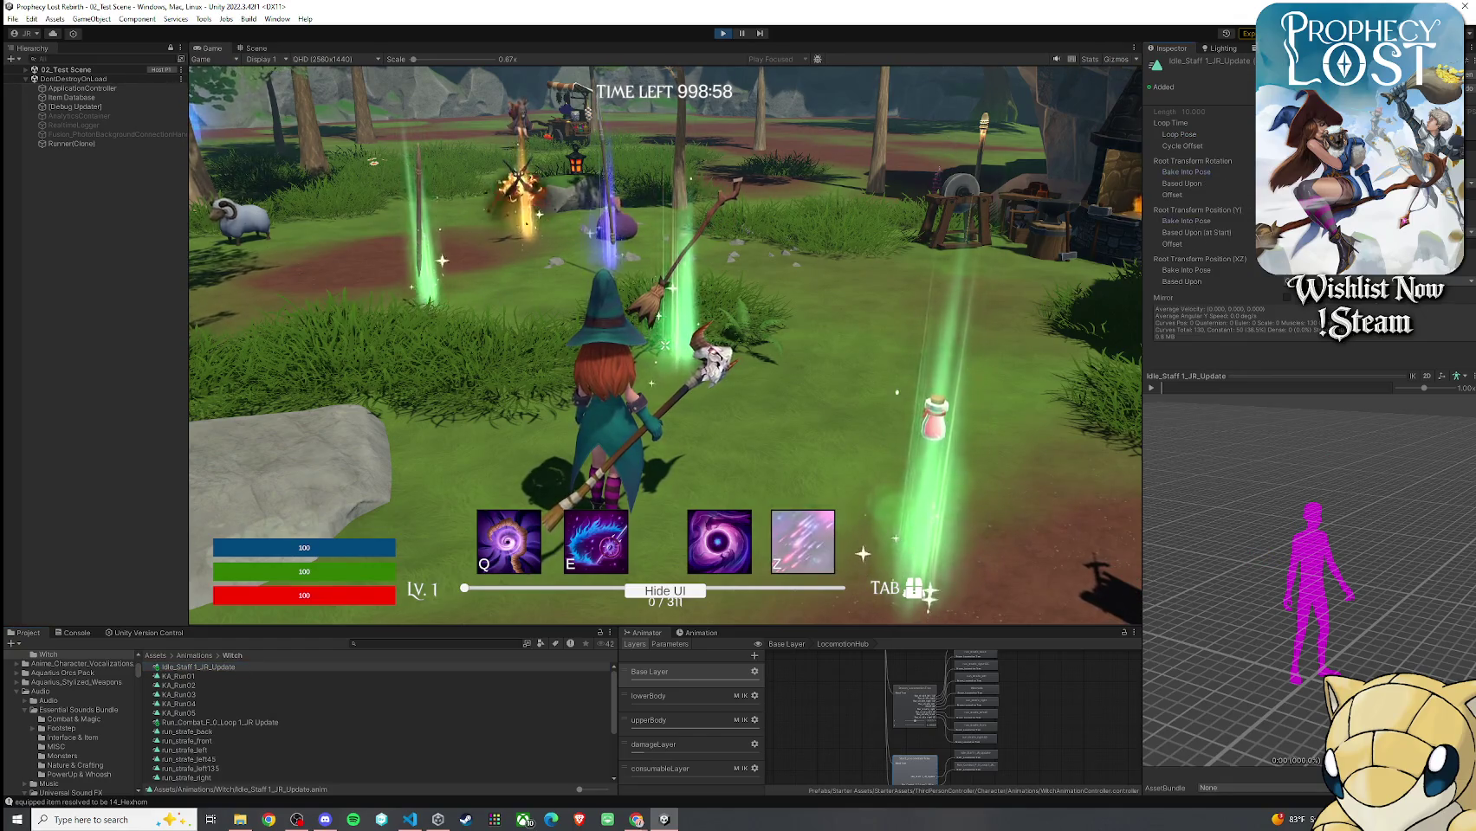
left_click(1149, 388)
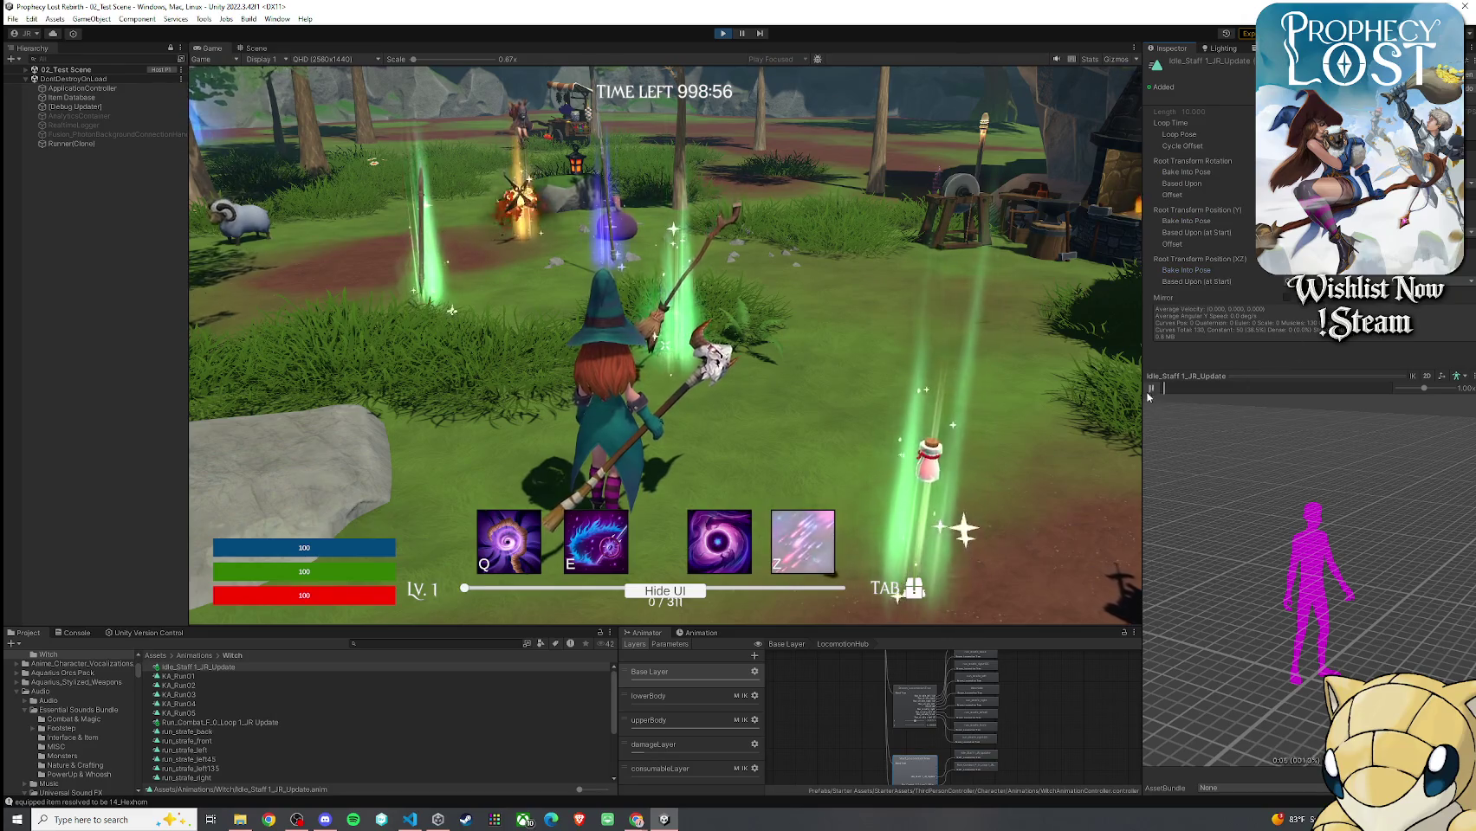
key("w")
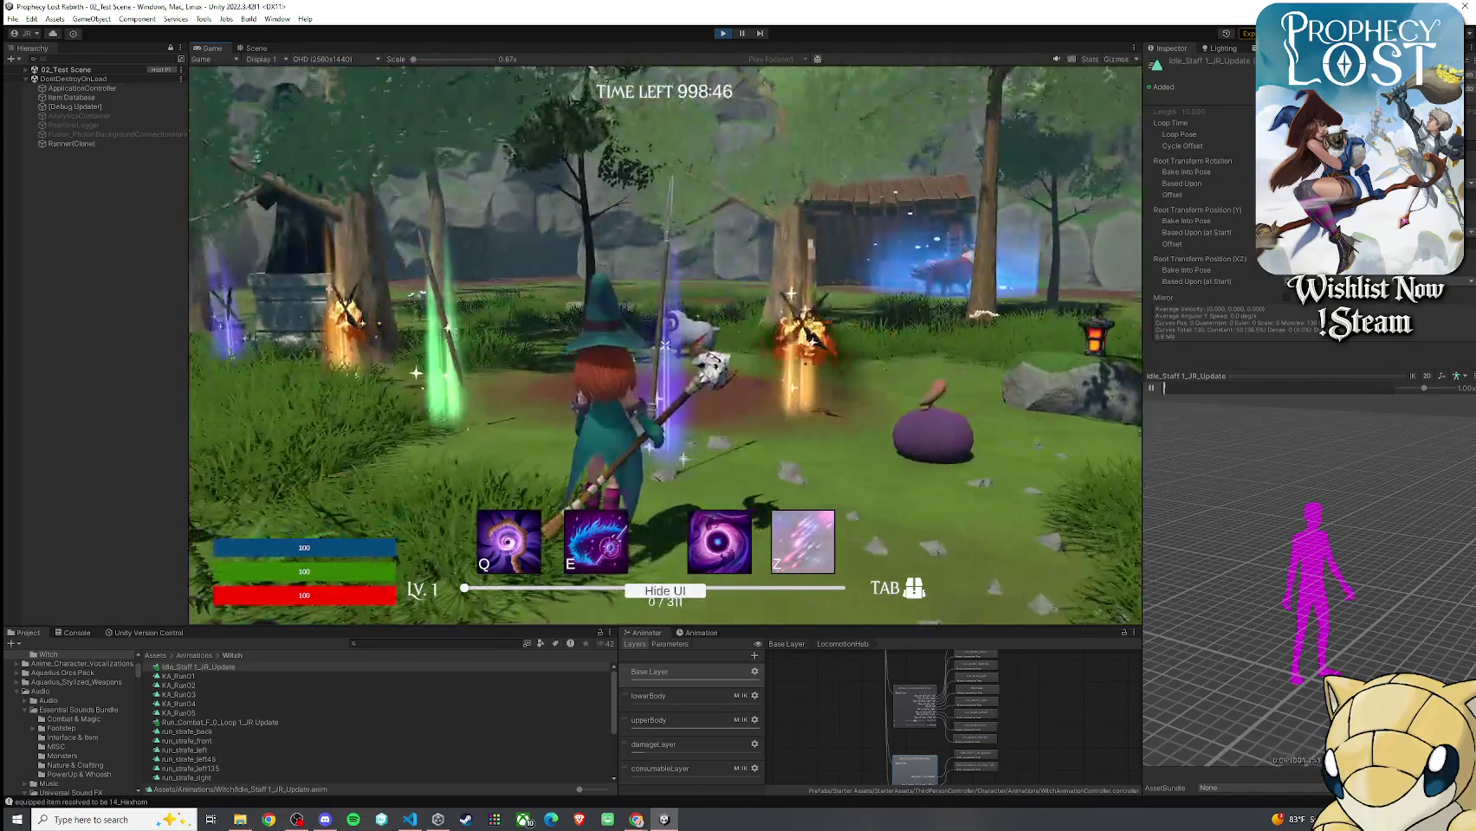
key("w")
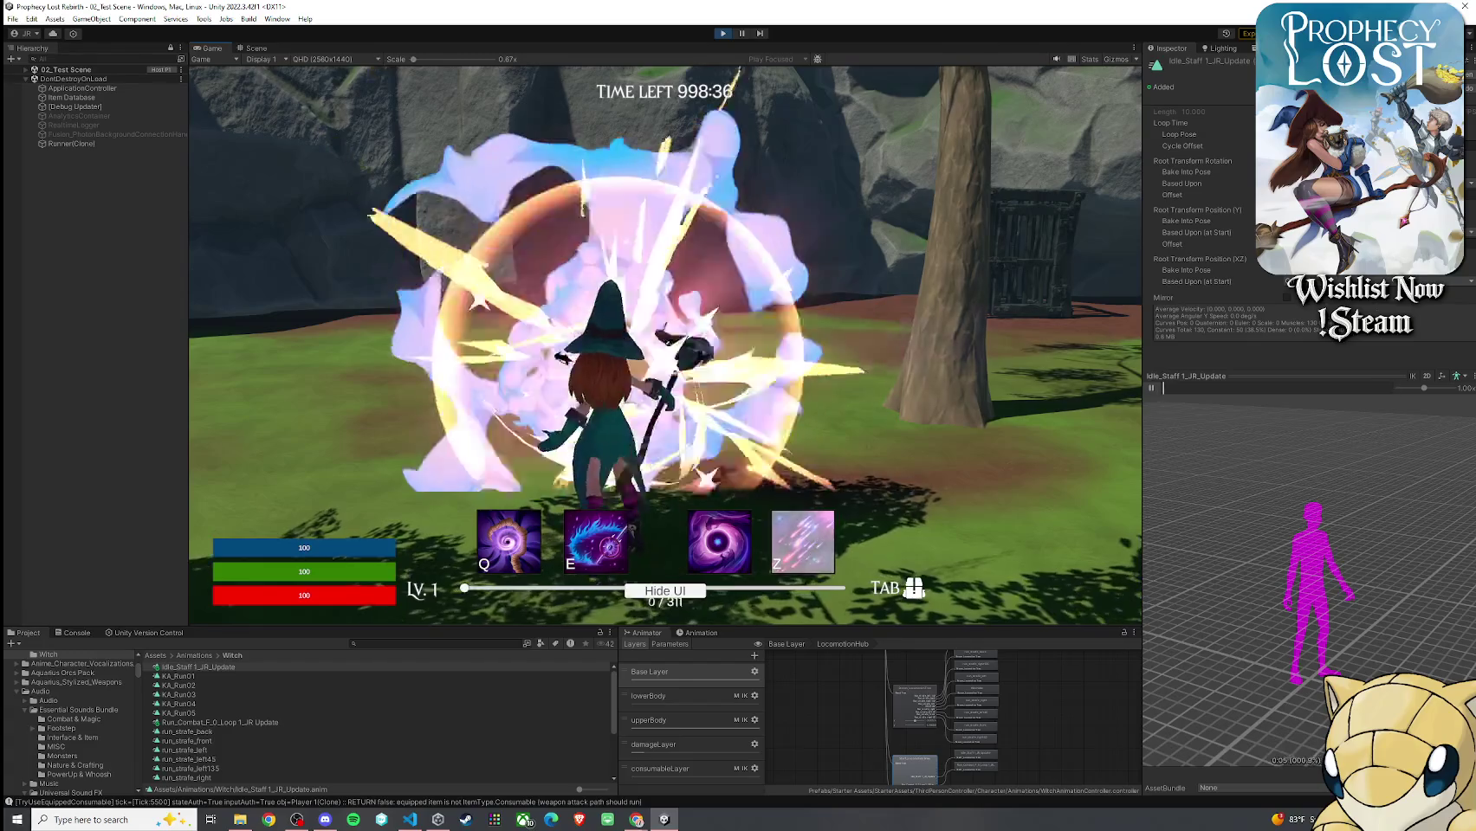
left_click(665, 345)
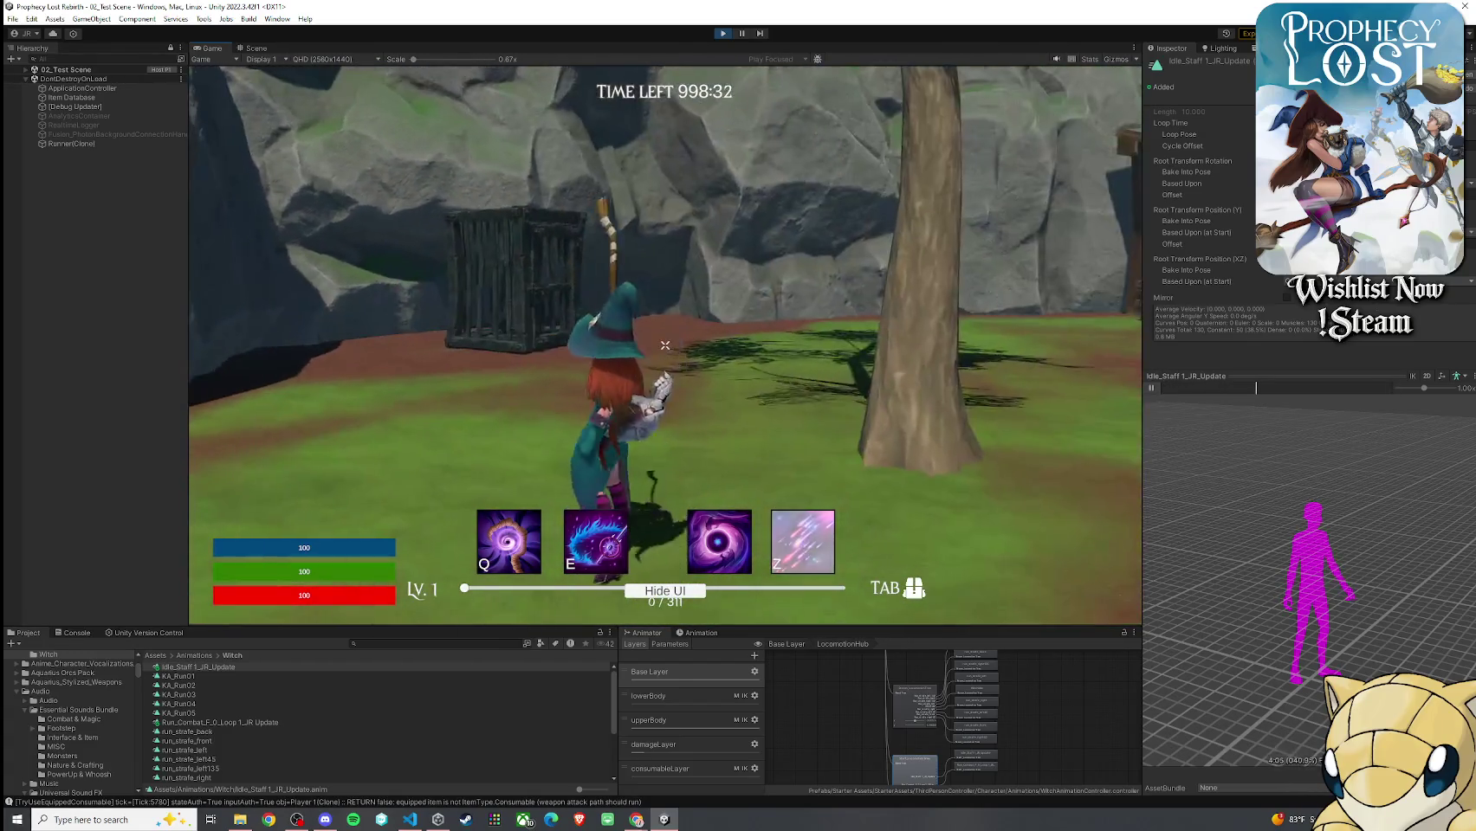
left_click(666, 346)
key("w")
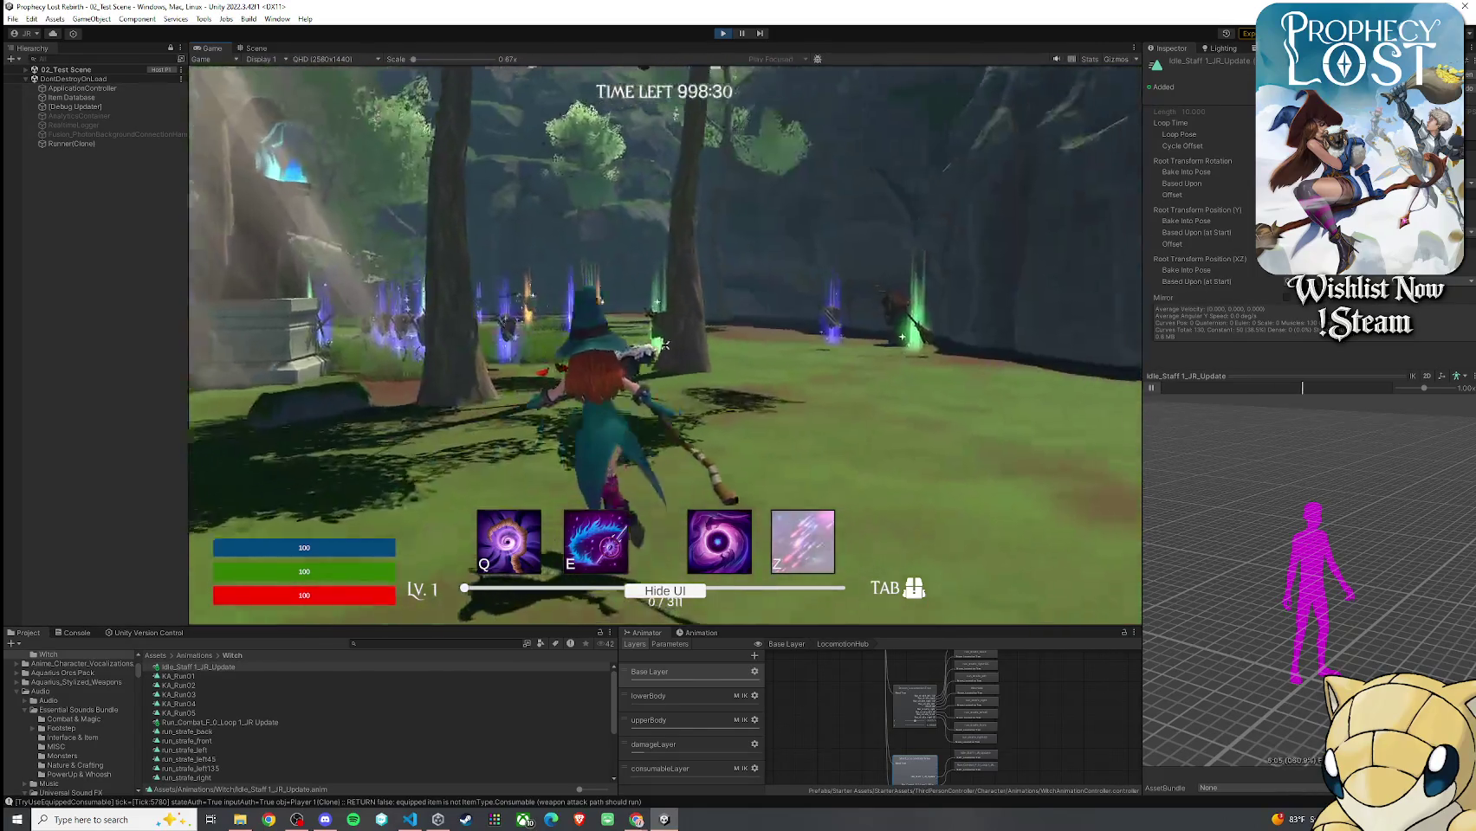
key("w")
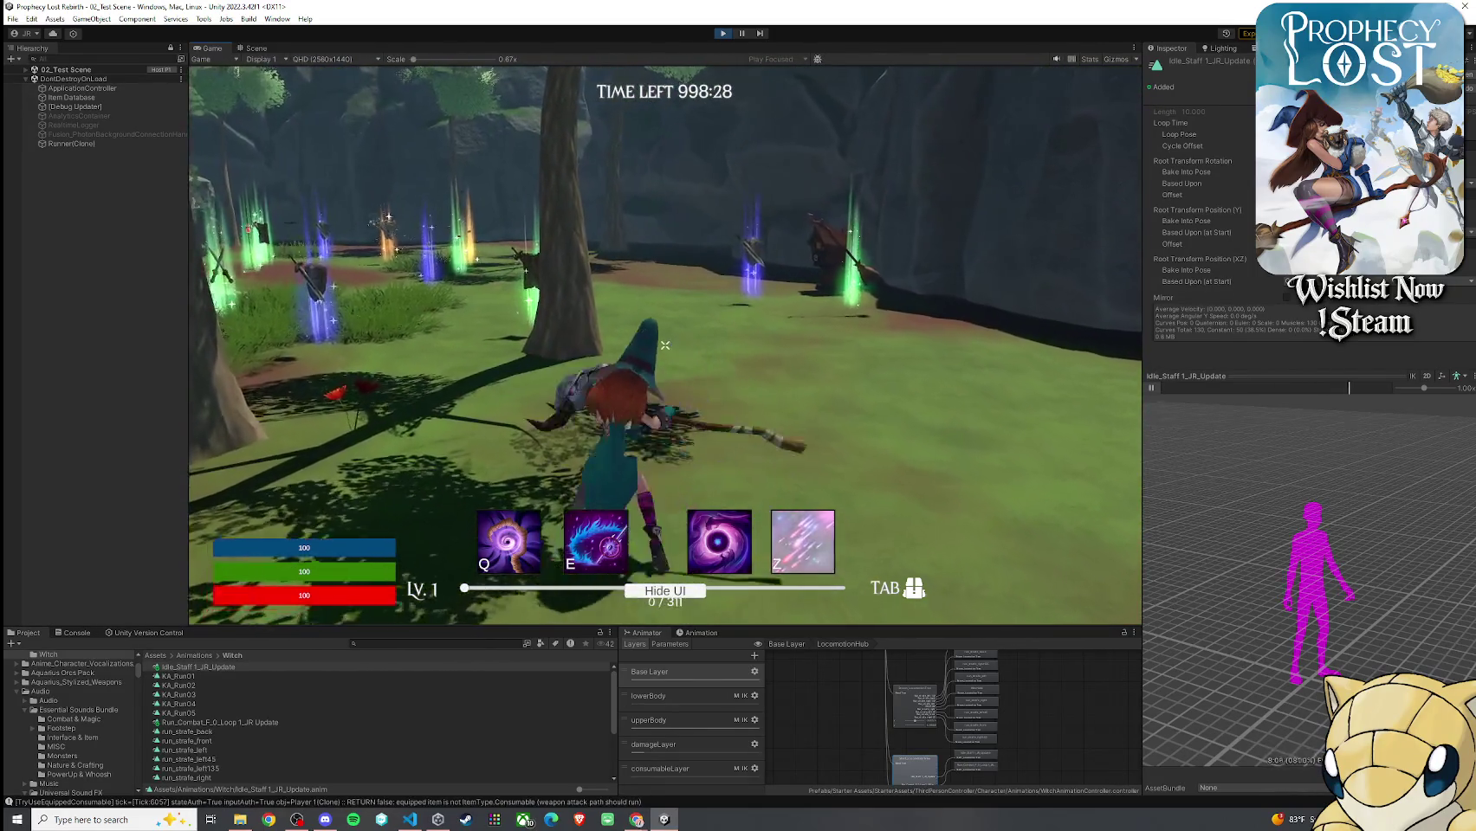
left_click(665, 346)
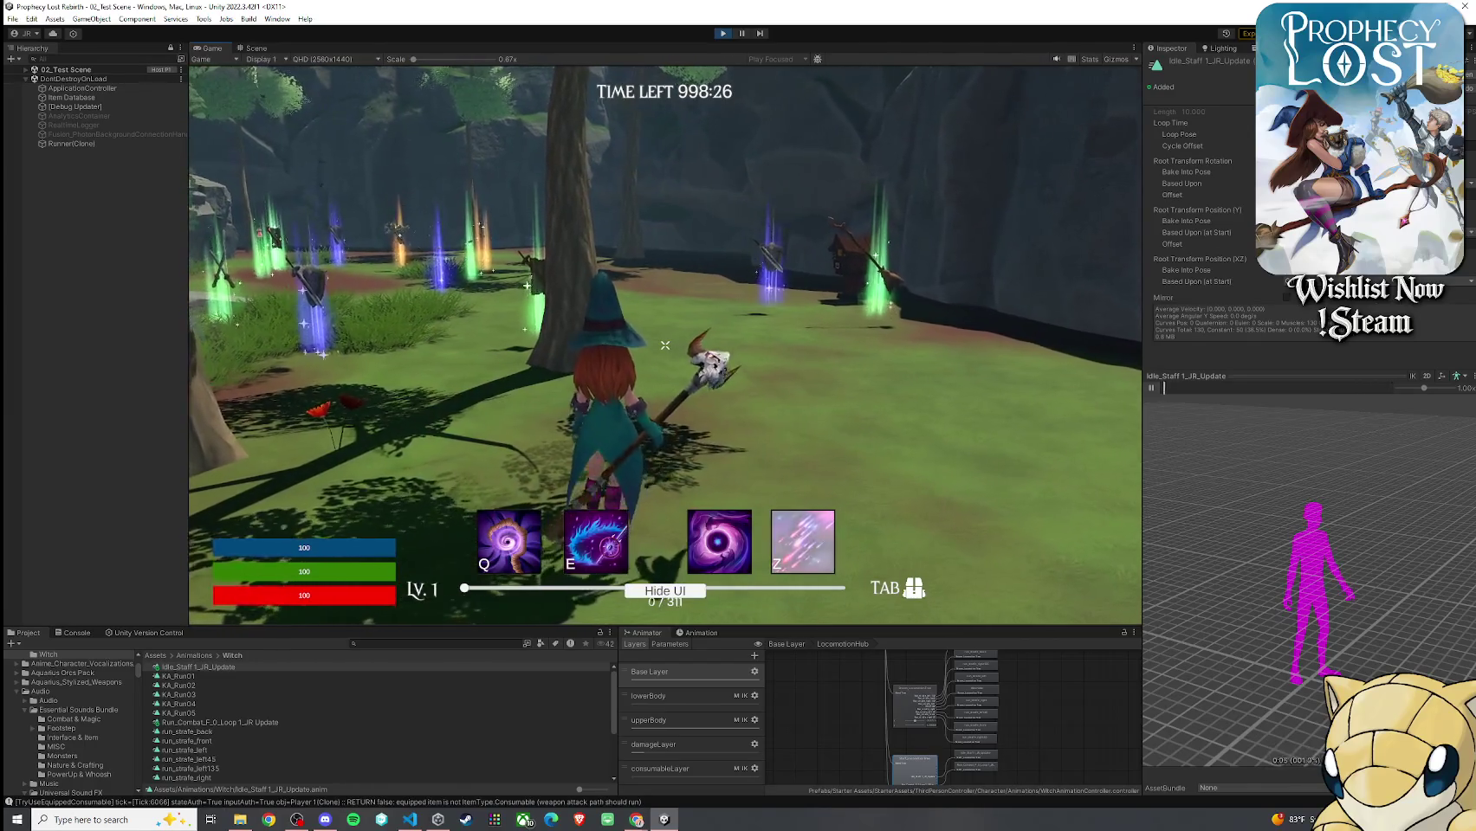
key("w")
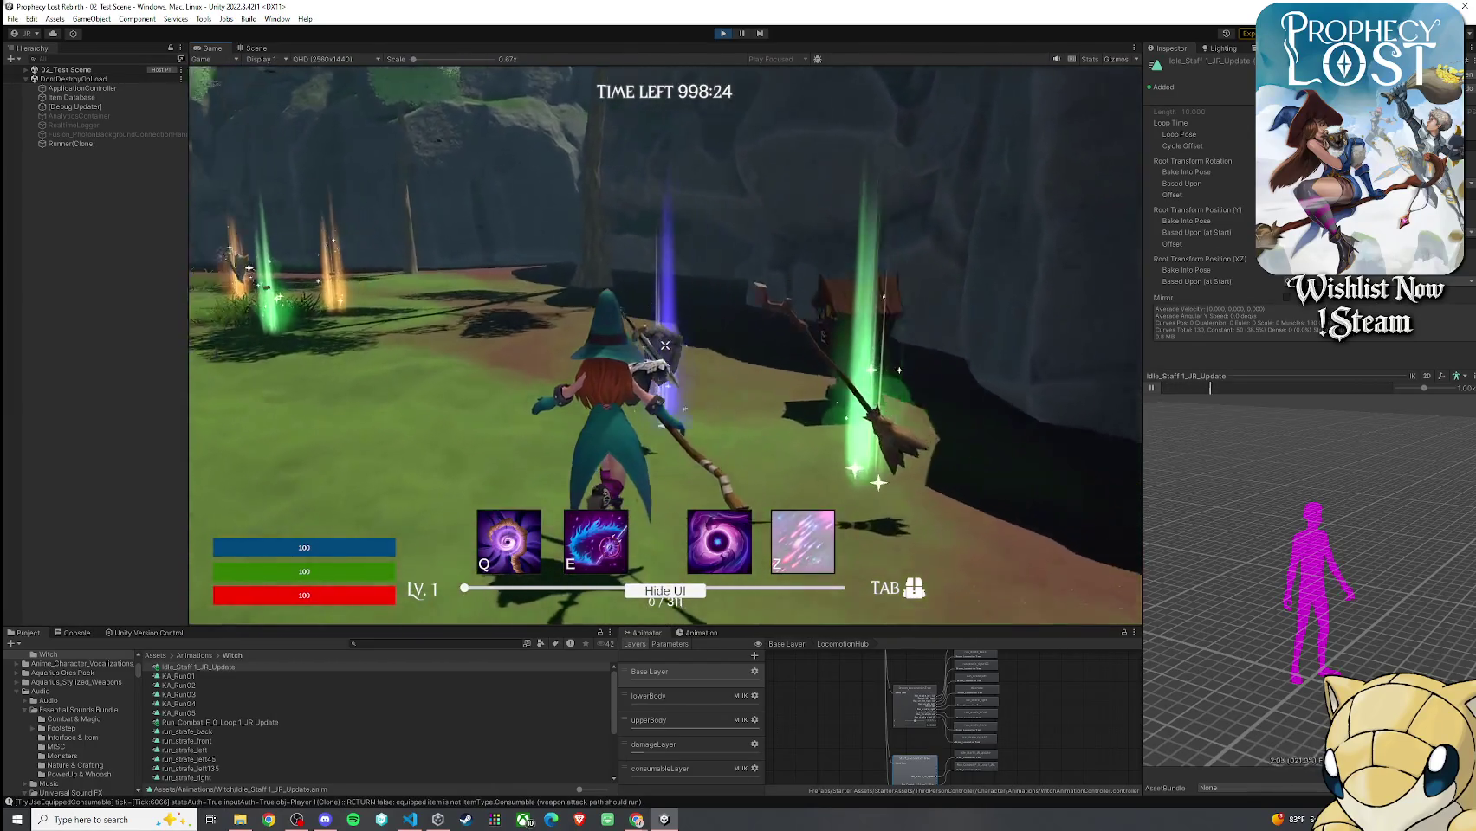
key("super")
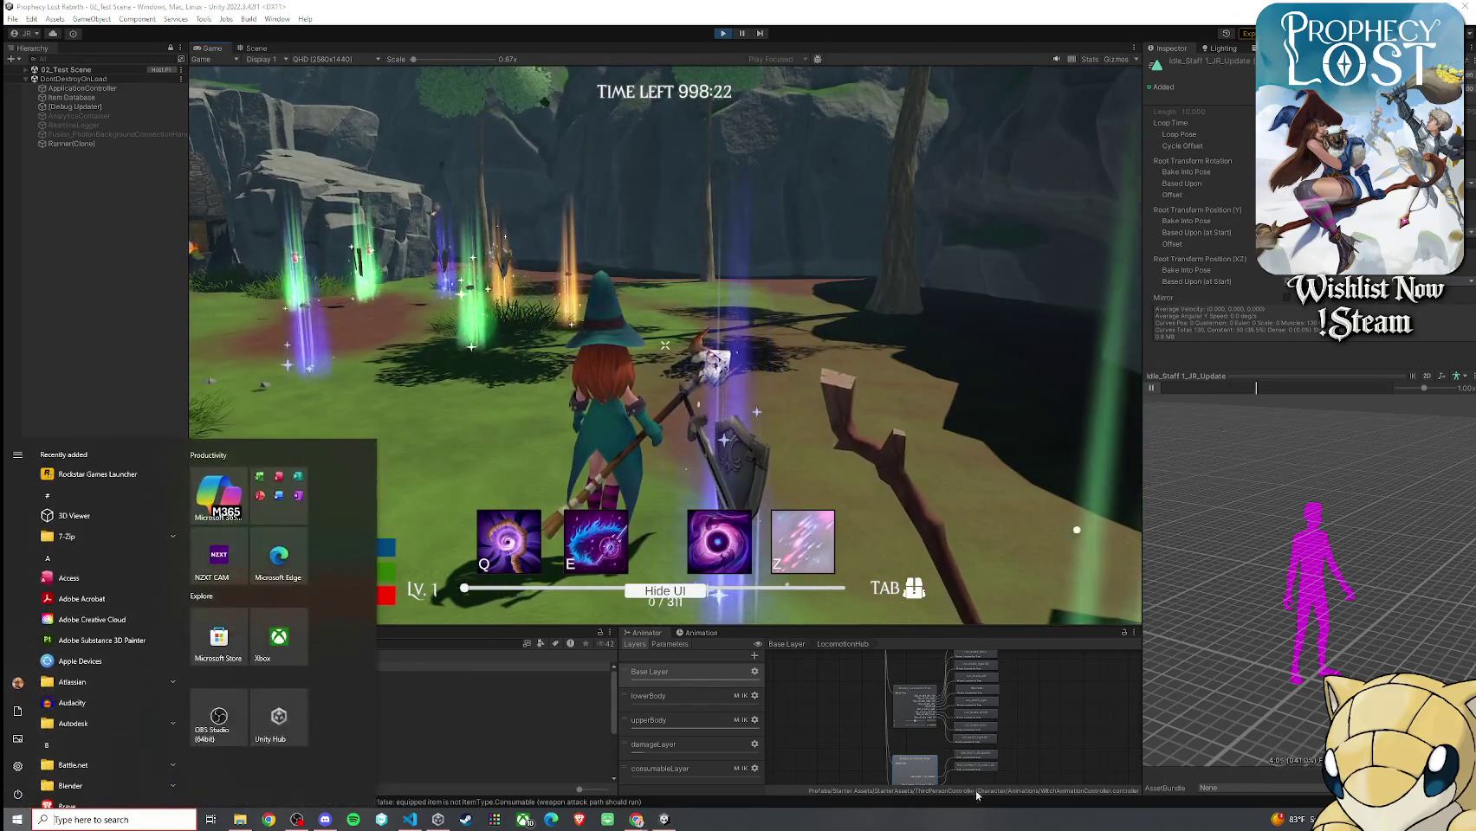
Drop Run_Combat_F_0_Loop 1_JR Update into a Staff_LocomotionTree motion slot and tick its Loop Time
left_click(919, 704)
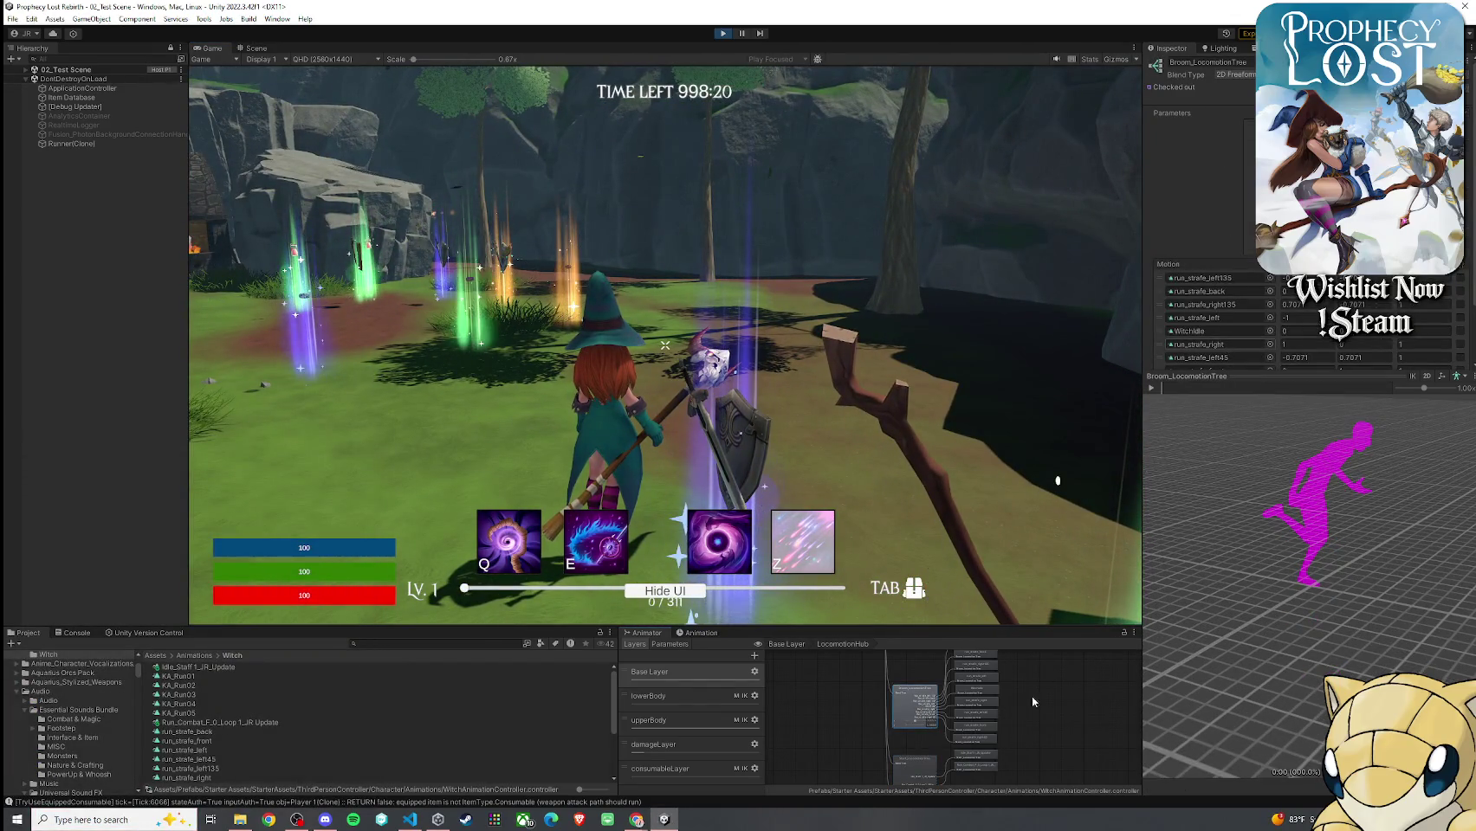
left_click(922, 768)
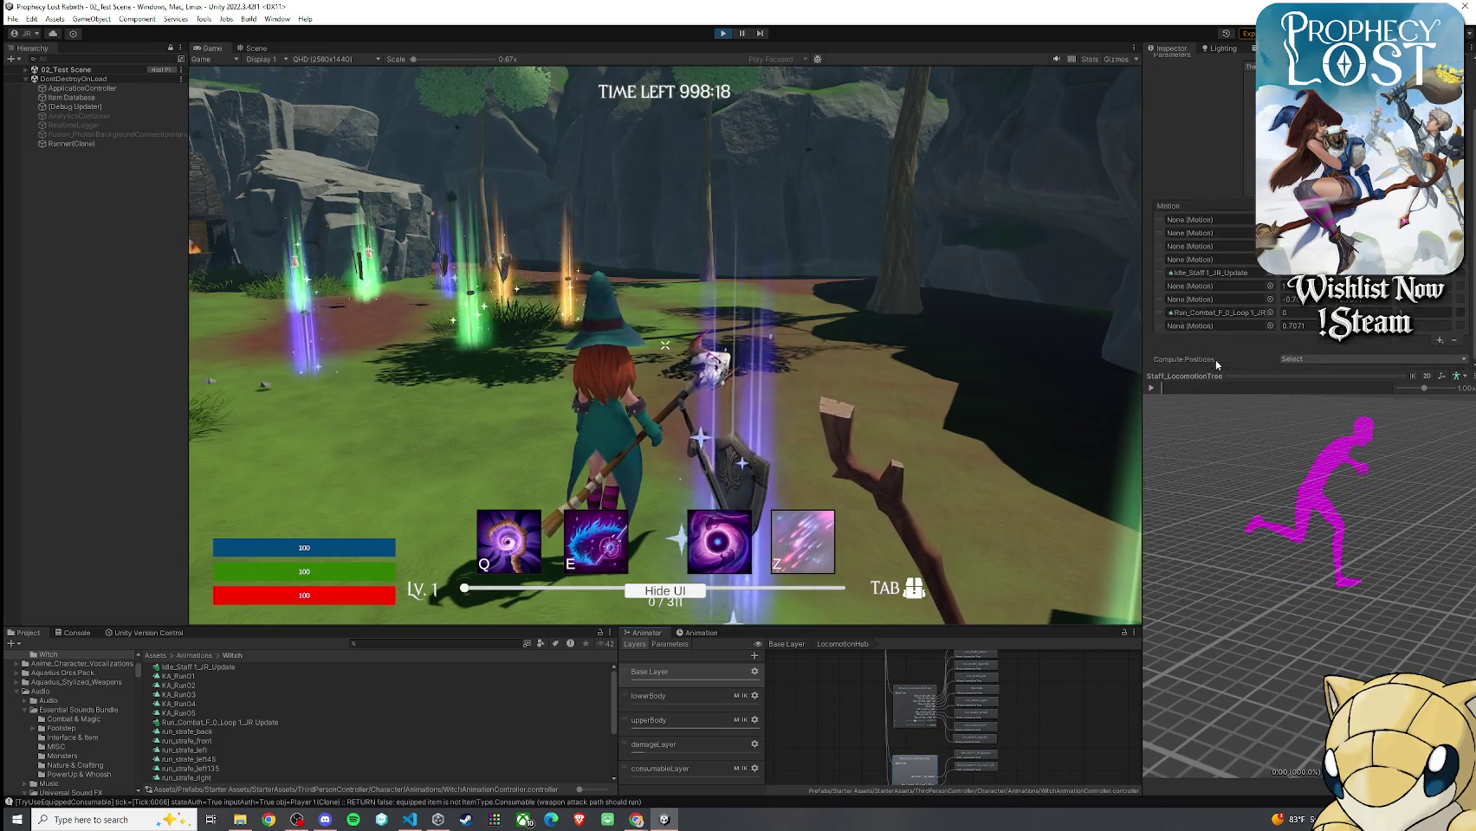
left_click_drag(200, 722, 1222, 320)
left_click(279, 723)
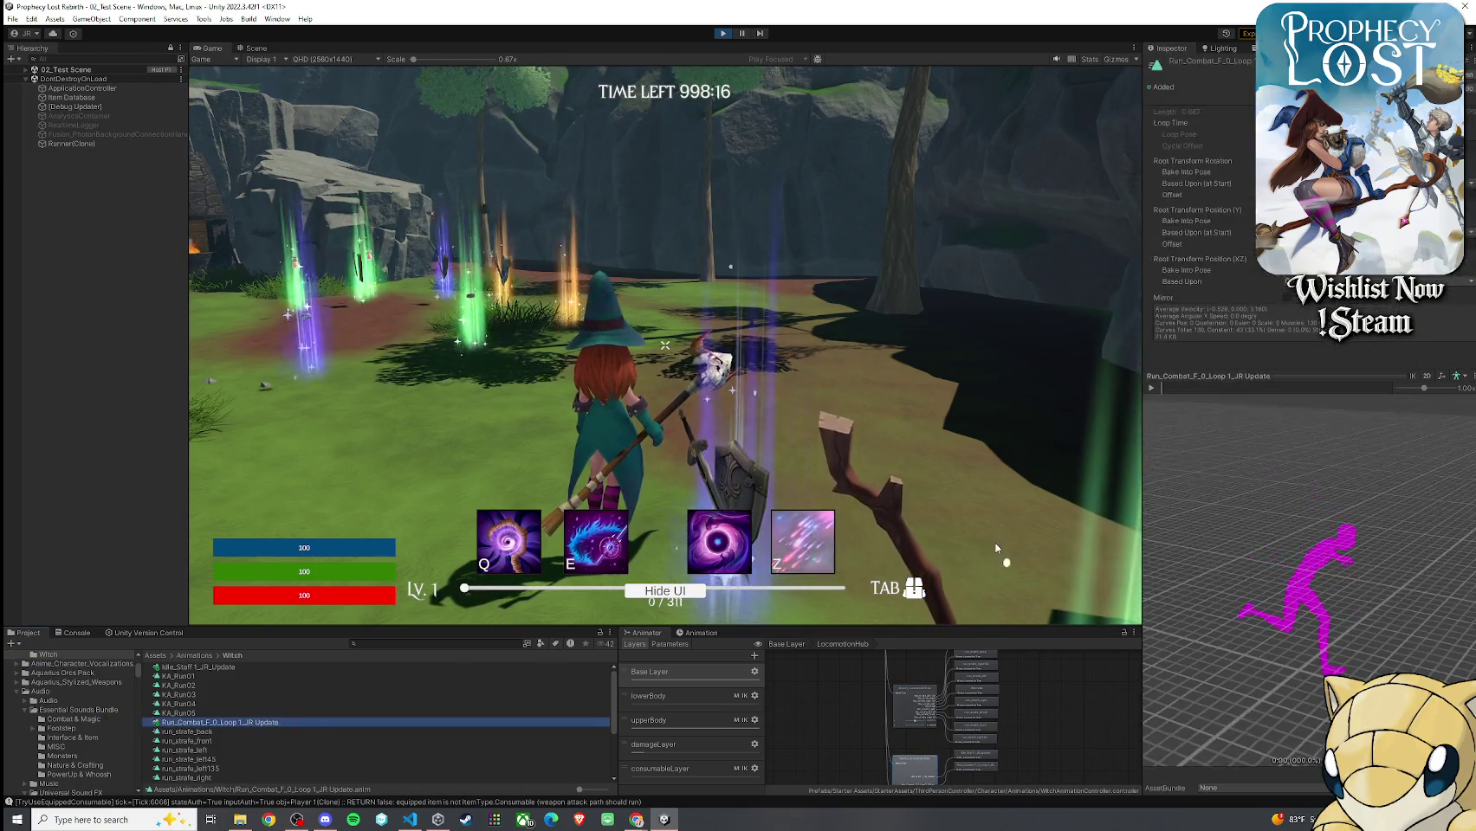
left_click(1267, 123)
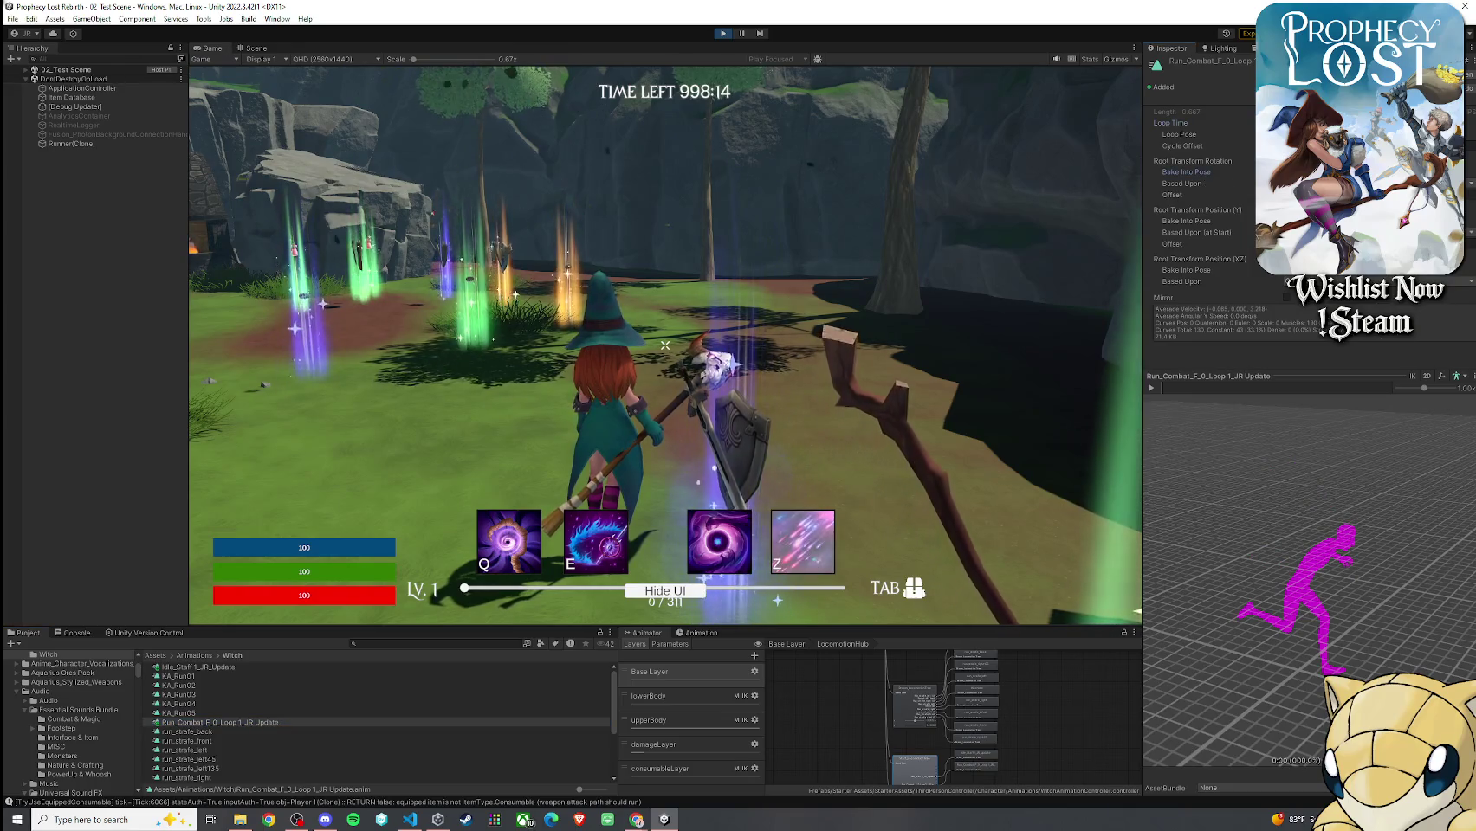
Run the witch across the field past the rock to test the looping run
key("w")
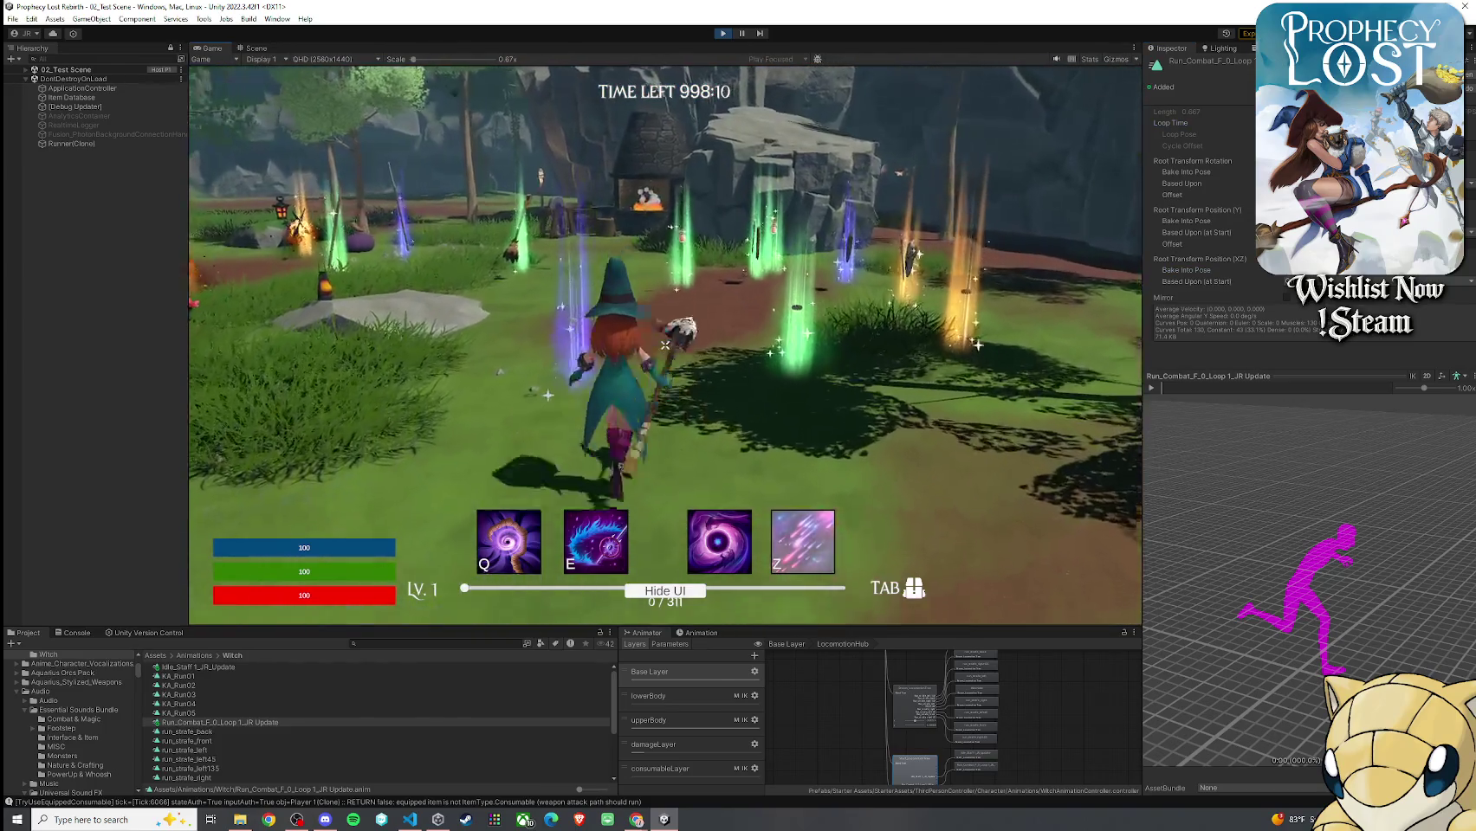
key("super")
key("super")
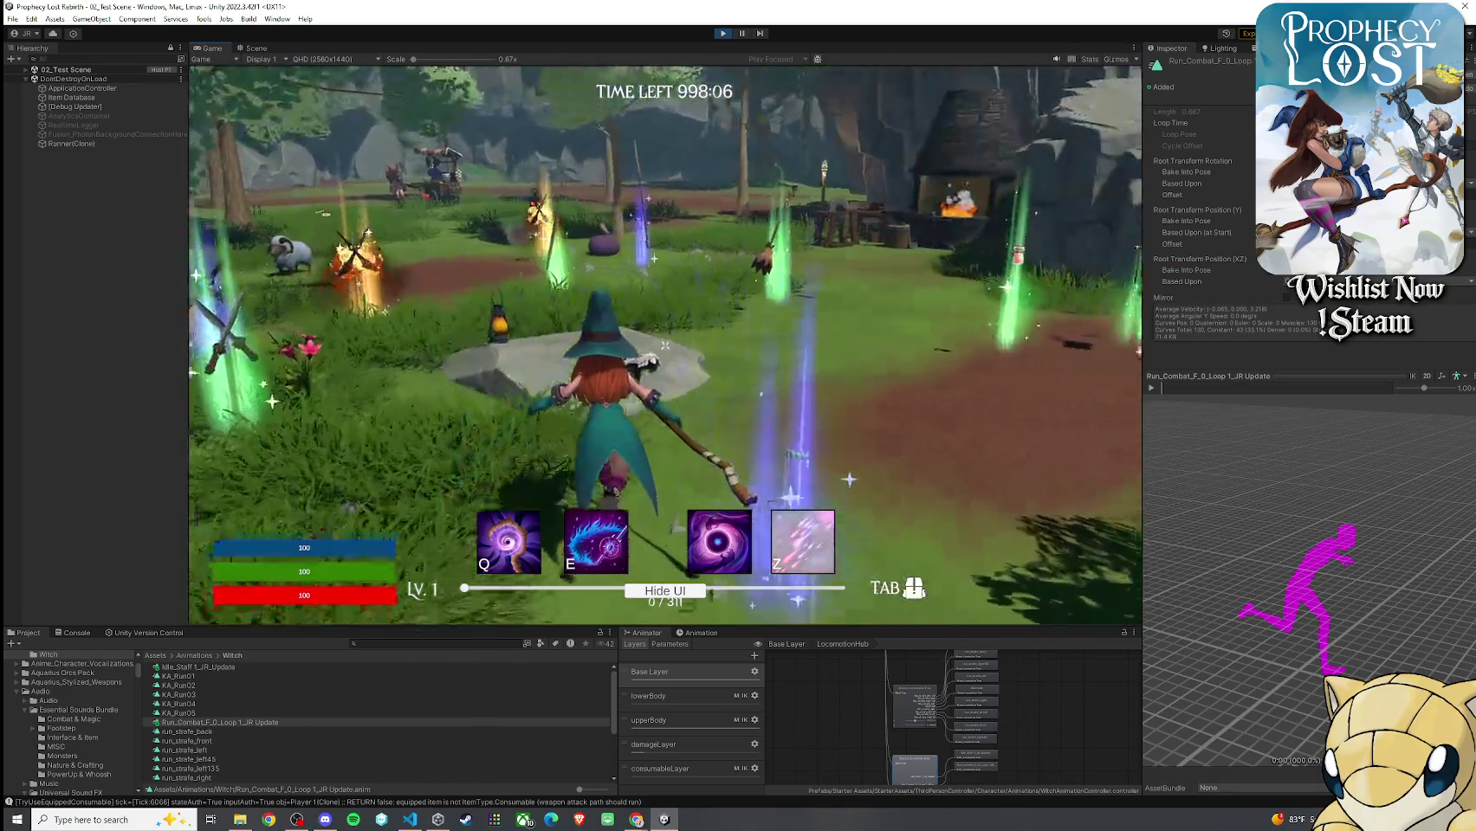
key("super")
key("super")
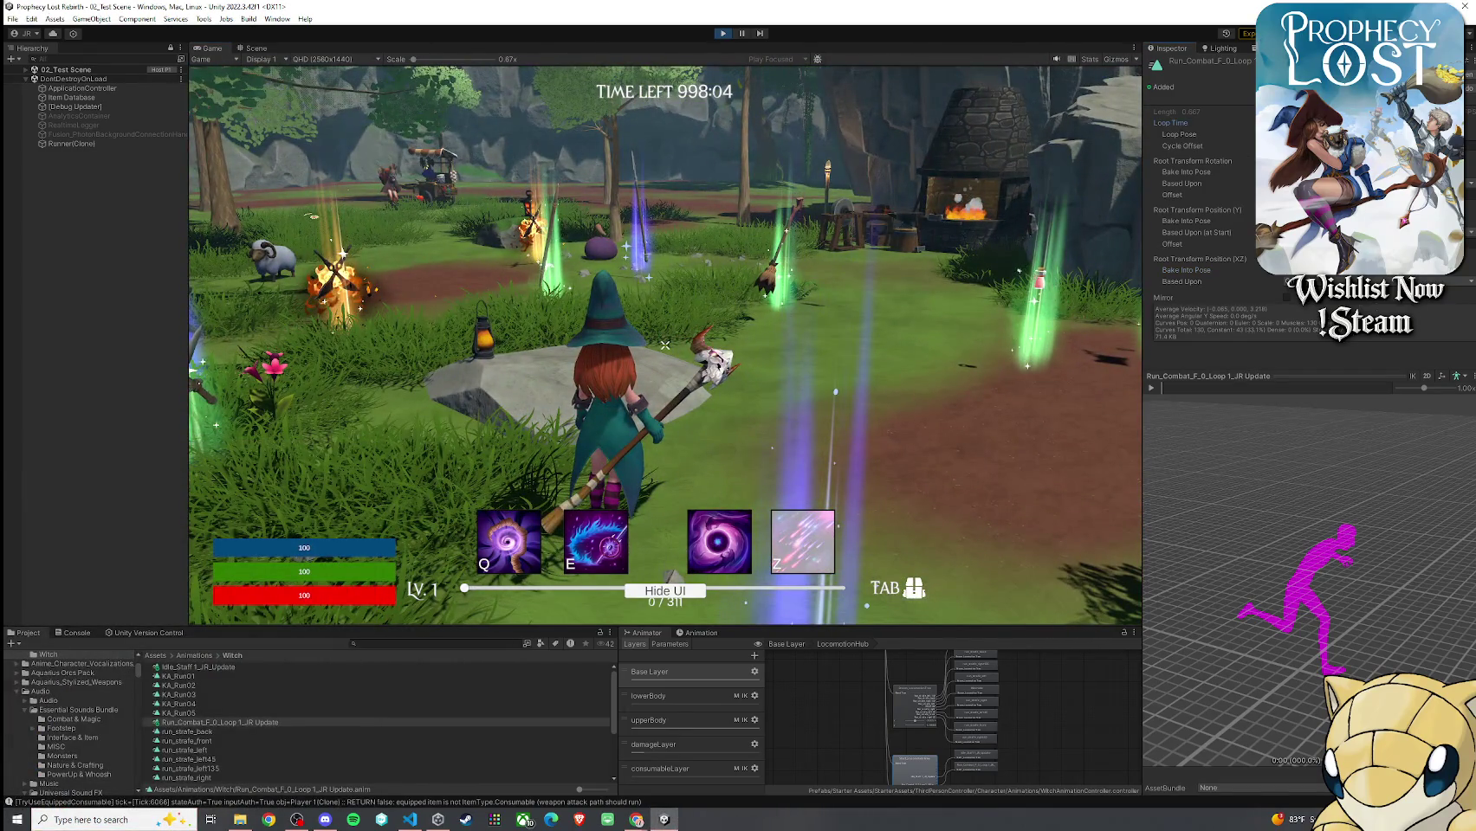
key("w")
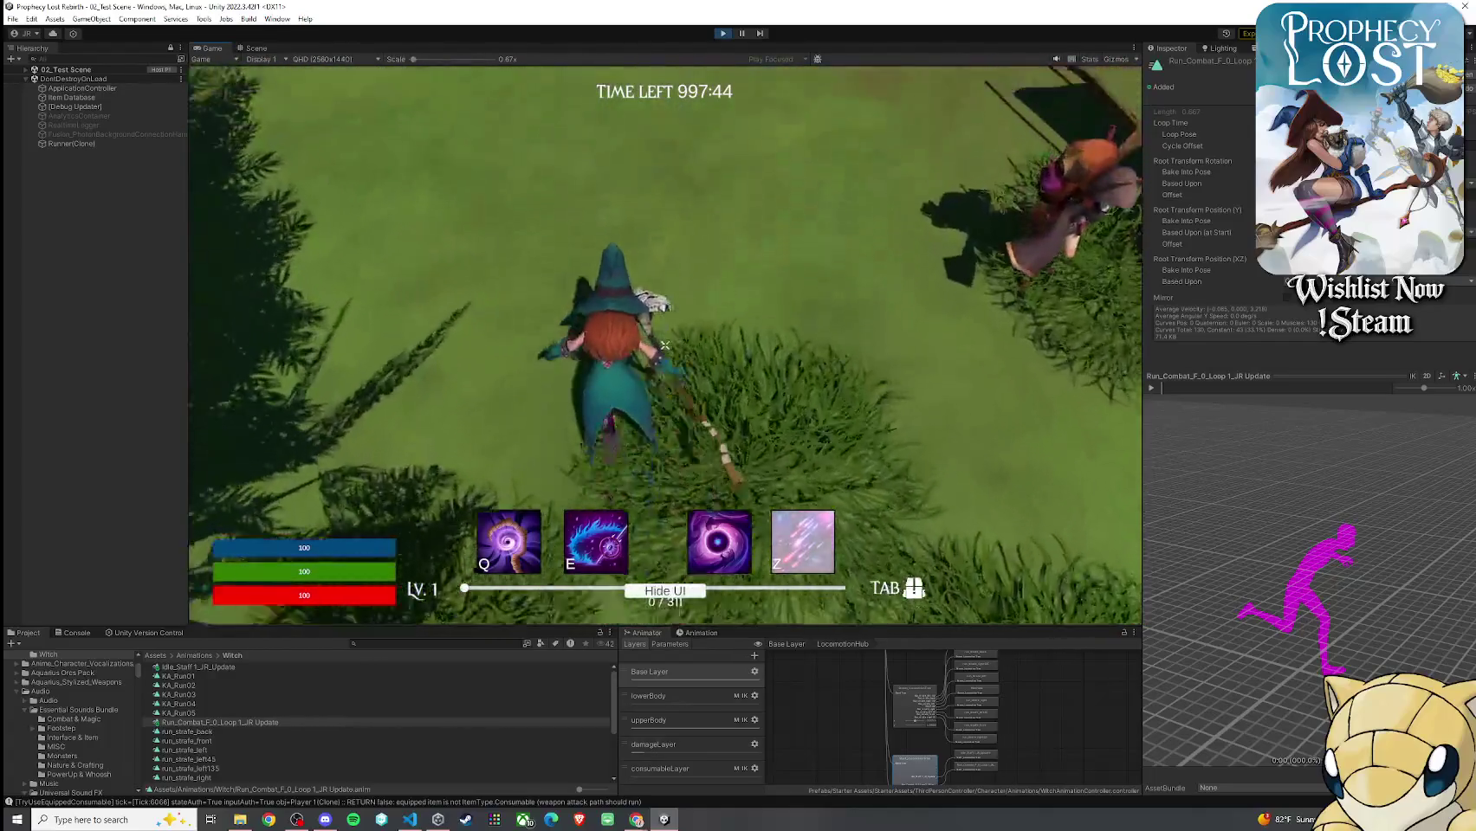
Fly up on the broom, land in the dirt clearing, and run the witch through the grass past the pillars
key("space")
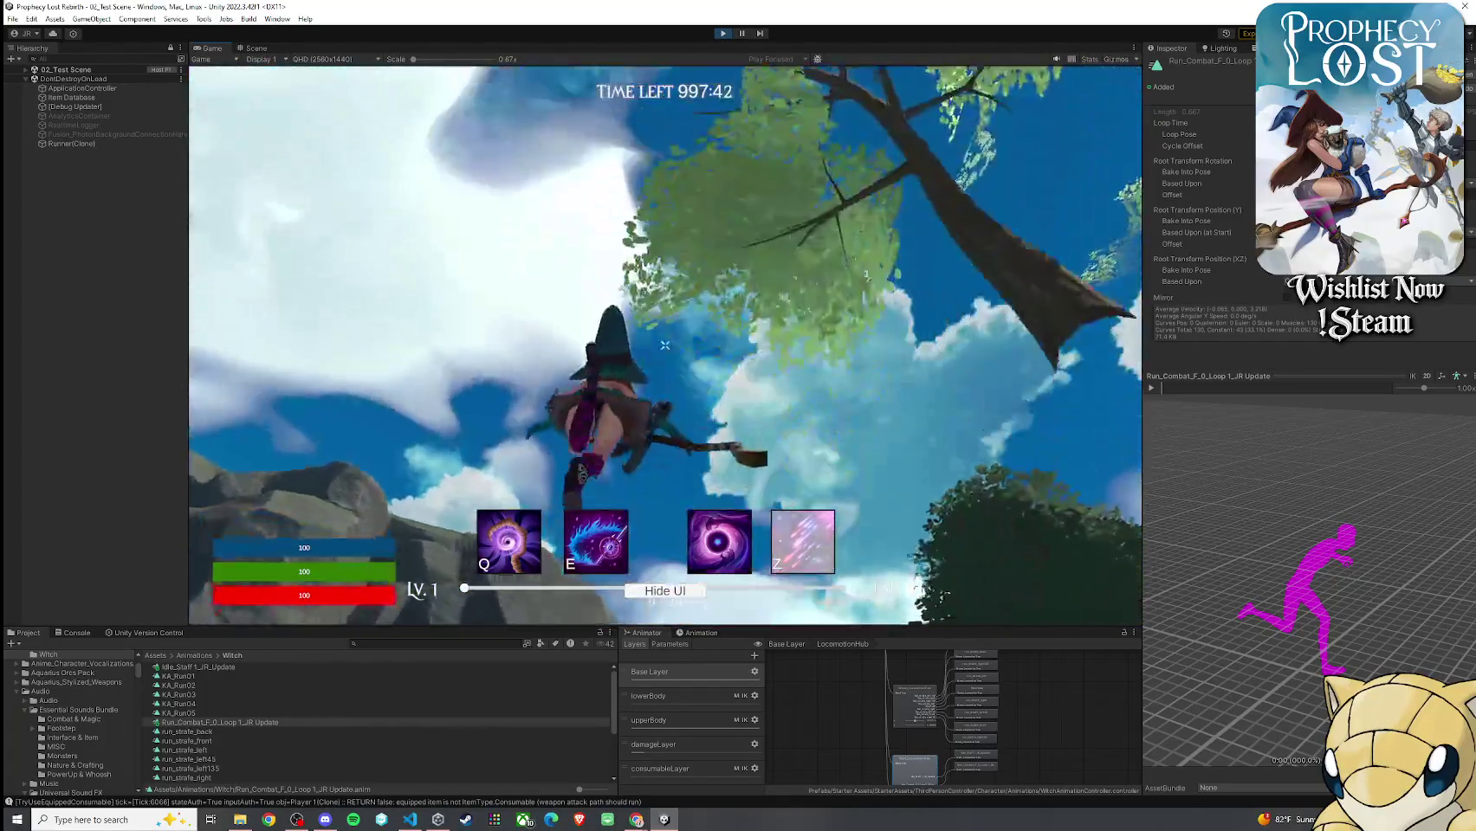
key("w")
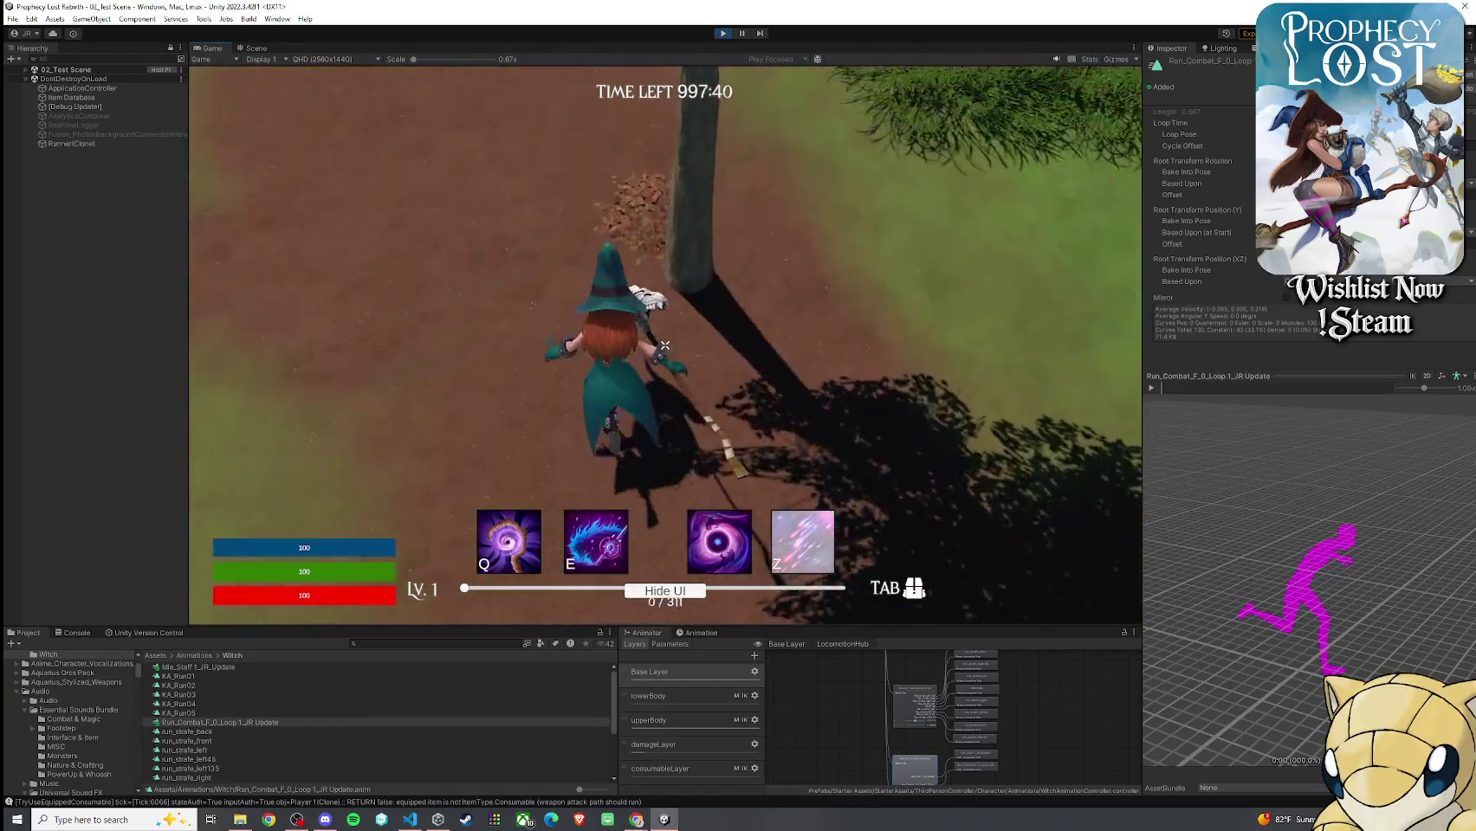
key("w")
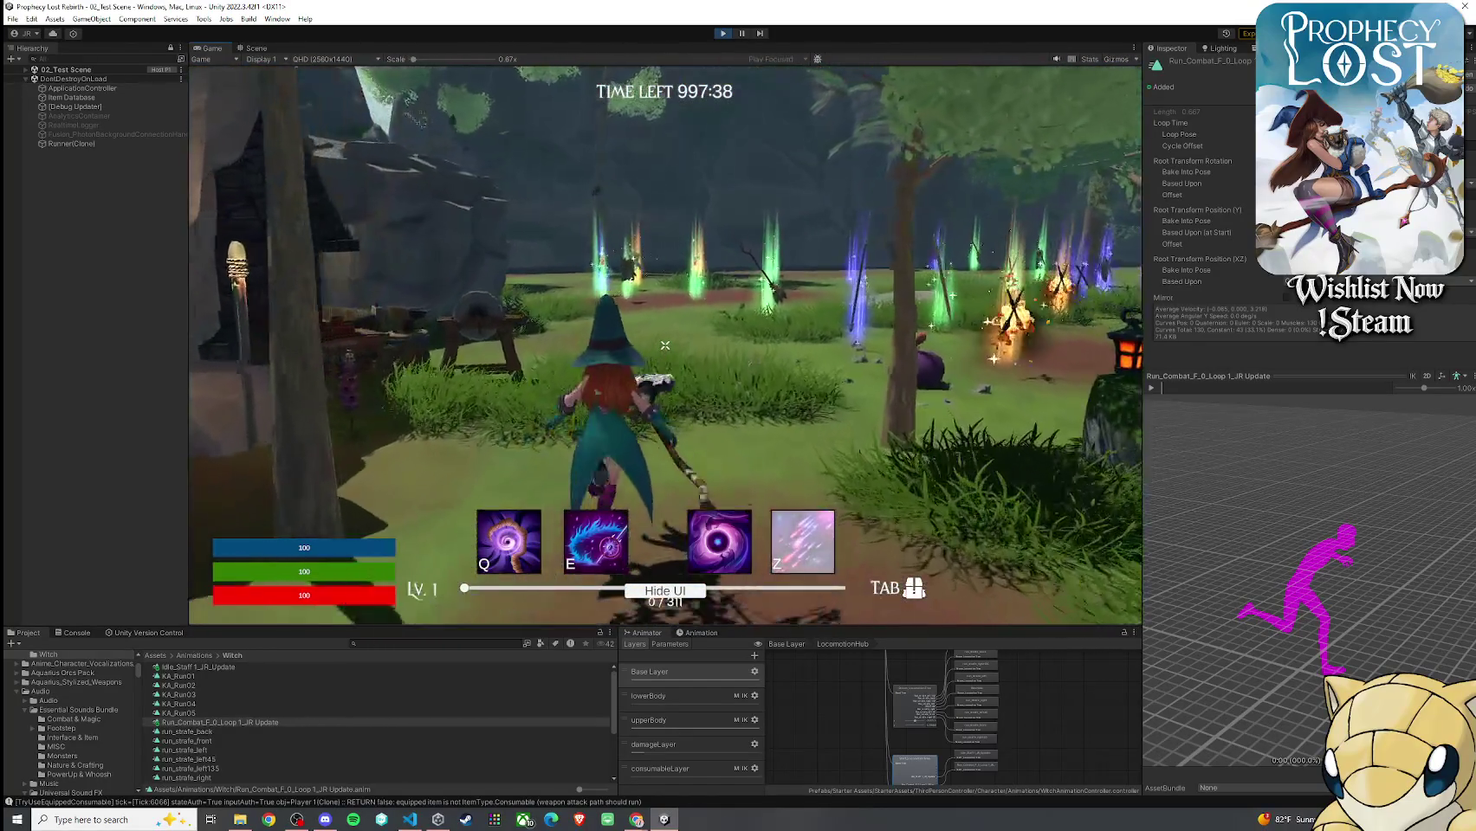
key("w")
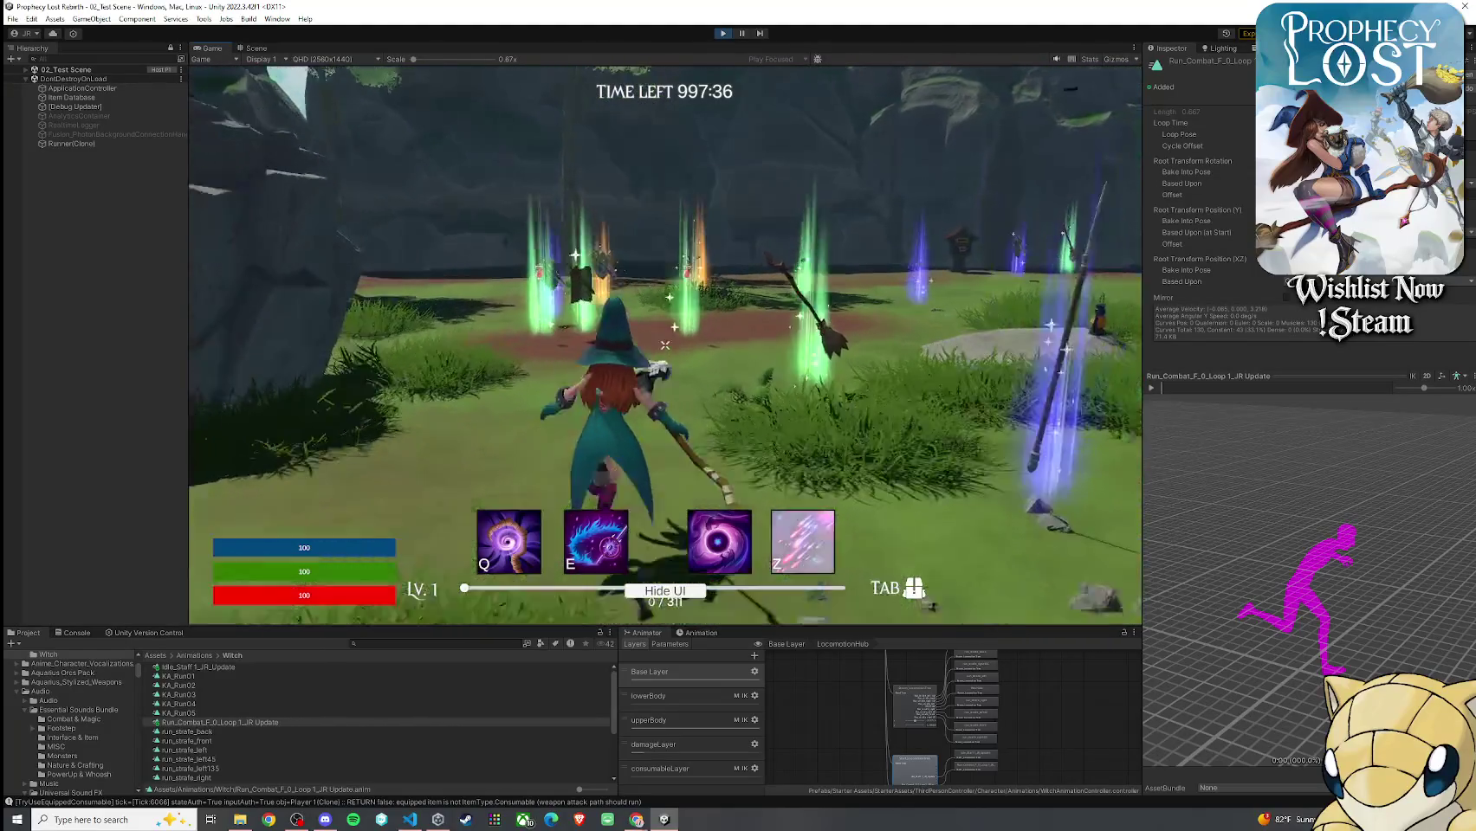
key("w")
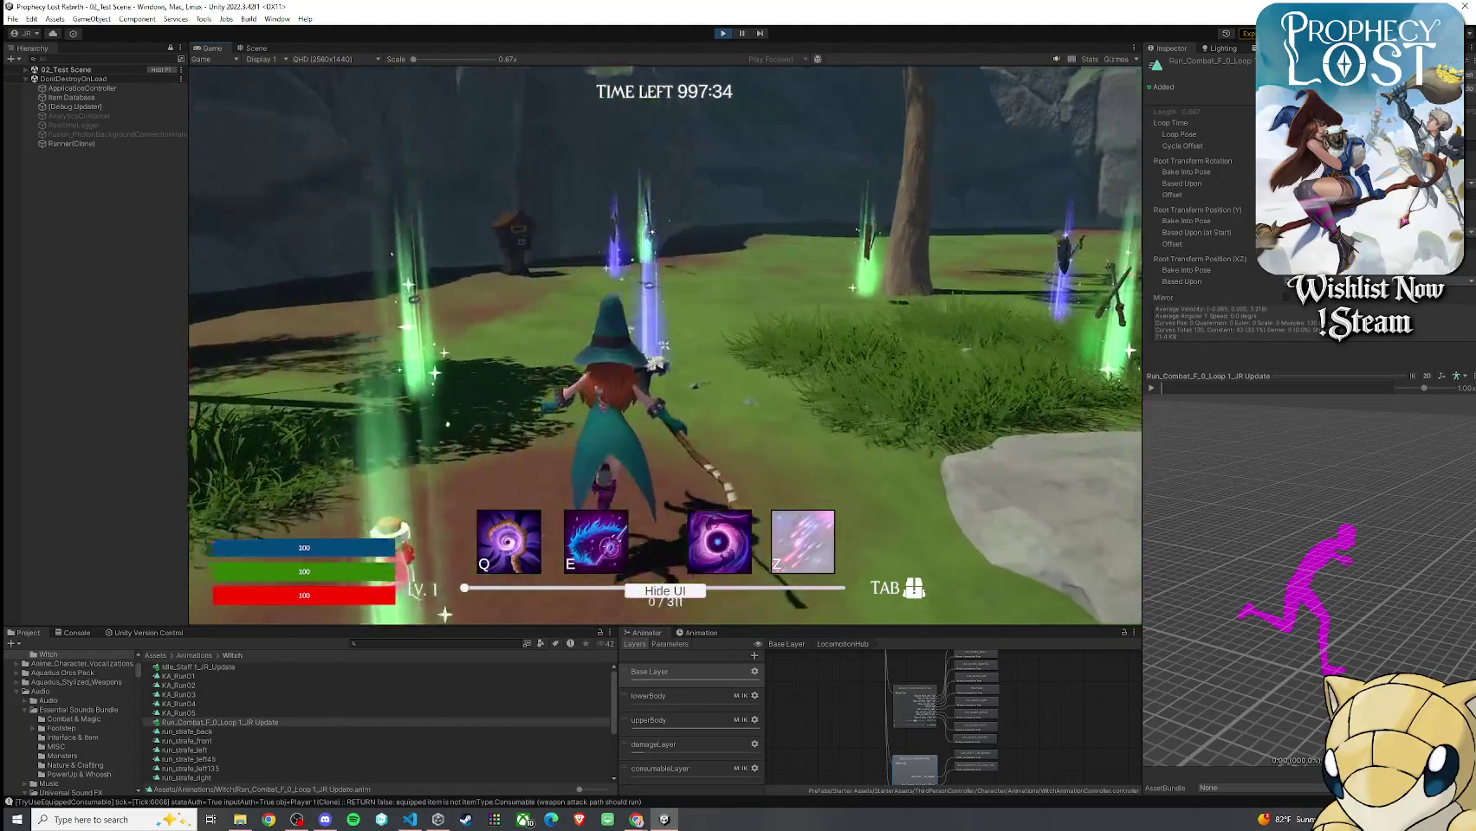
key("w")
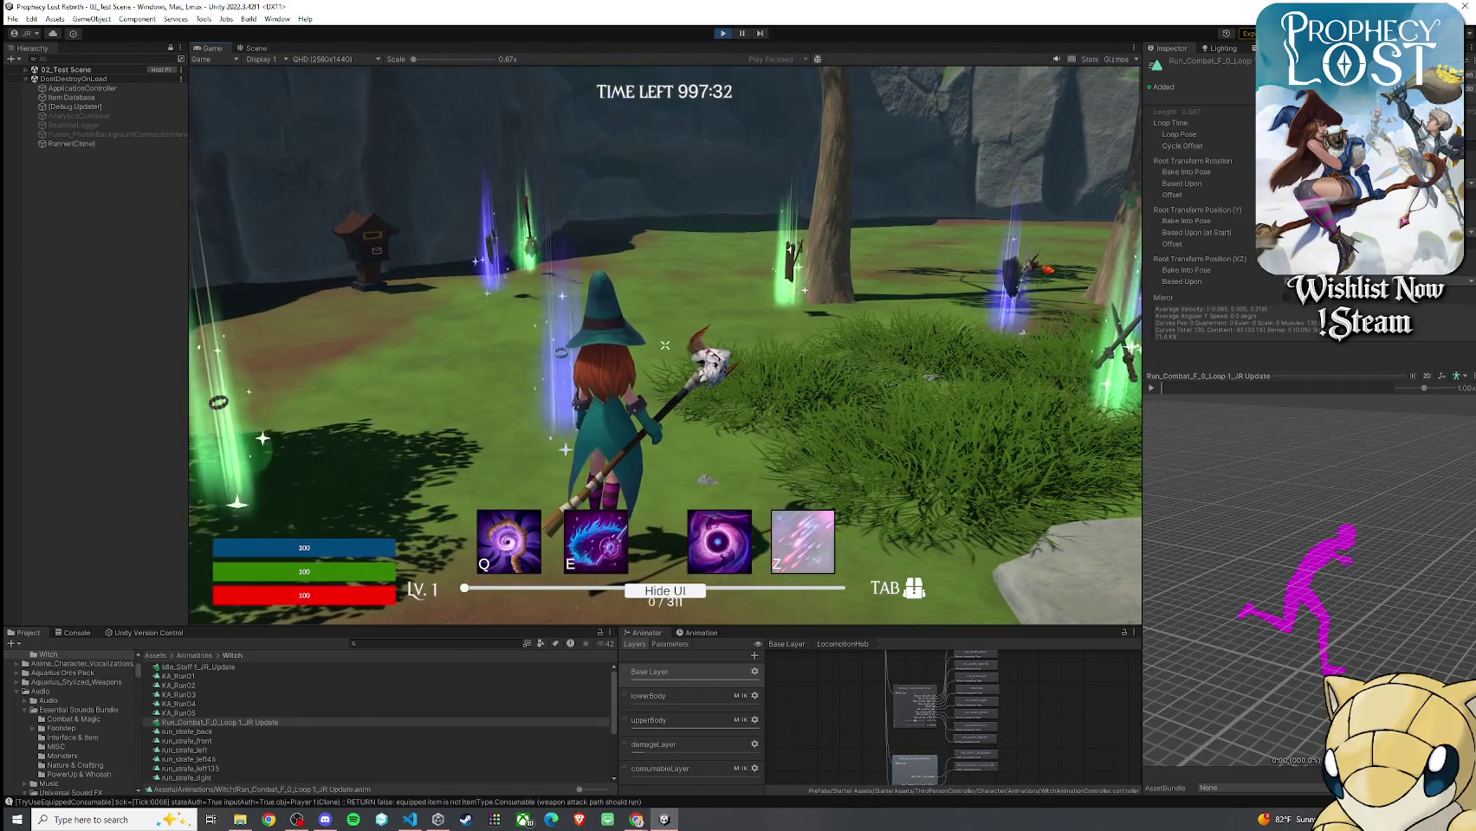
Turn the witch toward the rock cliff and dock the Scene view beside the running game
key("w")
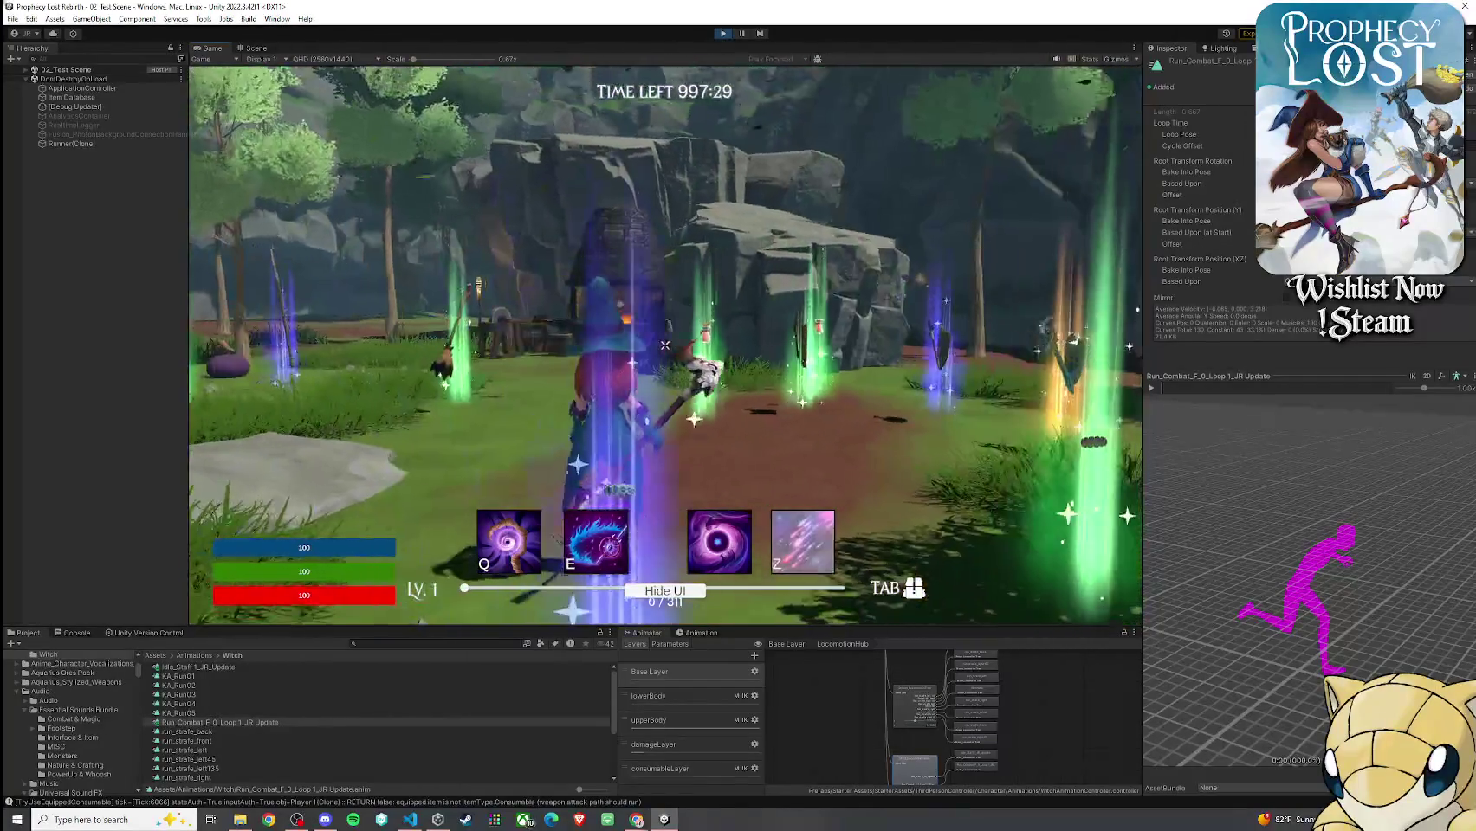
key("super")
left_click_drag(255, 47, 209, 129)
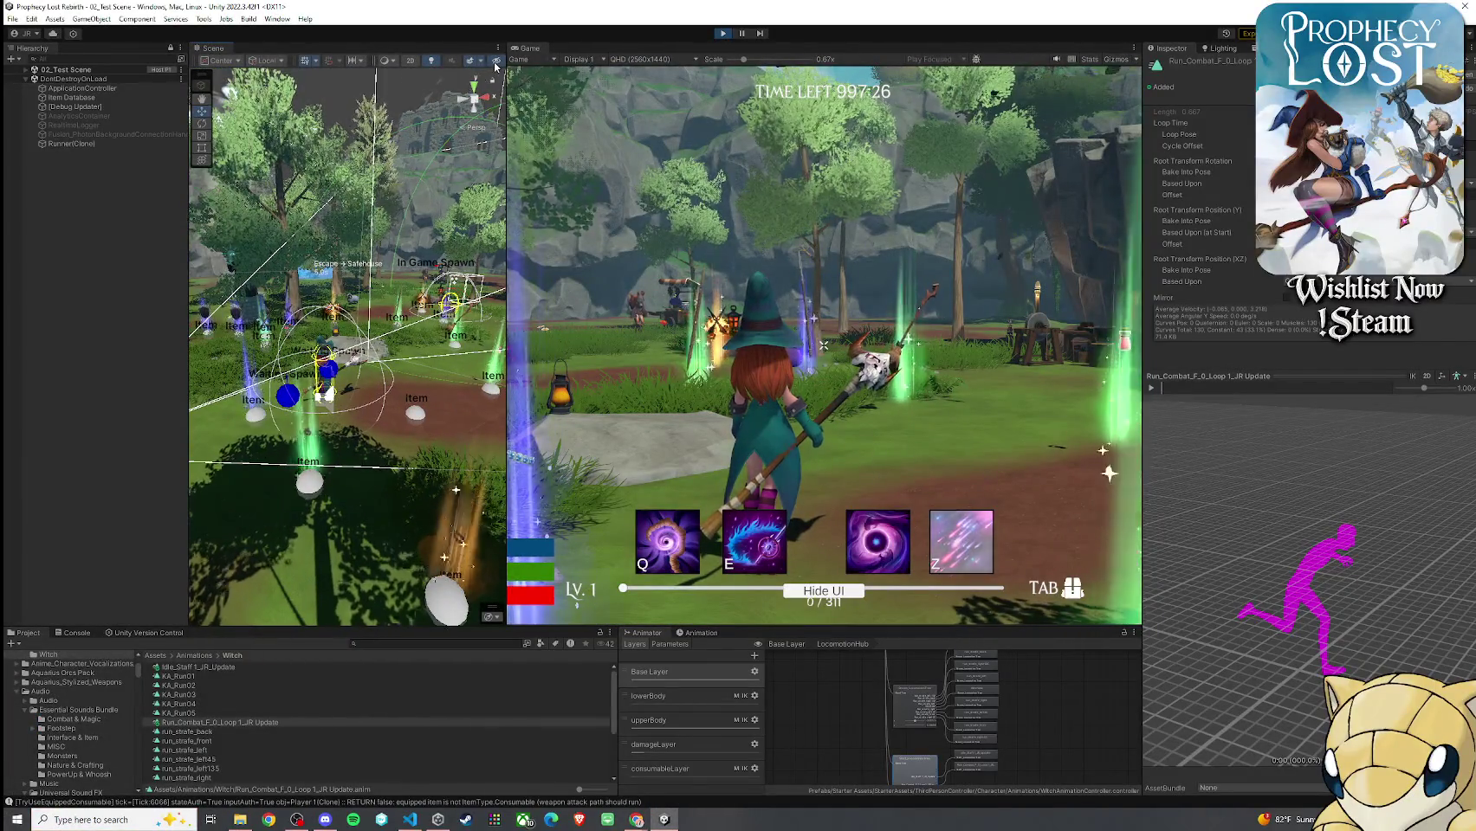
Widen the Scene view, frame the witch, and orbit around her to inspect the staff pose
left_click_drag(507, 74, 596, 73)
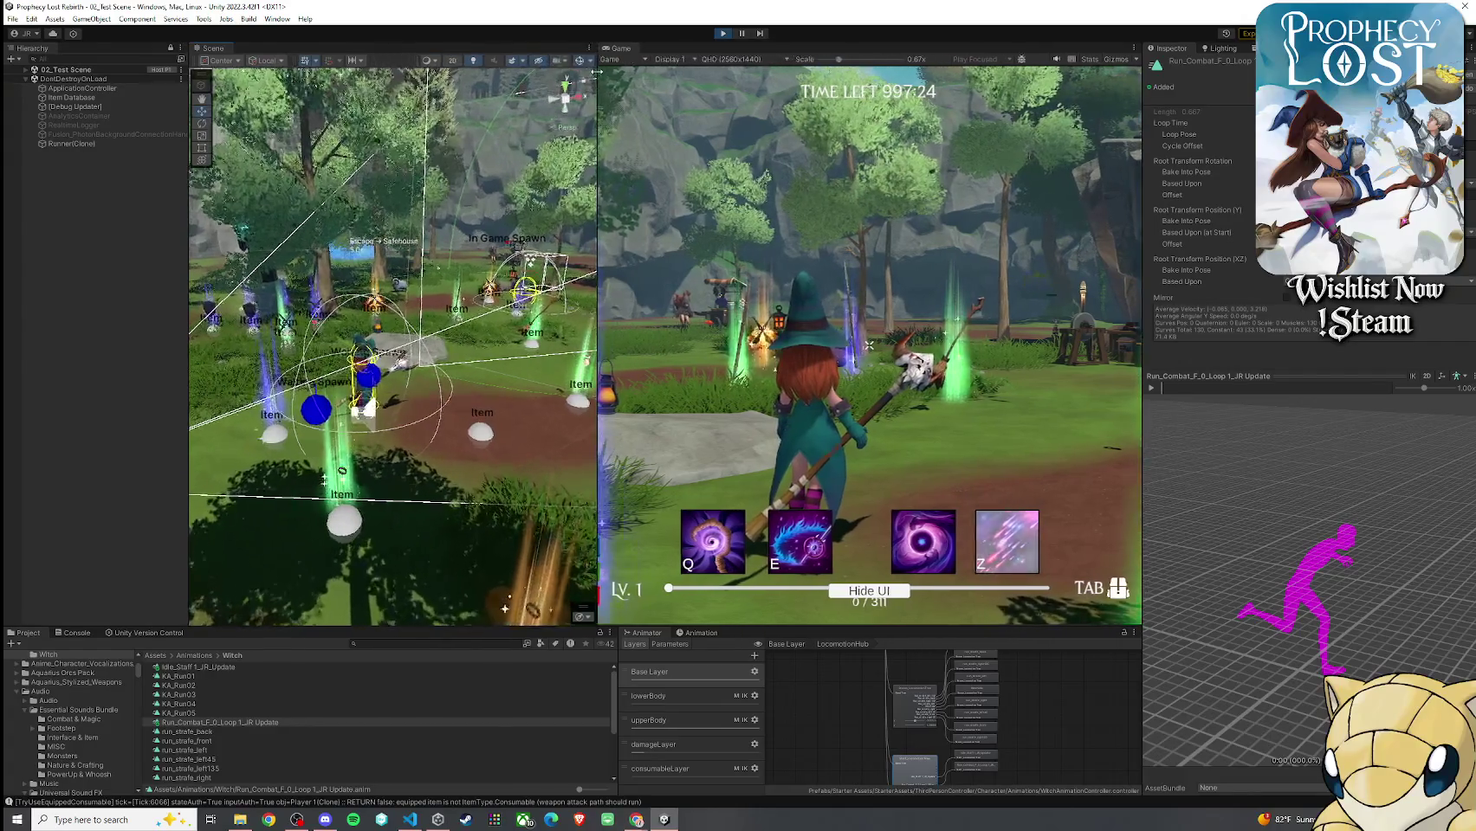
key("f")
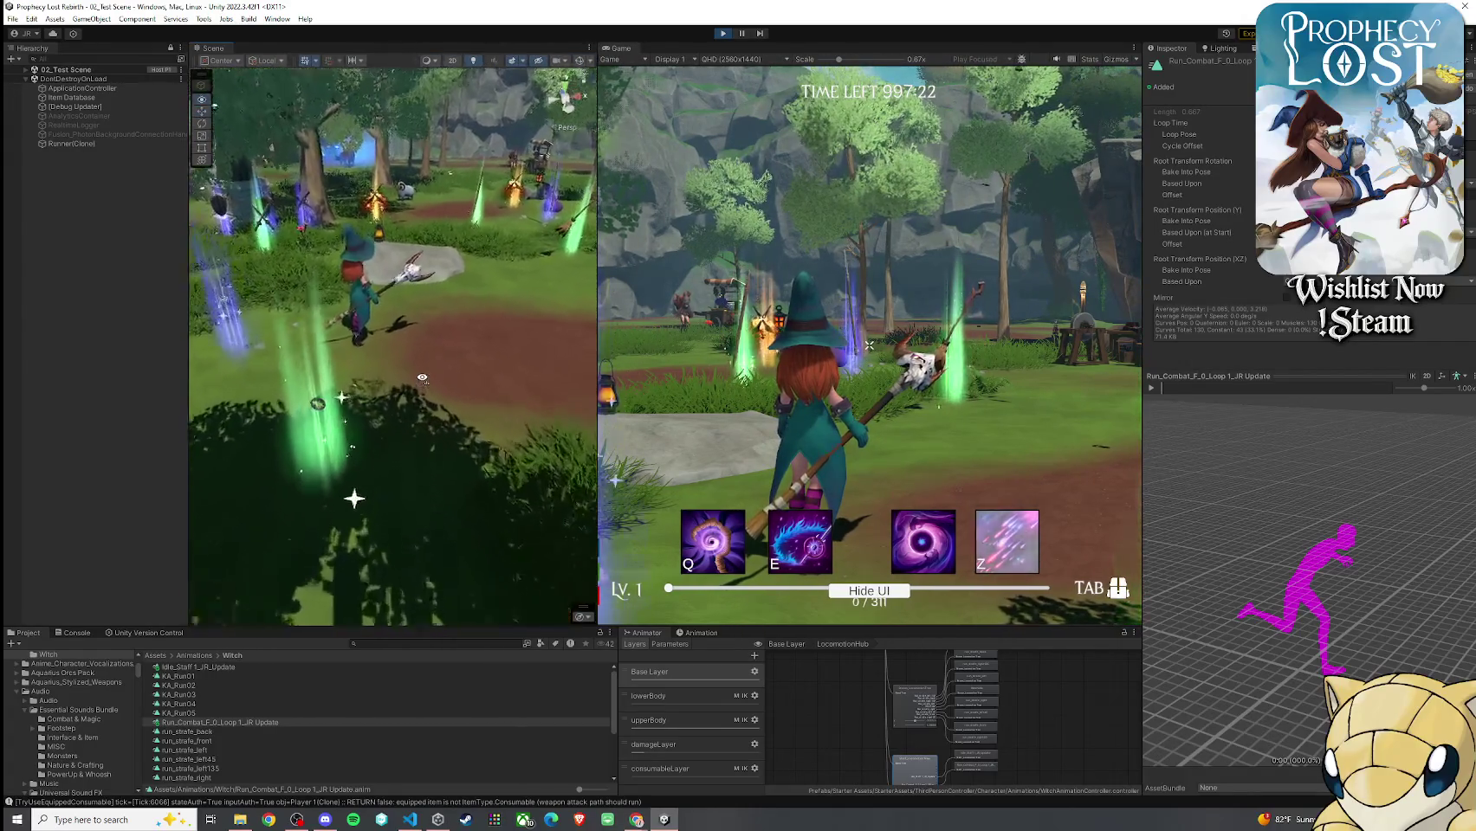
mouse_move(324, 321)
left_mouse_down()
mouse_move(37, 293)
mouse_move(1453, 286)
left_mouse_up()
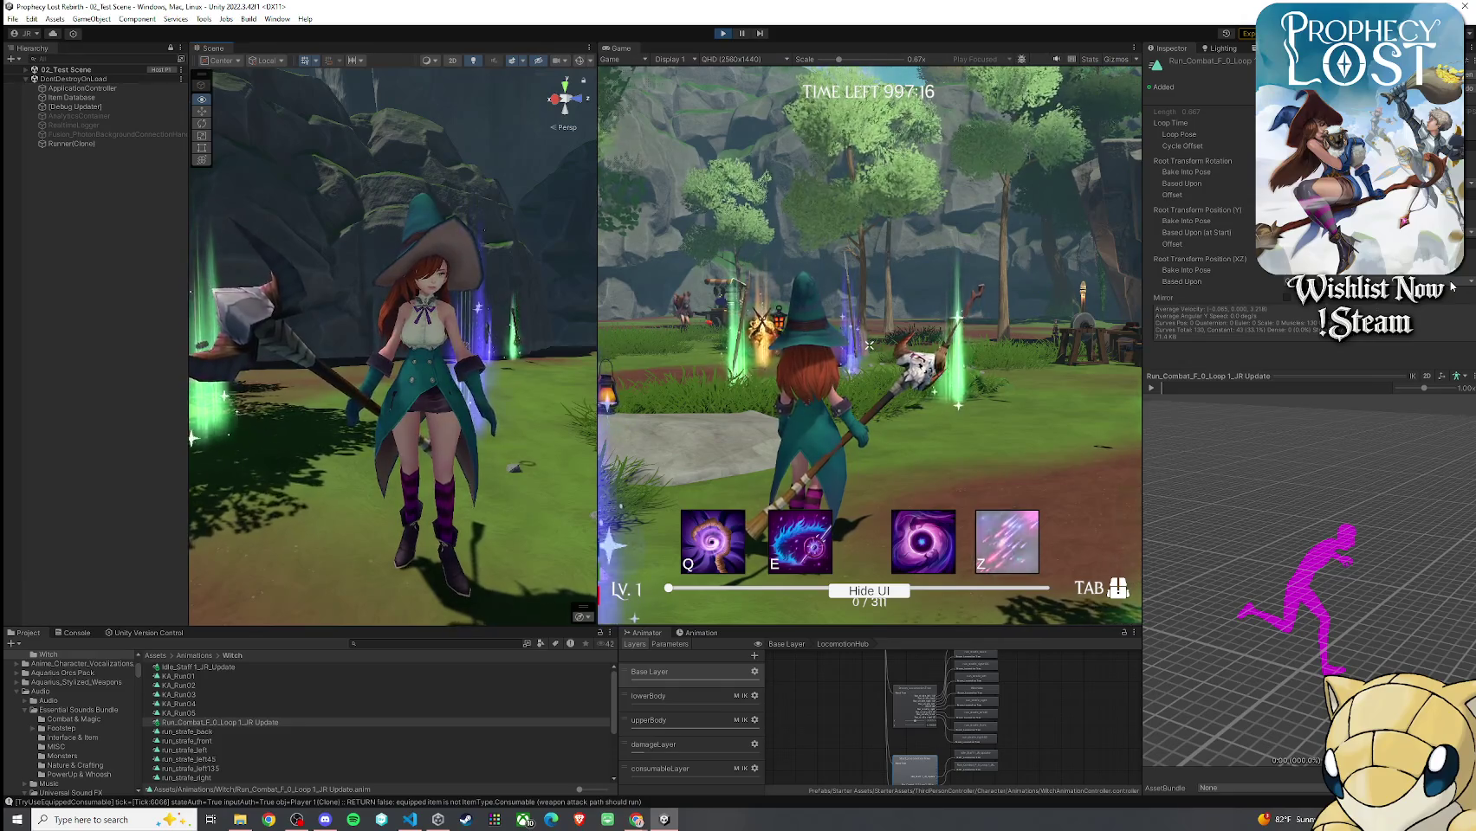
mouse_move(1452, 286)
left_mouse_down()
mouse_move(1337, 354)
mouse_move(1212, 325)
left_mouse_up()
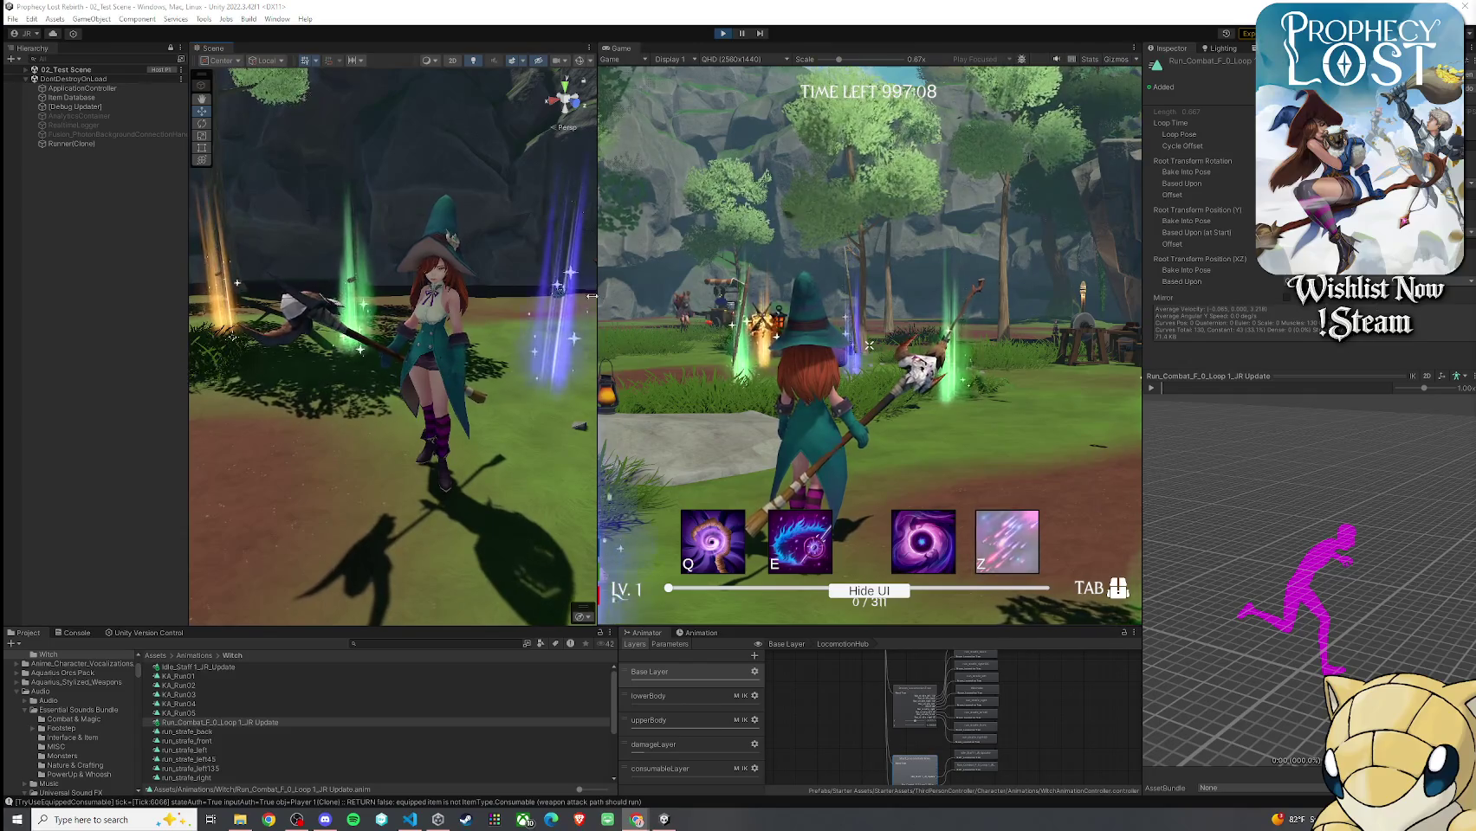
mouse_move(563, 308)
left_mouse_down()
mouse_move(510, 314)
mouse_move(523, 317)
left_mouse_up()
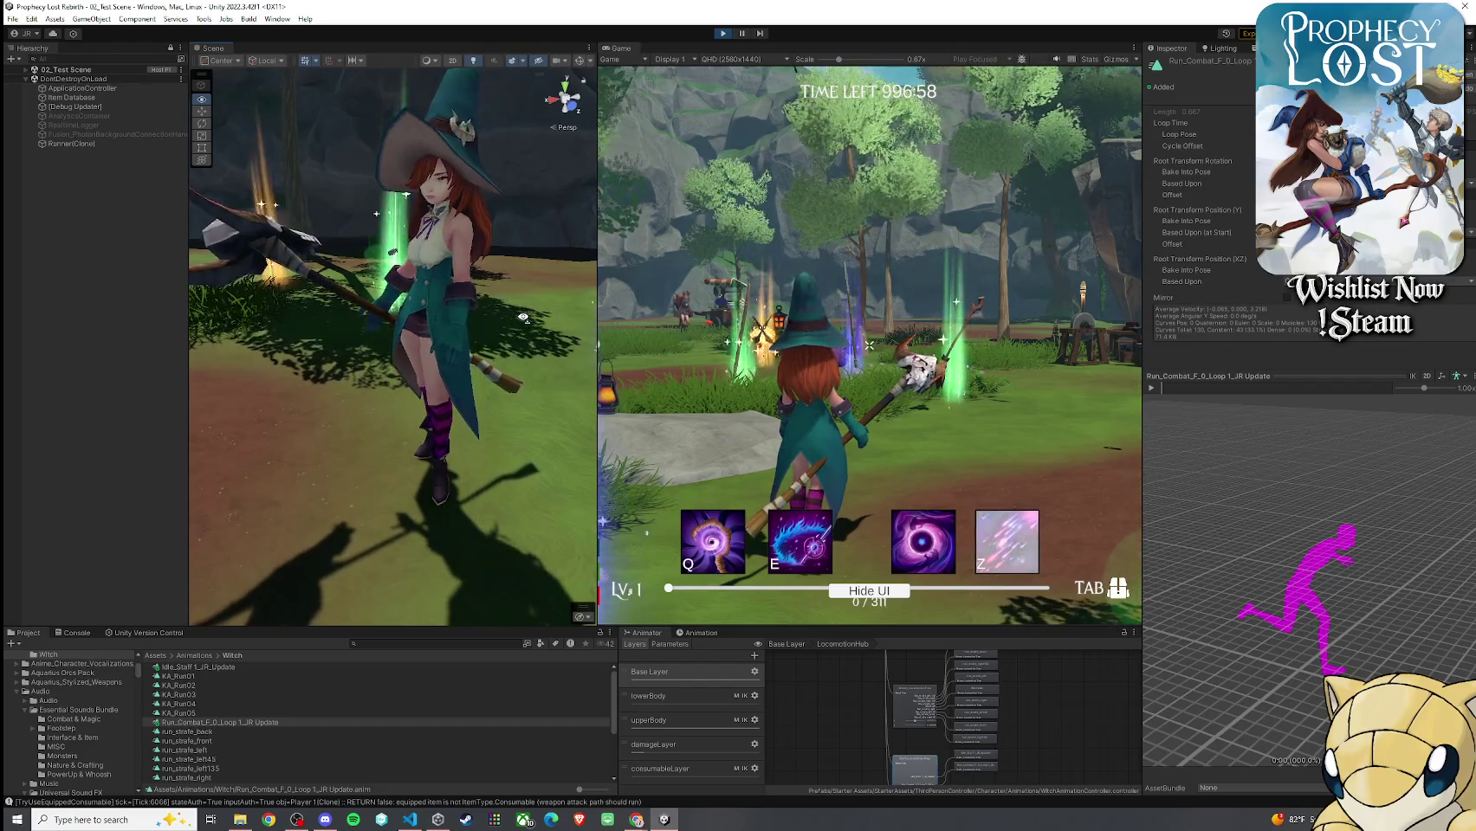
left_click_drag(524, 318, 489, 344)
left_click(700, 383)
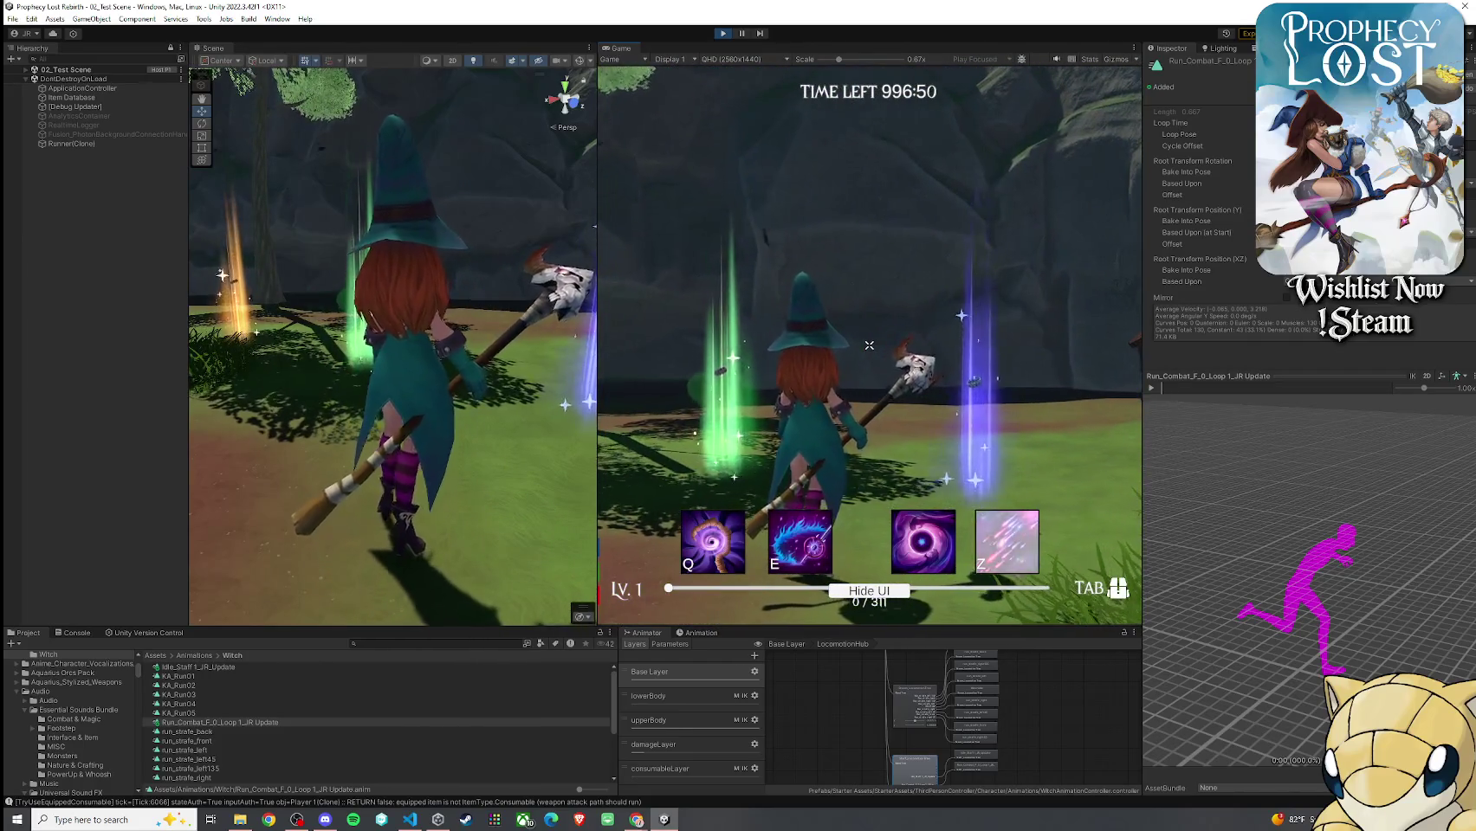
Unequip the staff in the inventory and equip it back into the witch's hands
key("Tab")
left_click(1111, 244)
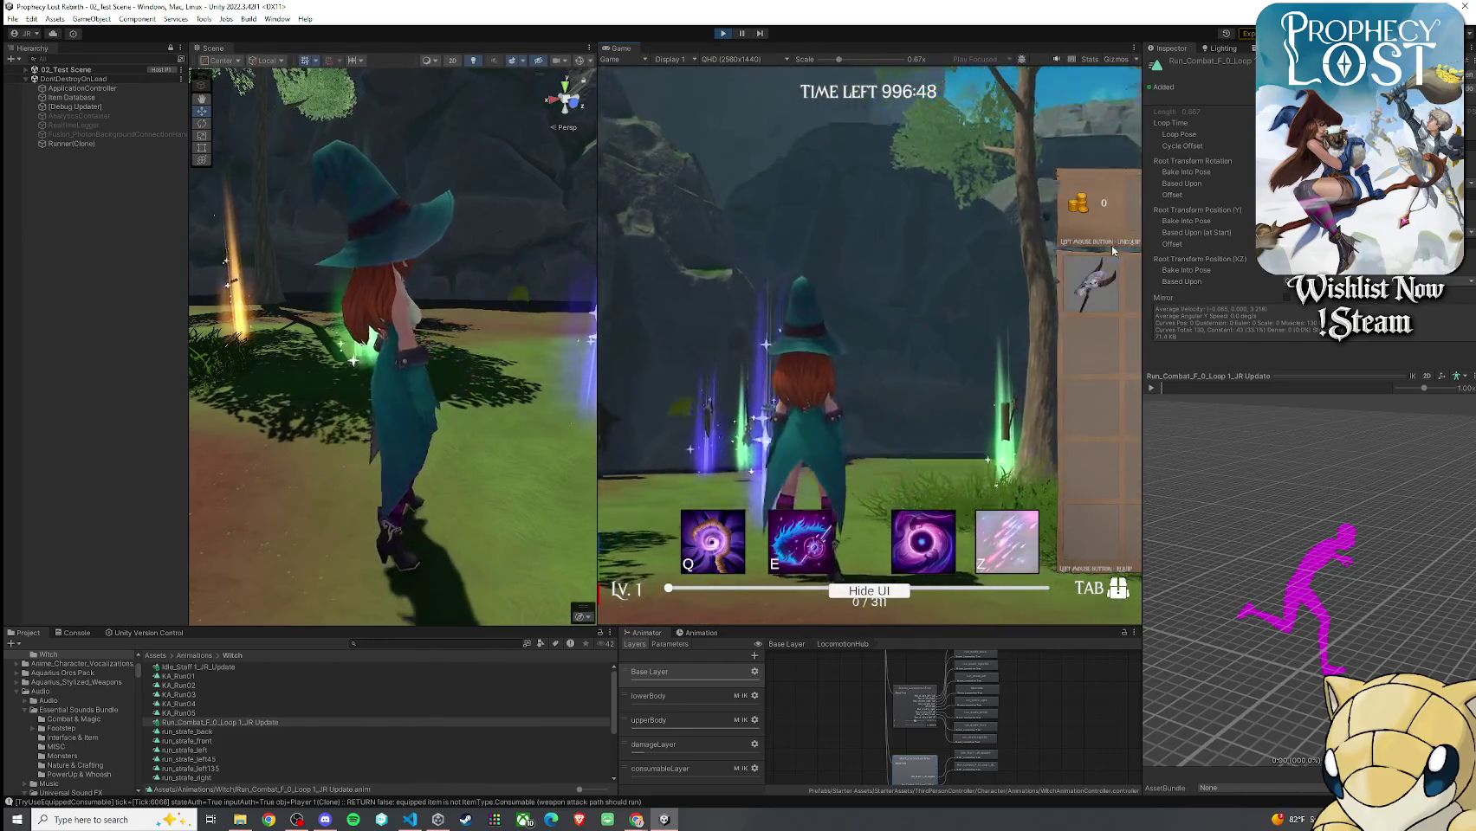
left_click(1090, 283)
key("Tab")
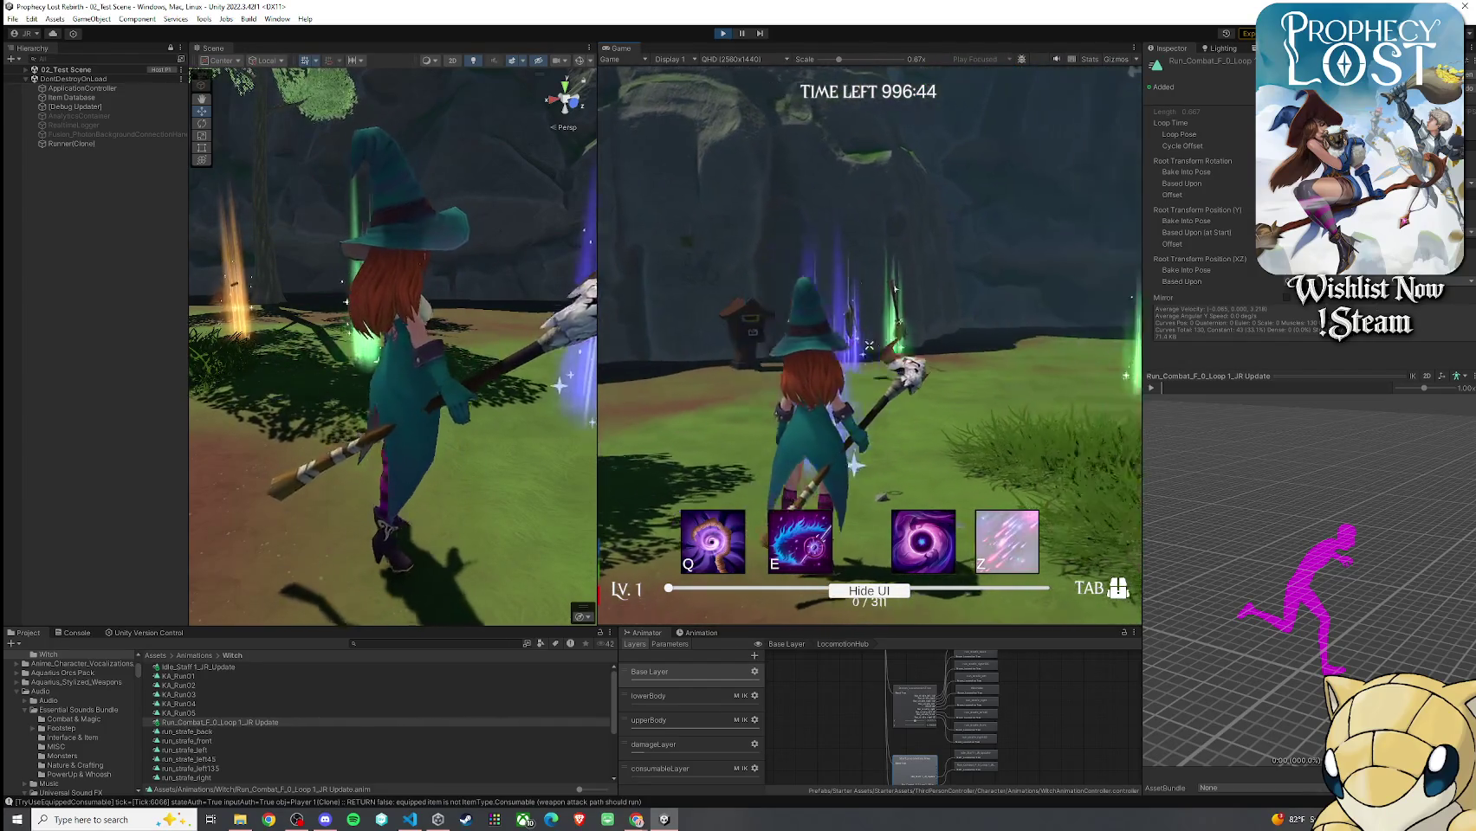
key("w")
Run the witch past the tree, pillars and sheep up to the rock wall
key("w")
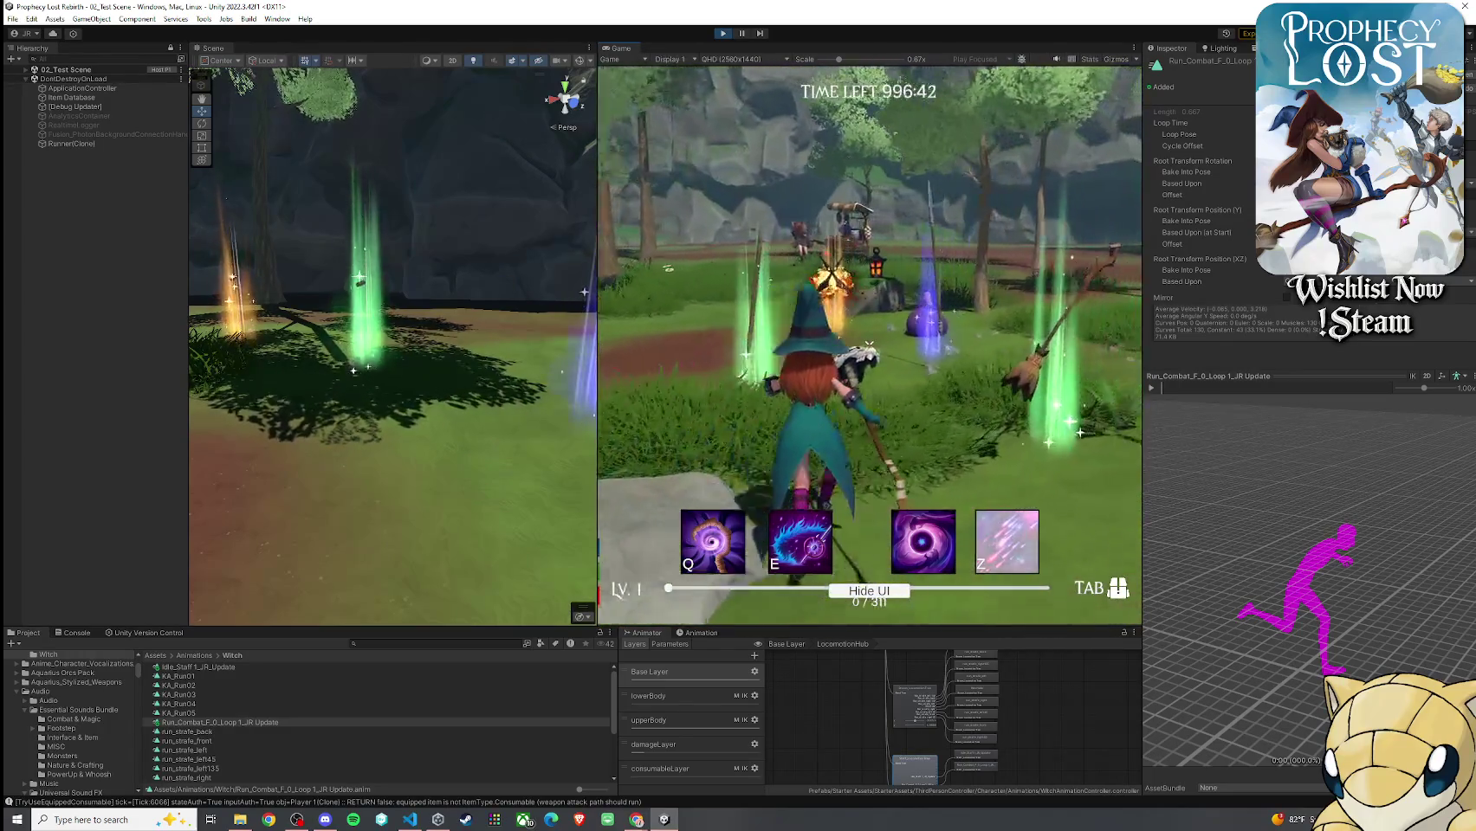
key("w")
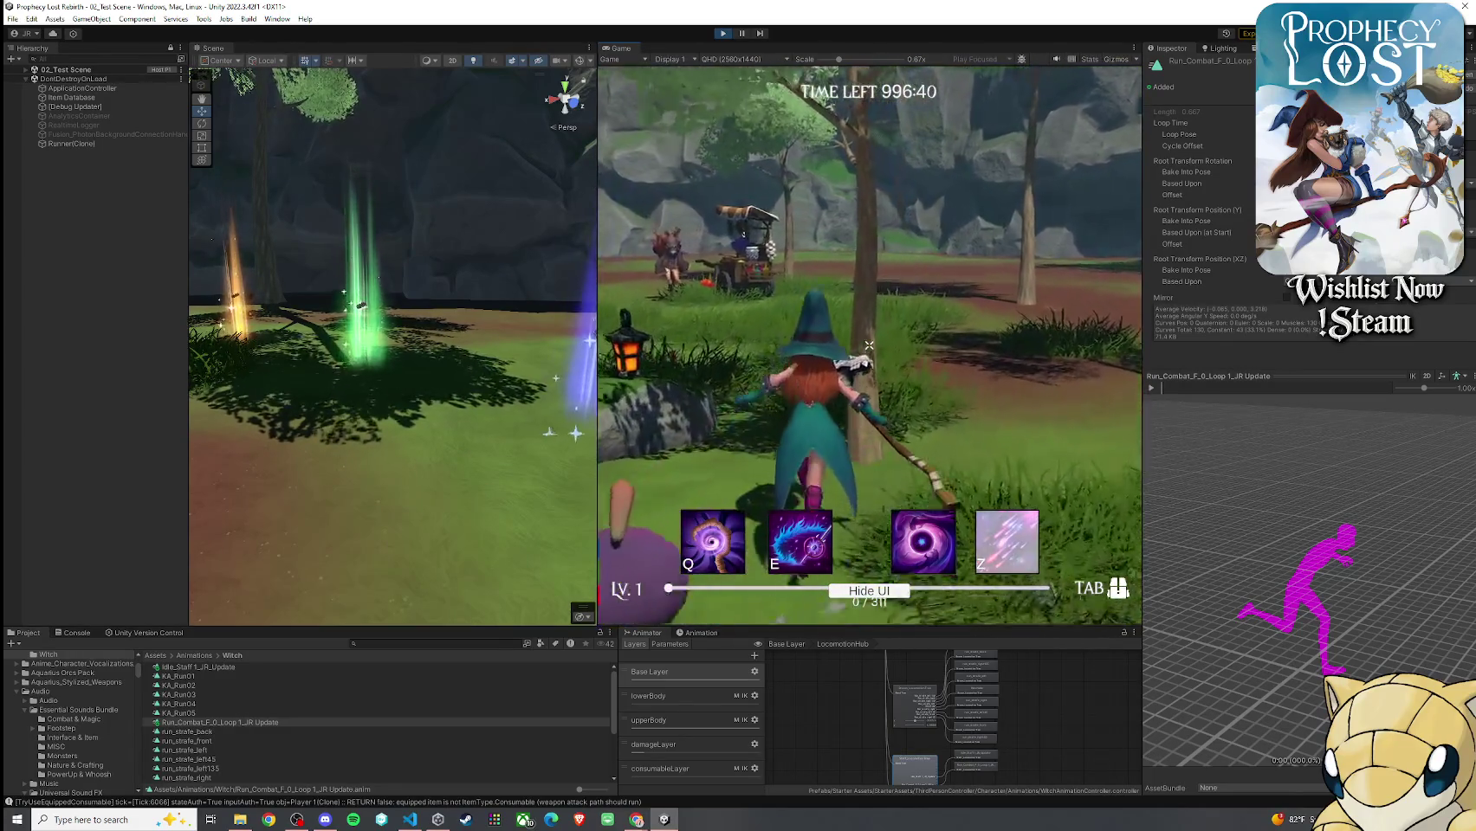
key("w")
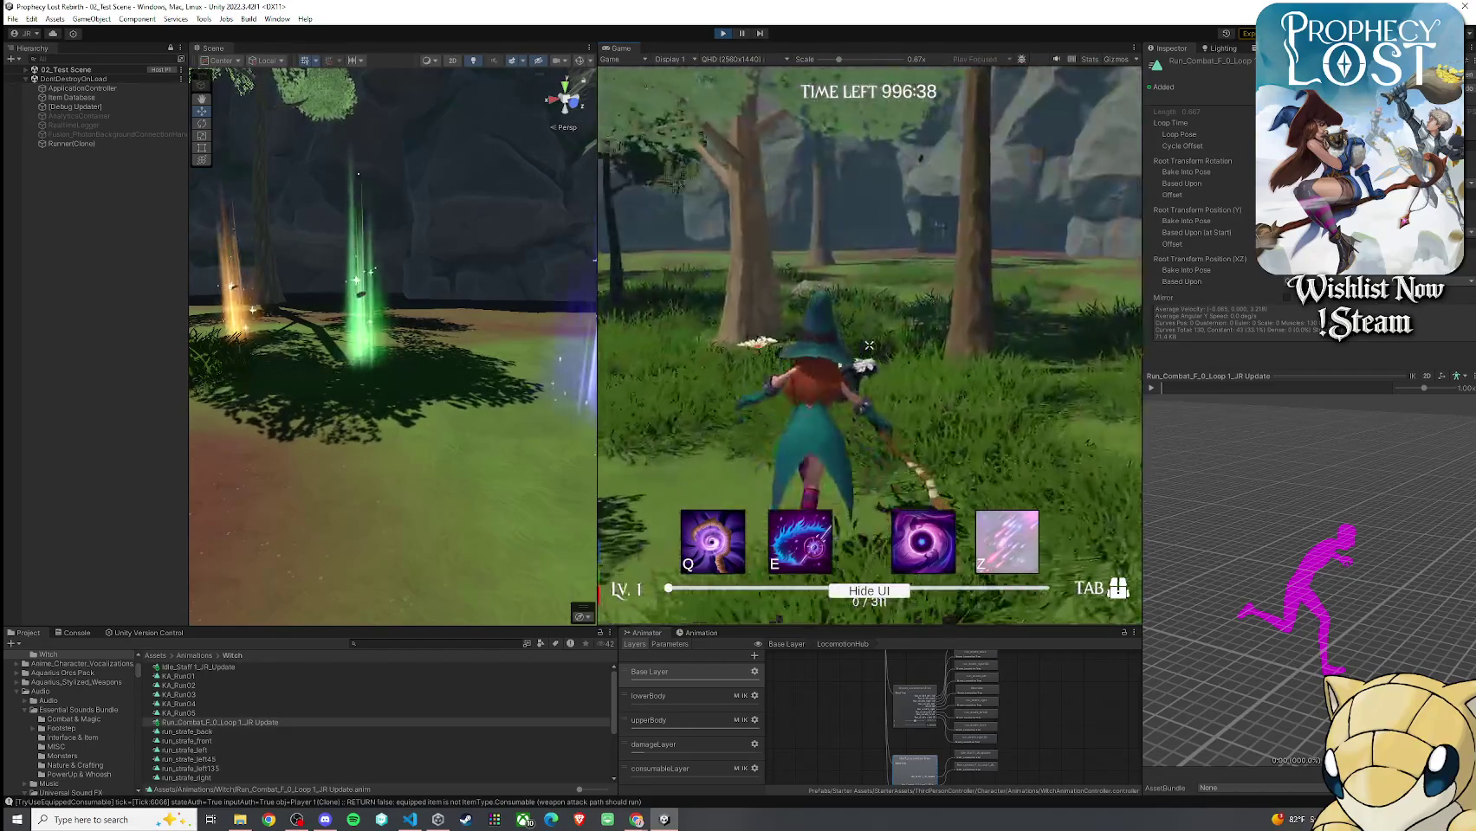
key("w")
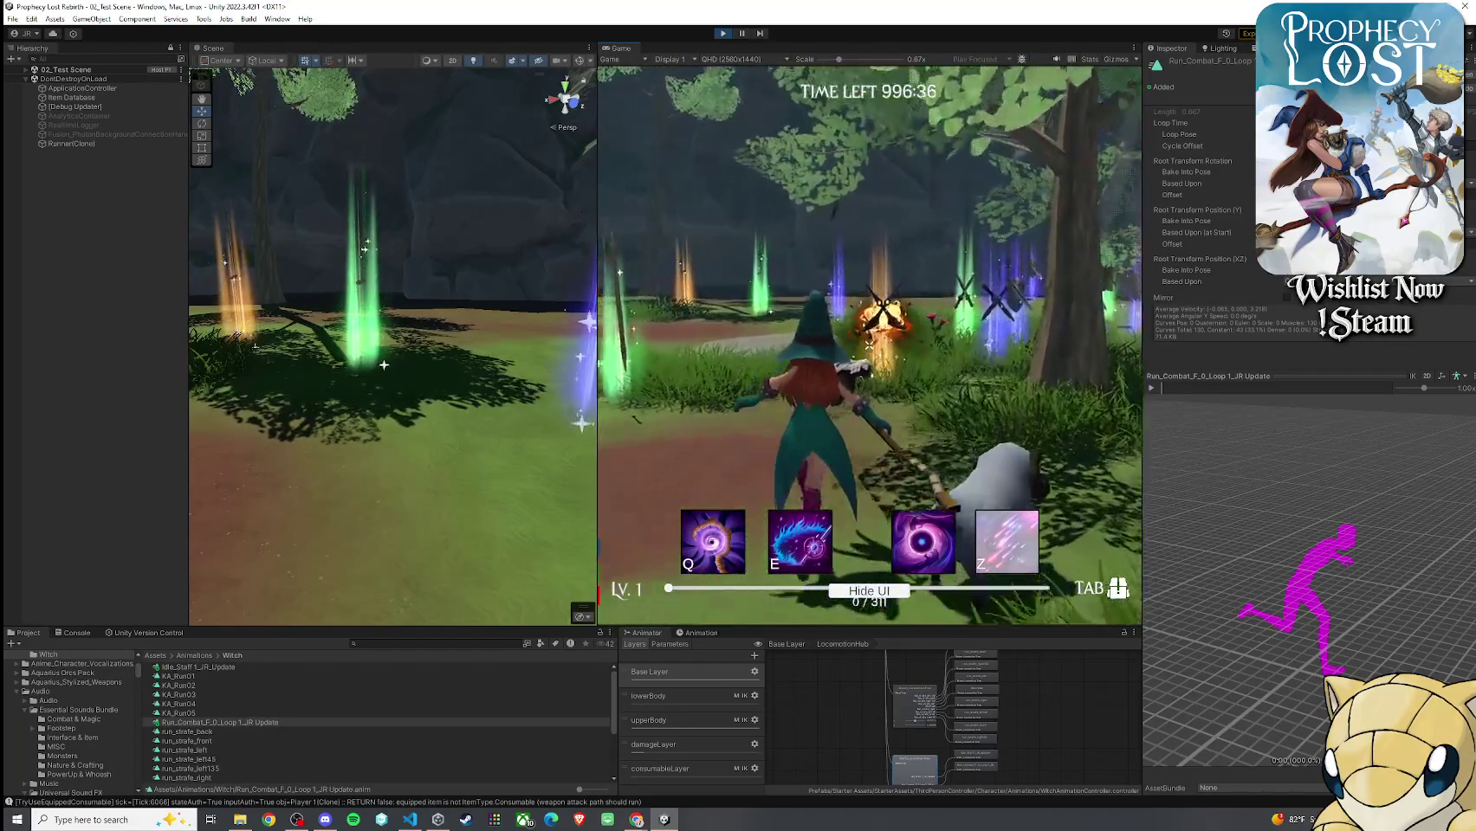
key("w")
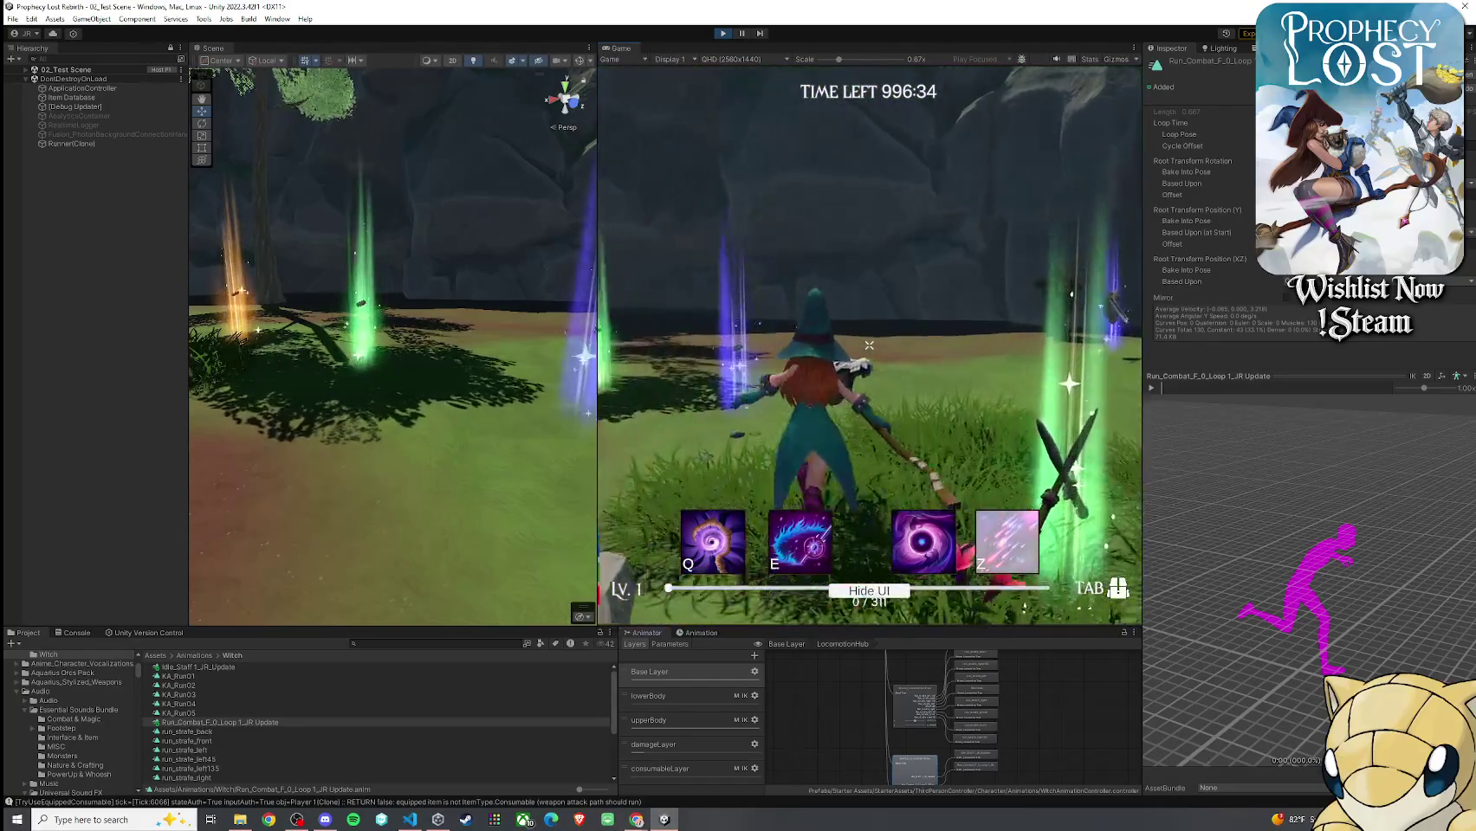
key("w")
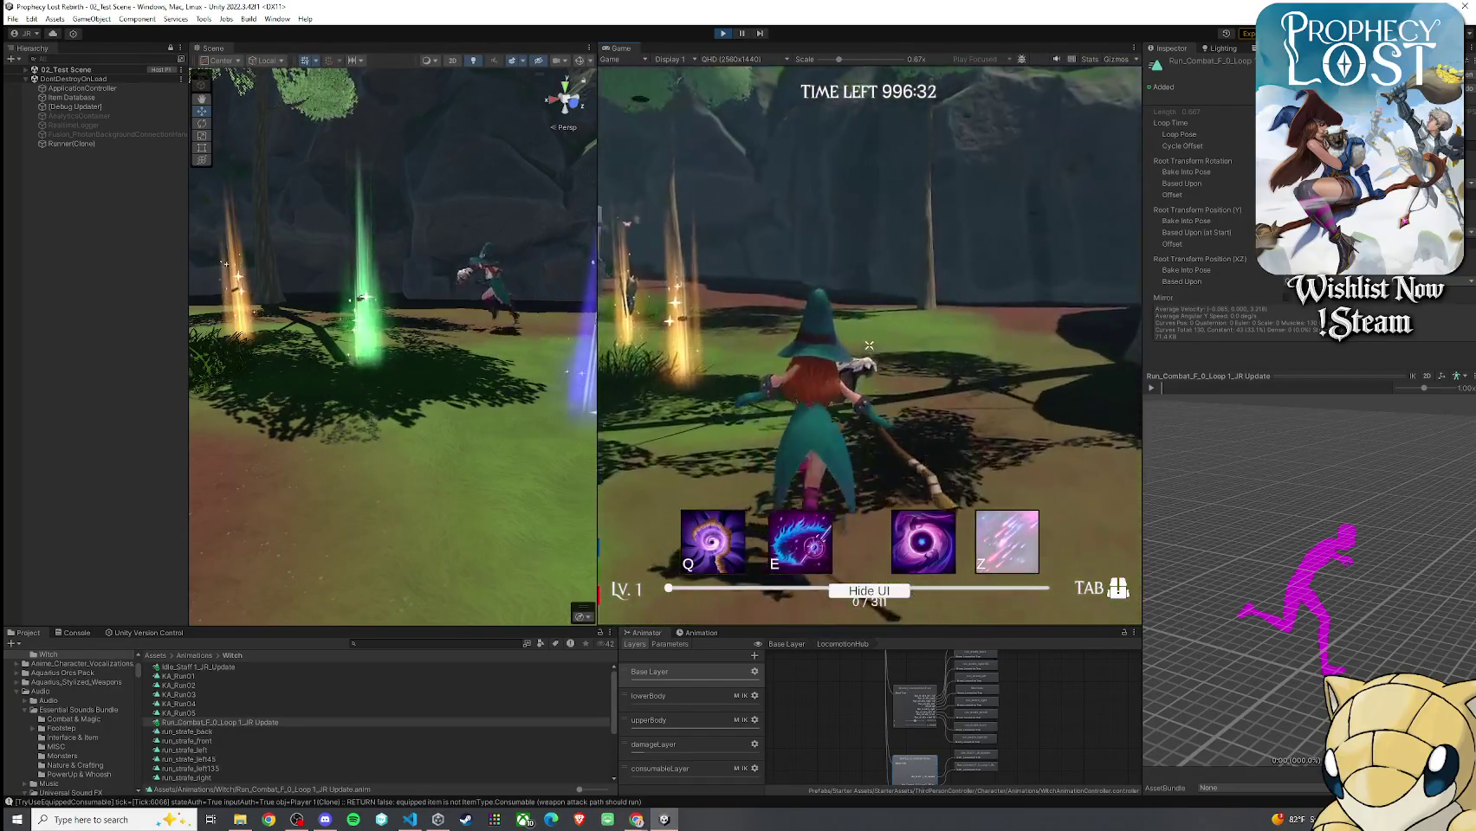
key("w")
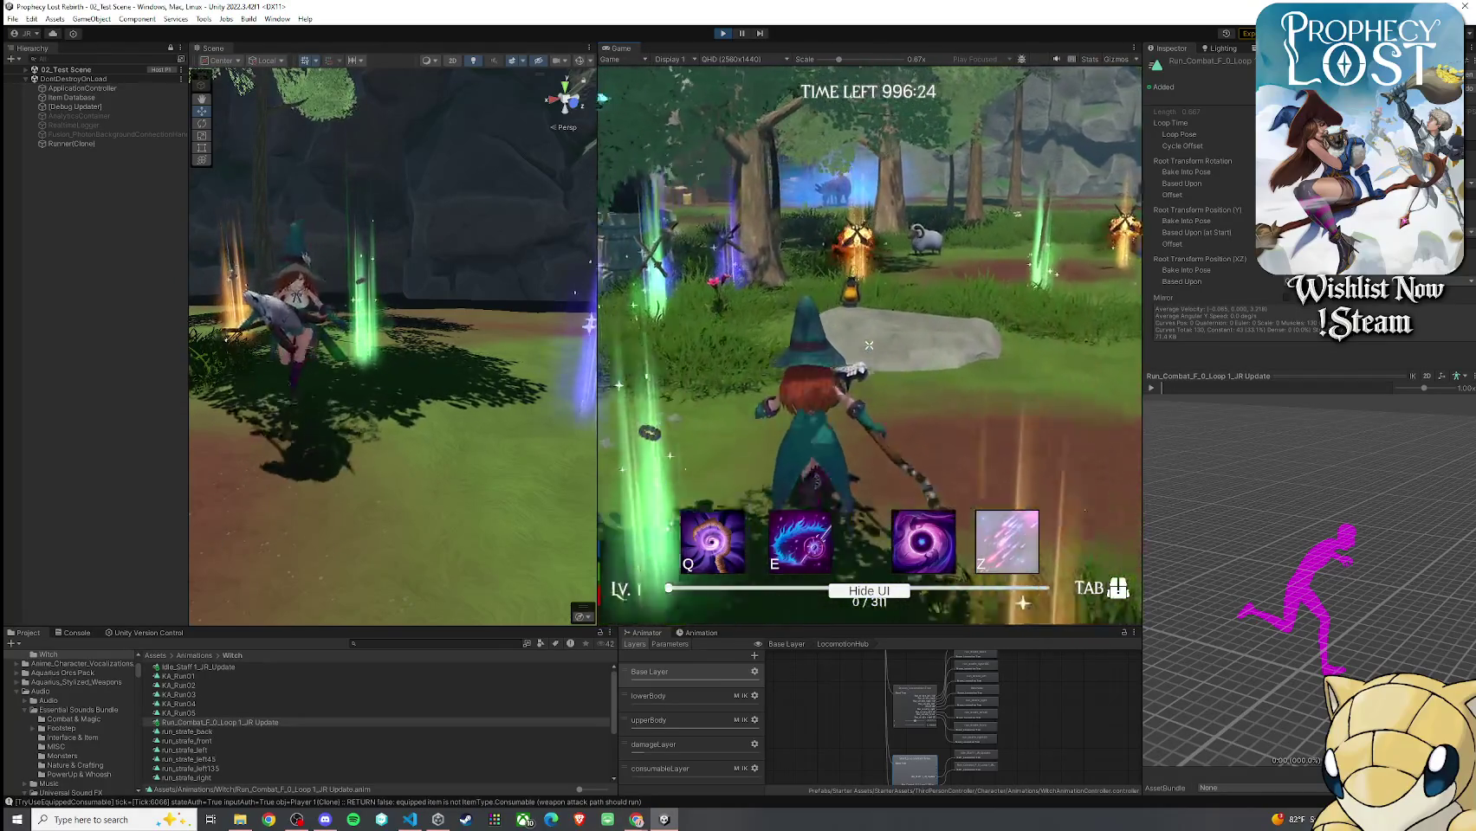
Run the witch across the grass and over the rock while swinging the staff
key("w")
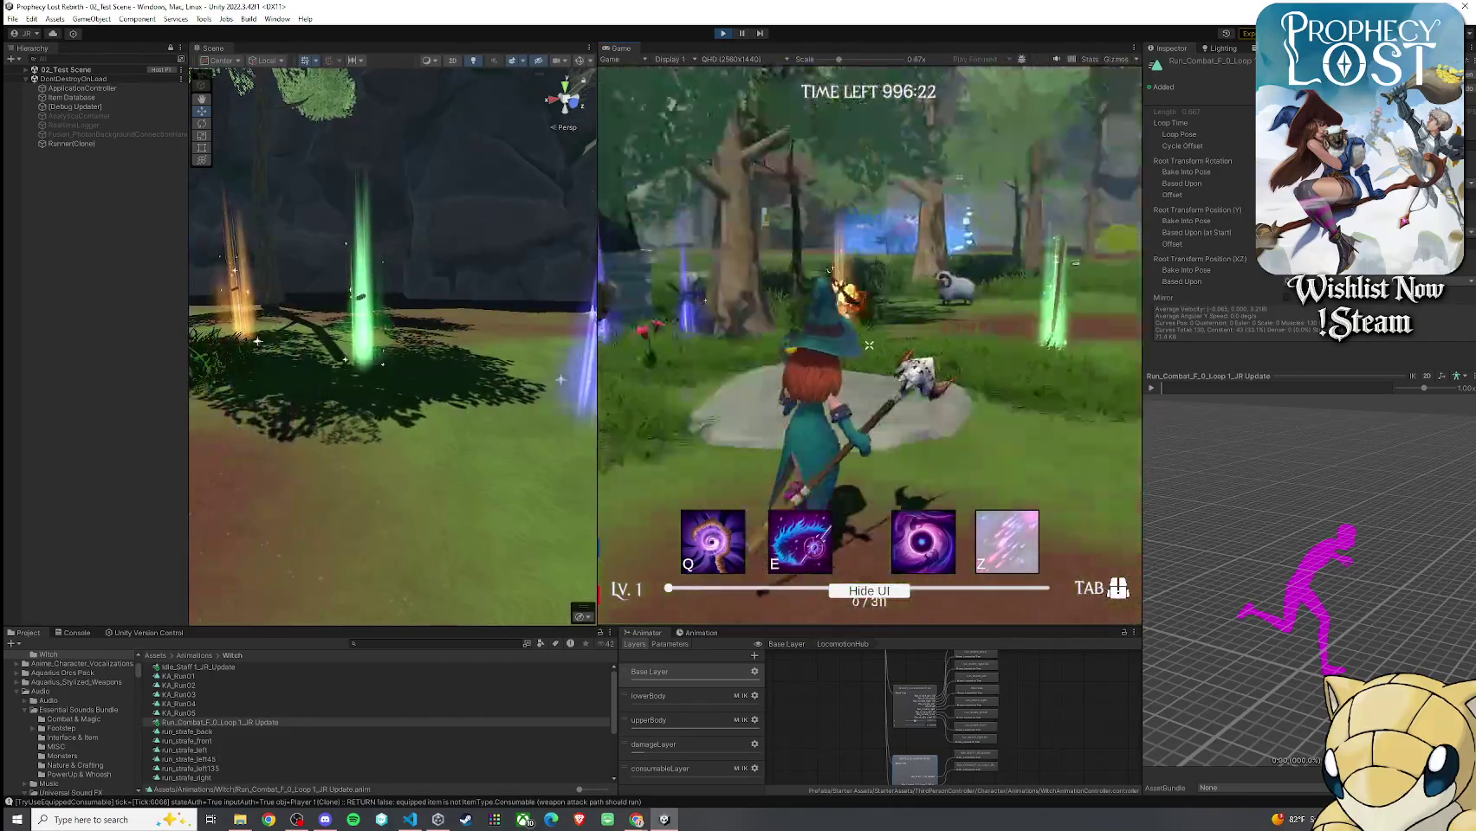
key("w")
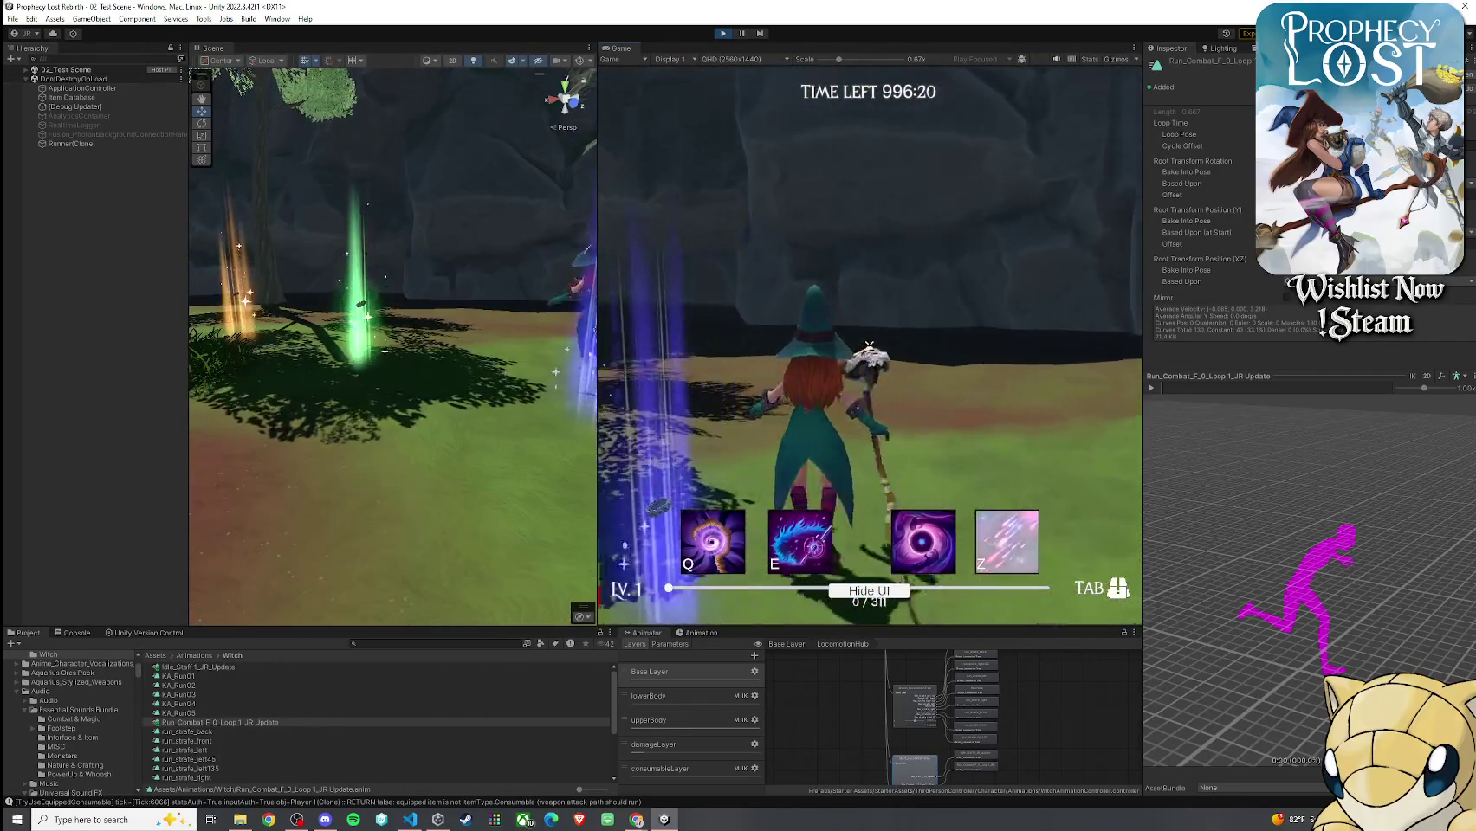
key("w")
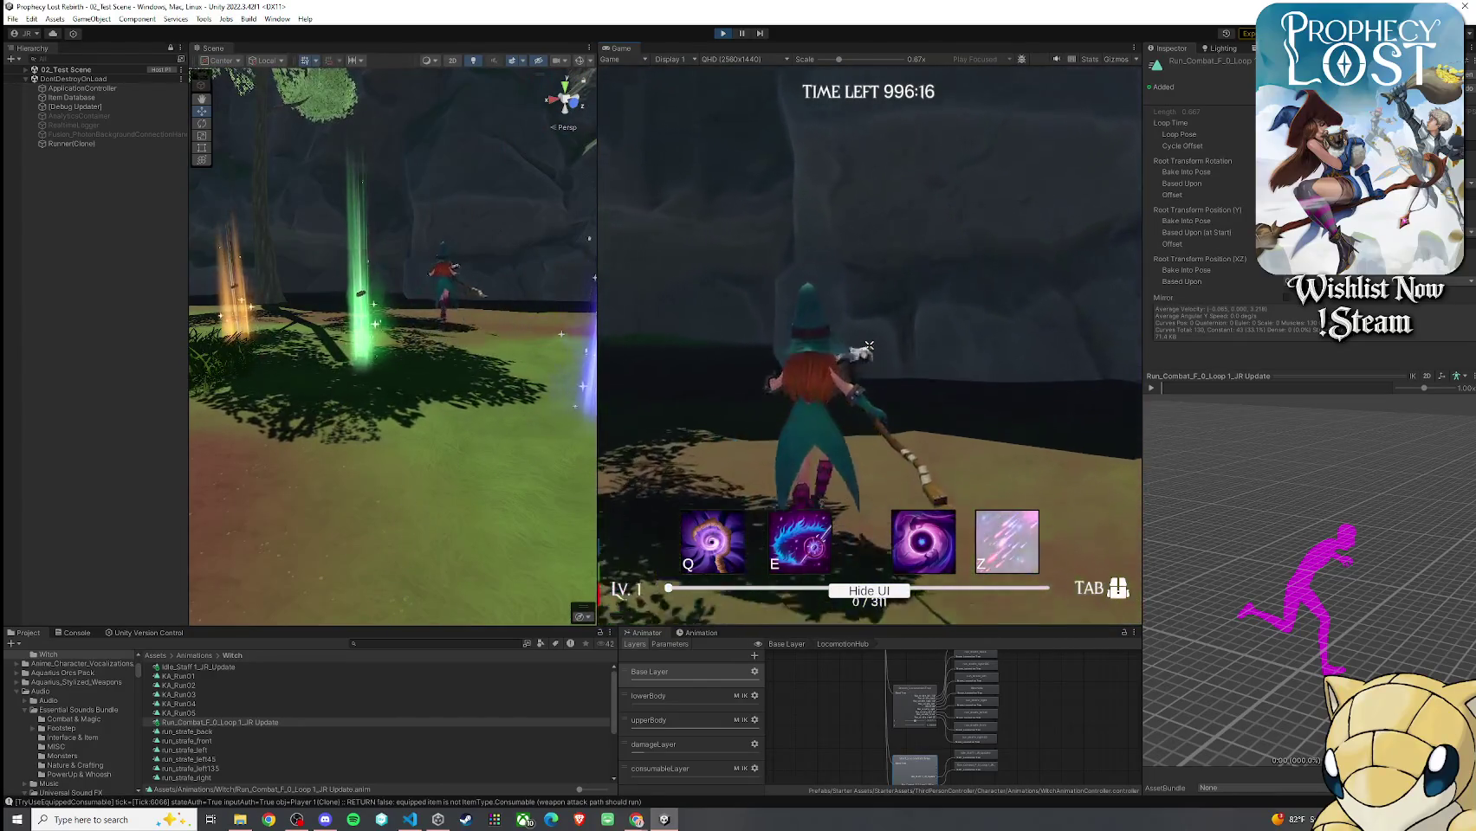
key("w")
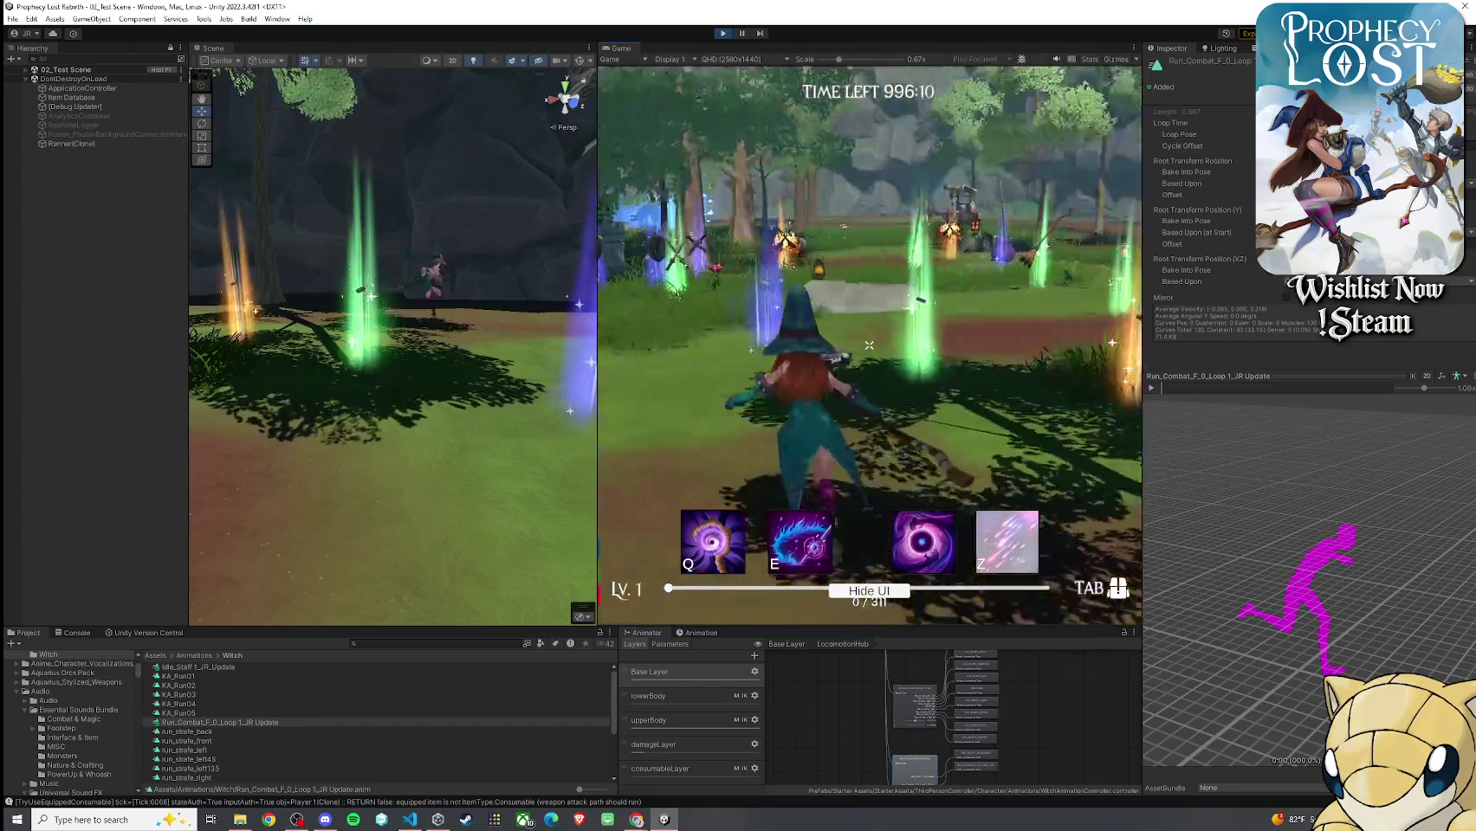
key("w")
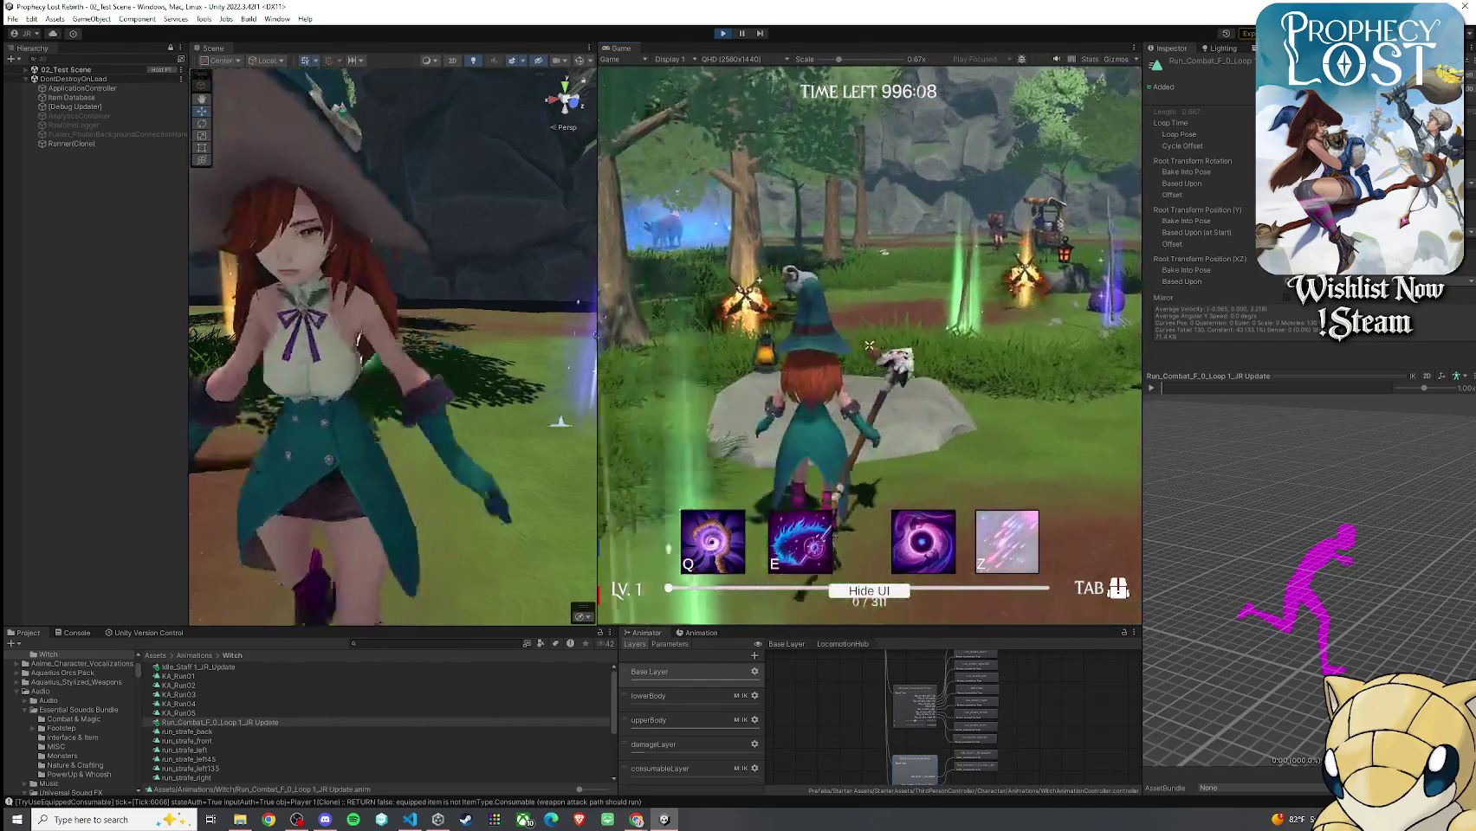
key("w")
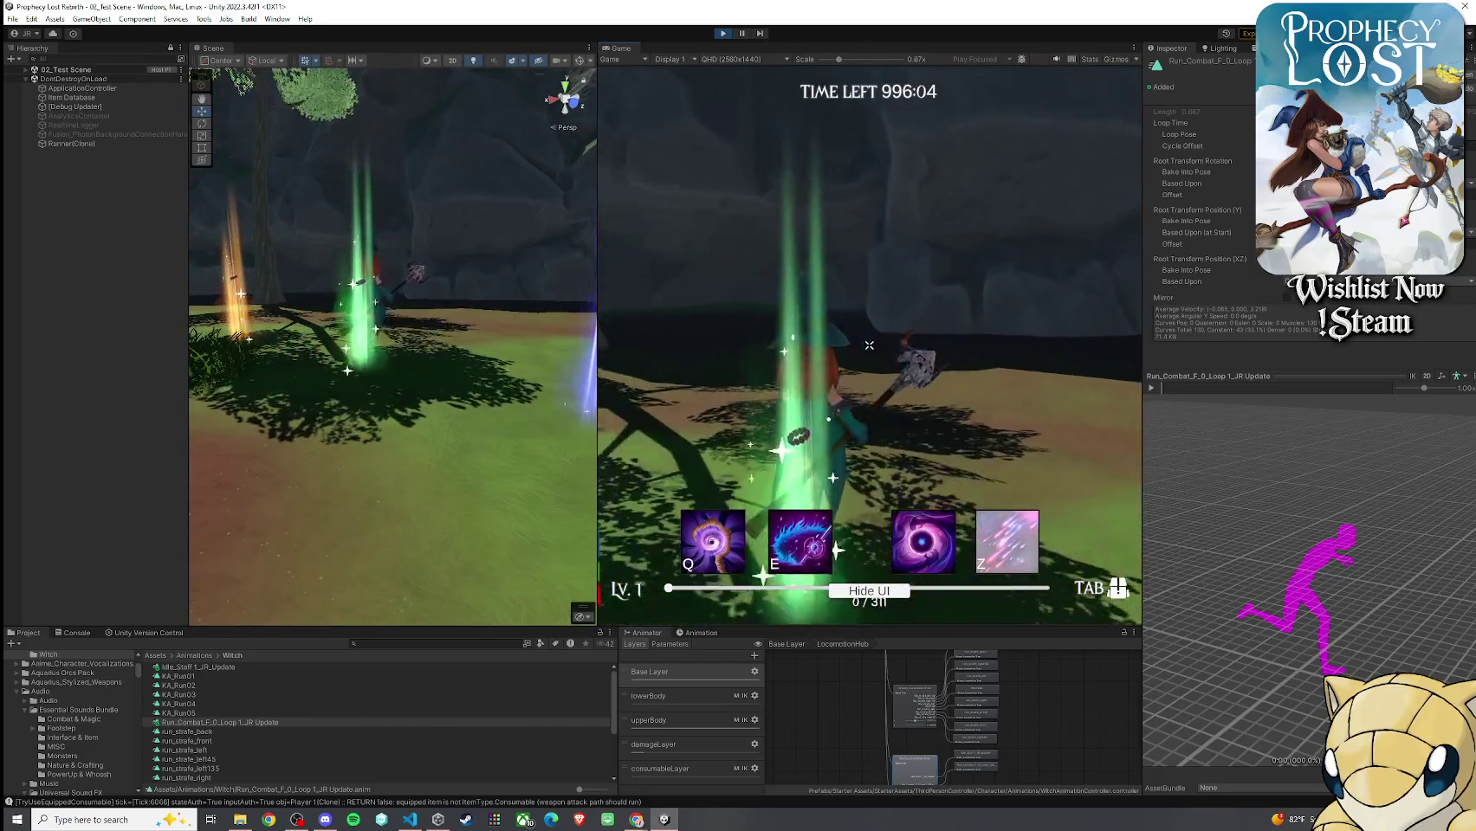
key("w")
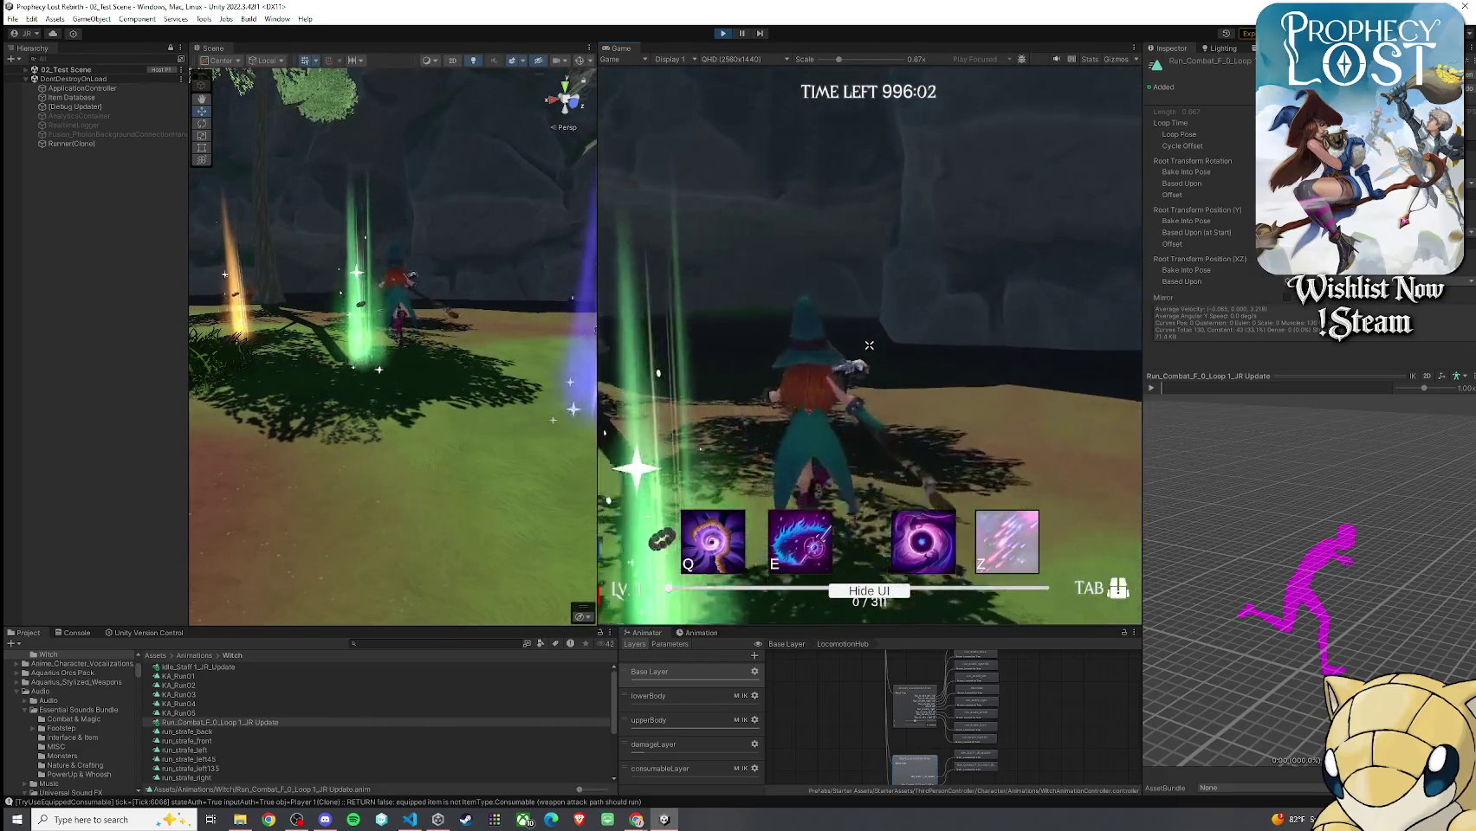
Run through the forest clearing toward the sheep and cart, then dismiss the Start menu
key("w")
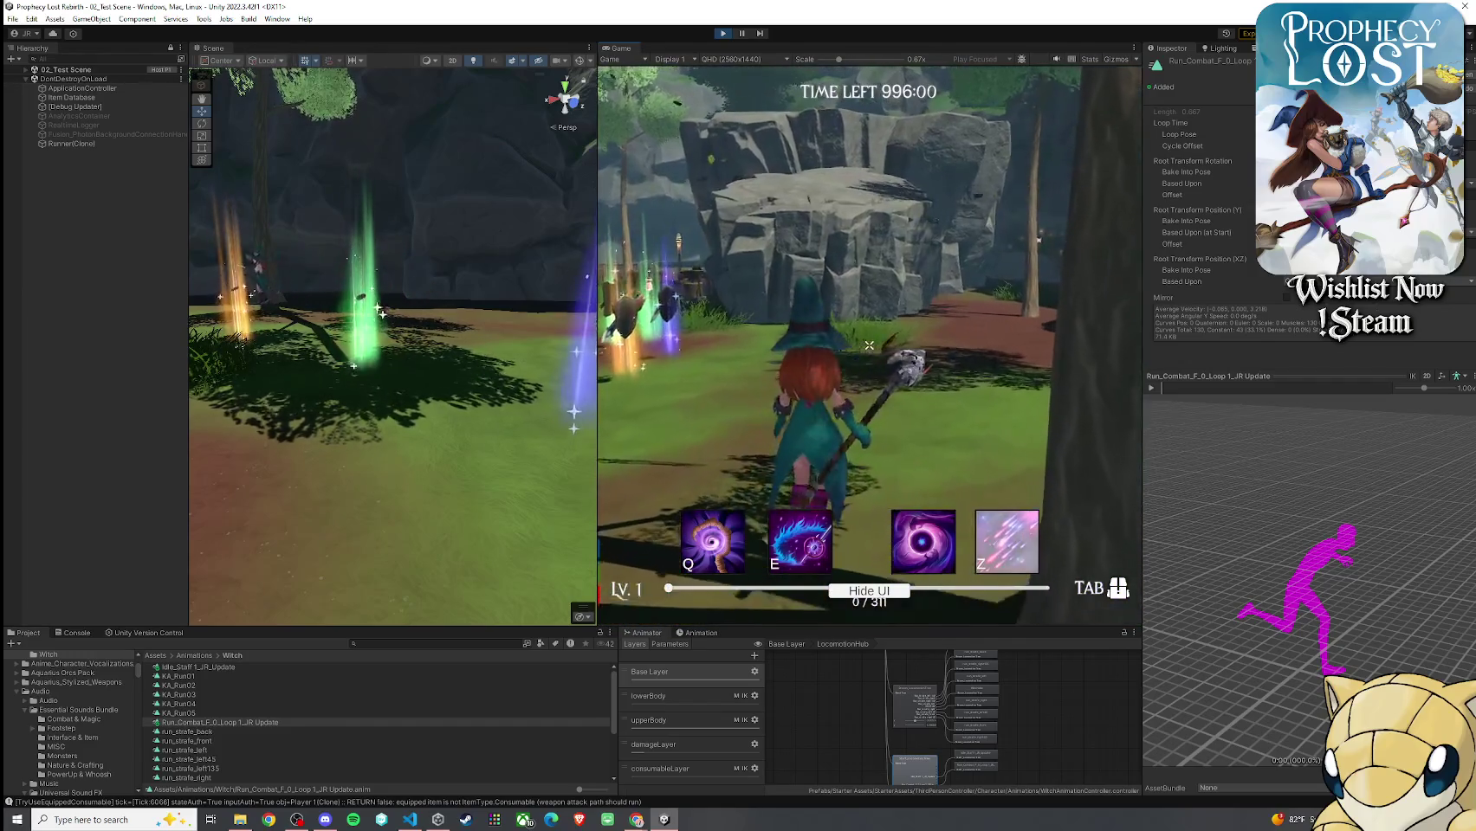
key("w")
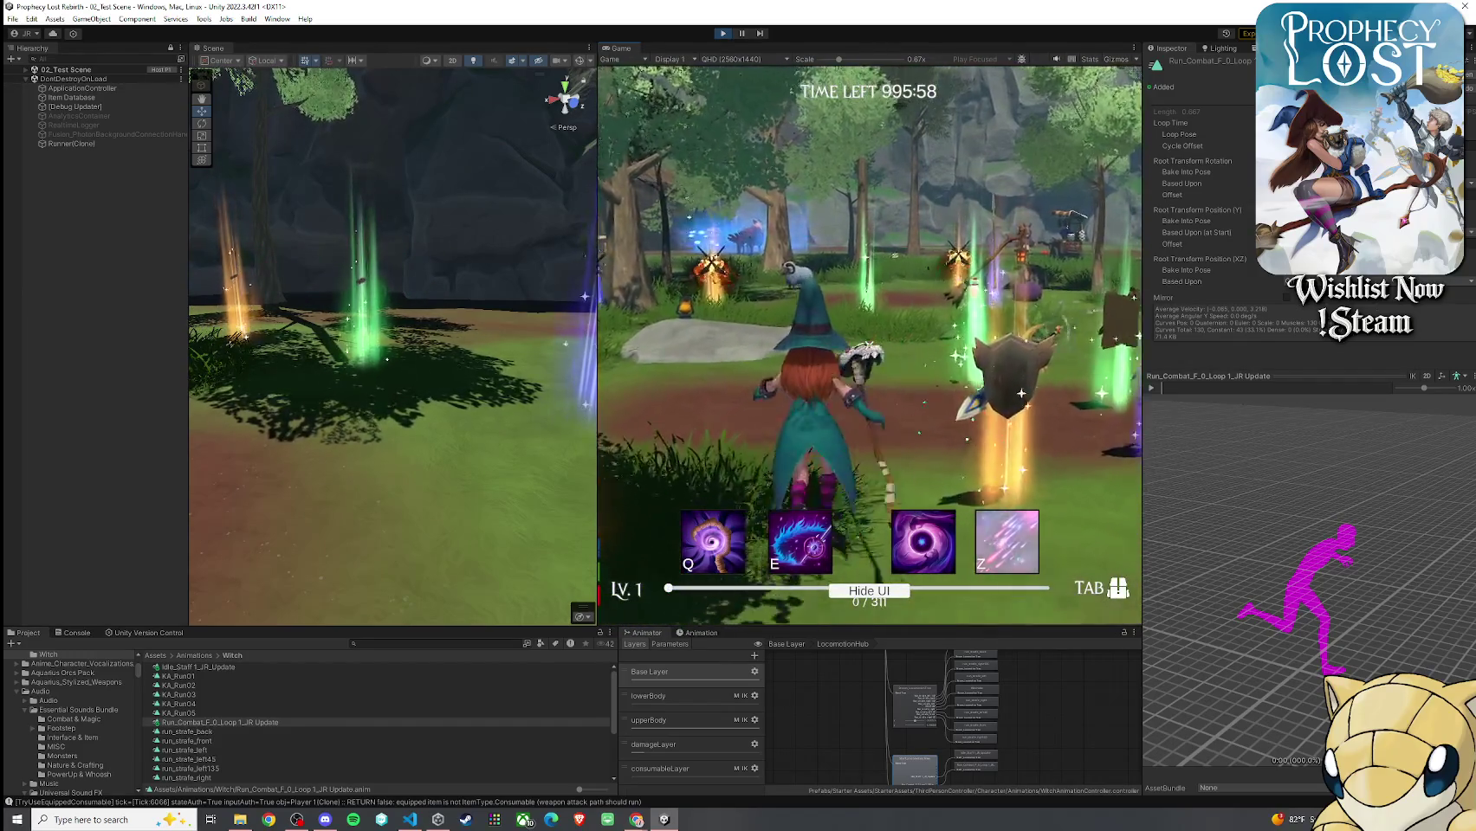
key("w")
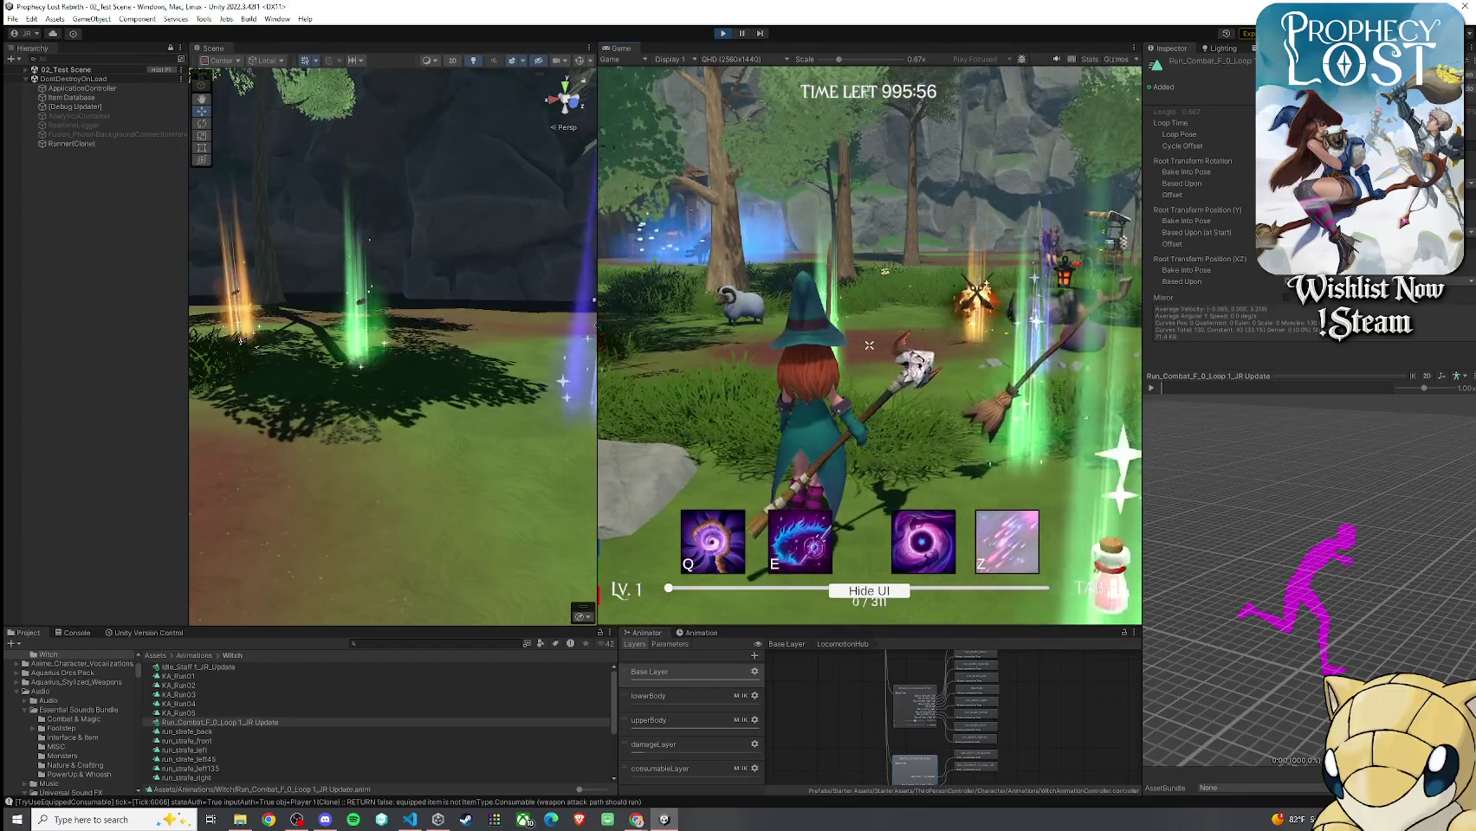
key("w")
key("super")
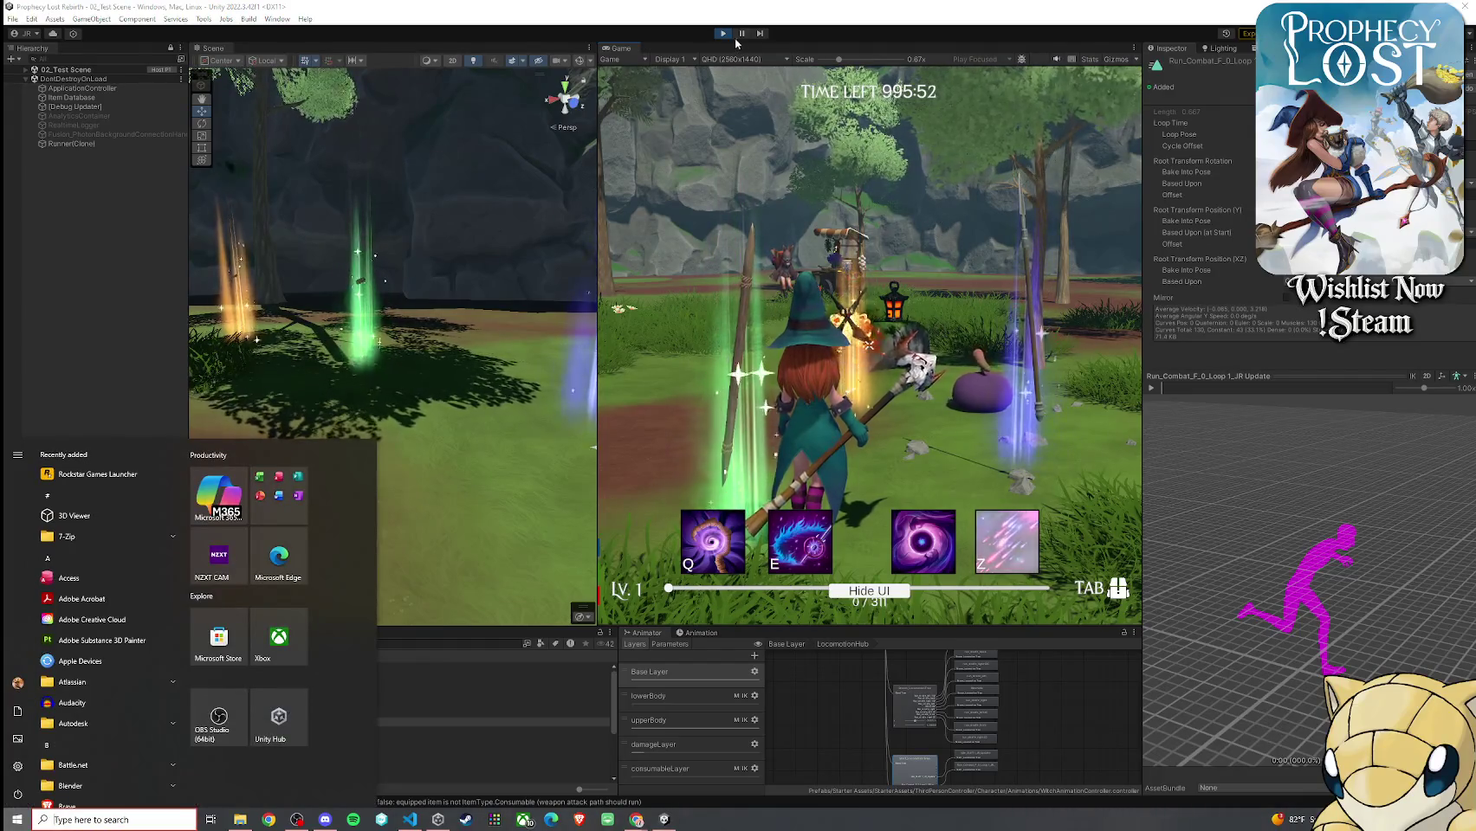
left_click(627, 170)
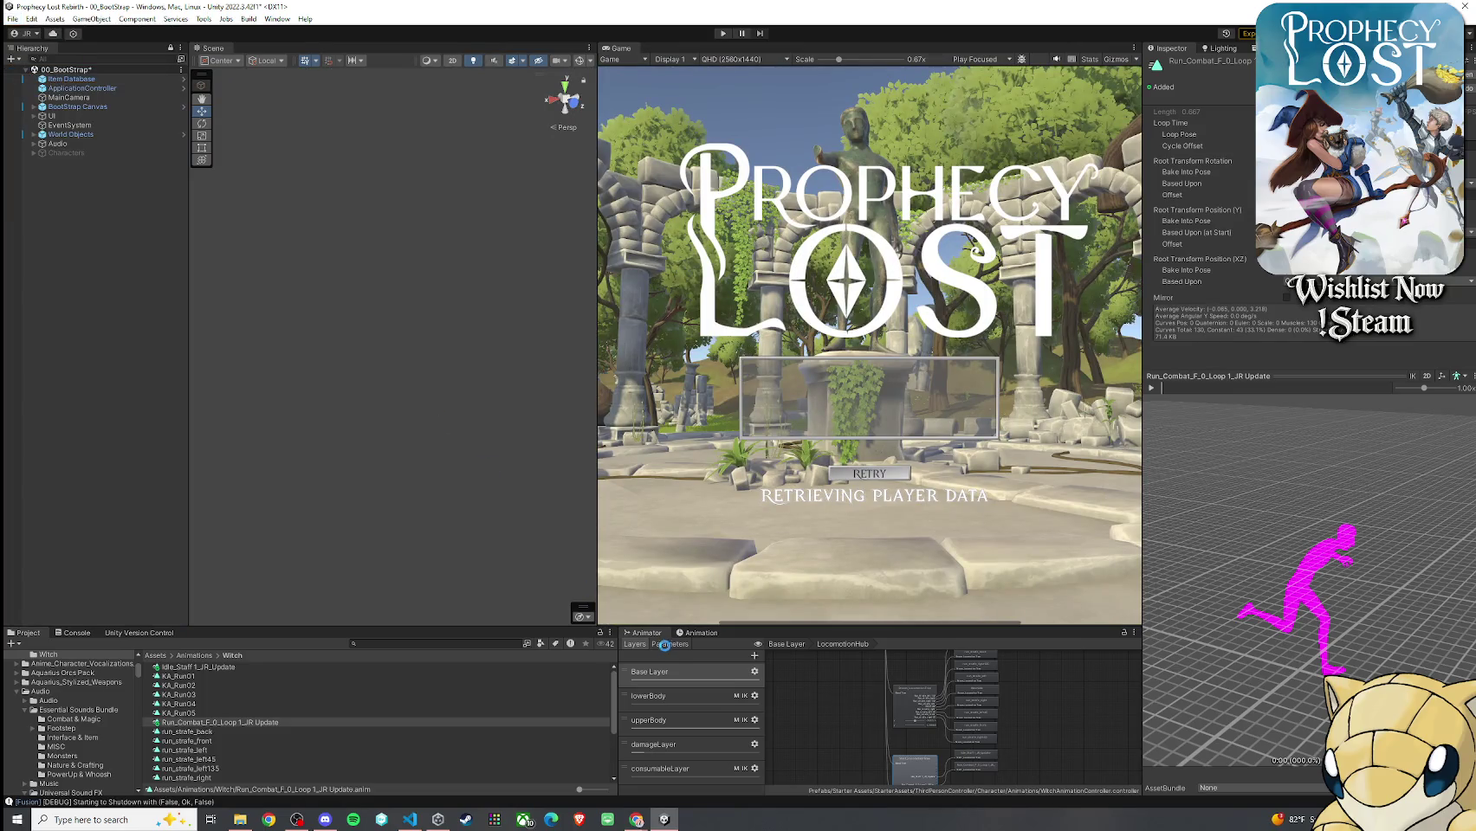
Raise the Project/Animator splitter and select Staff_LocomotionTree in the Animator graph
left_click_drag(702, 628, 703, 465)
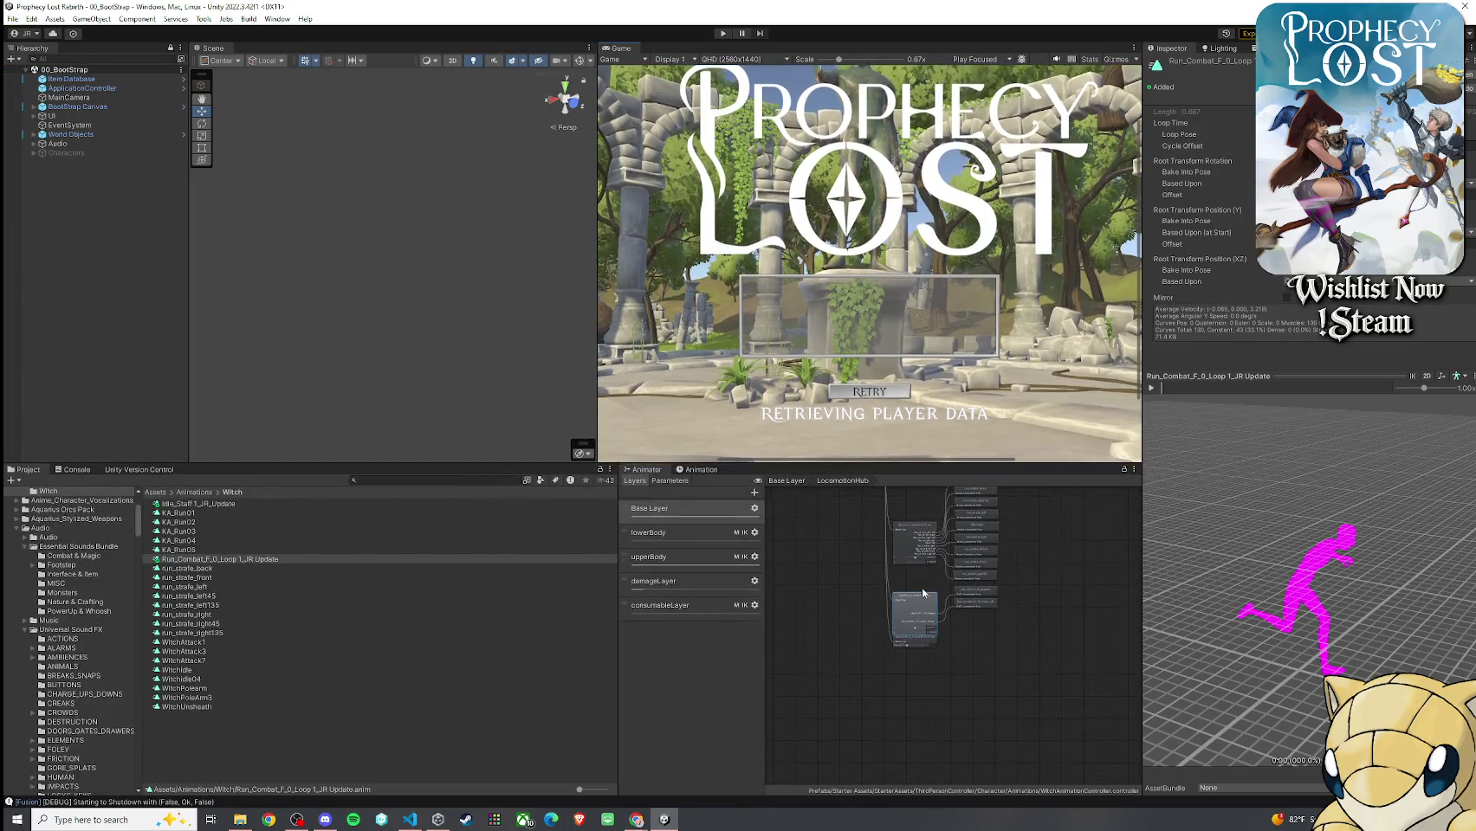
scroll(919, 609, "up", 5)
scroll(919, 609, "down", 4)
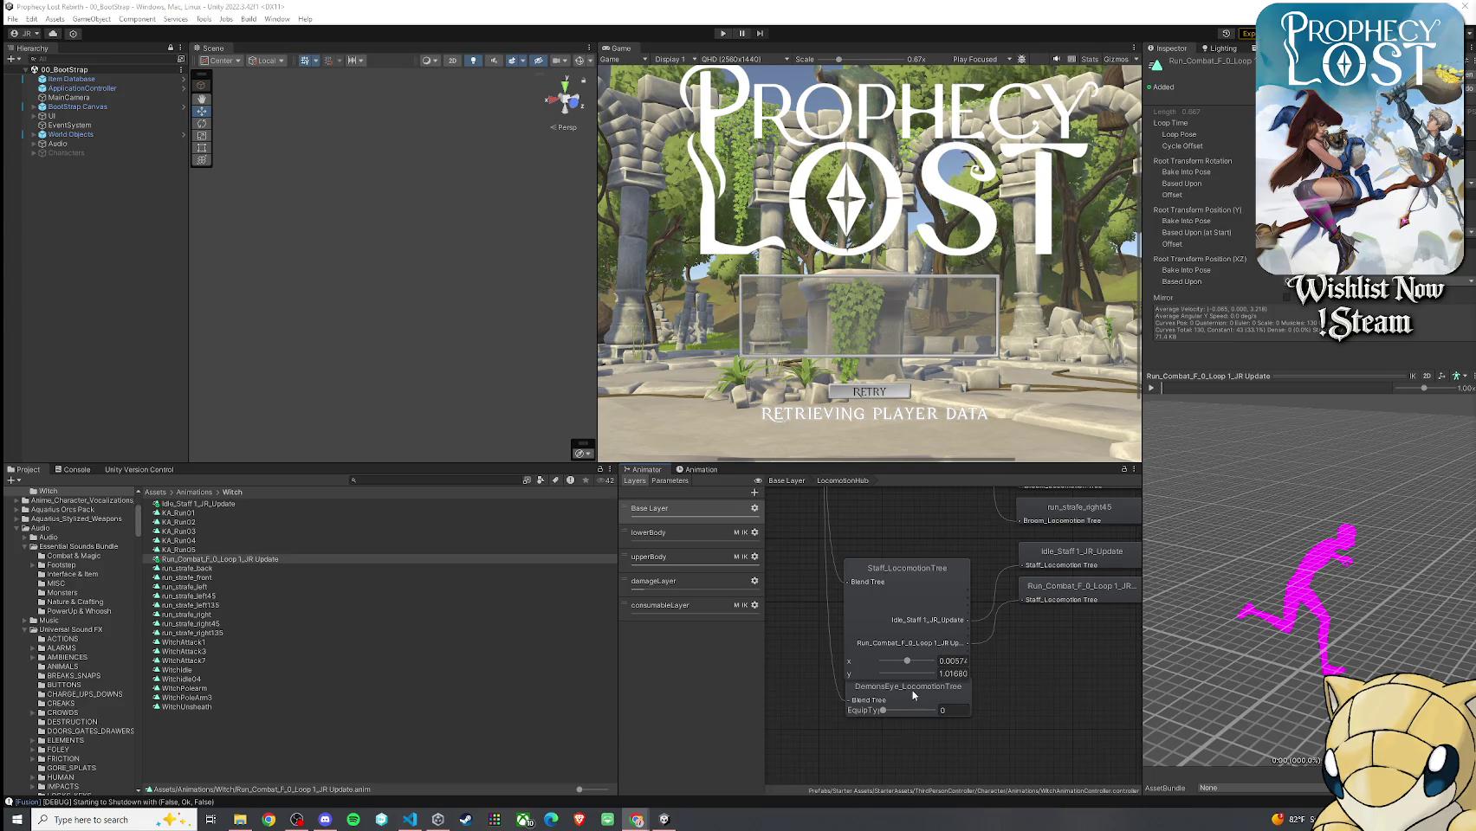
left_click(898, 591)
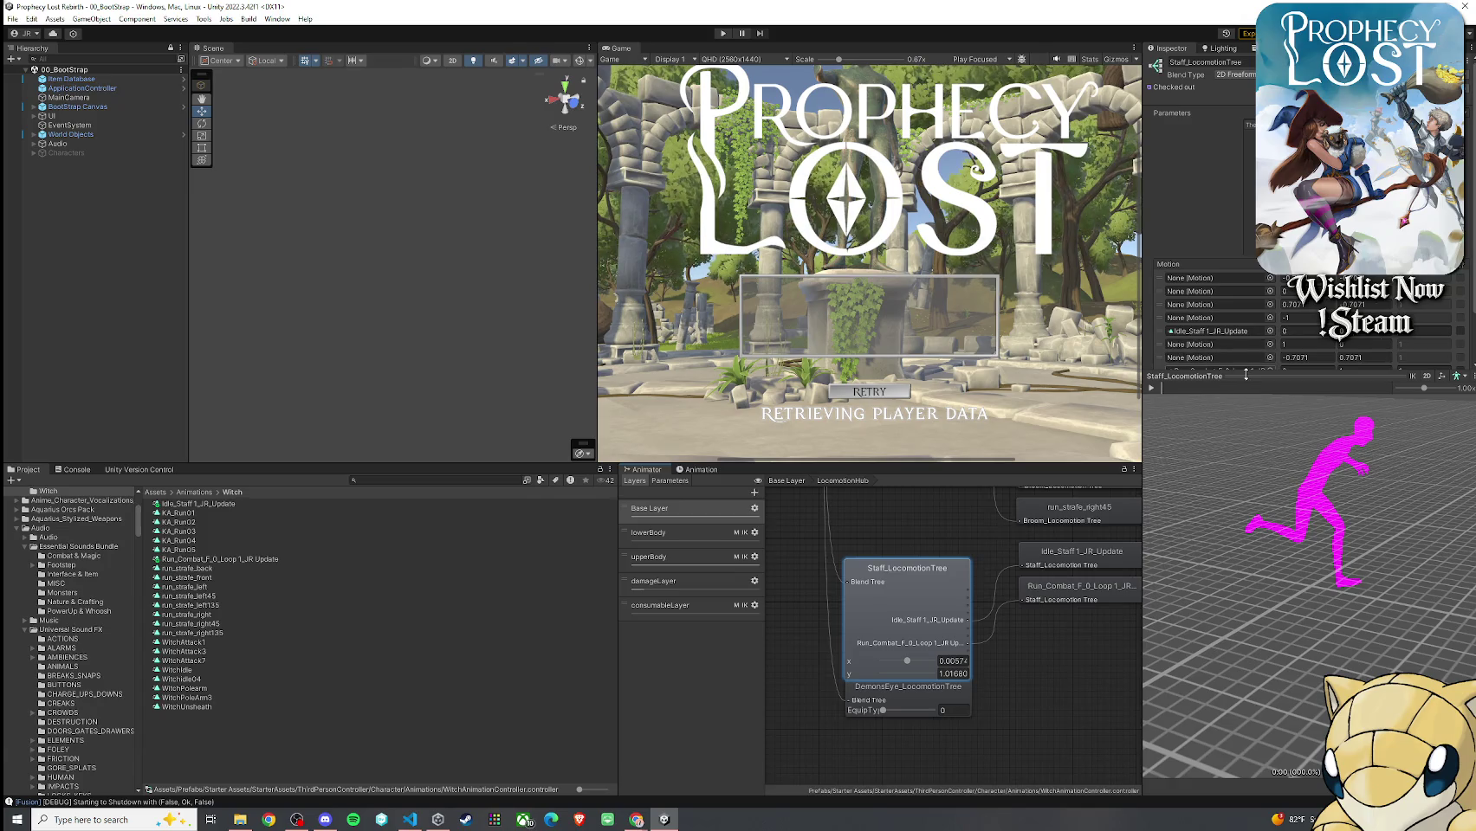
Enlarge the Inspector and browse the Project to Assets/MageAnimationPack/Animation/Humanoid/04_Run
left_click_drag(1246, 375, 1262, 453)
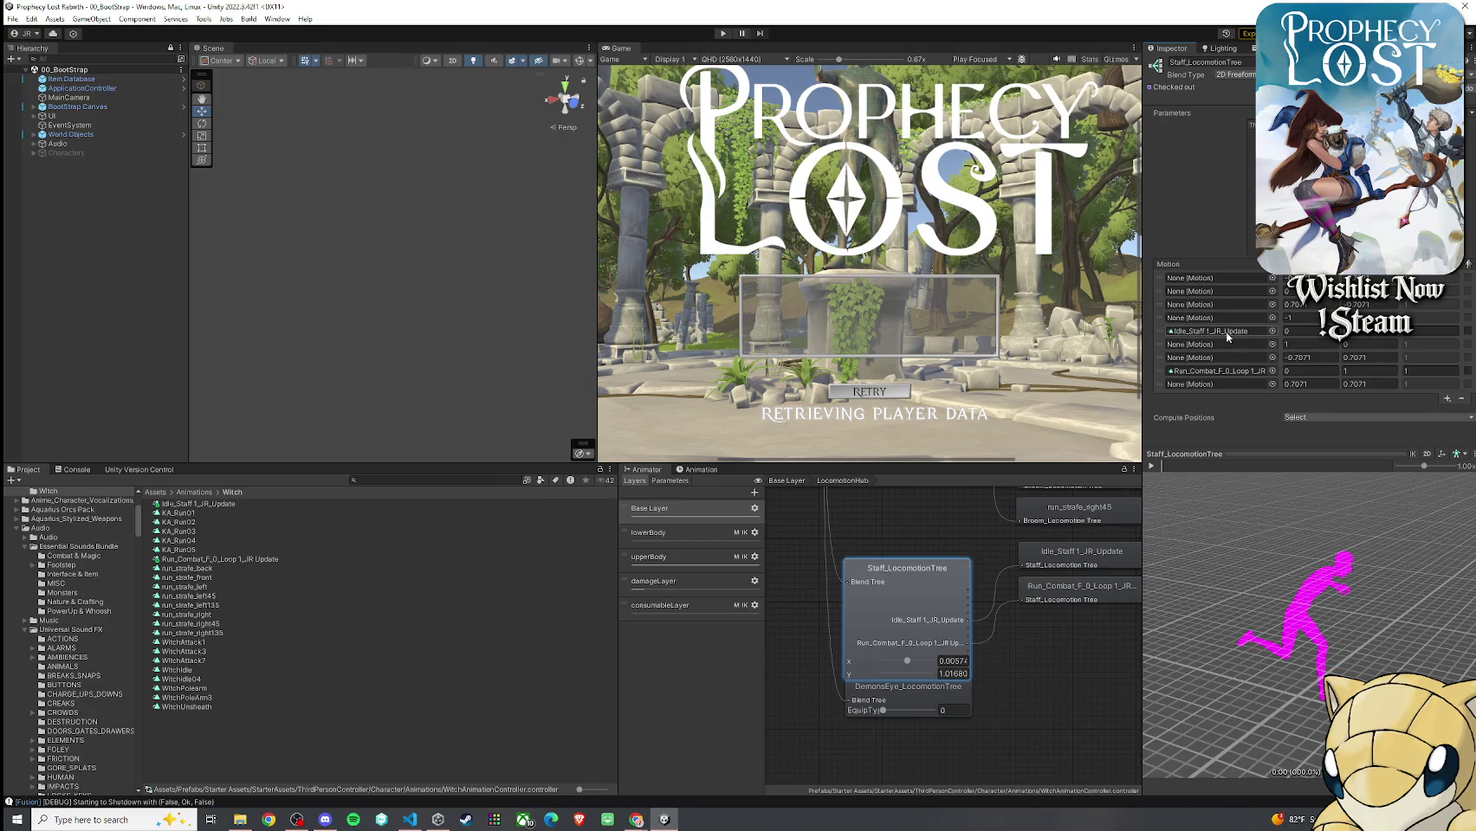
left_click(154, 492)
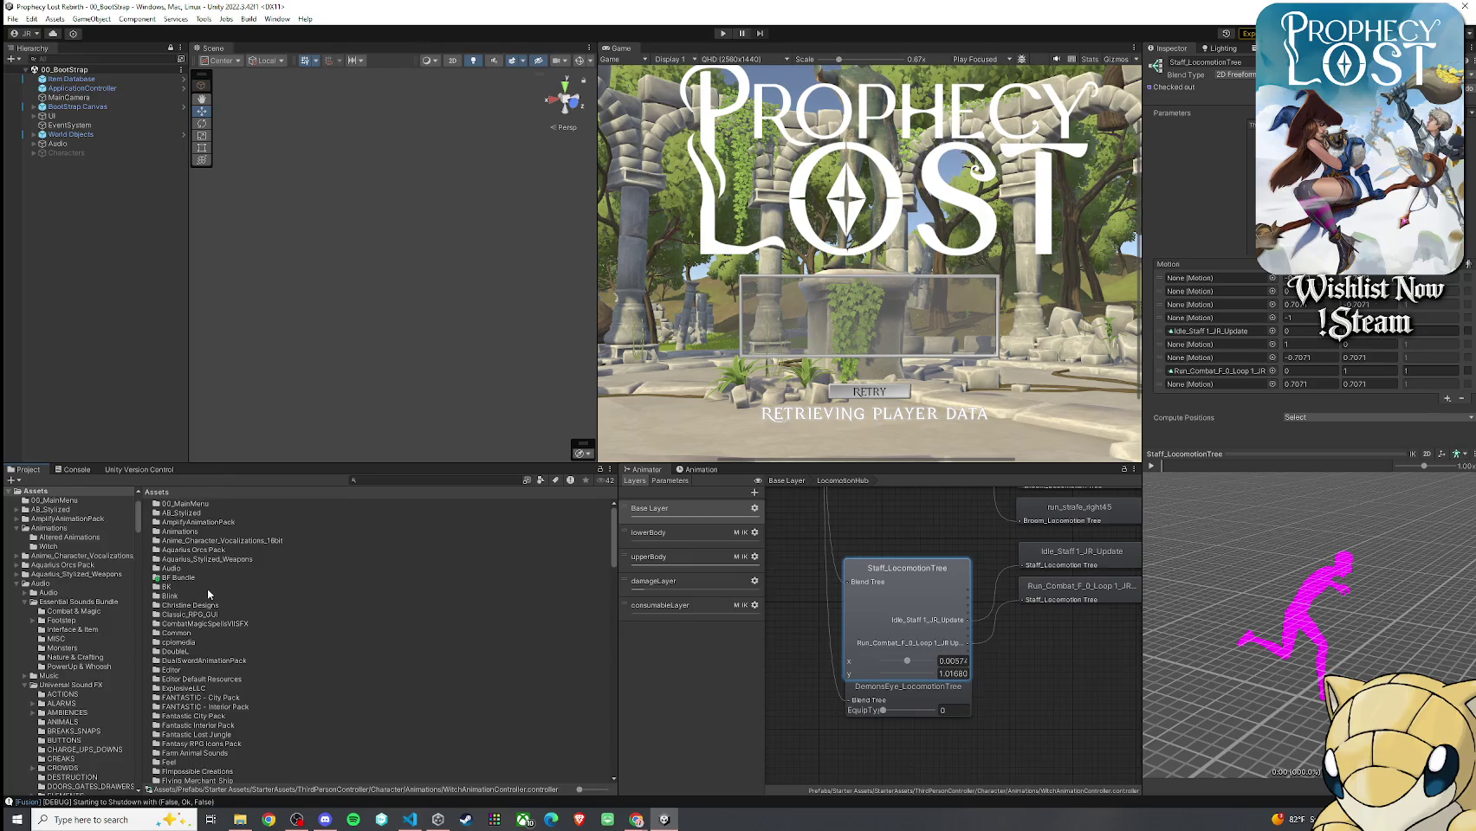
scroll(206, 597, "down", 10)
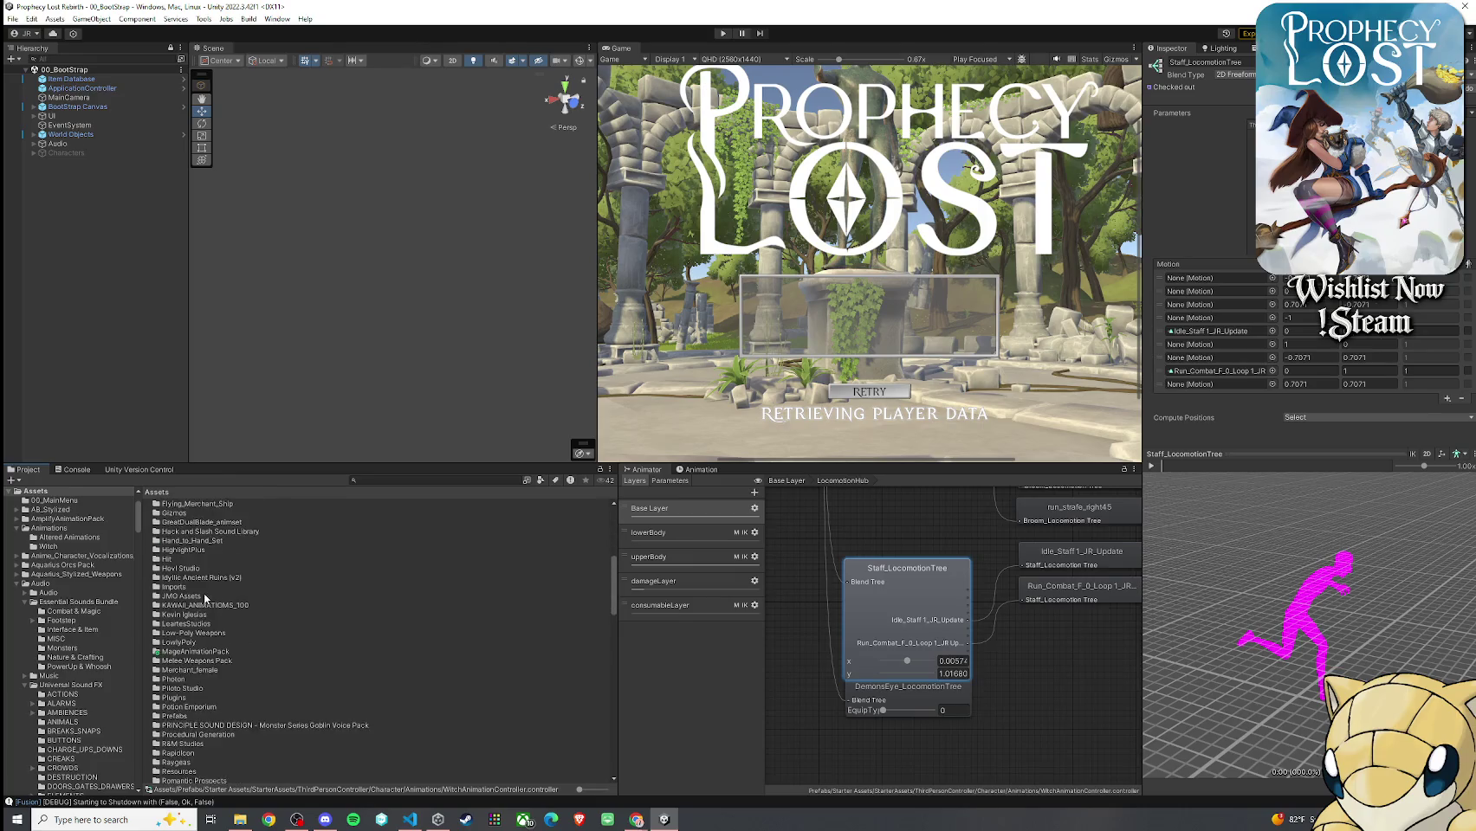
scroll(205, 597, "down", 1)
double_click(194, 616)
double_click(192, 505)
double_click(197, 511)
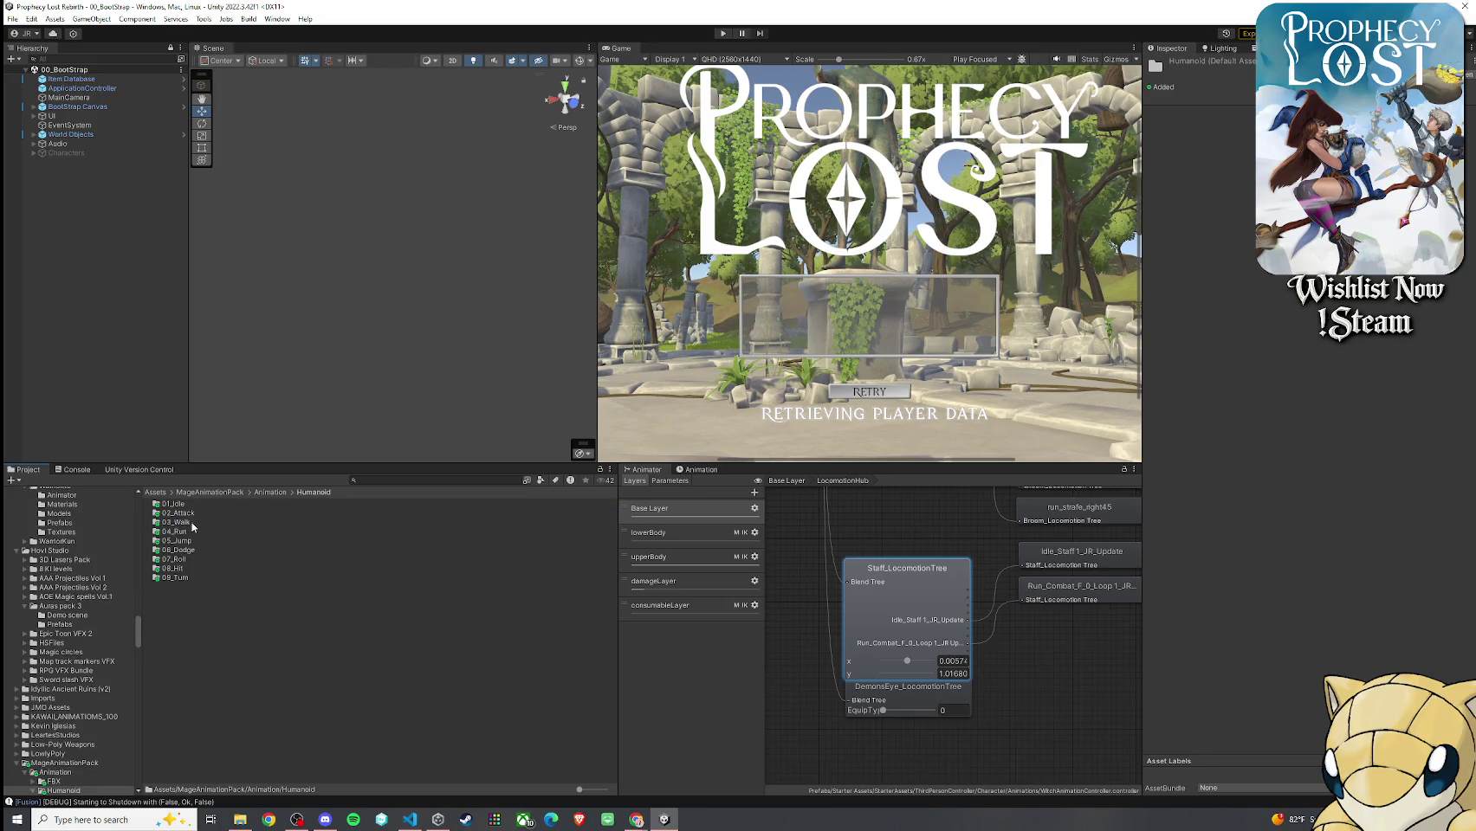
double_click(191, 531)
Reselect Staff_LocomotionTree to show its motions, then deselect it and scroll the Animator graph
left_click(915, 620)
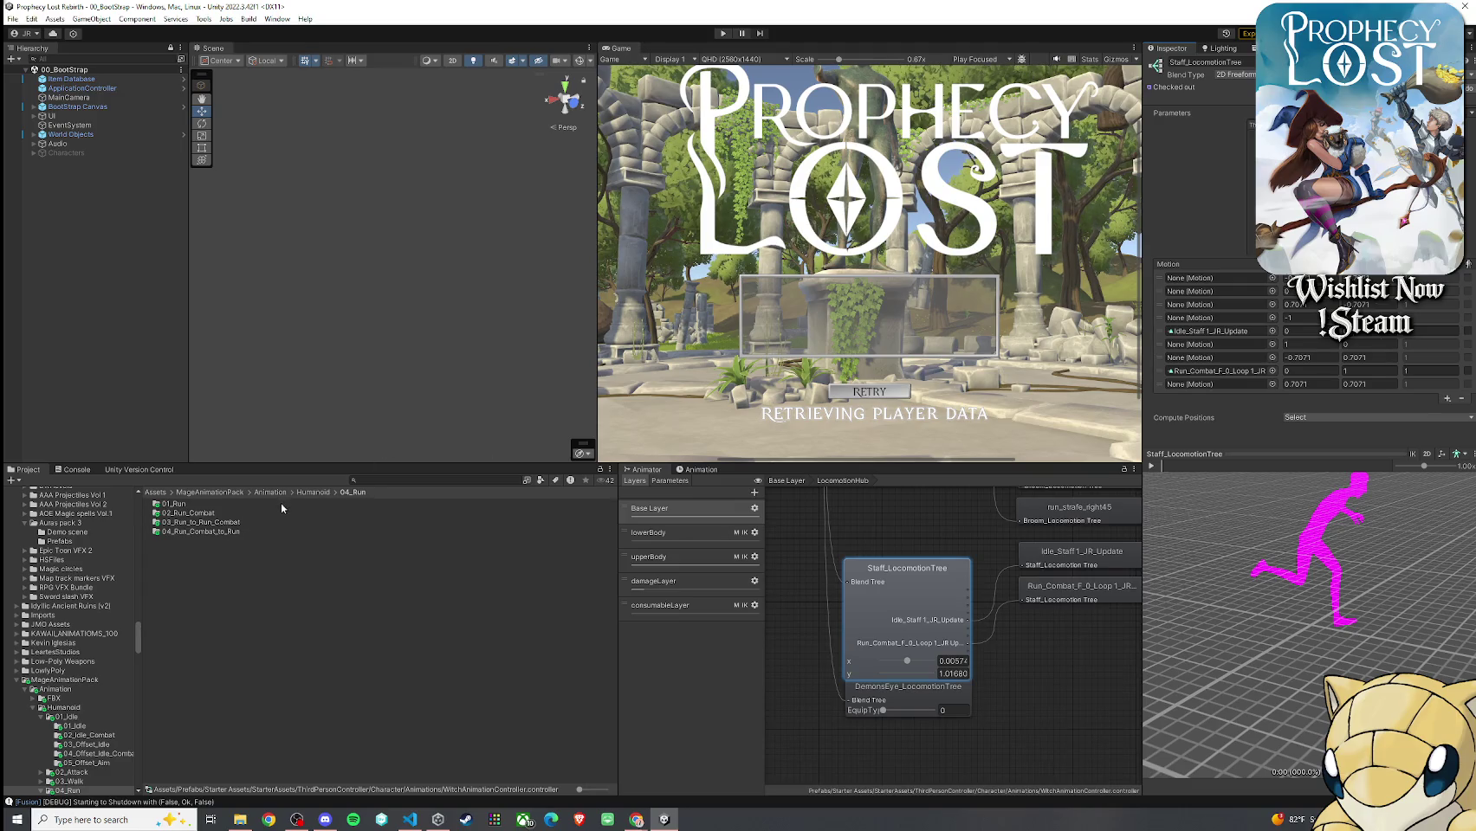
left_click(906, 532)
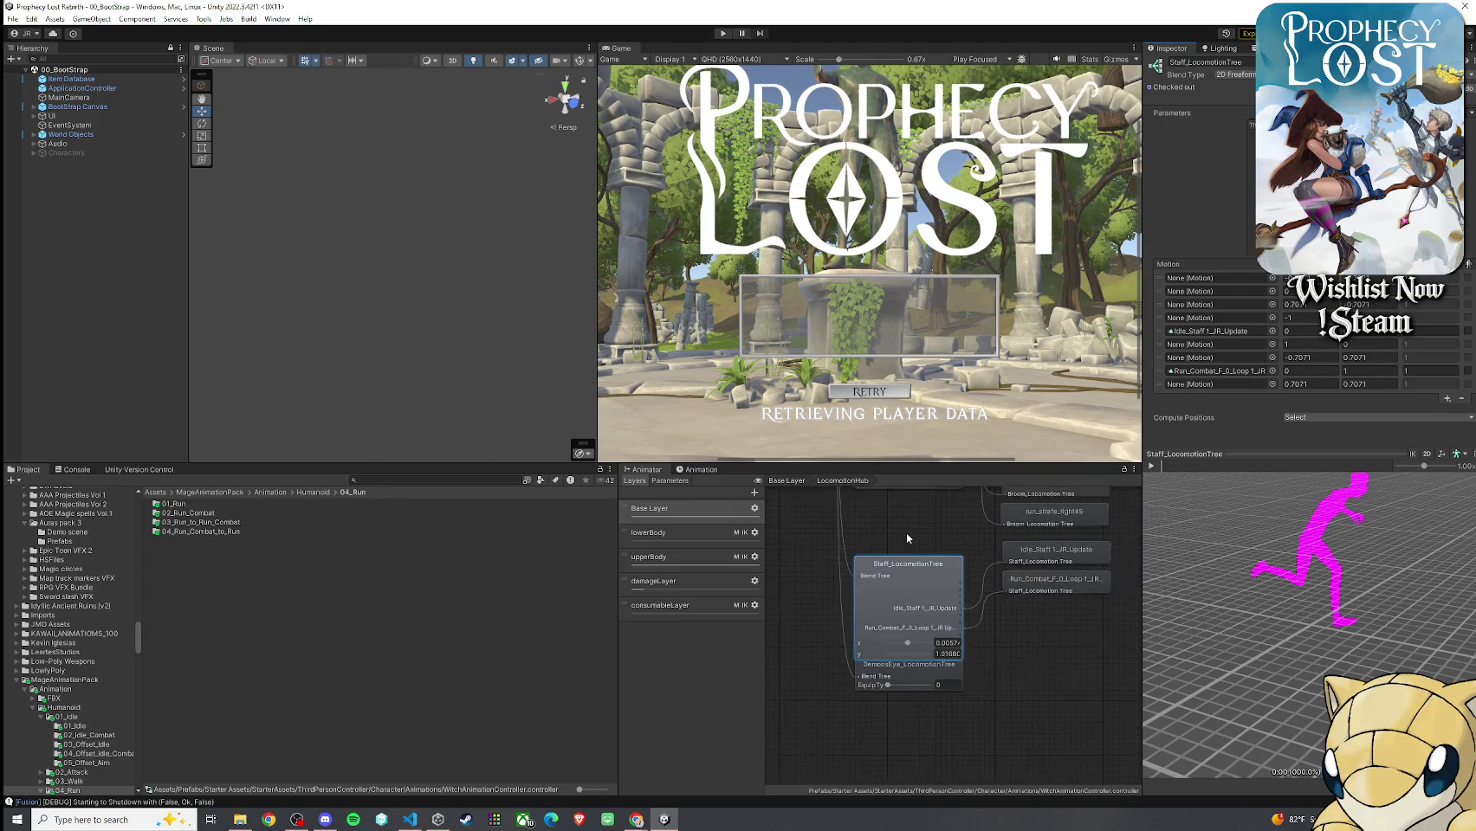
scroll(889, 615, "up", 2)
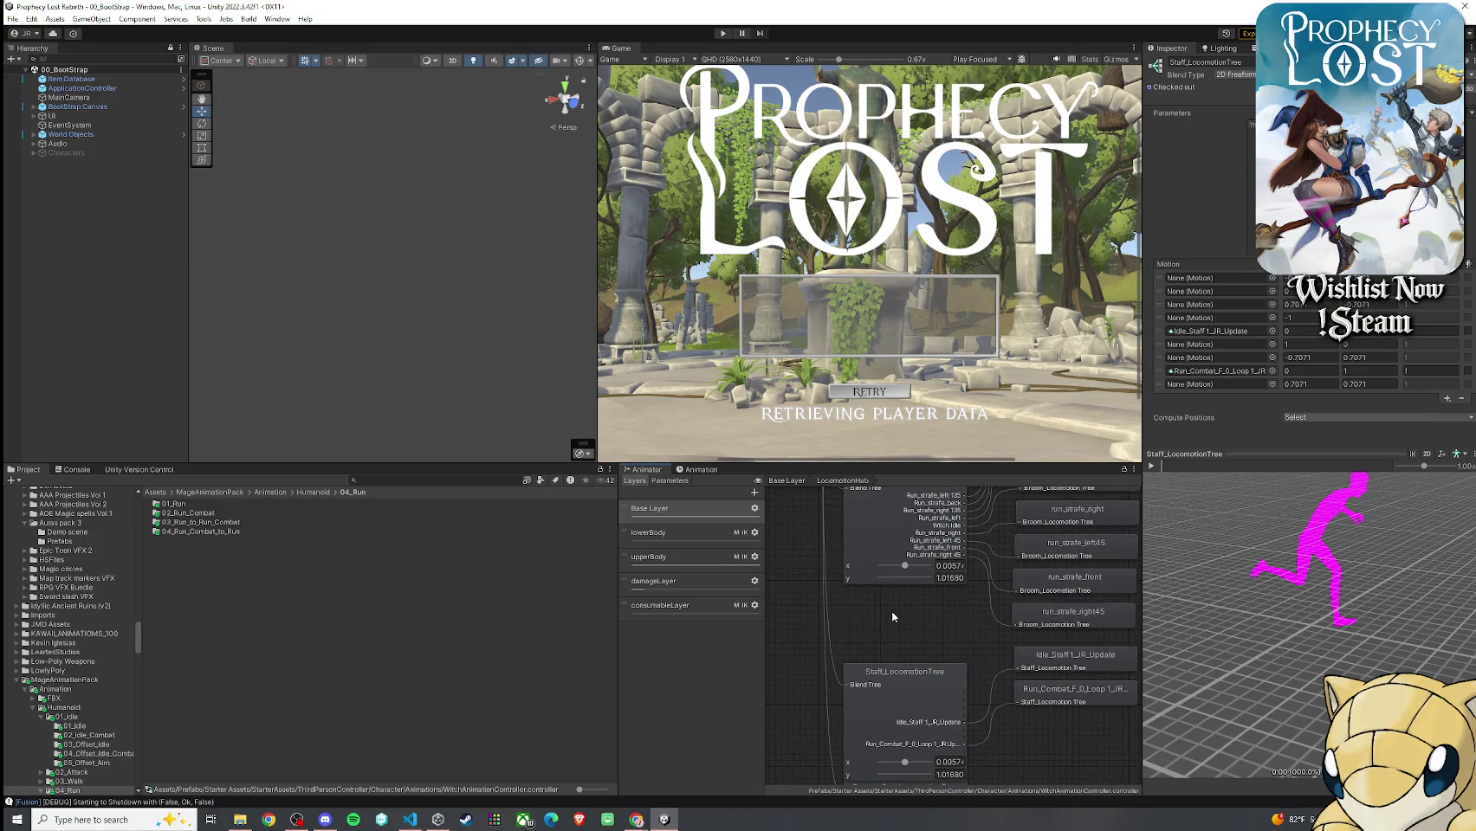
scroll(892, 612, "up", 5)
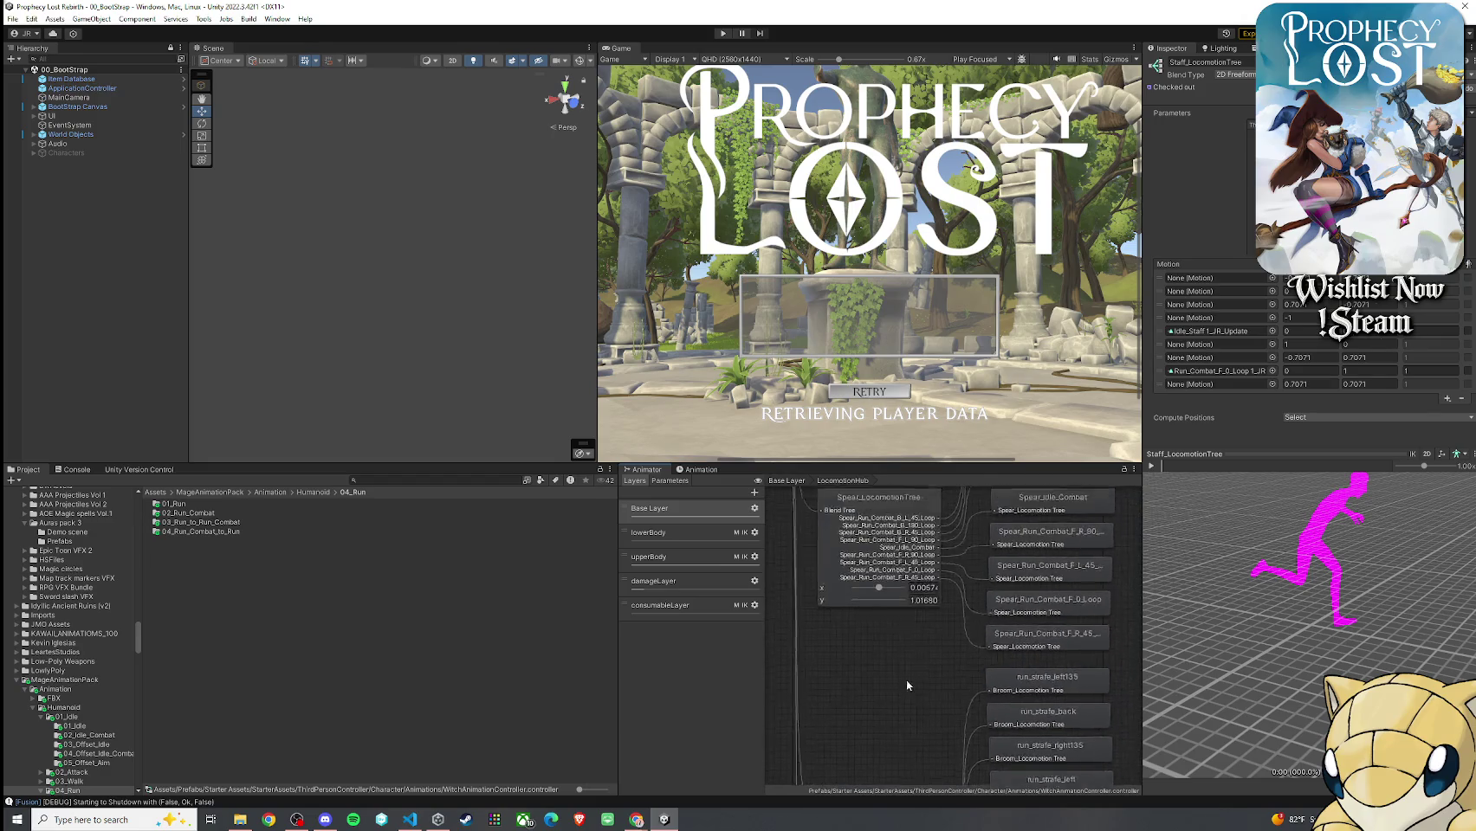
scroll(906, 656, "up", 2)
Capture the Spear_LocomotionTree node with the Snipping Tool as a reference
left_click(104, 820)
type("s")
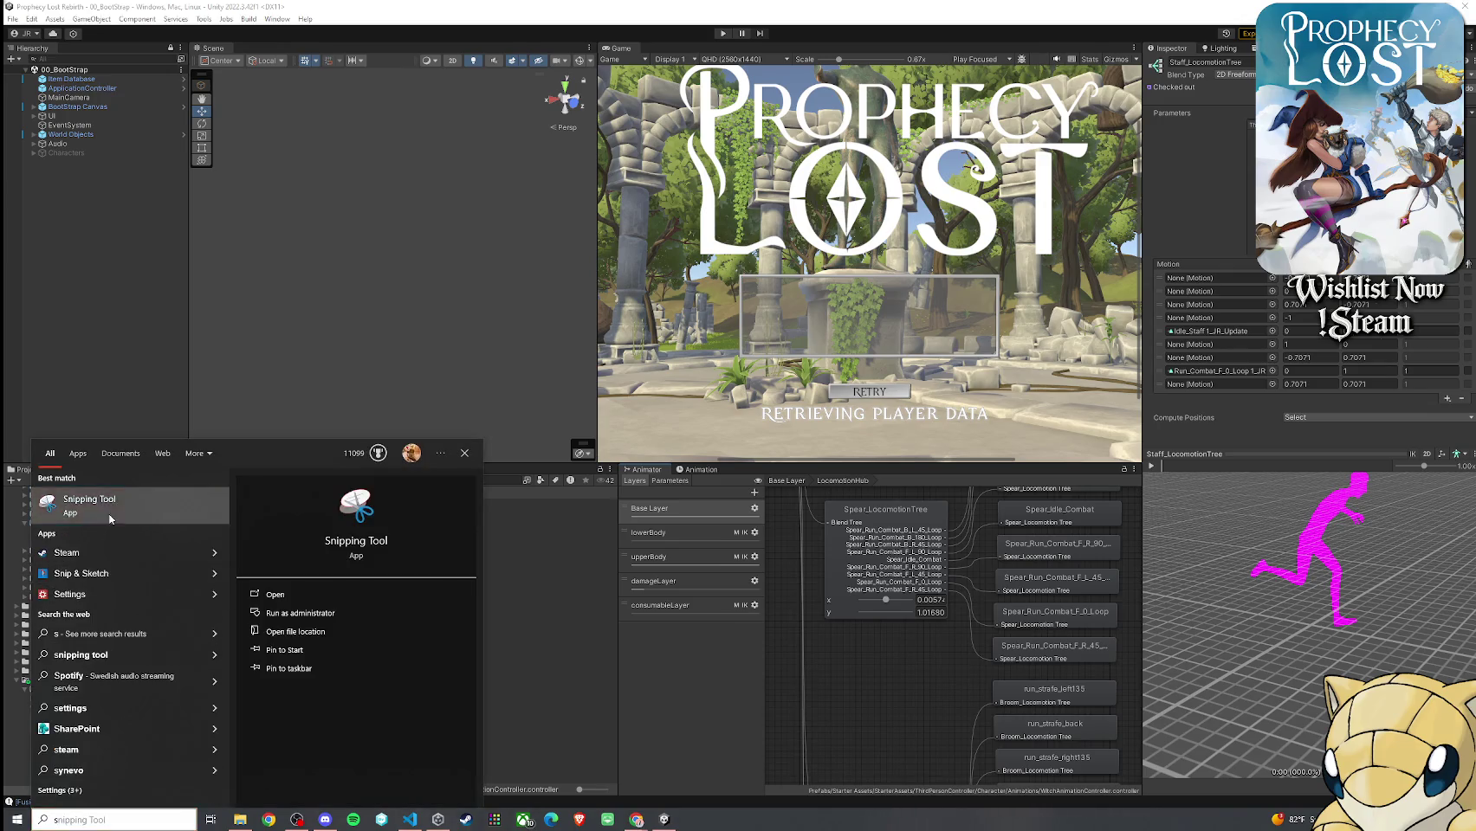
left_click(111, 519)
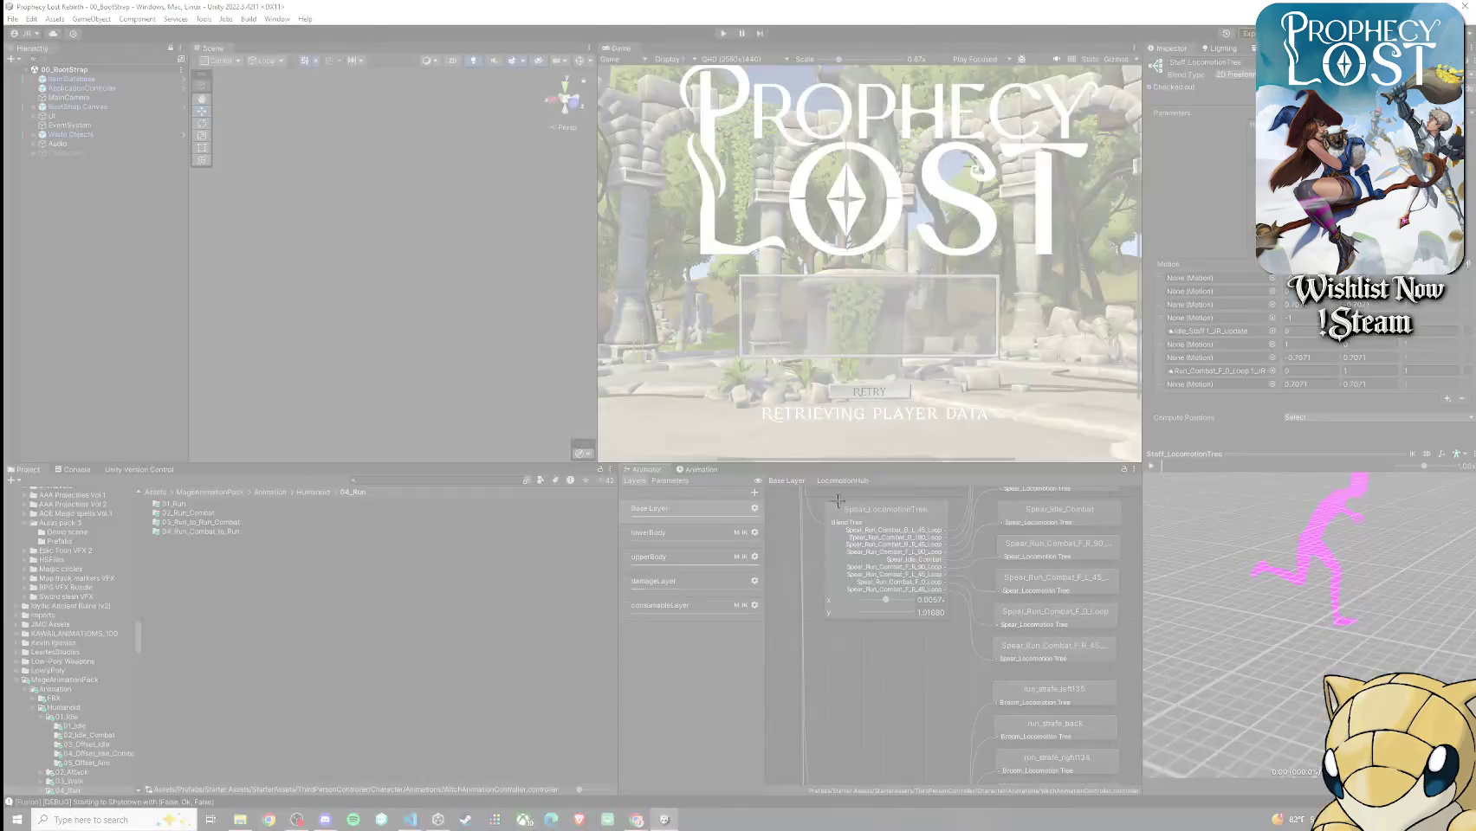
left_click_drag(818, 495, 1005, 633)
mouse_move(879, 389)
left_mouse_down()
mouse_move(3, 322)
mouse_move(0, 295)
left_mouse_up()
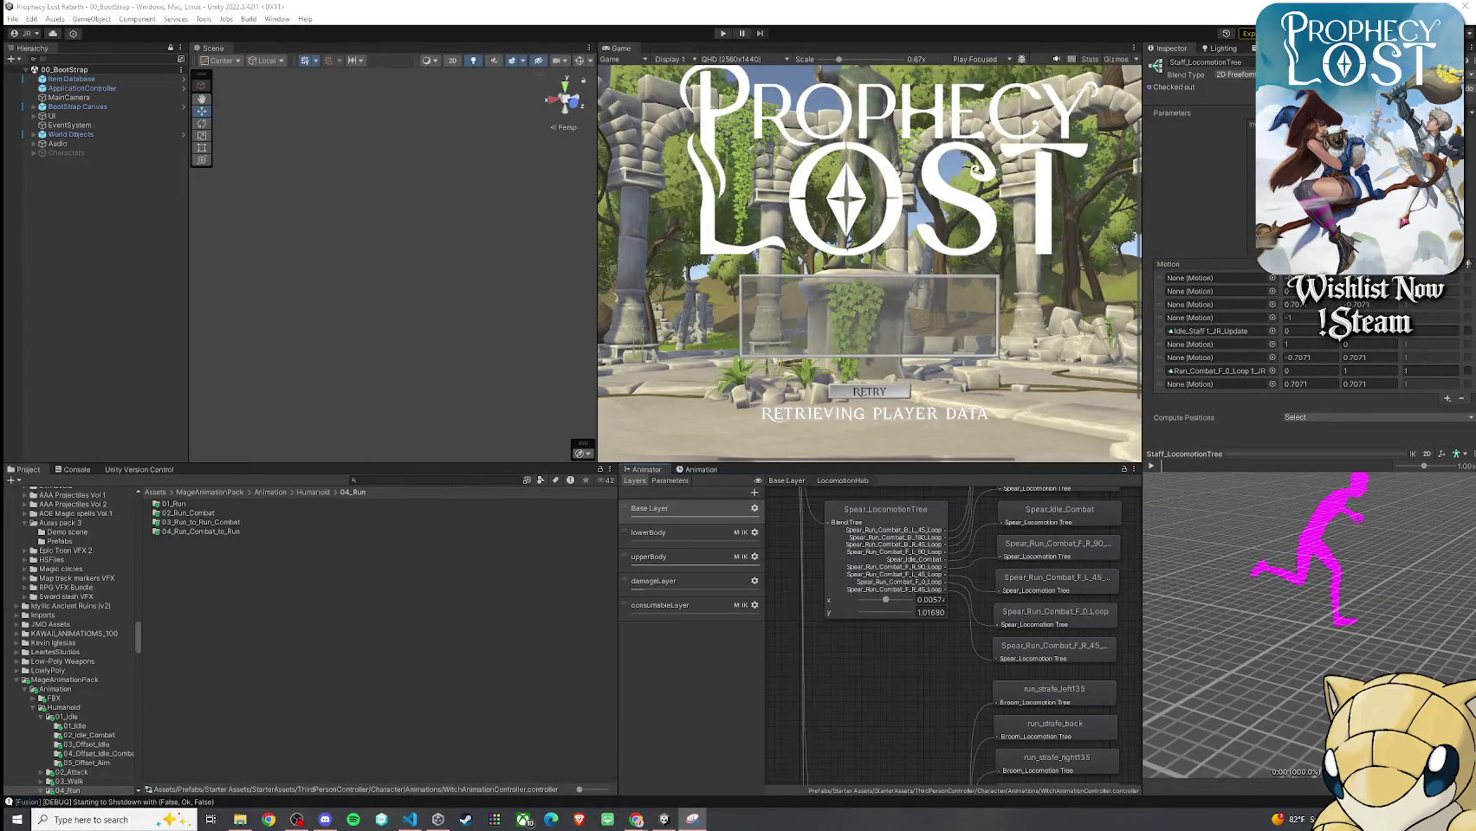
scroll(946, 627, "down", 5)
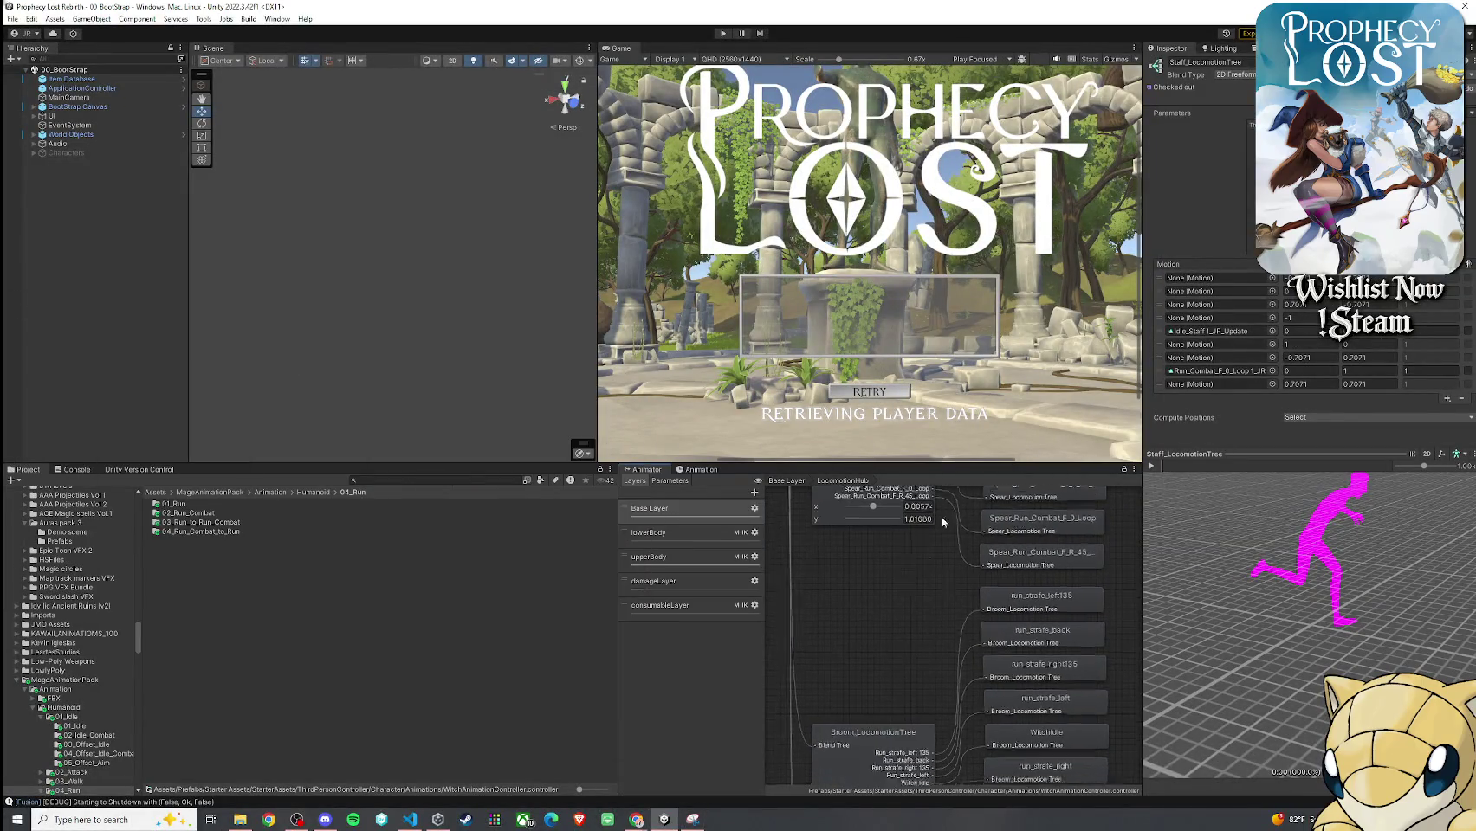
scroll(932, 620, "down", 5)
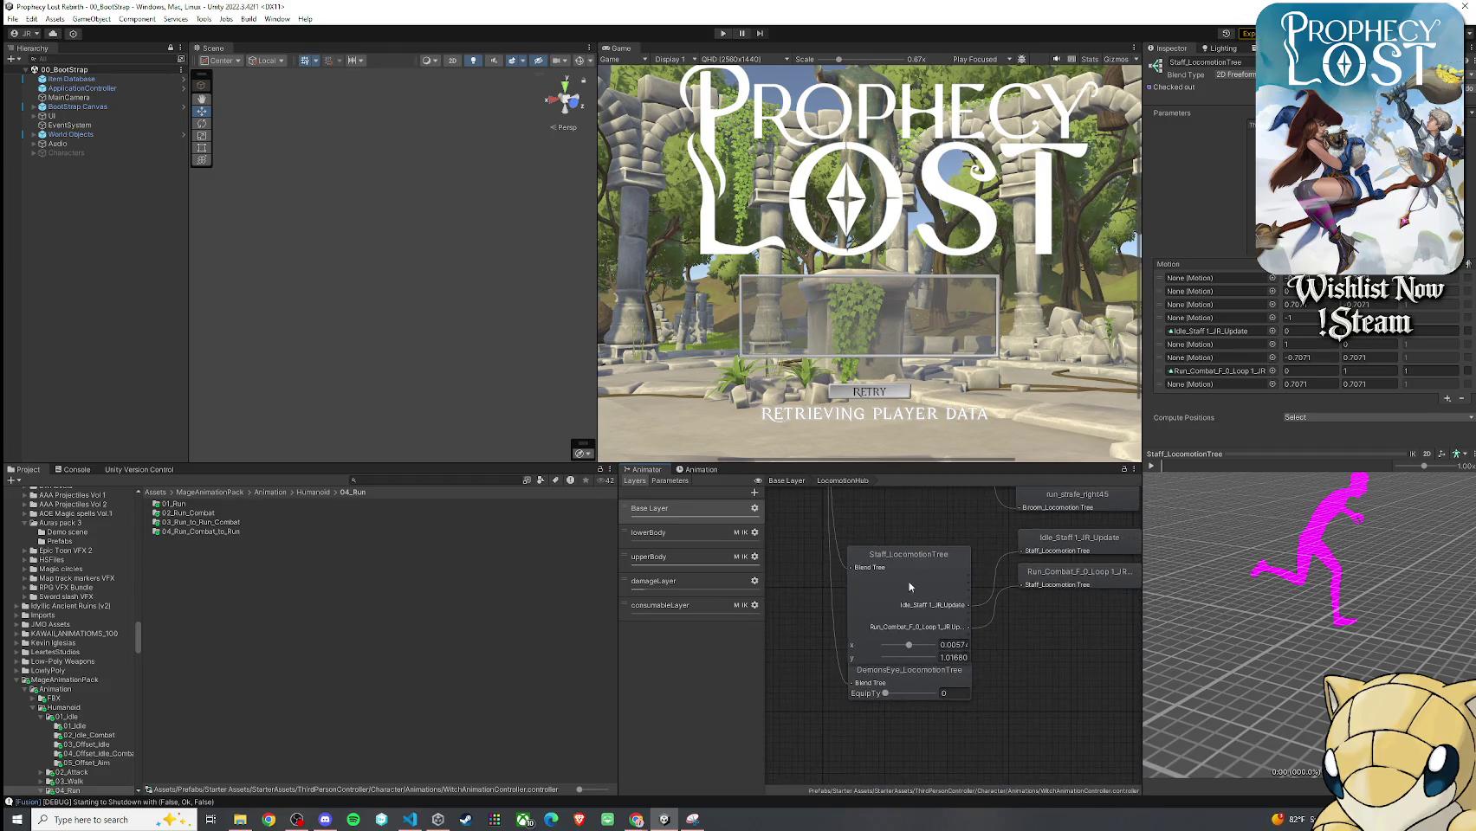
Put Run_Combat_B_L_45_Loop into the first Staff_LocomotionTree motion slot
left_click(920, 584)
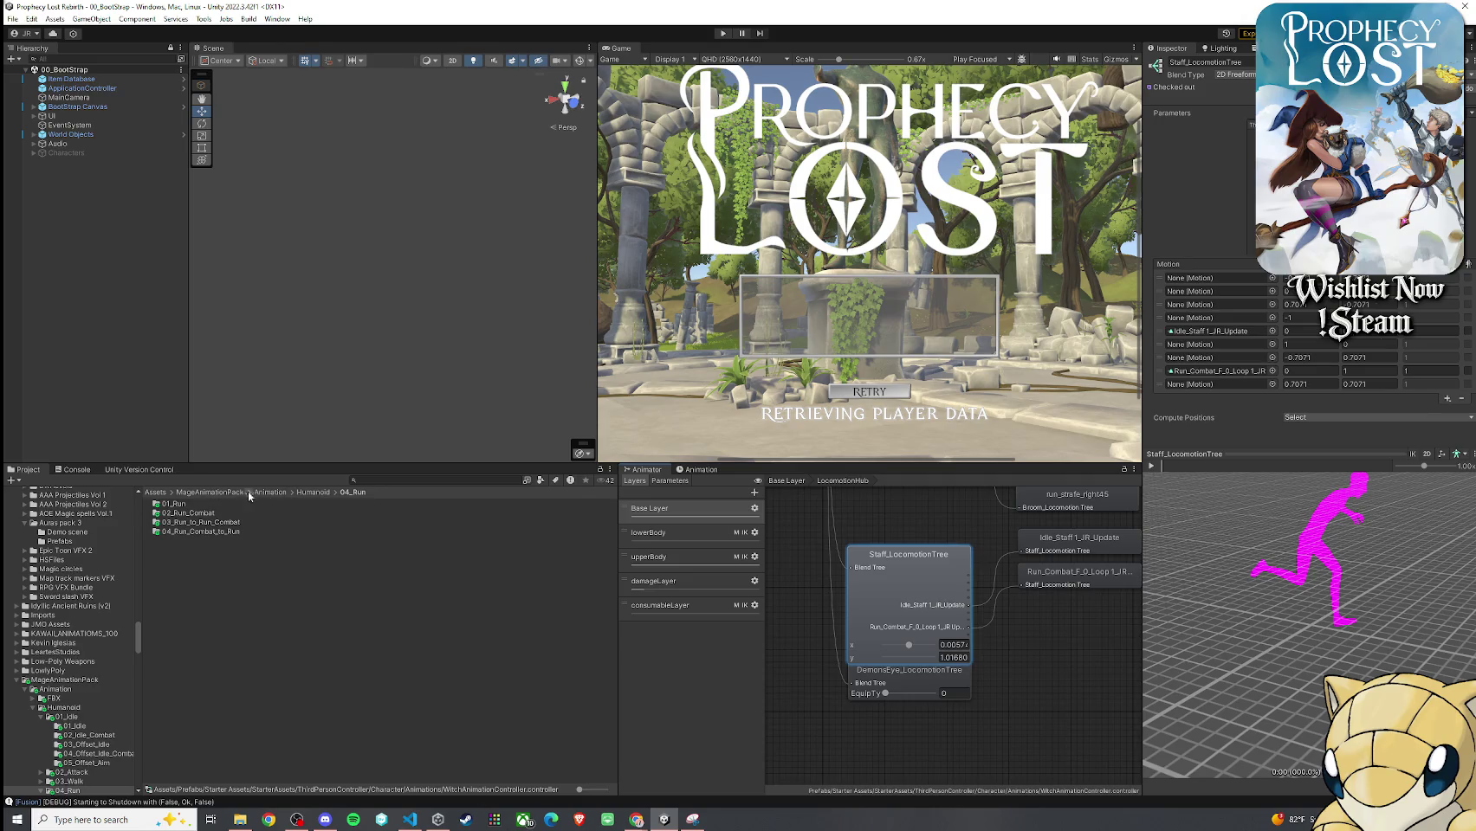
double_click(232, 514)
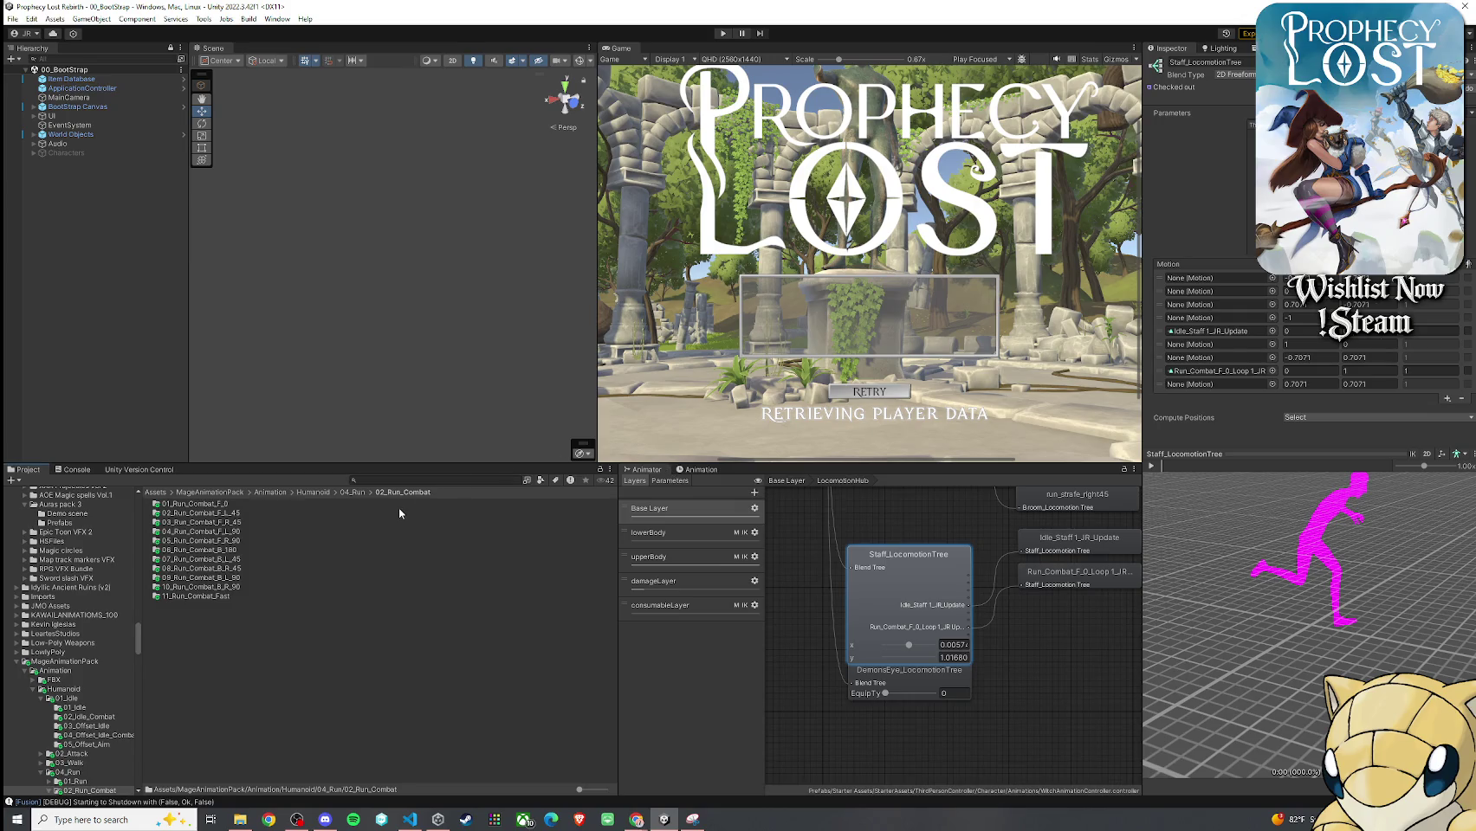
double_click(239, 561)
mouse_move(242, 509)
left_mouse_down()
mouse_move(981, 493)
mouse_move(1220, 287)
left_mouse_up()
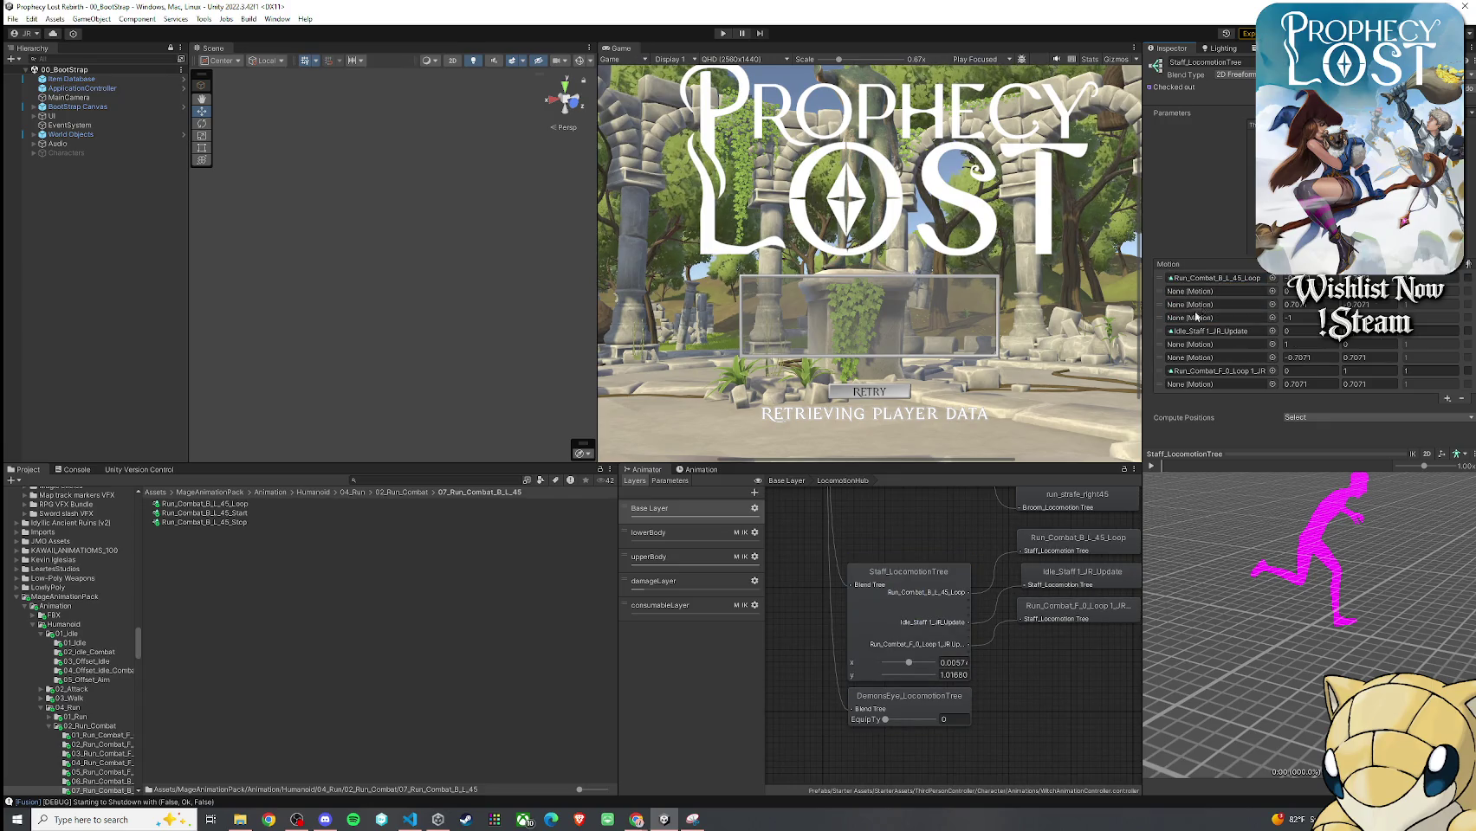
Put Run_Combat_B_180_Loop into the second motion slot and drag the preview toward backward running
left_click(415, 493)
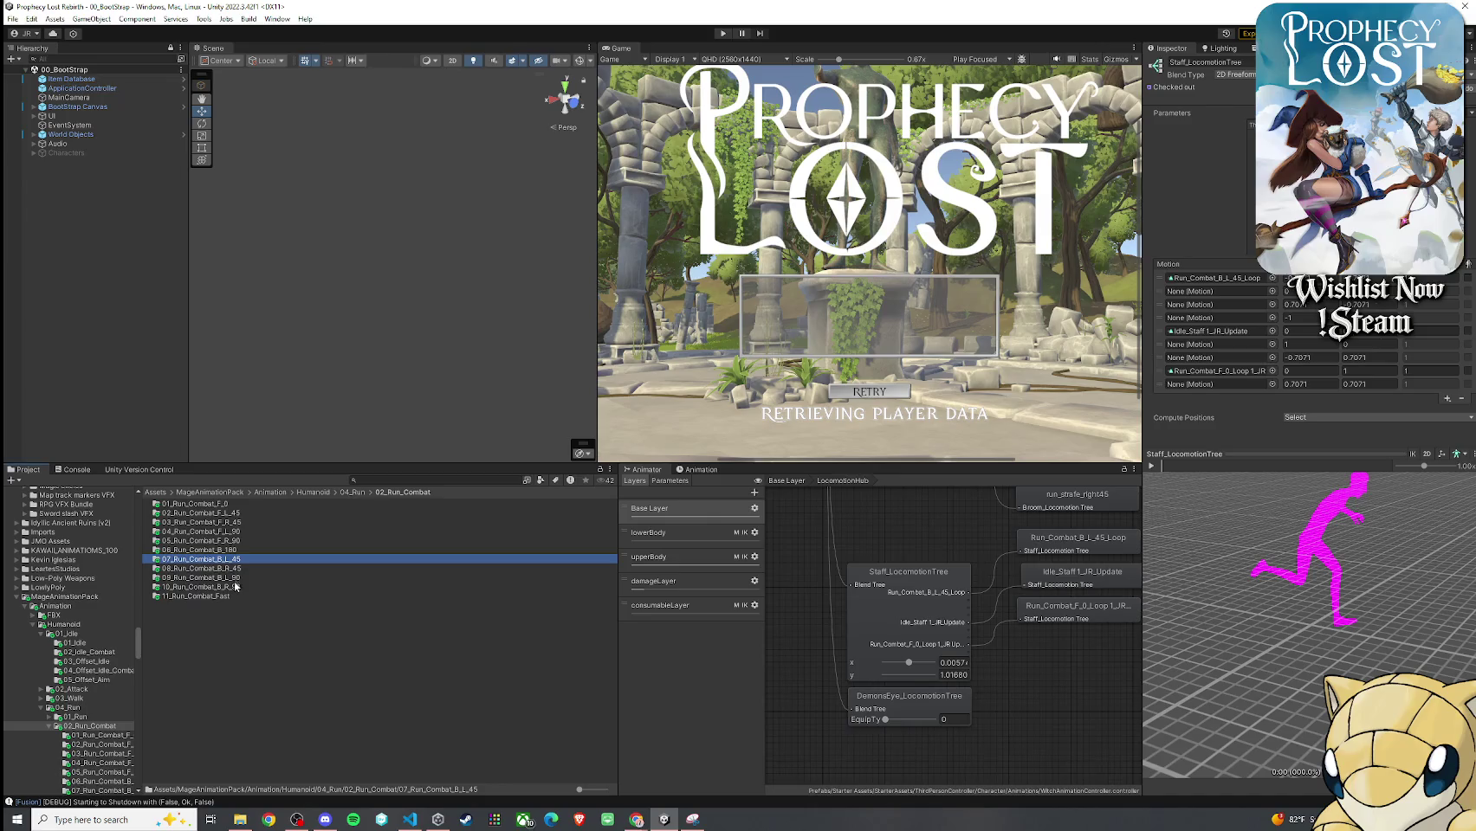
double_click(236, 550)
left_click(239, 506)
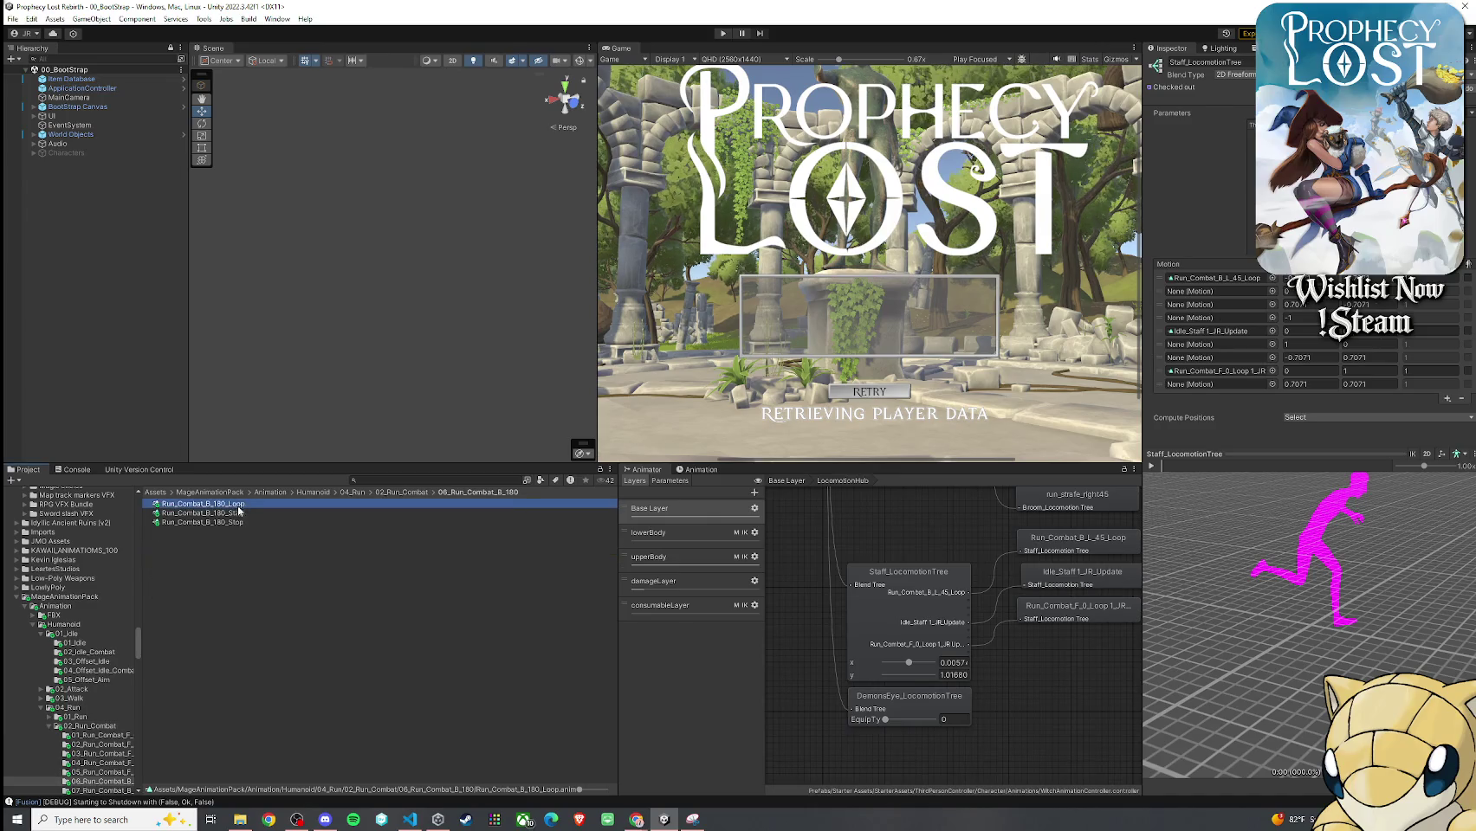
mouse_move(233, 508)
left_mouse_down()
mouse_move(1226, 312)
mouse_move(1217, 292)
left_mouse_up()
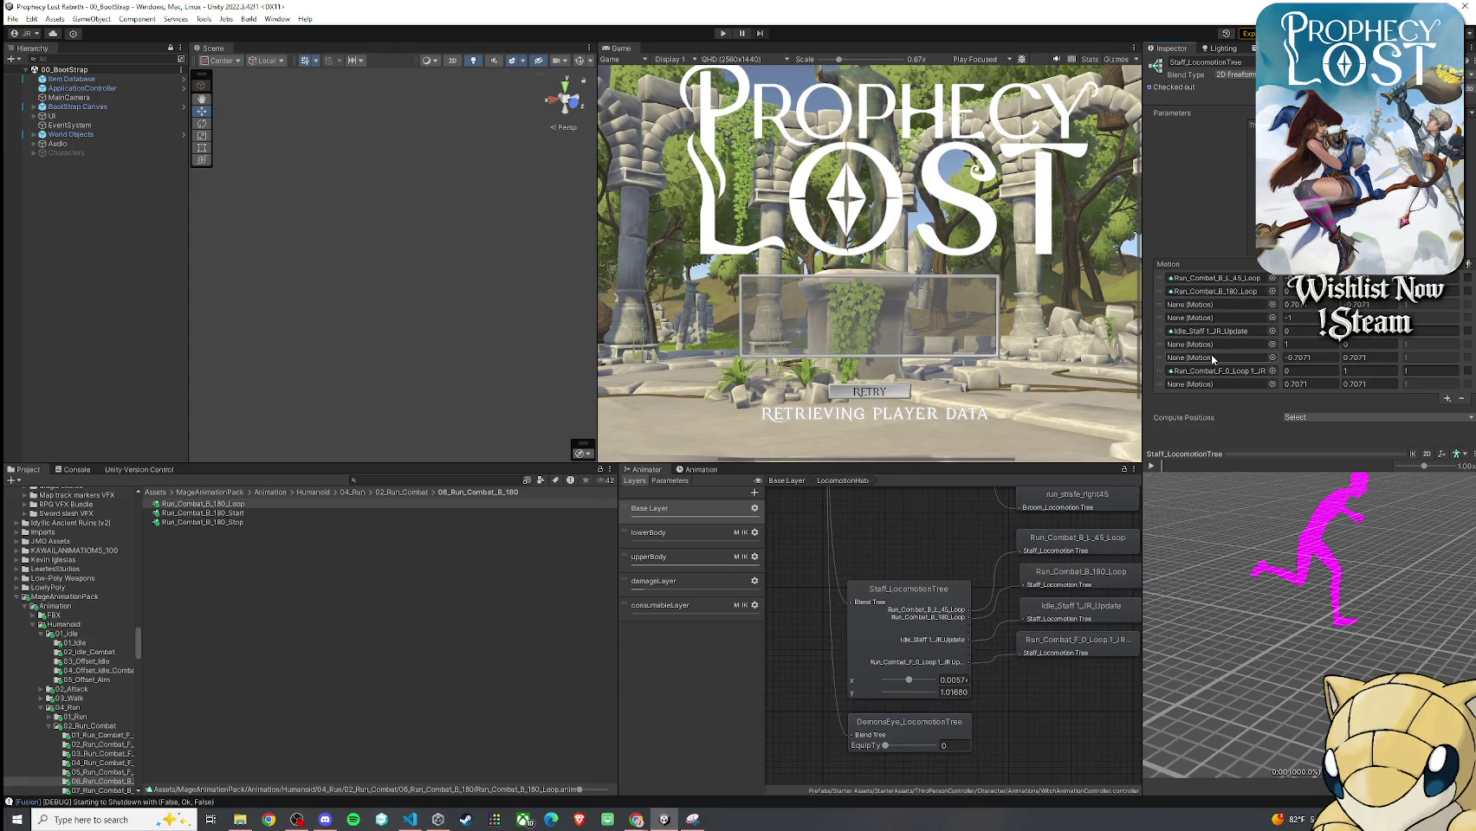
left_click_drag(1355, 123, 1355, 254)
Play the blend tree preview, rotating the character and shifting the blend toward forward movement
left_click(1151, 466)
left_click_drag(1239, 563, 1291, 561)
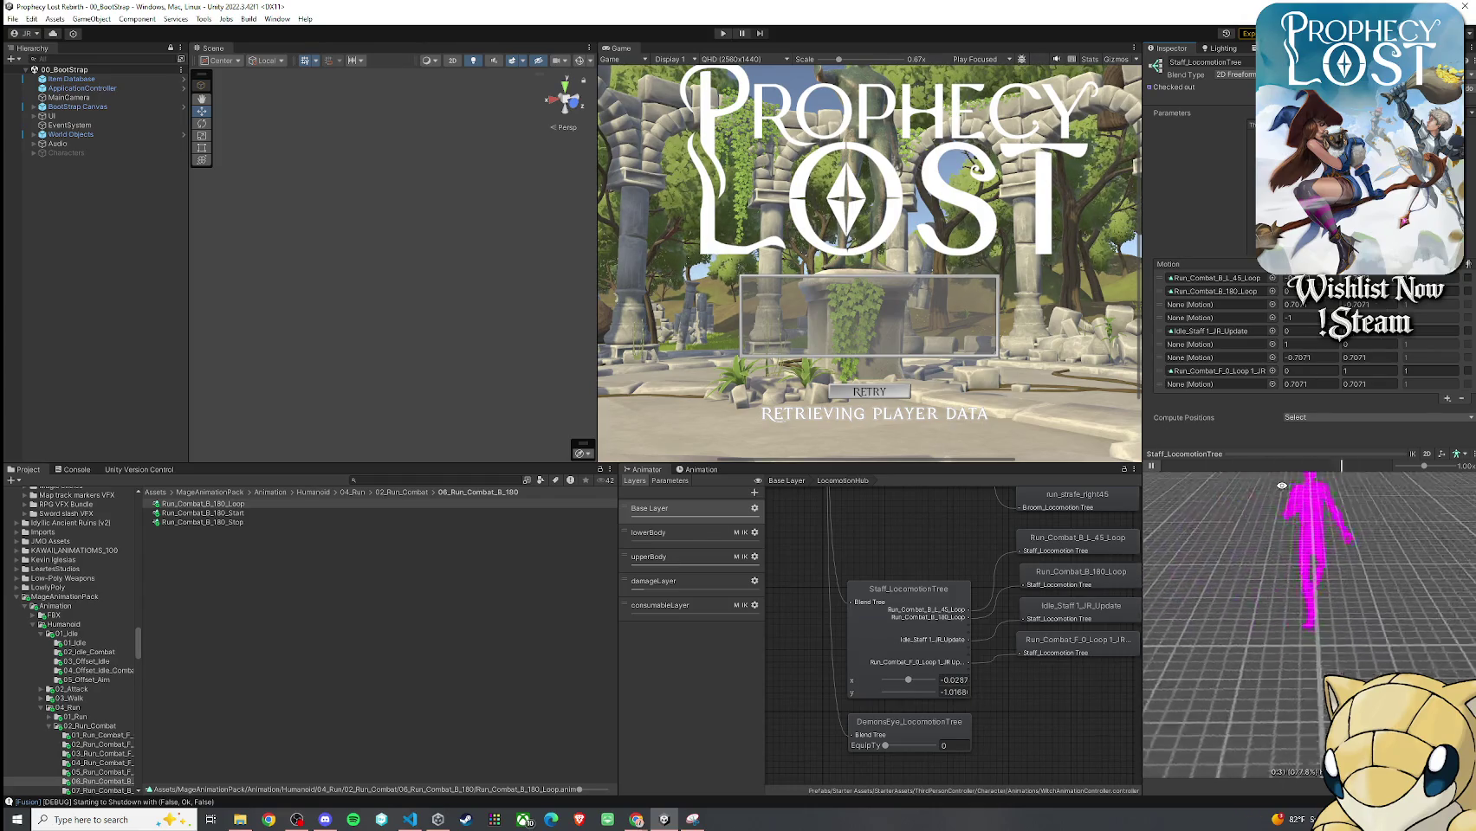
mouse_move(1356, 254)
left_mouse_down()
mouse_move(1355, 161)
mouse_move(1380, 317)
mouse_move(1353, 251)
left_mouse_up()
left_click(1152, 466)
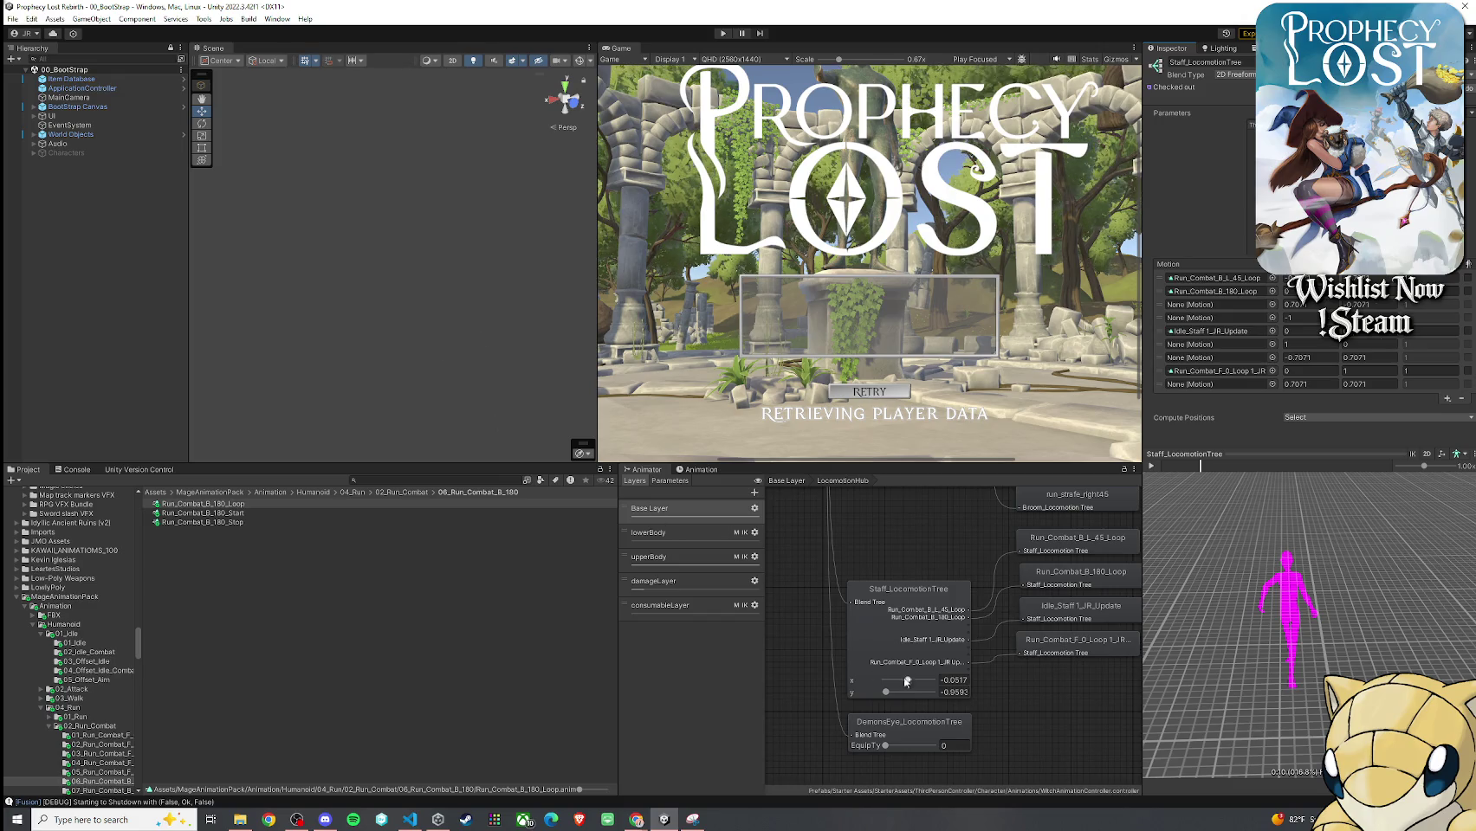
Select Staff_LocomotionTree, then open the 08_Run_Combat_B_R_45 folder from 02_Run_Combat
left_click(910, 598)
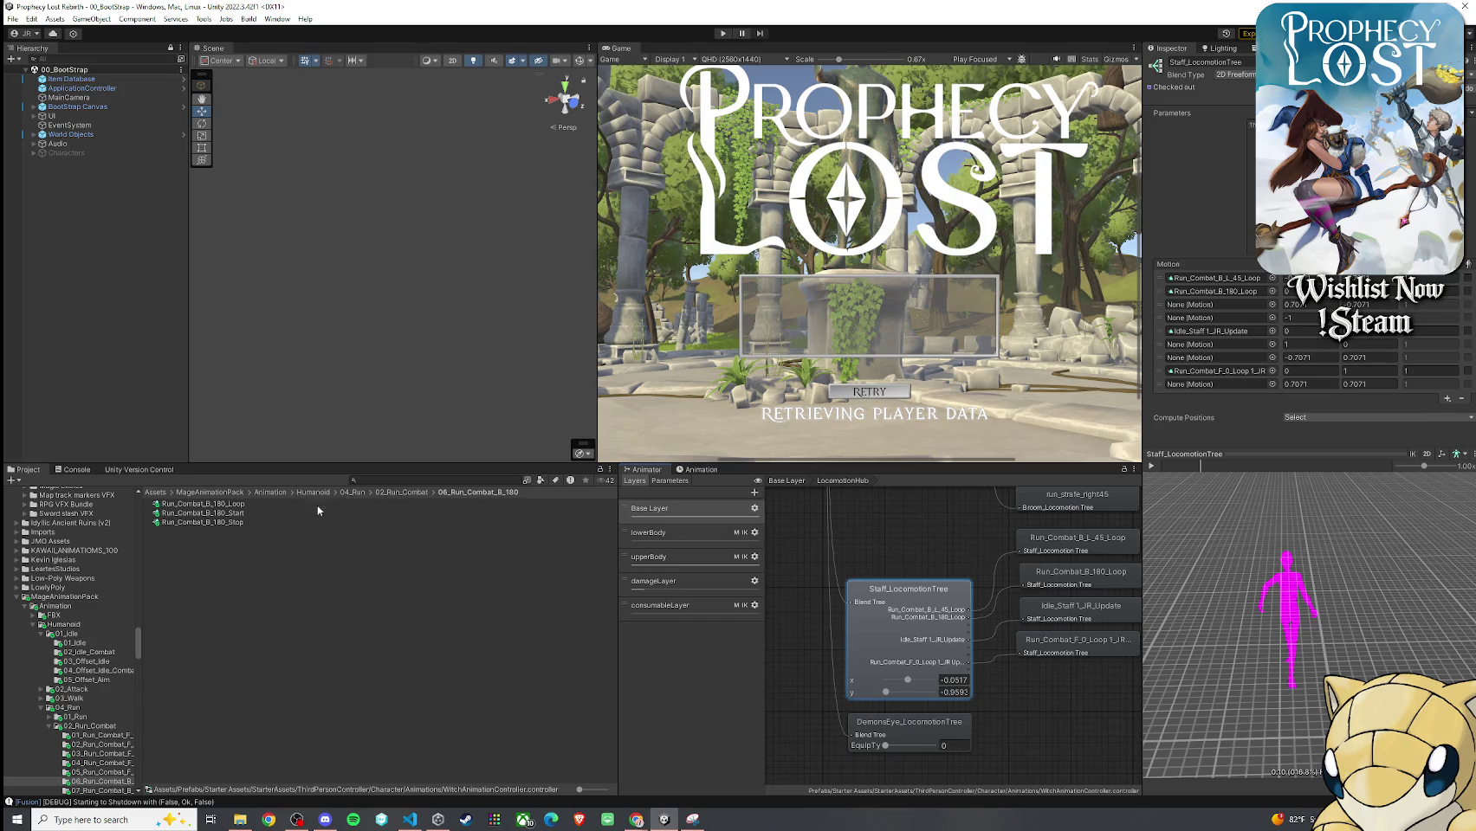
left_click(407, 493)
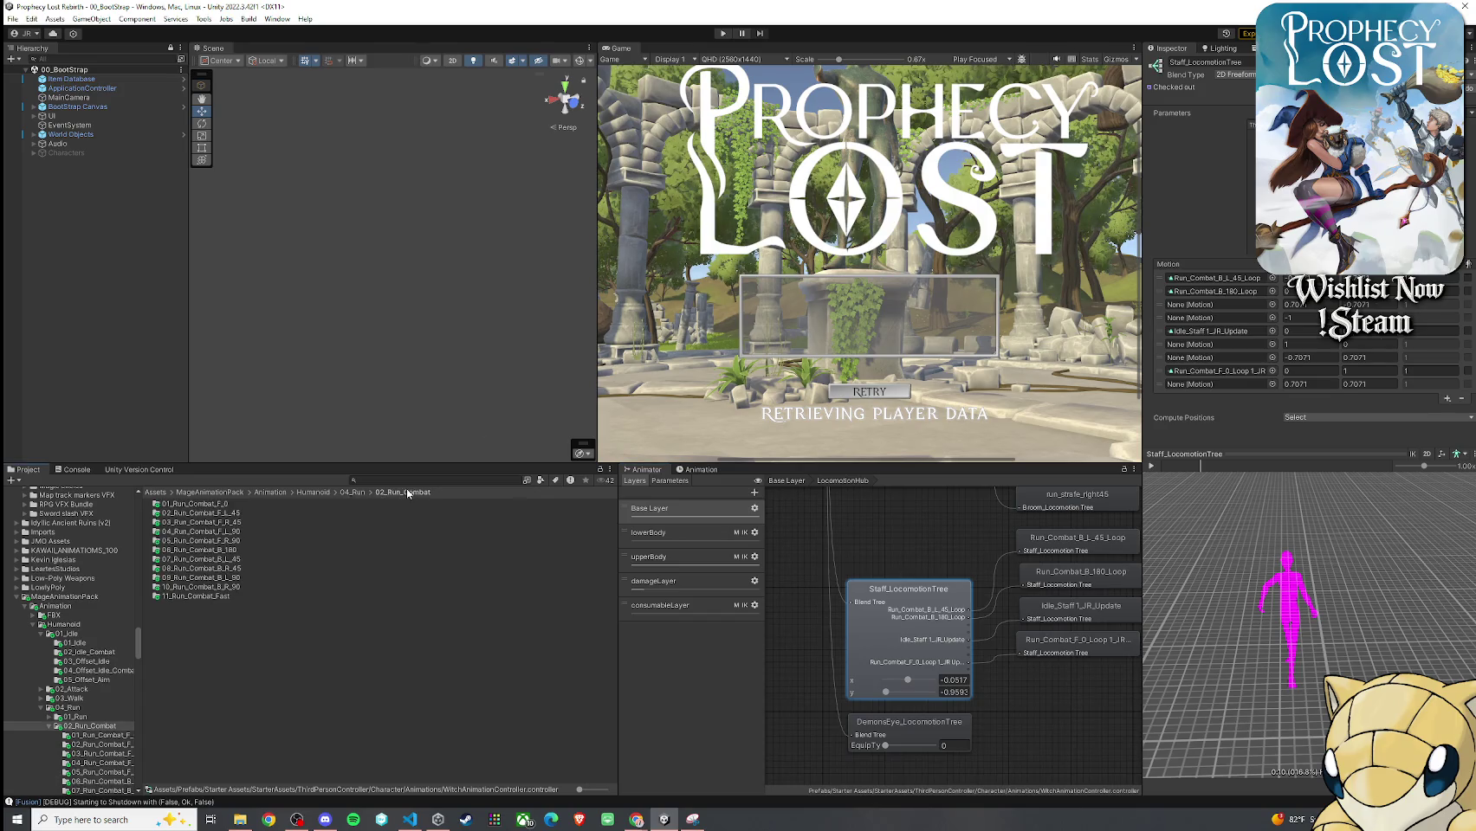
double_click(240, 574)
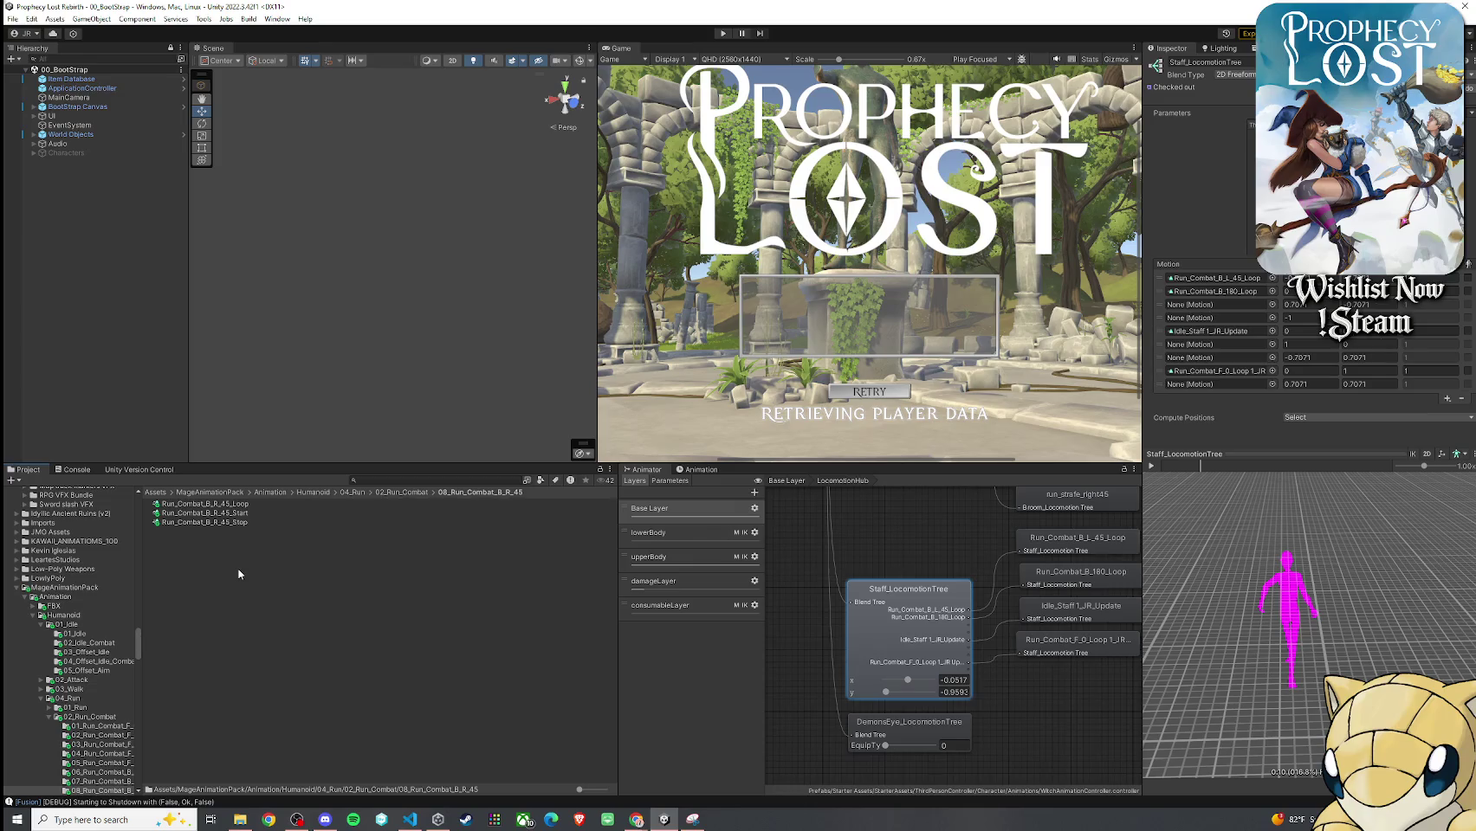
Add the B_R_45, F_L_90 and F_R_90 Run_Combat loop clips as blend tree motions
mouse_move(217, 504)
left_mouse_down()
mouse_move(996, 364)
mouse_move(1213, 305)
left_mouse_up()
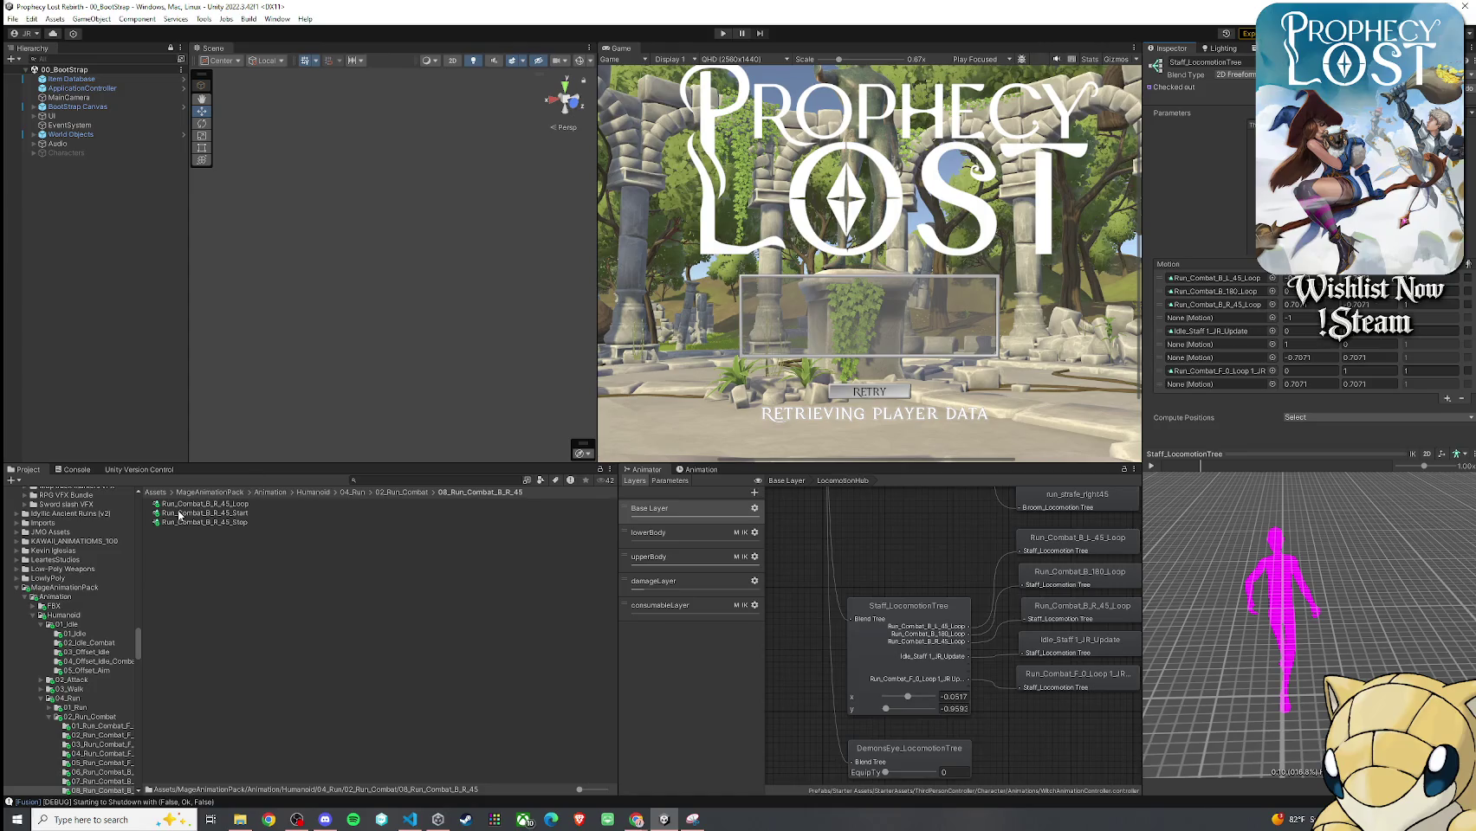
left_click(424, 494)
double_click(241, 536)
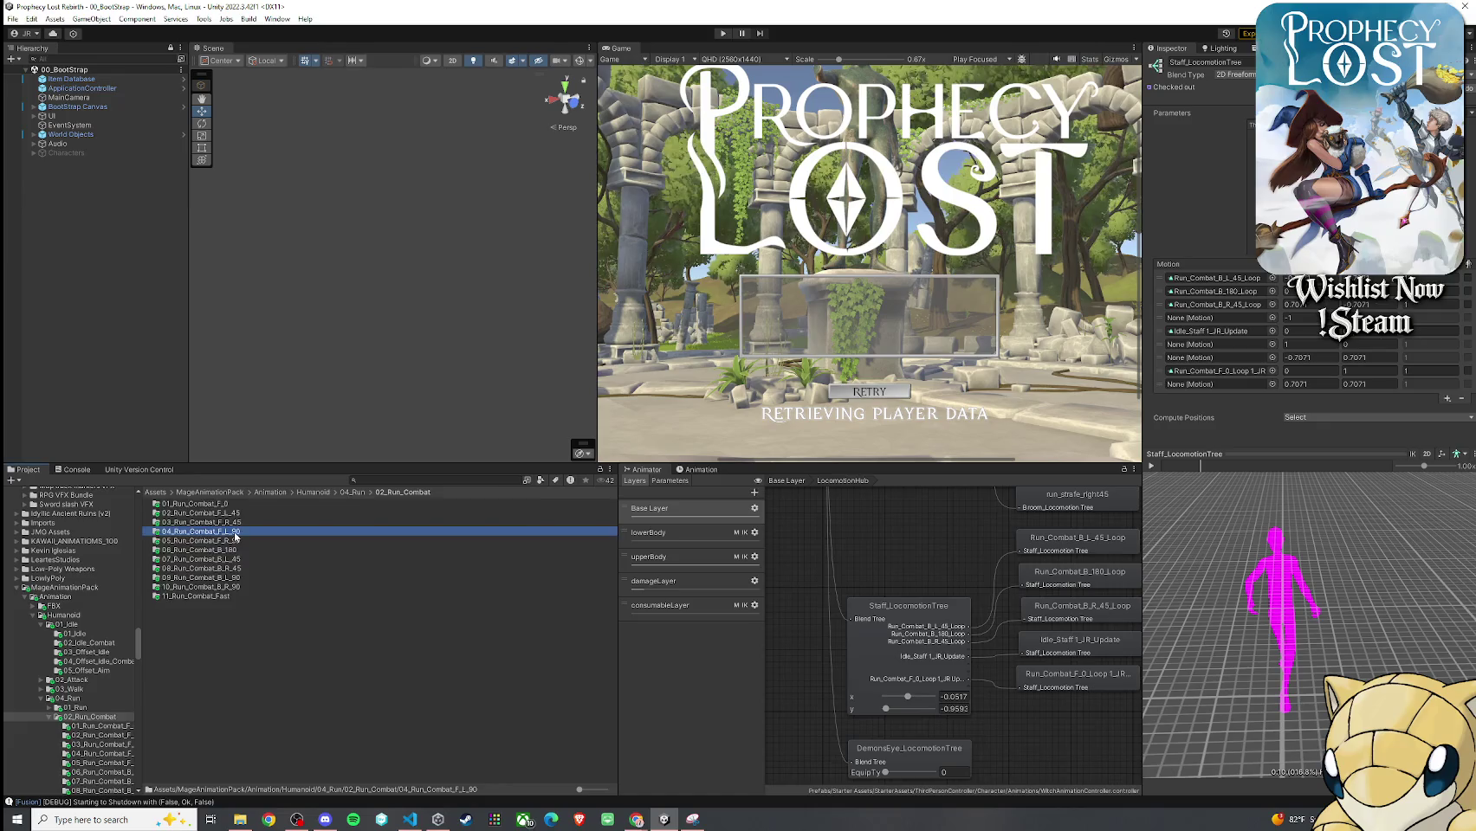
left_click_drag(217, 510, 1230, 321)
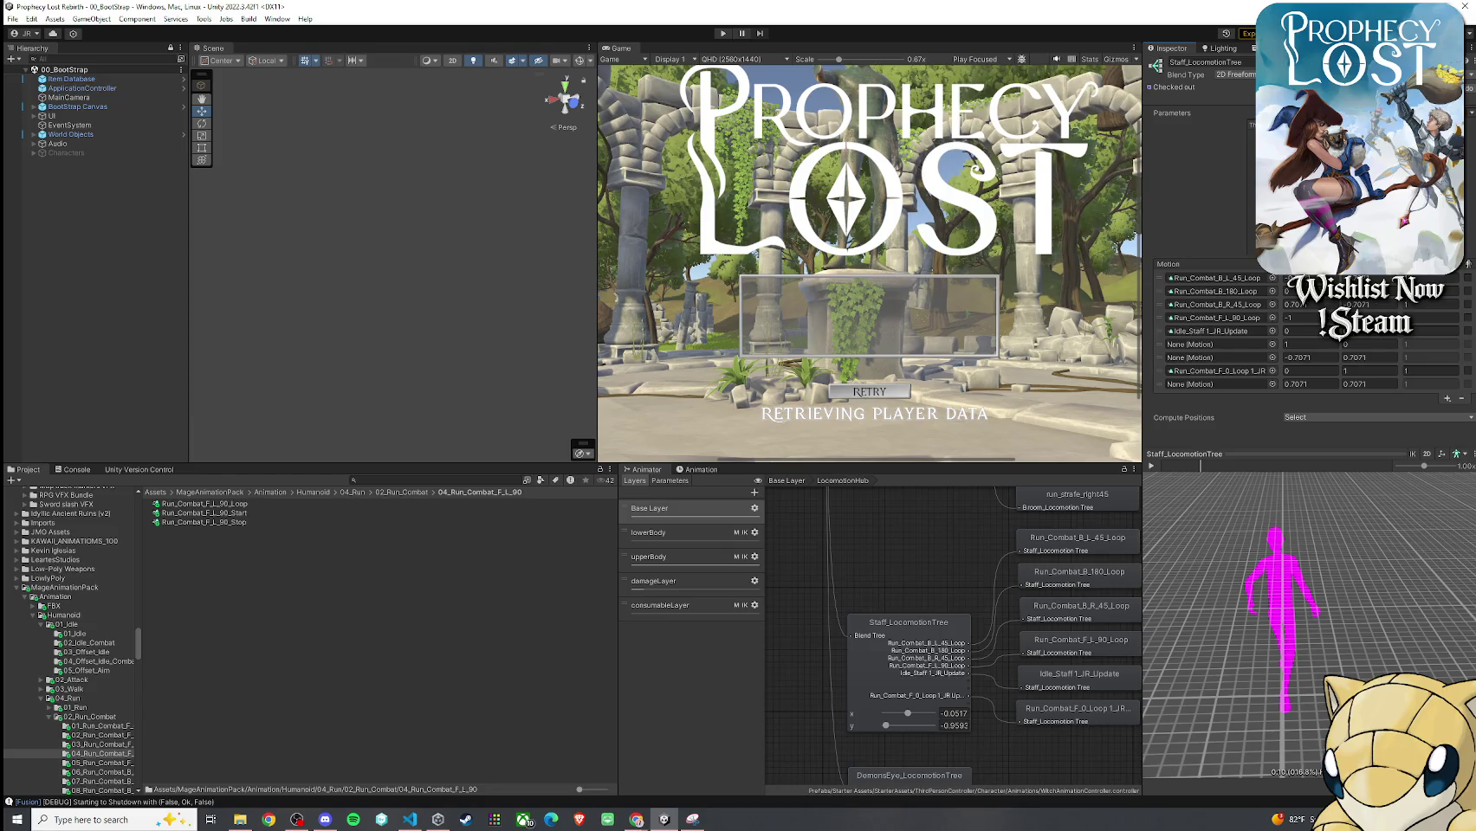
left_click(394, 493)
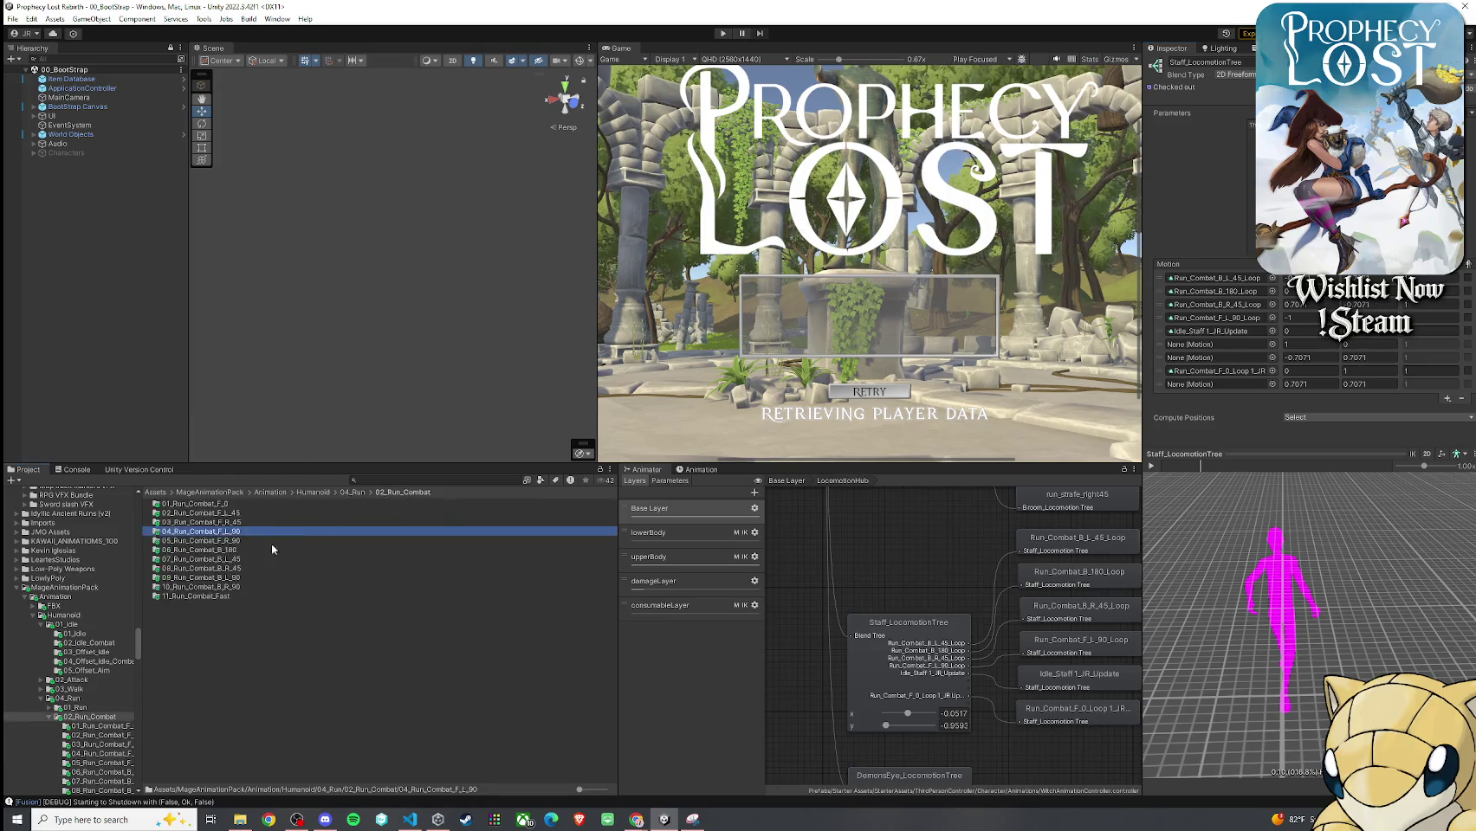
double_click(238, 540)
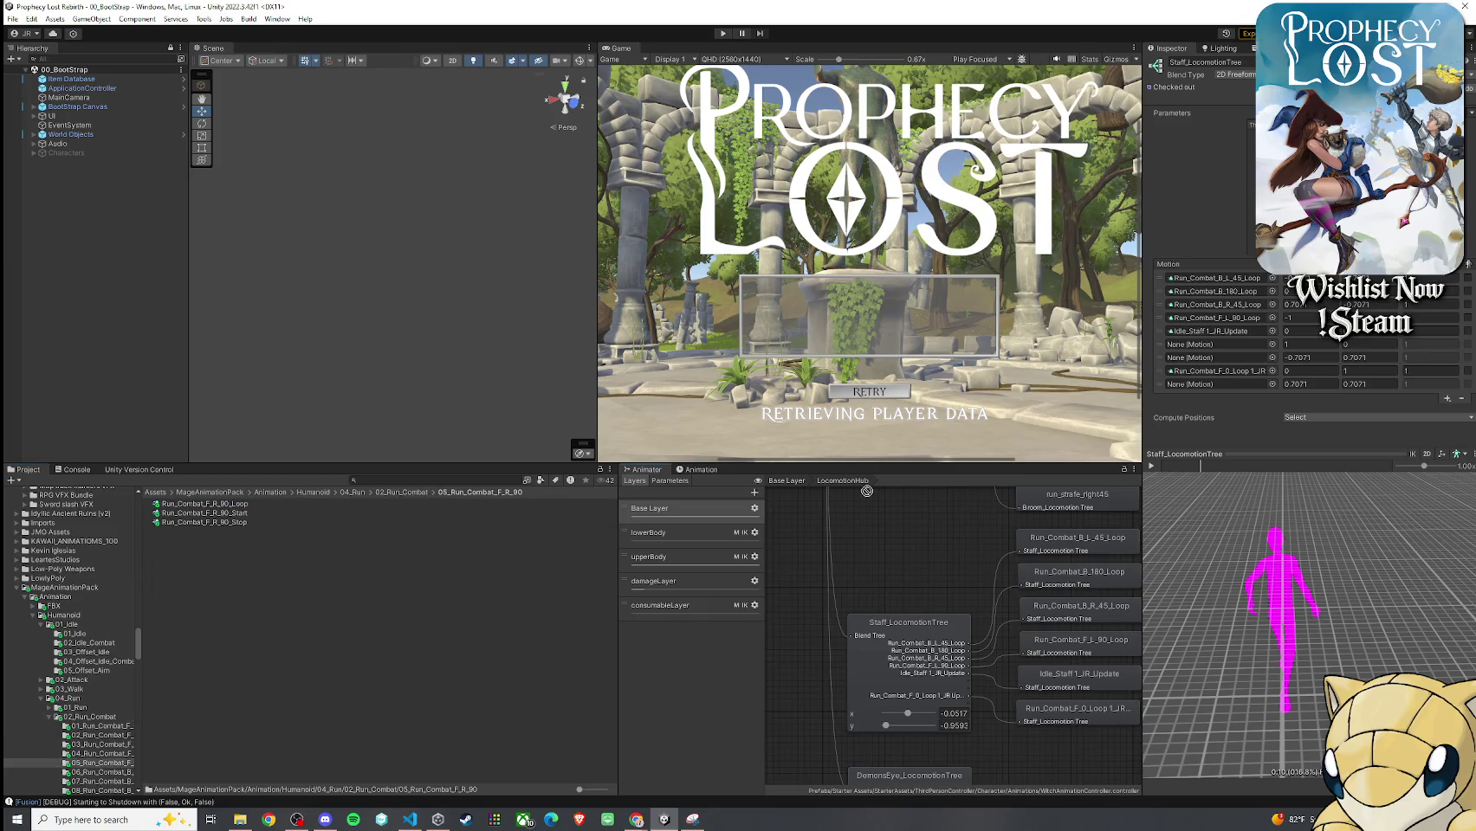
left_click_drag(1171, 370, 1208, 348)
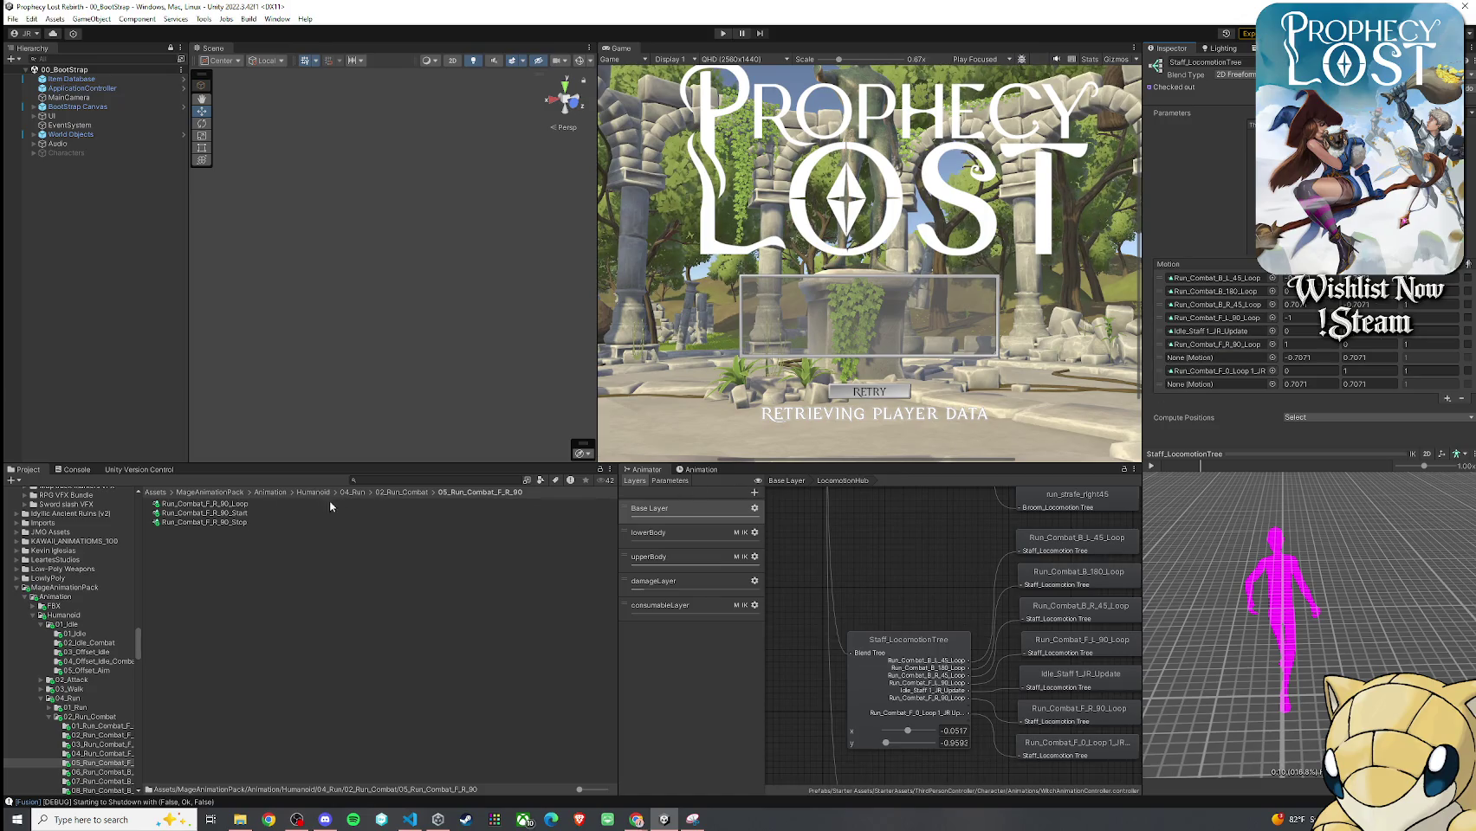
Add the F_L_45 and F_R_45 Run_Combat loop clips to the remaining motion slots, then play the preview
left_click(401, 492)
double_click(244, 514)
left_click(226, 515)
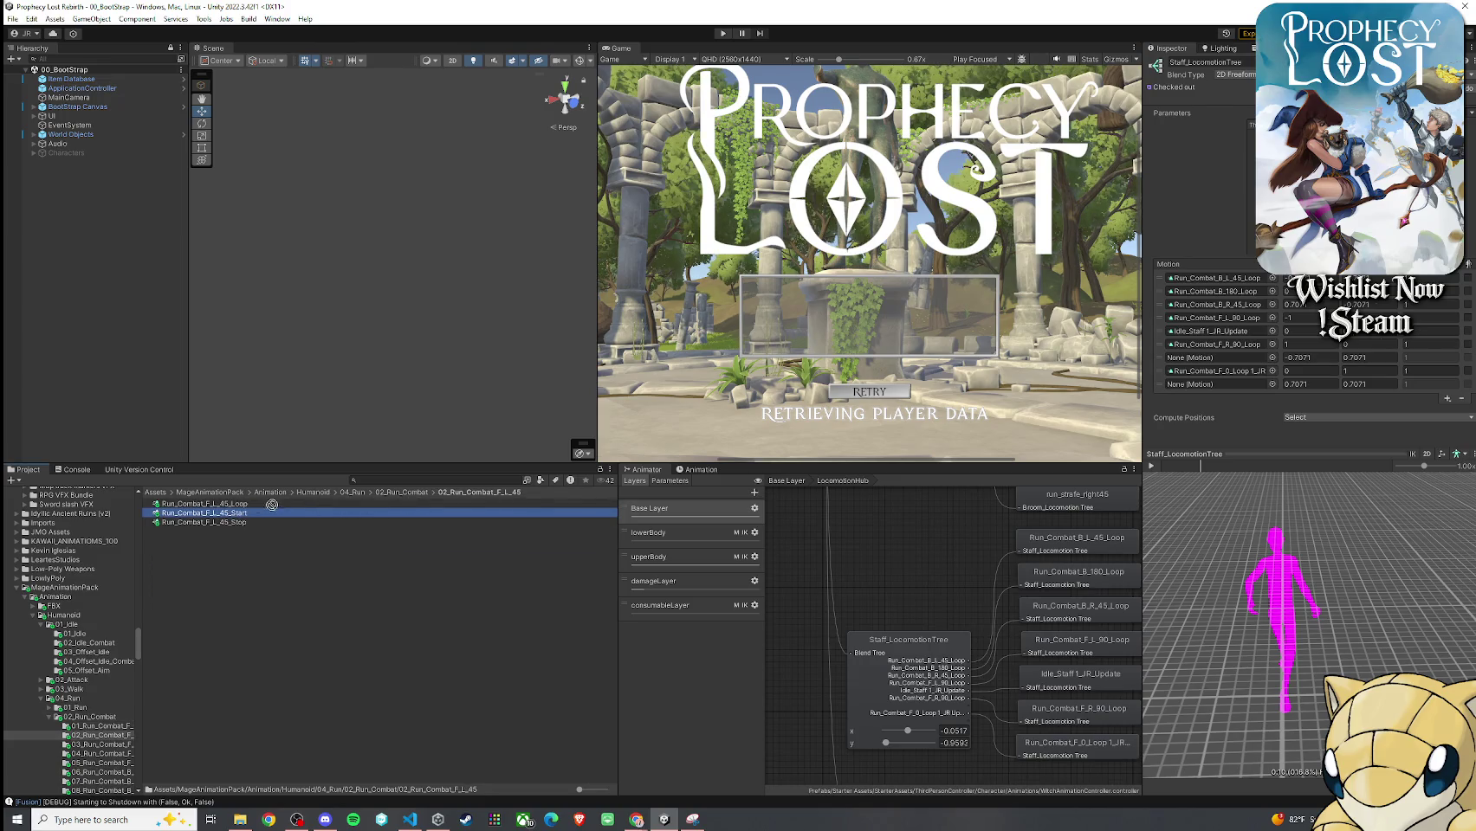
left_click(800, 503)
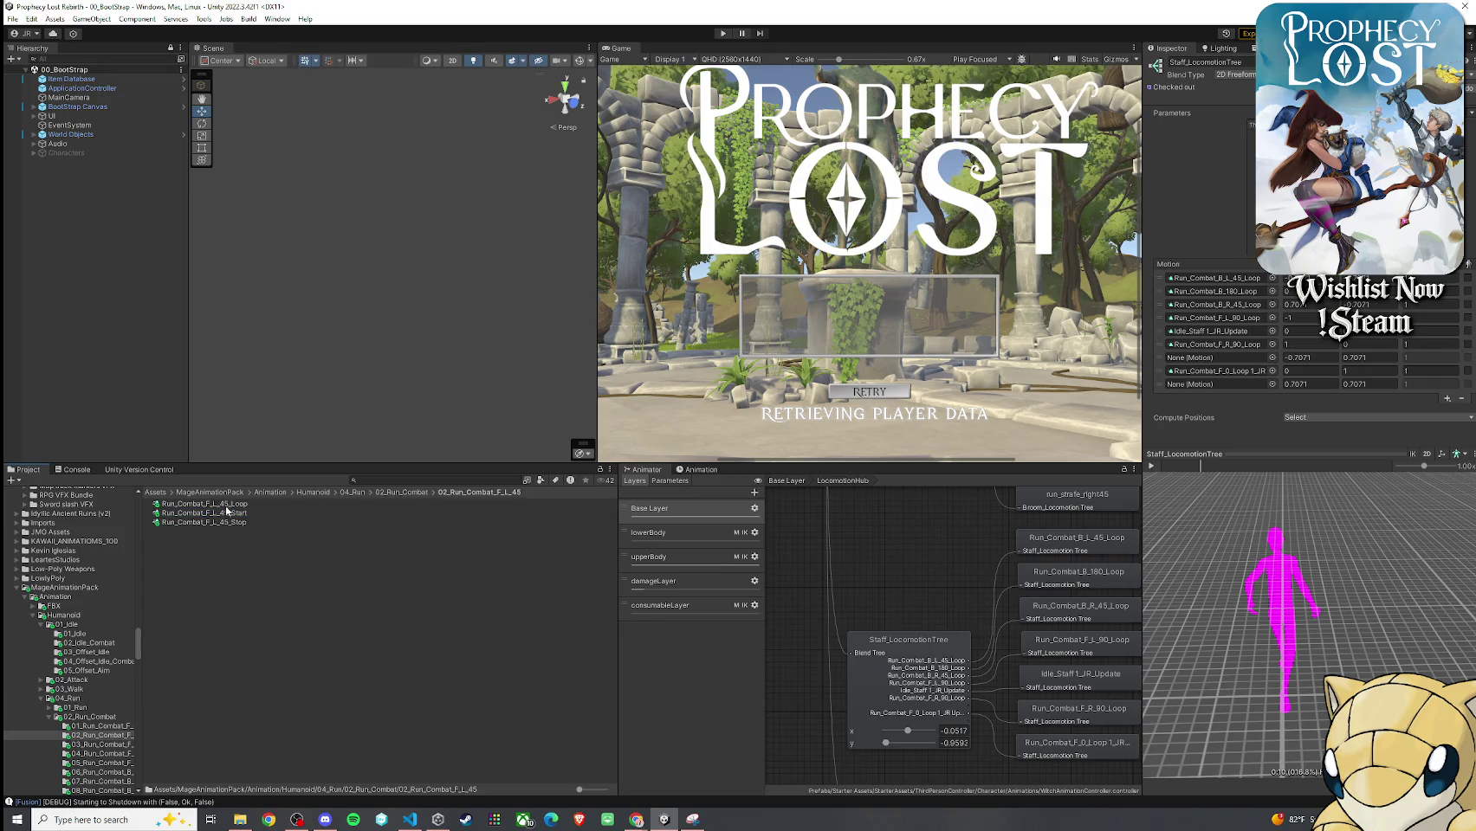
left_click_drag(958, 469, 1219, 365)
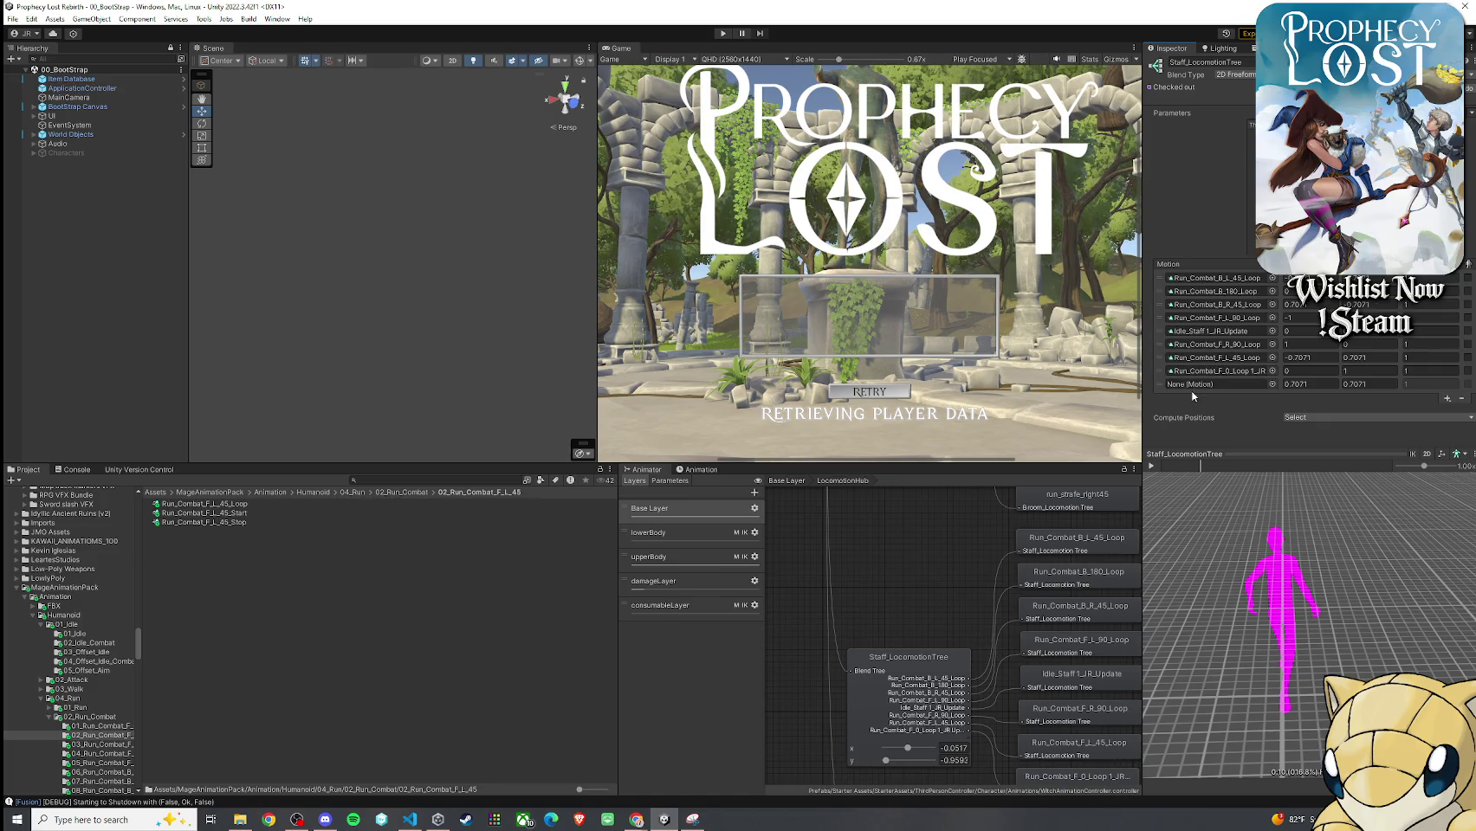
key("BackSpace")
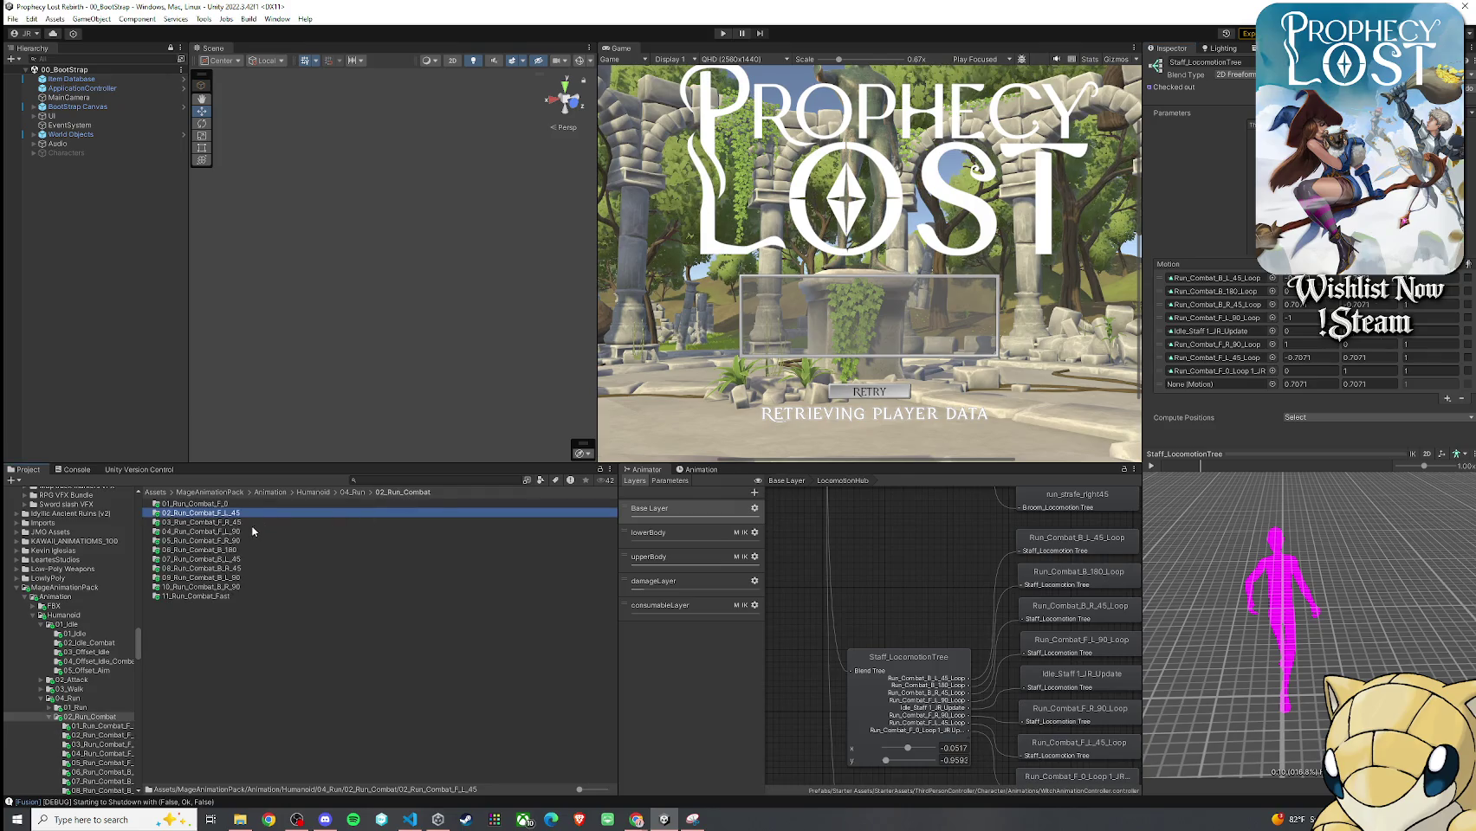
double_click(244, 522)
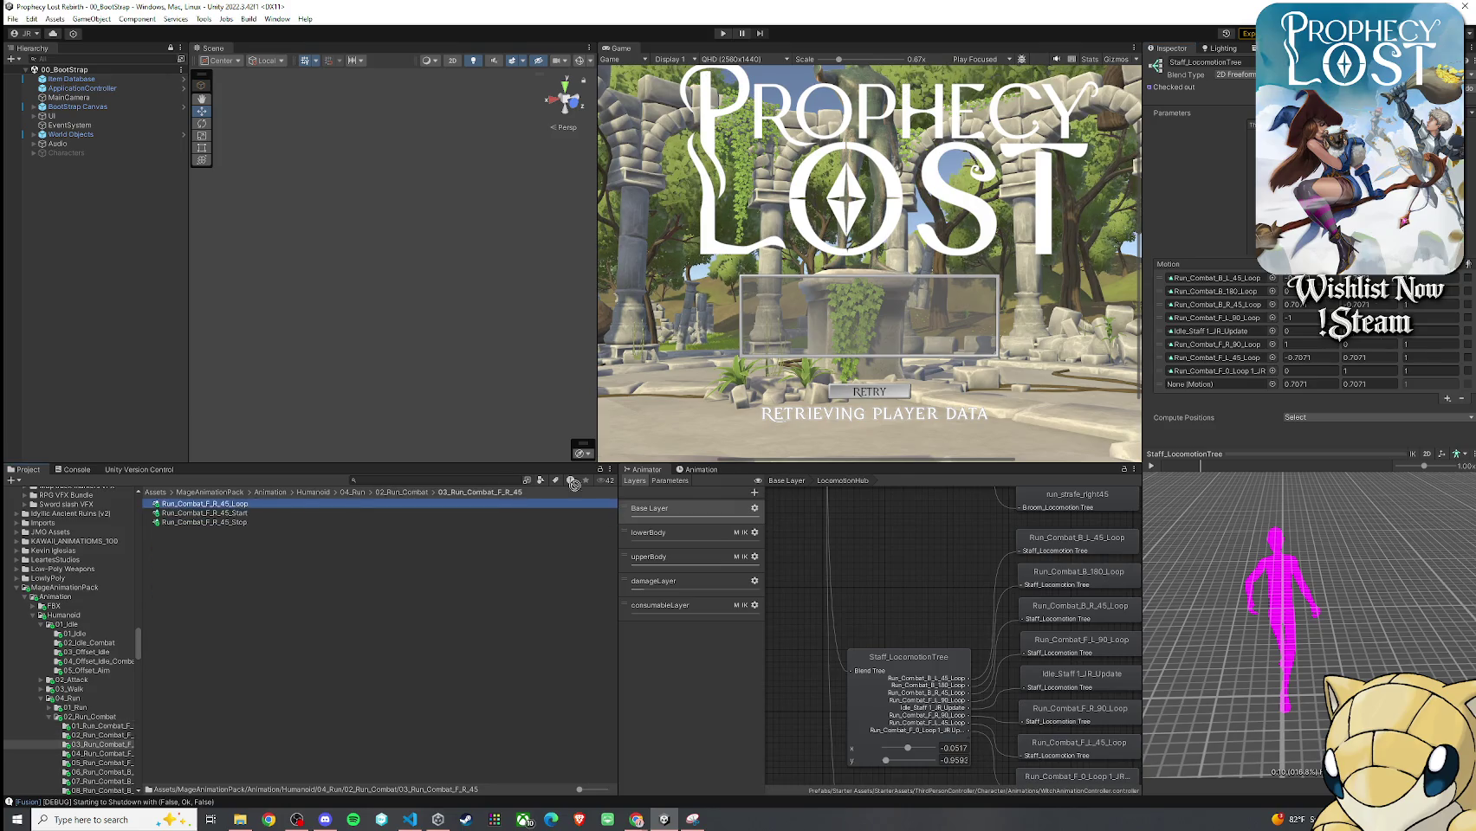
mouse_move(1204, 424)
left_mouse_down()
mouse_move(1216, 386)
mouse_move(1072, 383)
mouse_move(1121, 407)
left_mouse_up()
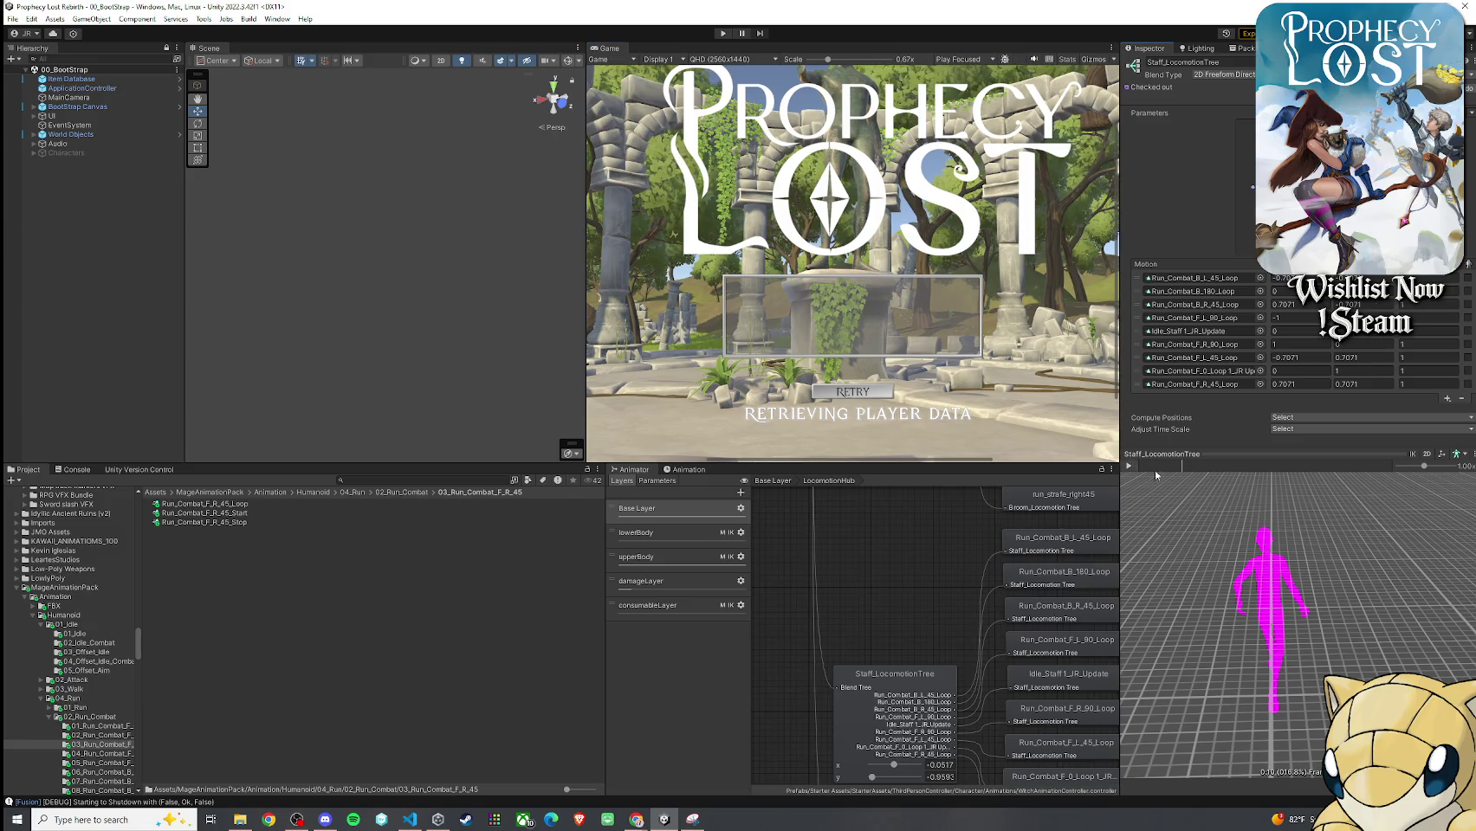
left_click(1128, 466)
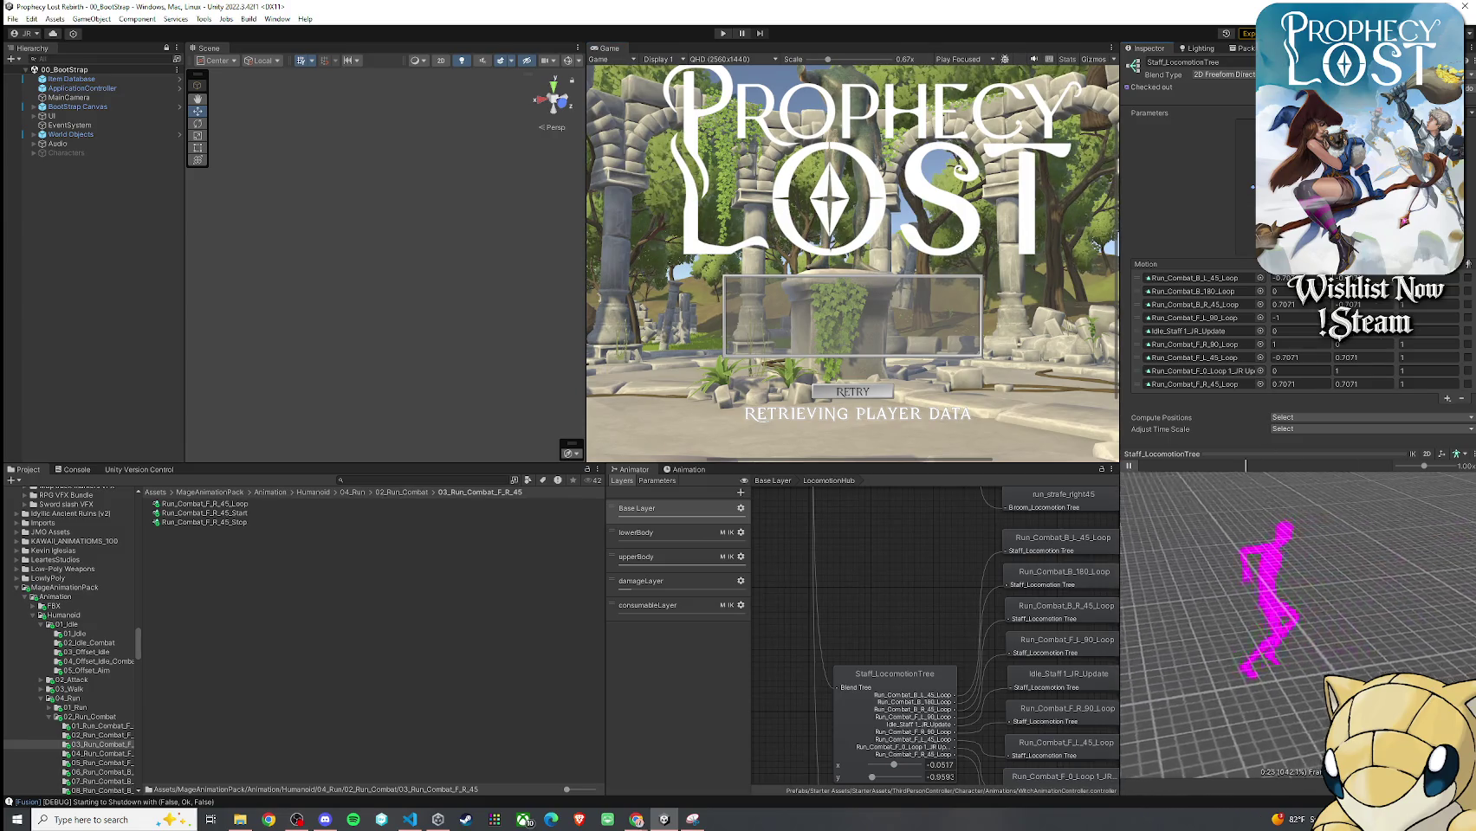
Move the blend point to two other run directions and orbit the preview side-on
mouse_move(1350, 252)
left_mouse_down()
mouse_move(1252, 207)
mouse_move(1429, 169)
left_mouse_up()
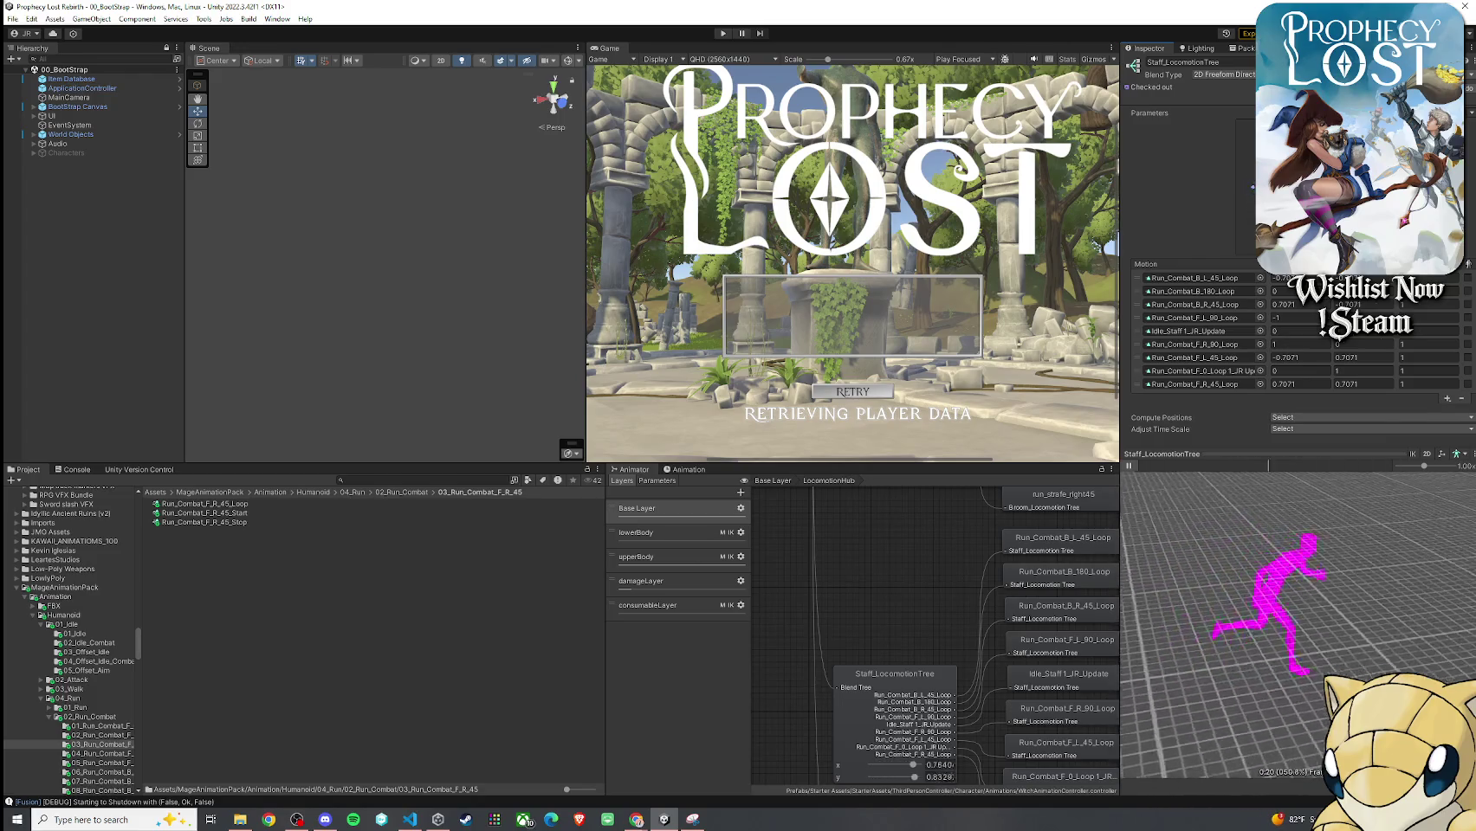
mouse_move(1429, 169)
left_mouse_down()
mouse_move(1364, 190)
mouse_move(1389, 168)
mouse_move(1270, 184)
mouse_move(1361, 212)
mouse_move(1326, 93)
left_mouse_up()
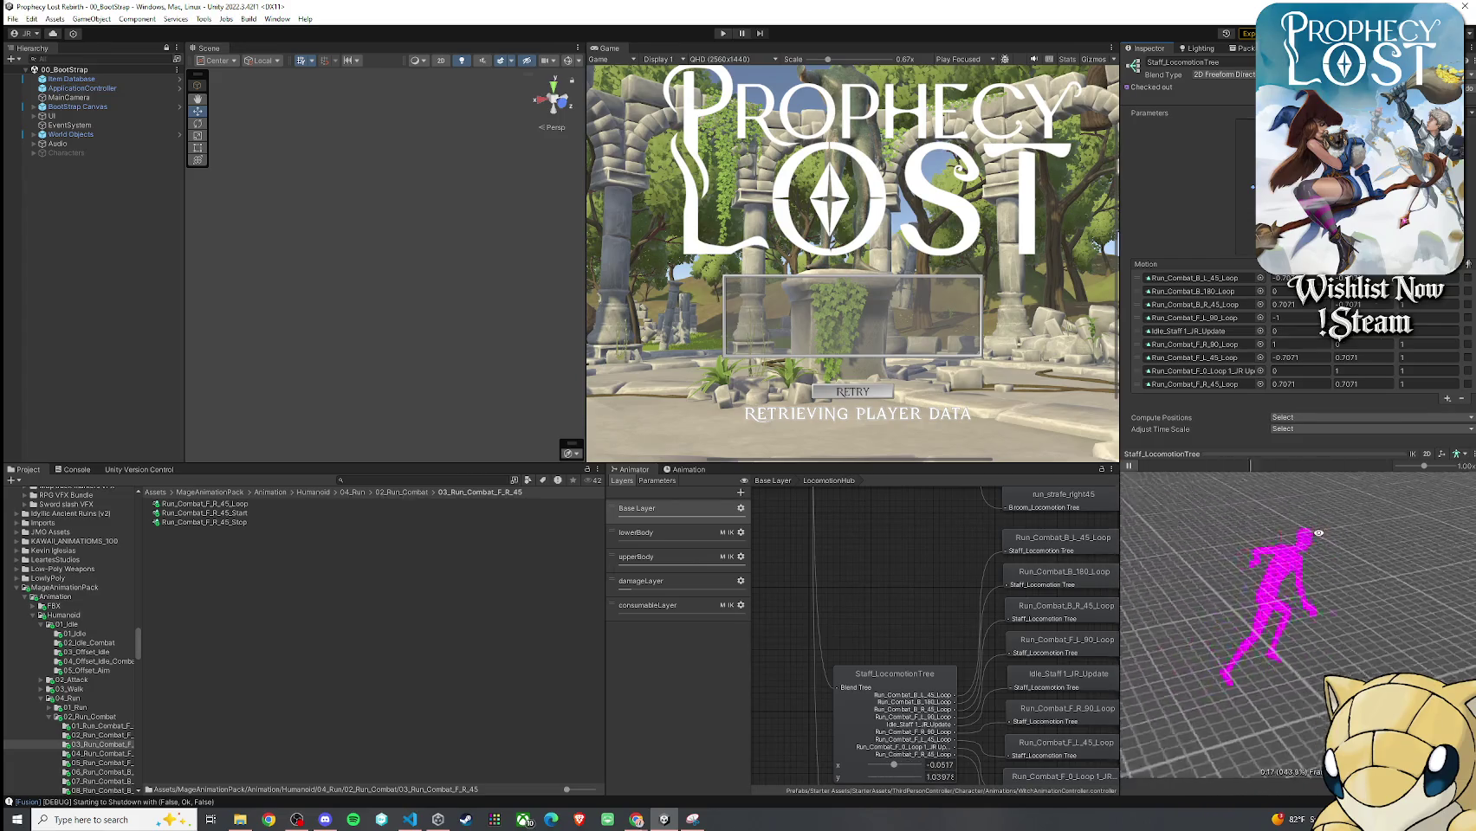
left_click_drag(1402, 528, 1281, 540)
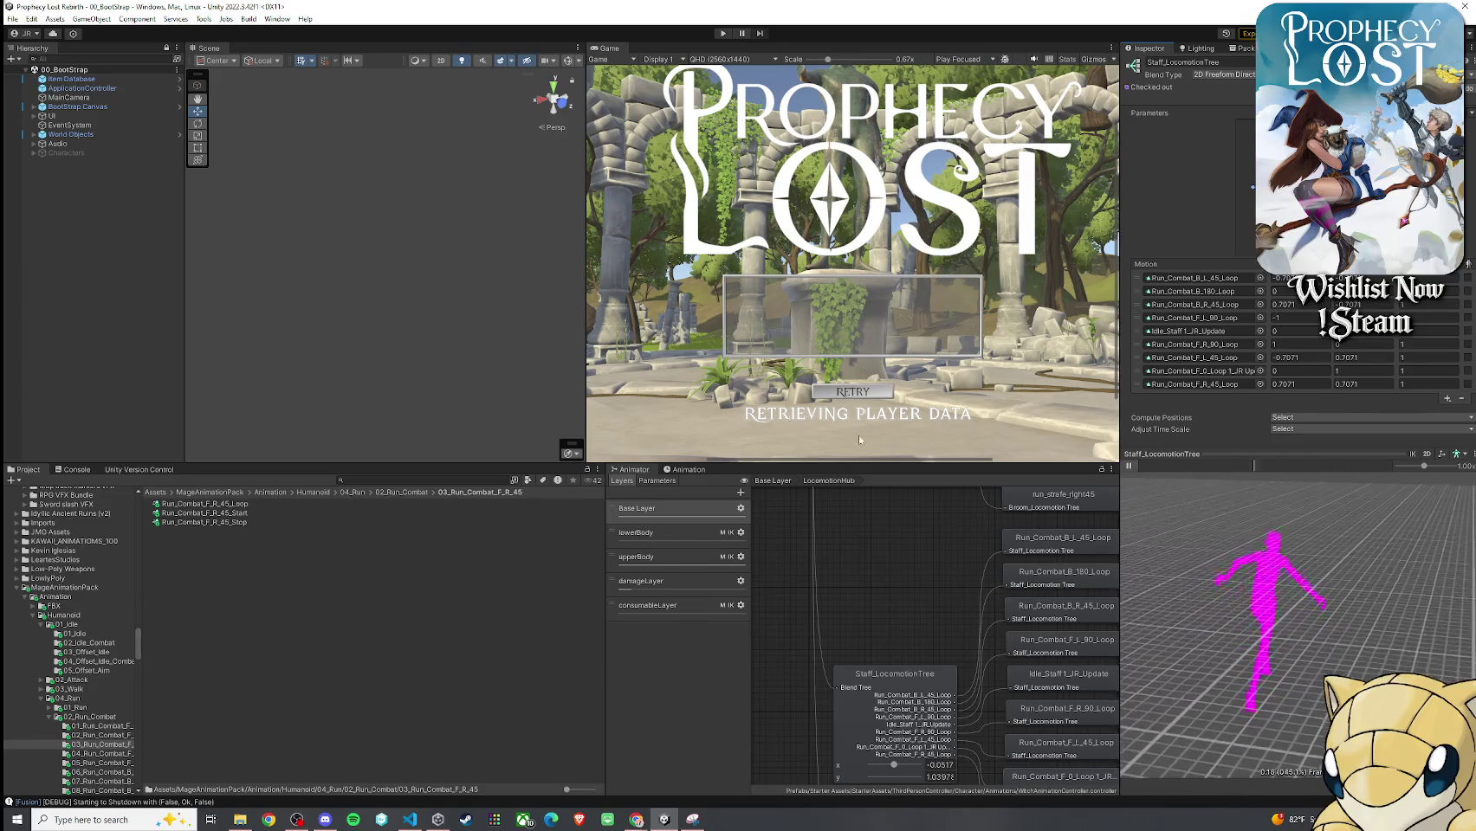
Glance at the File menu and Console, return to the project assets, and widen the Game view
left_click(12, 19)
left_click(470, 277)
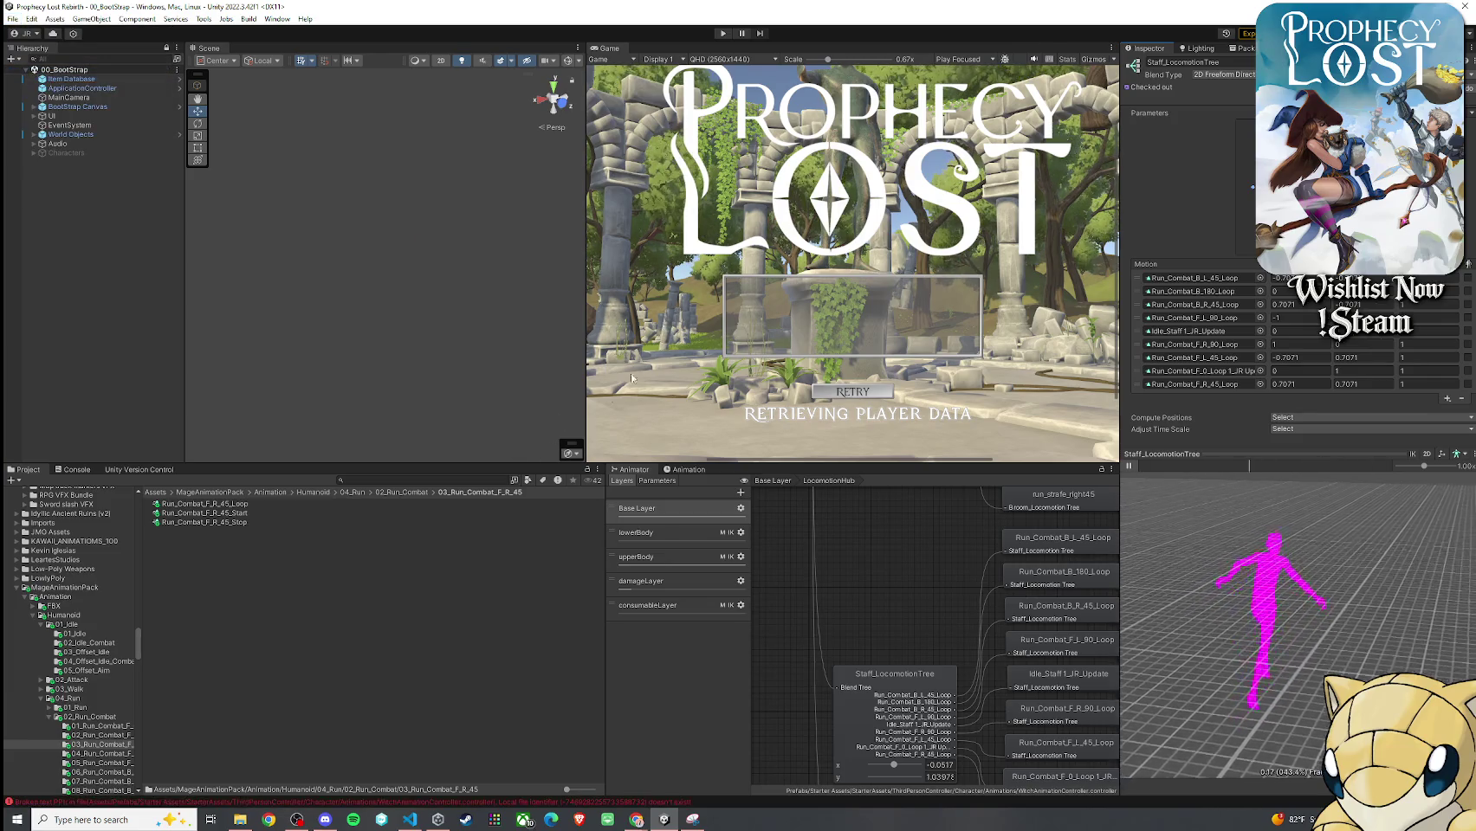
left_click(72, 470)
left_click(26, 470)
mouse_move(586, 459)
left_mouse_down()
mouse_move(394, 469)
mouse_move(394, 682)
left_mouse_up()
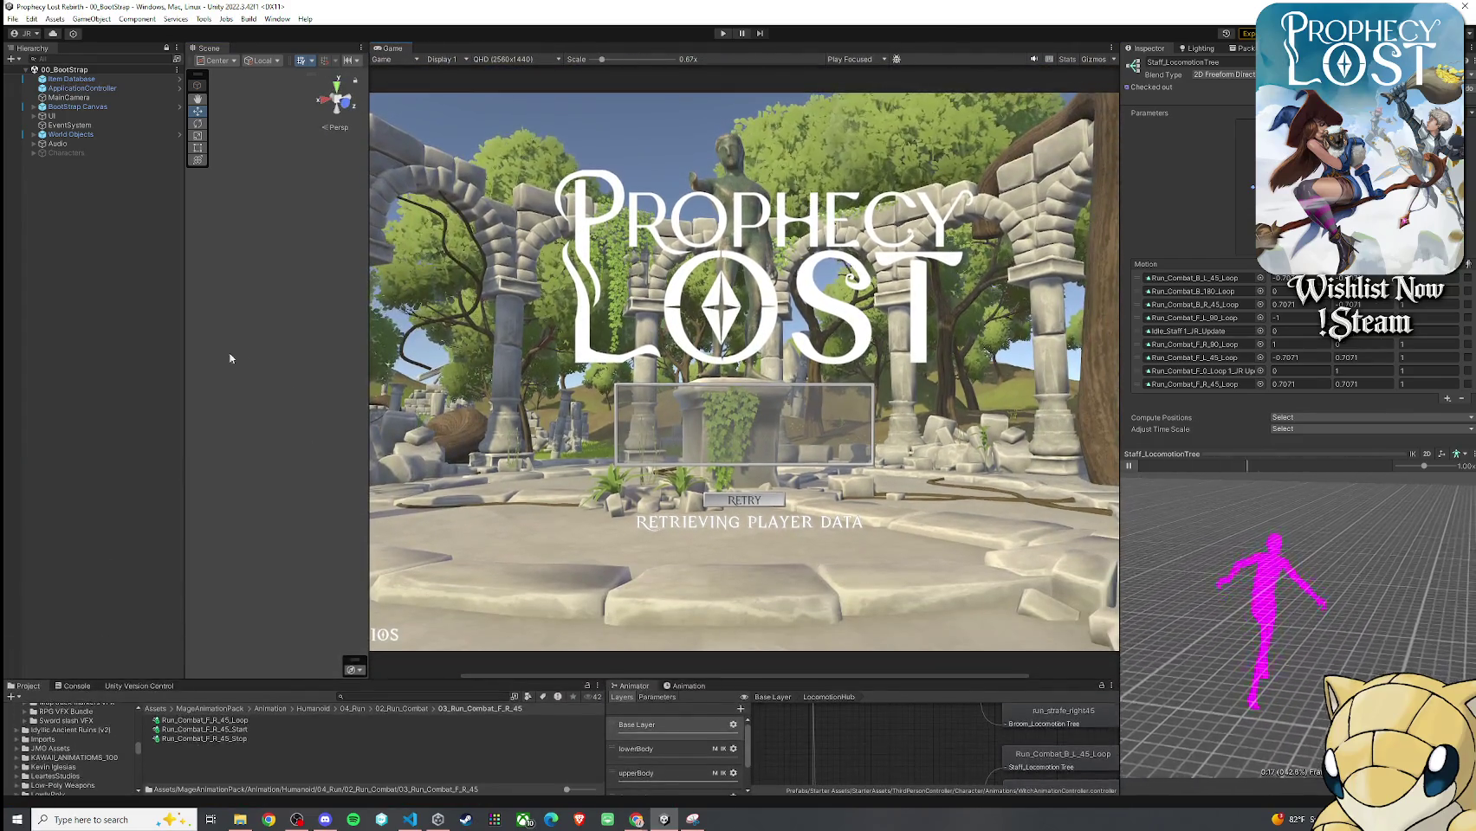
Narrow the Hierarchy and enlarge the Project and Animator panels
scroll(1109, 307, "down", 2)
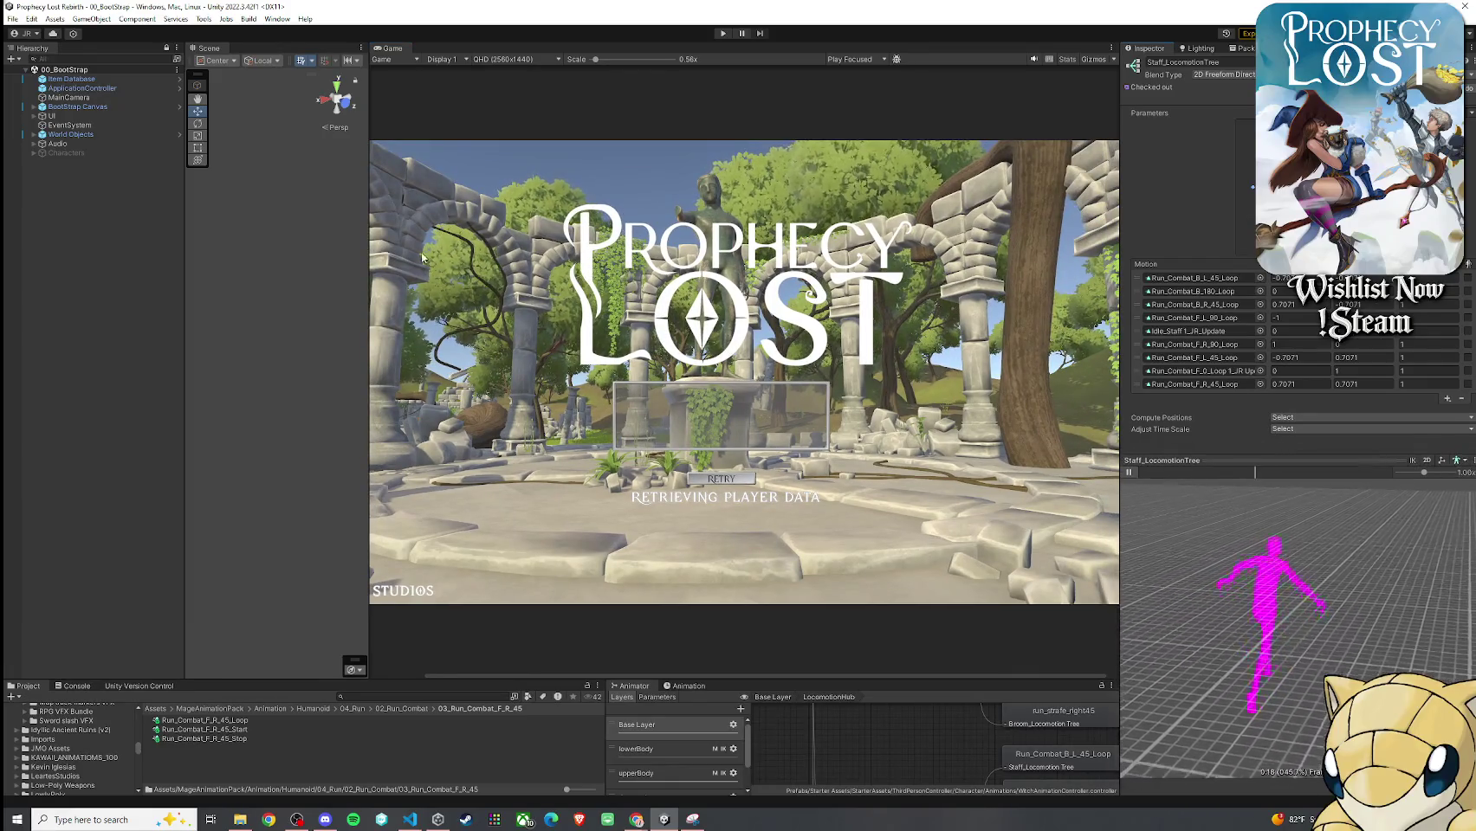
left_click_drag(183, 213, 142, 217)
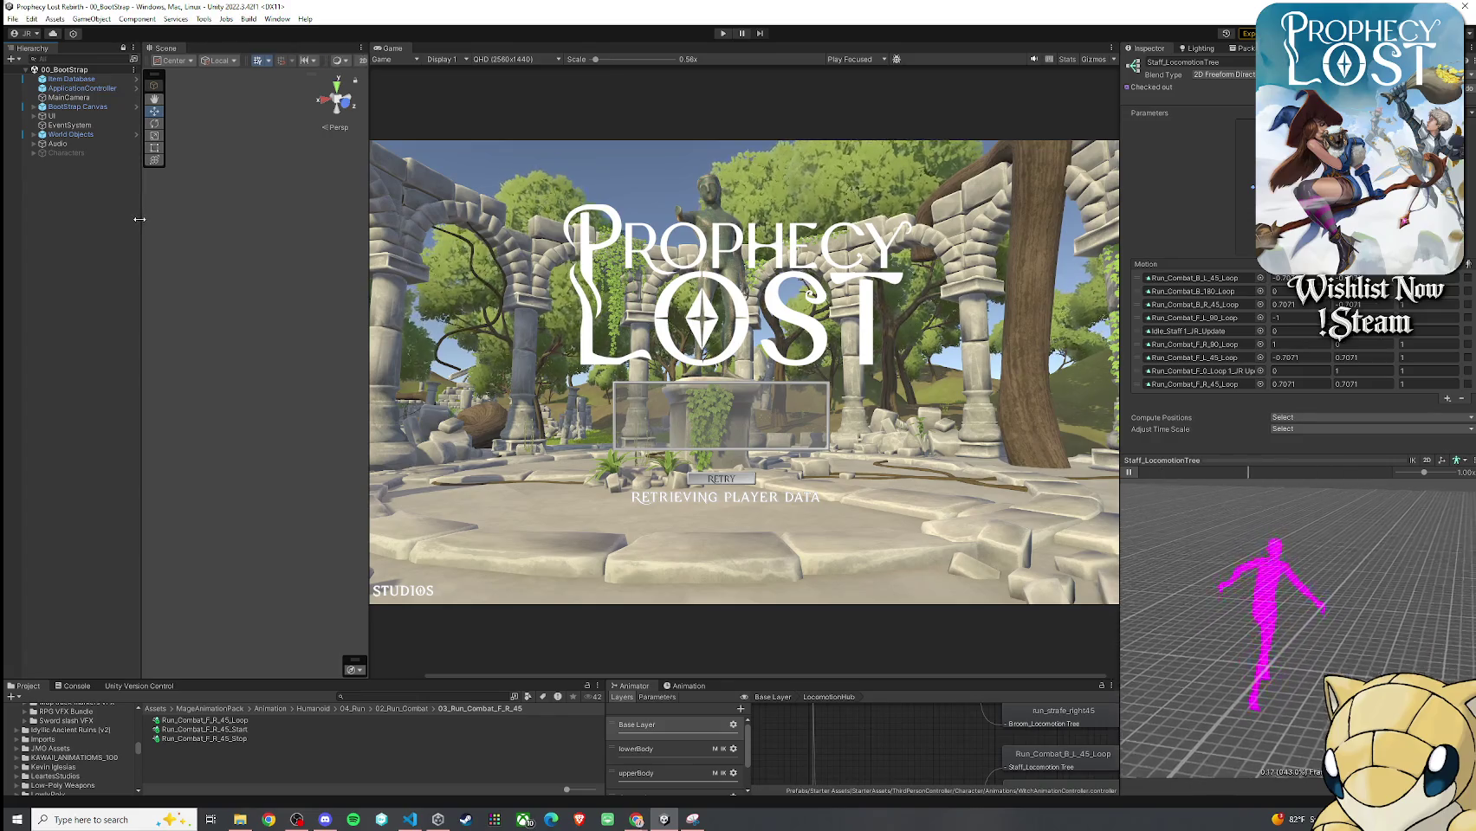
left_click_drag(439, 679, 448, 533)
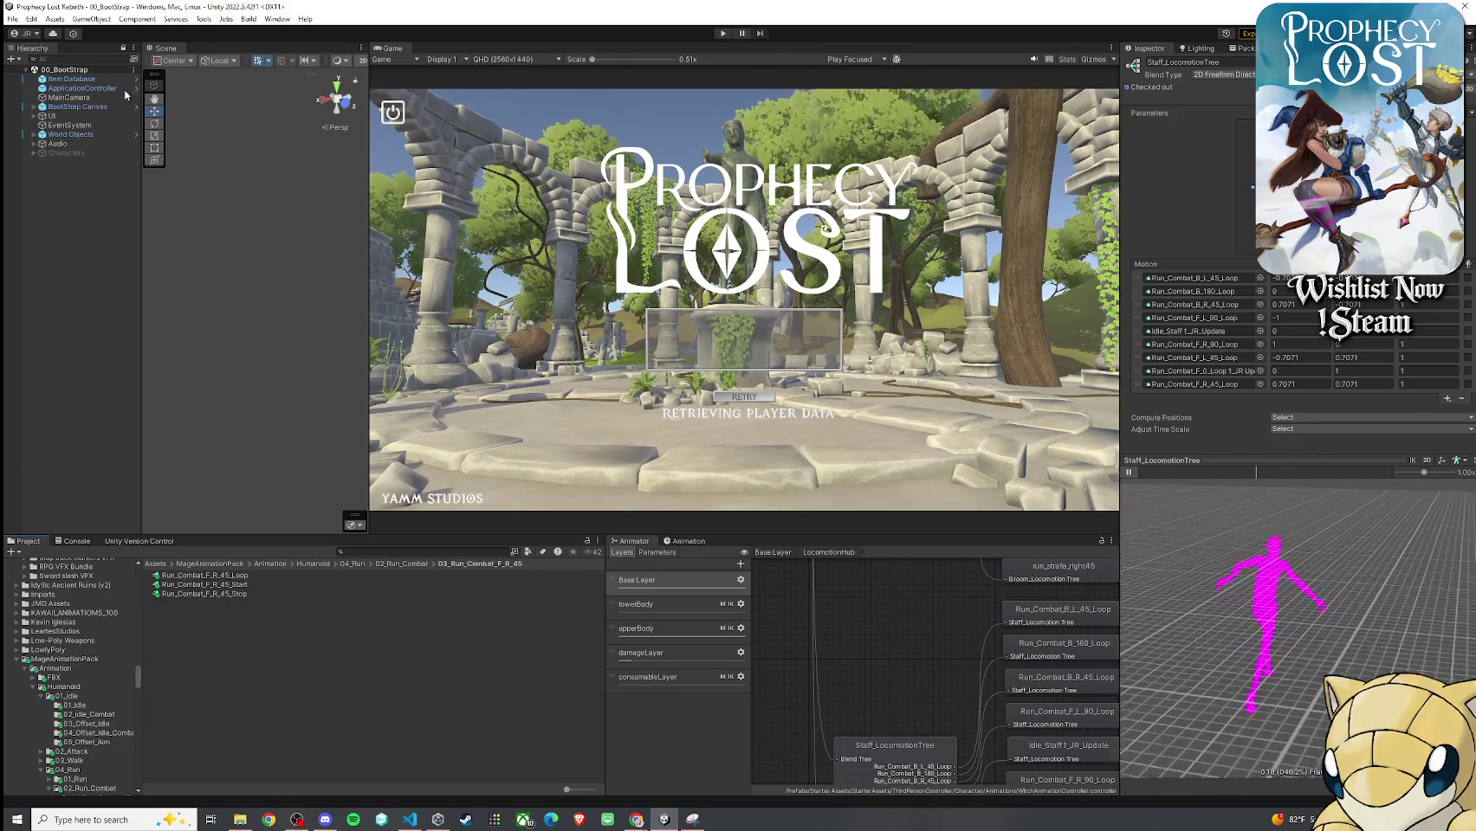
Save the scene and start the game in Play mode
left_click(12, 18)
left_click(32, 73)
left_click(724, 33)
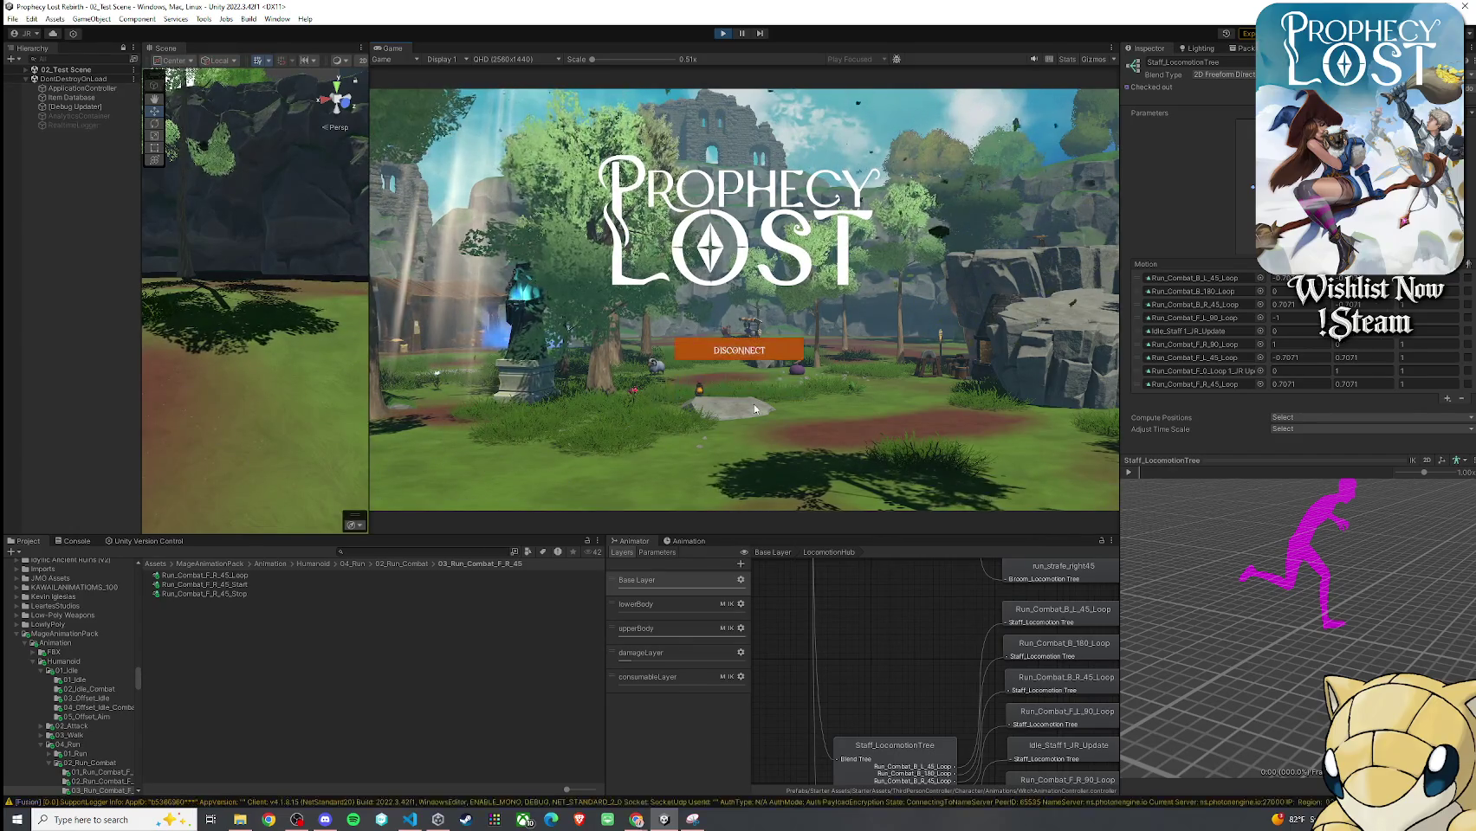
Equip the witch with the 14_Hexhorn staff from the in-game inventory
key("super")
key("super")
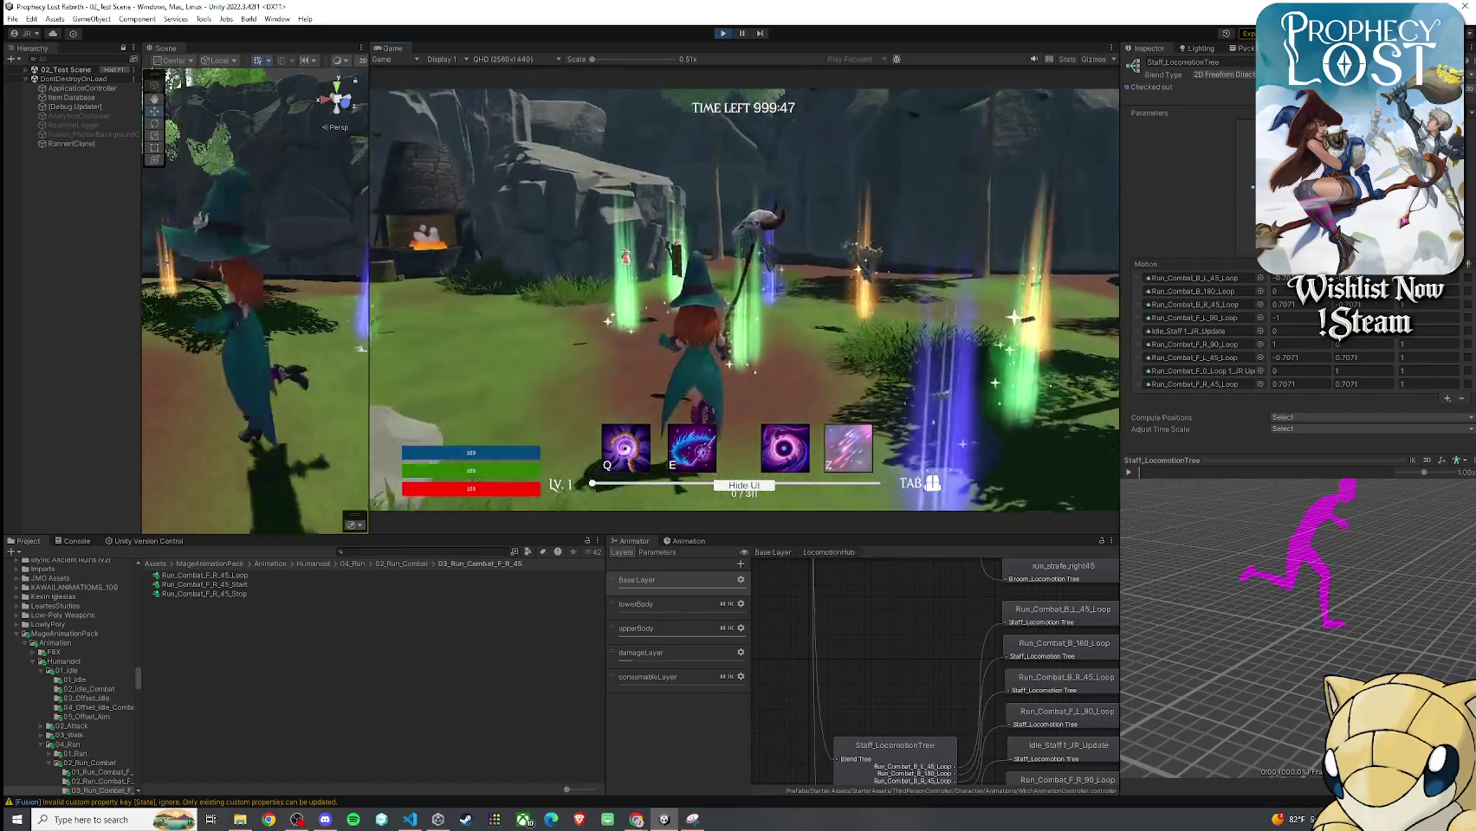
key("Tab")
left_click(925, 264)
key("Tab")
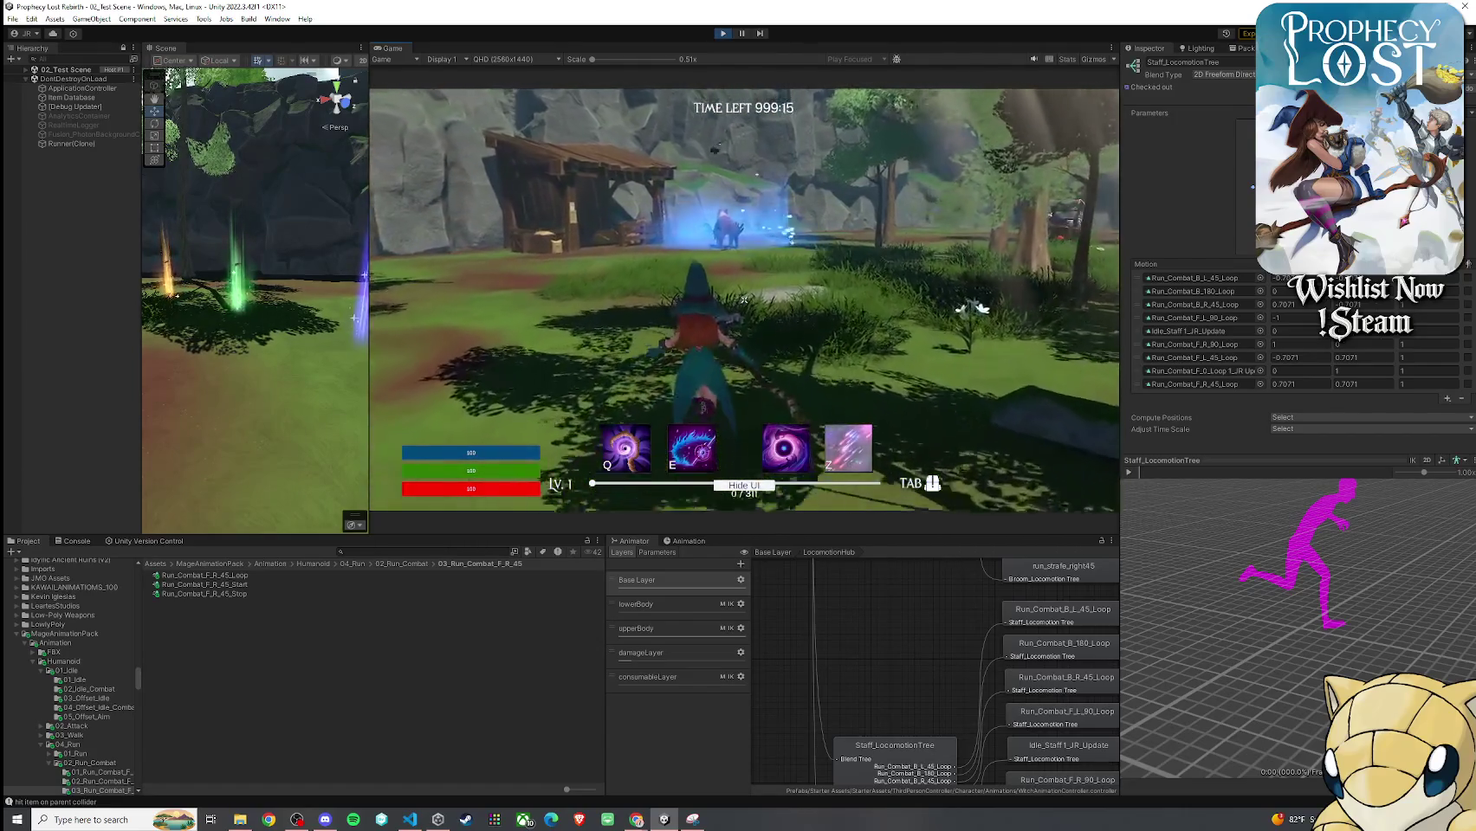
key("super")
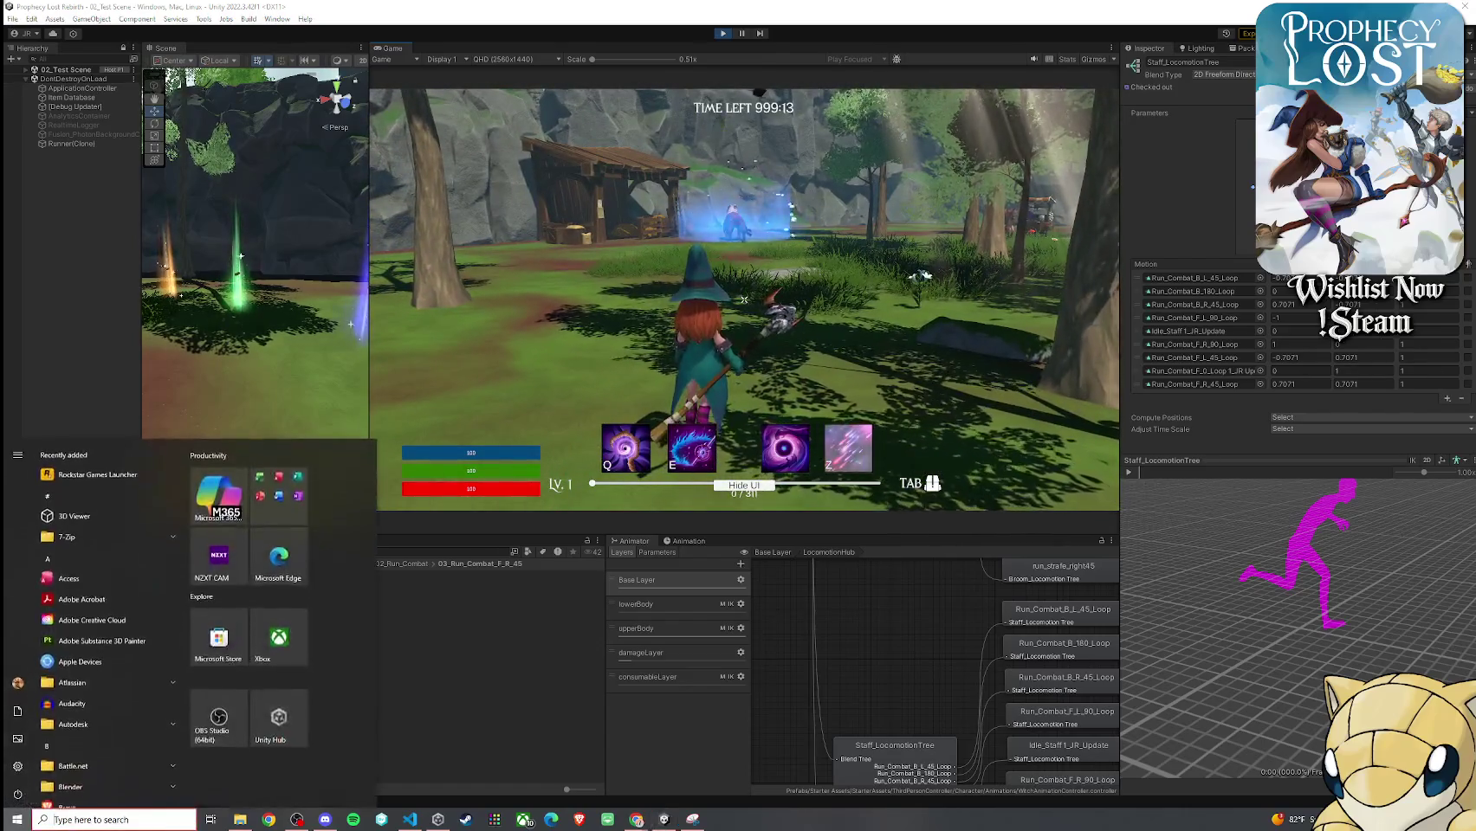
Turn the in-game camera and make the witch attack with her staff
key("super")
key("alt+Tab")
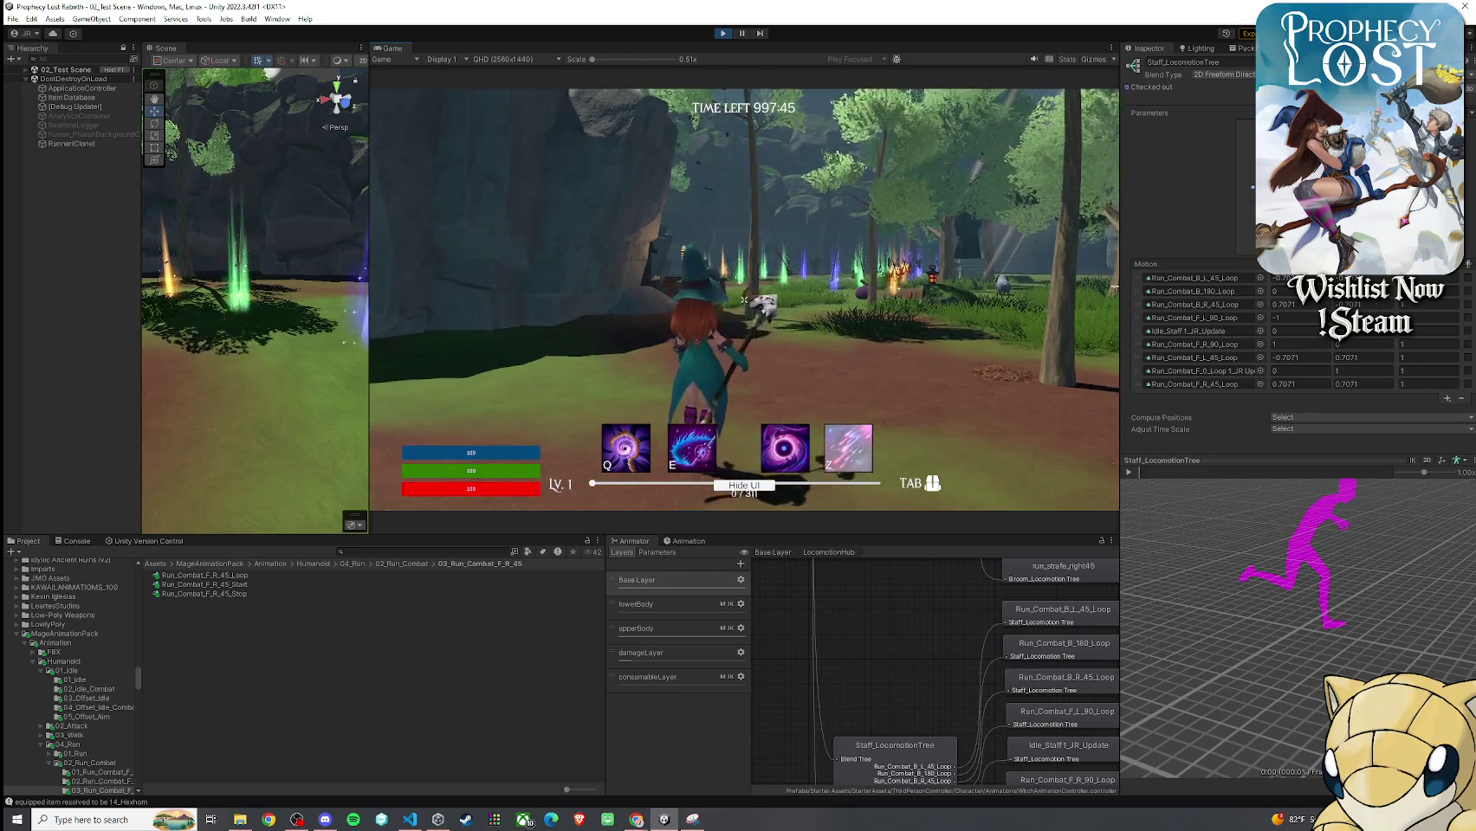
left_click(744, 299)
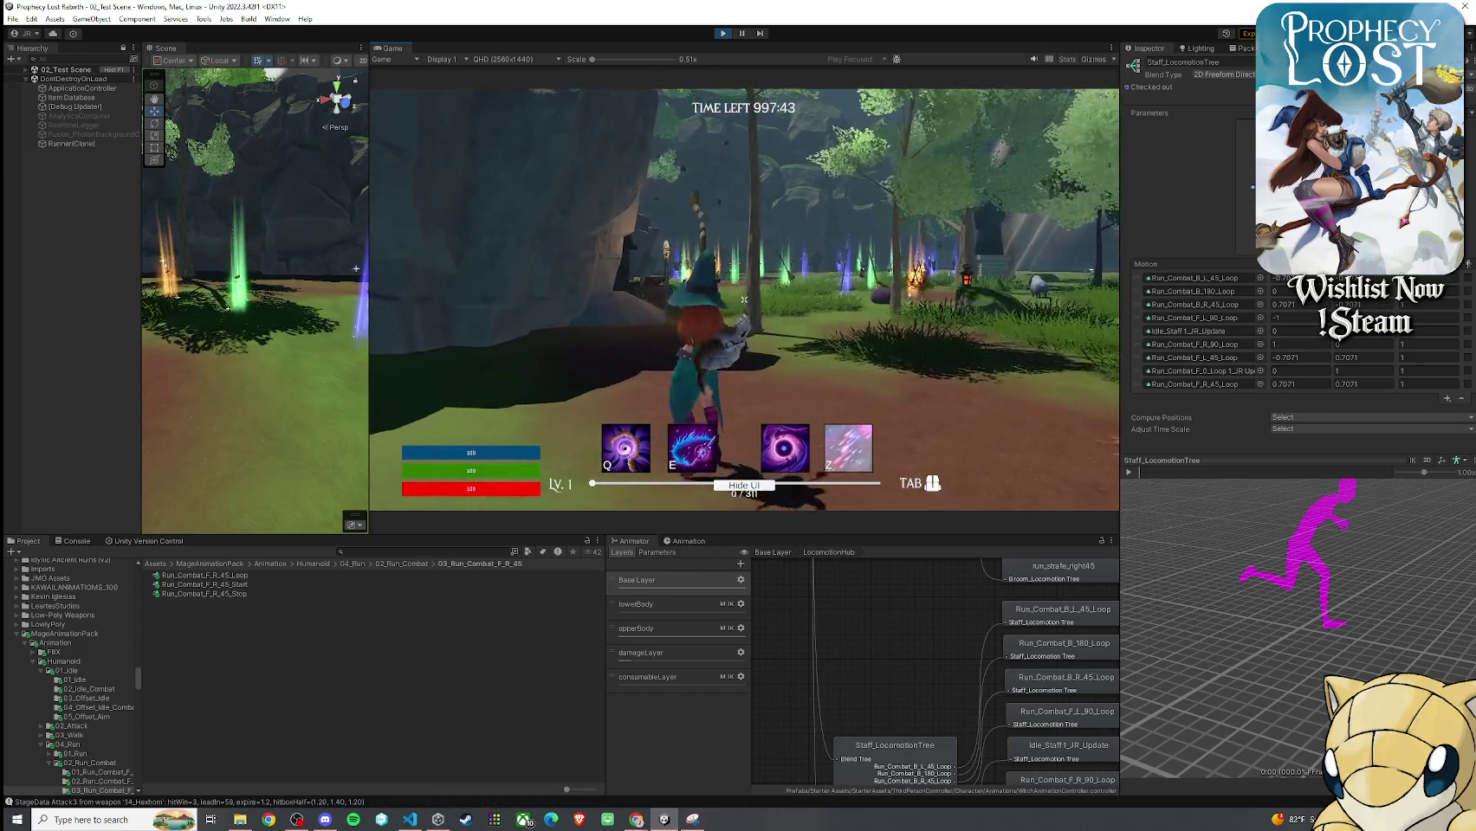
key("super")
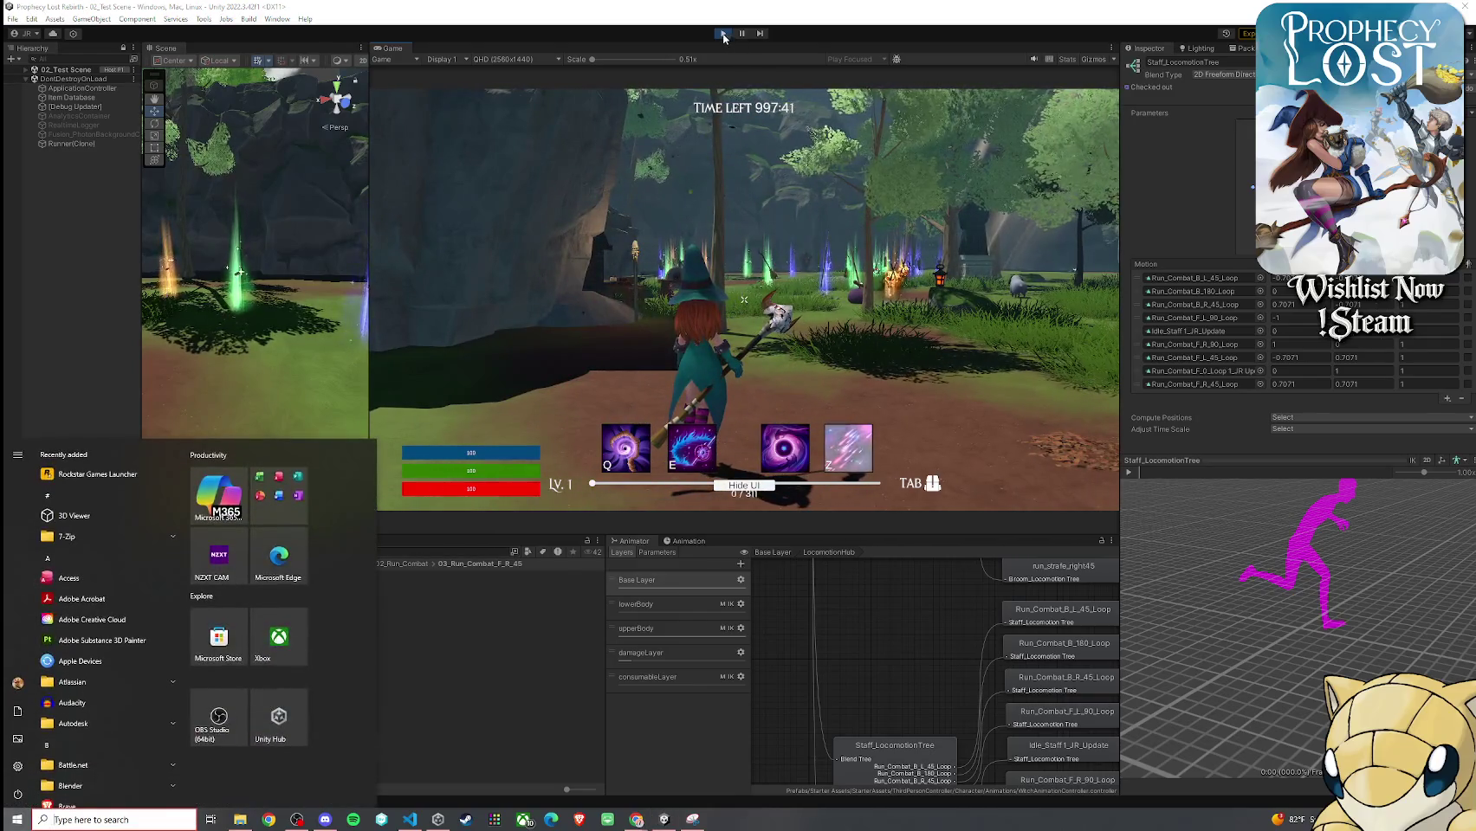
Exit the forest level back to the title screen
left_click(743, 92)
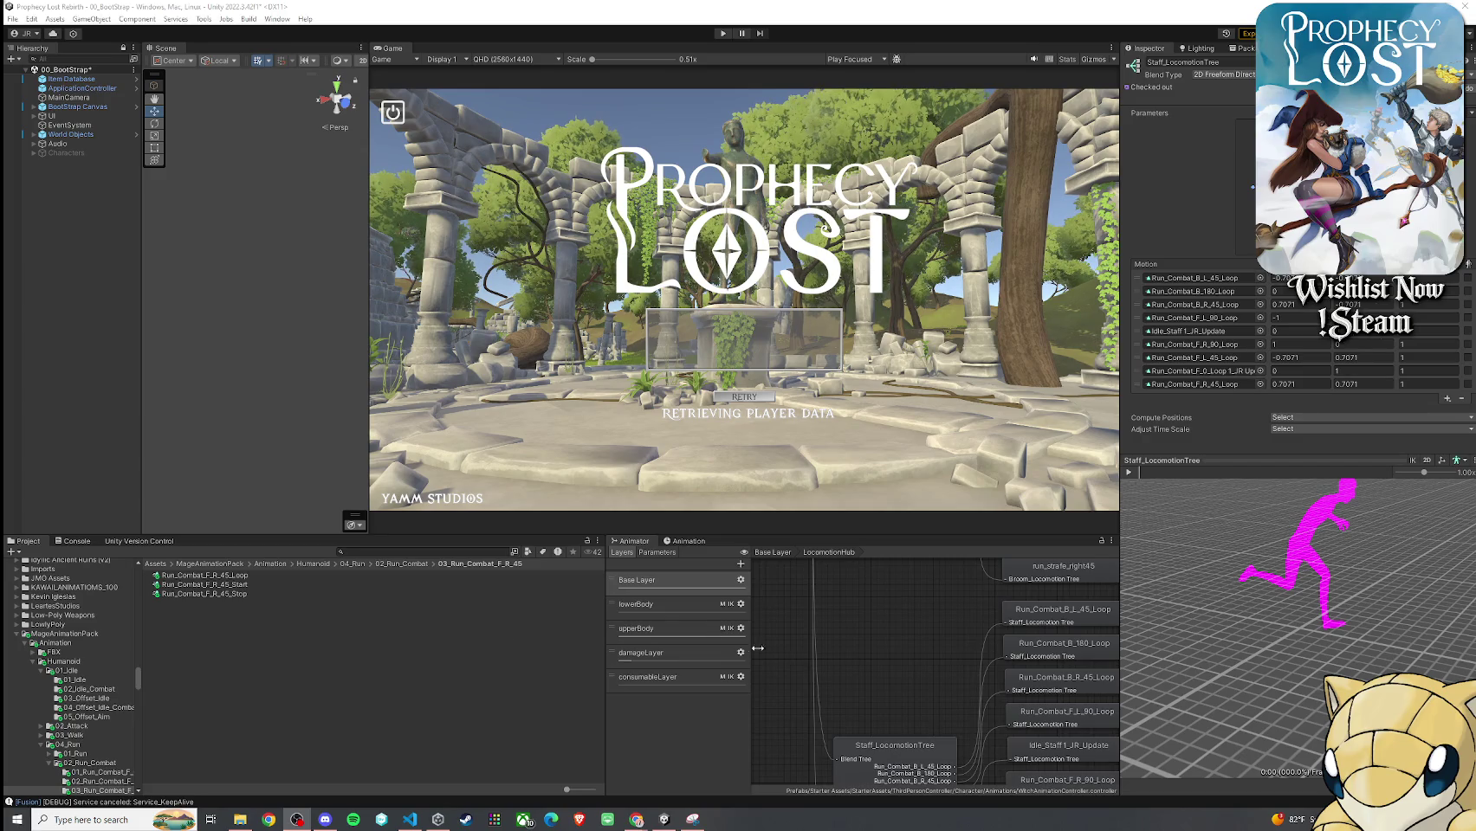
scroll(858, 684, "down", 5)
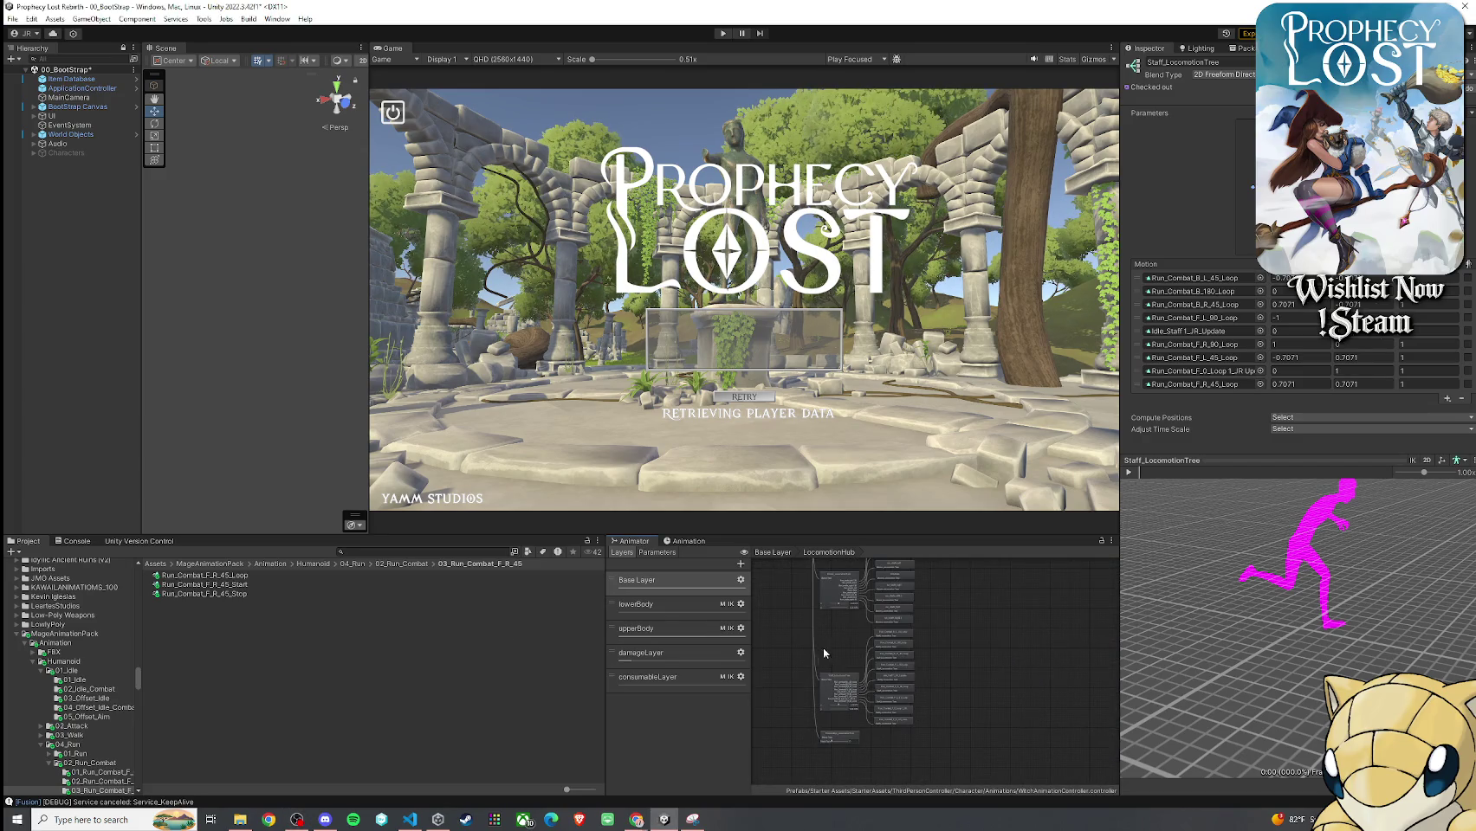
scroll(821, 640, "up", 2)
scroll(838, 658, "up", 2)
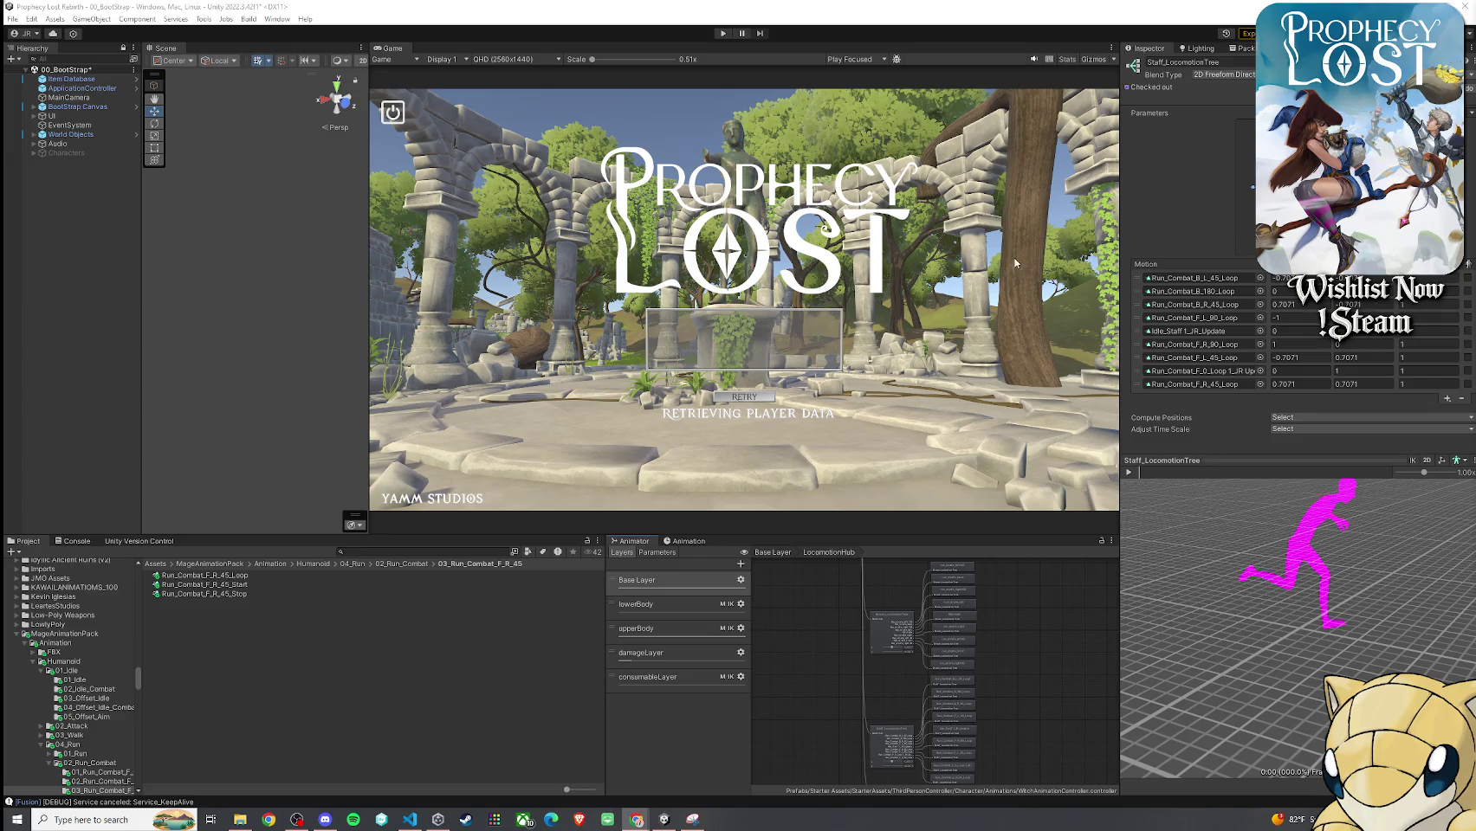
left_click_drag(369, 389, 320, 388)
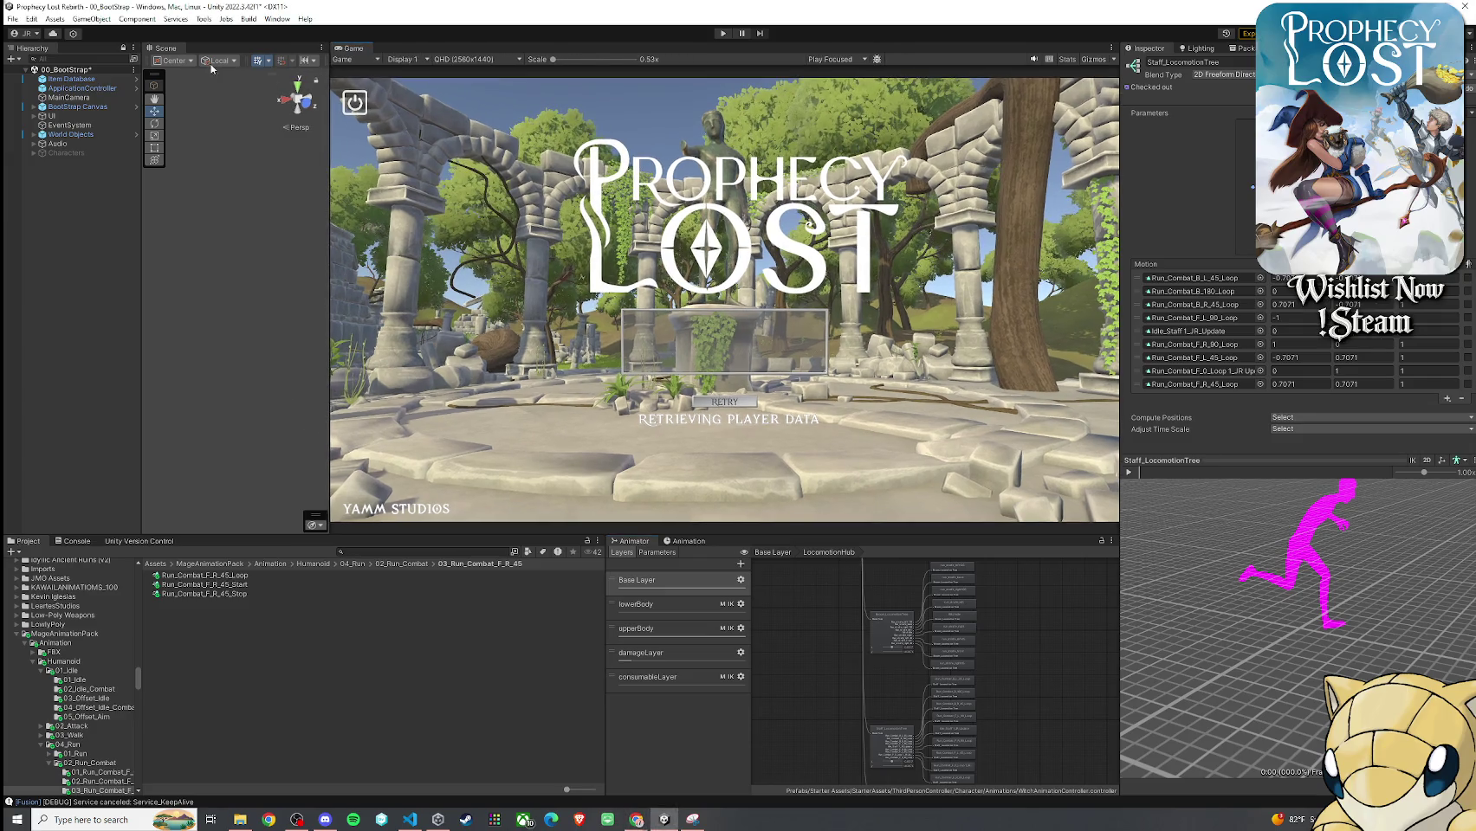
Search the project for 'test sce', open 02_Test Scene, and save the current scene's changes
left_click(394, 552)
type("test sce")
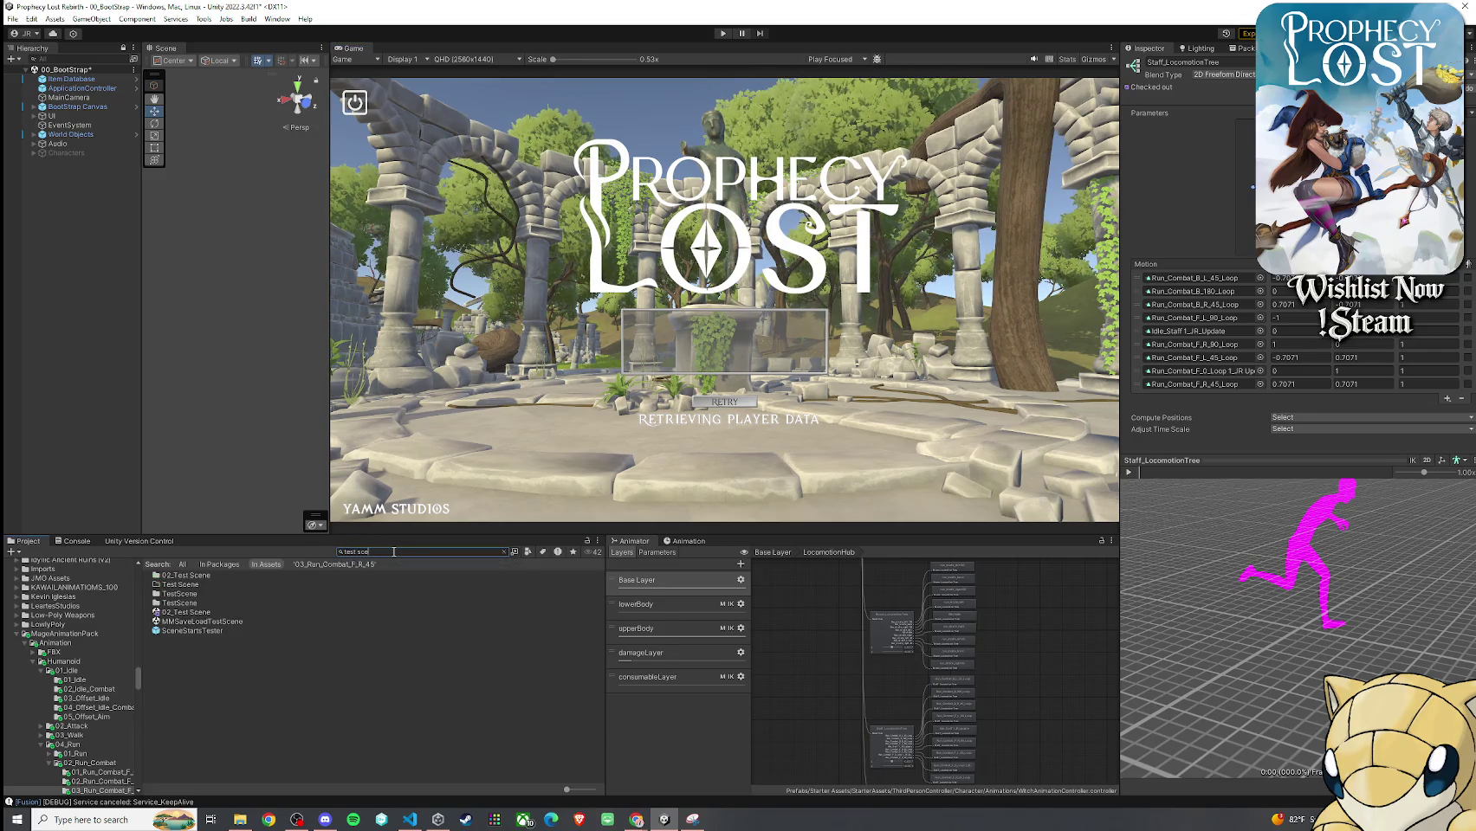
double_click(190, 614)
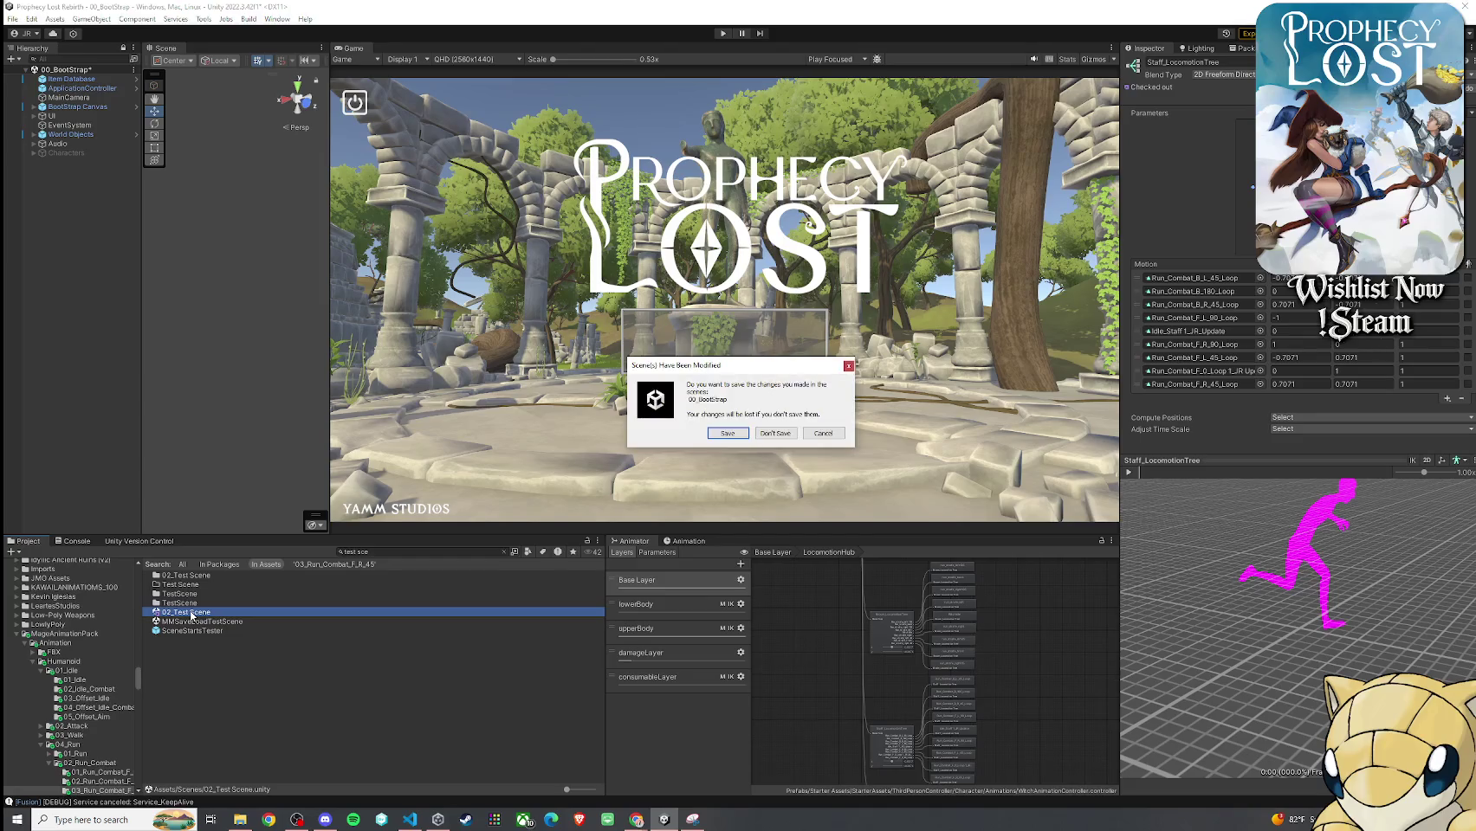
left_click(719, 435)
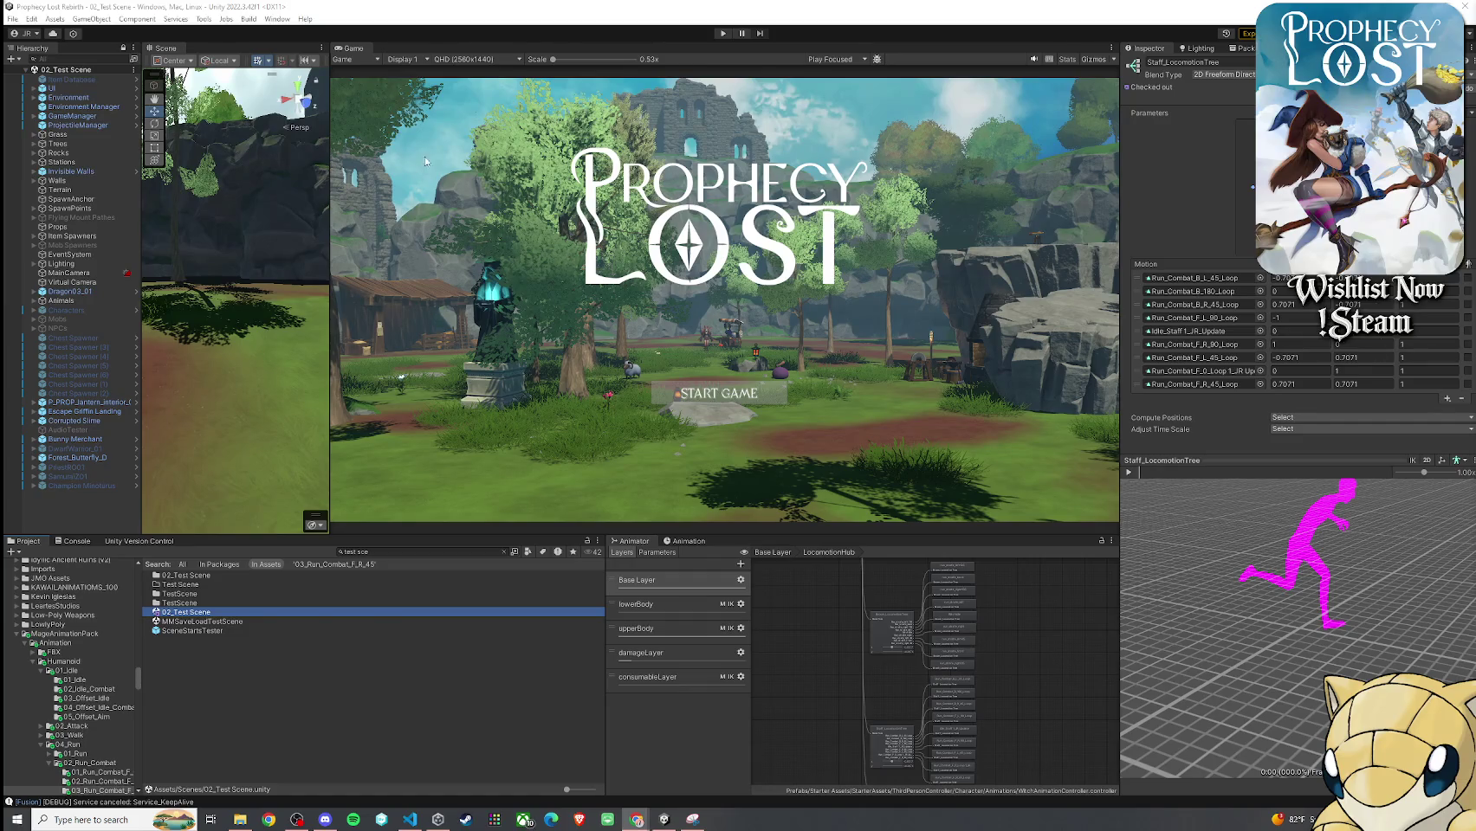
Dock the Game view beside the Scene view, show the Scene view, and widen the Inspector
left_click_drag(344, 50, 175, 118)
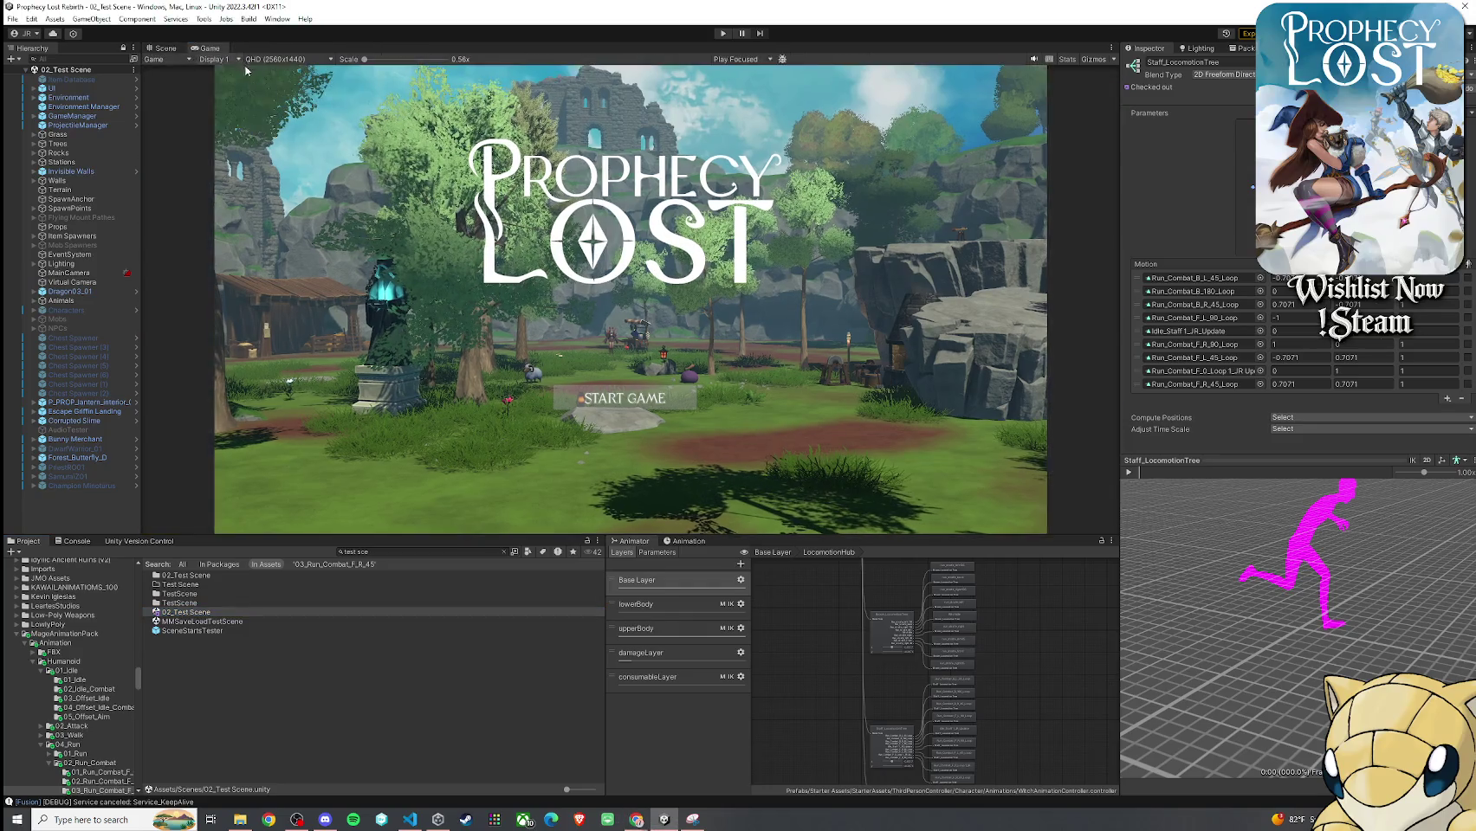
left_click(163, 50)
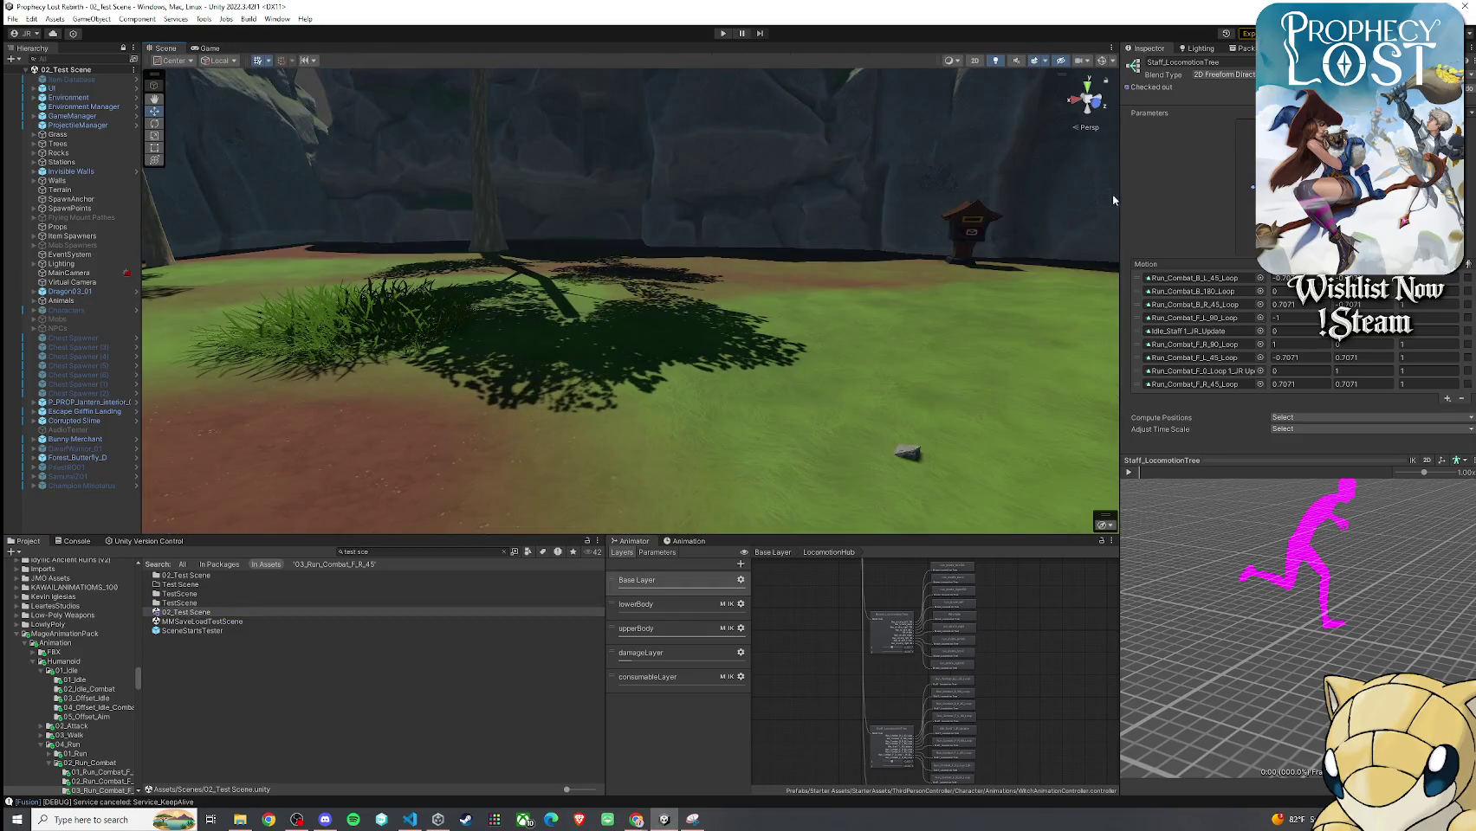
left_click_drag(1121, 197, 581, 210)
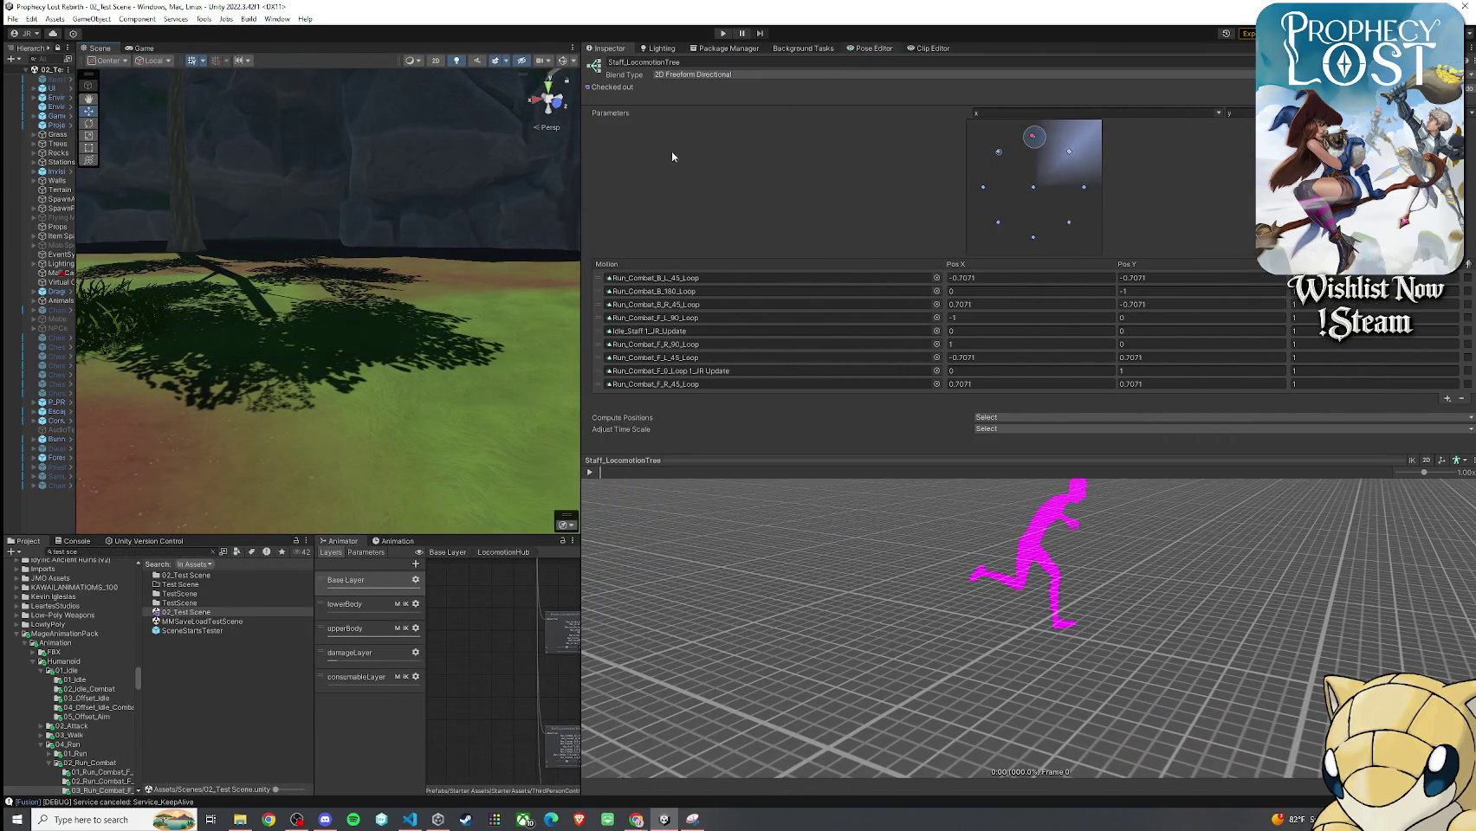
Dock UMotion's Pose Editor as its own panel and show the Clip Editor's bone-key dopesheet
left_click_drag(608, 183, 603, 183)
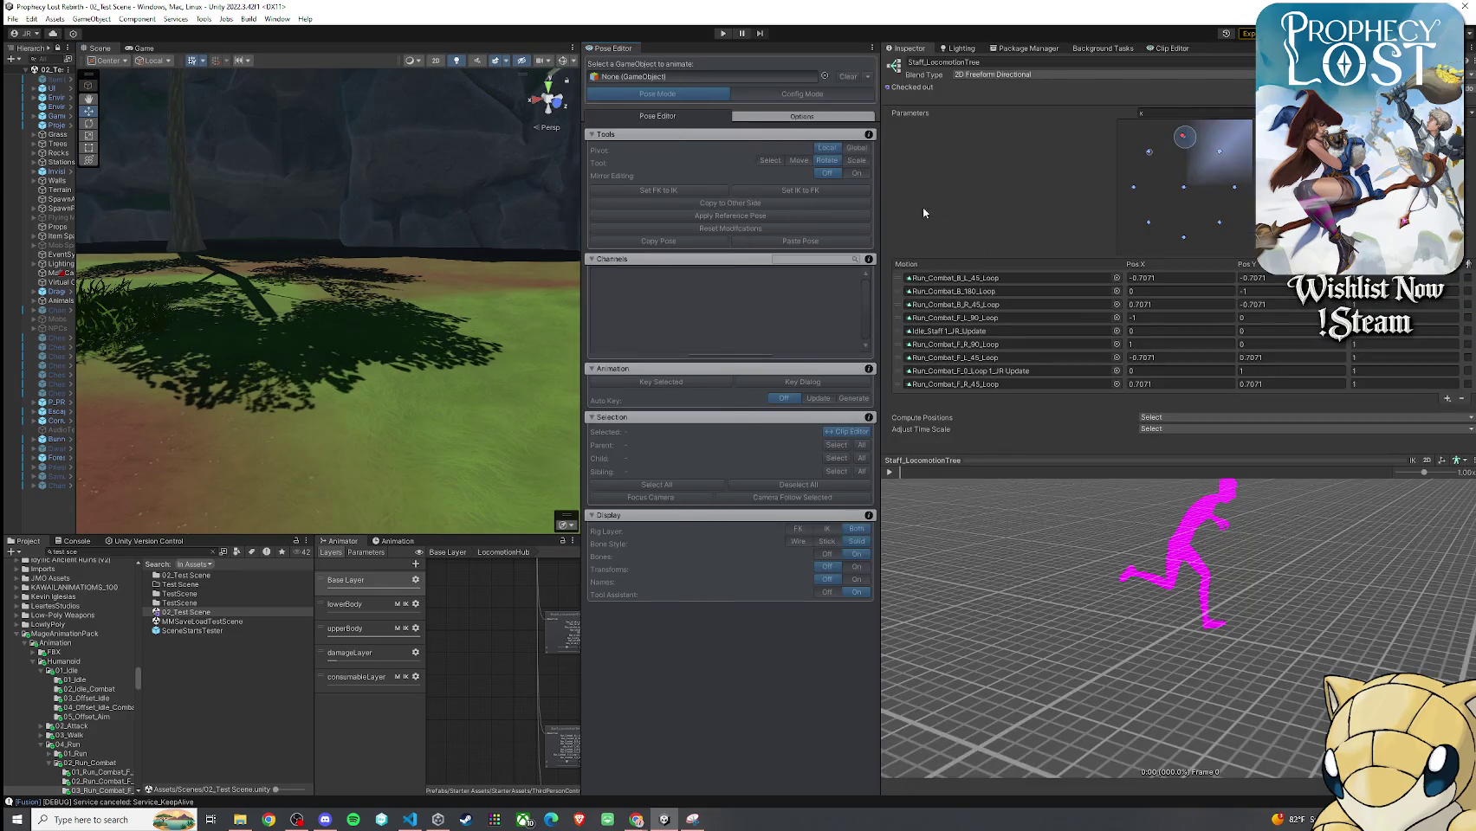
left_click(1165, 49)
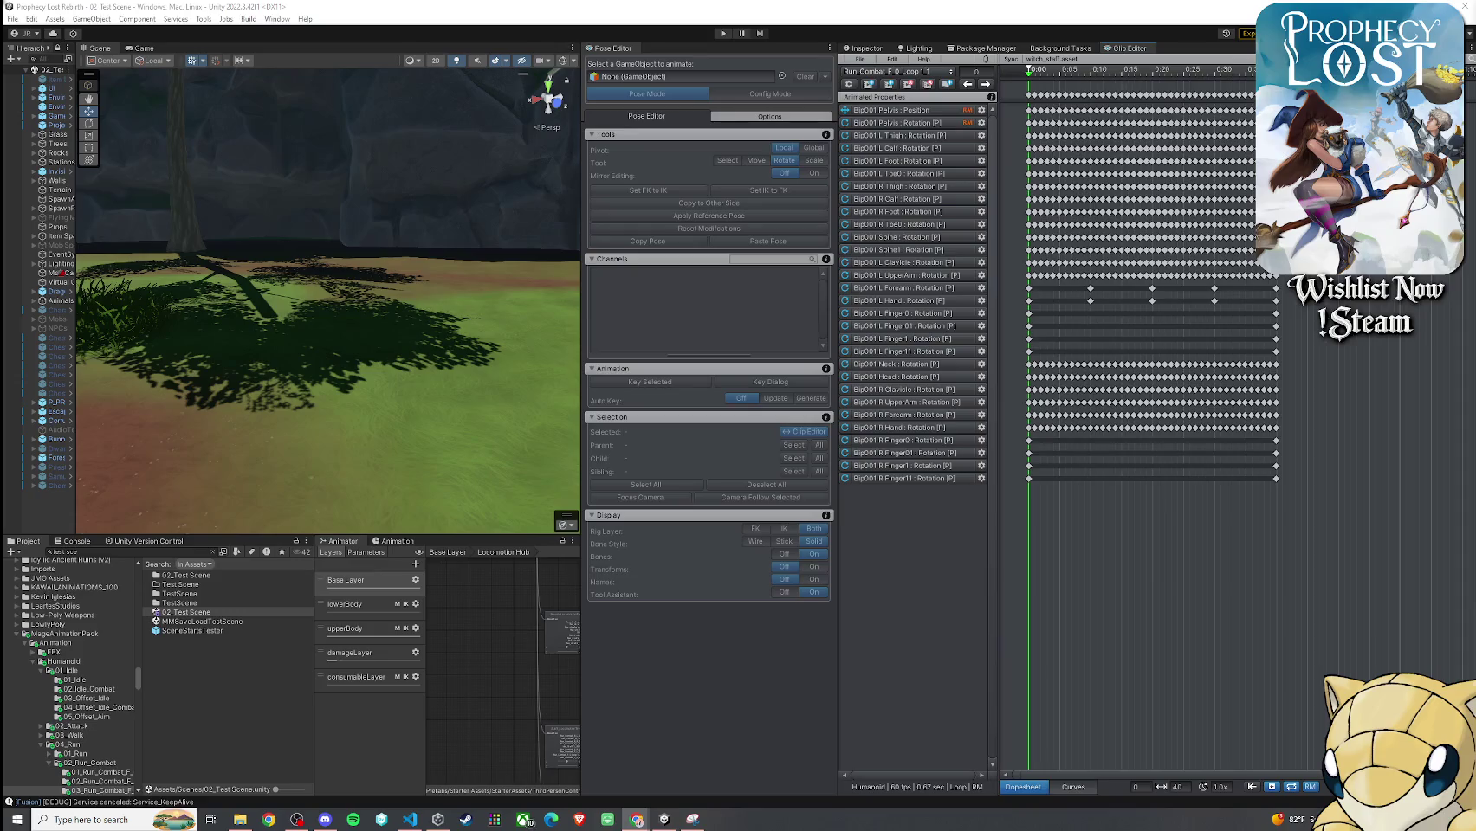
Search the project for 'witch humanoid' and replace the placed witch with WitchB_01_forcutscene in the scene
left_click(173, 552)
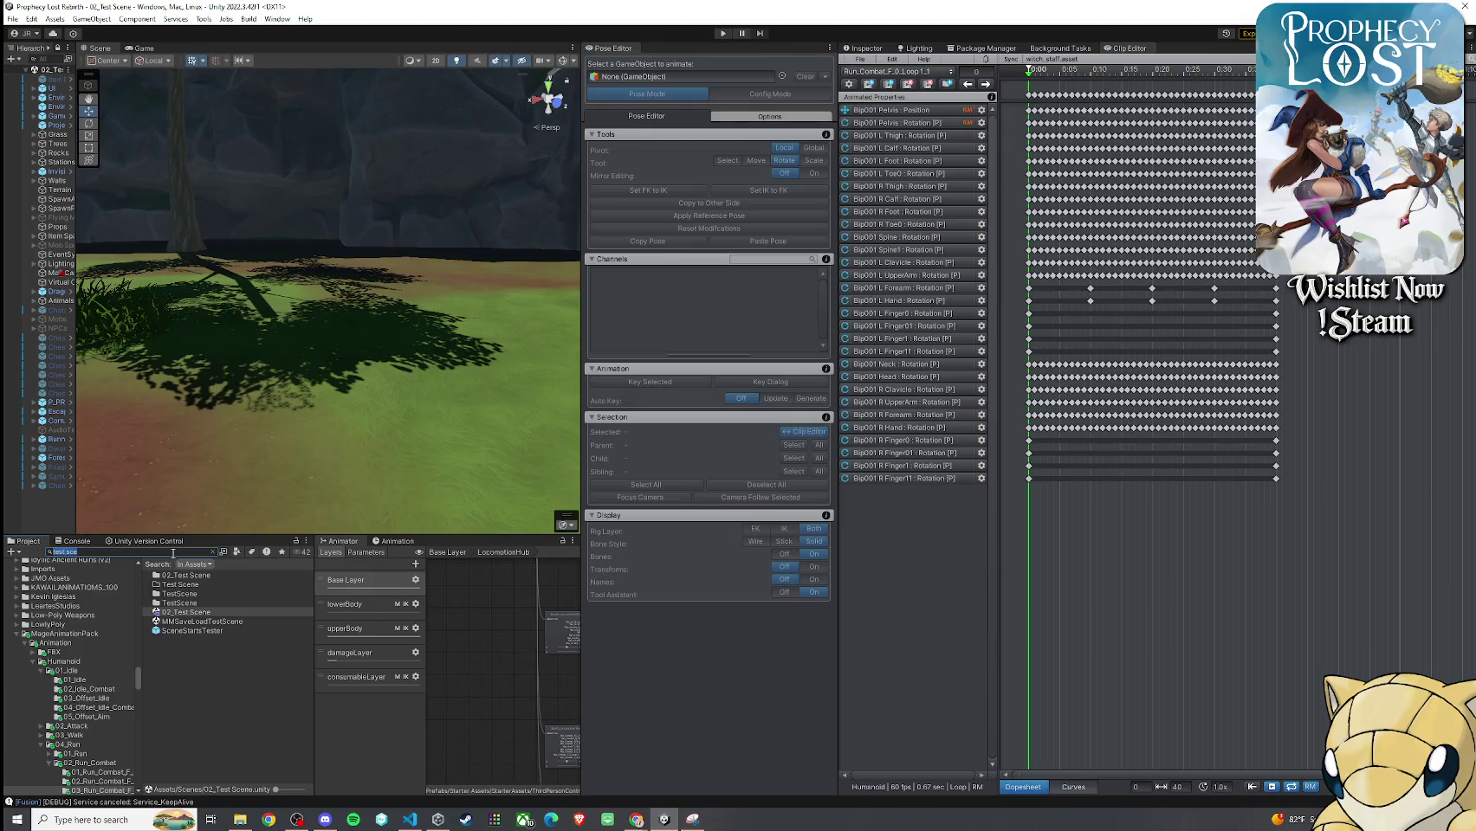
type("witch humanoi")
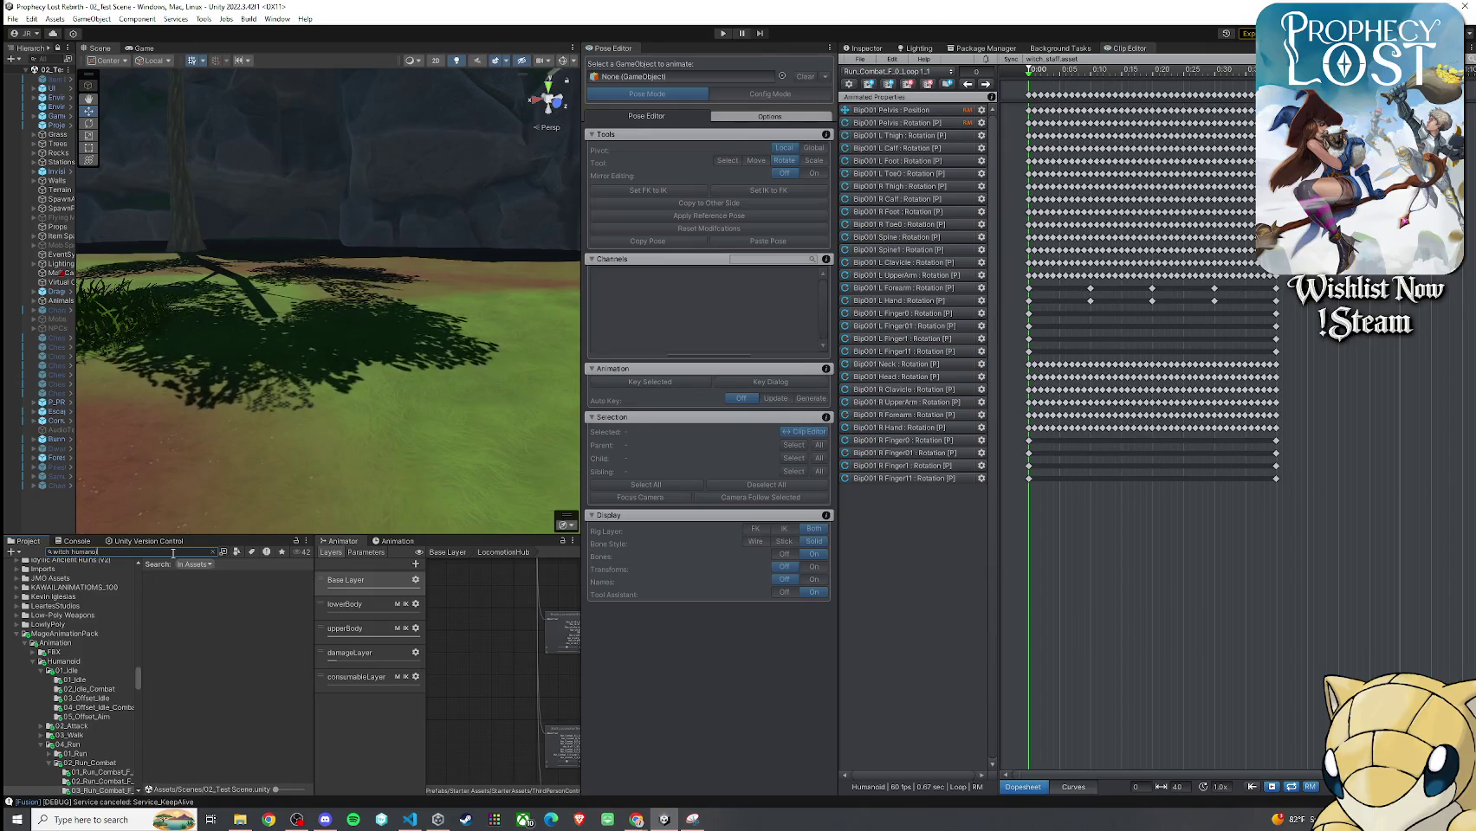
type("d")
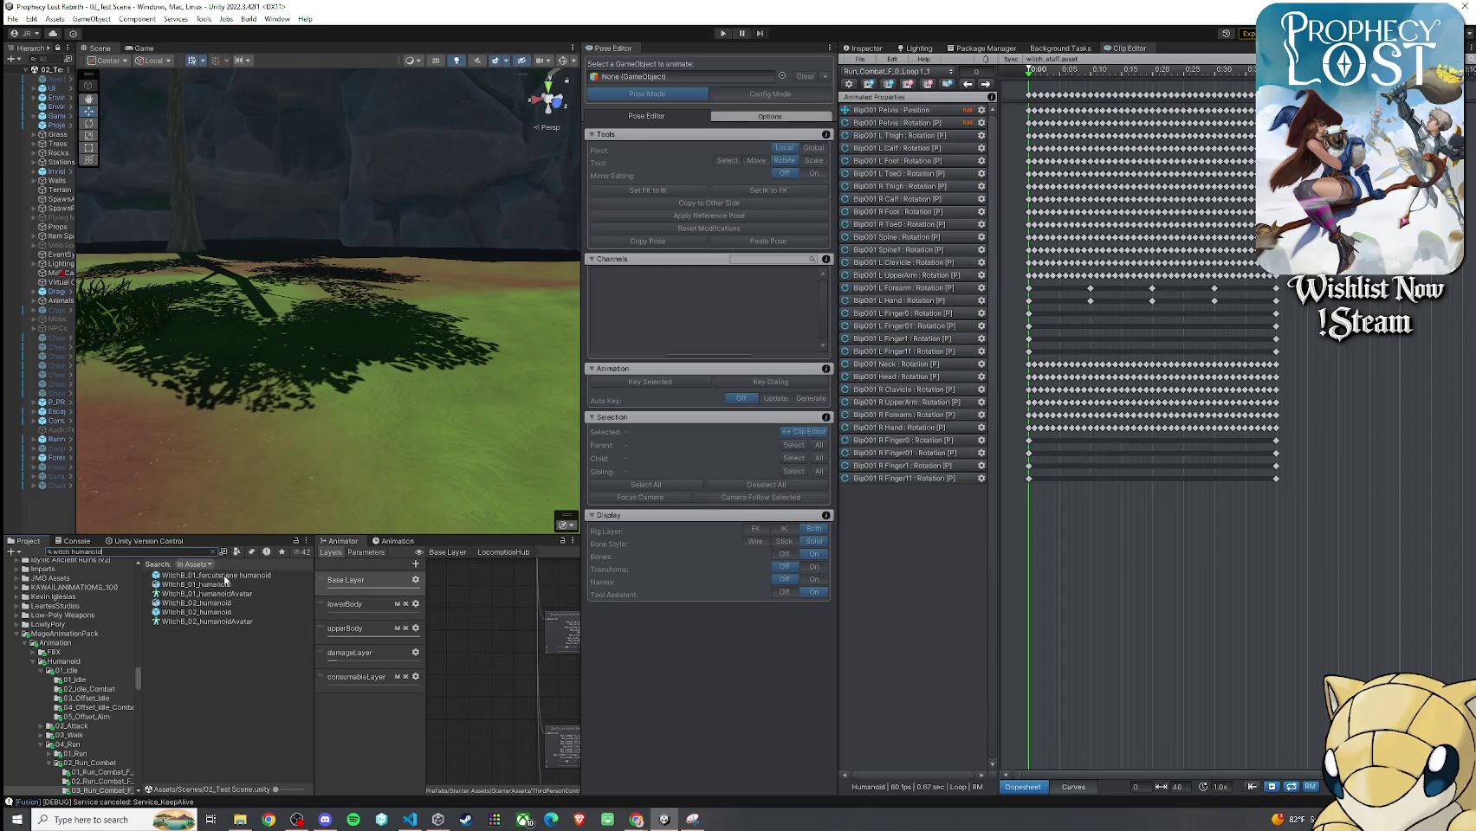
left_click_drag(224, 578, 340, 392)
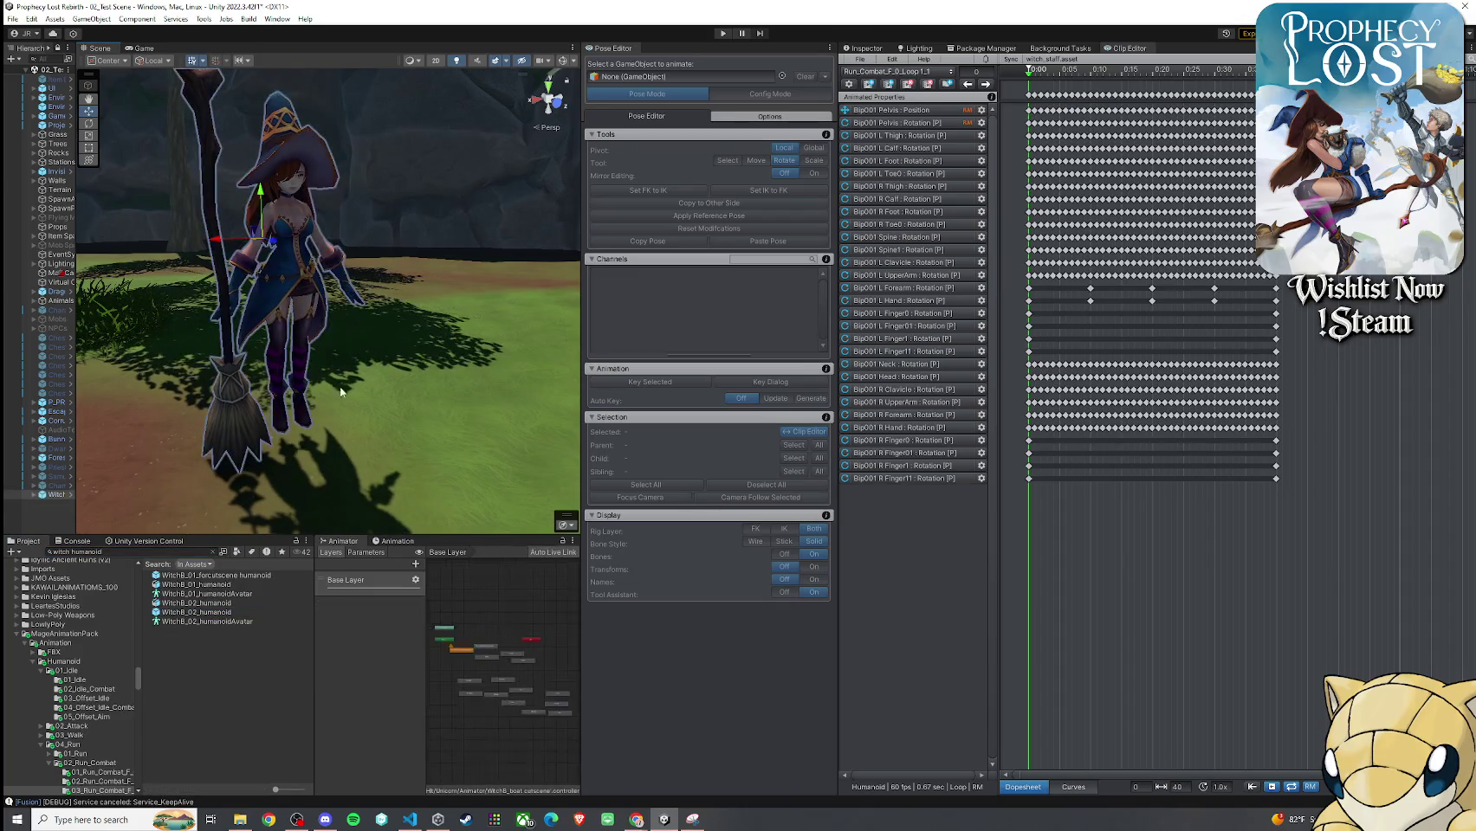
left_click_drag(76, 479, 141, 479)
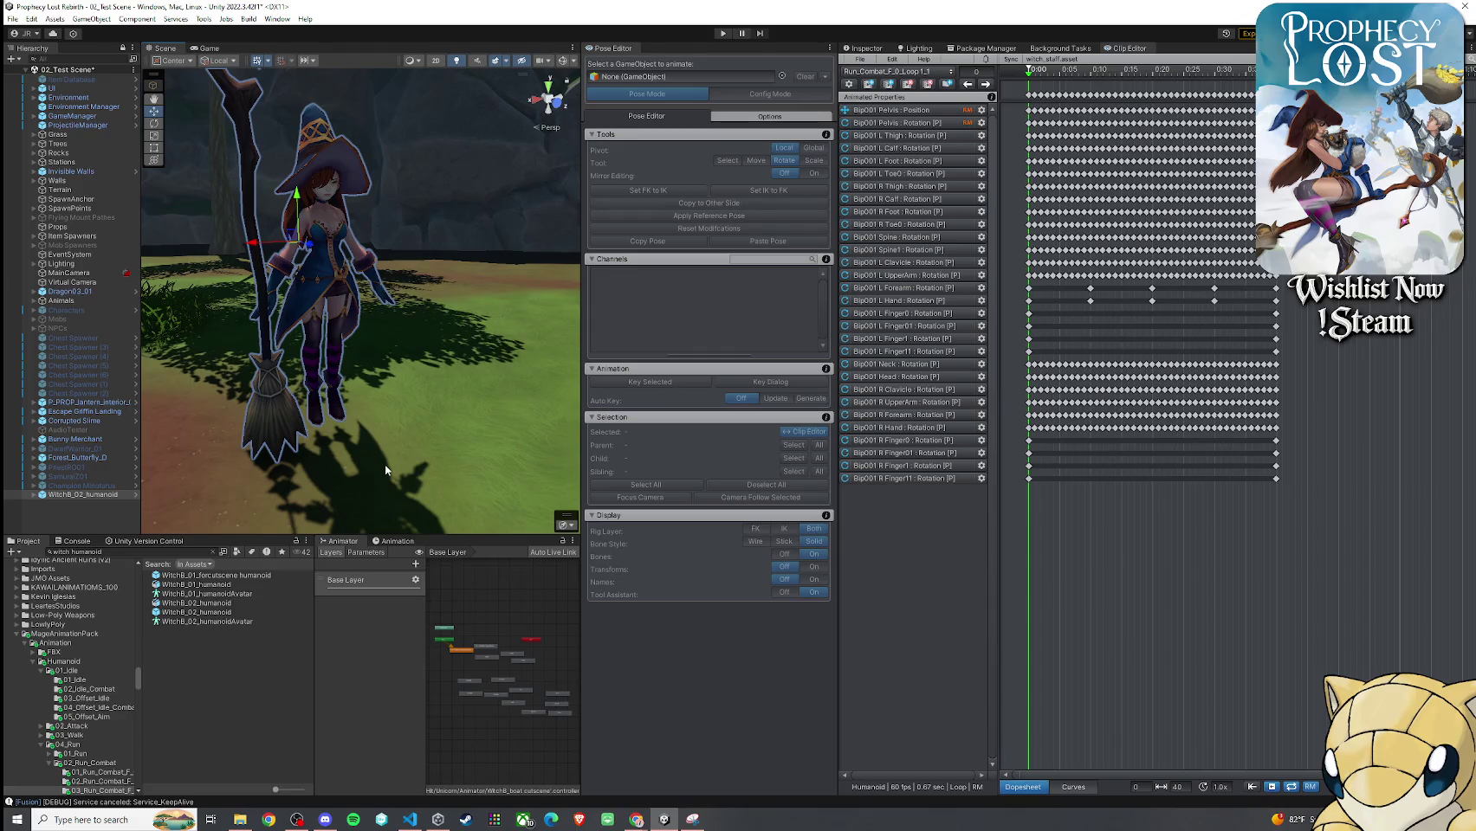
key("ctrl+z")
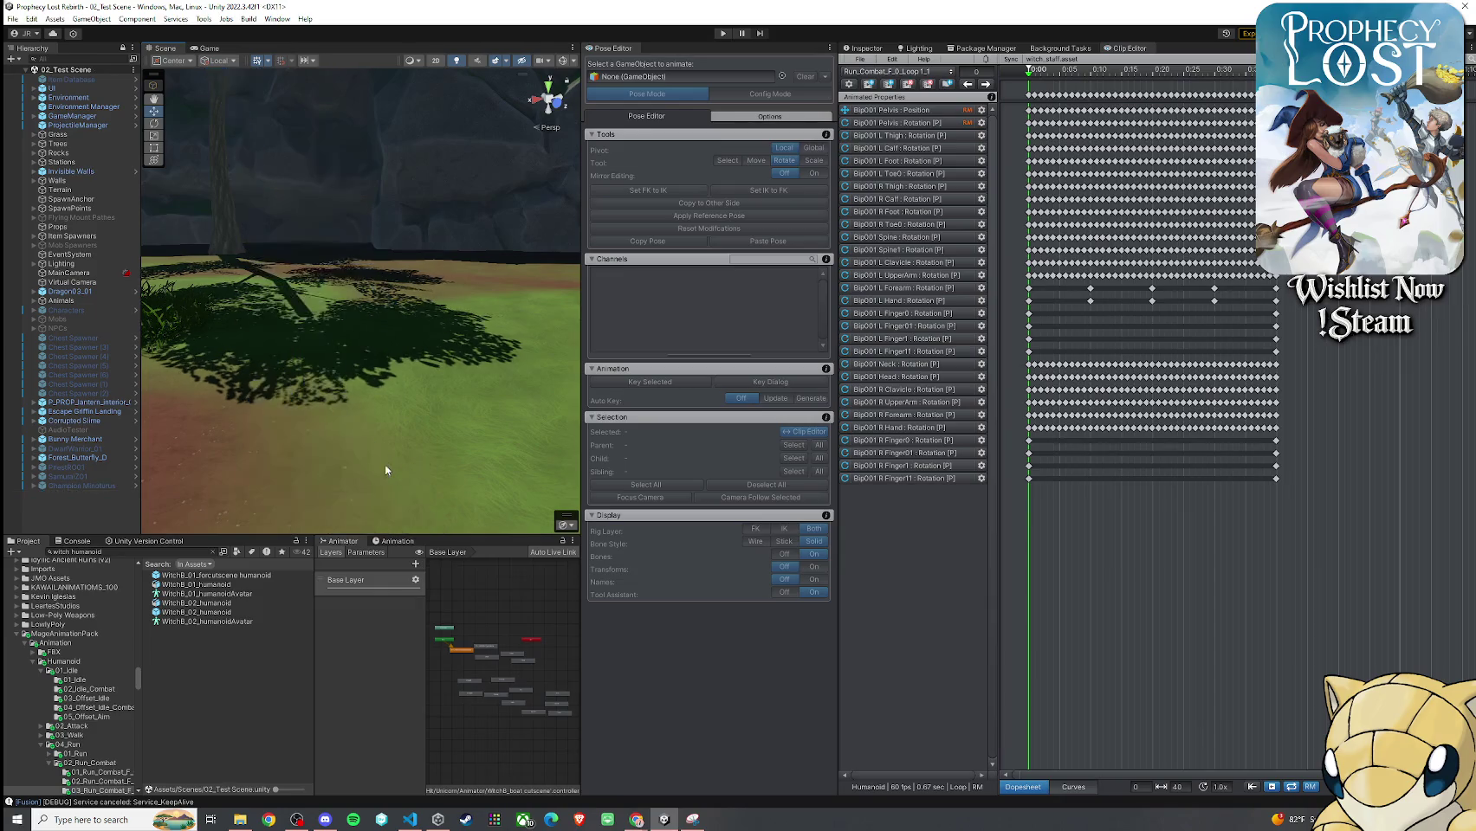
left_click_drag(199, 575, 358, 450)
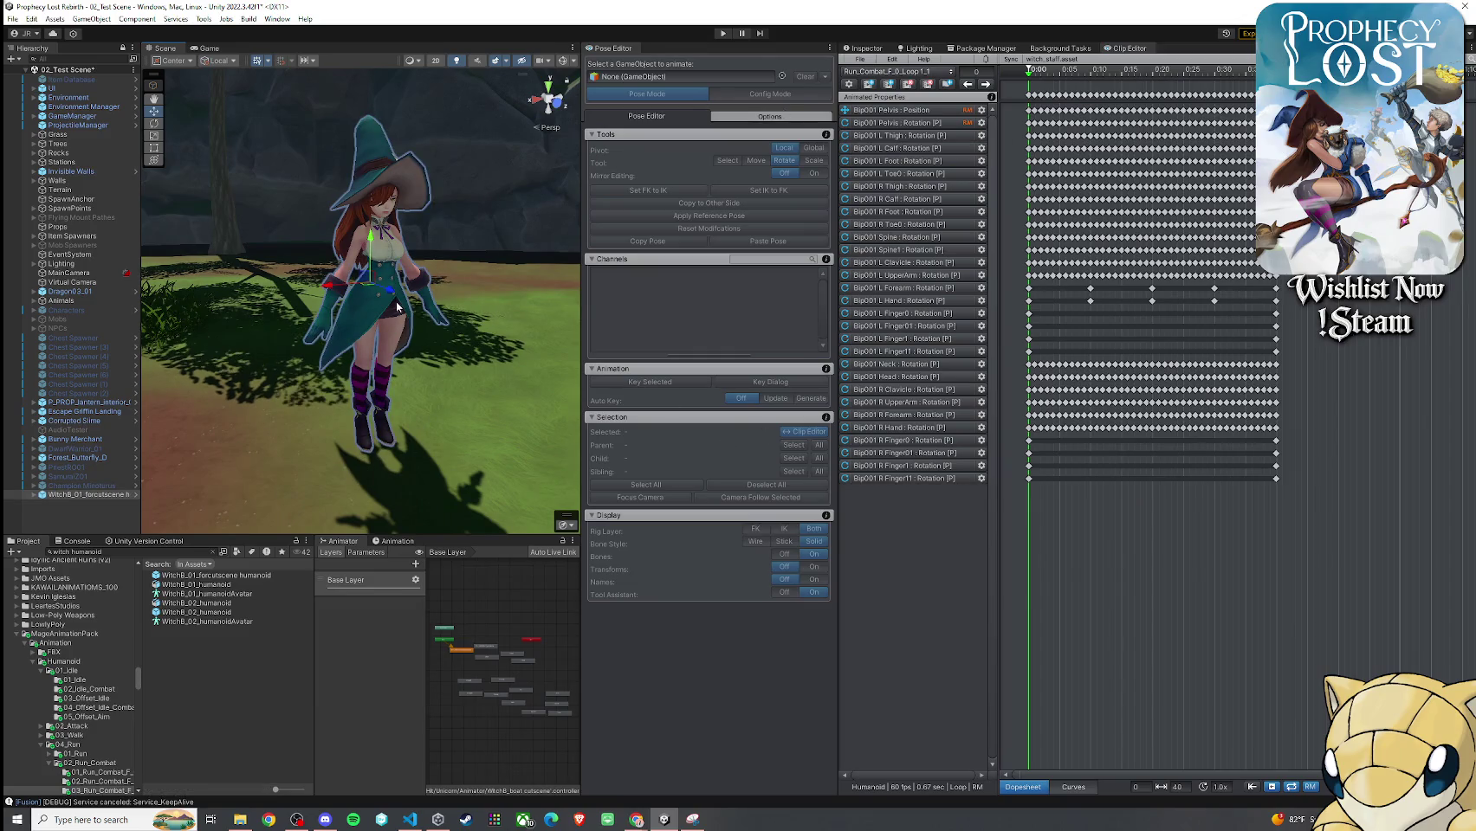
Assign the forcutscene witch to UMotion's Pose Editor, accept the warning, and add clips via File > Import Clips
left_click_drag(92, 498, 676, 76)
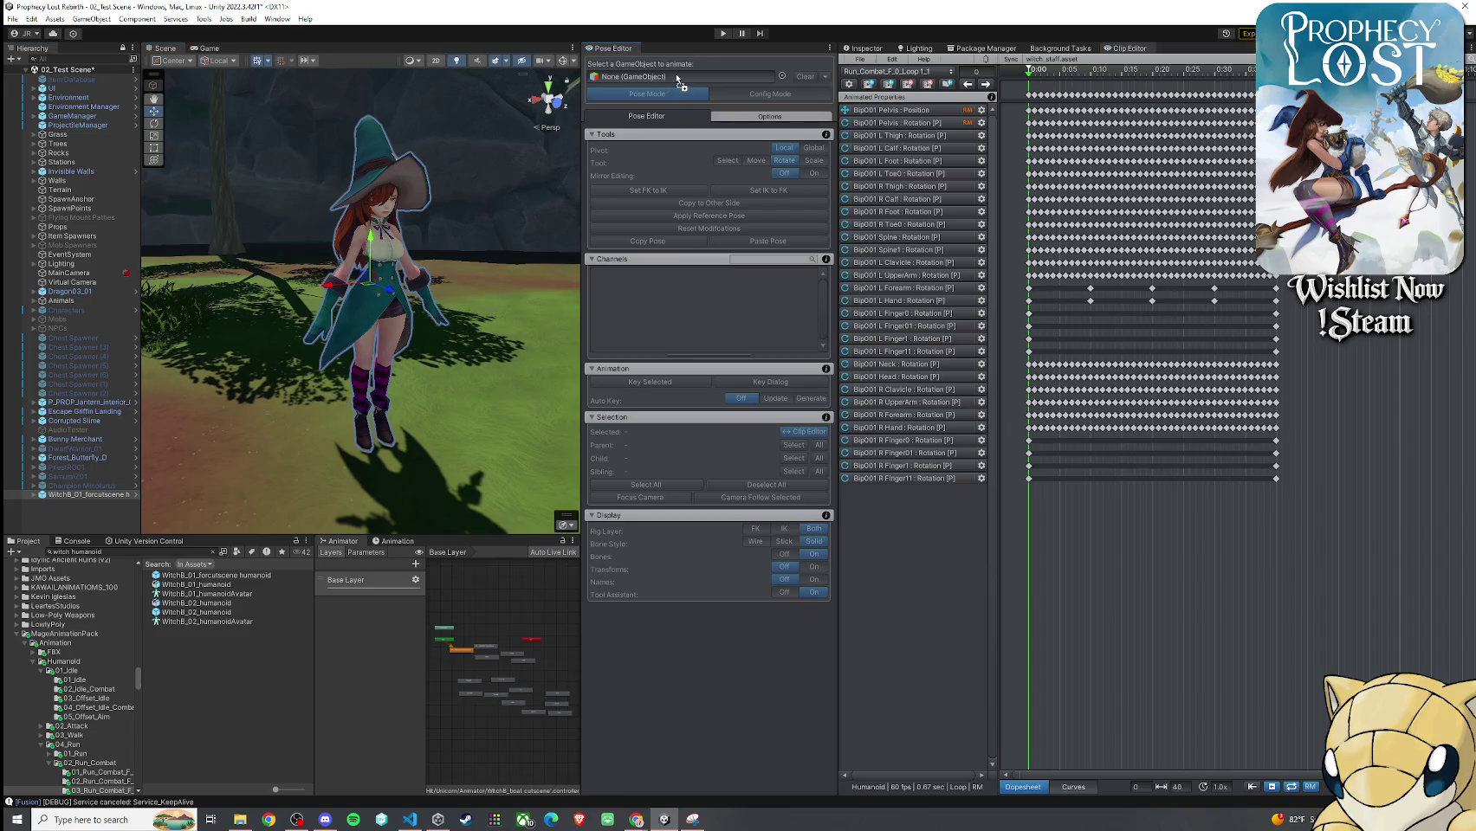
left_click(814, 442)
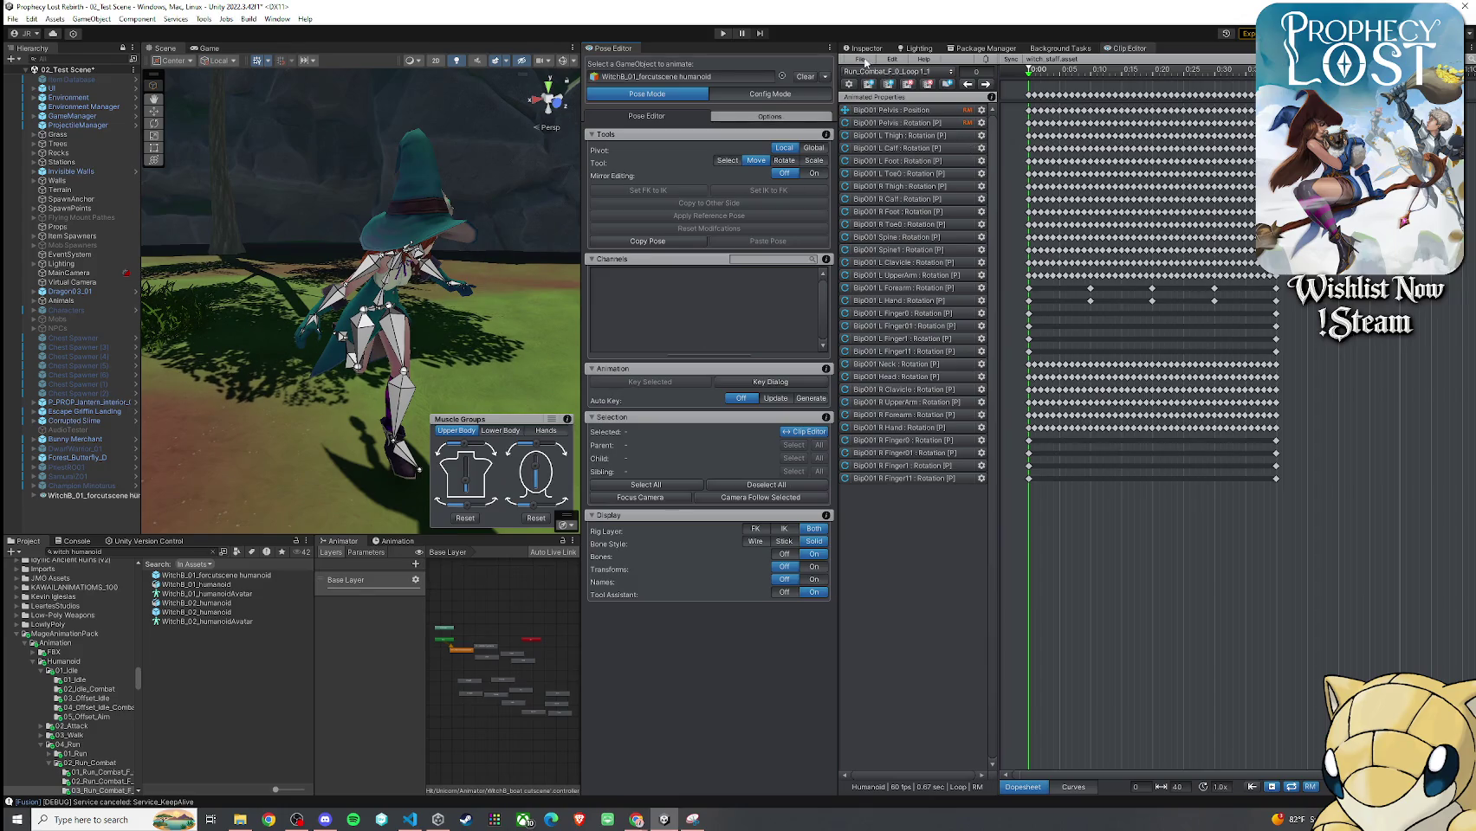
left_click(860, 58)
left_click(898, 146)
left_click(745, 378)
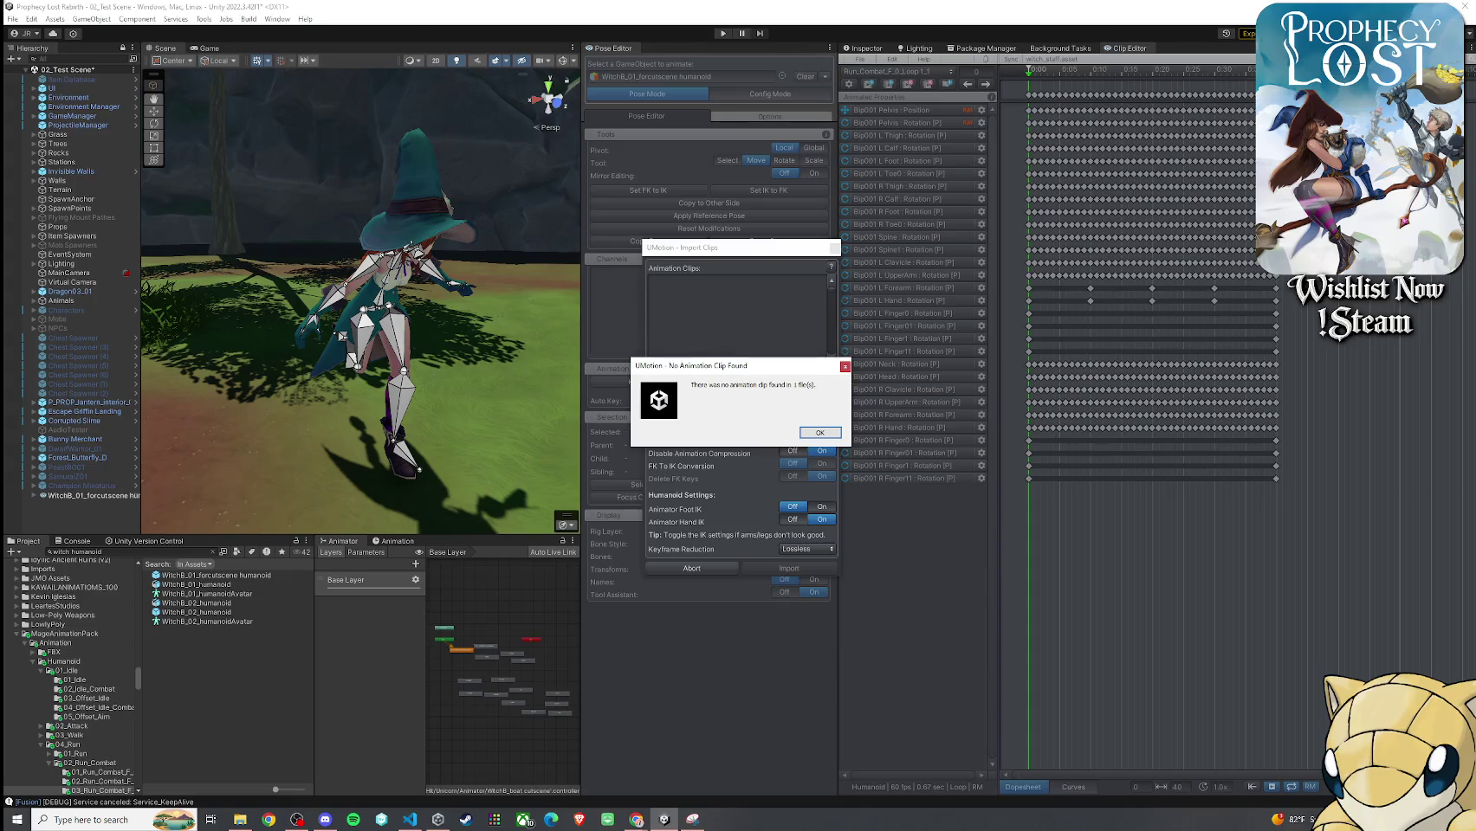
Dismiss the 'No Animation Clip Found' warning twice and deselect all clips in the import list
left_click(819, 433)
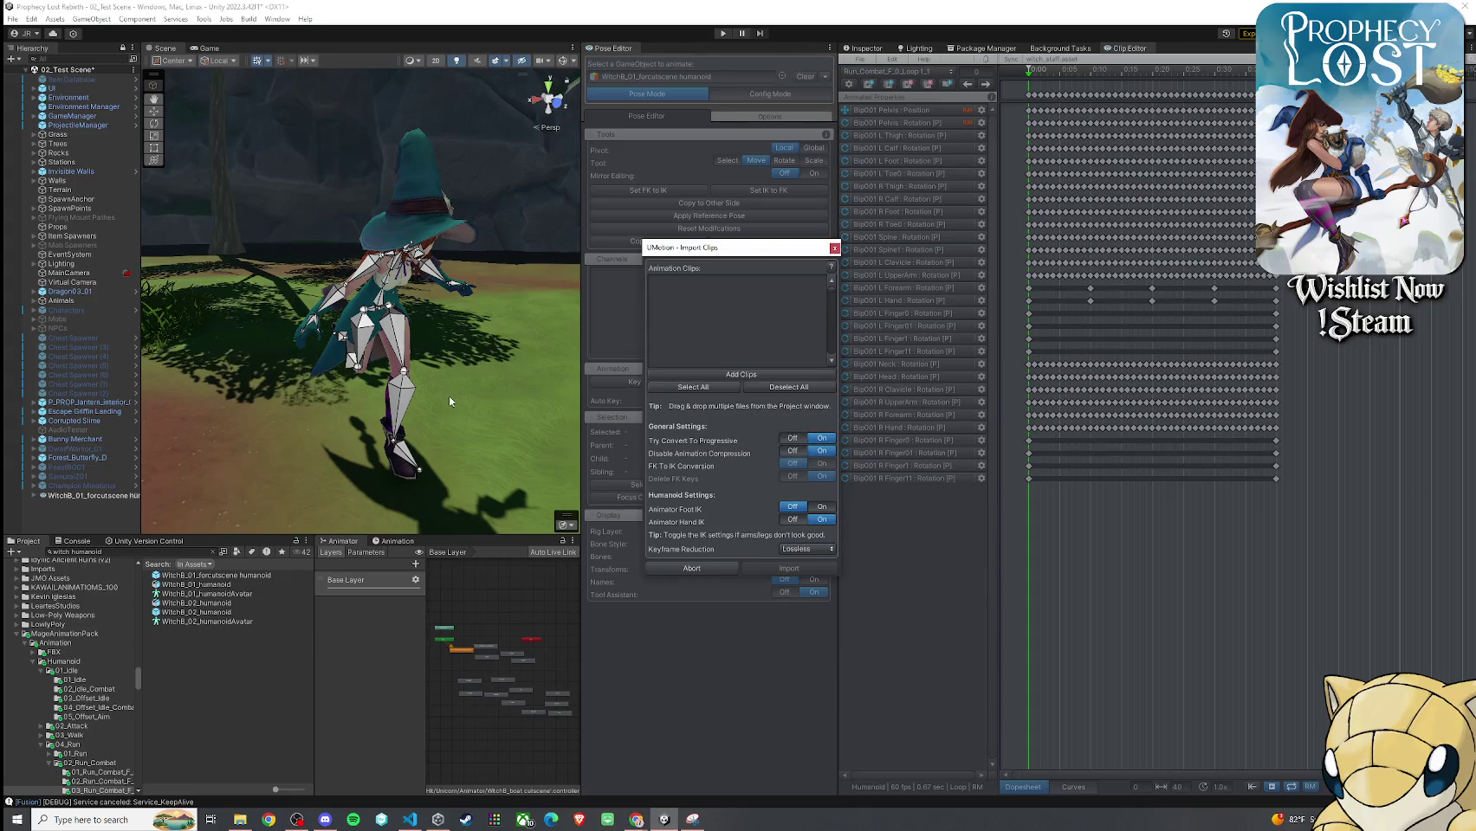
left_click(573, 398)
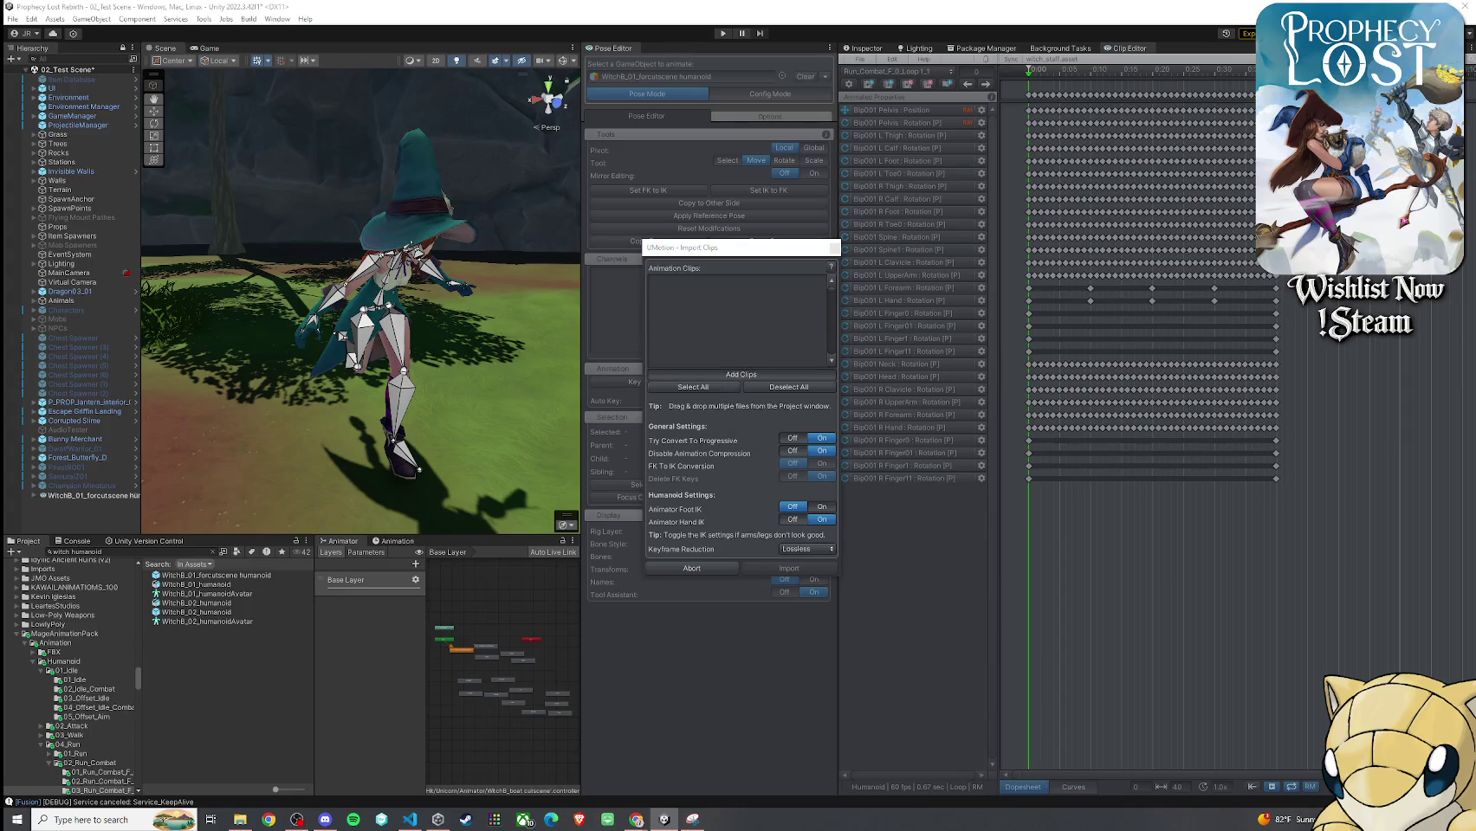
left_click(819, 433)
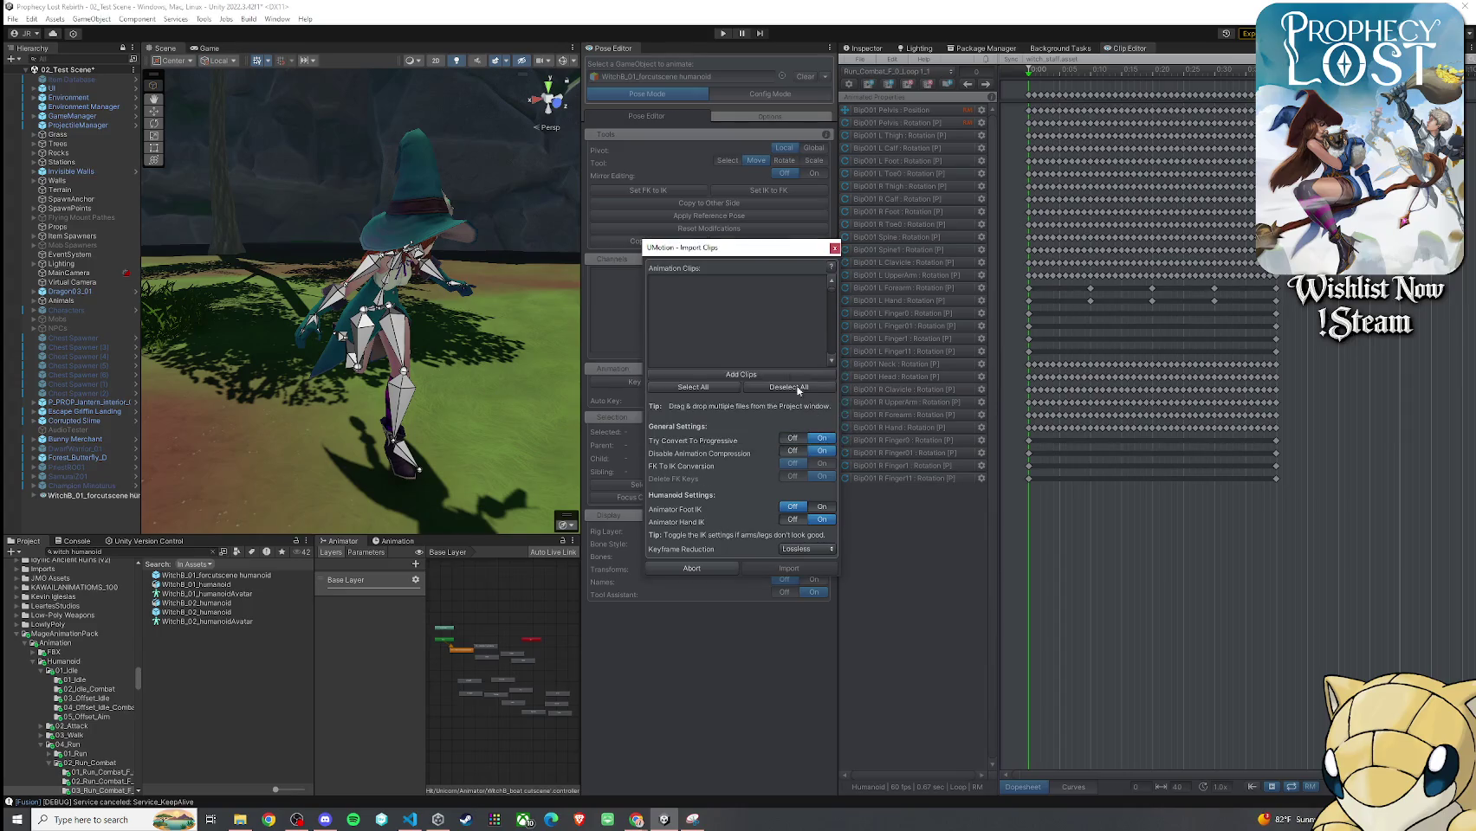
left_click(834, 248)
key("ctrl+f")
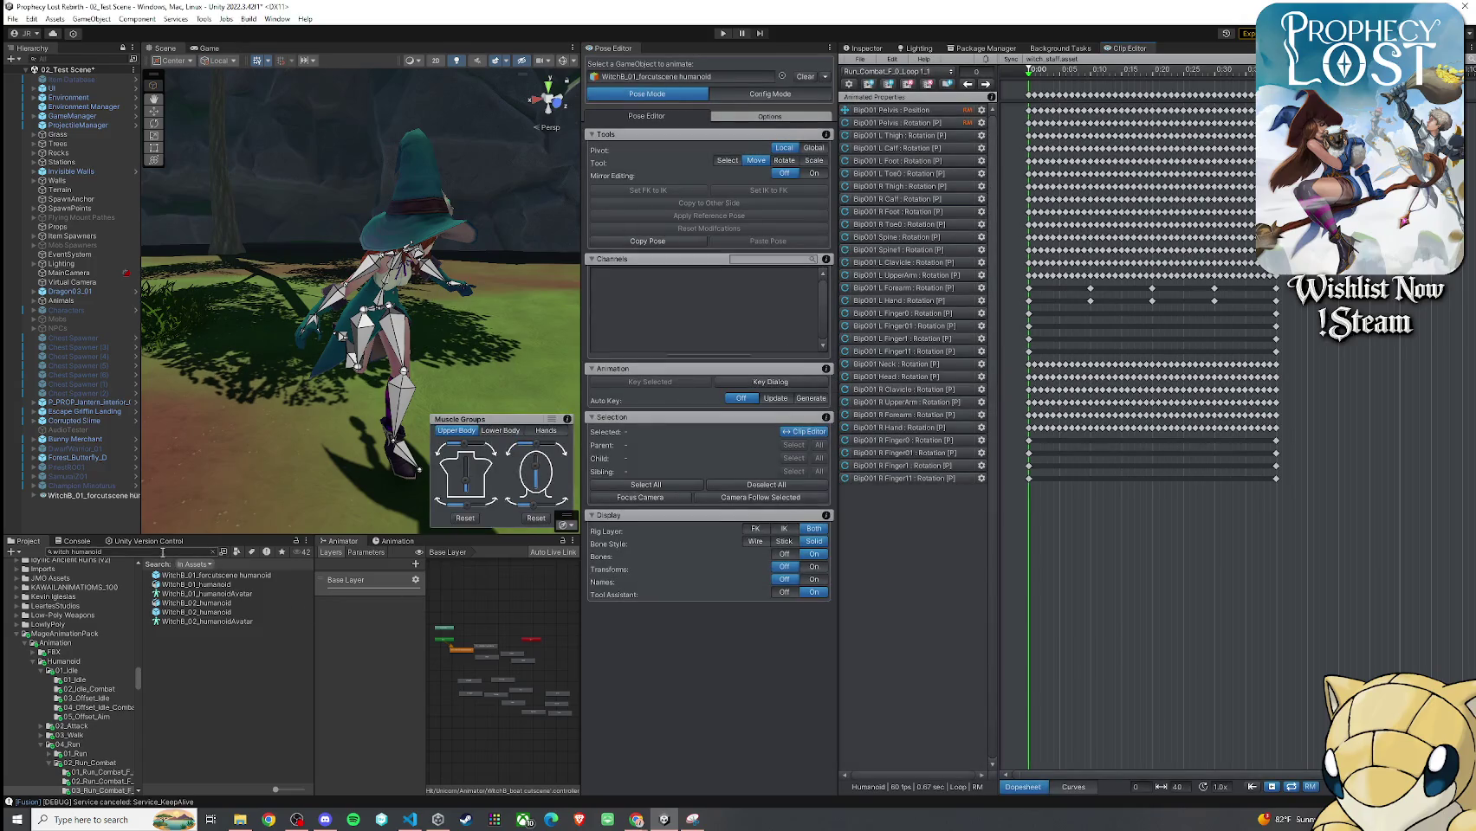
Clear the Project search and browse to Humanoid > 02_Run_Combat > 06_Run_Combat_B_180, selecting the Loop clip
key("BackSpace")
left_click(290, 563)
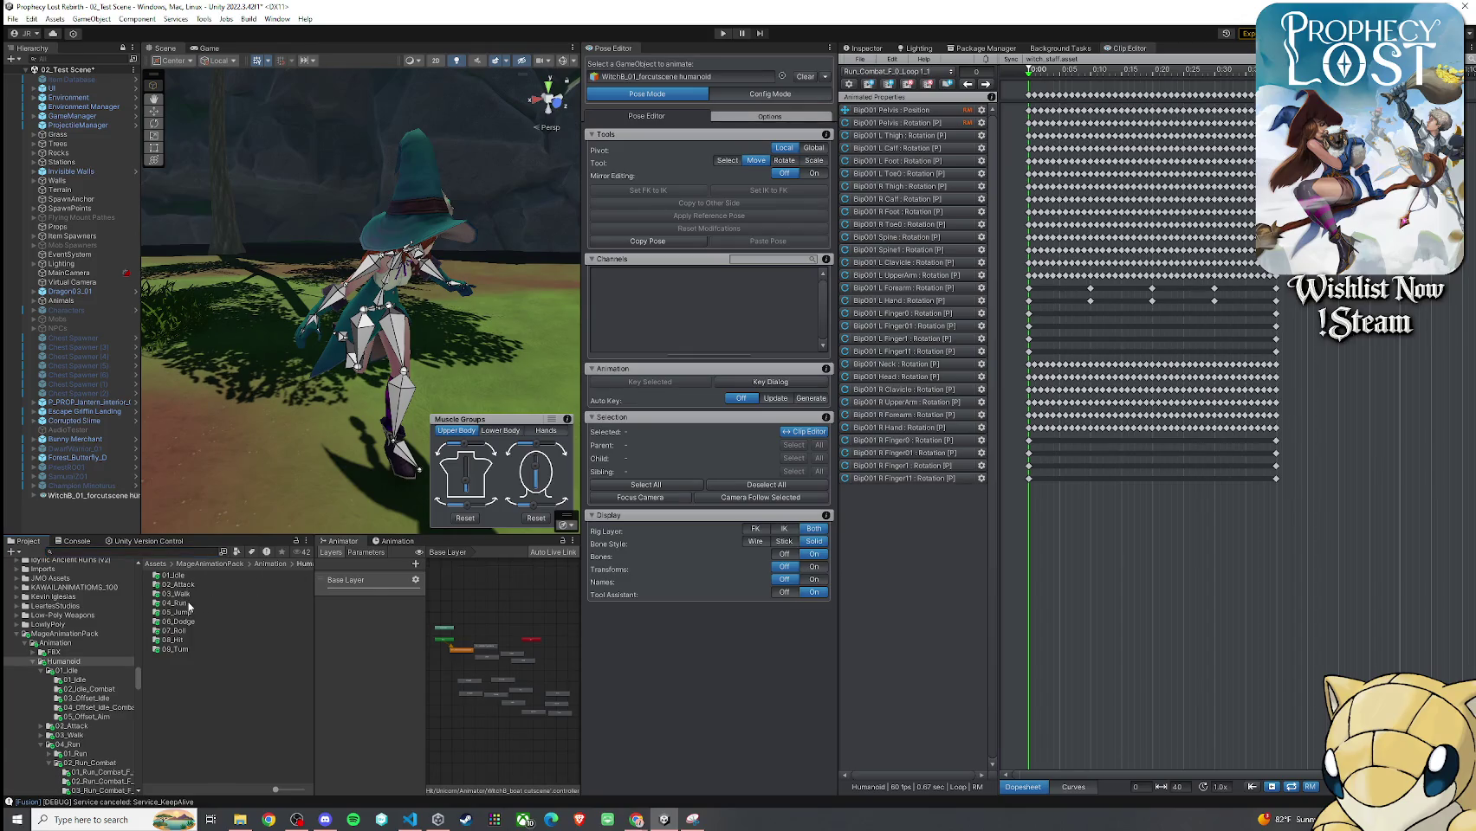
key("ctrl+z")
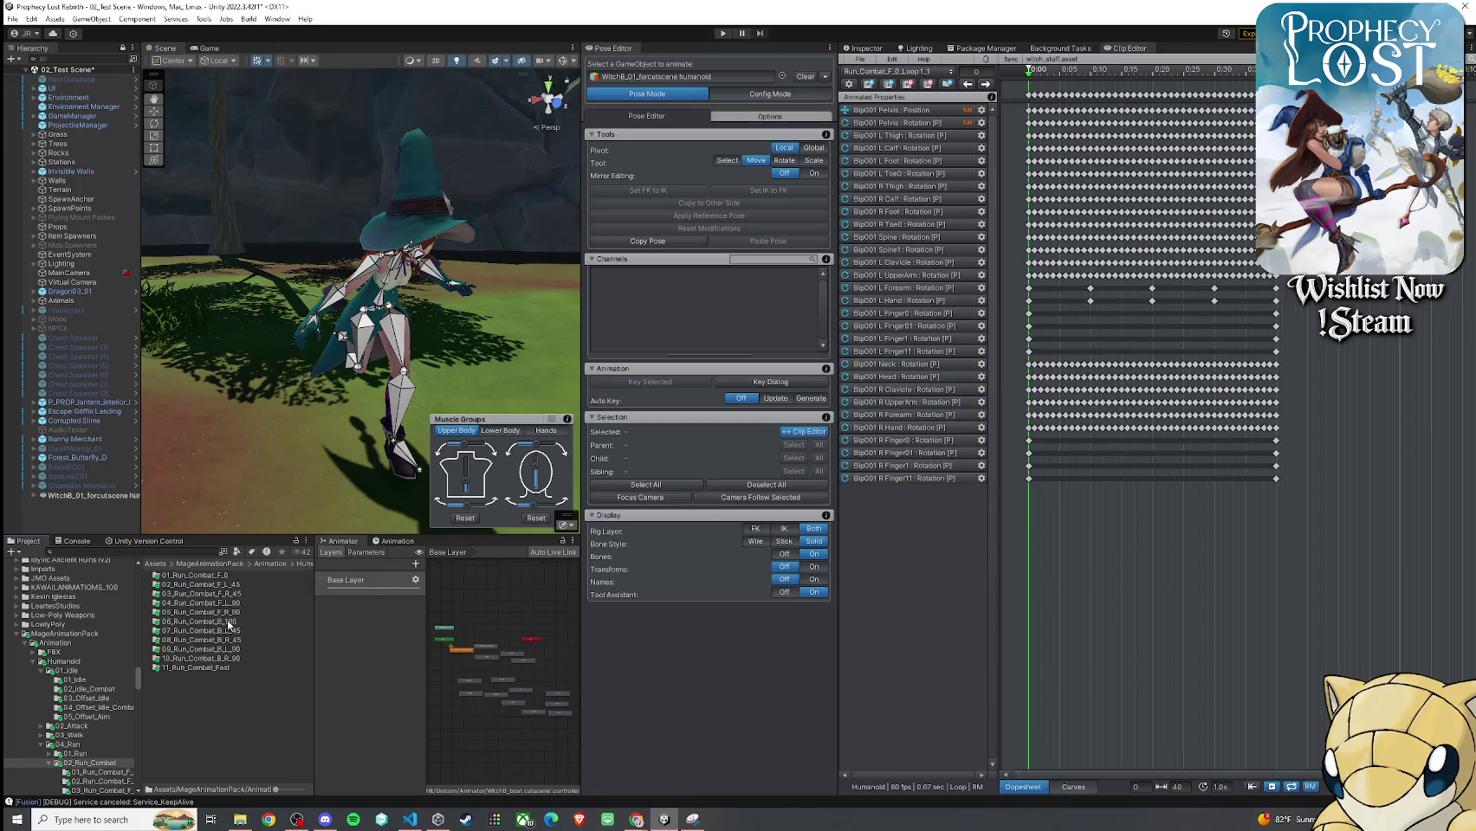
double_click(199, 622)
left_click(231, 576)
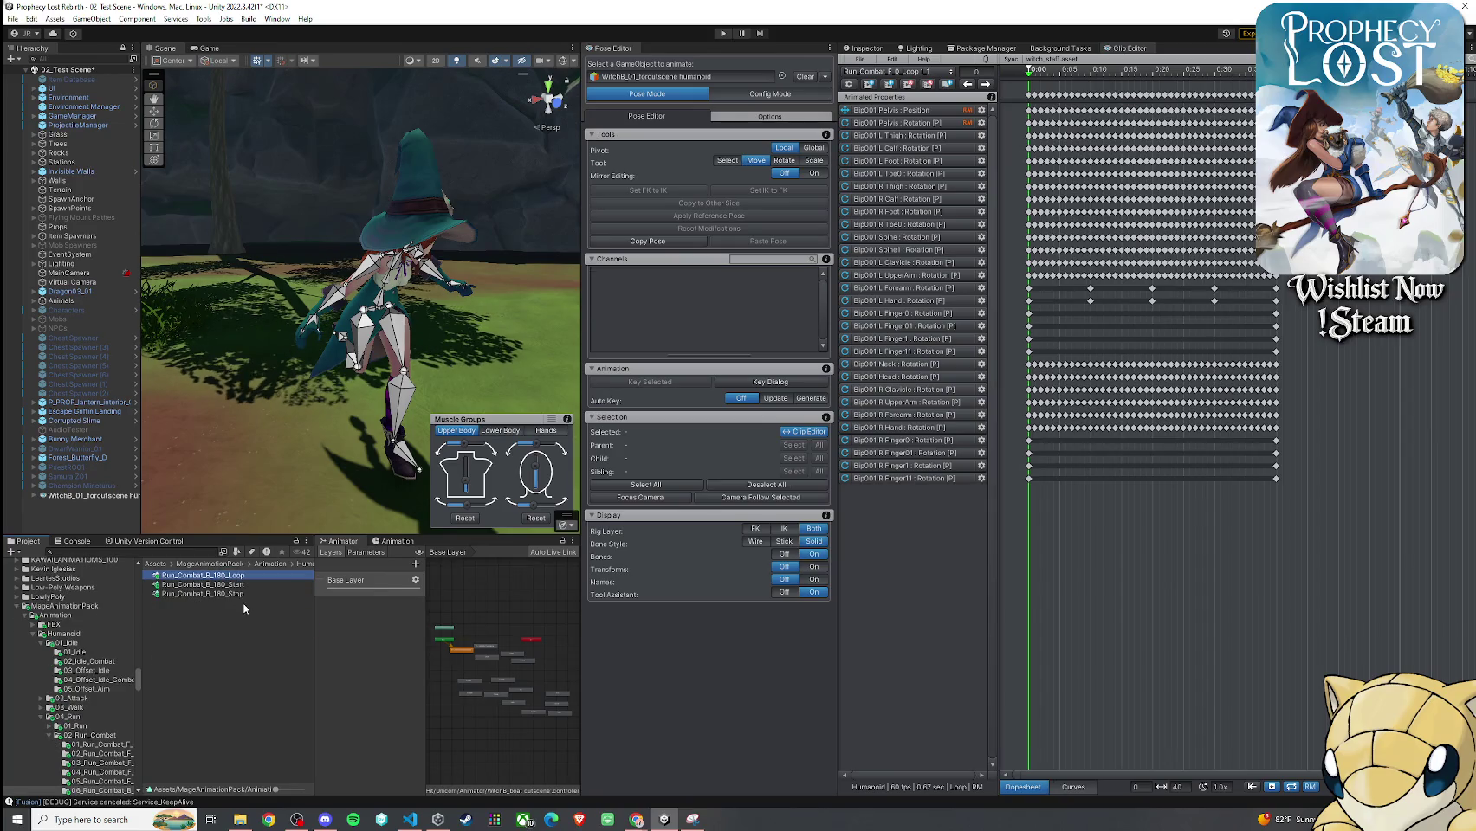
Duplicate Run_Combat_B_180_Loop, delete the extra '- Copy' duplicate, and select Run_Combat_B_180_Loop 1
key("ctrl+d")
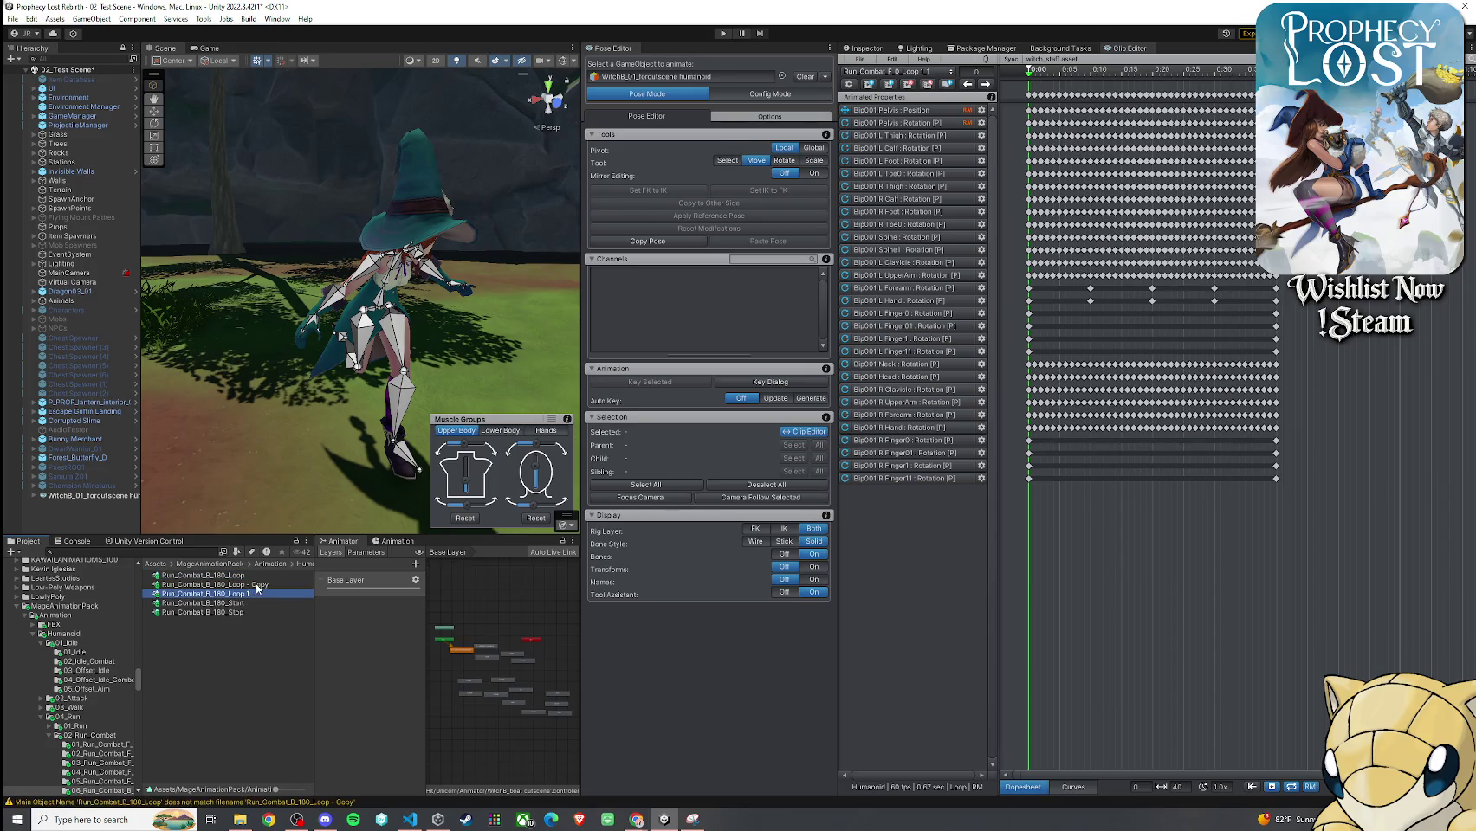
left_click(260, 585)
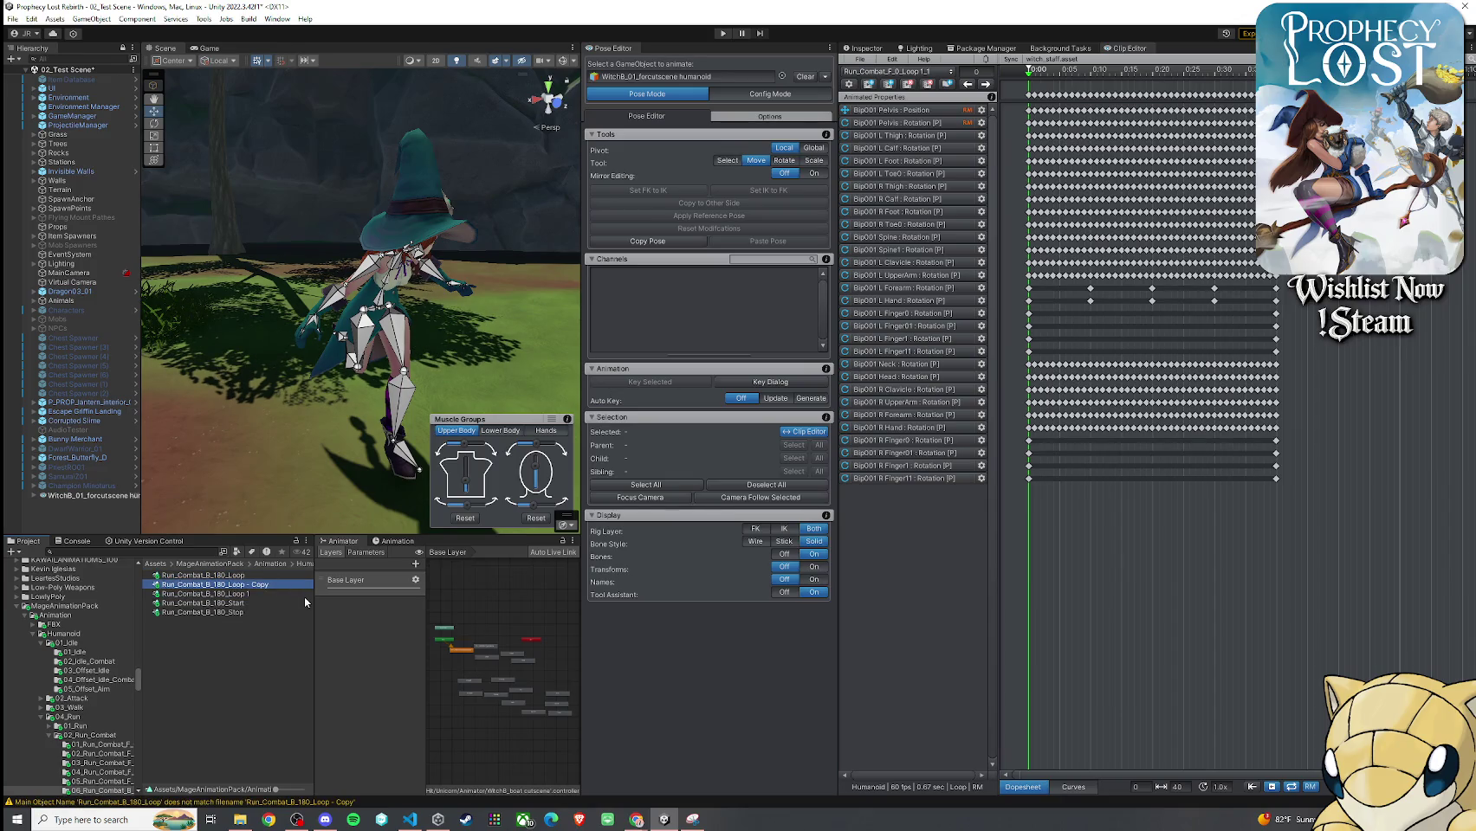
key("ctrl+d")
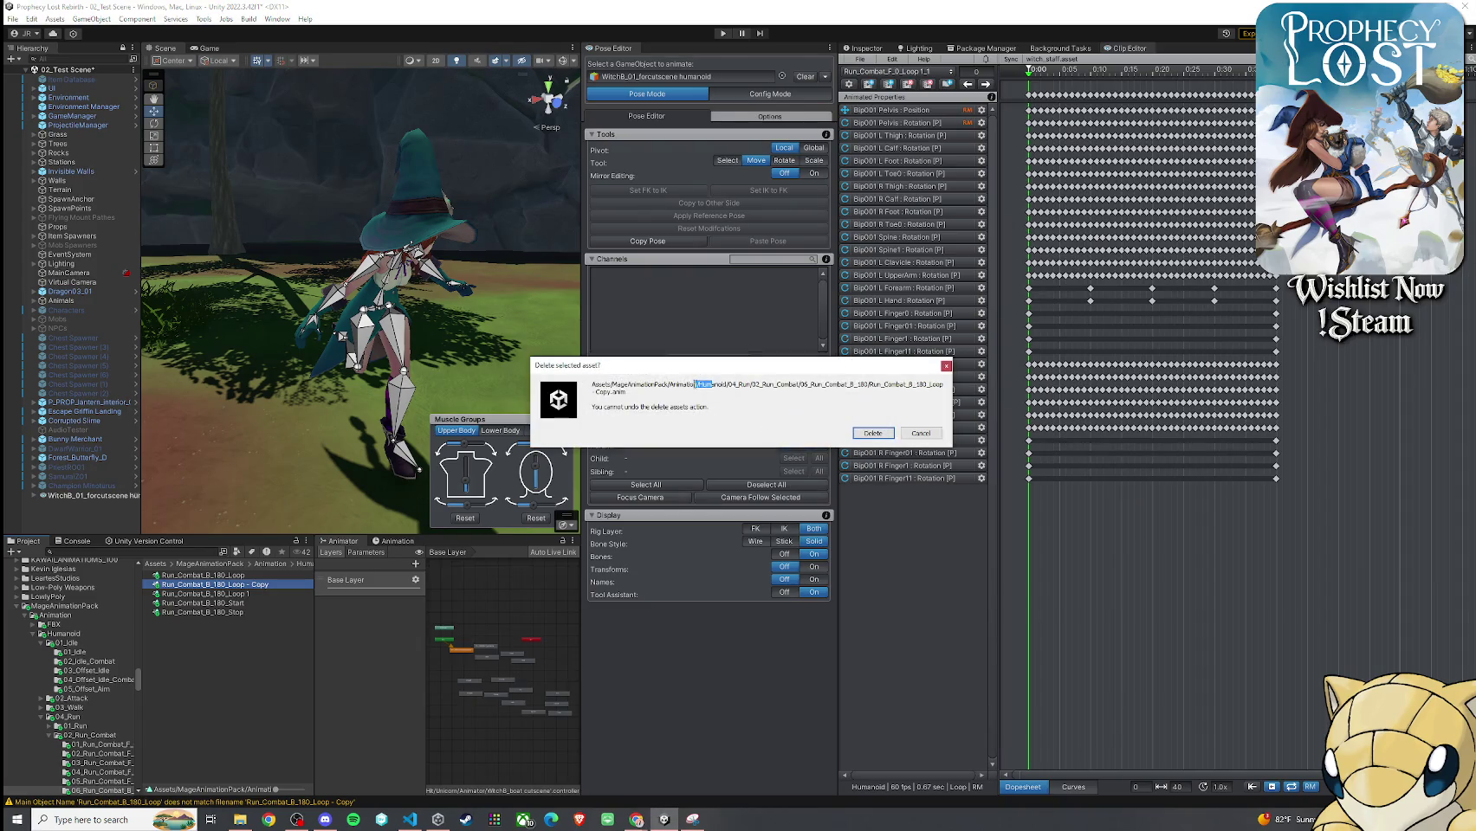
left_click(614, 395)
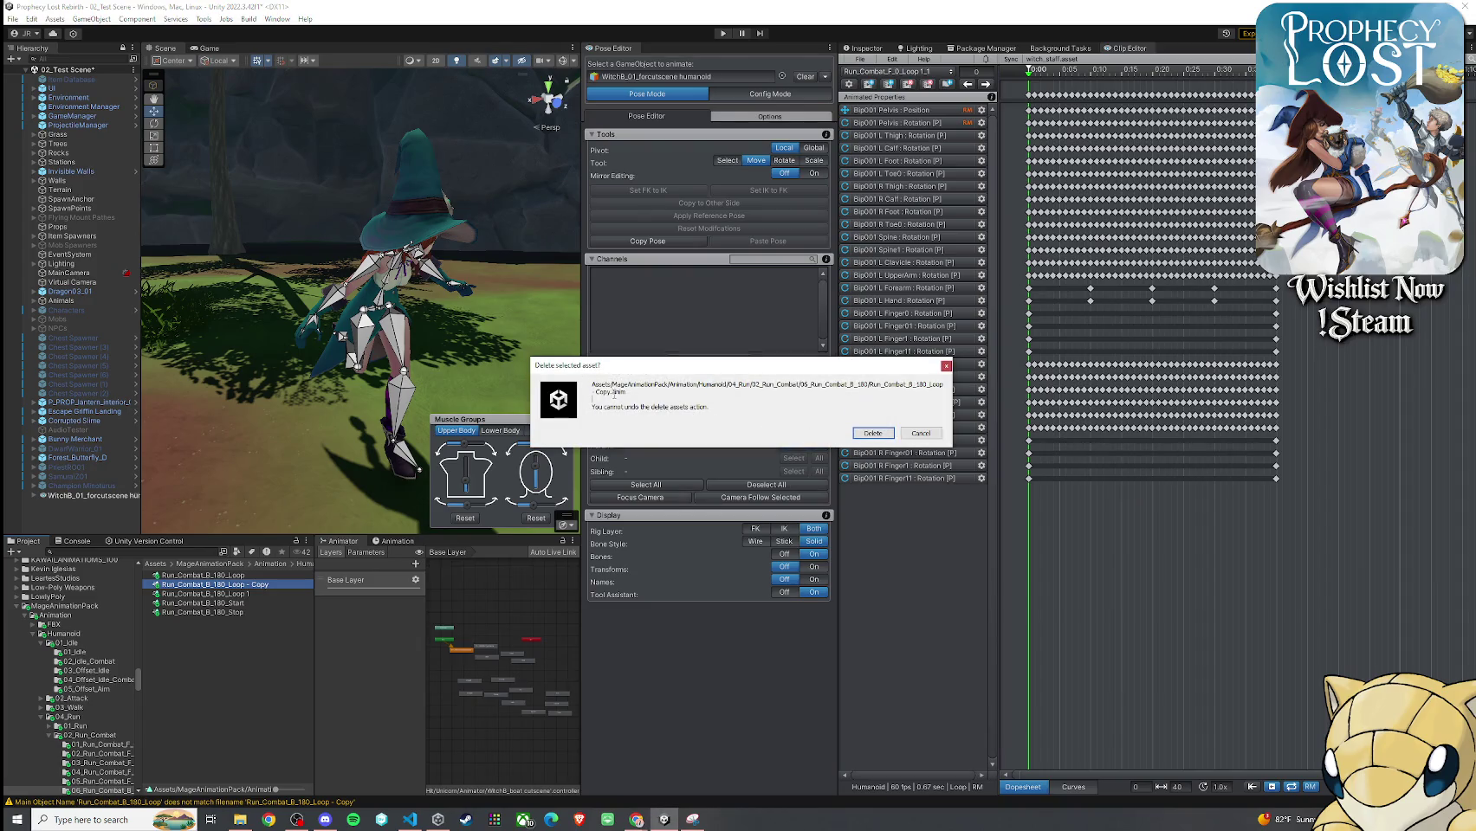
left_click(871, 434)
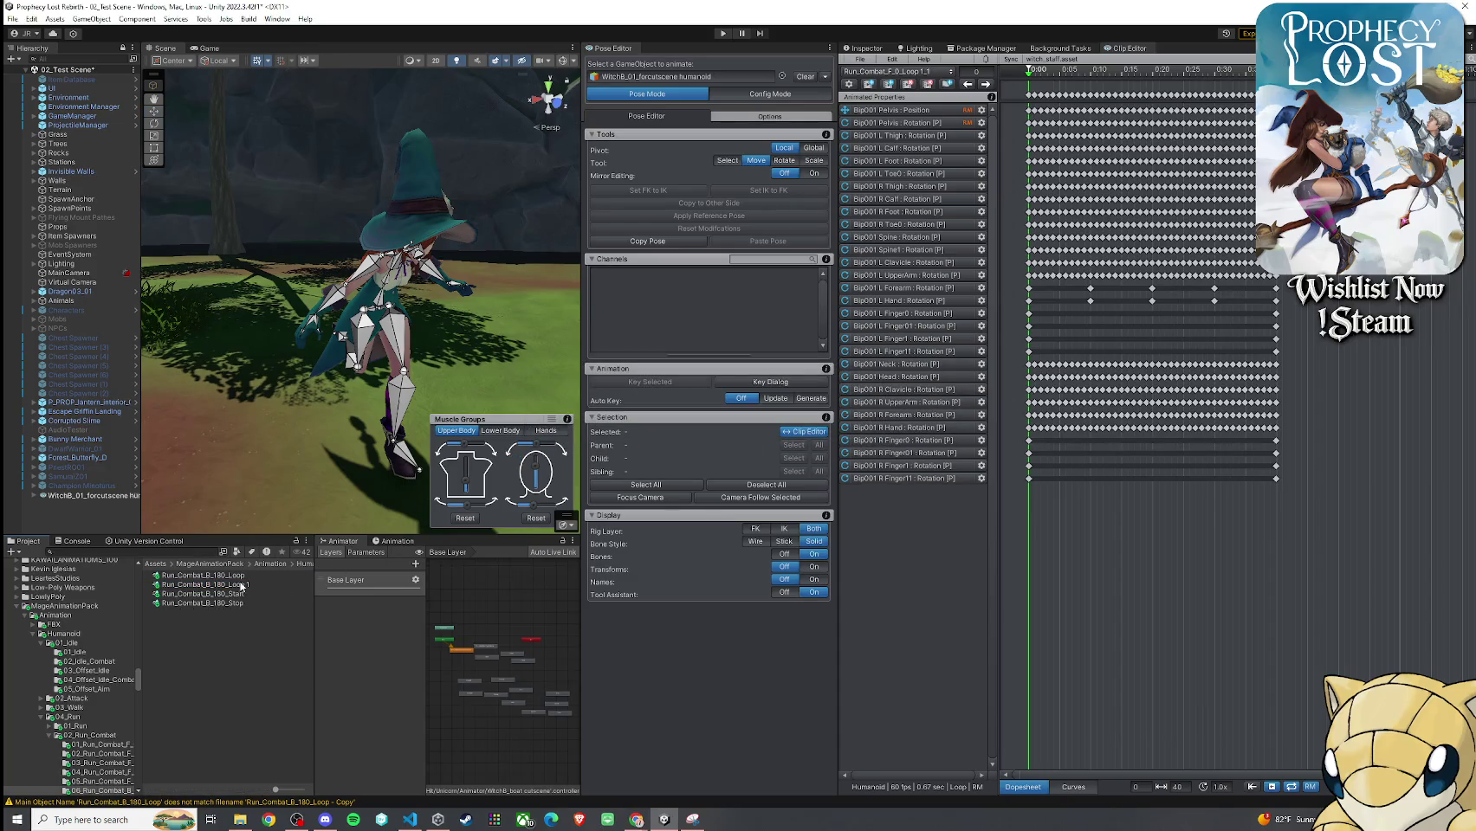
left_click(241, 586)
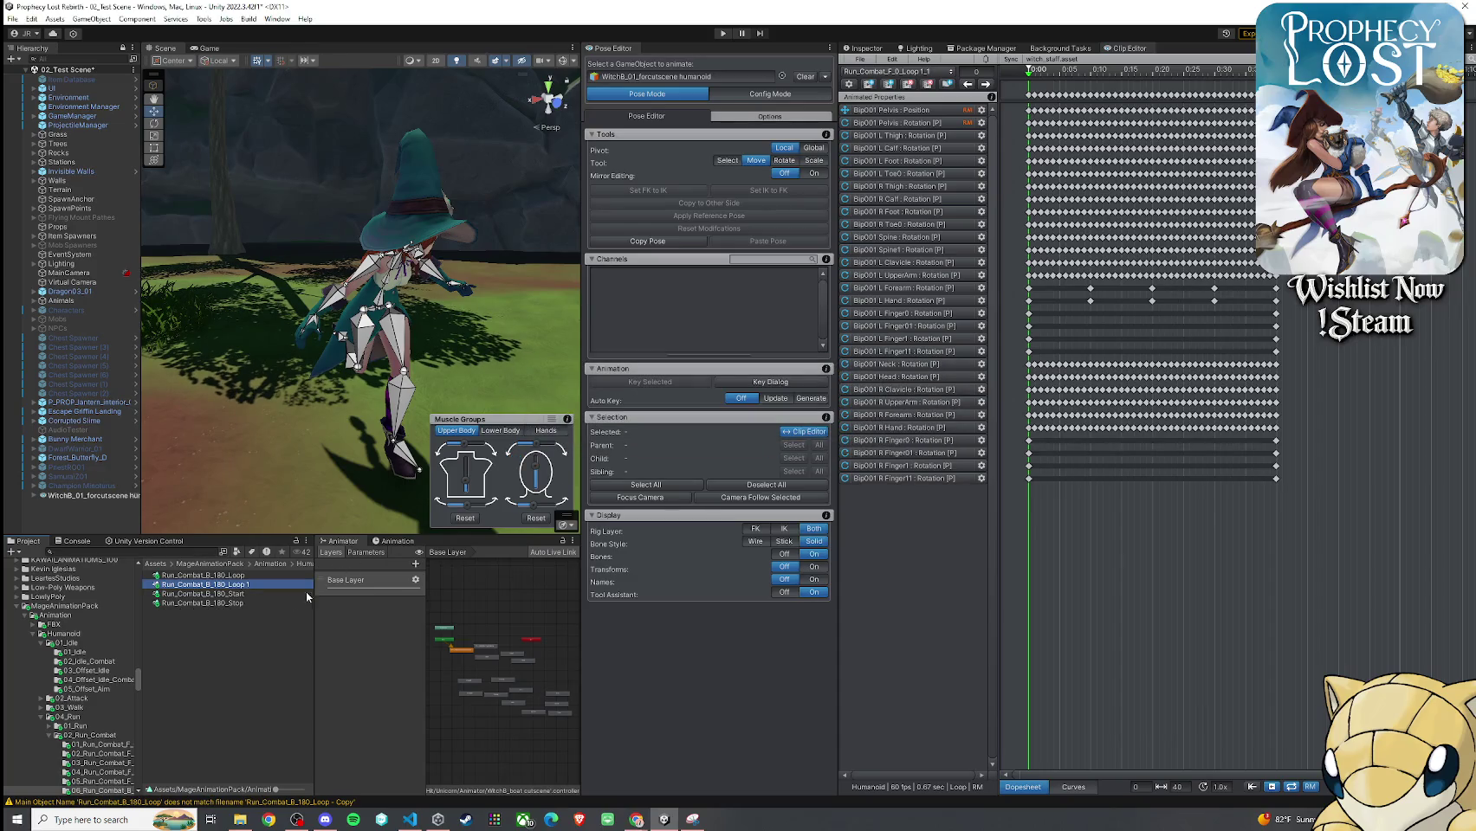
Import Run_Combat_B_180_Loop 1 into UMotion's Clip Editor and preview the run at frame 13
left_click(885, 72)
left_click(885, 72)
left_click(861, 58)
left_click(908, 144)
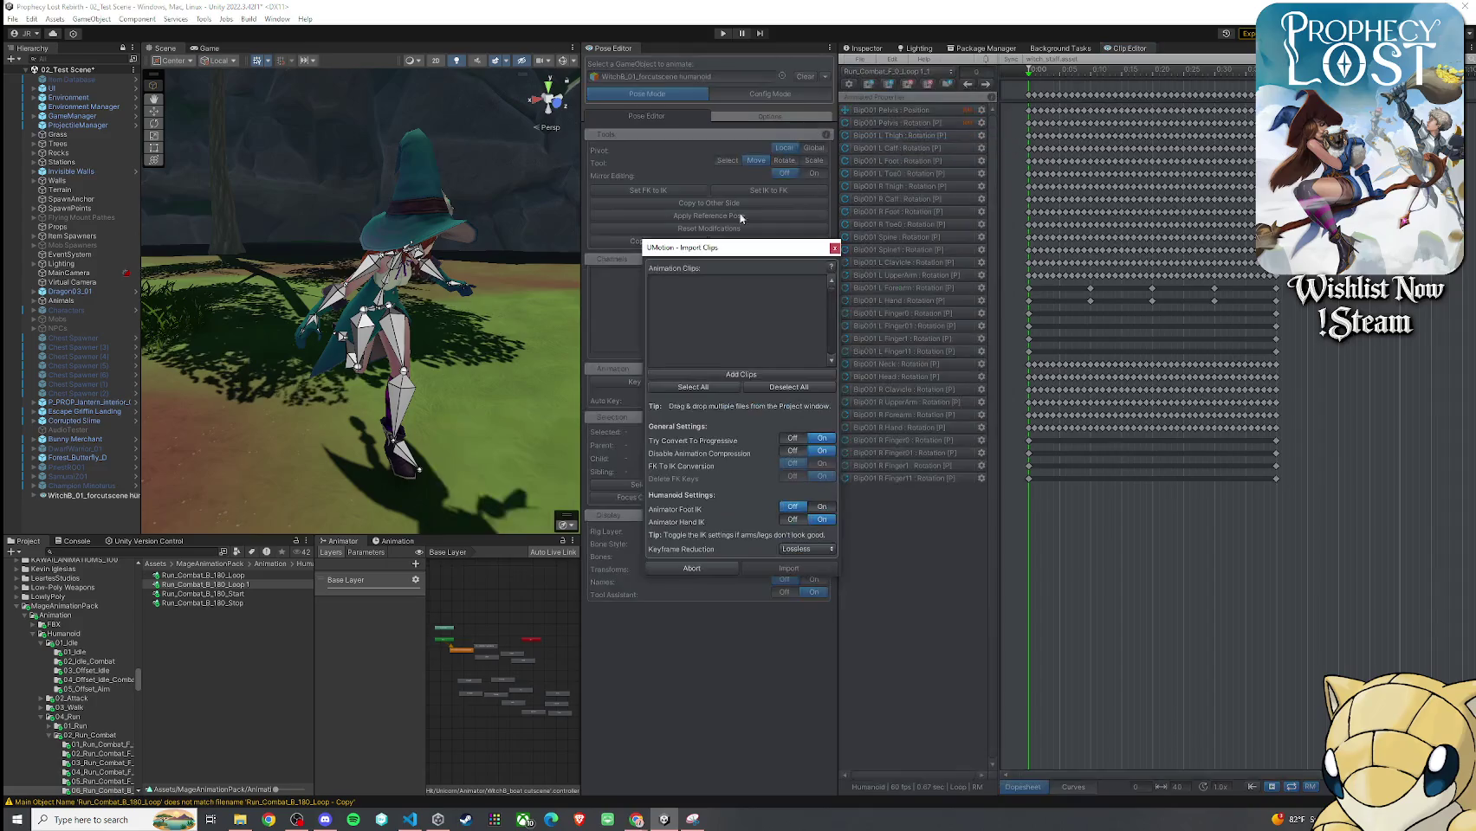
left_click(750, 372)
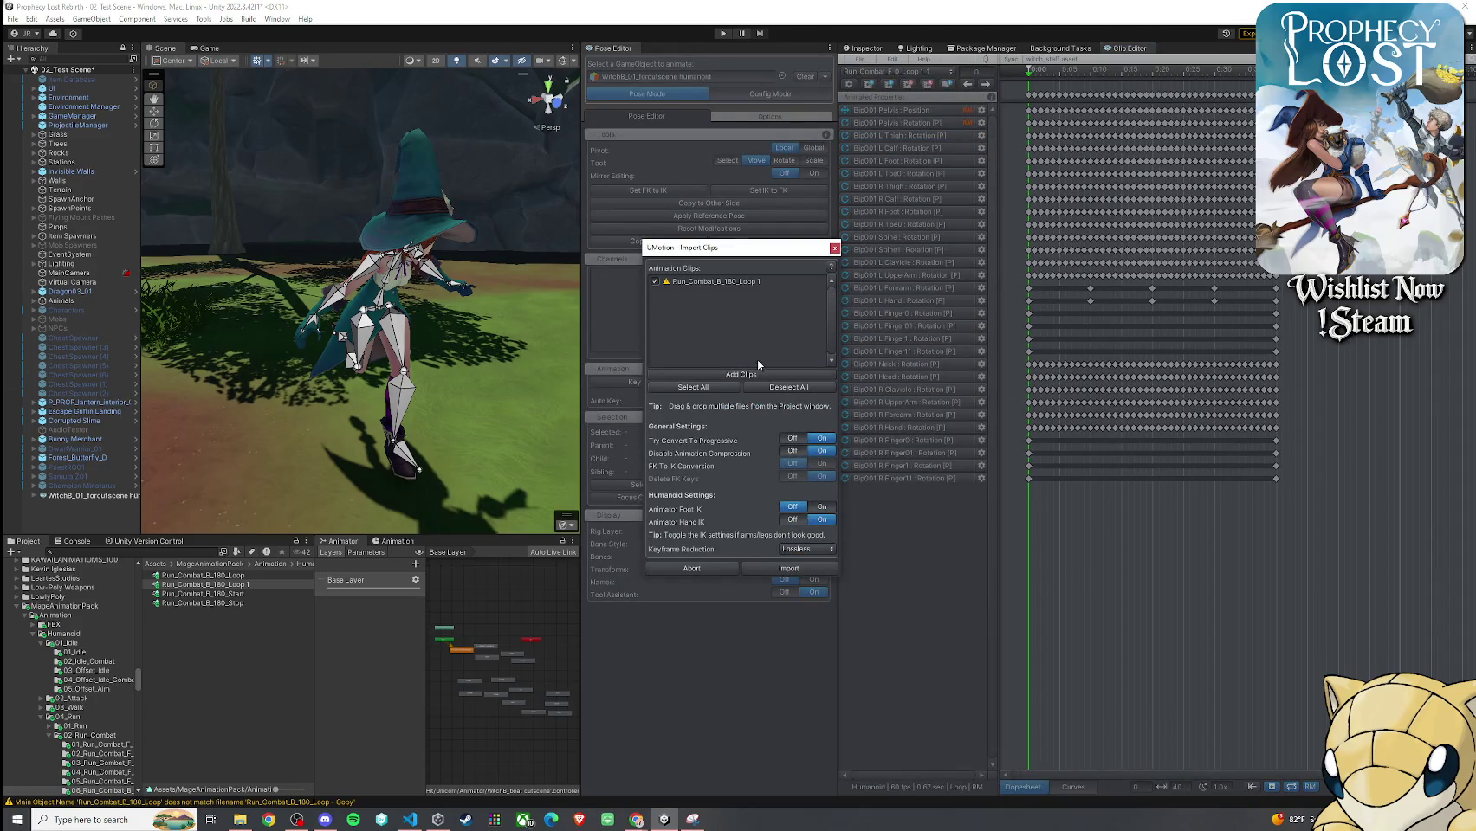
left_click(787, 577)
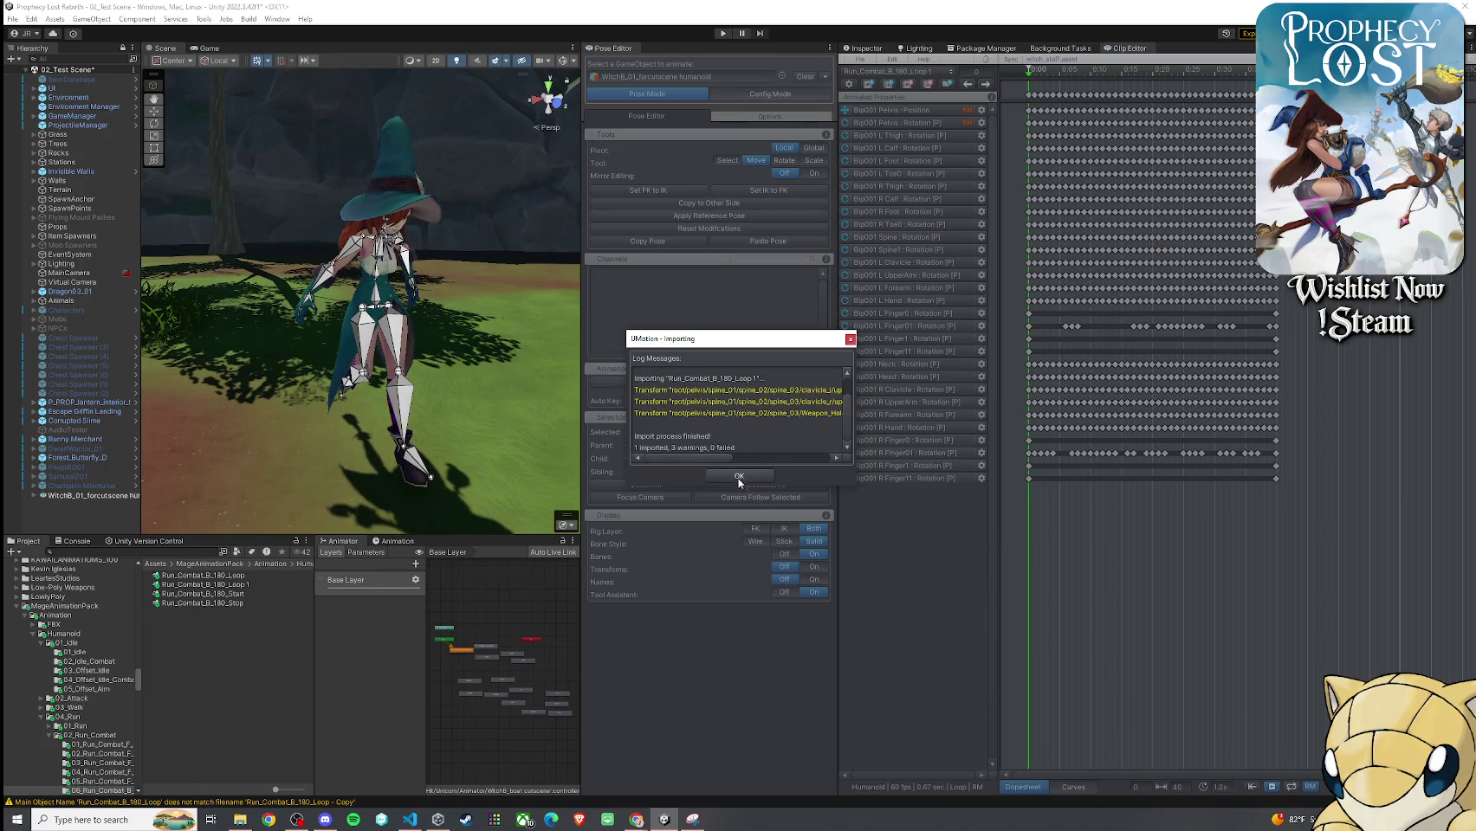
left_click(738, 476)
left_click_drag(1029, 77, 1109, 76)
mouse_move(303, 381)
left_mouse_down()
mouse_move(343, 327)
mouse_move(415, 303)
left_mouse_up()
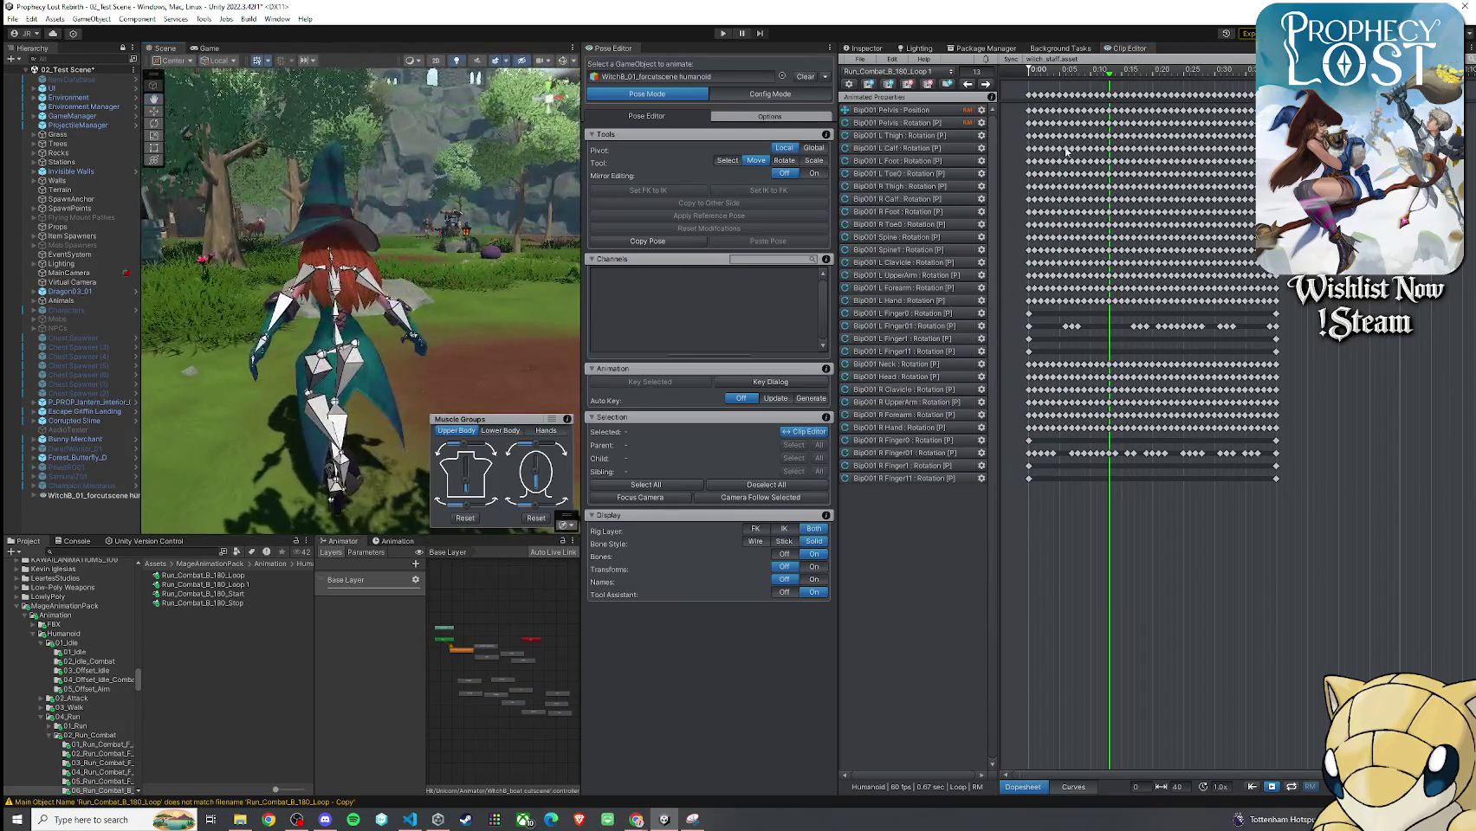
Return to the first frame and select the witch's L Forearm and L Hand bones for rotation
left_click_drag(1109, 76, 1032, 94)
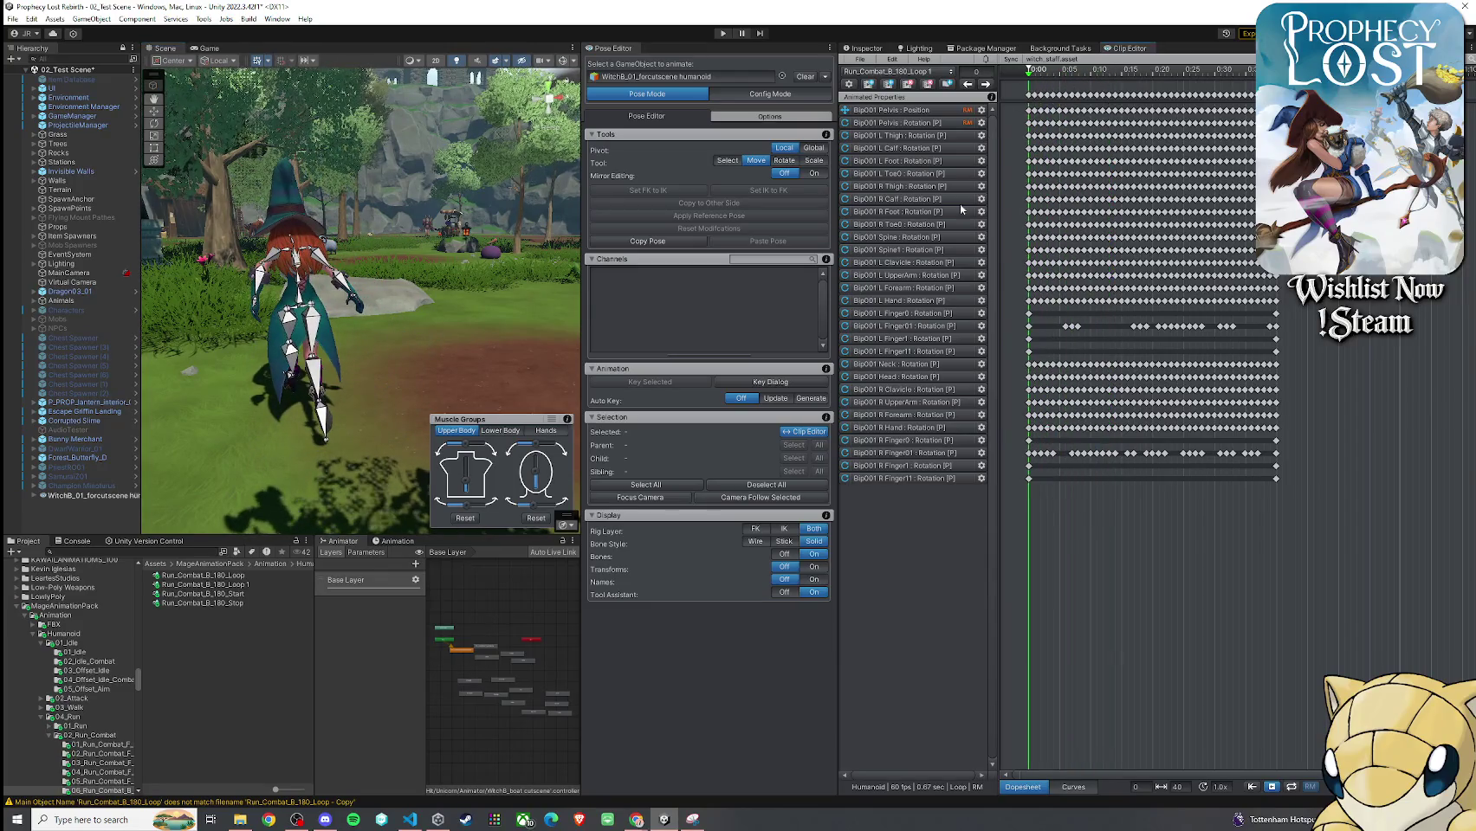
left_click(901, 301)
left_click(901, 313, "ctrl")
key("f")
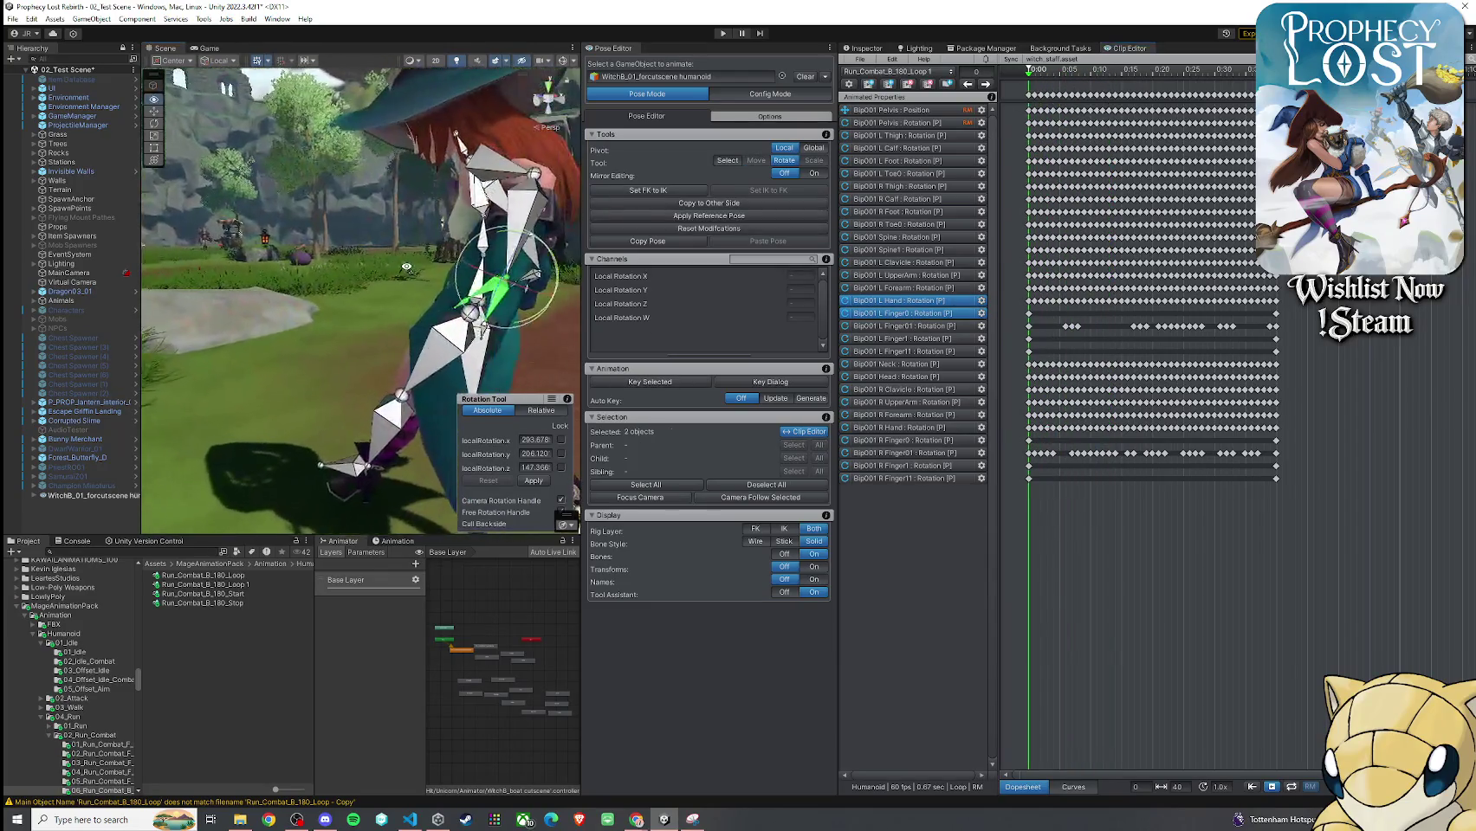
left_click(530, 221)
left_click(500, 297, "ctrl")
Rotate the left forearm to 358.805, 356.492, 32.689 and scrub the loop to preview it
scroll(1030, 292, "up", 3)
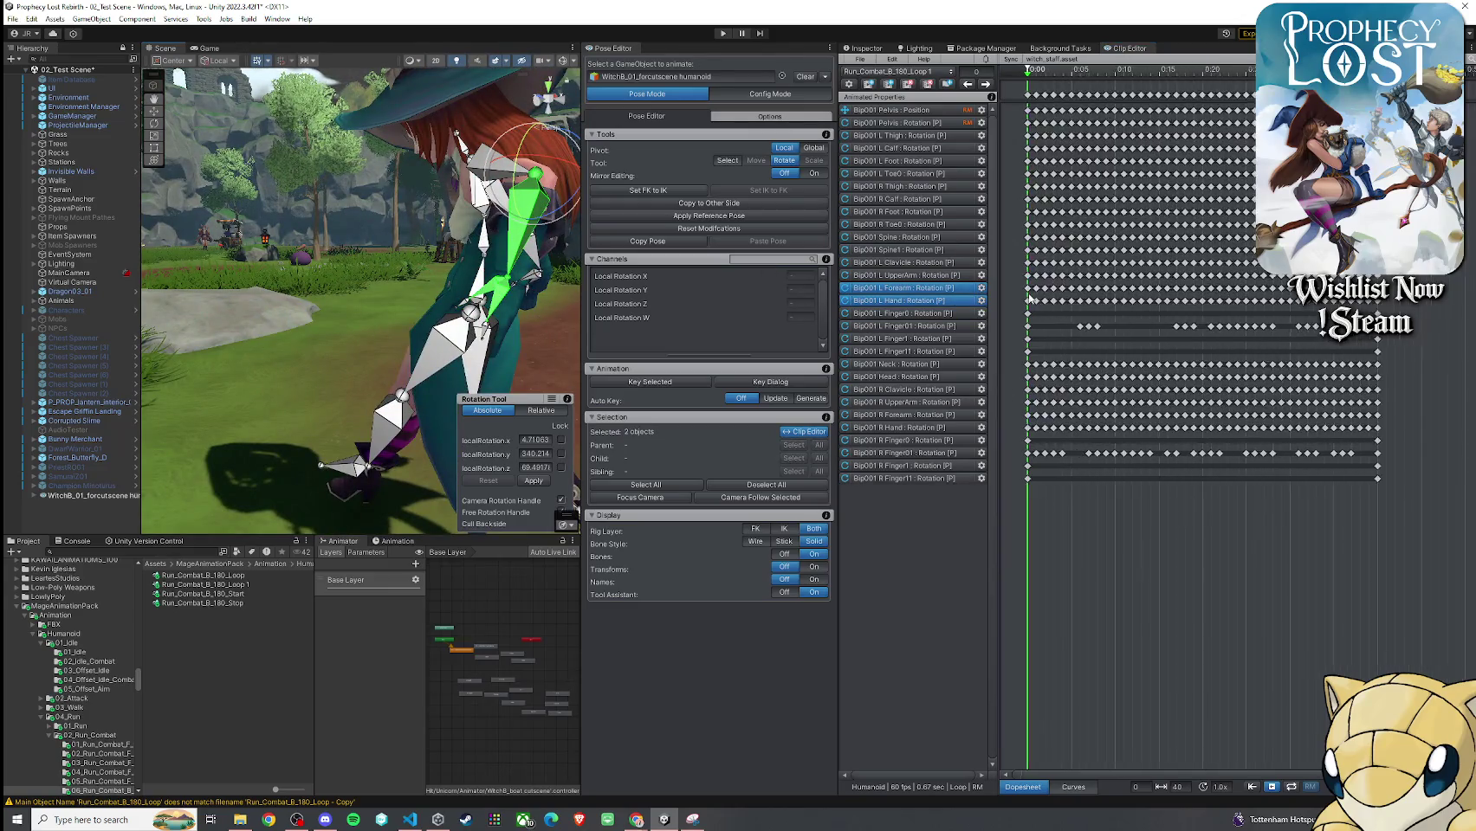
left_click_drag(364, 329, 286, 329)
left_click_drag(374, 152, 381, 221)
mouse_move(338, 317)
left_mouse_down()
mouse_move(325, 269)
mouse_move(486, 288)
mouse_move(448, 257)
left_mouse_up()
mouse_move(1030, 76)
left_mouse_down()
mouse_move(1072, 98)
mouse_move(1027, 95)
left_mouse_up()
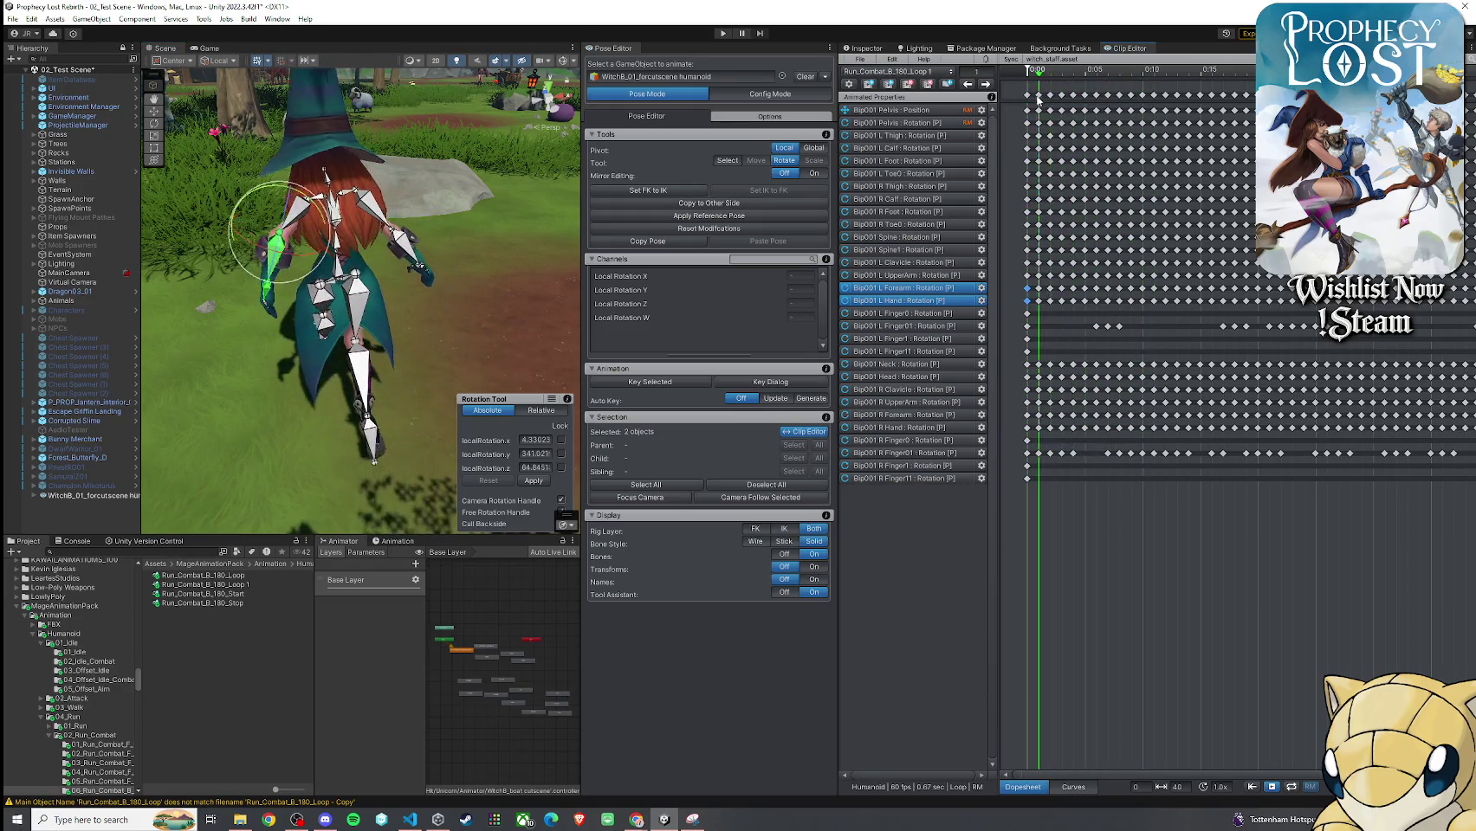
left_click_drag(346, 251, 357, 210)
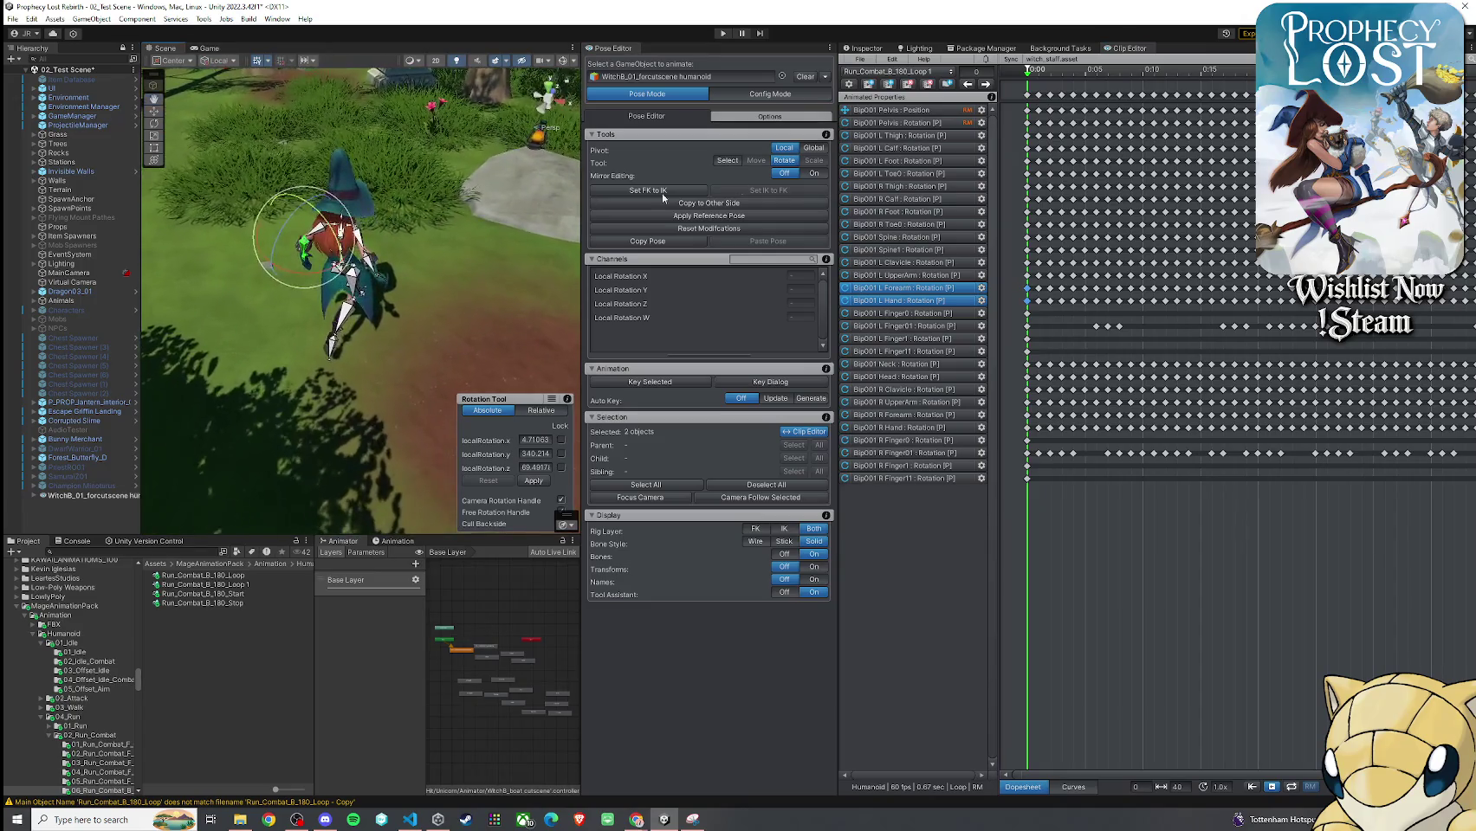
left_click_drag(1029, 75, 1190, 97)
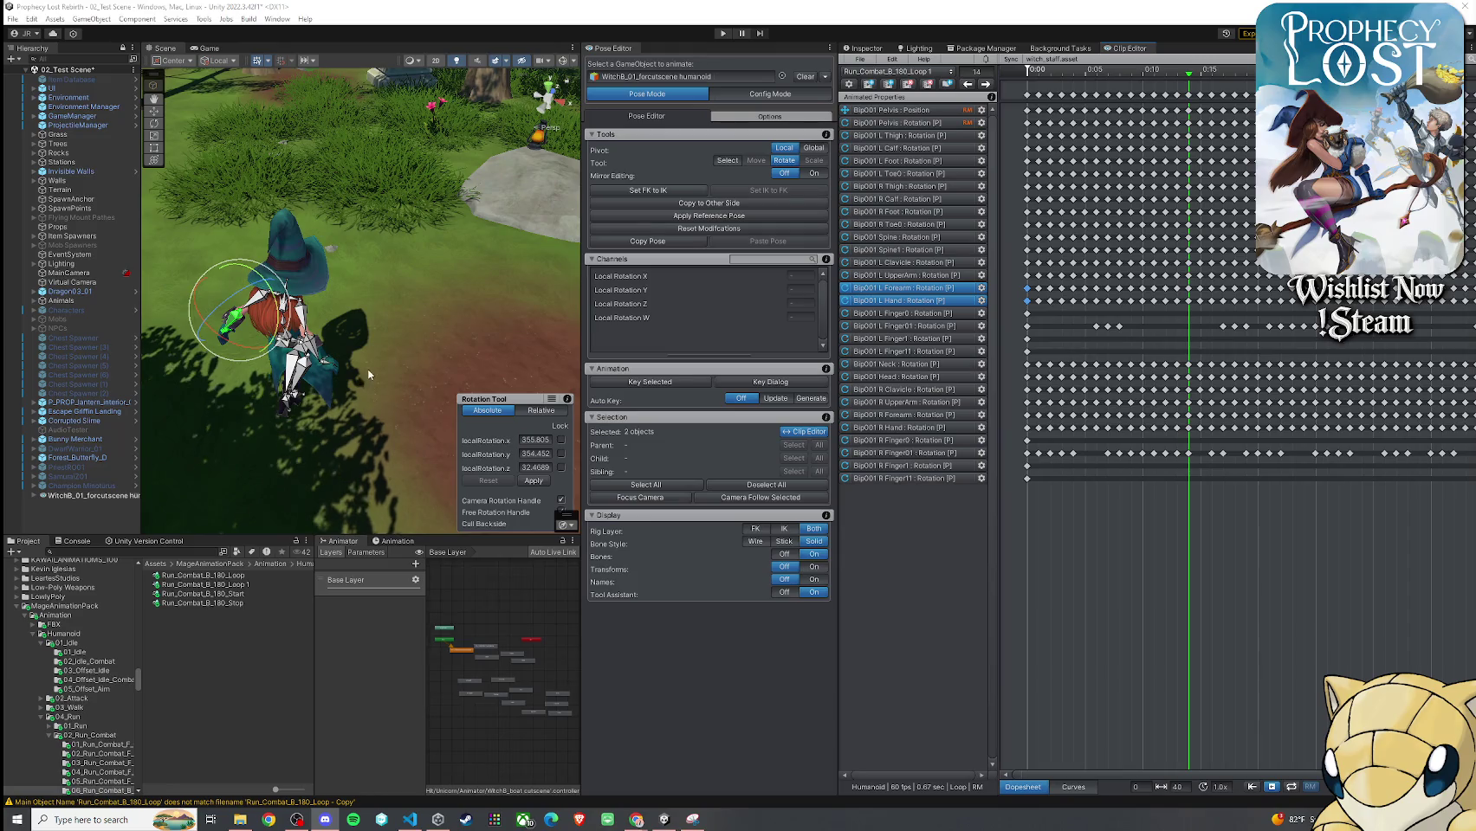
Scrub through the early frames of the run loop to inspect the left arm, ending at frame 0
mouse_move(410, 313)
left_mouse_down()
mouse_move(330, 349)
mouse_move(342, 277)
left_mouse_up()
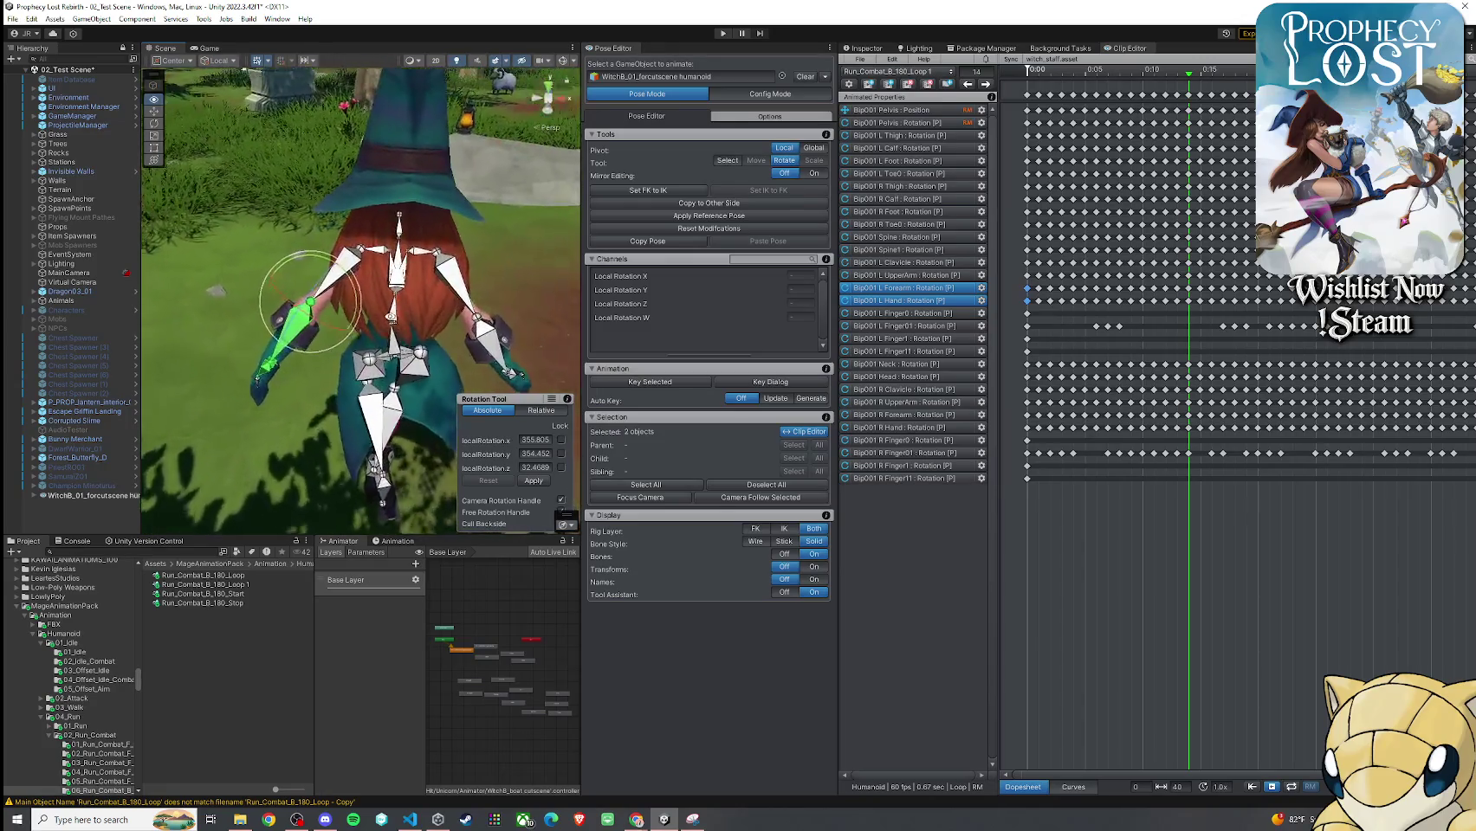
mouse_move(1191, 77)
left_mouse_down()
mouse_move(1064, 76)
mouse_move(1036, 95)
mouse_move(1108, 76)
left_mouse_up()
mouse_move(400, 294)
left_mouse_down()
mouse_move(400, 343)
mouse_move(405, 283)
left_mouse_up()
mouse_move(1108, 78)
left_mouse_down()
mouse_move(1038, 88)
mouse_move(1293, 102)
left_mouse_up()
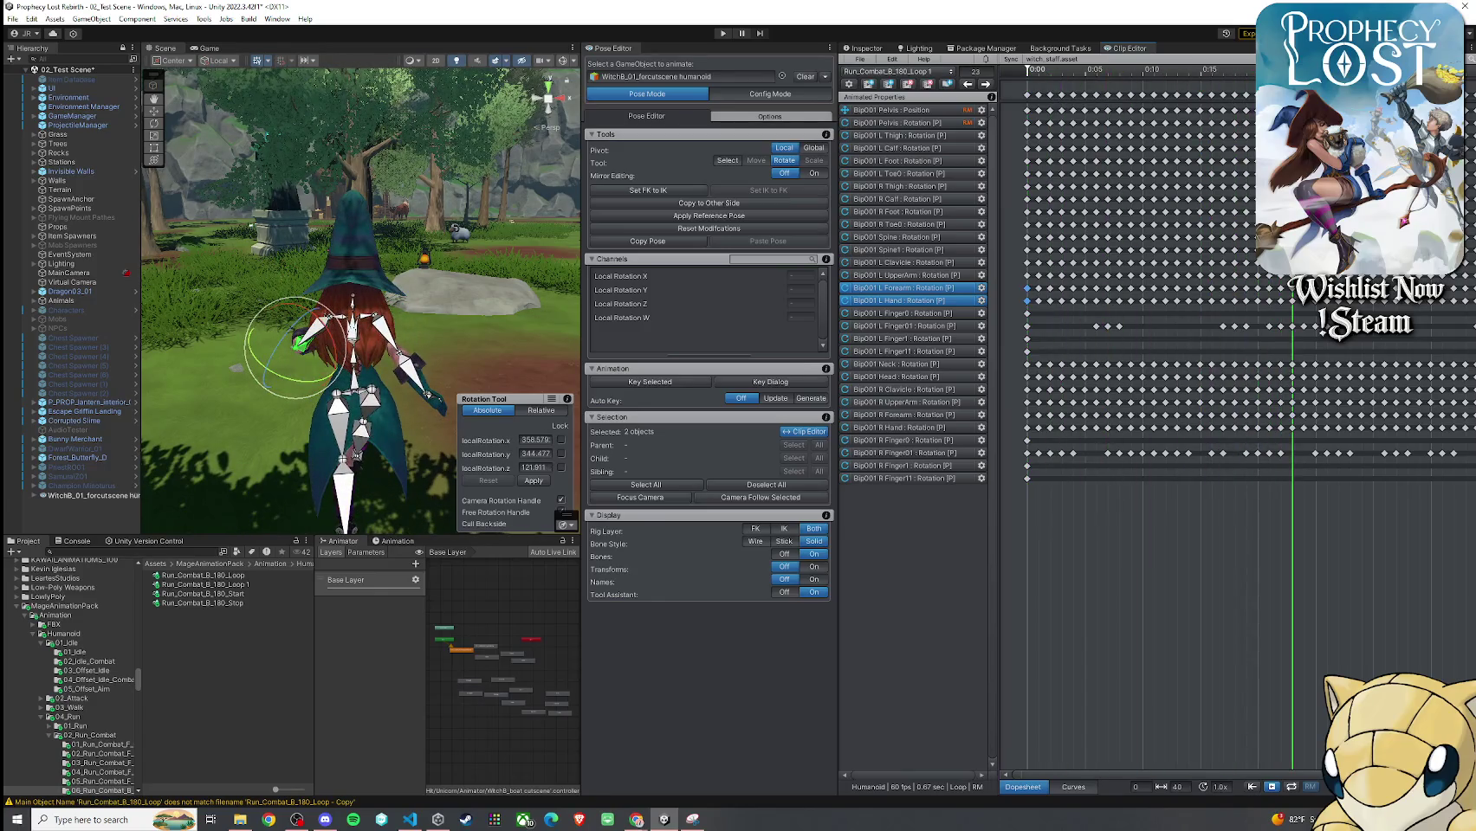
scroll(1127, 293, "down", 4)
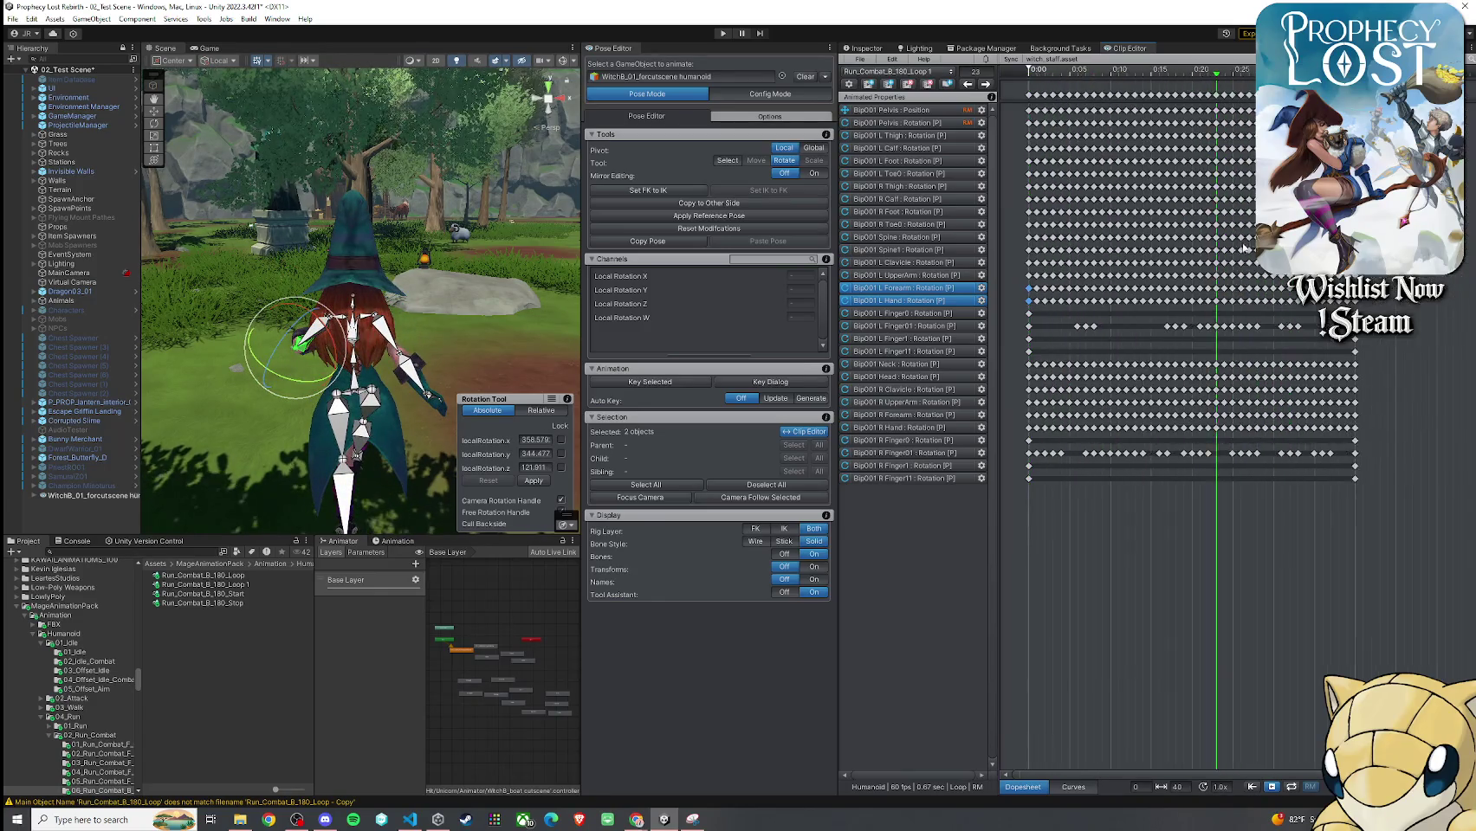
scroll(1127, 293, "left", 3)
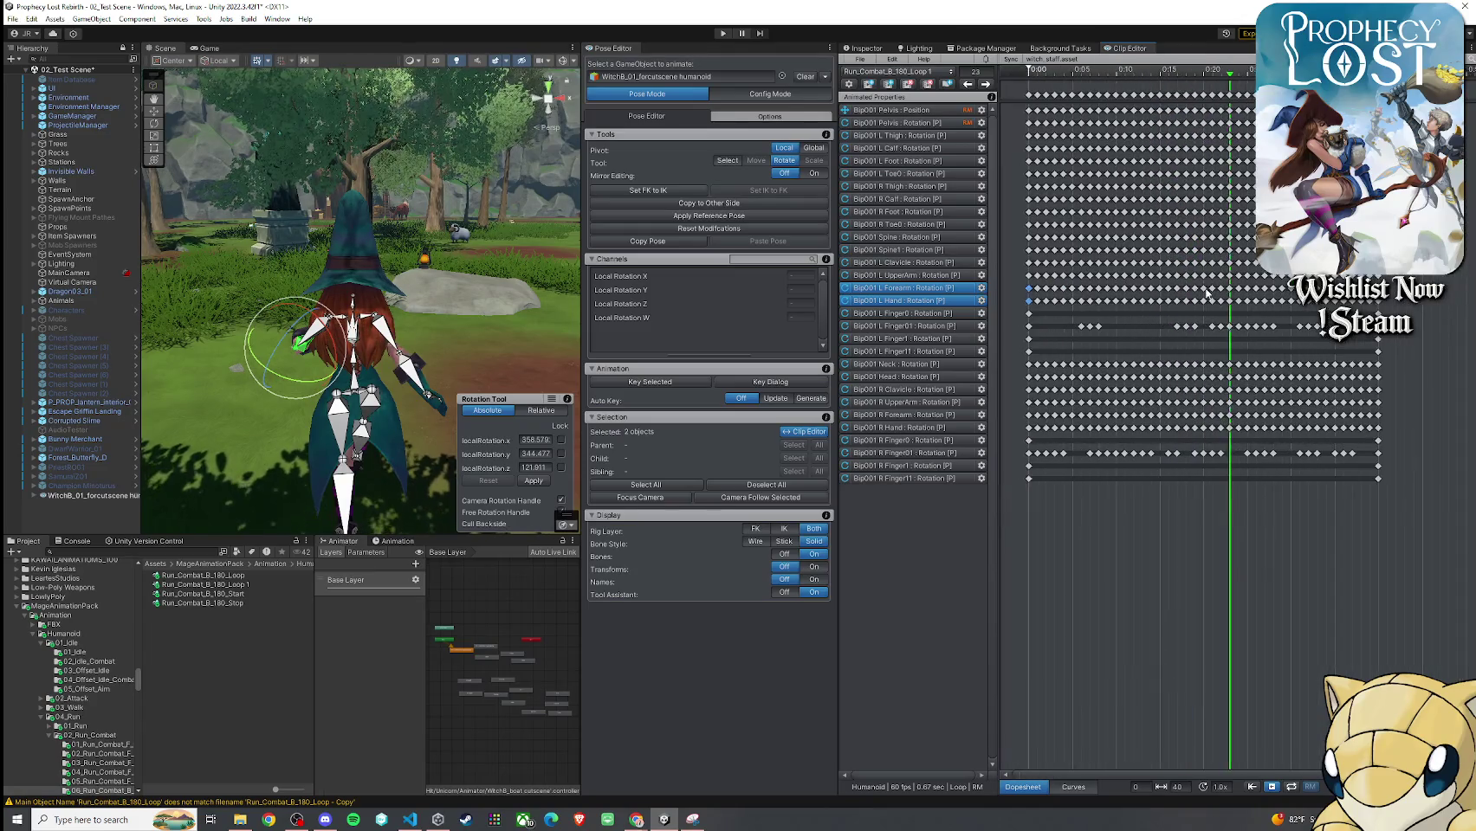
mouse_move(1219, 89)
left_mouse_down()
mouse_move(1030, 91)
mouse_move(1378, 91)
left_mouse_up()
scroll(490, 299, "down", 5)
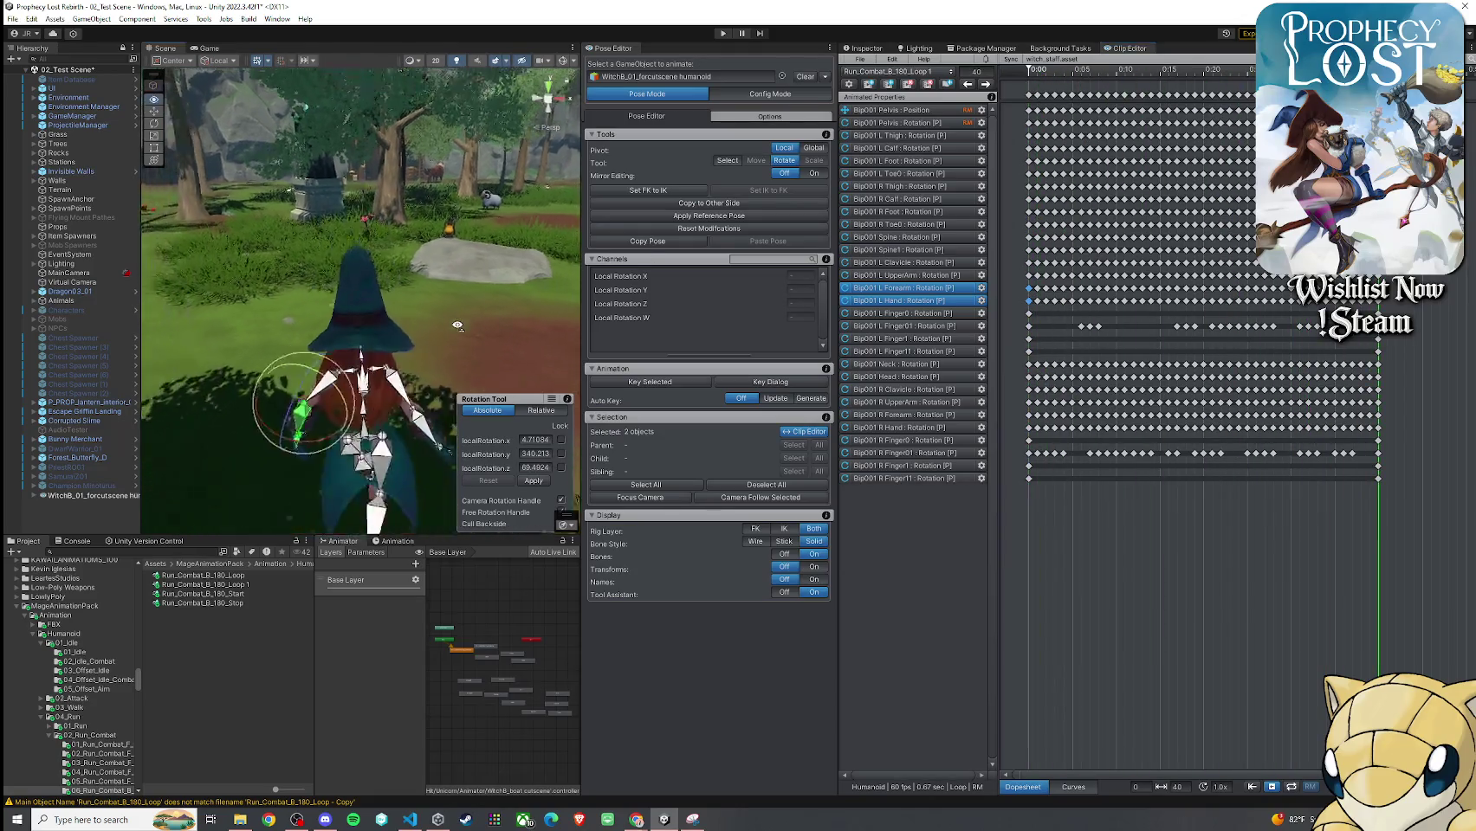
mouse_move(1378, 91)
left_mouse_down()
mouse_move(1070, 93)
mouse_move(1022, 111)
left_mouse_up()
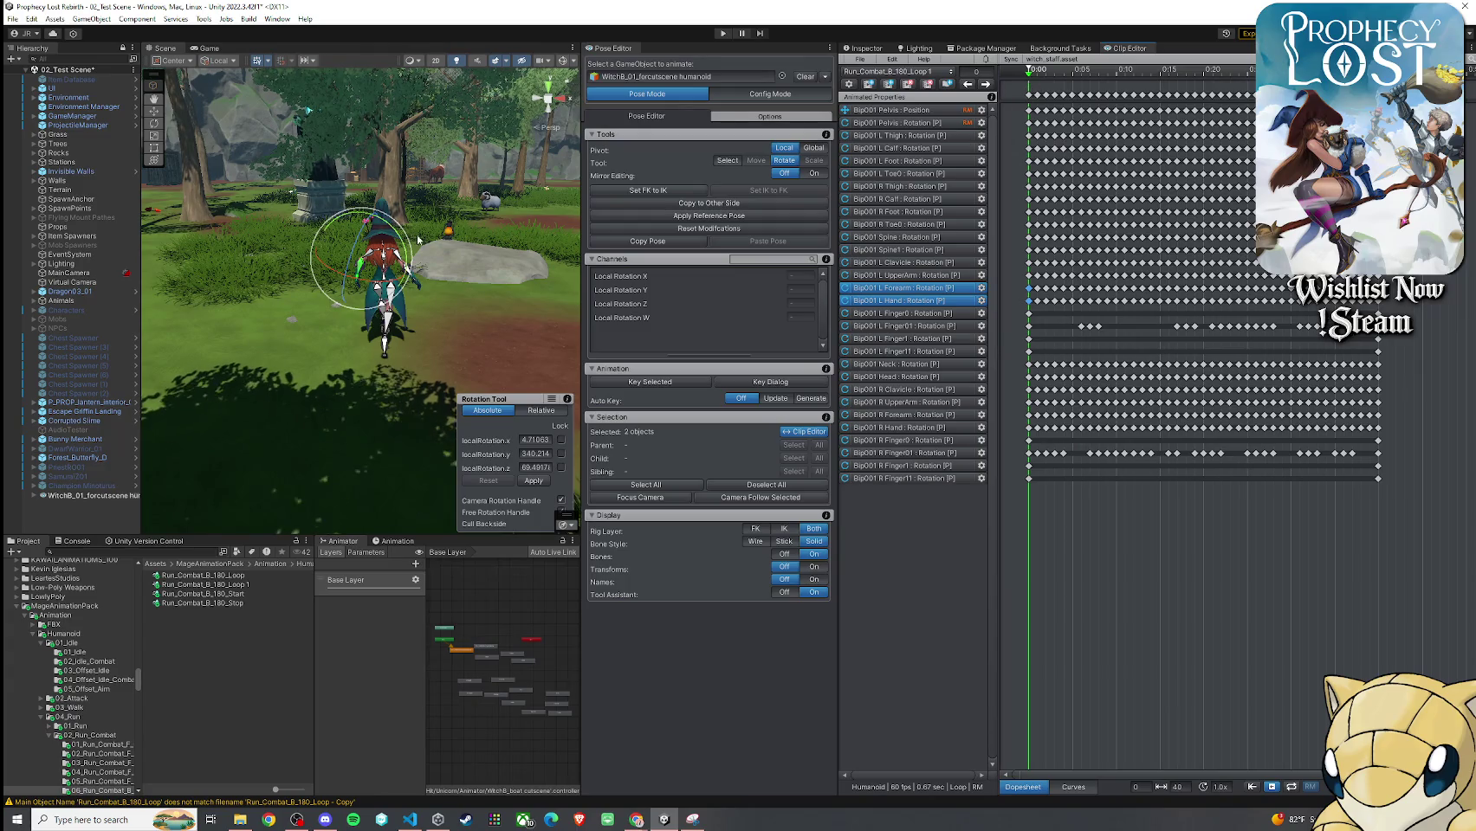
scroll(418, 240, "up", 6)
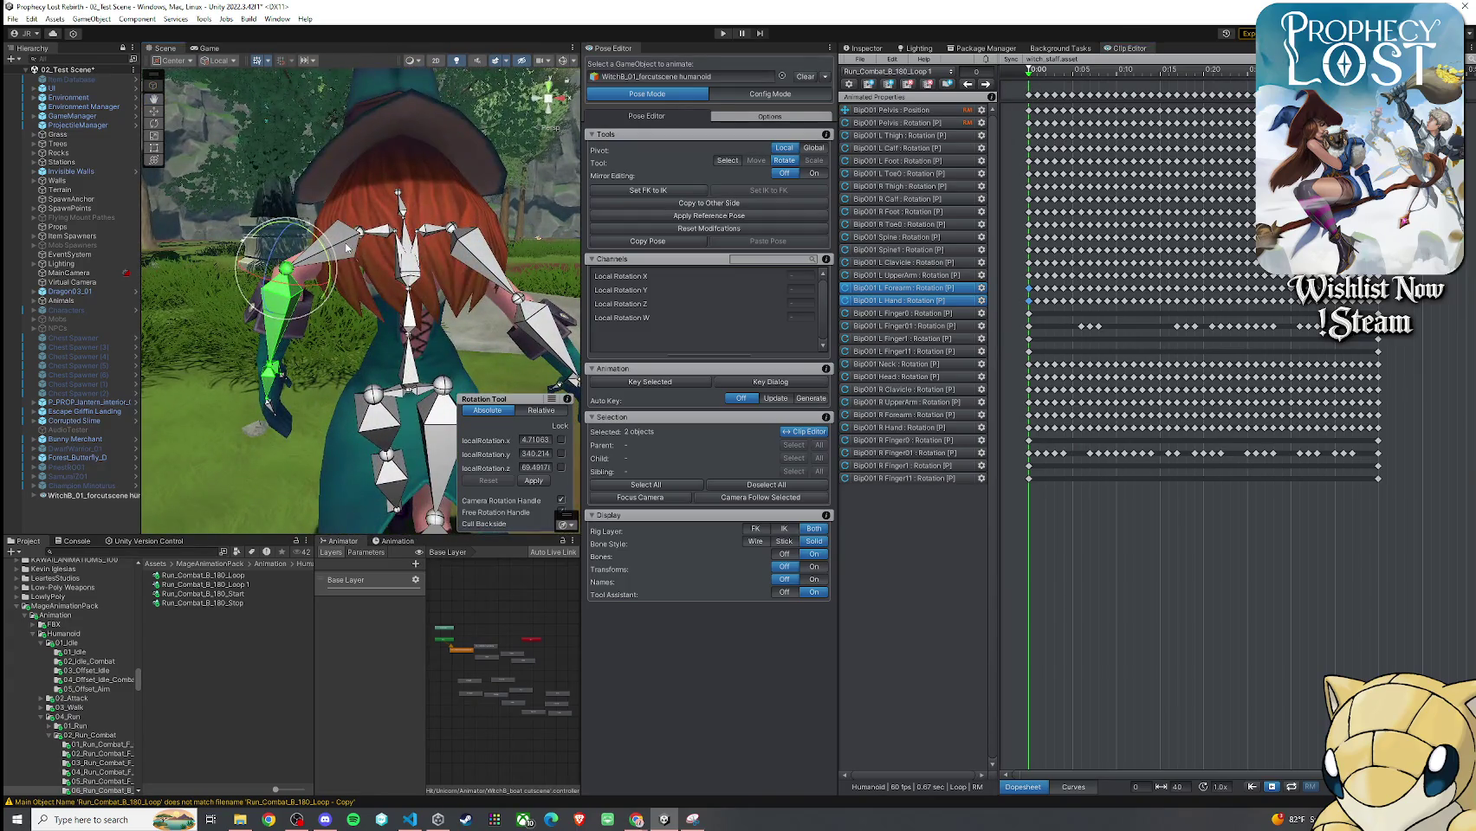
Add L UpperArm to the selection and raise the left arm to about 18.6, 314.0, 351.7
left_click(346, 249, "shift")
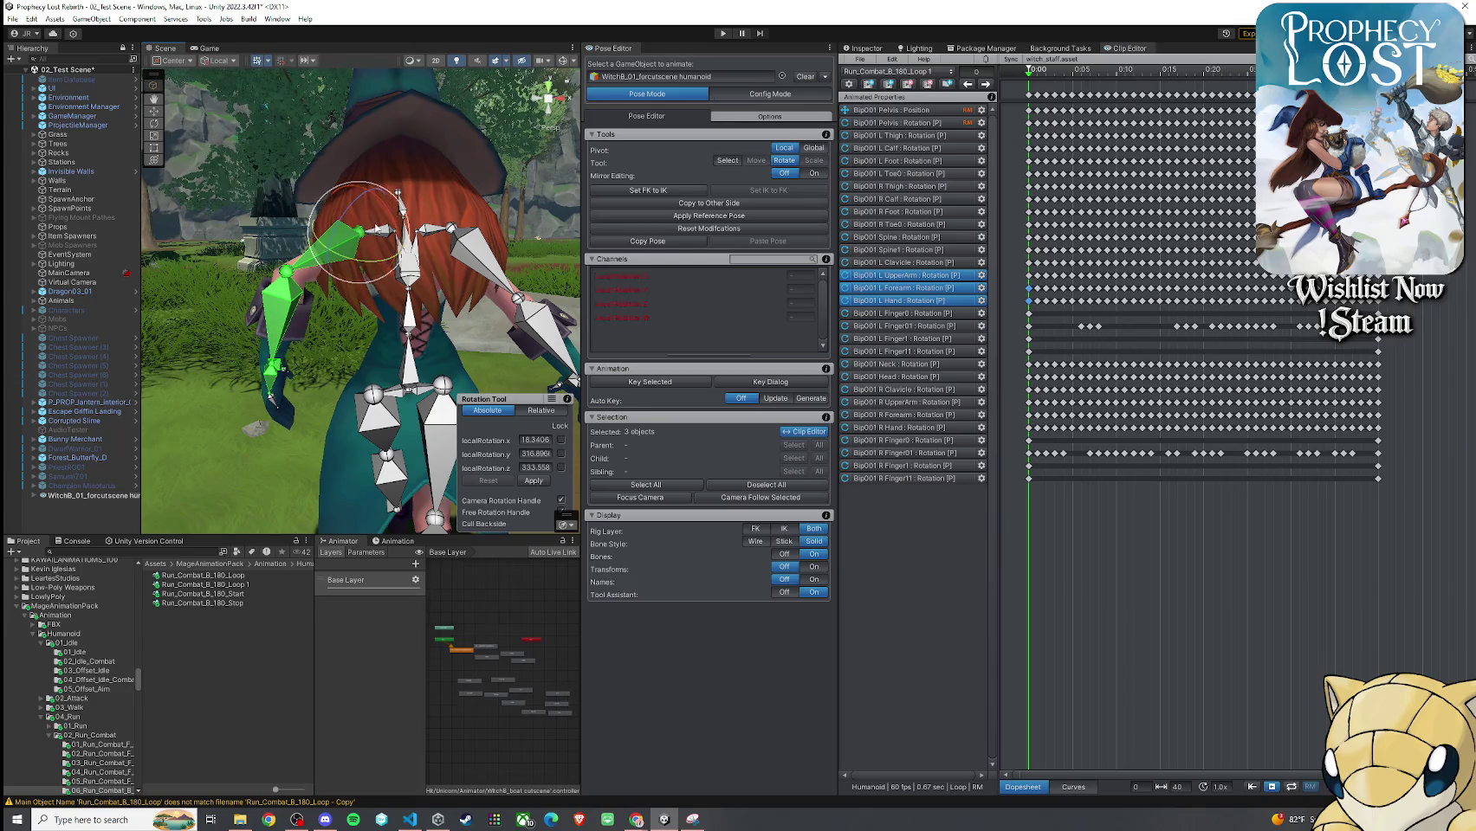
left_click_drag(372, 224, 382, 231)
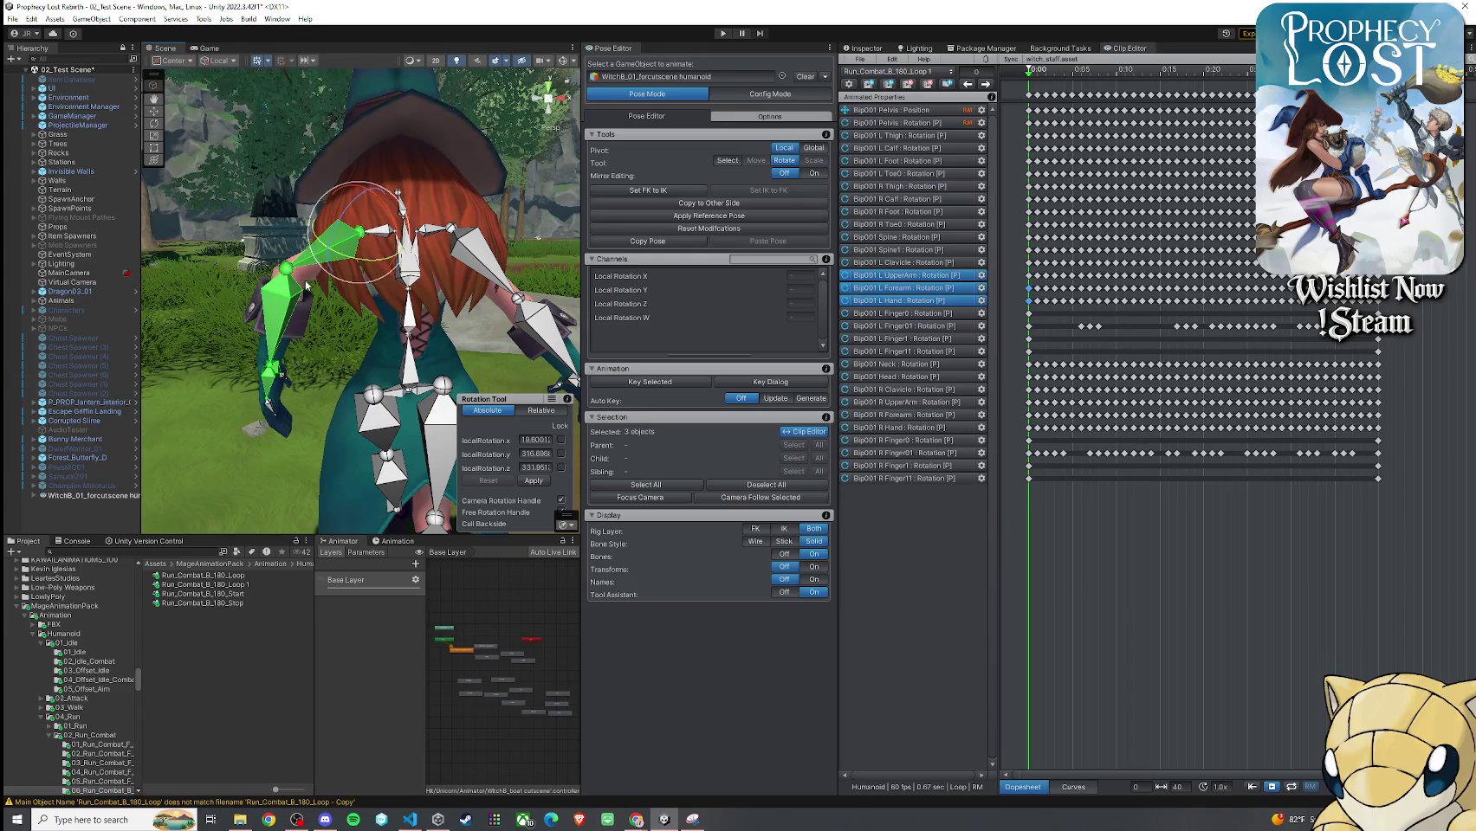
mouse_move(306, 284)
left_mouse_down()
mouse_move(343, 242)
mouse_move(358, 265)
mouse_move(347, 242)
mouse_move(364, 239)
mouse_move(416, 256)
mouse_move(810, 279)
mouse_move(425, 270)
left_mouse_up()
Fine-tune the left arm rotation to about 16.42, 314.05, 351.96 and play the clip with auto-key off
left_click_drag(295, 201, 768, 198)
key("f")
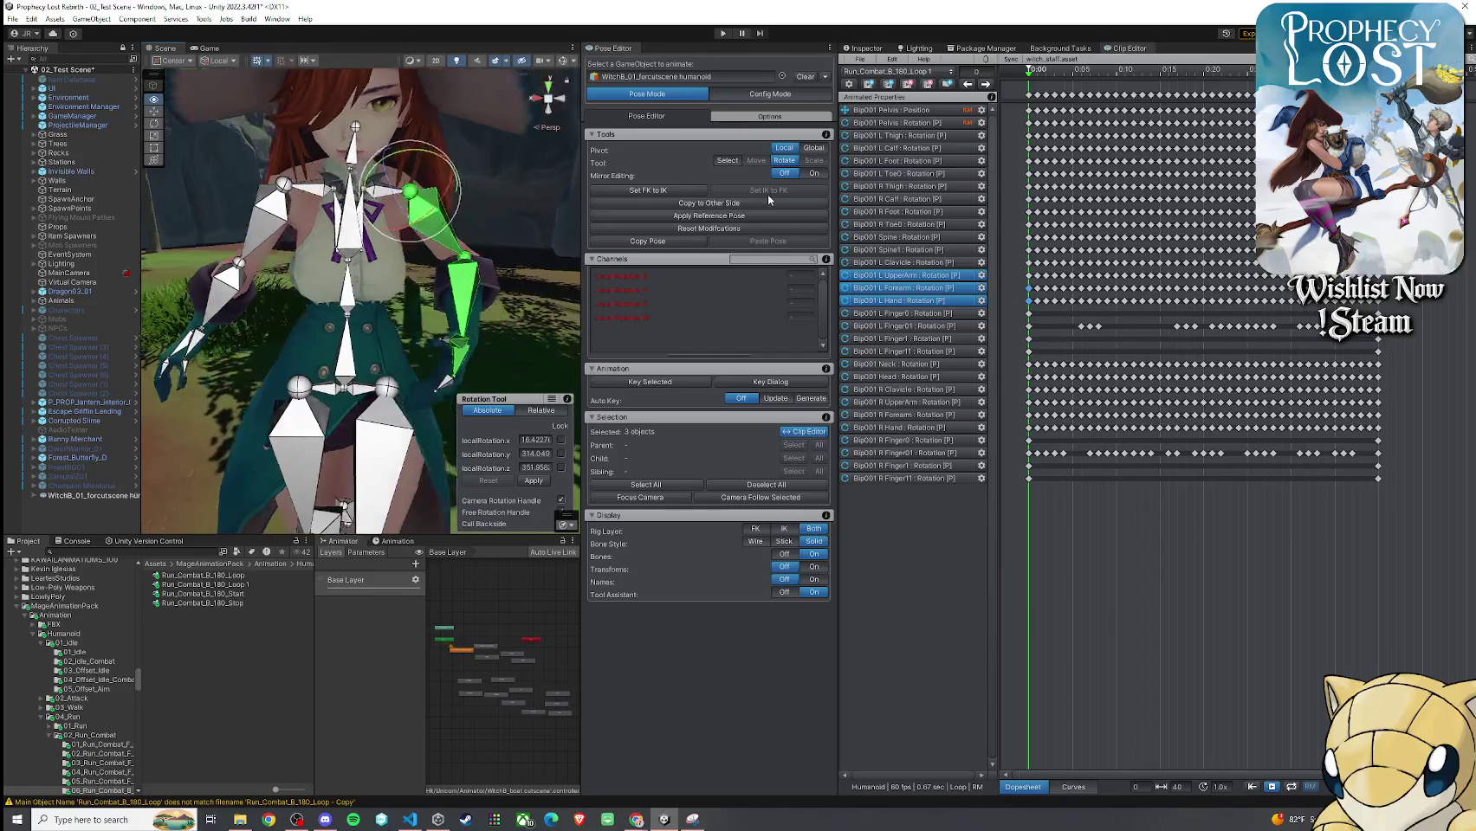
mouse_move(450, 174)
left_mouse_down()
mouse_move(416, 165)
mouse_move(468, 152)
mouse_move(433, 160)
mouse_move(450, 155)
left_mouse_up()
left_click_drag(402, 204, 181, 207)
scroll(347, 208, "down", 5)
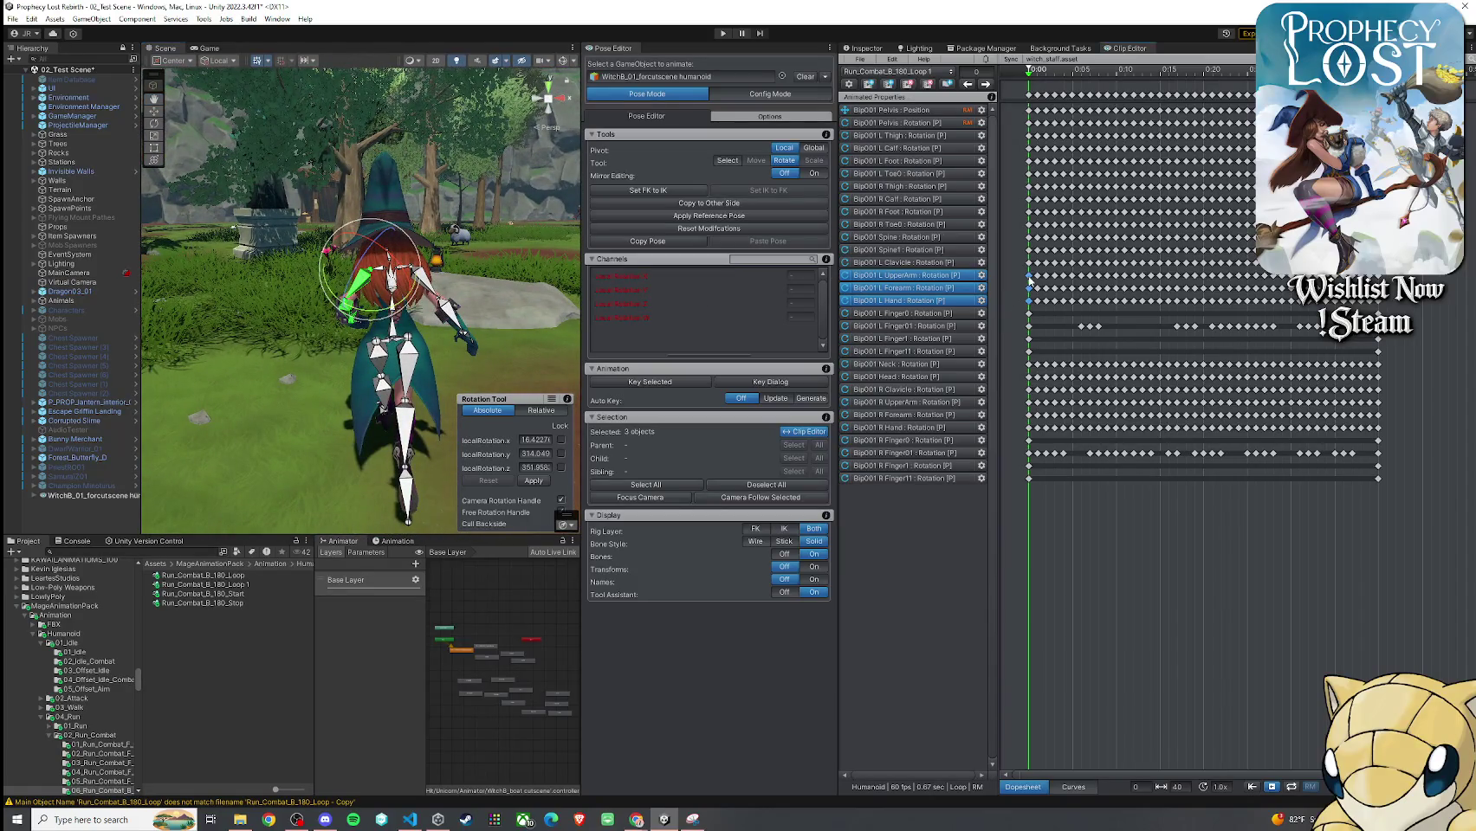
left_click(740, 398)
left_click(738, 400)
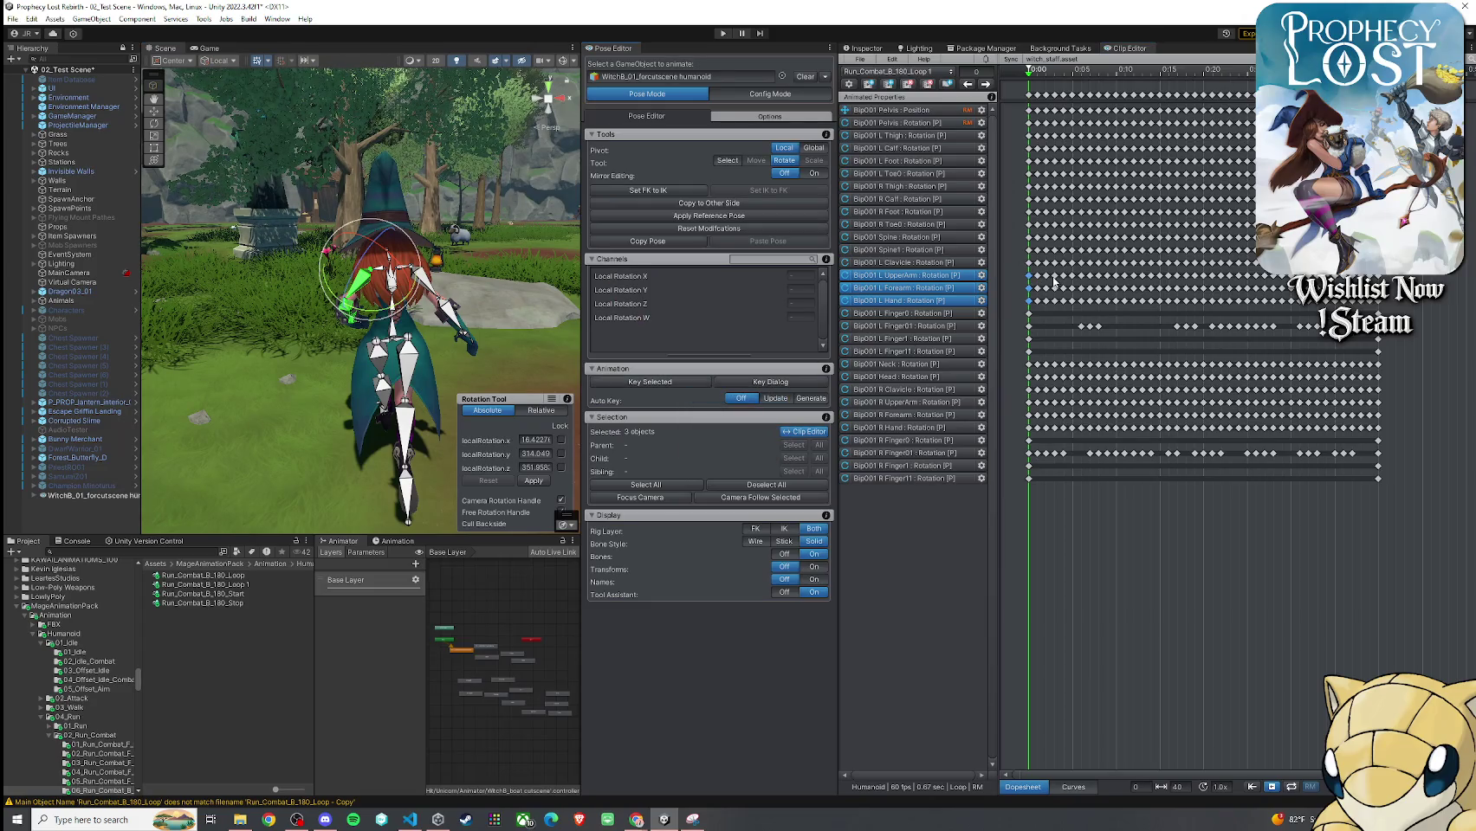
key("space")
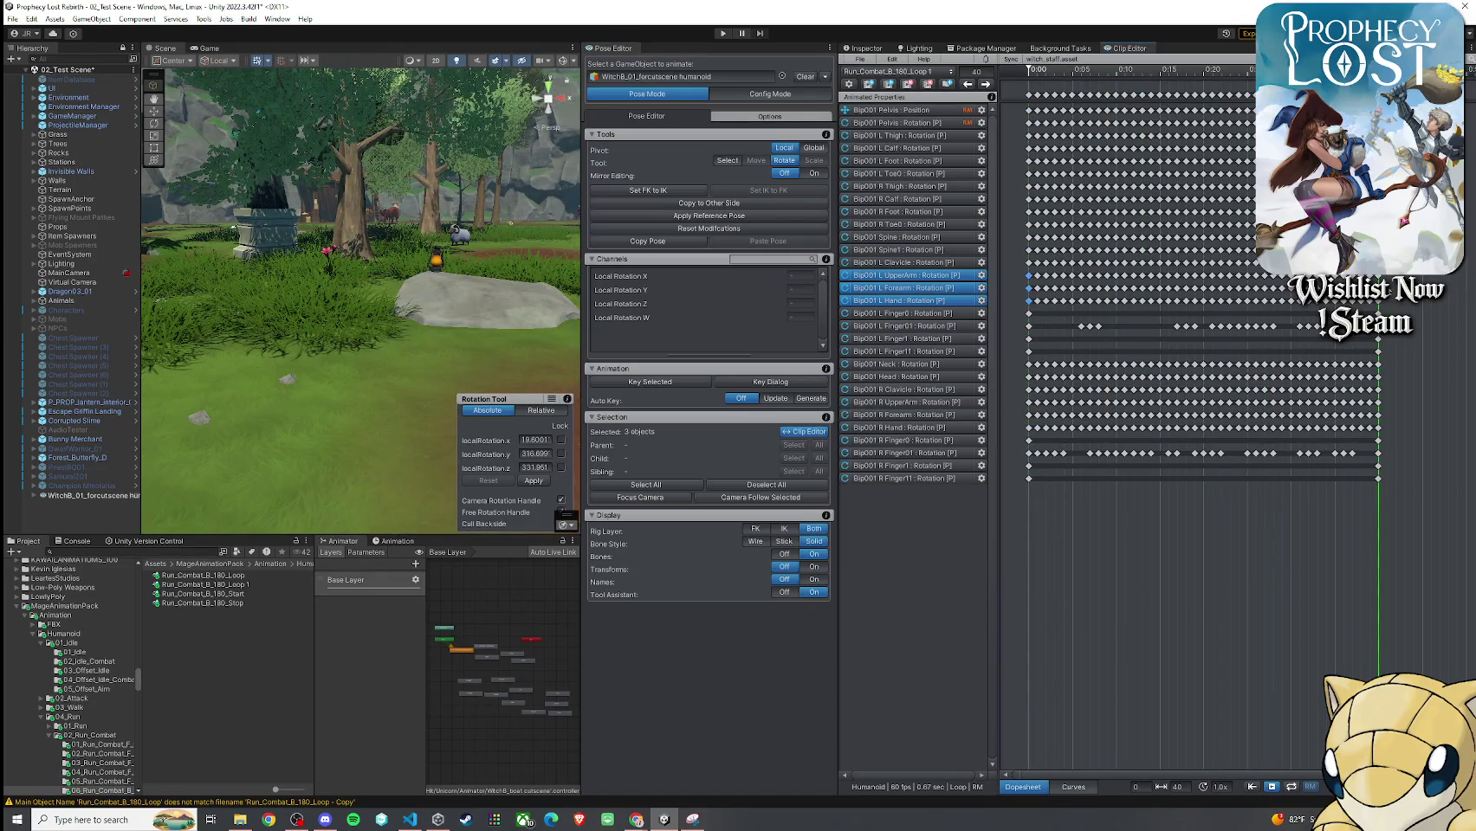
Select the L UpperArm, L Forearm and L Hand tracks and scrub the clip from frame 0 to 39
left_click(1029, 289, "ctrl")
left_click(1029, 288, "ctrl")
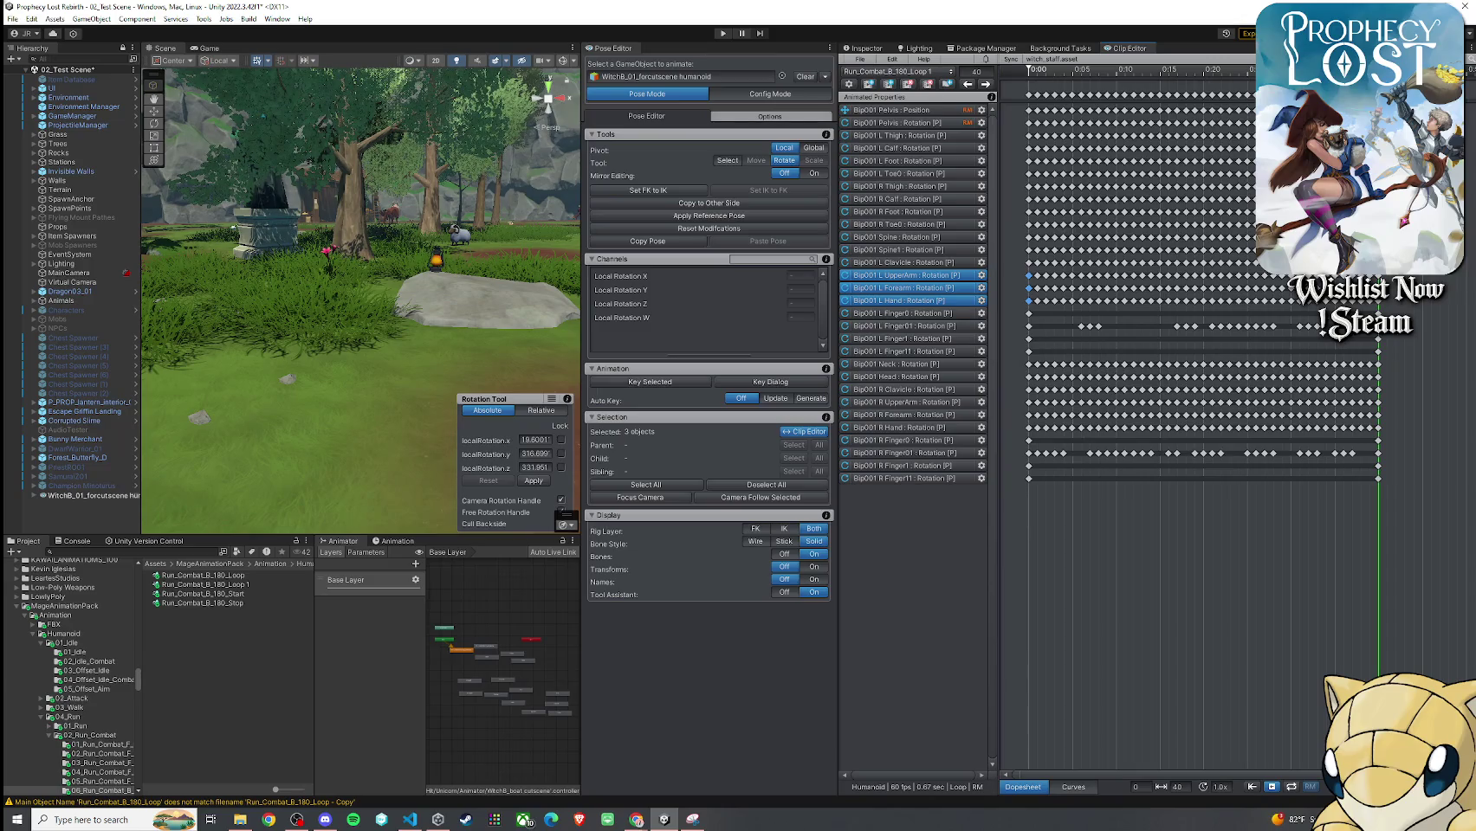
key("f")
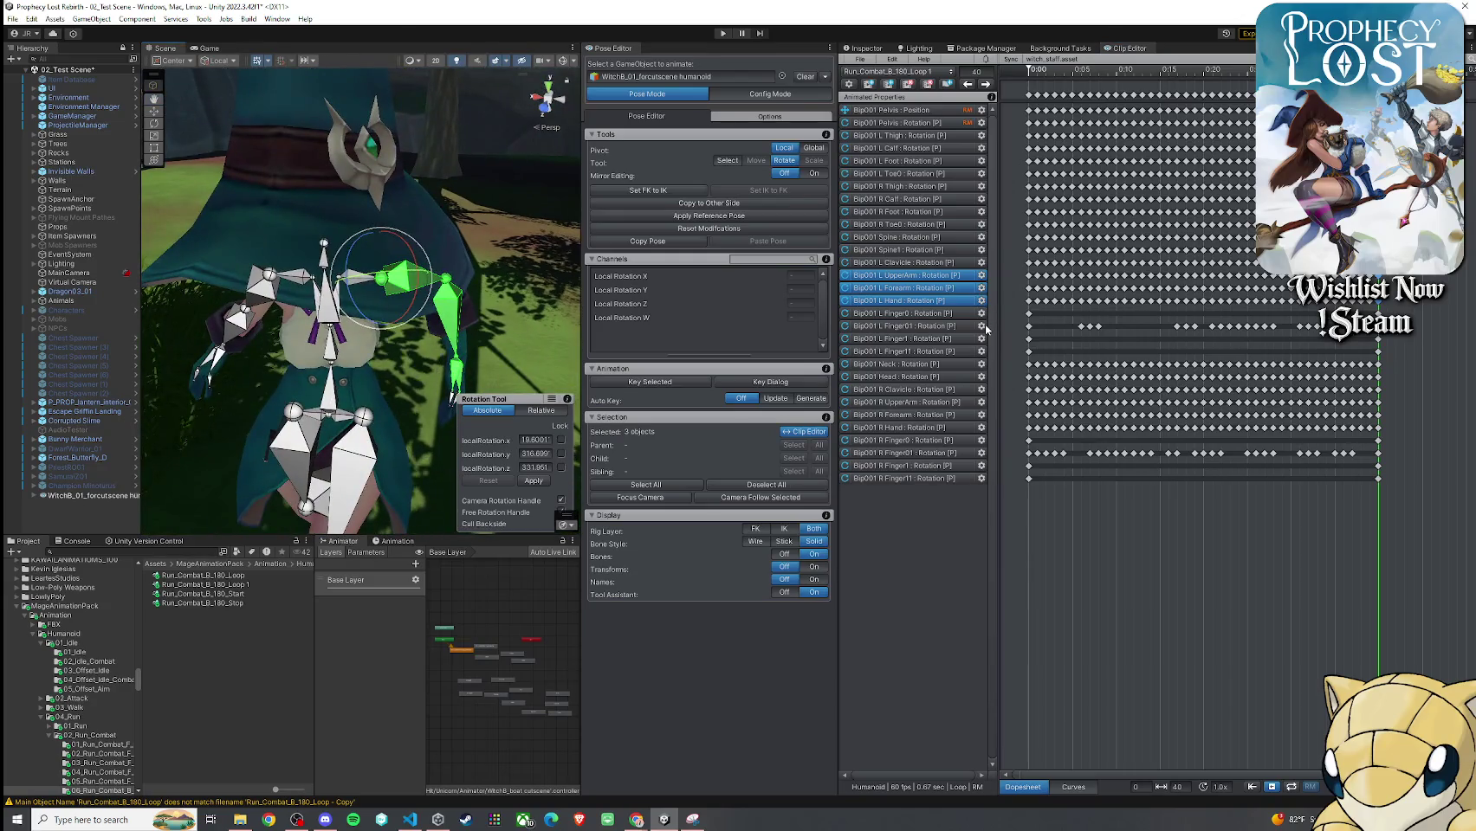
mouse_move(537, 303)
left_mouse_down()
mouse_move(132, 277)
mouse_move(1178, 318)
left_mouse_up()
left_click(1029, 300)
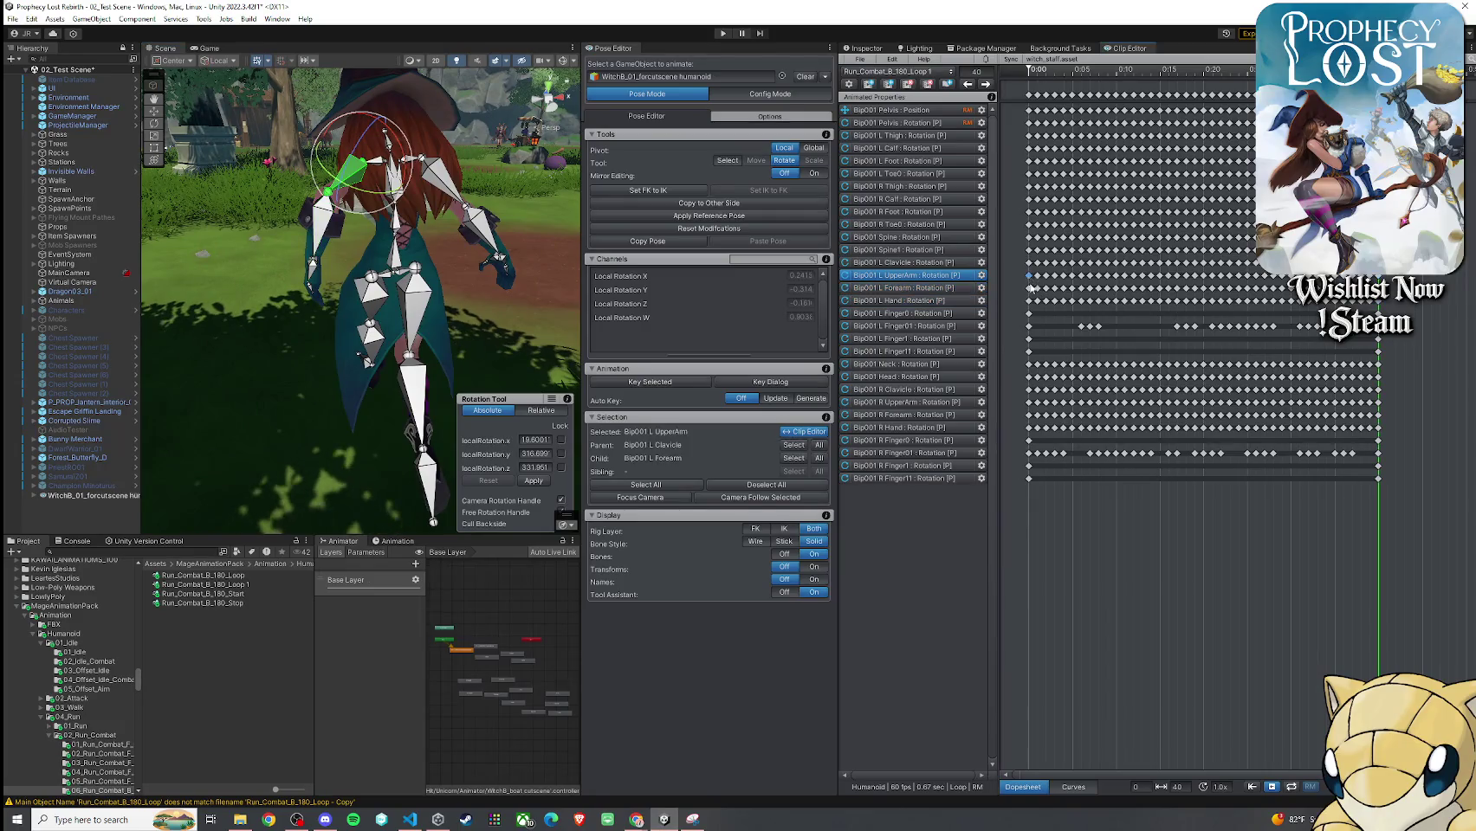
left_click_drag(1378, 111, 1031, 111)
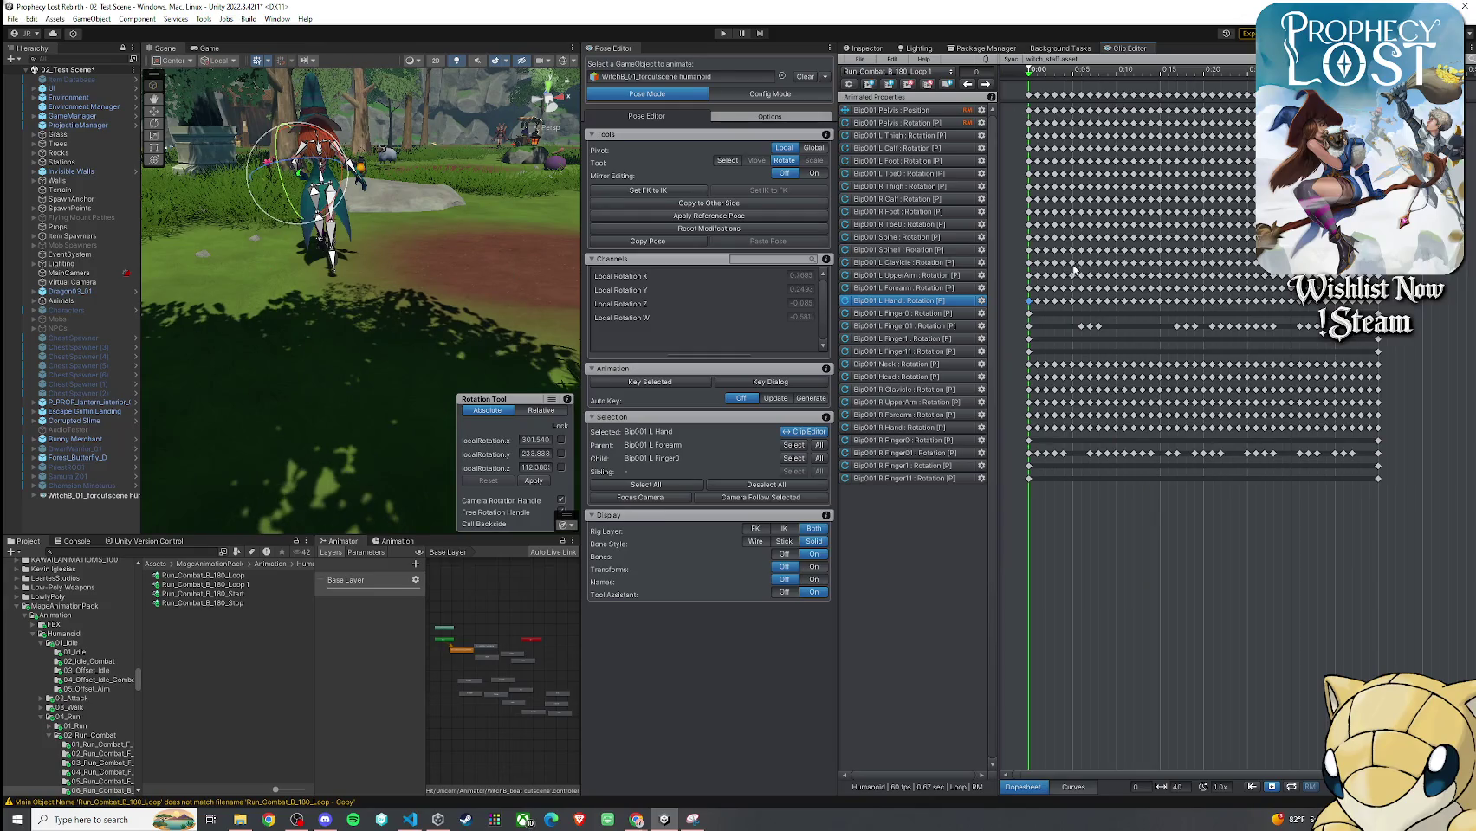
left_click_drag(1025, 271, 1033, 304)
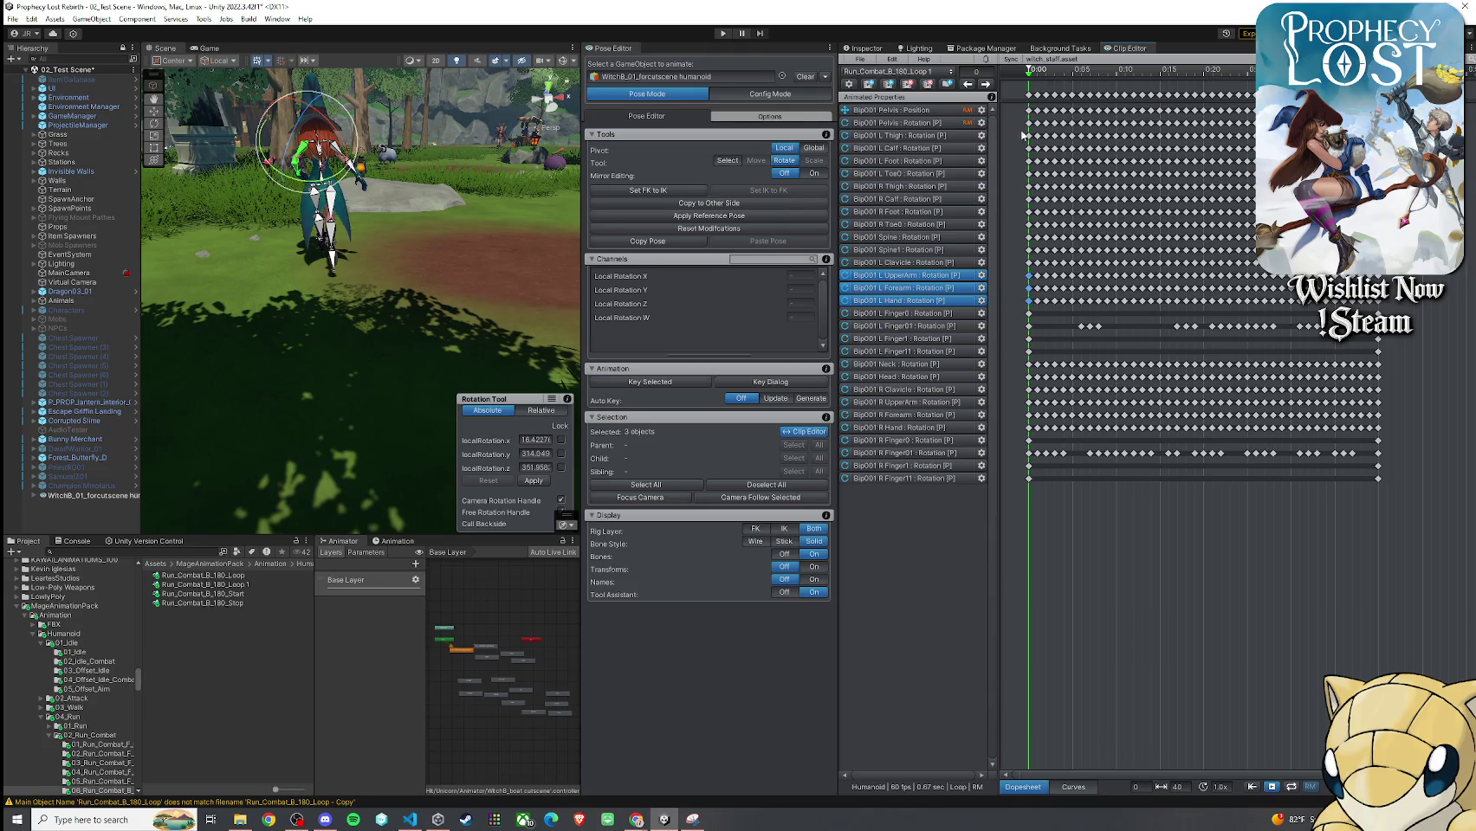
left_click_drag(1029, 76, 1378, 71)
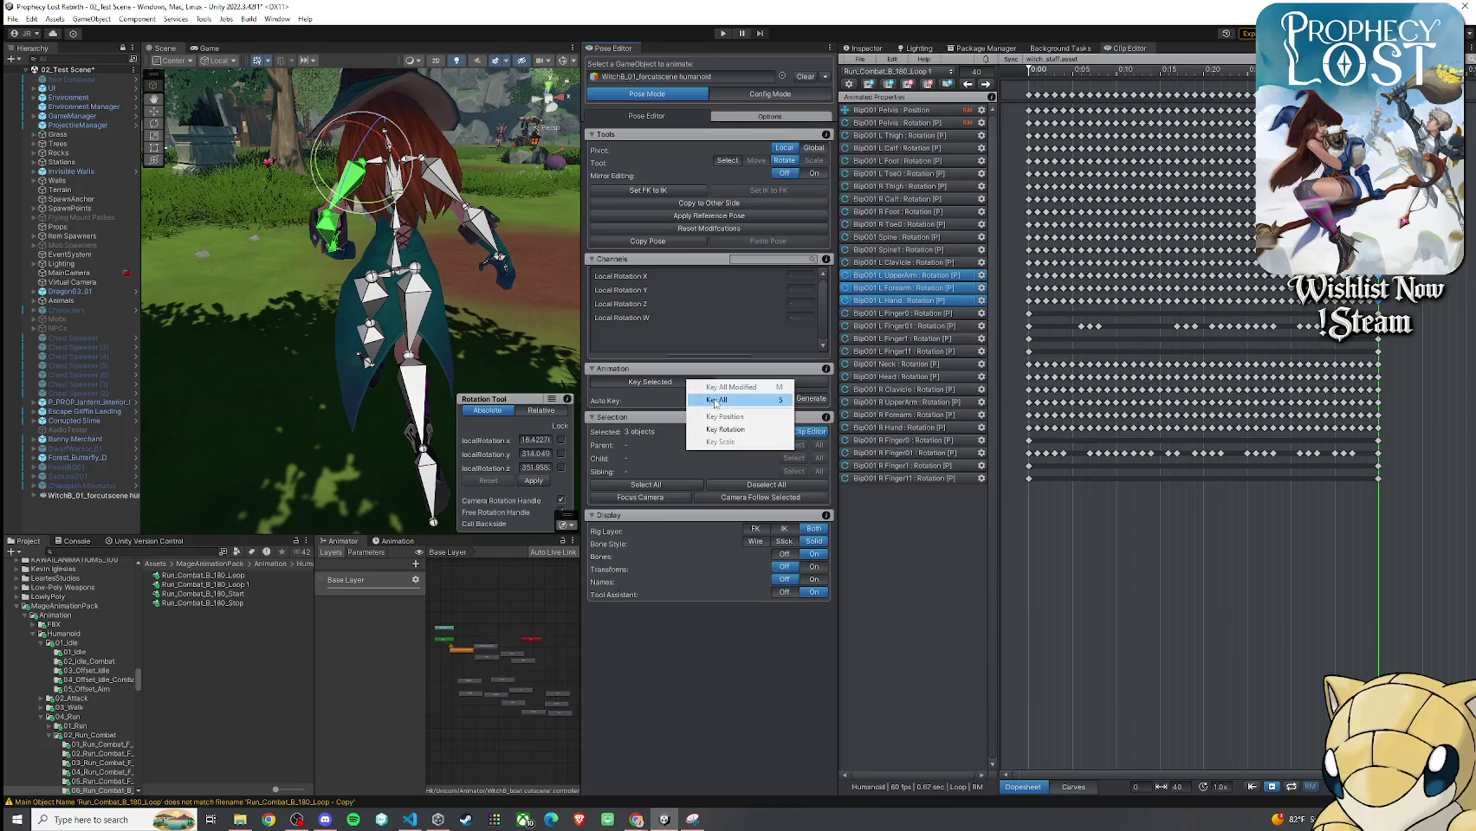
Box-select the L UpperArm, L Forearm and L Hand keys after frame 0, delete them, and return to frame 4
left_click(1038, 277)
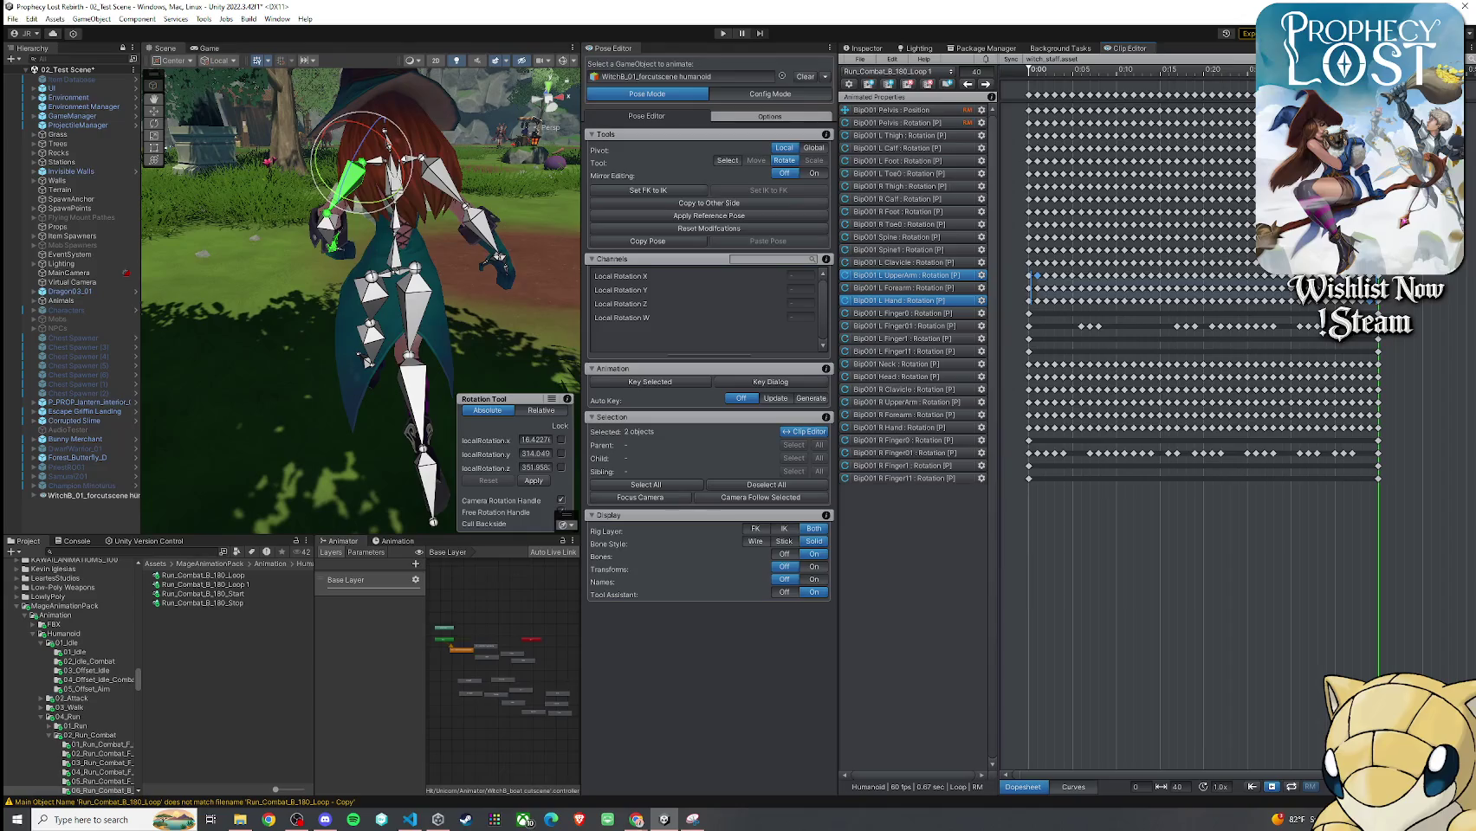
left_click_drag(1029, 270, 1300, 291)
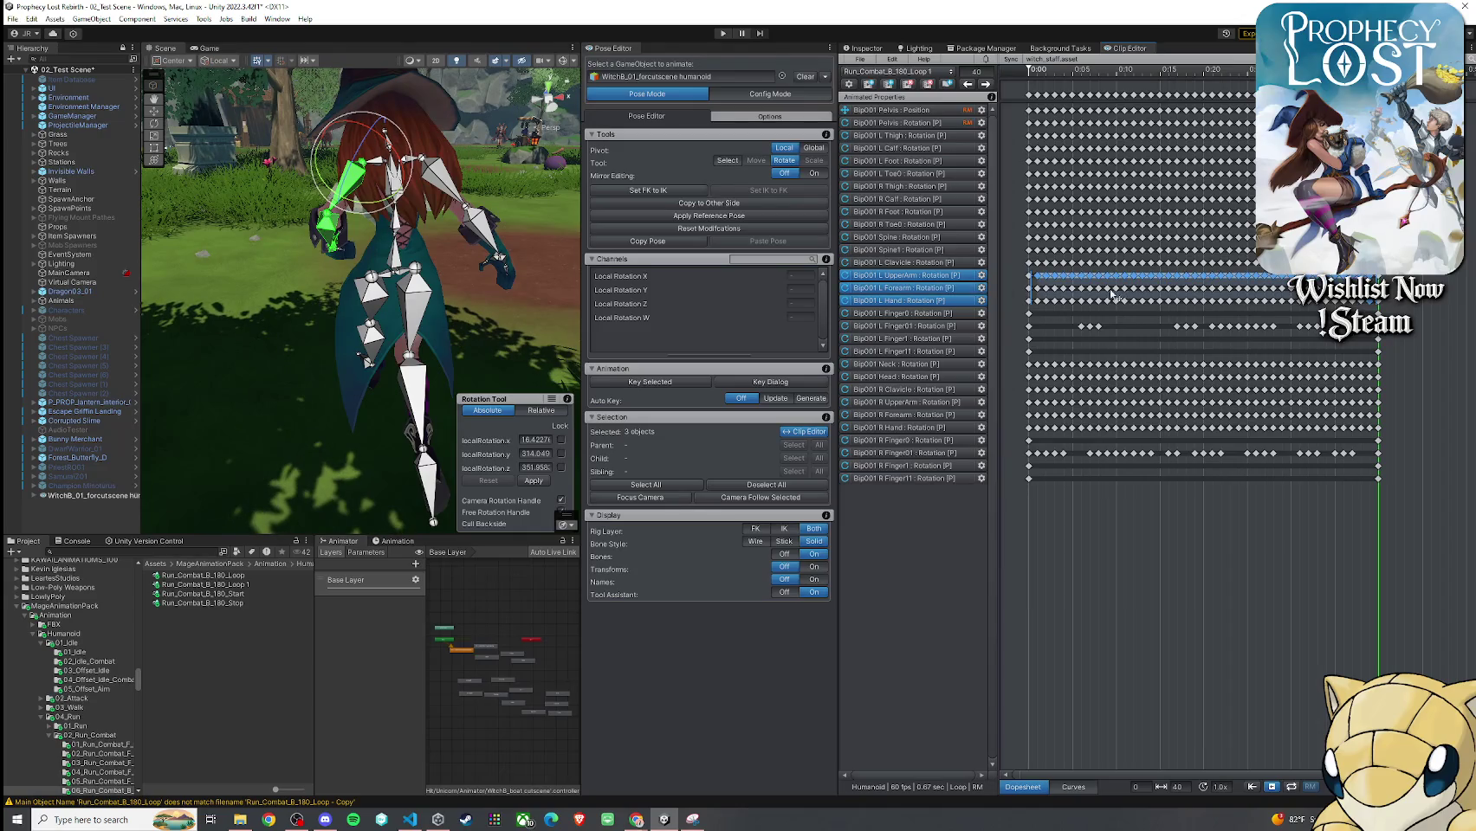
left_click_drag(1036, 293, 1036, 305)
key("Delete")
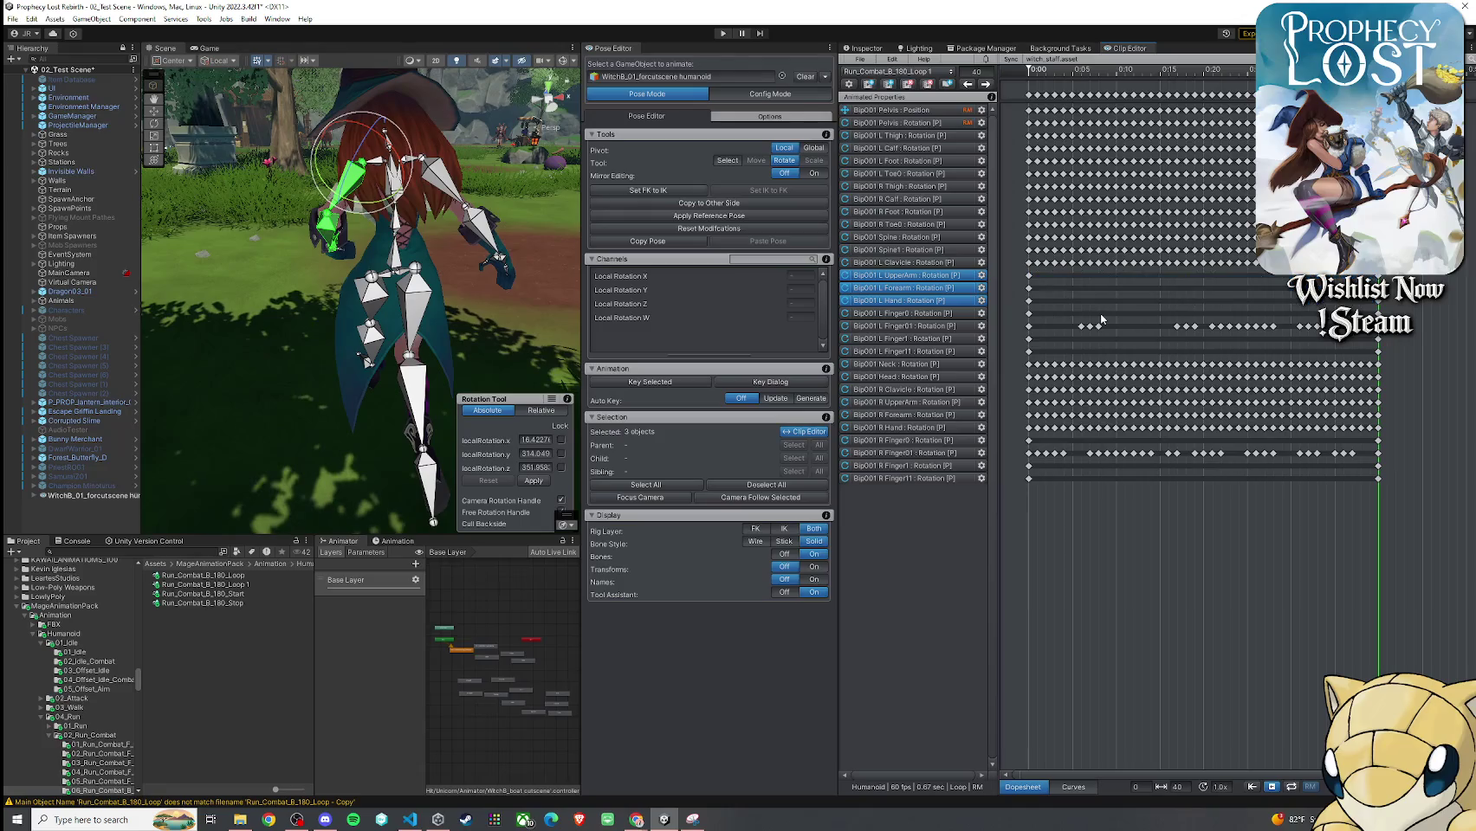
mouse_move(1378, 112)
left_mouse_down()
mouse_move(1030, 123)
mouse_move(1229, 136)
mouse_move(1120, 137)
left_mouse_up()
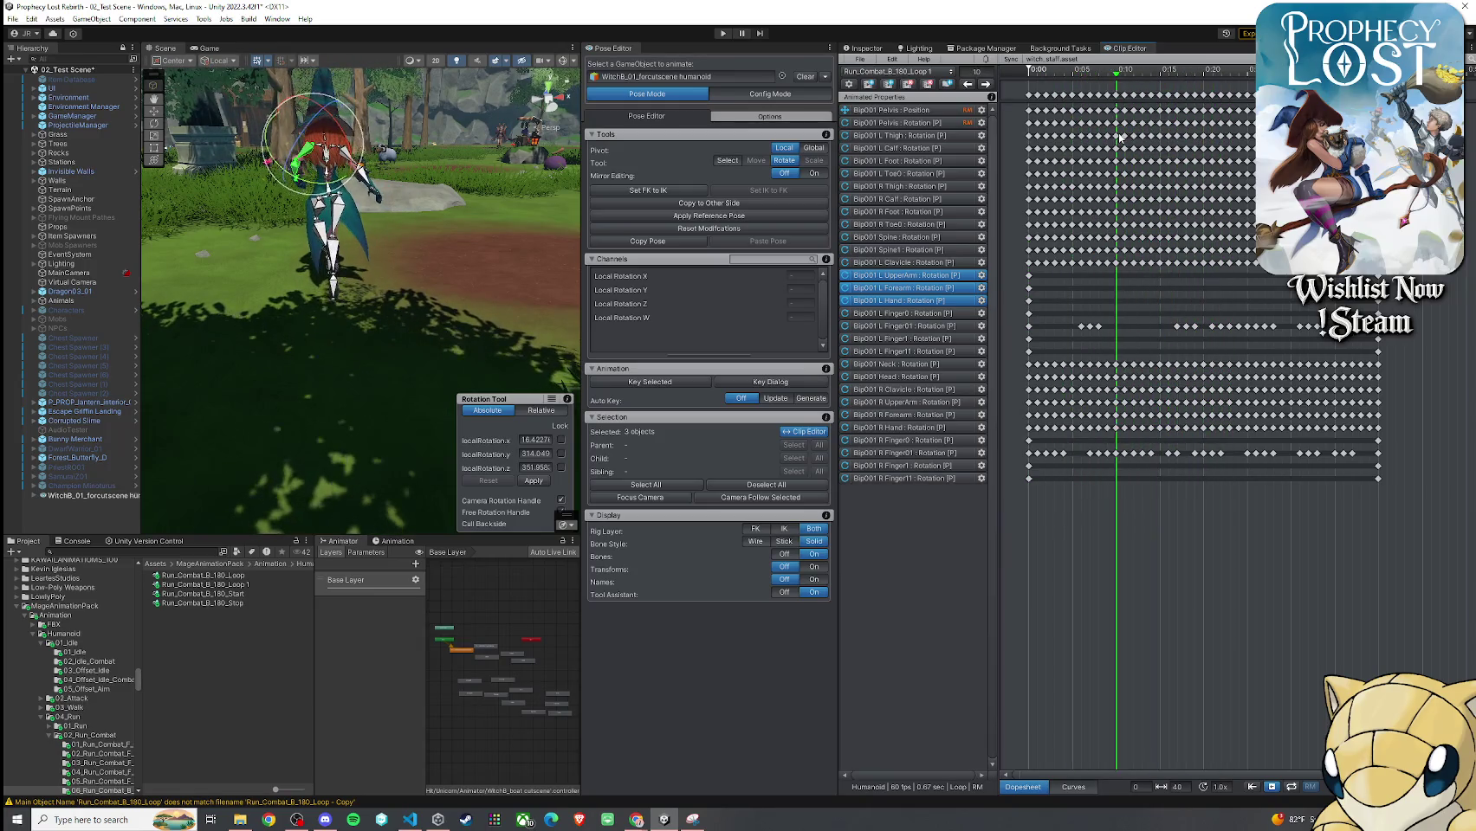
Key the L UpperArm, L Forearm and L Hand tracks at frame 20
left_click(1203, 136)
left_click(900, 275)
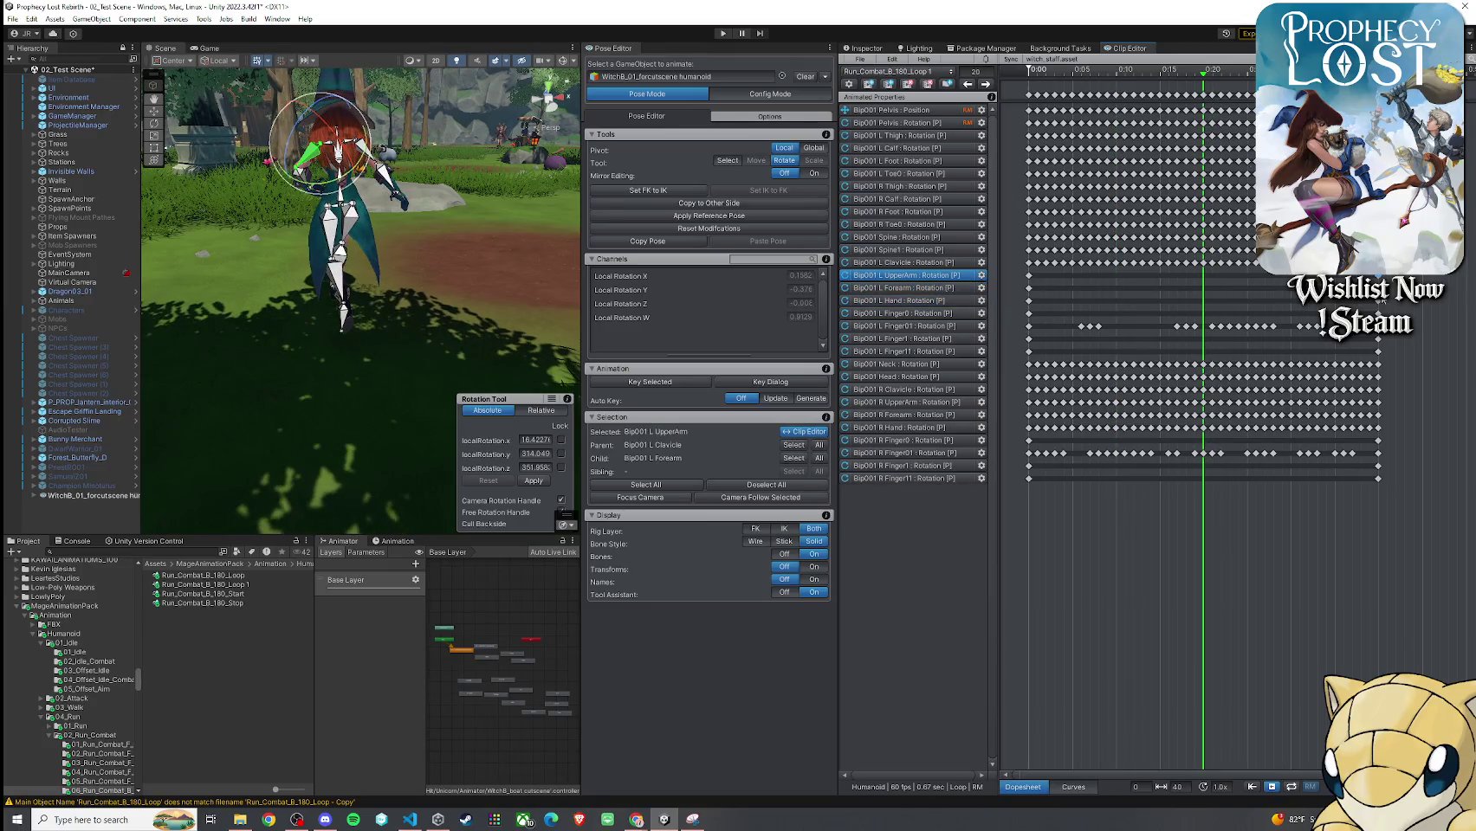
left_click(901, 300, "shift")
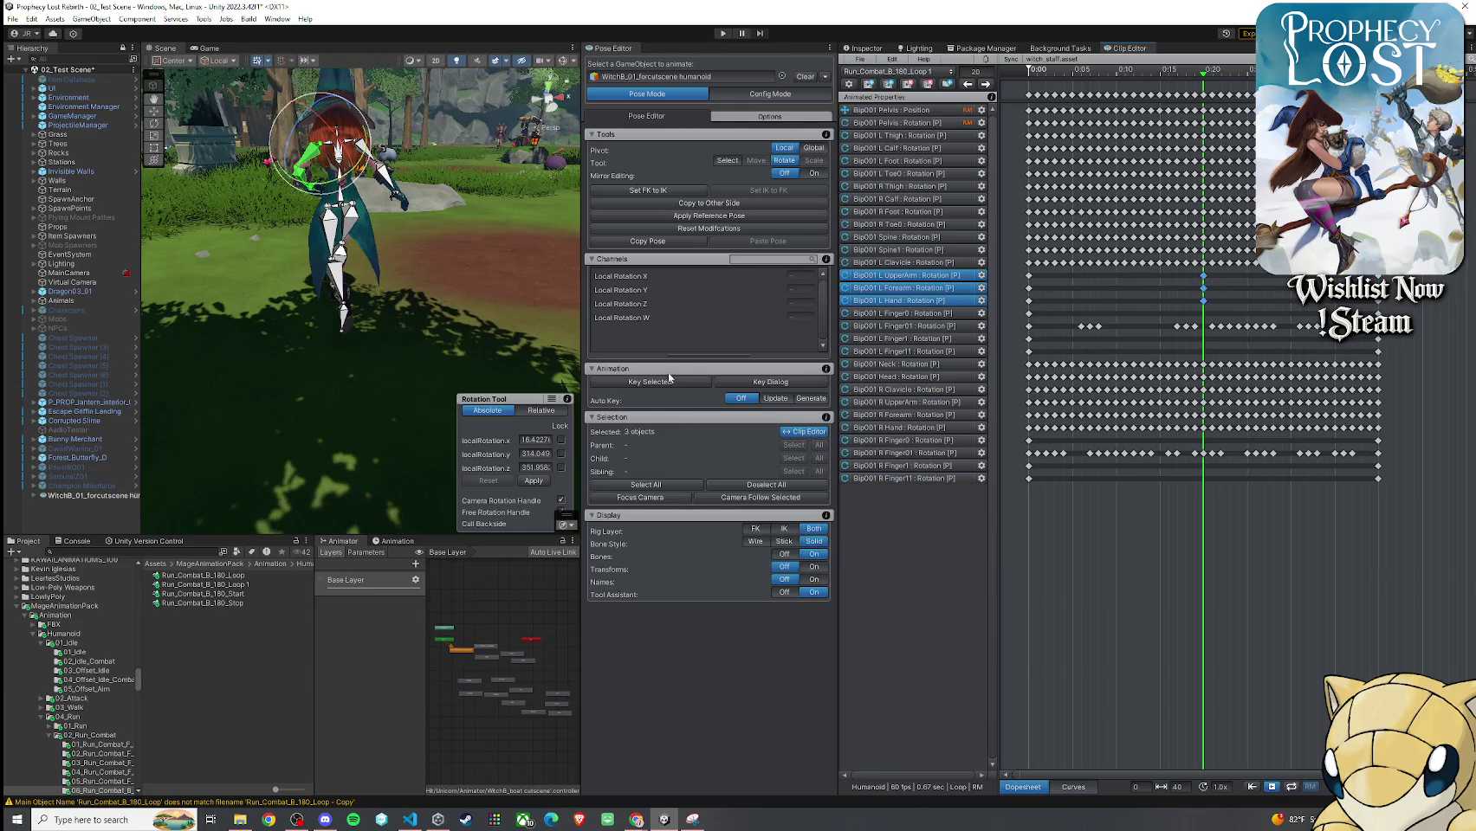
mouse_move(1206, 76)
left_mouse_down()
mouse_move(981, 97)
mouse_move(1203, 125)
mouse_move(1030, 128)
mouse_move(1117, 128)
left_mouse_up()
Move to frame 10 and select the witch's left forearm and hand bones for re-posing
mouse_move(364, 226)
left_mouse_down()
mouse_move(282, 144)
mouse_move(361, 219)
mouse_move(338, 232)
mouse_move(385, 235)
mouse_move(408, 208)
mouse_move(333, 237)
mouse_move(541, 257)
mouse_move(433, 260)
mouse_move(324, 226)
mouse_move(359, 213)
left_mouse_up()
left_click(356, 219)
left_click(412, 125)
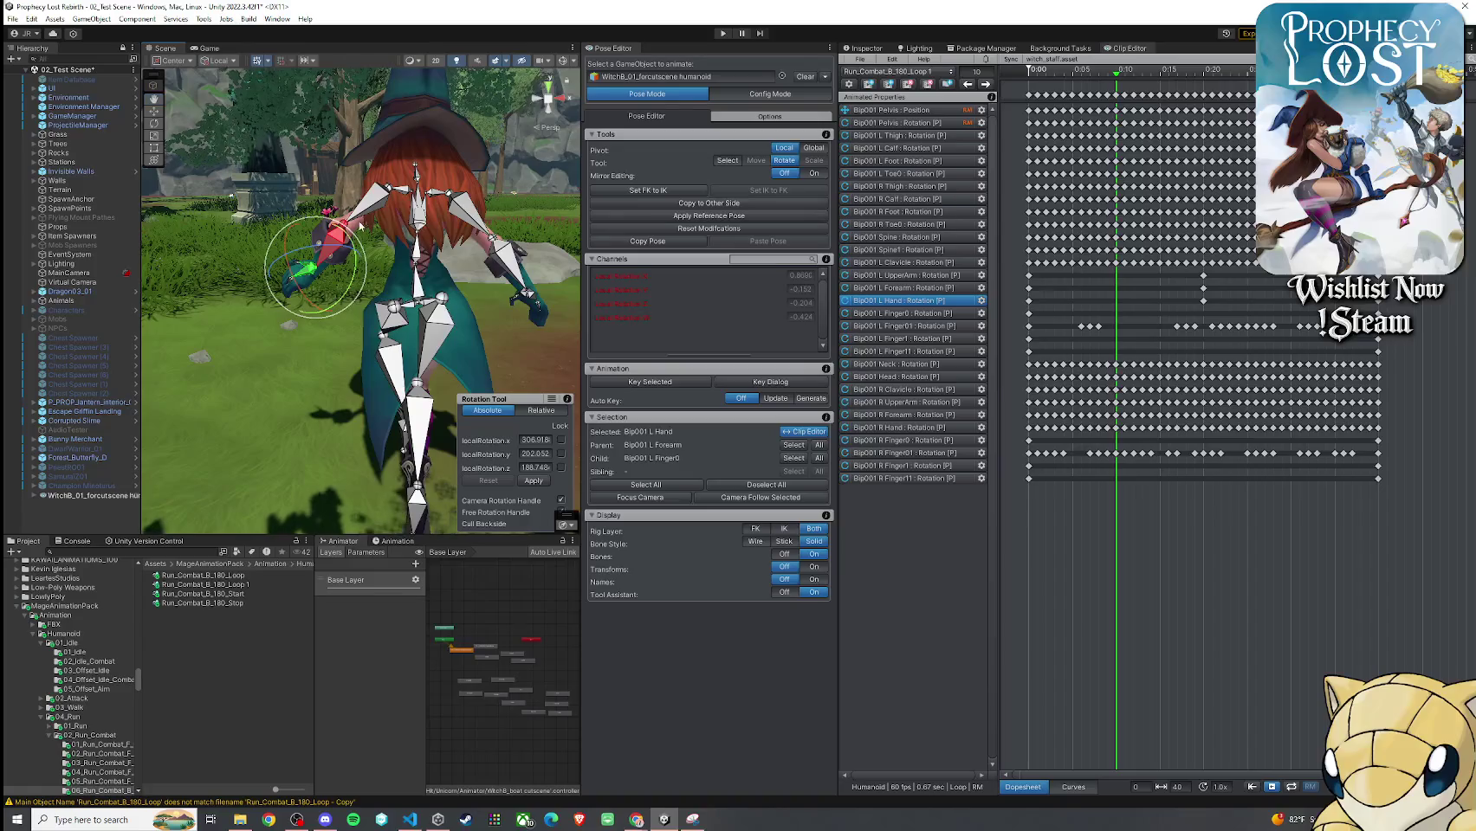
Rotate the left upper arm lower and bend the left forearm further to hold the staff
left_click(374, 206)
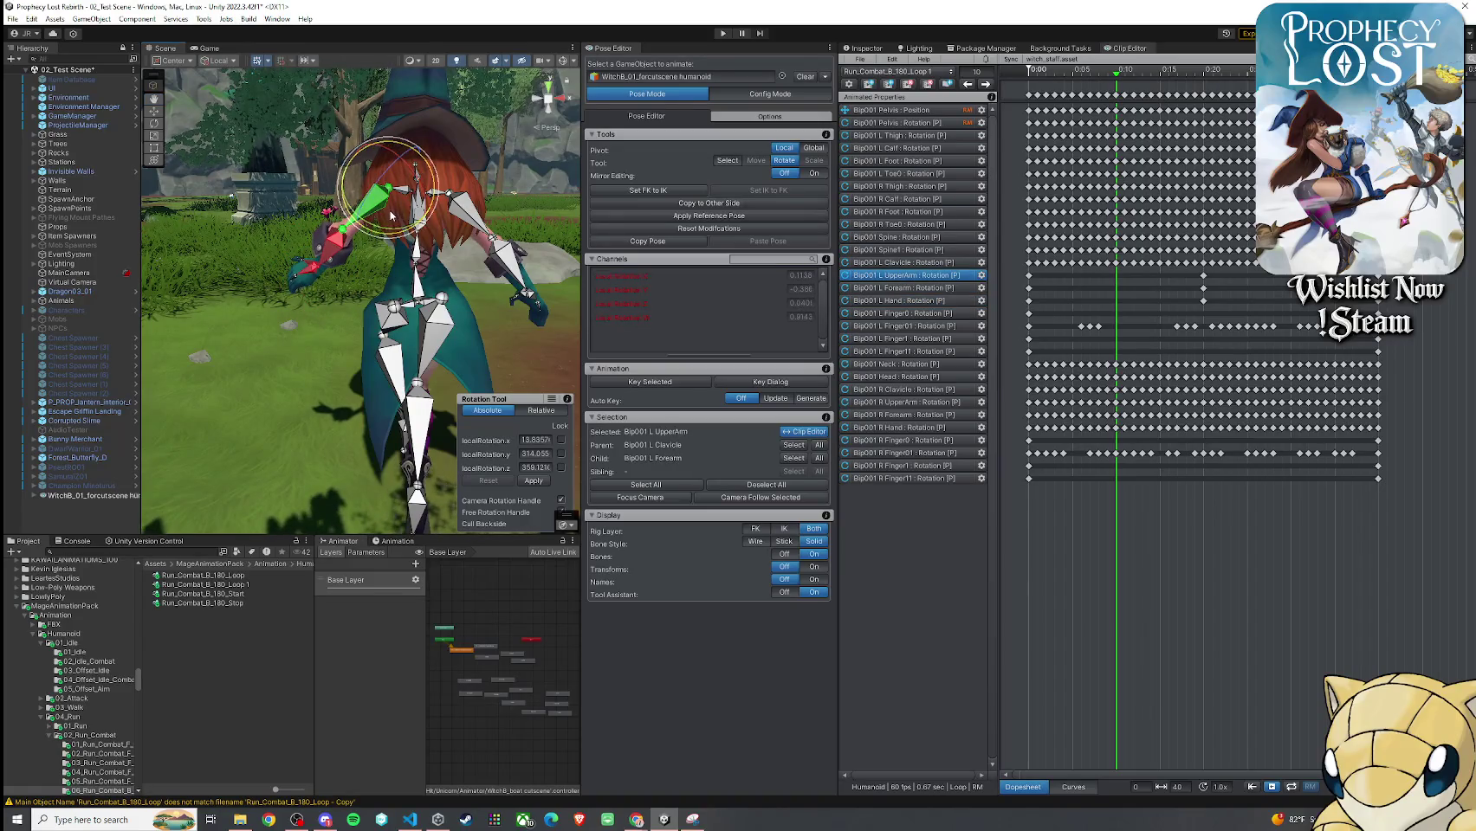
left_click_drag(392, 219, 381, 223)
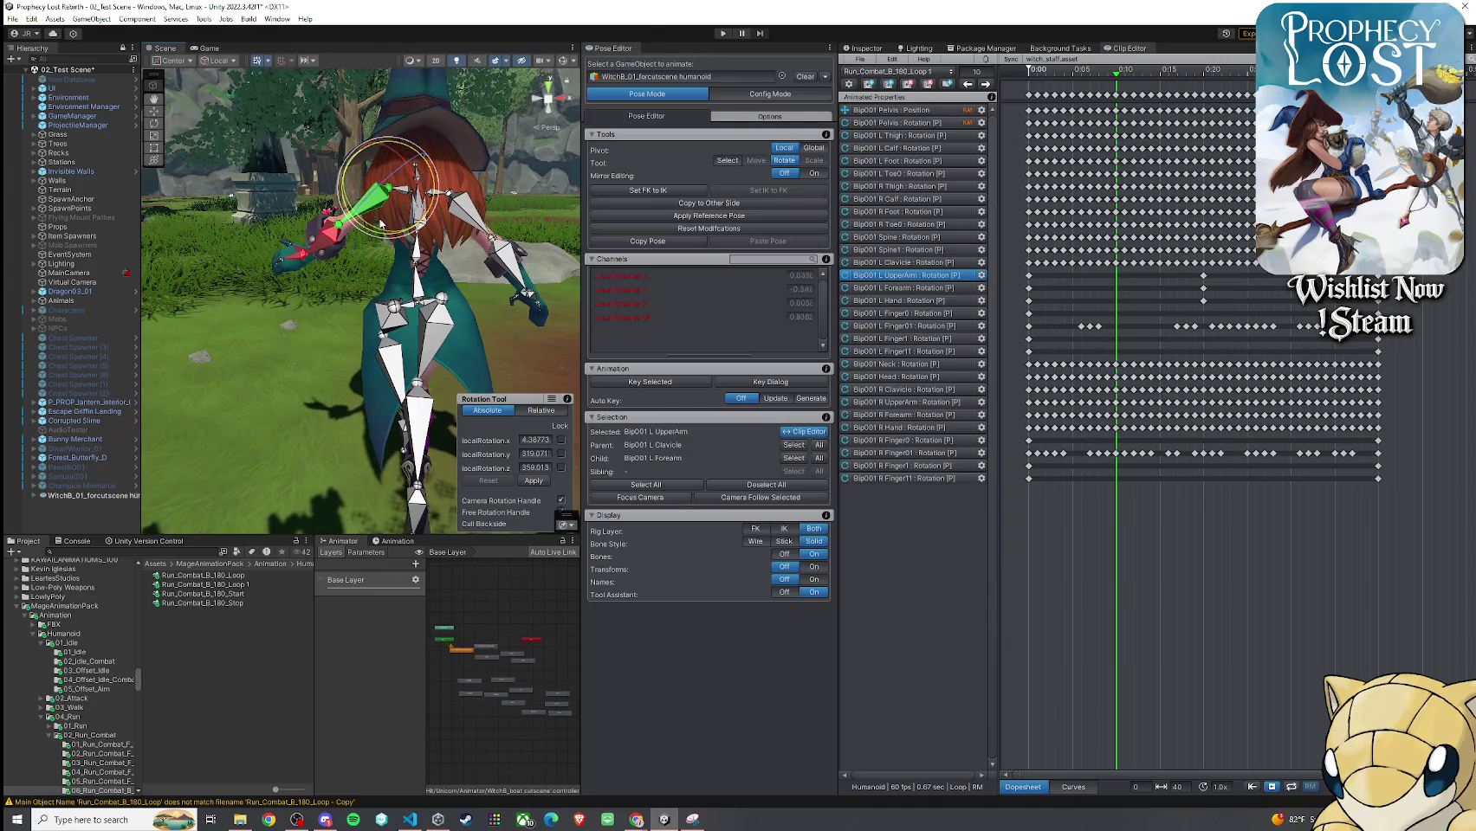
left_click(343, 224)
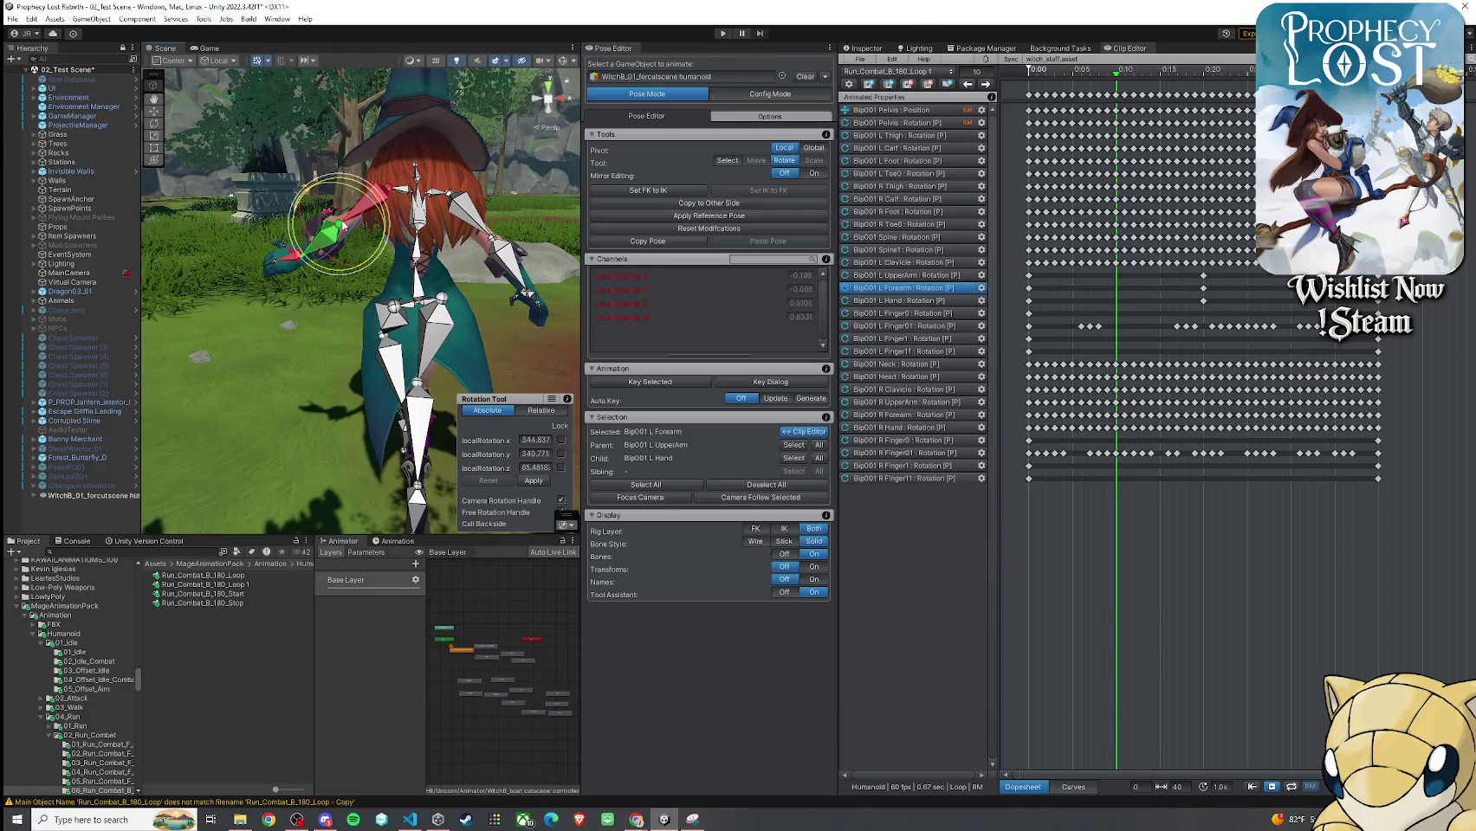
left_click_drag(332, 223, 374, 245)
scroll(364, 241, "down", 3)
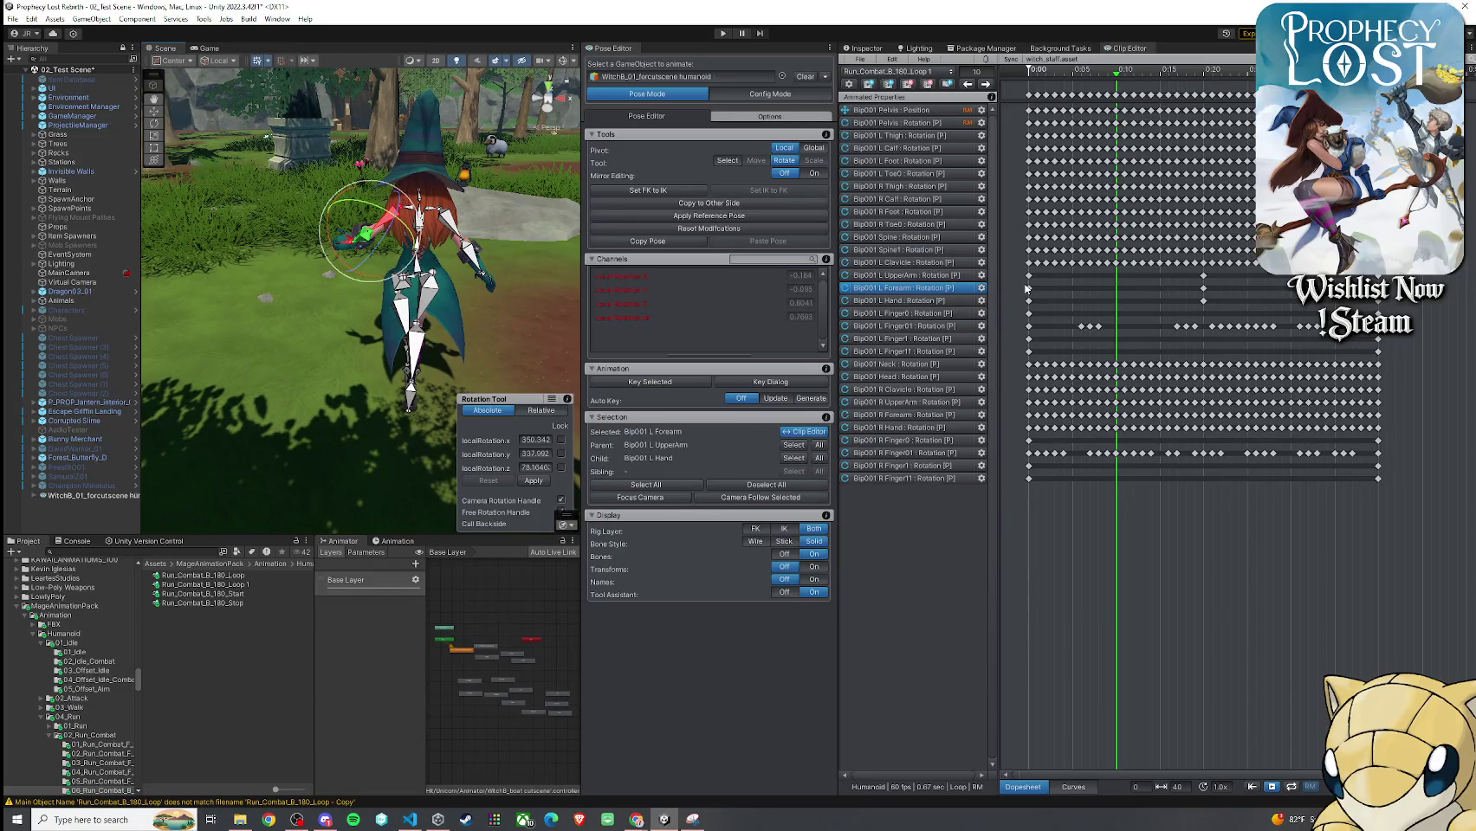
mouse_move(381, 242)
left_mouse_down()
mouse_move(422, 182)
mouse_move(432, 191)
left_mouse_up()
Key the left upper arm, forearm and hand at frame 10 with Key Selected
left_click(432, 190, "shift")
left_click(236, 317, "shift")
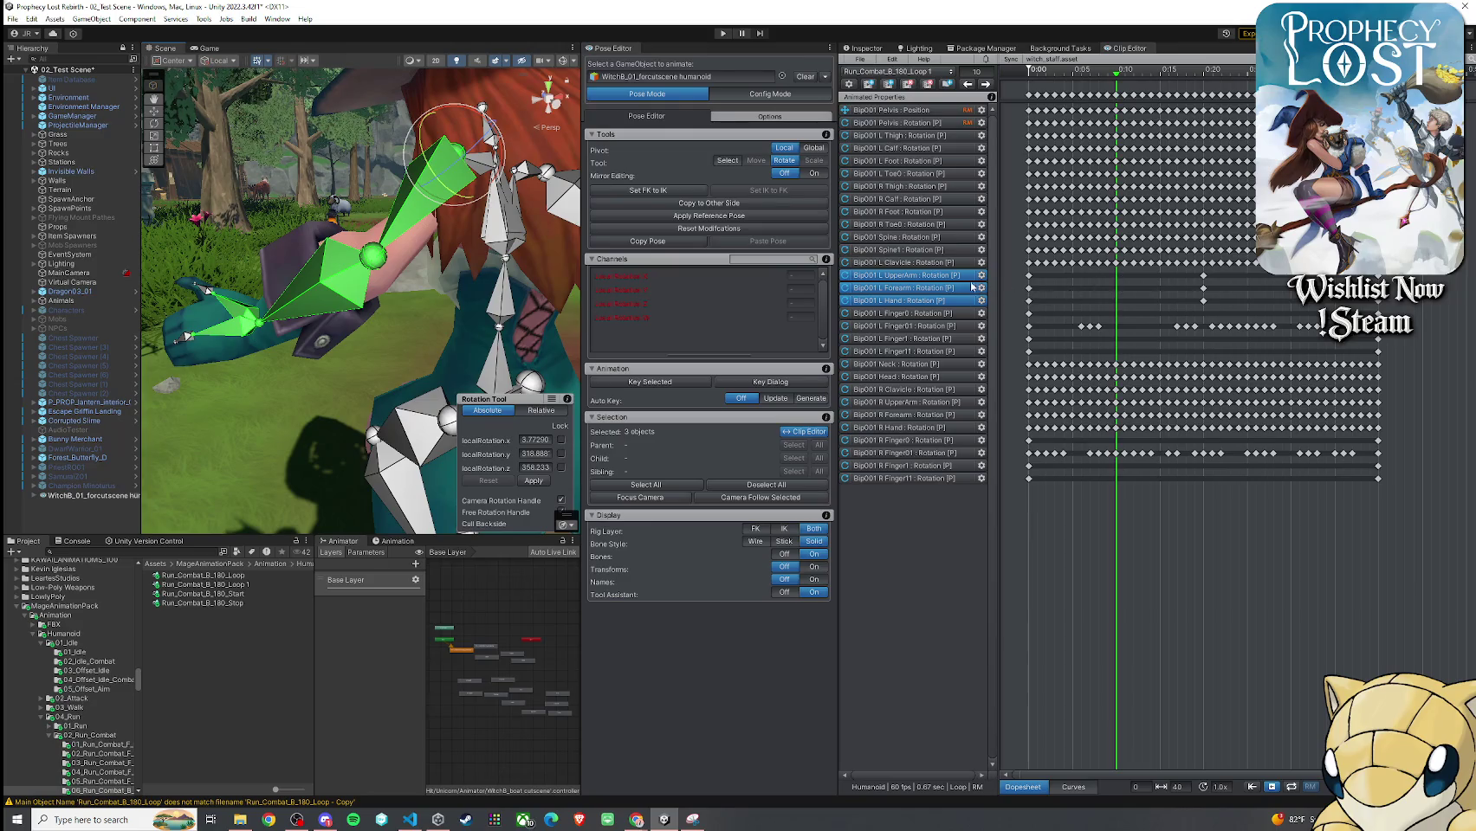
left_click(651, 386)
left_click(687, 391)
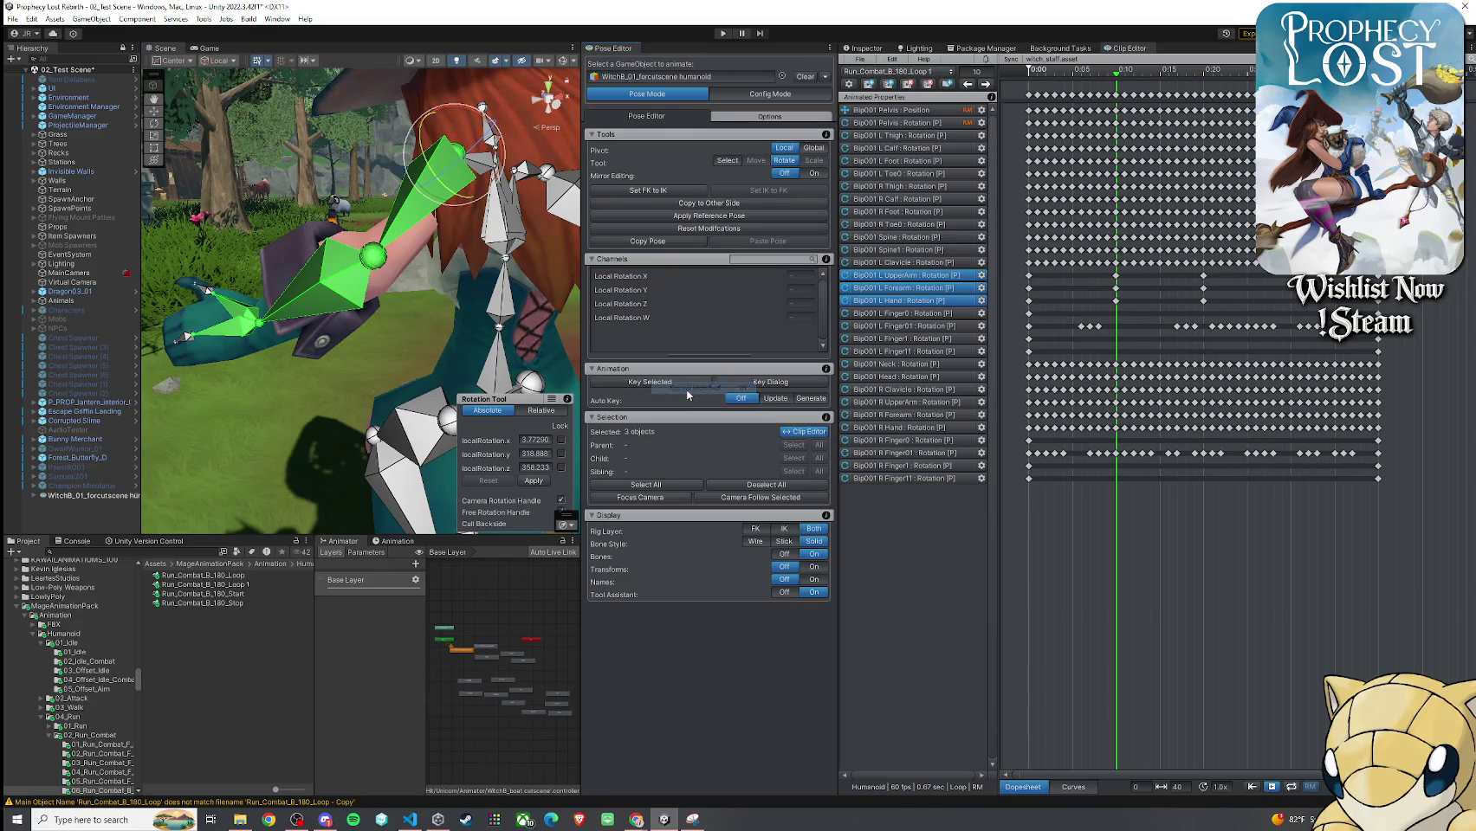
Move to frame 30 and key every arm property there with Key All
left_click_drag(530, 325, 416, 333)
left_click_drag(1100, 269, 1139, 314)
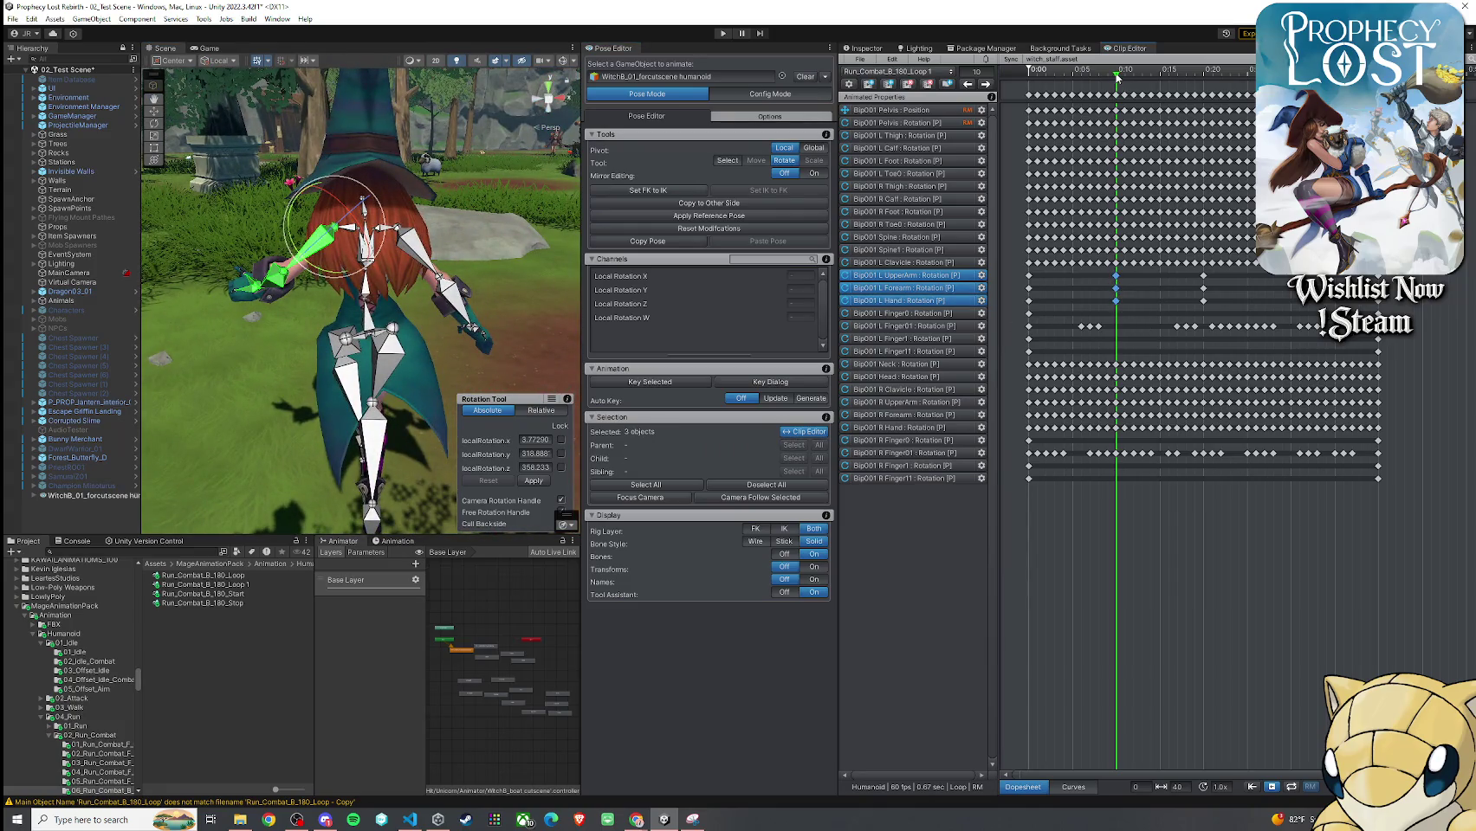
left_click_drag(1116, 76, 1290, 76)
left_click_drag(468, 260, 520, 221)
right_click(677, 386)
left_click(702, 402)
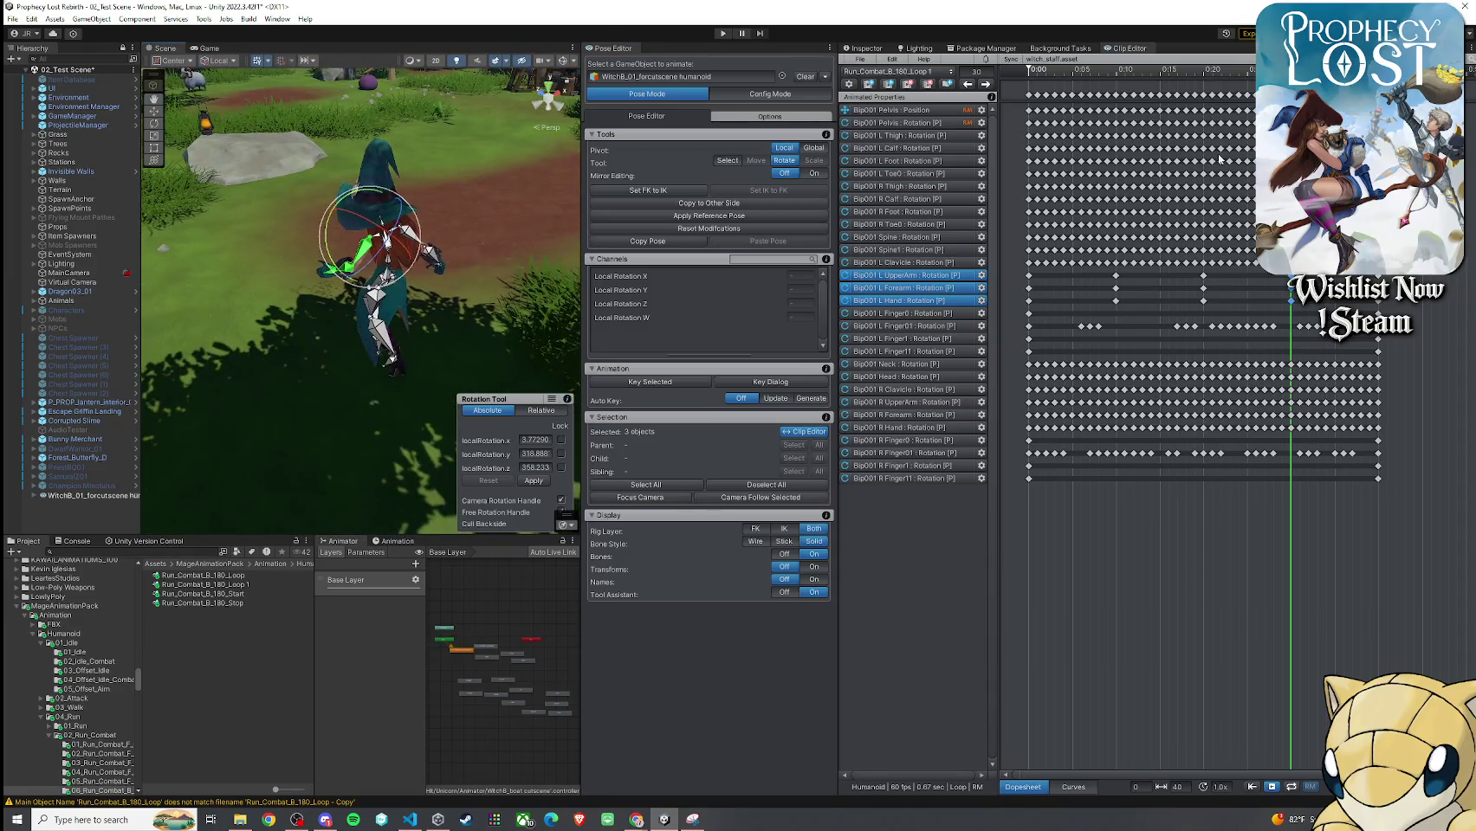
Rewind Run_Combat_B_180_Loop 1 to frame 0, deselect all bones, and play it back
left_click_drag(1290, 70, 1081, 69)
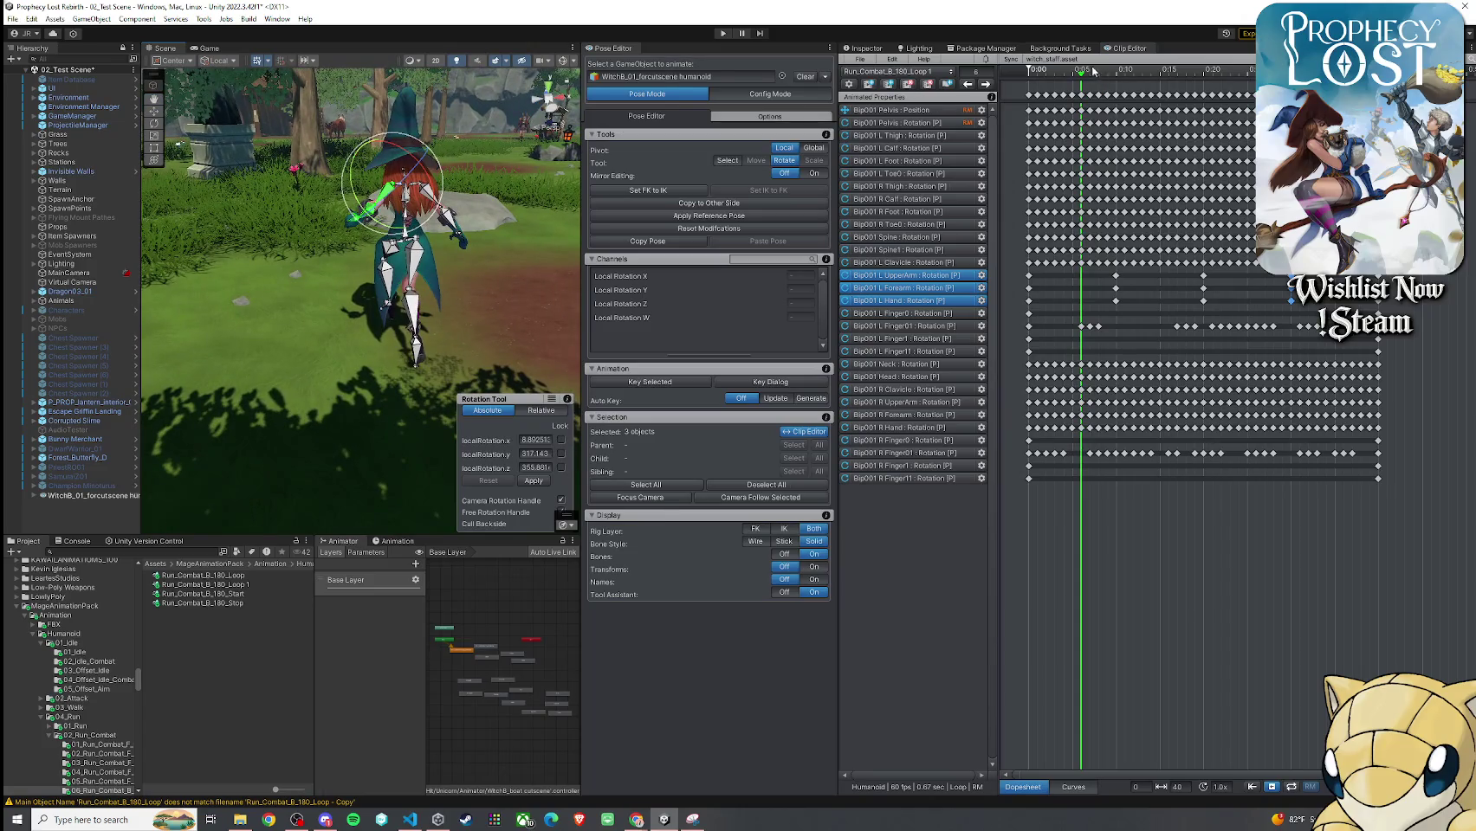
mouse_move(1094, 71)
left_mouse_down()
mouse_move(1029, 71)
mouse_move(1081, 107)
mouse_move(1318, 130)
mouse_move(1115, 130)
left_mouse_up()
left_click(395, 260)
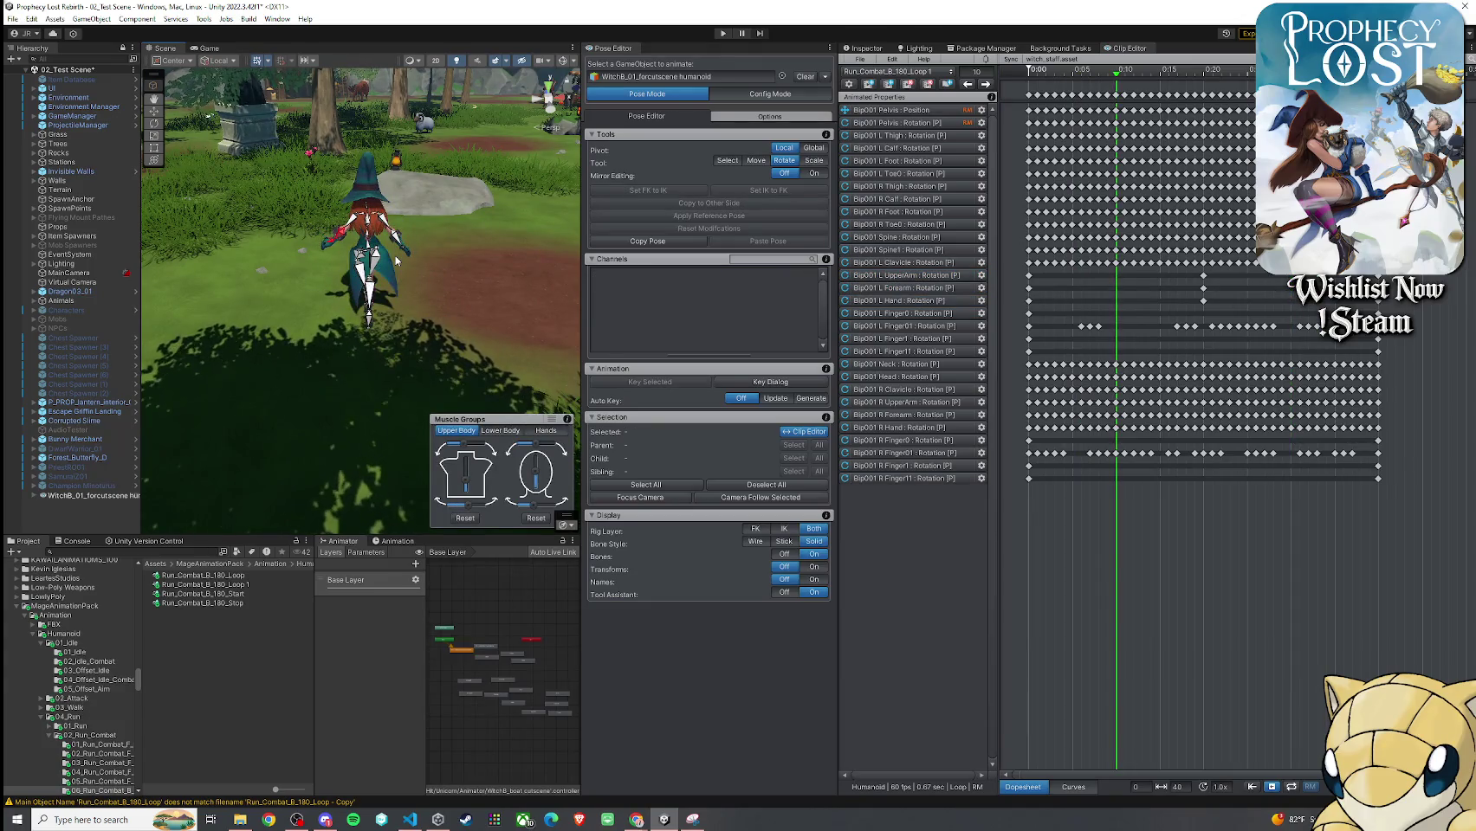
key("alt+period")
key("alt+period")
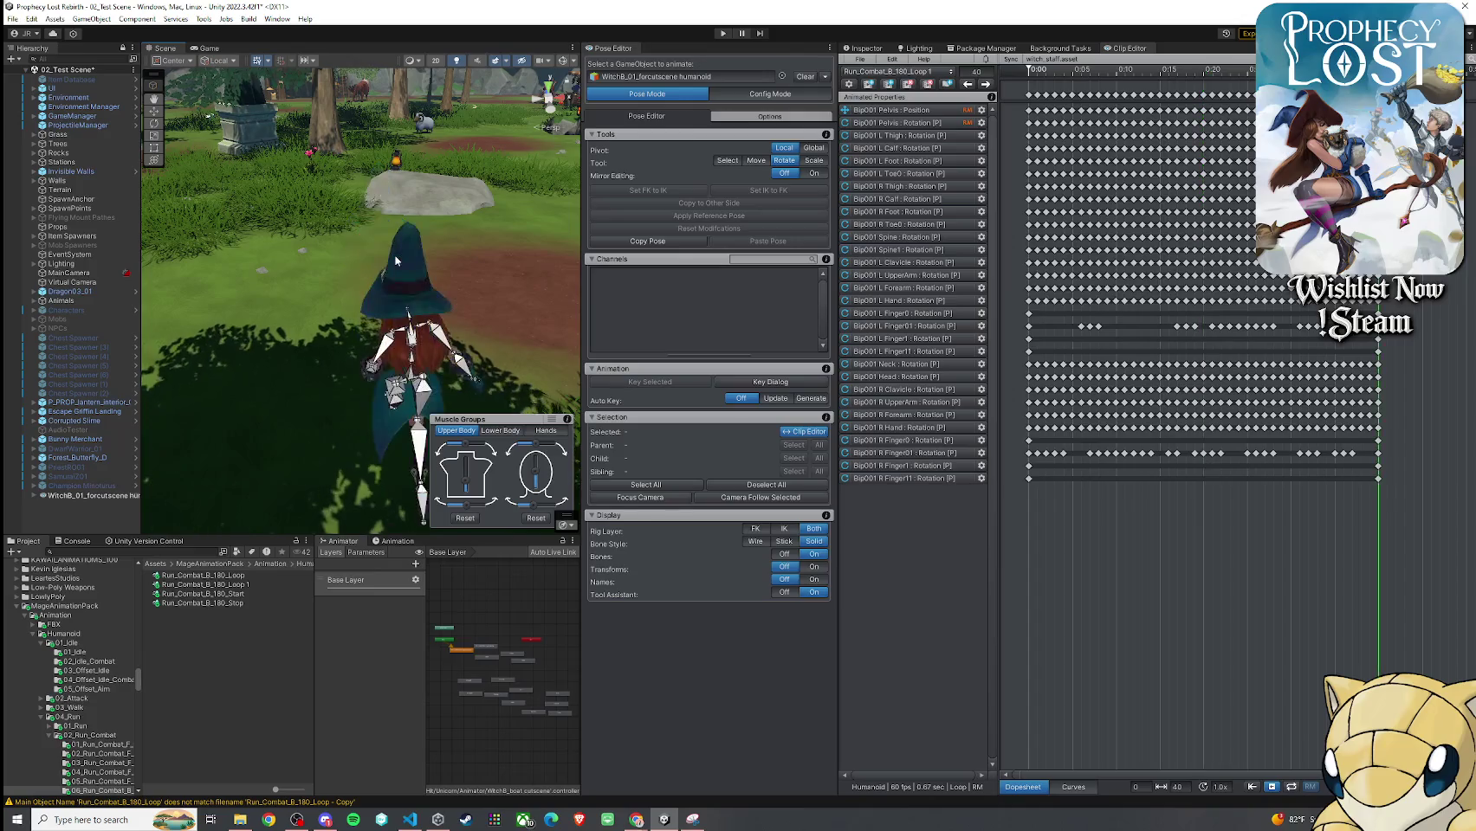
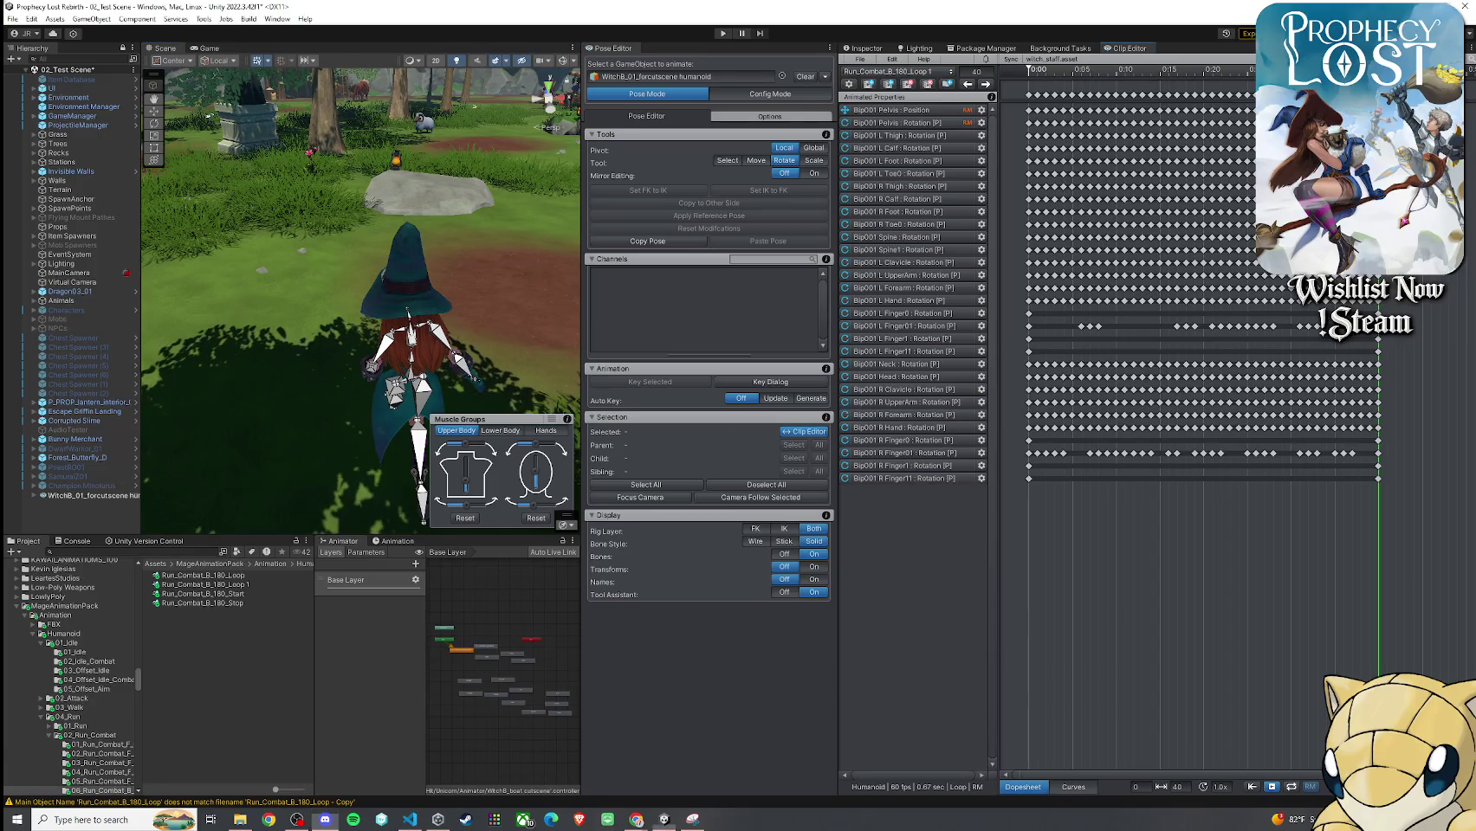
Step and scrub through the run loop, comparing its first and last frames
key("Left")
key("Left")
key("Left")
key("Left")
key("Left")
key("Left")
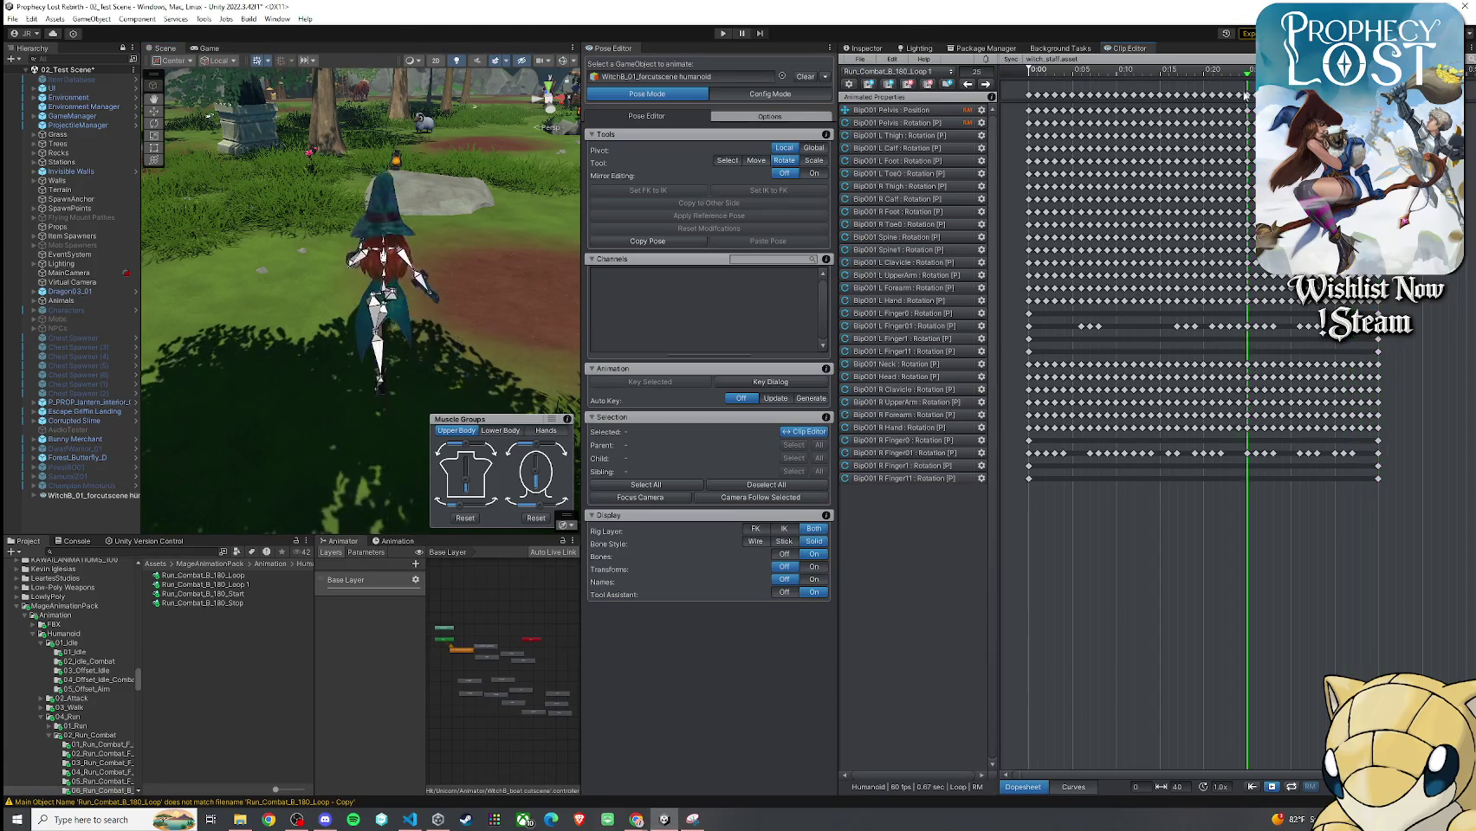
key("Right")
key("Right")
key("Right")
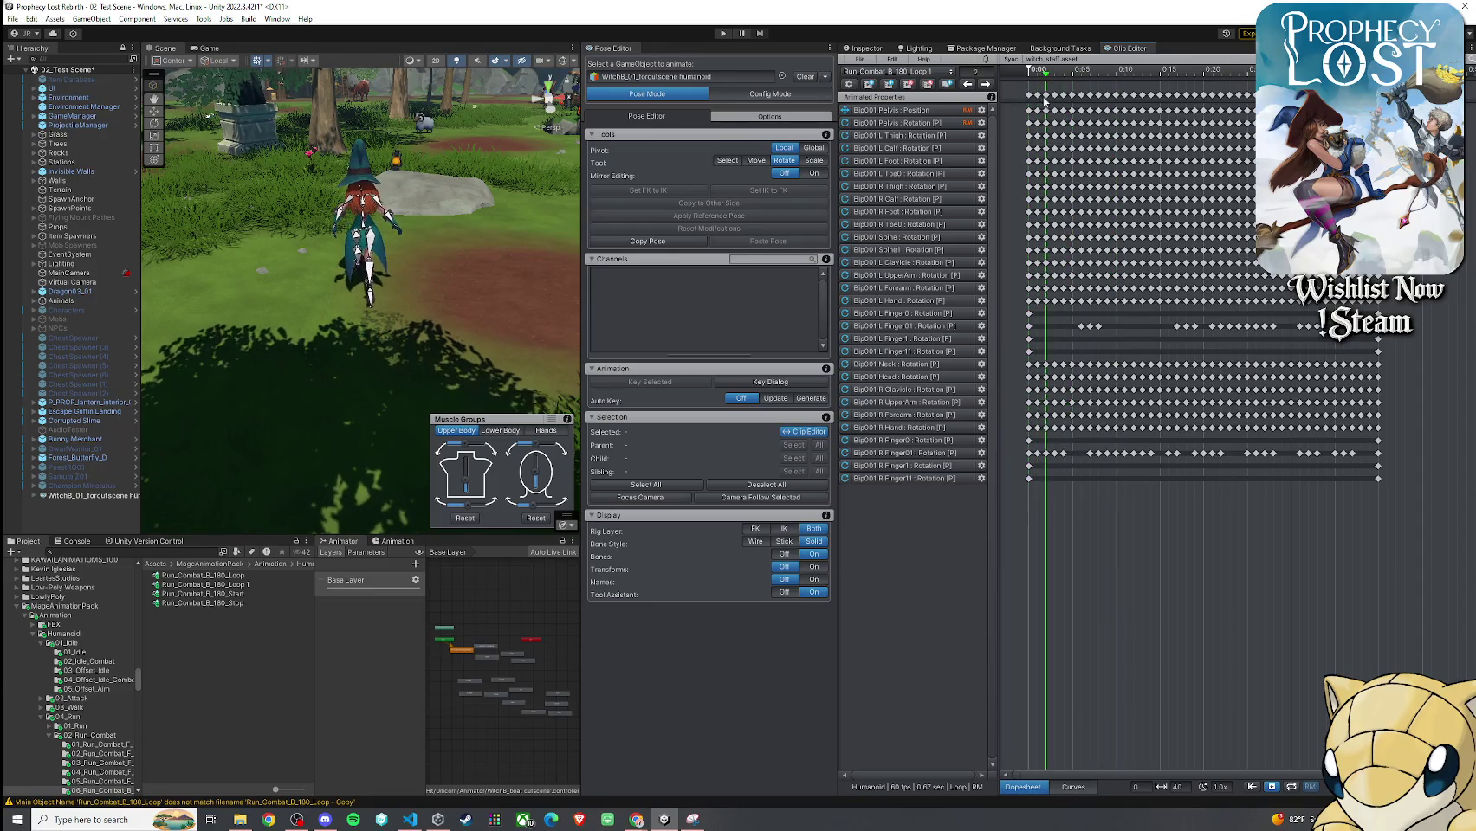
key("Left")
key("Left")
key("Left")
mouse_move(1027, 111)
left_mouse_down()
mouse_move(1334, 144)
mouse_move(1026, 155)
left_mouse_up()
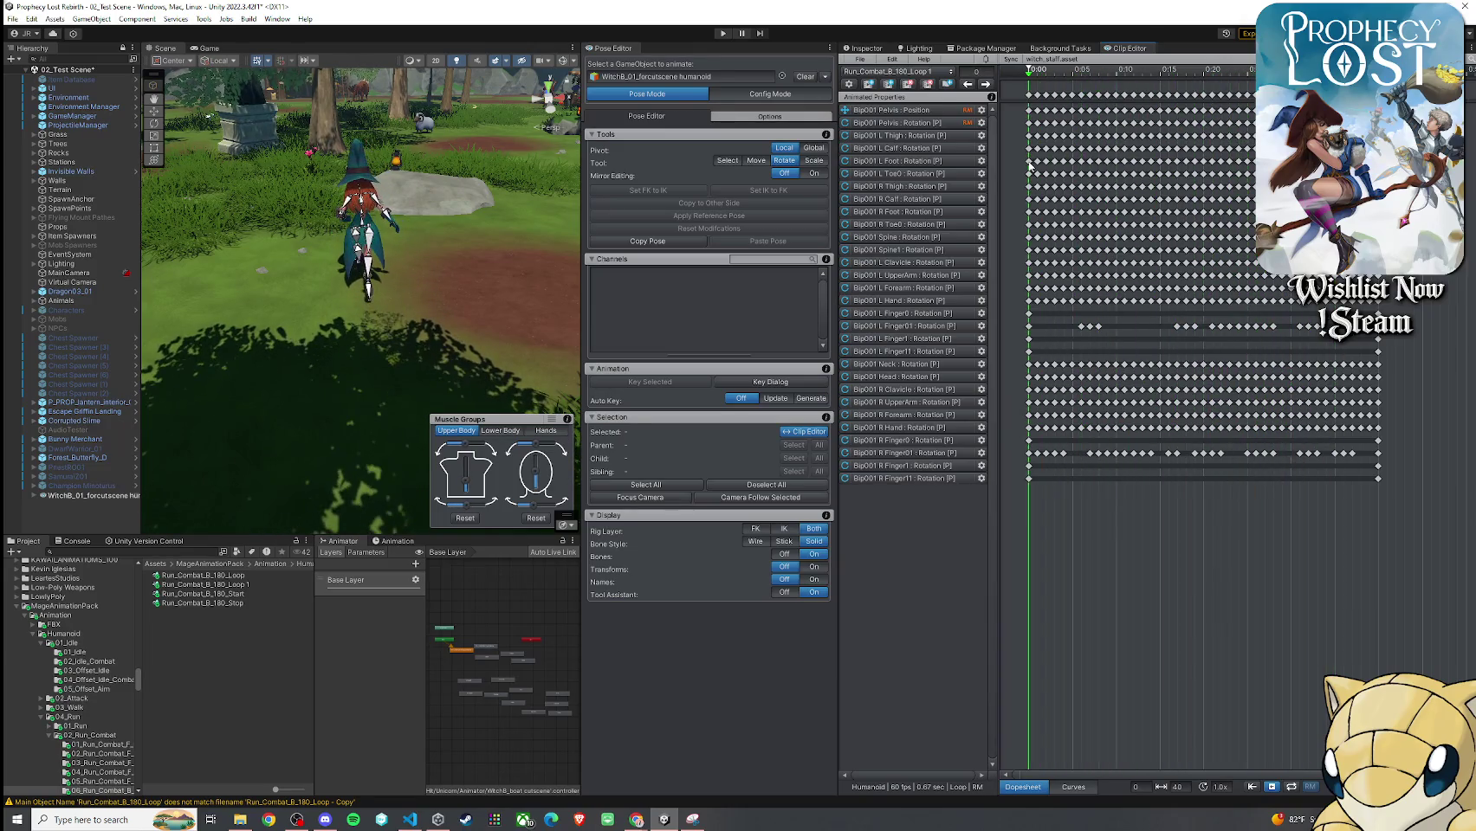
key("shift+period")
key("shift+comma")
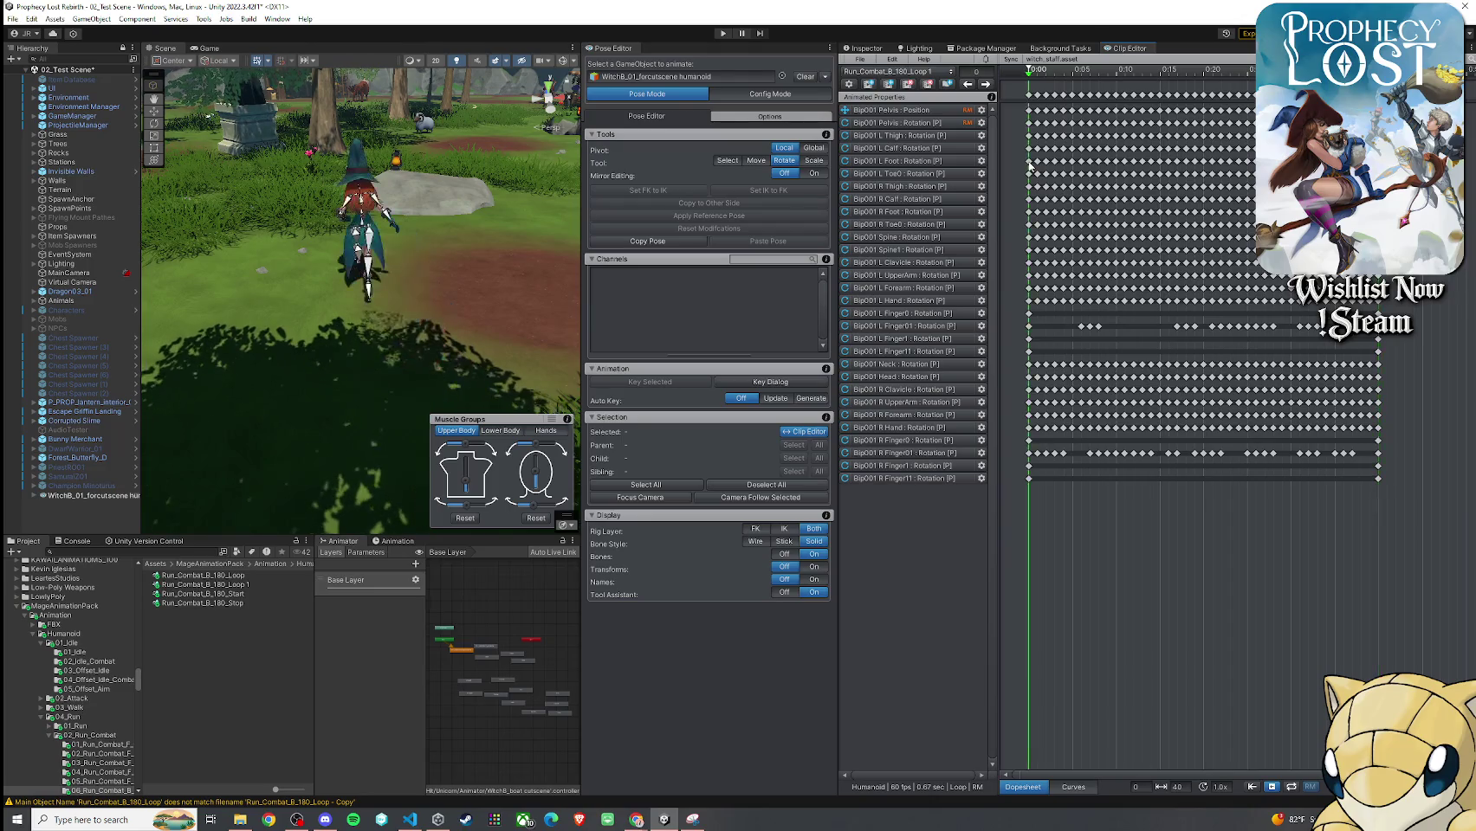
key("shift+period")
key("shift+comma")
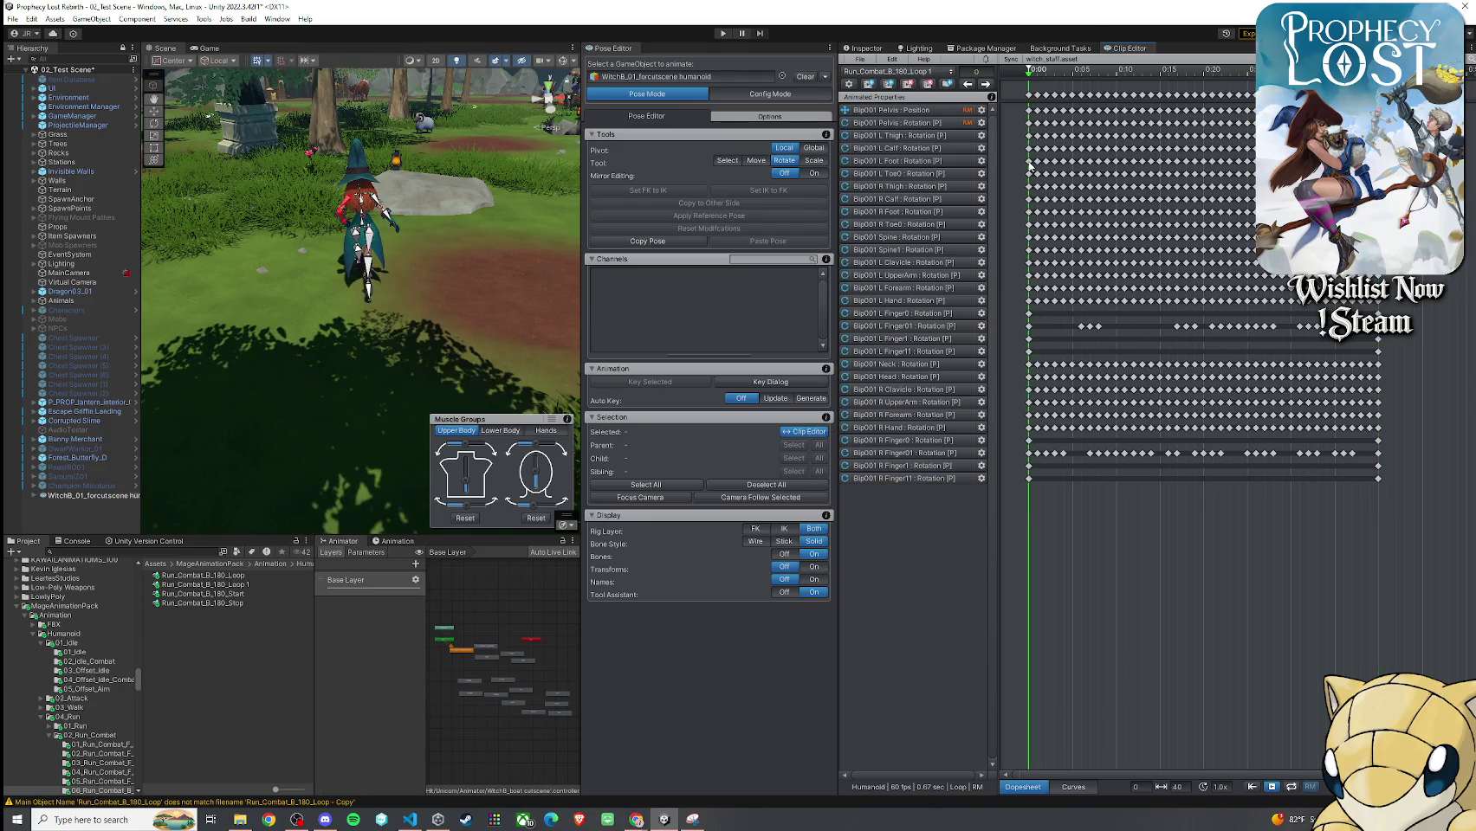
key("shift+period")
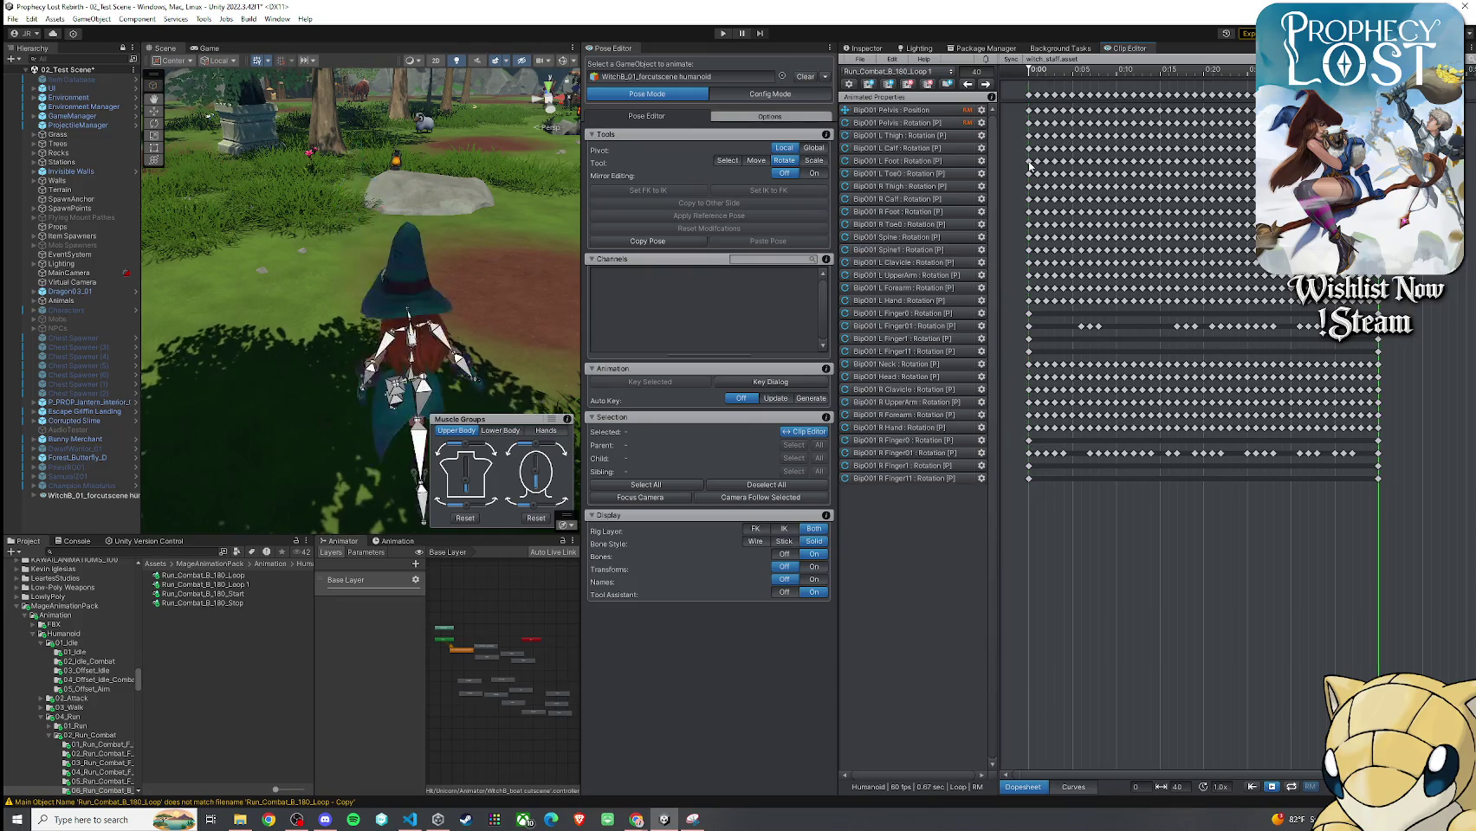
left_click_drag(1377, 113, 1011, 115)
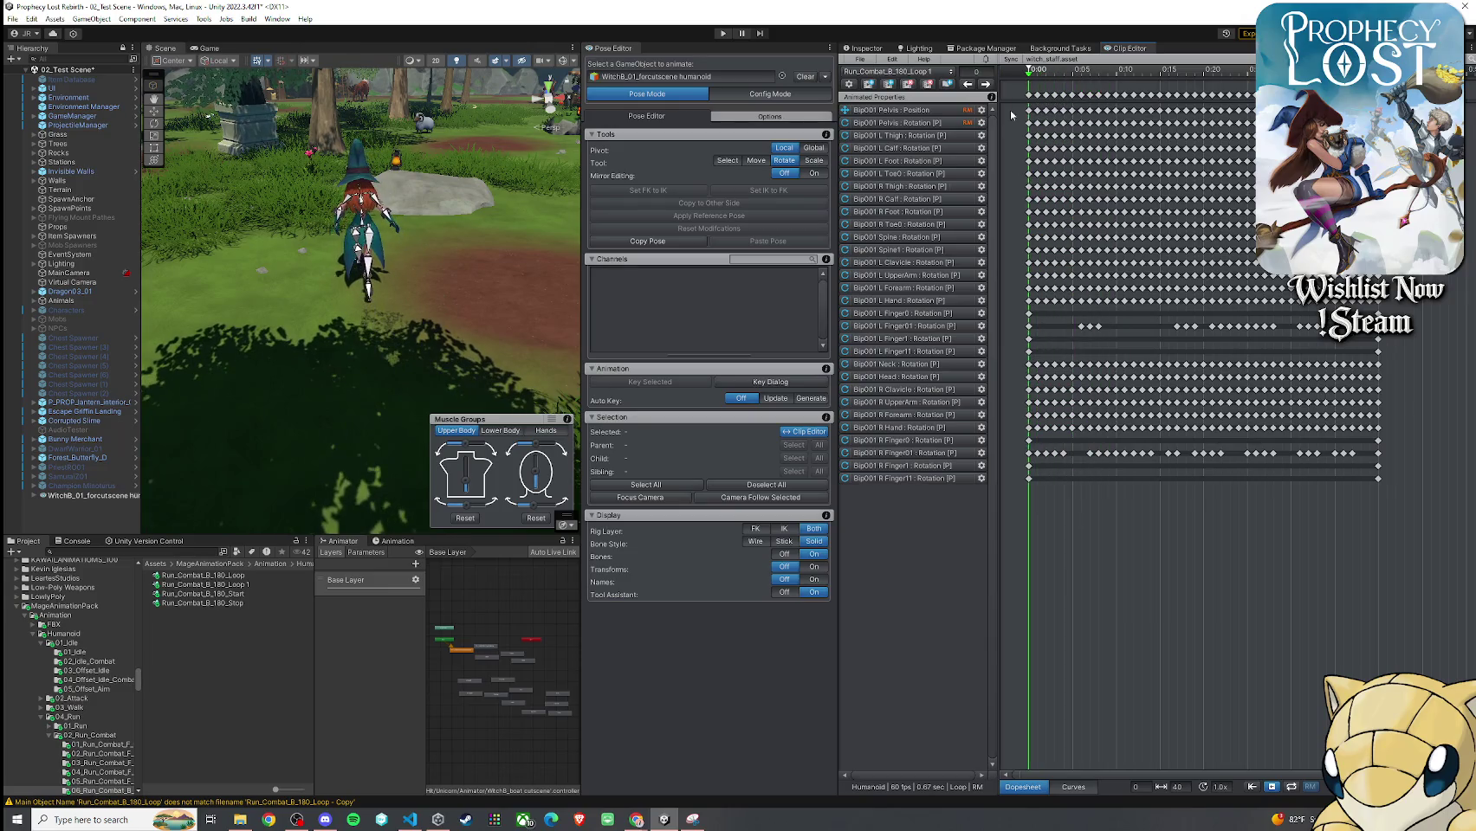
Play the loop viewed from behind the witch, then replay it with root motion preview on
key("space")
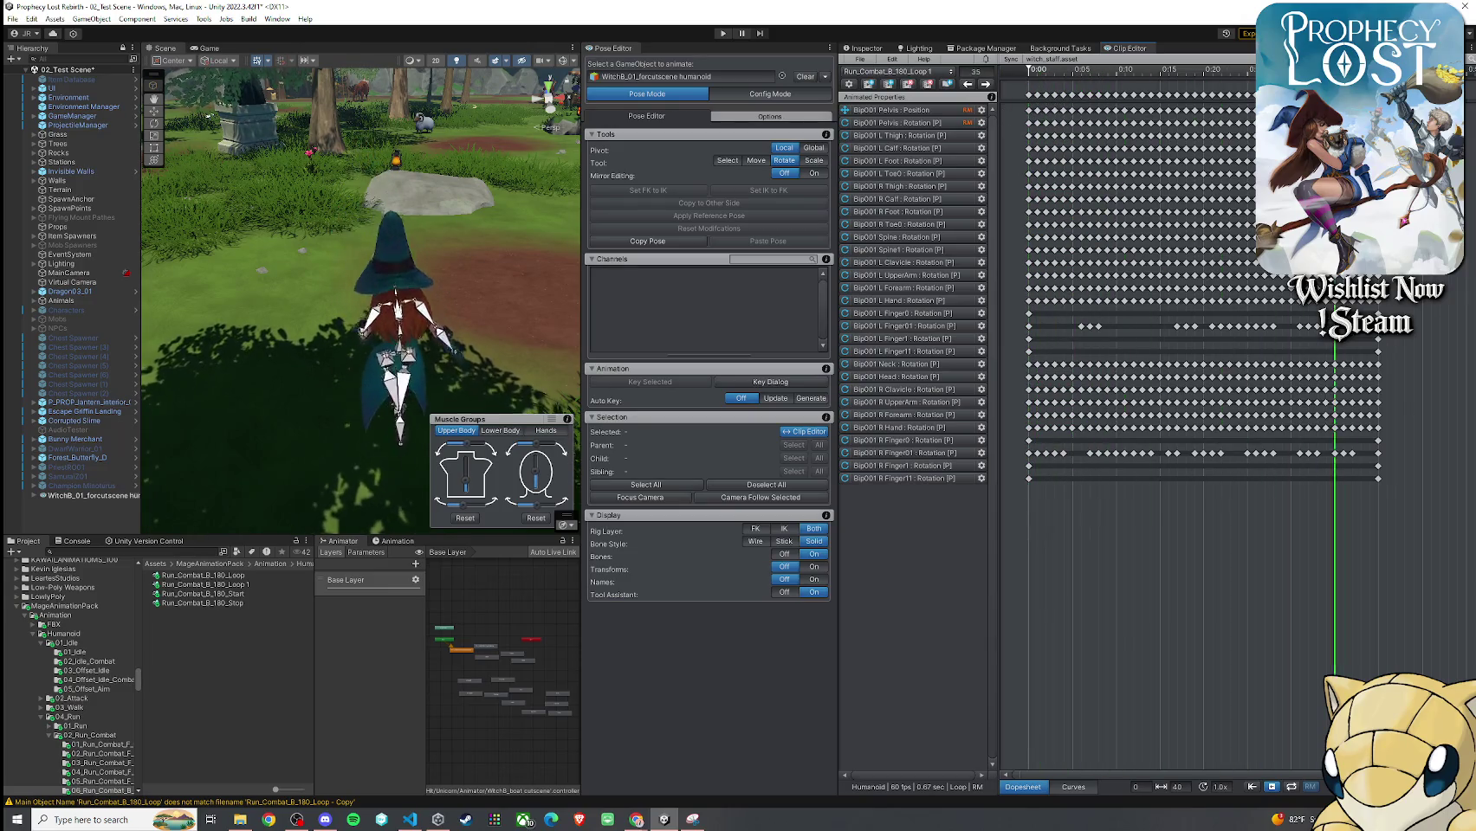
key("f")
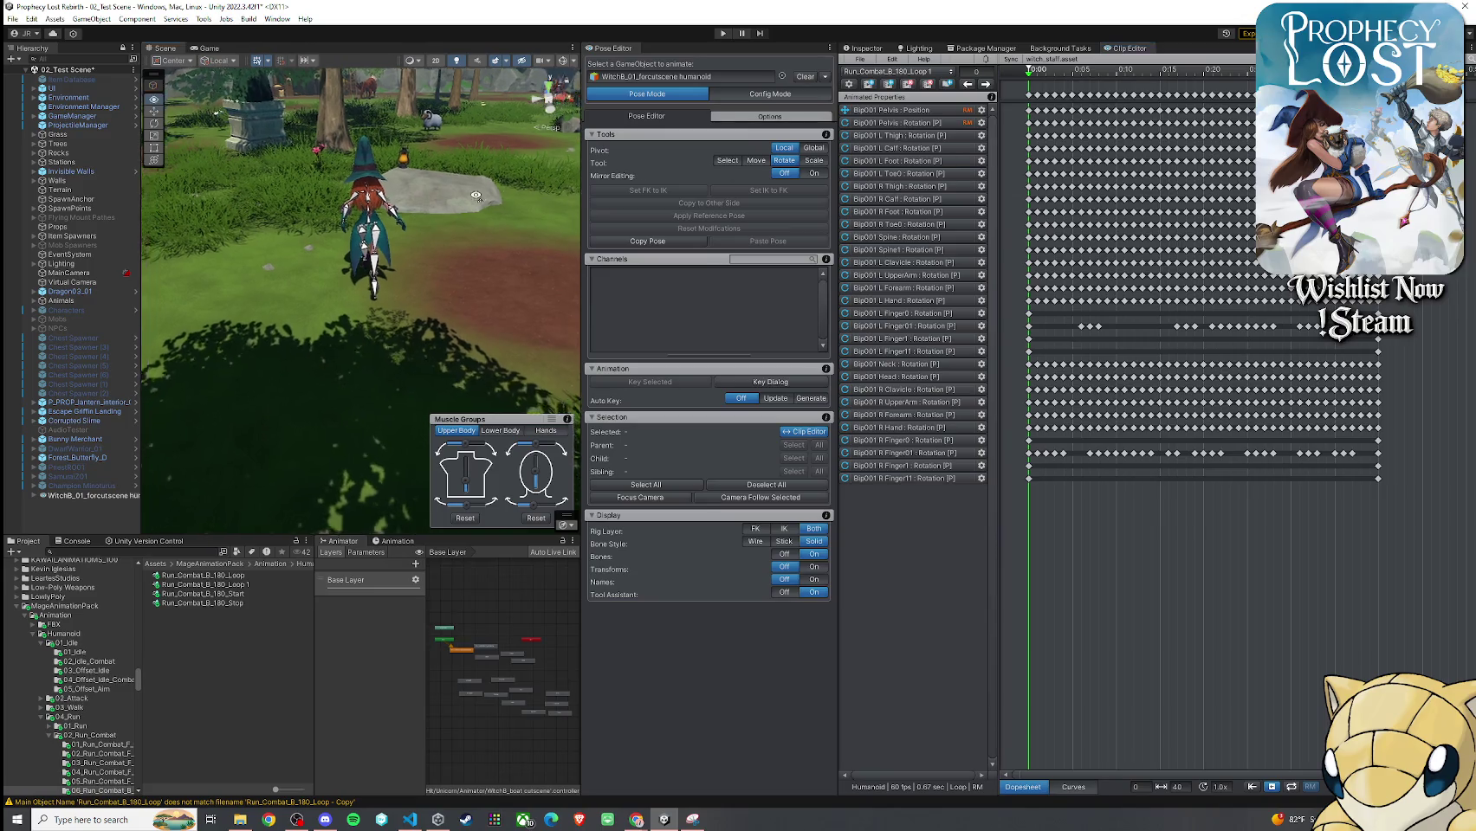
left_click_drag(554, 173, 472, 161)
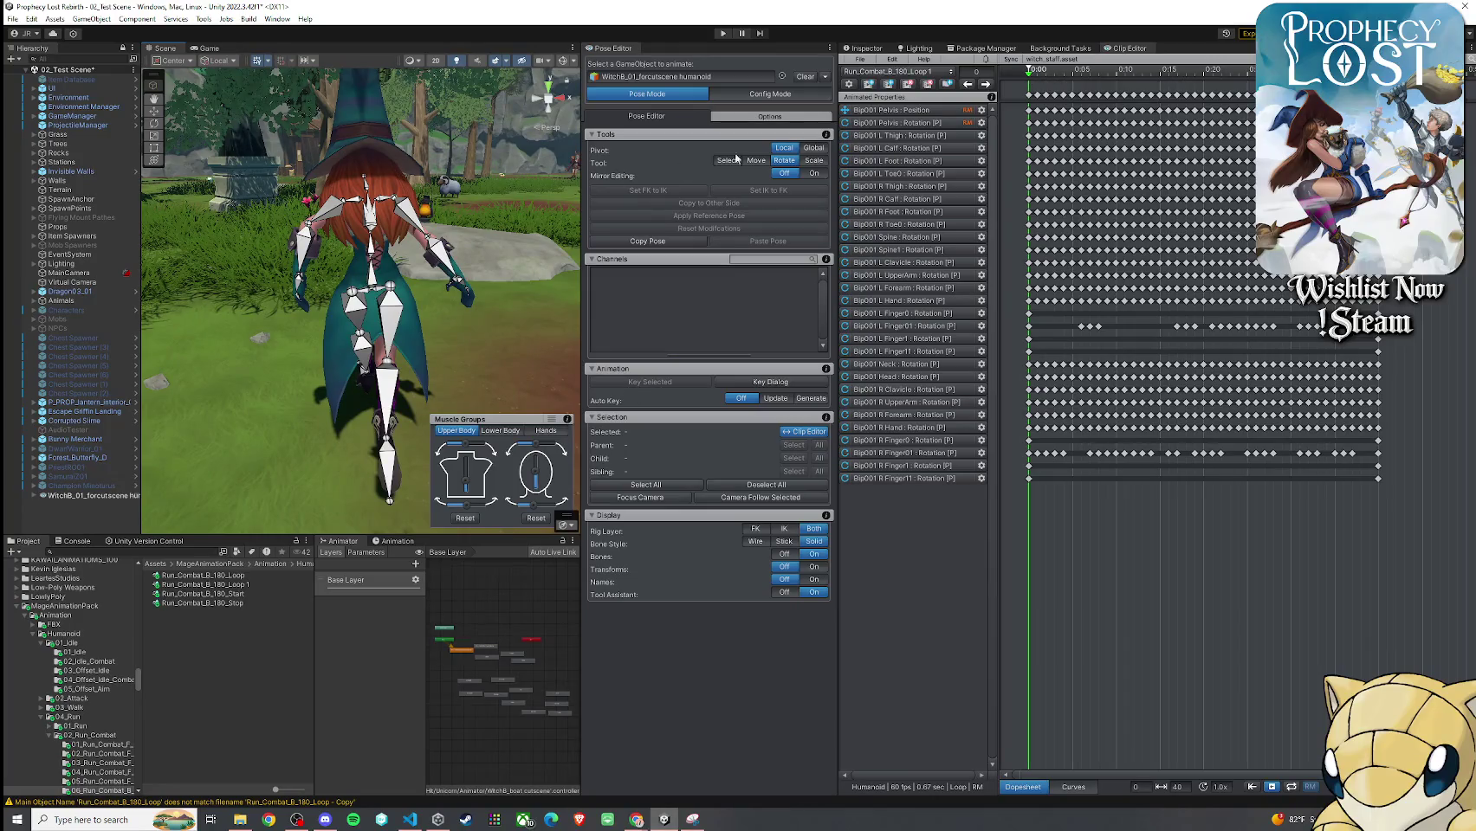
mouse_move(1037, 80)
left_mouse_down()
mouse_move(1256, 92)
mouse_move(1107, 104)
mouse_move(998, 146)
mouse_move(1255, 171)
mouse_move(1038, 185)
mouse_move(1395, 195)
mouse_move(1377, 195)
left_mouse_up()
left_click_drag(416, 285, 451, 251)
left_click(1310, 786)
key("space")
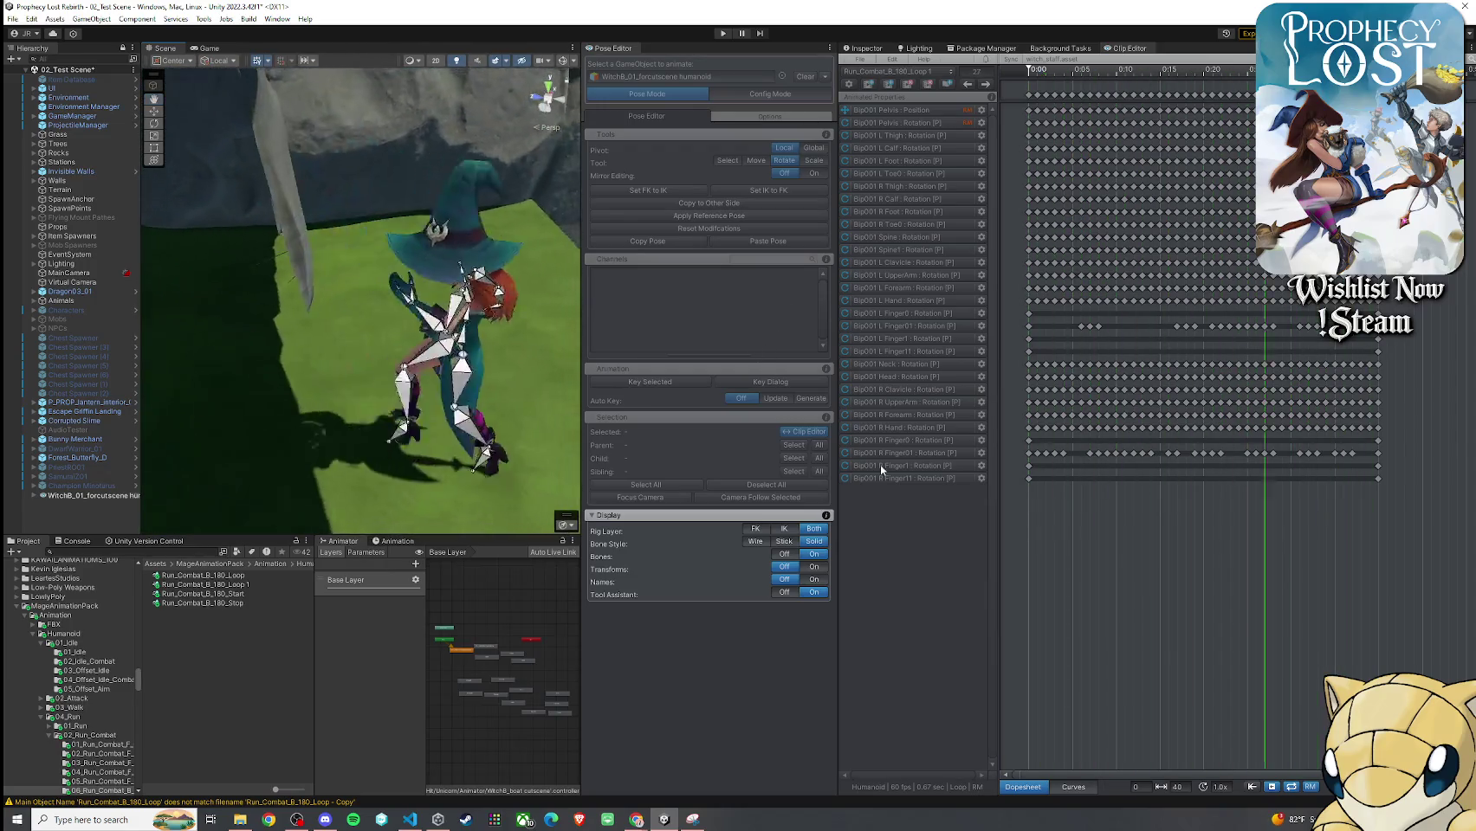
Stop the root-motion playback and reposition the Scene view
left_click(1299, 791)
mouse_move(451, 390)
left_mouse_down()
mouse_move(182, 264)
mouse_move(360, 328)
left_mouse_up()
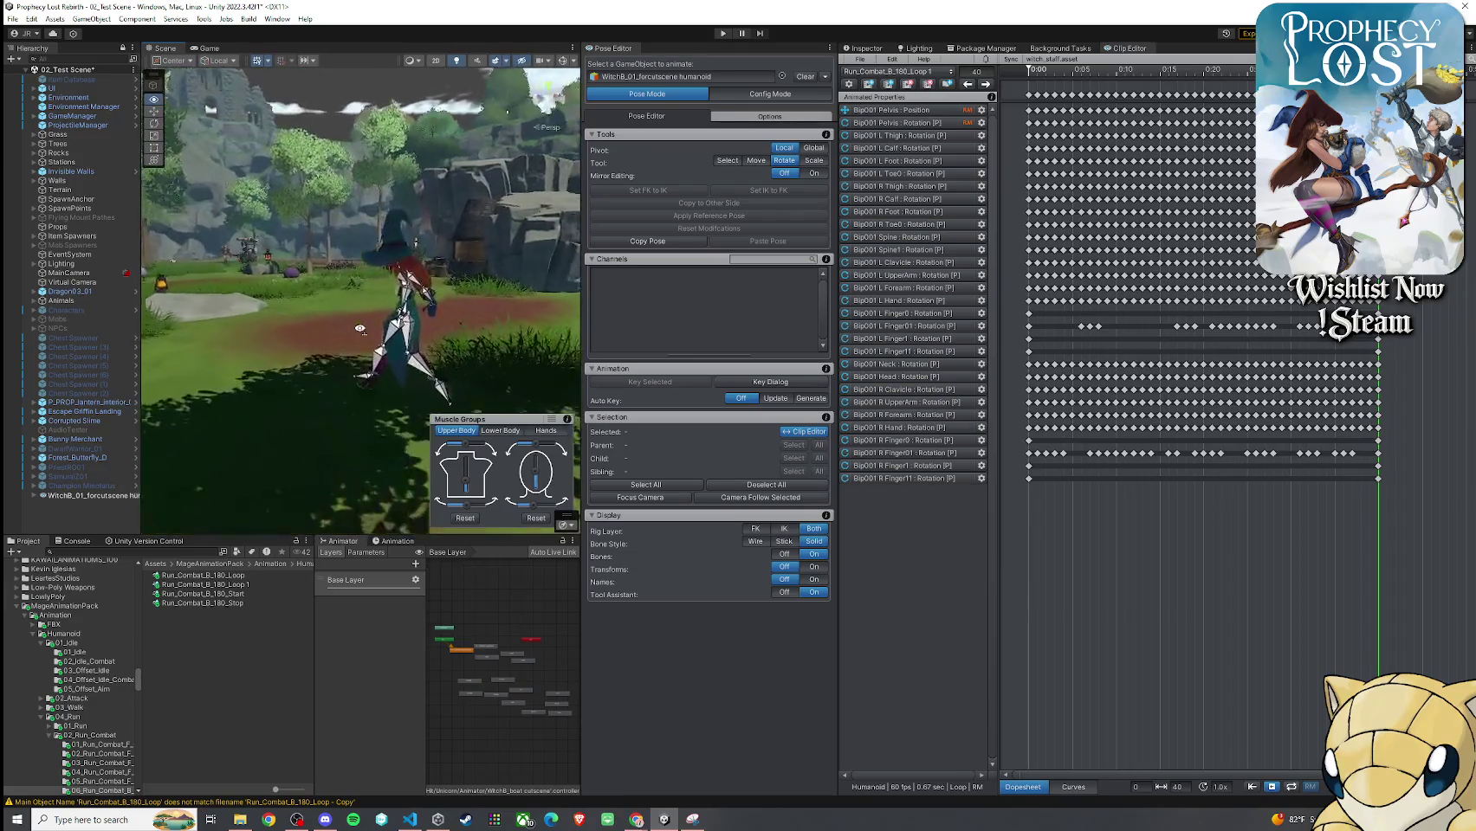
scroll(360, 329, "up", 3)
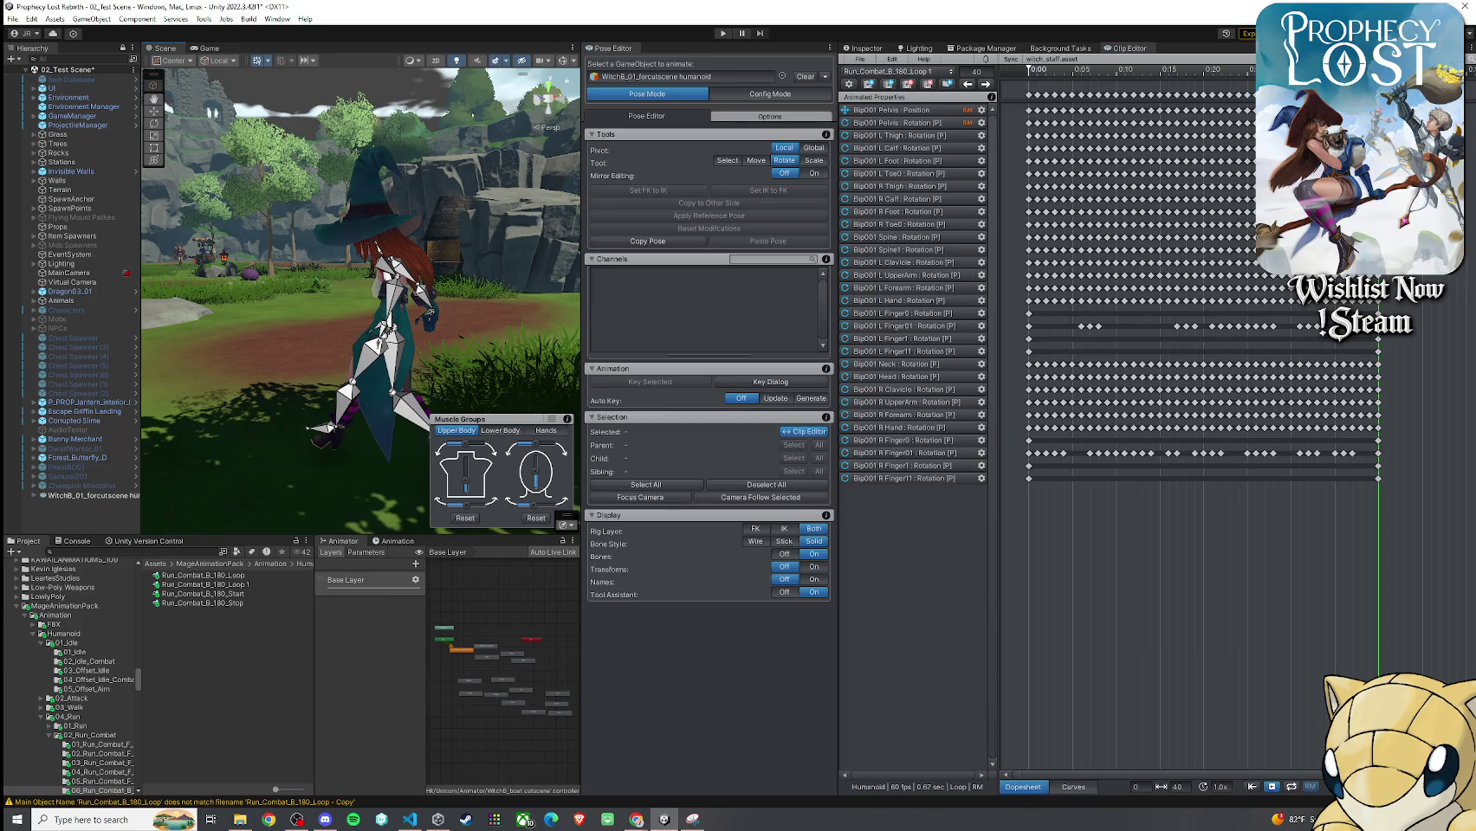
key("super")
left_click(297, 819)
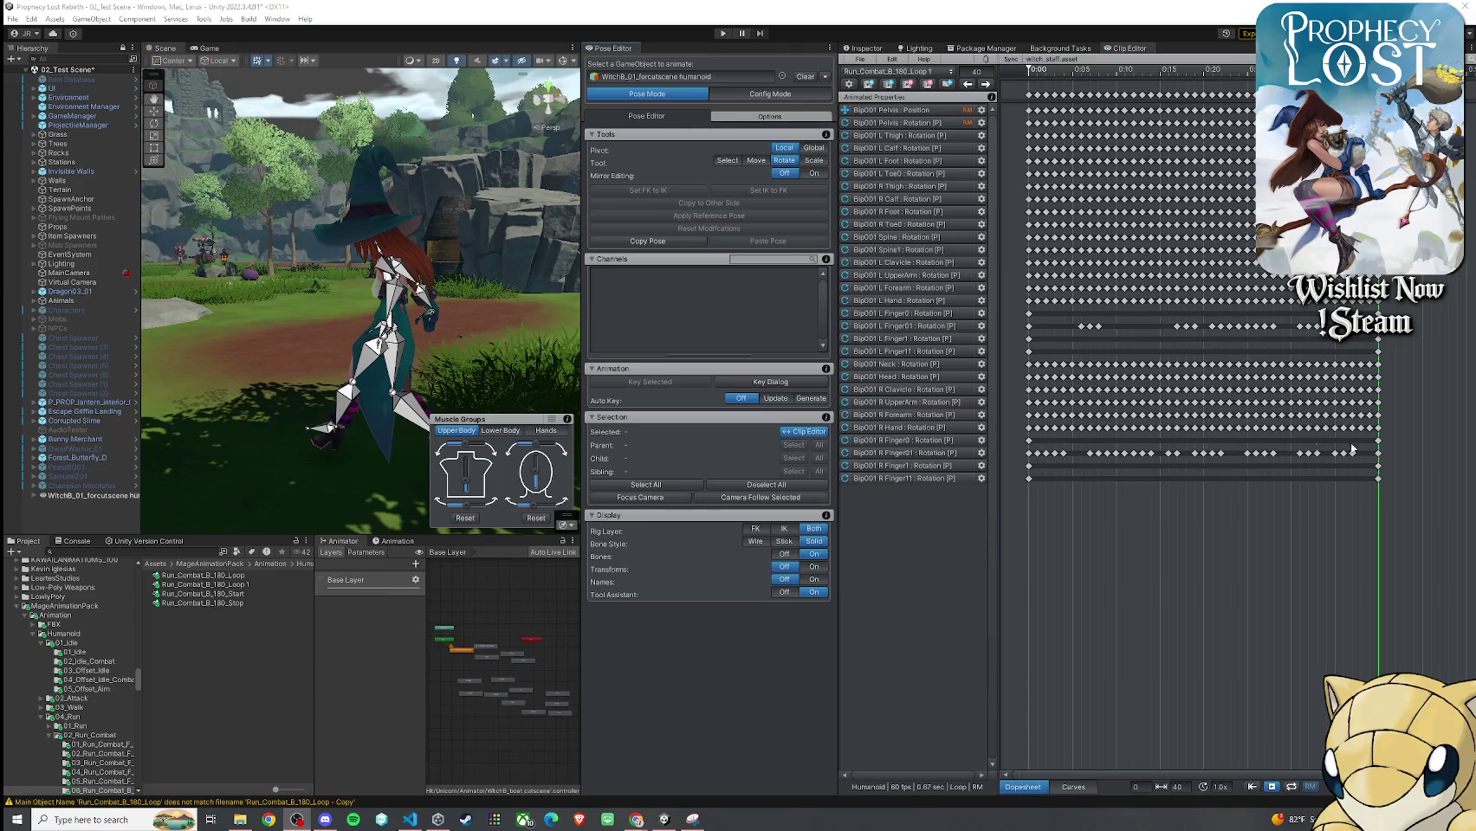
Play and scrub the second half of the loop to inspect the witch's mid-run pose
mouse_move(433, 338)
left_mouse_down()
mouse_move(363, 305)
mouse_move(307, 408)
left_mouse_up()
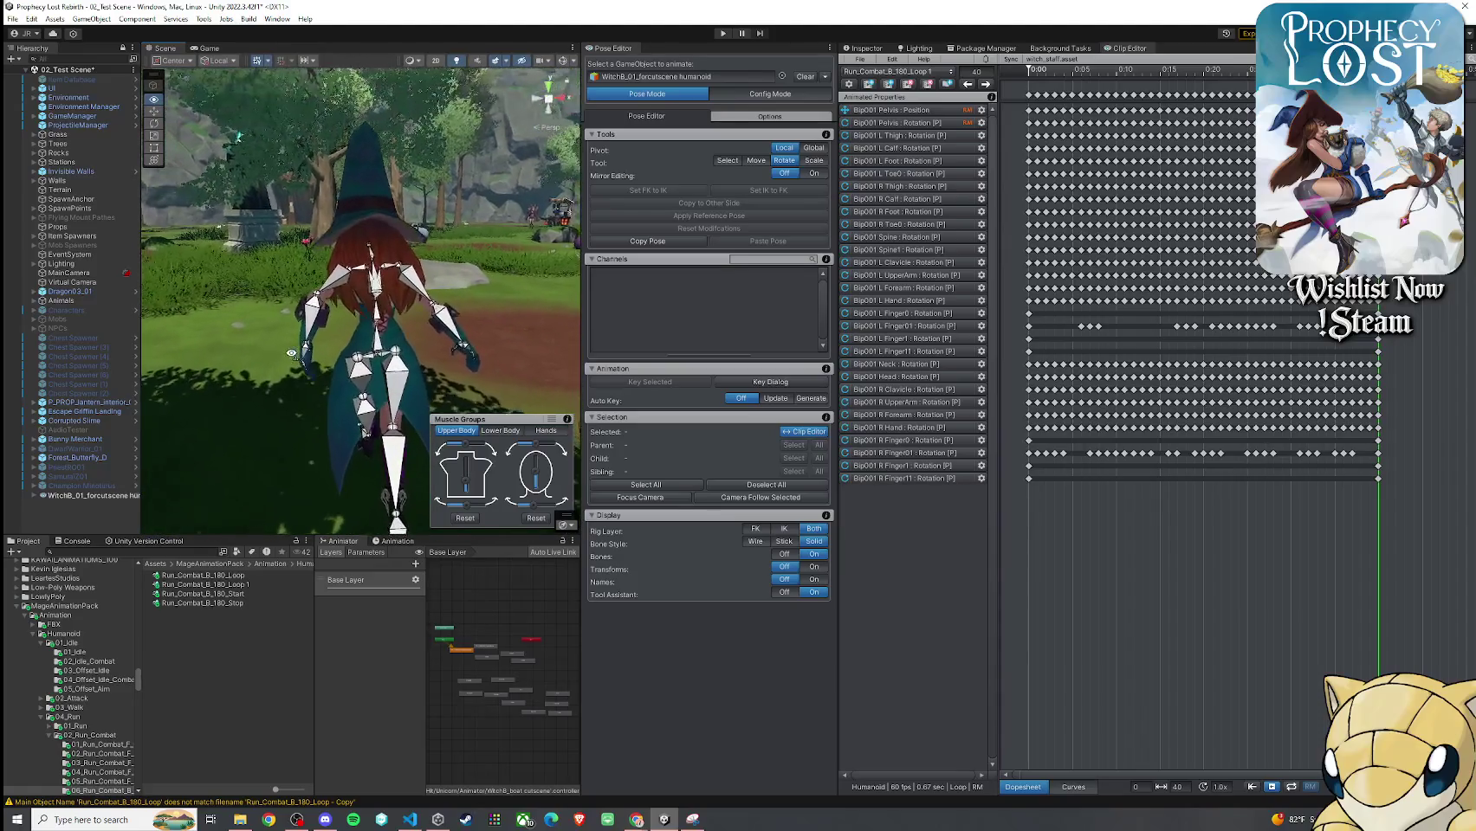
mouse_move(1378, 117)
left_mouse_down()
mouse_move(1030, 117)
mouse_move(1264, 121)
left_mouse_up()
key("space")
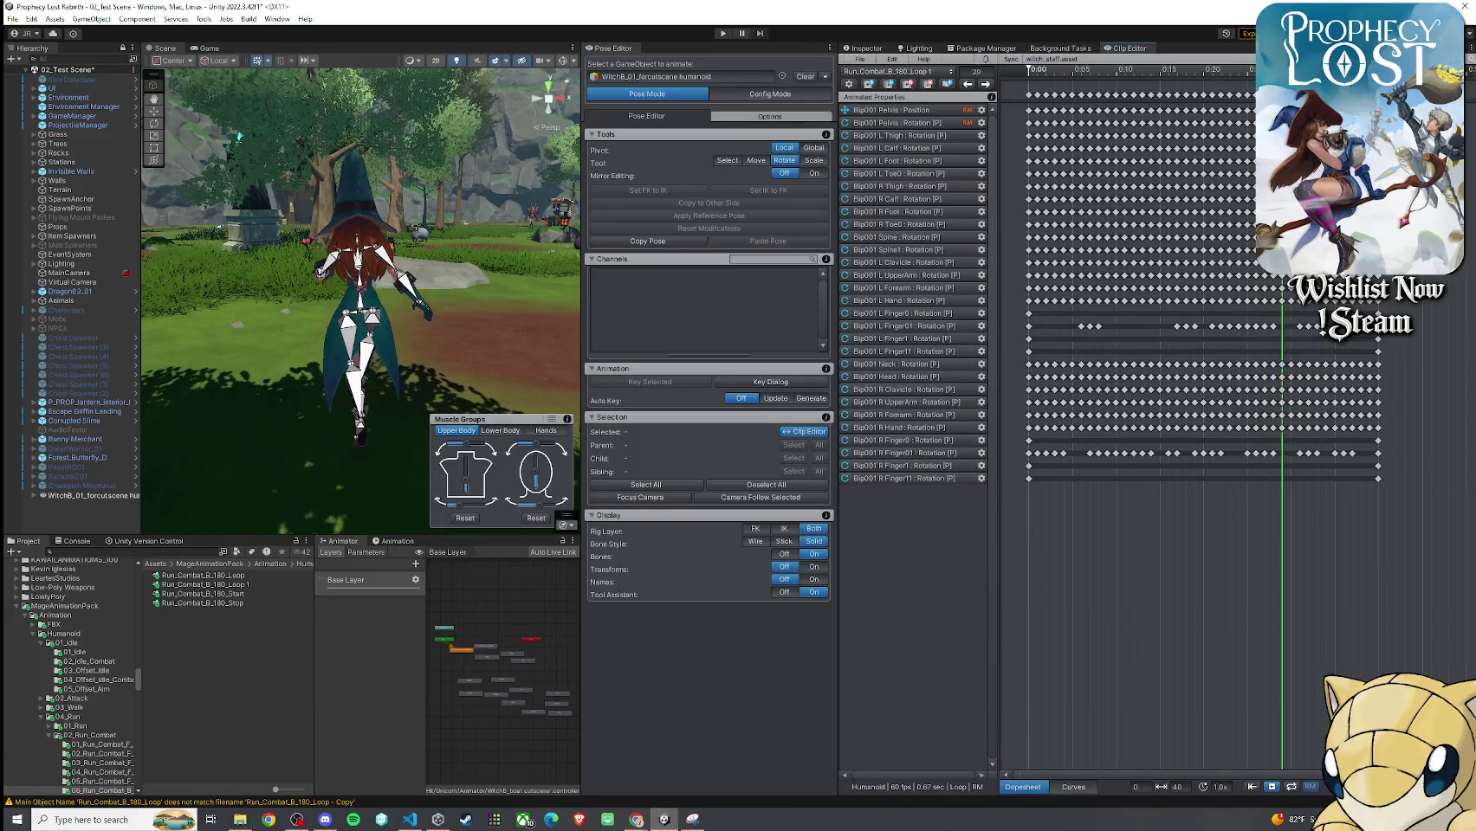
mouse_move(1265, 281)
left_mouse_down()
mouse_move(1218, 281)
mouse_move(1273, 282)
left_mouse_up()
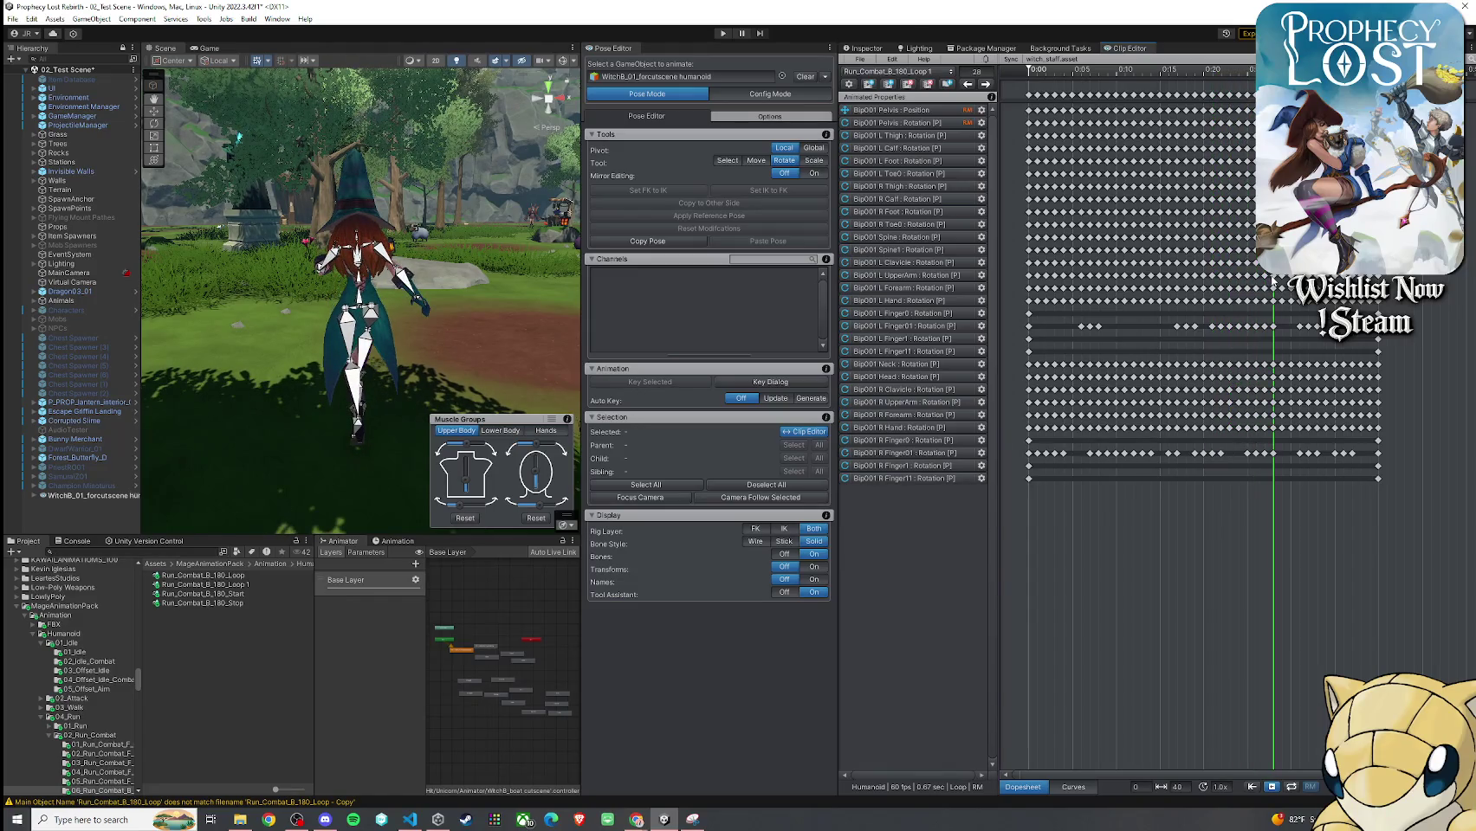
Select the witch's left hand, forearm and upper arm bones from a side view
left_click_drag(346, 286, 392, 271)
left_click(392, 271)
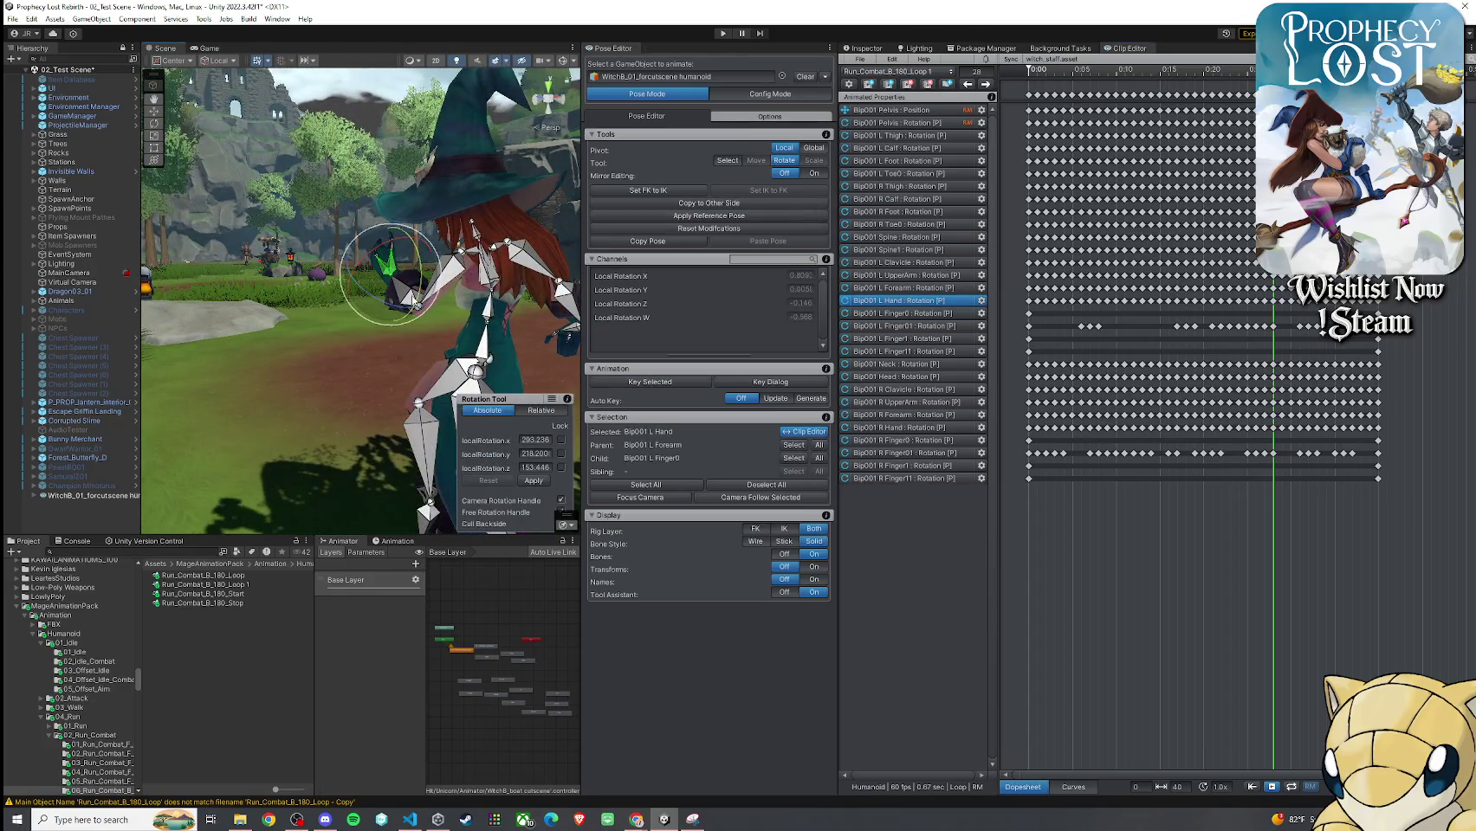
key("f")
left_click(407, 295, "shift")
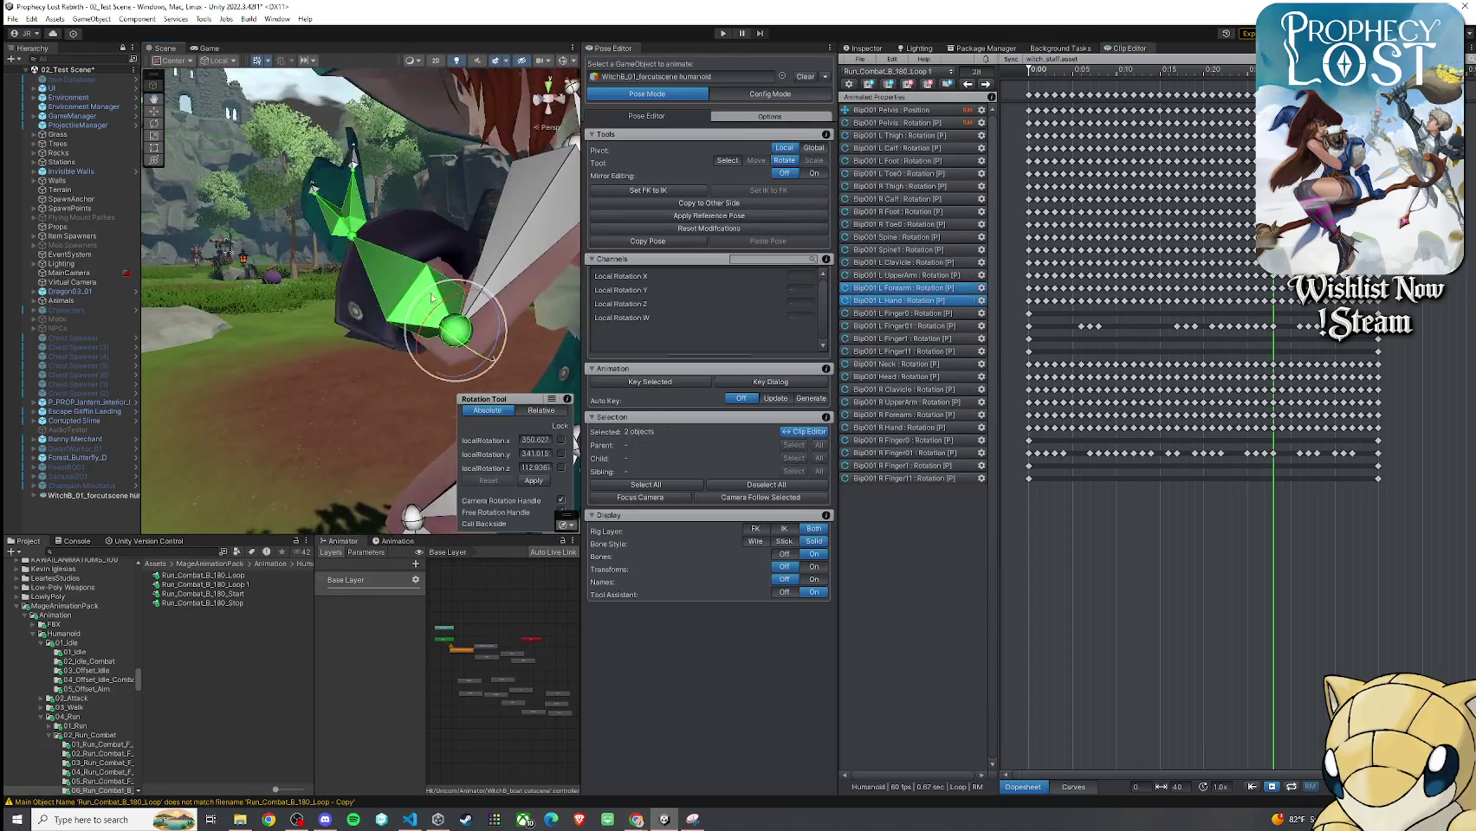
left_click(502, 234, "shift")
mouse_move(407, 277)
left_mouse_down()
mouse_move(419, 283)
mouse_move(360, 310)
left_mouse_up()
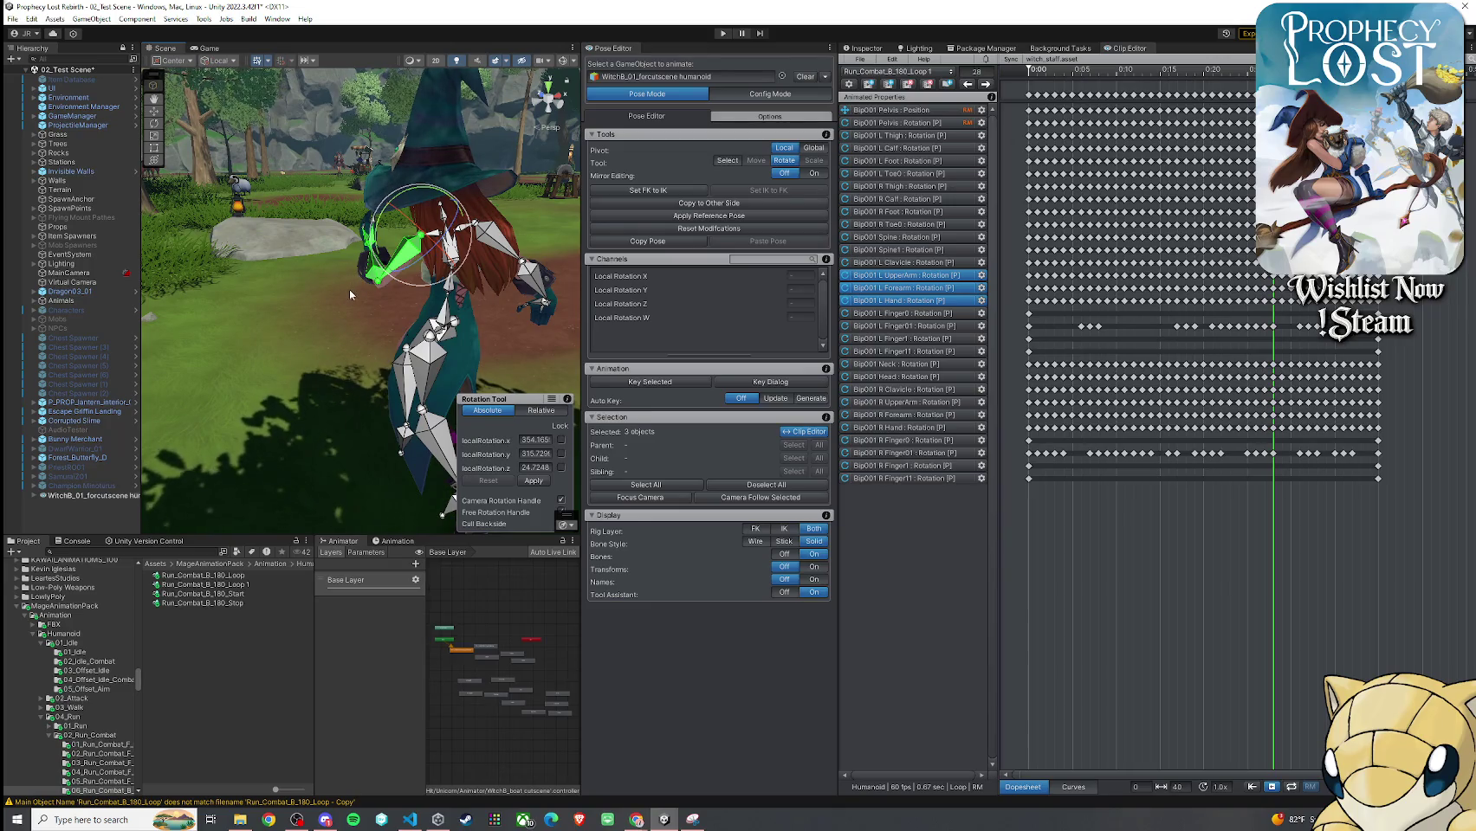
left_click_drag(349, 290, 362, 271)
Rotate Bip001 L Forearm to a new bend, then return to frame 0
left_click(368, 278)
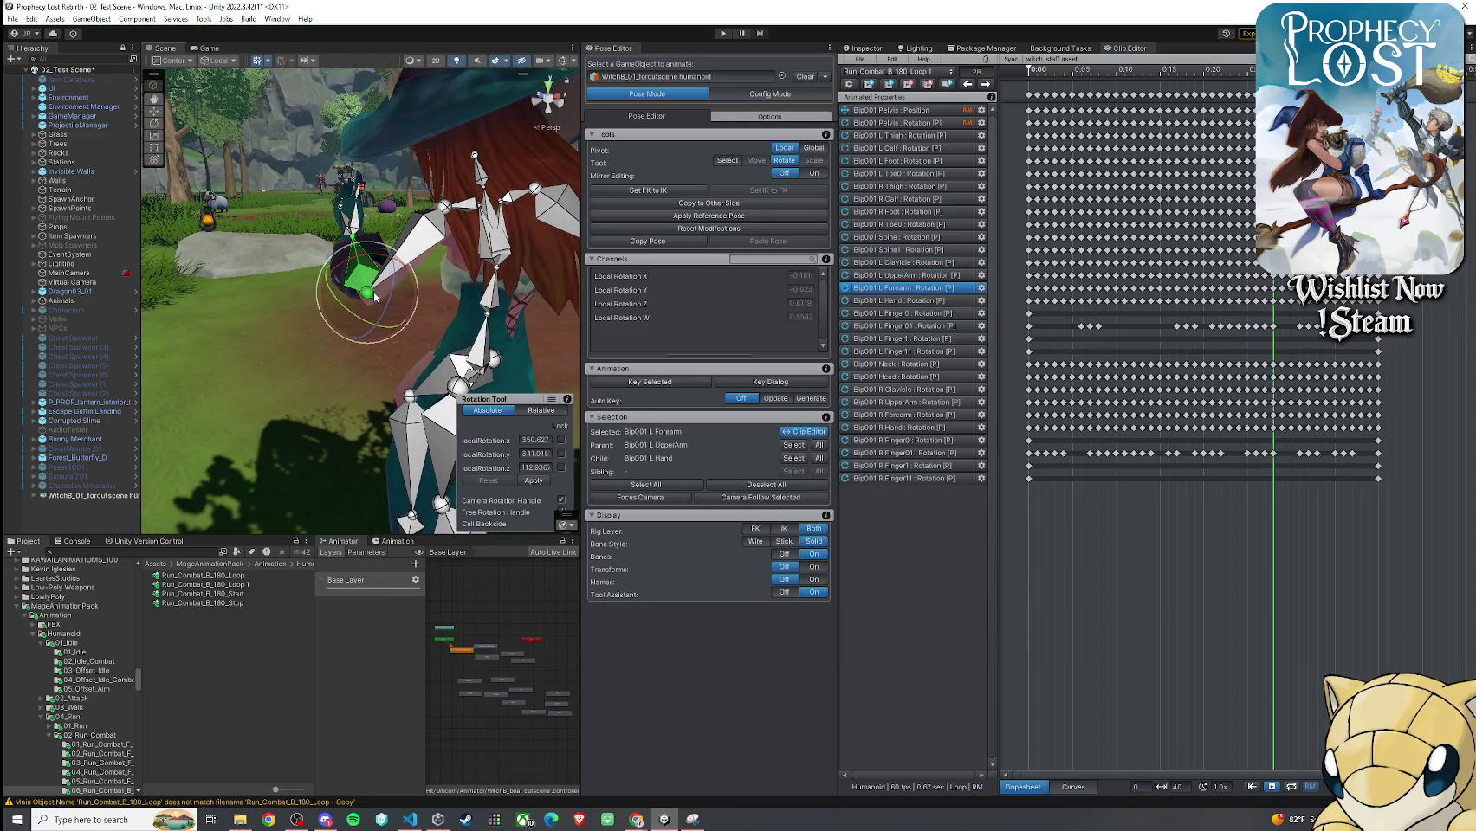
mouse_move(371, 307)
left_mouse_down()
mouse_move(389, 287)
mouse_move(343, 269)
left_mouse_up()
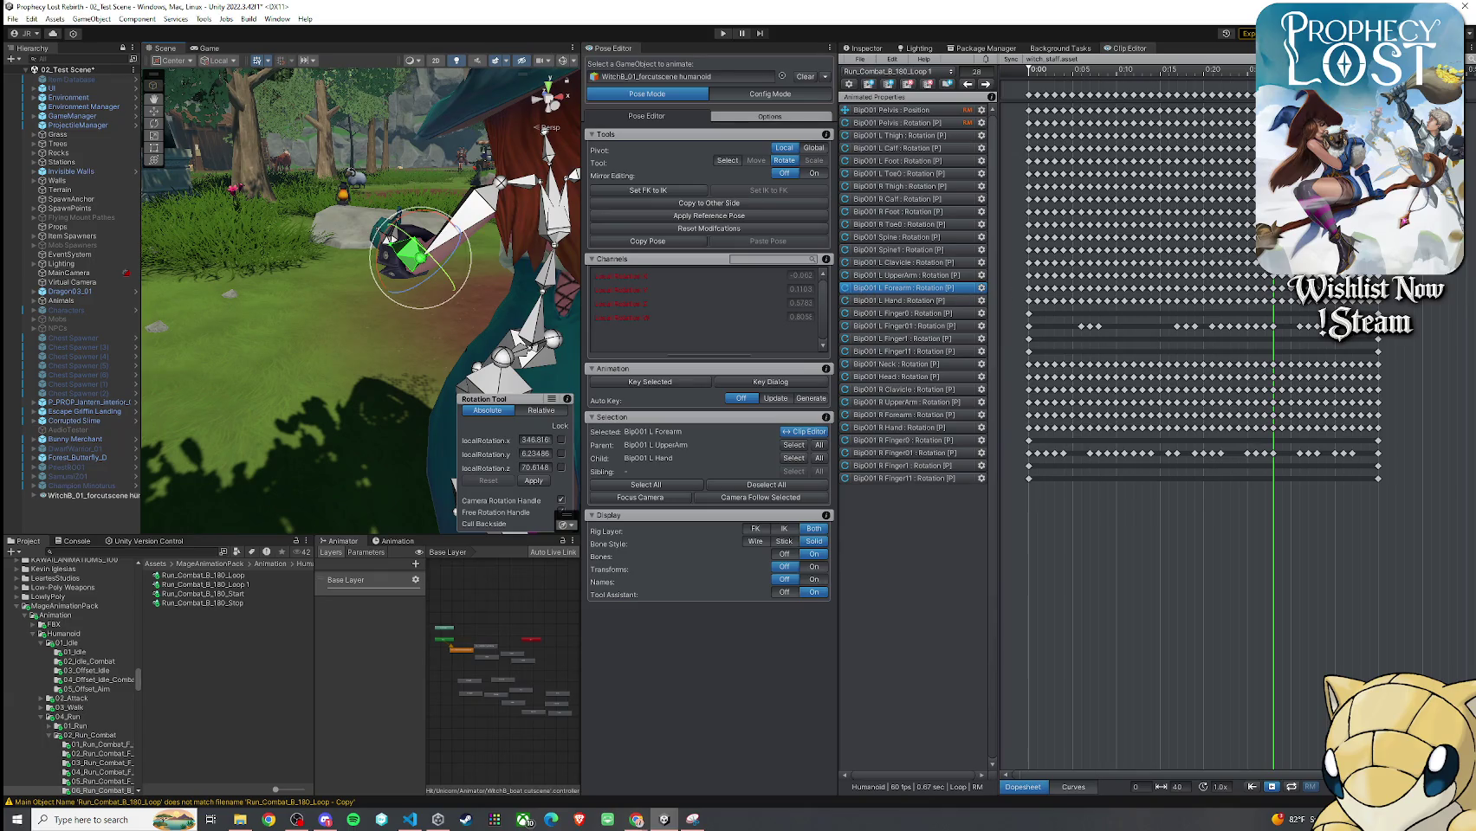
left_click_drag(1273, 70, 1029, 71)
mouse_move(455, 390)
left_mouse_down()
mouse_move(442, 126)
mouse_move(348, 238)
left_mouse_up()
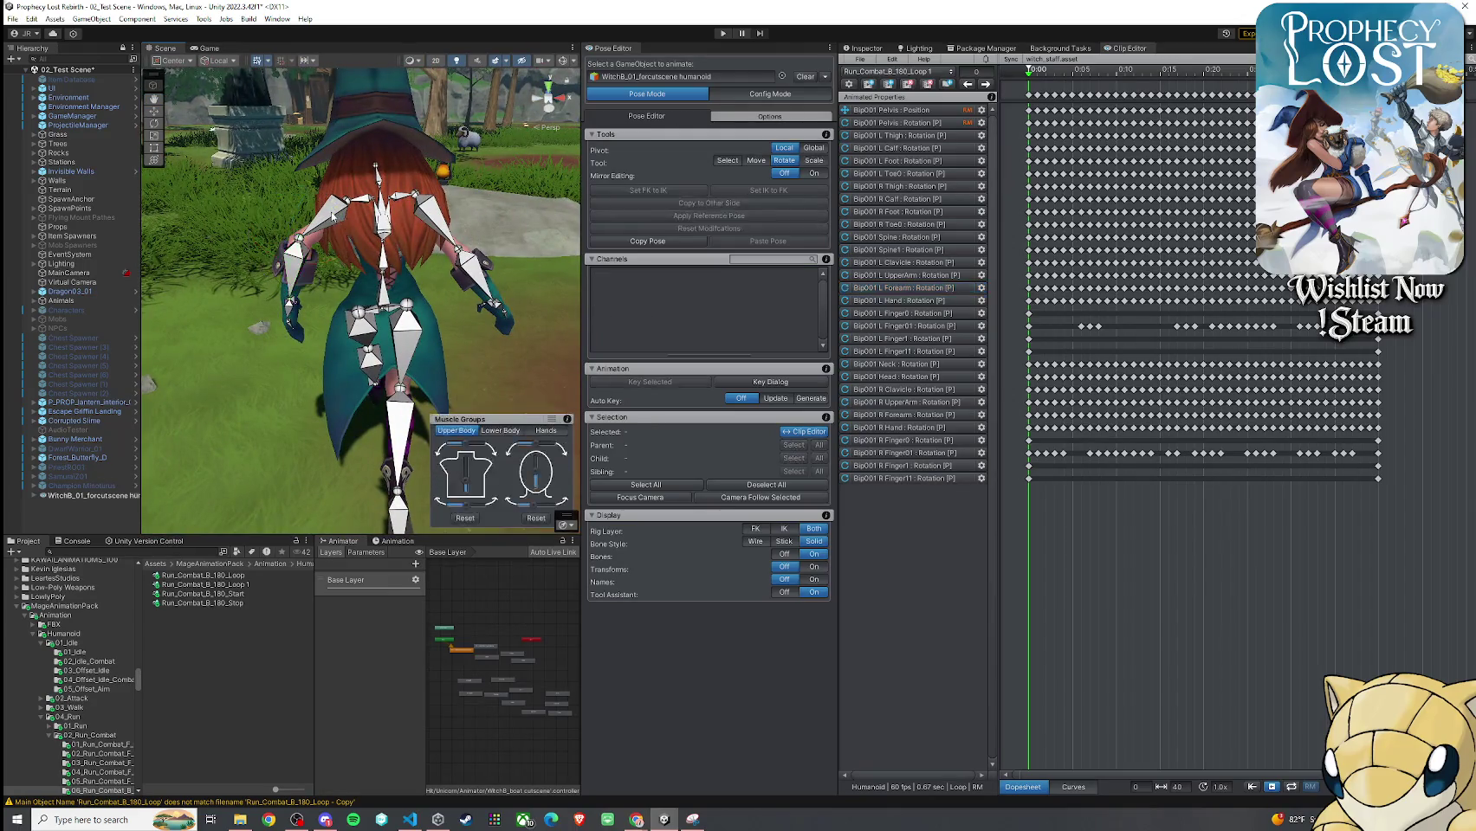
Rotate the left upper arm and forearm into a new pose at frame 0
left_click(329, 221)
left_click_drag(347, 224, 364, 229)
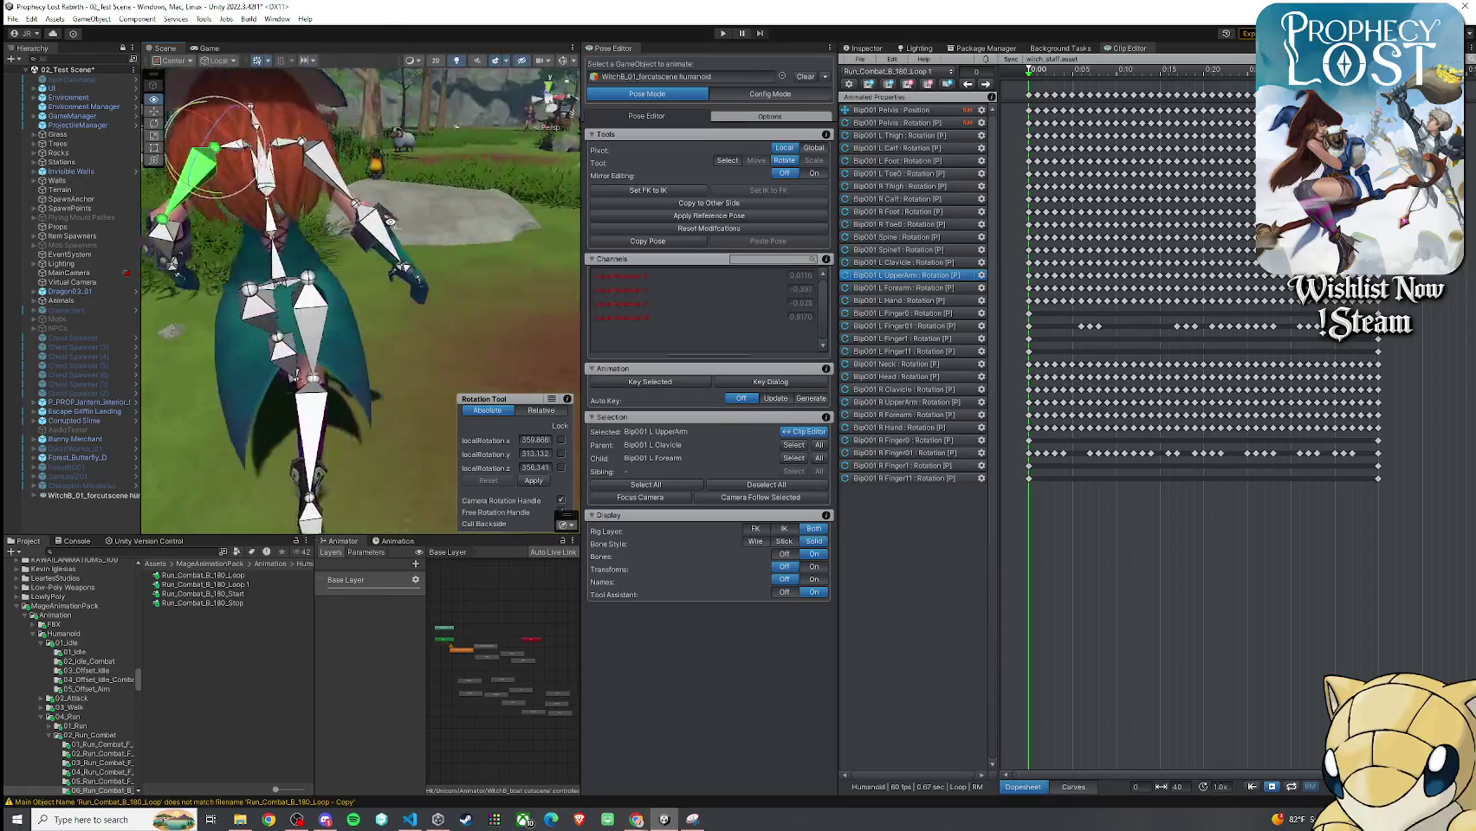
left_click(279, 236)
left_click_drag(282, 242, 281, 246)
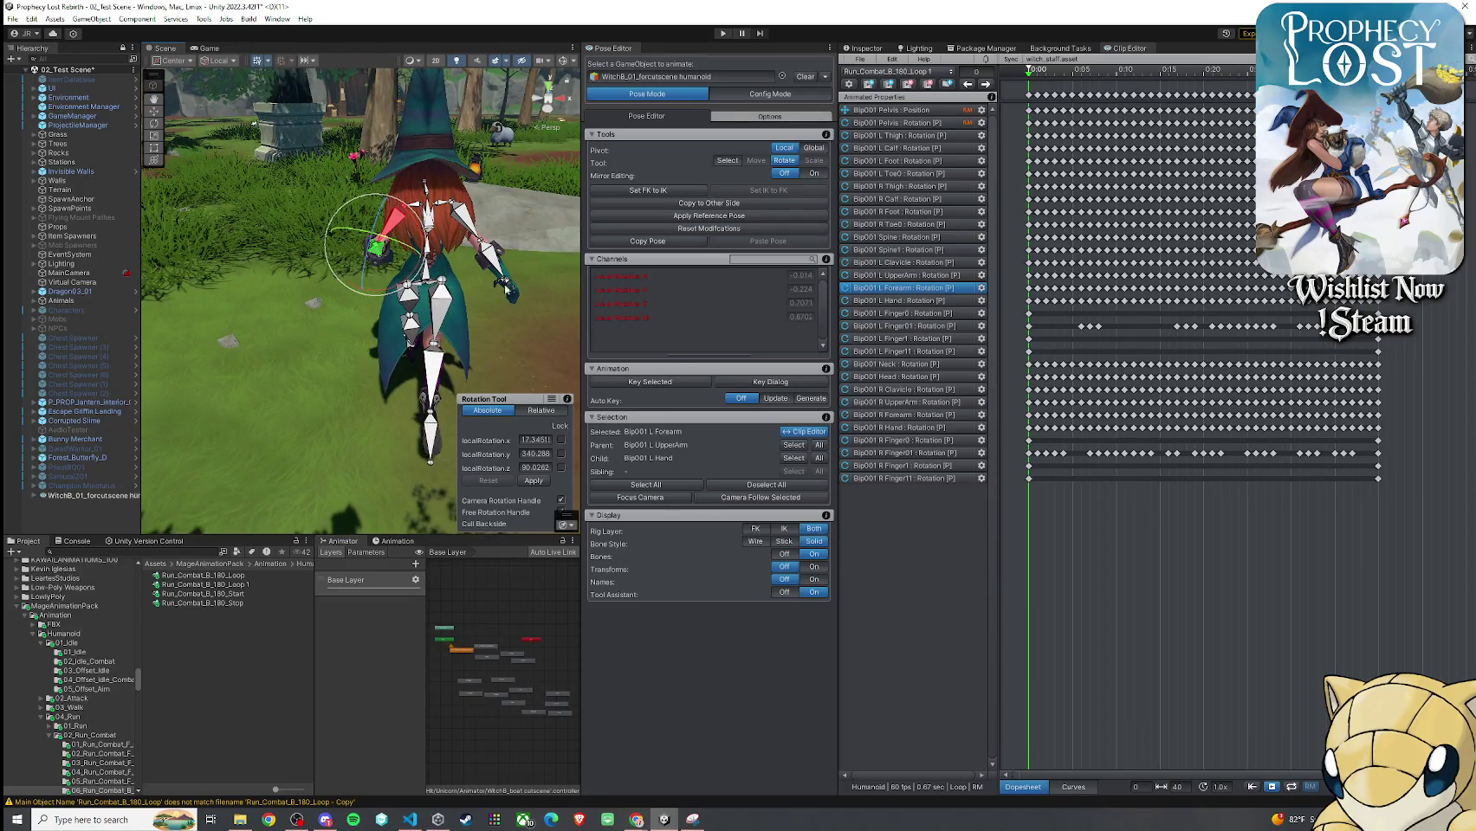
key("f")
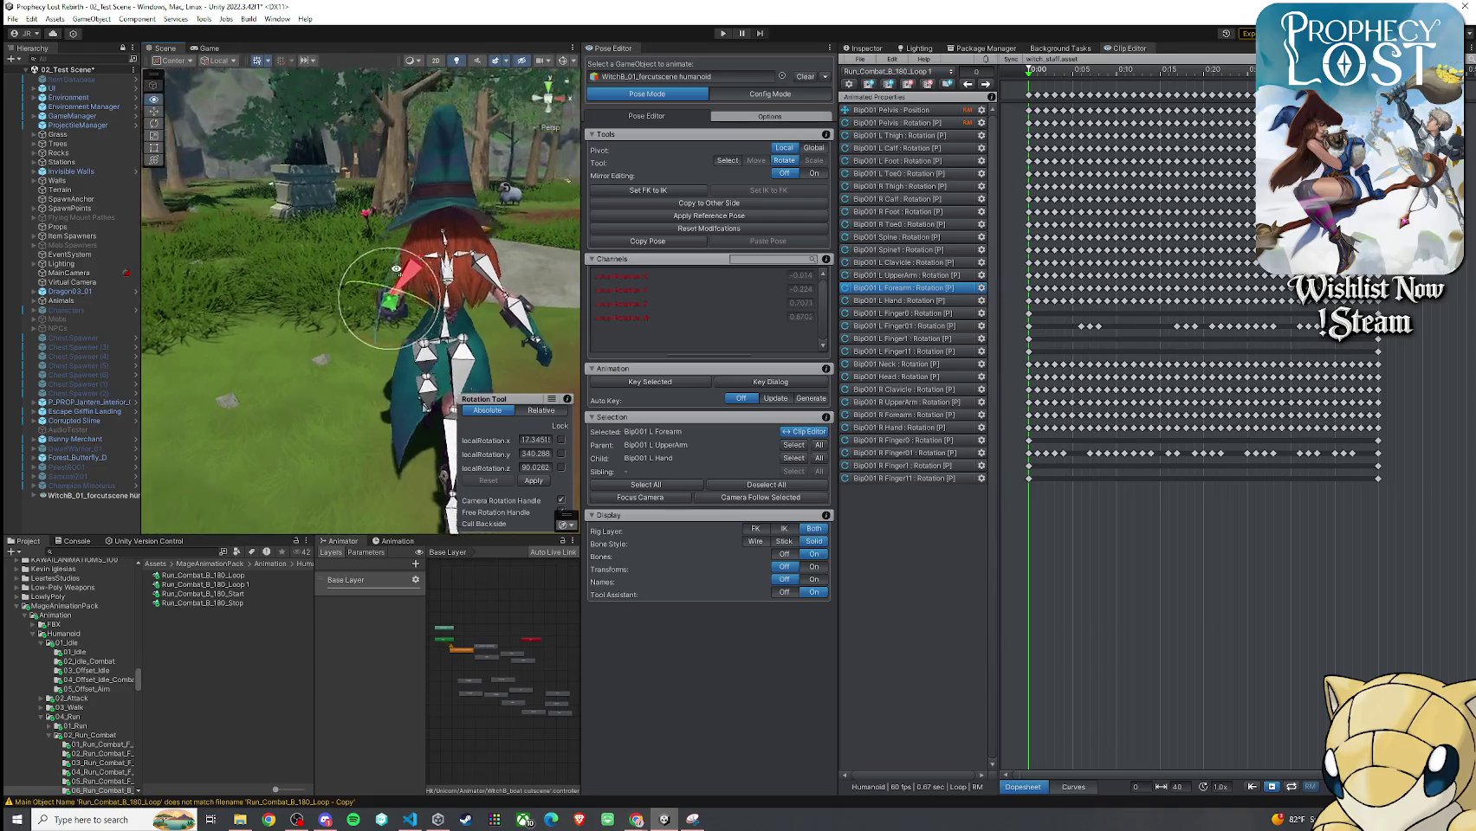
Key all modified left arm rotations at frame 0 and select the new keys
left_click(347, 198, "shift")
left_click_drag(347, 198, 447, 264)
scroll(447, 264, "down", 10)
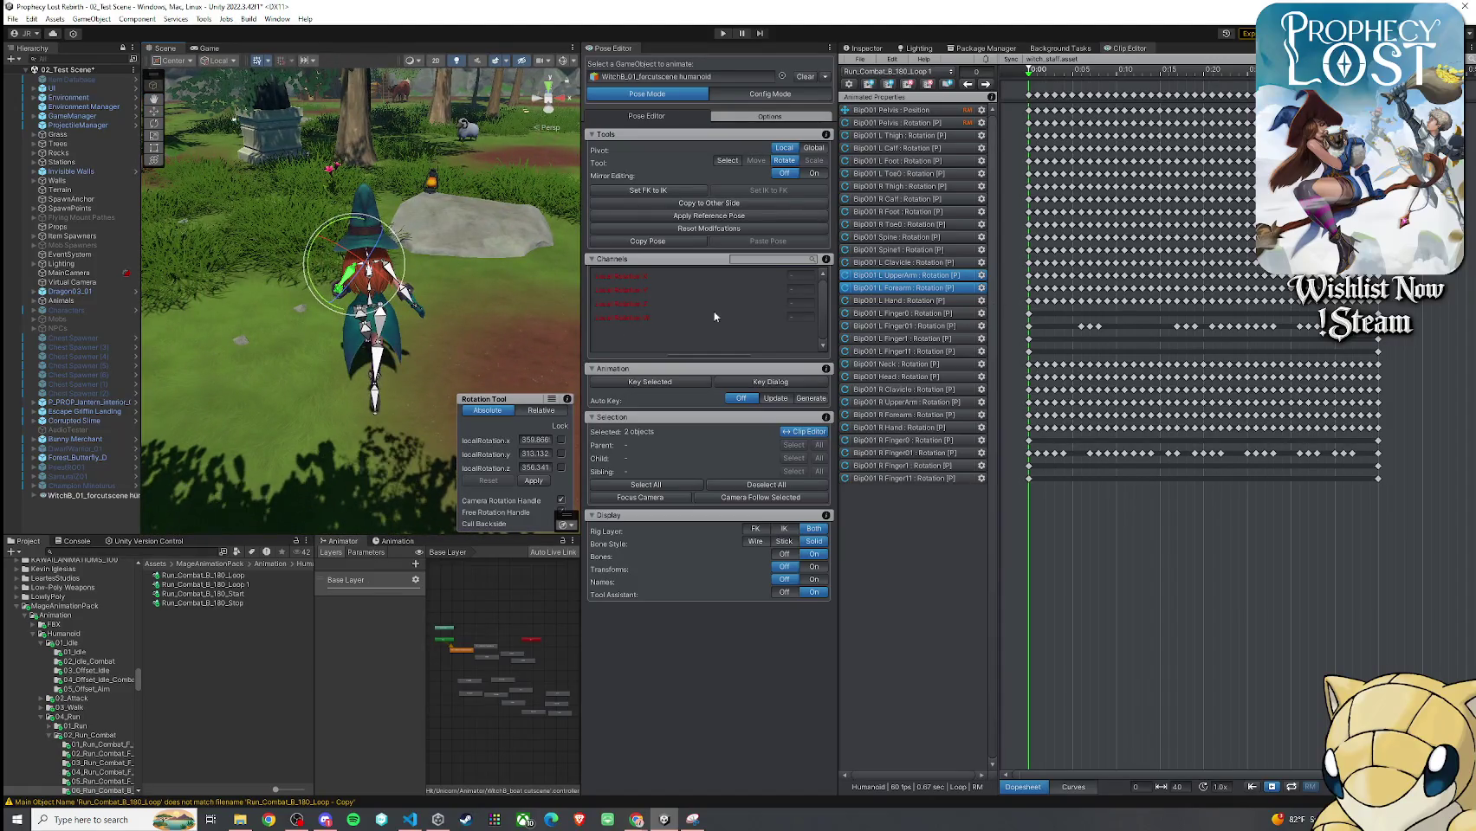
left_click(663, 382)
left_click(667, 394)
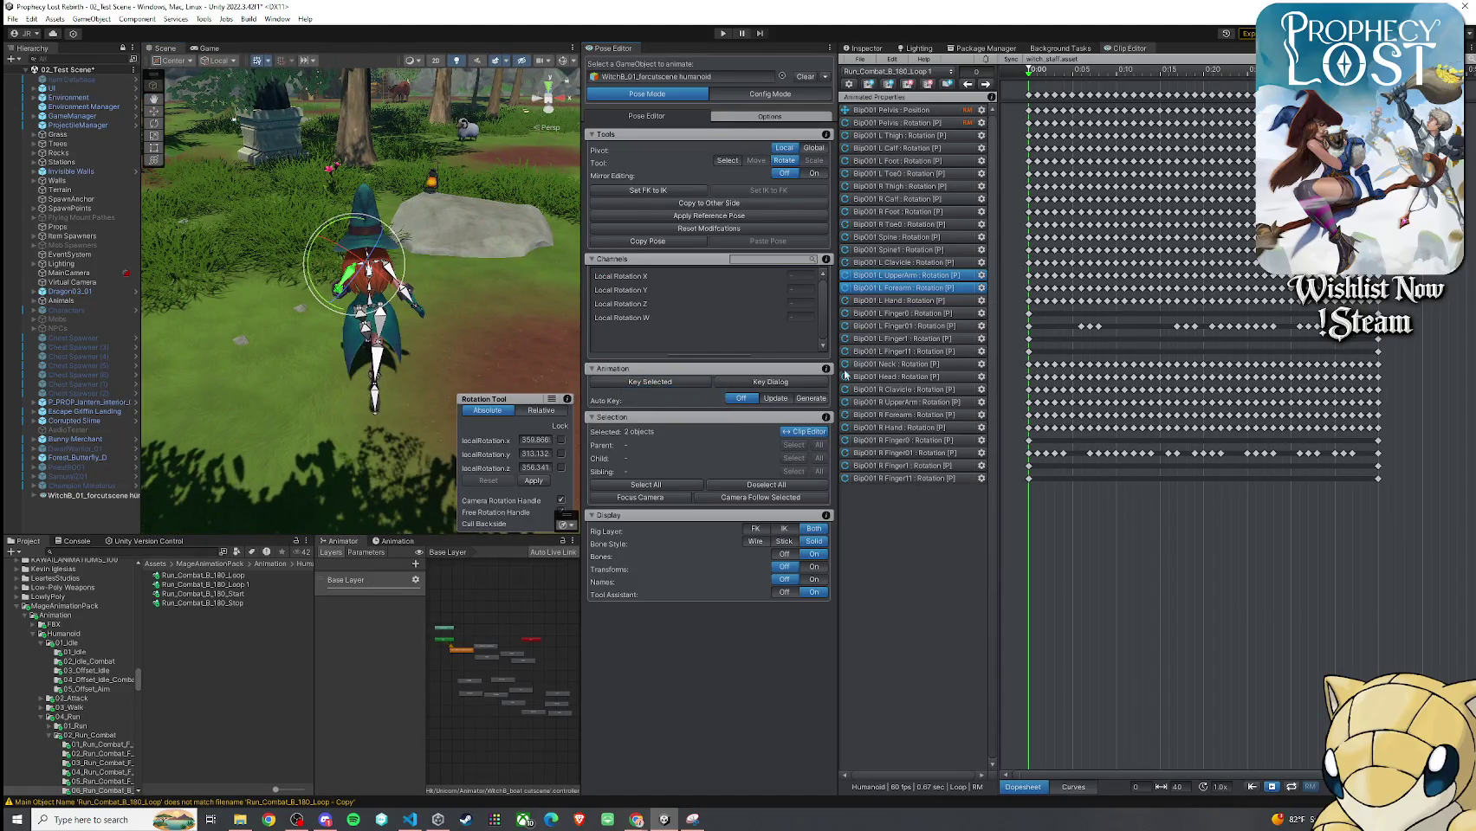
left_click(1030, 295)
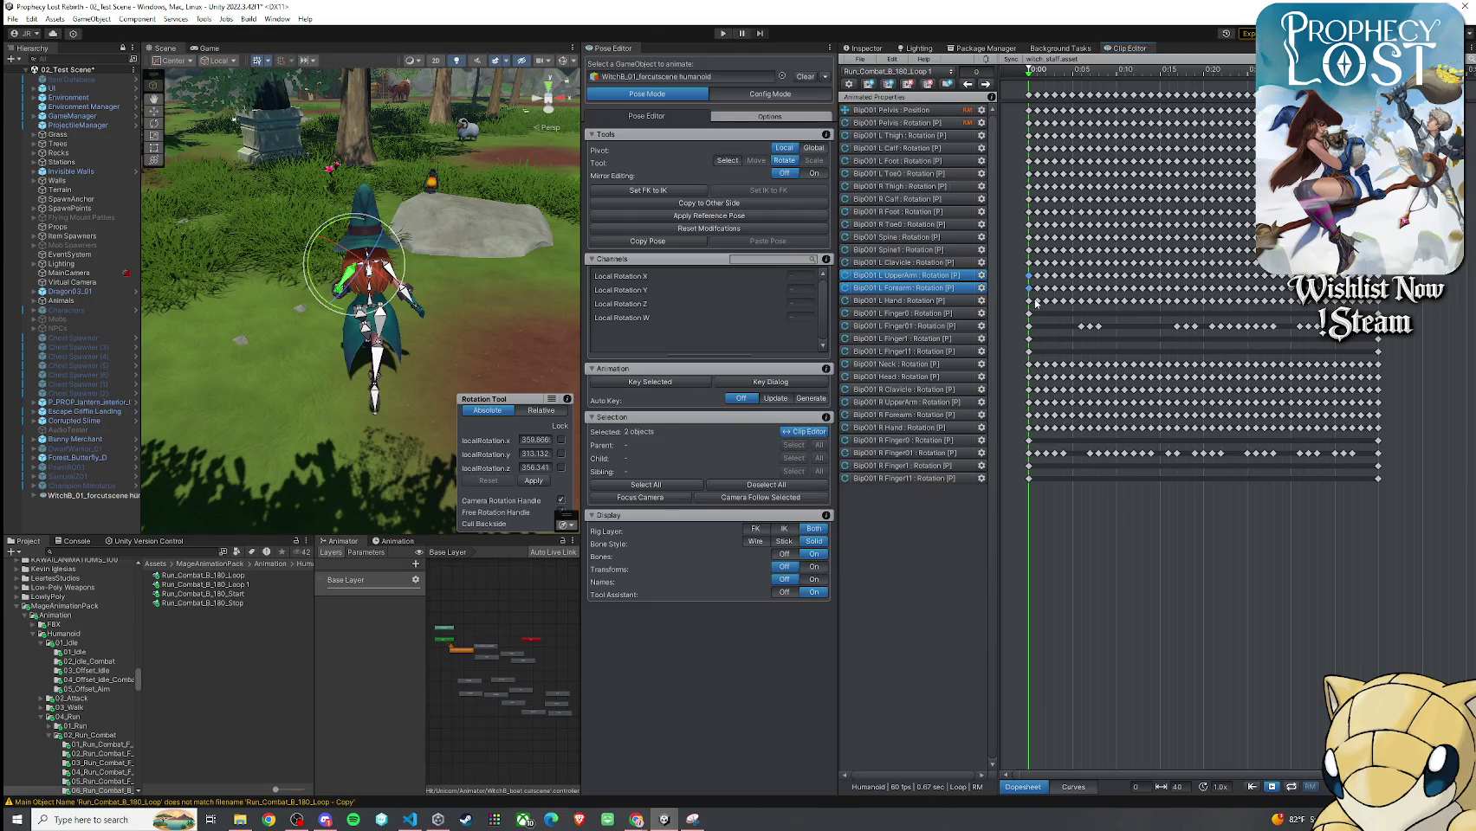
left_click_drag(1031, 78, 1378, 73)
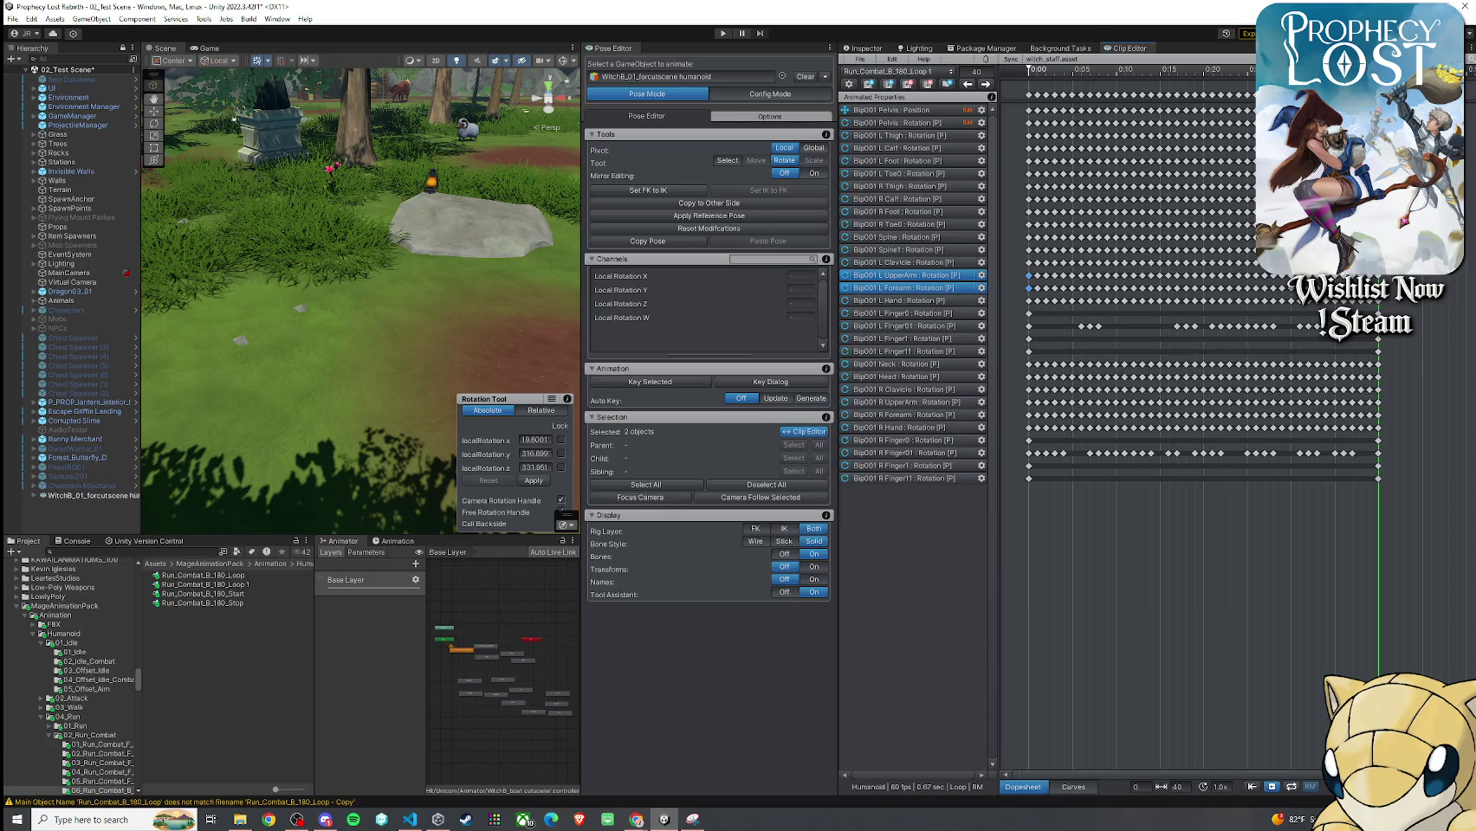
left_click(903, 288)
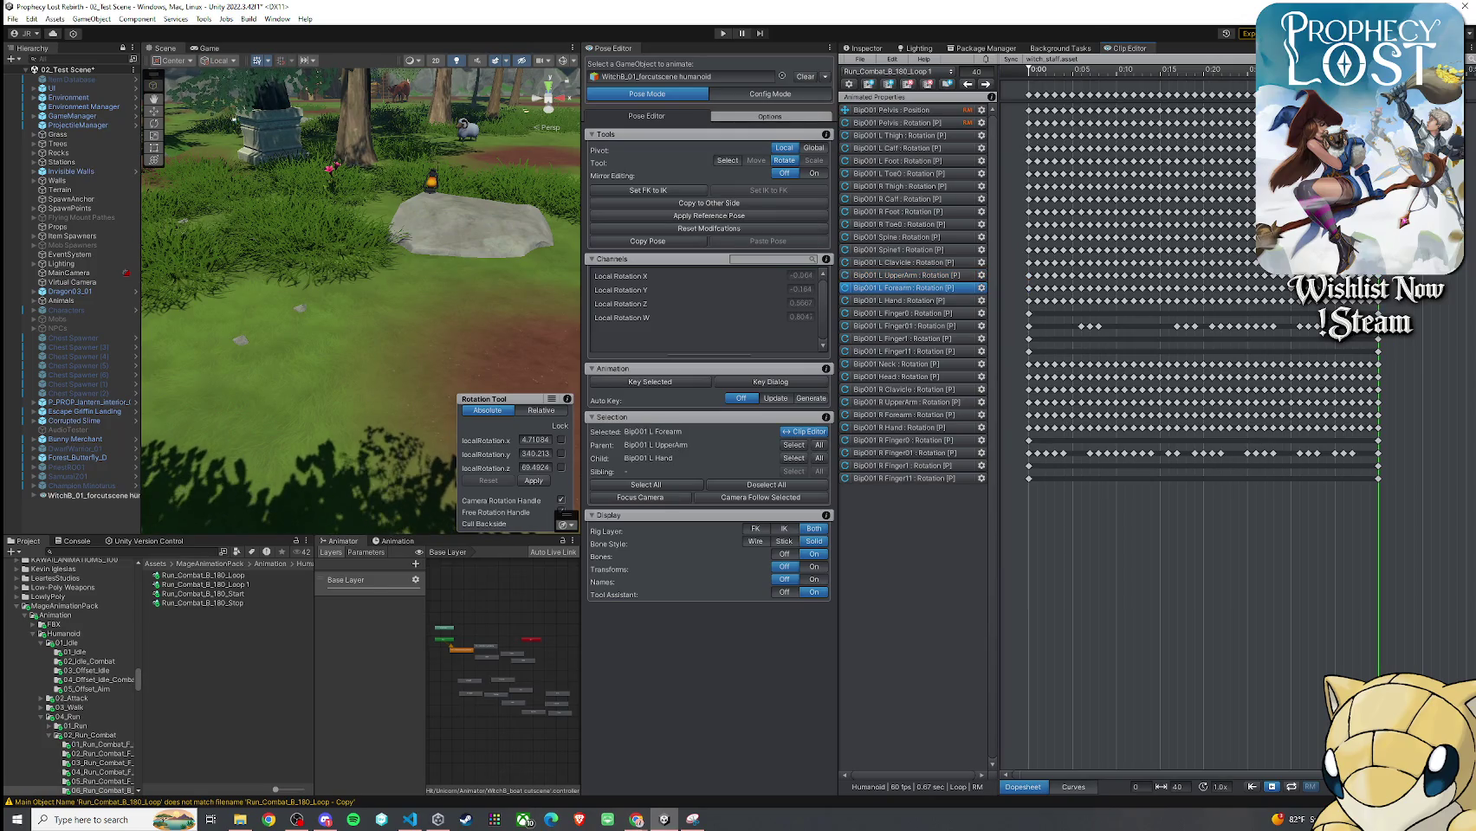
left_click(904, 275, "ctrl")
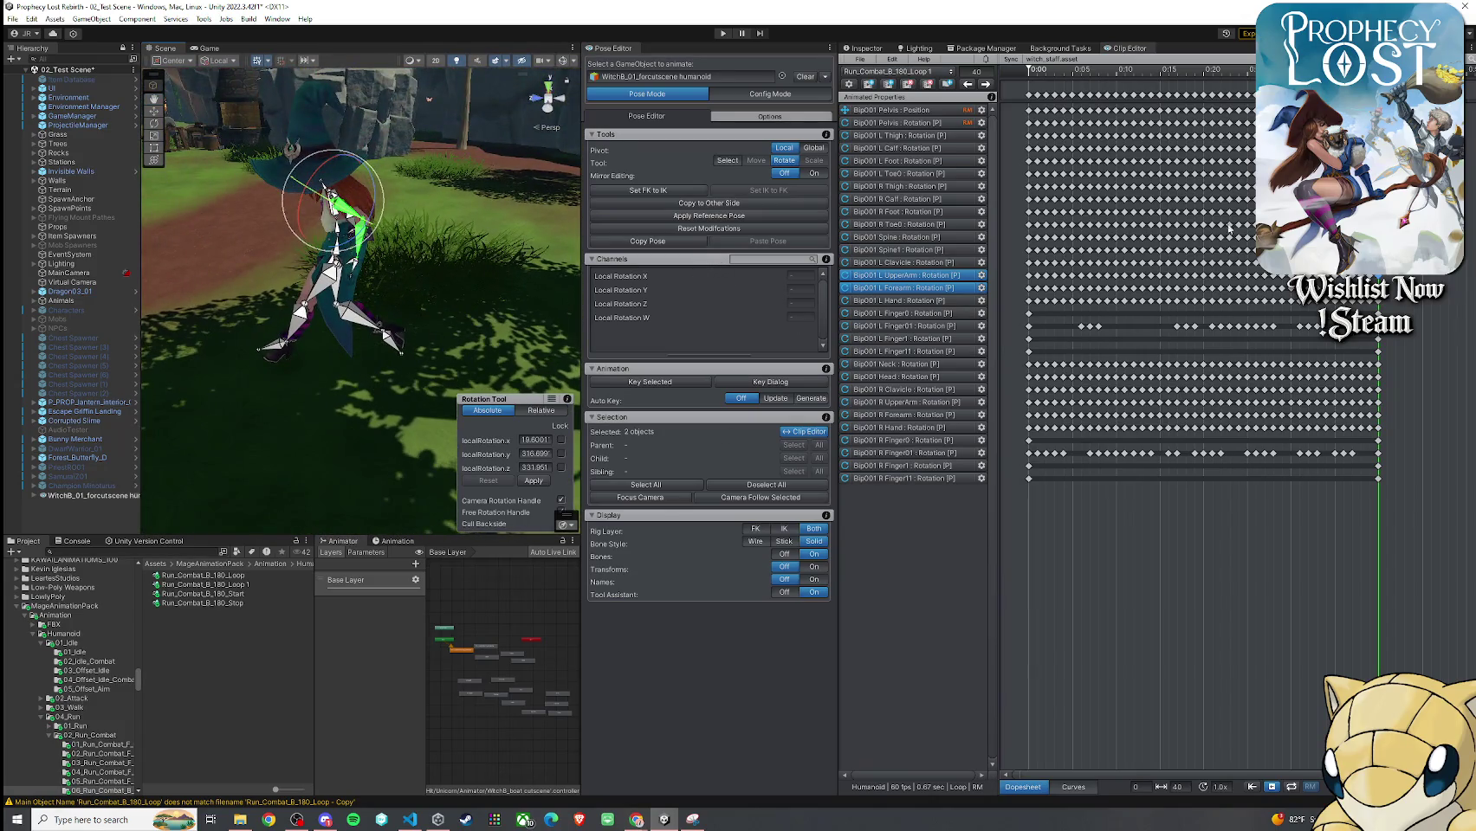
left_click(1029, 288)
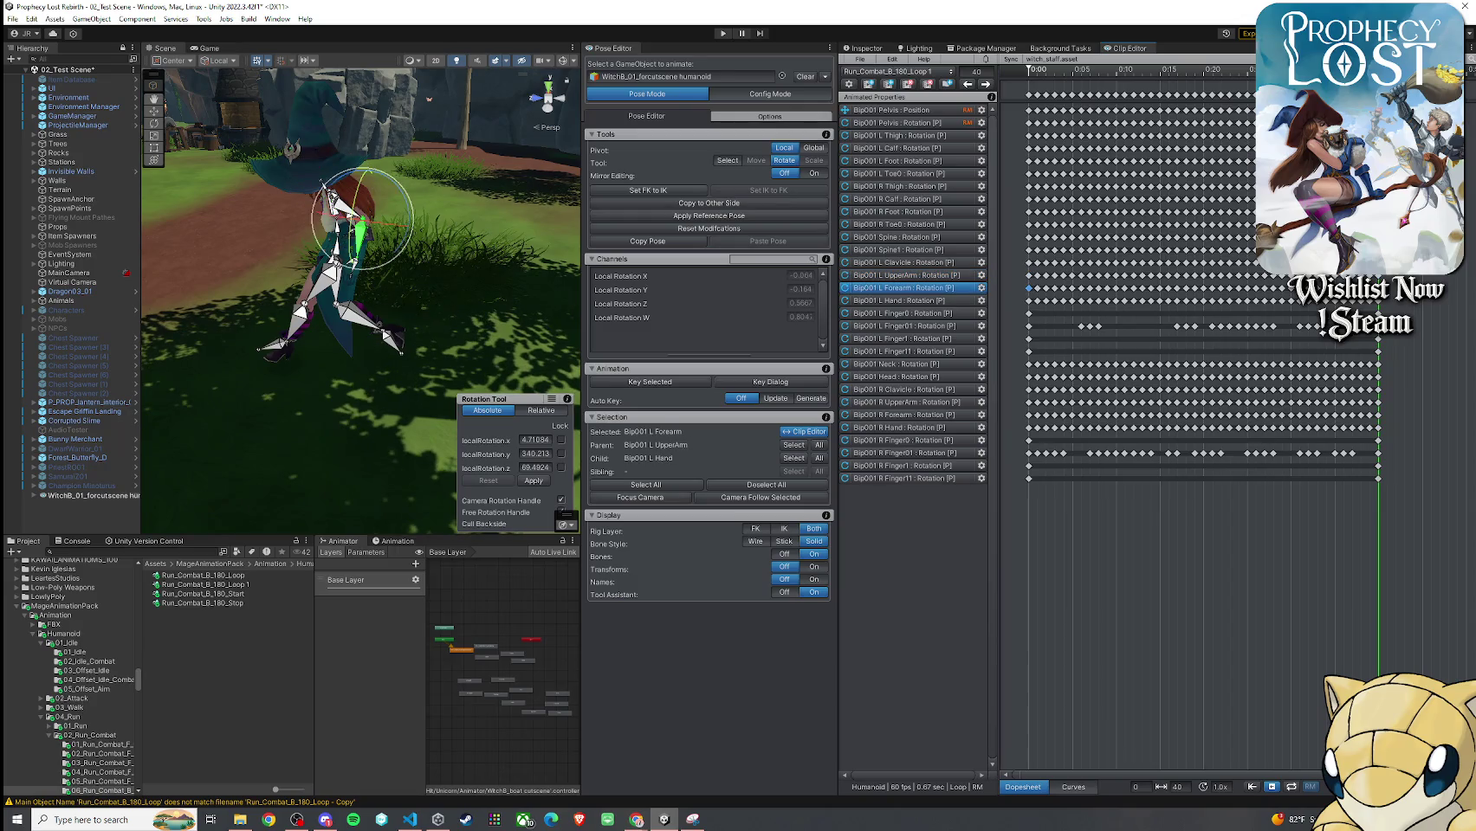
left_click(903, 274, "ctrl")
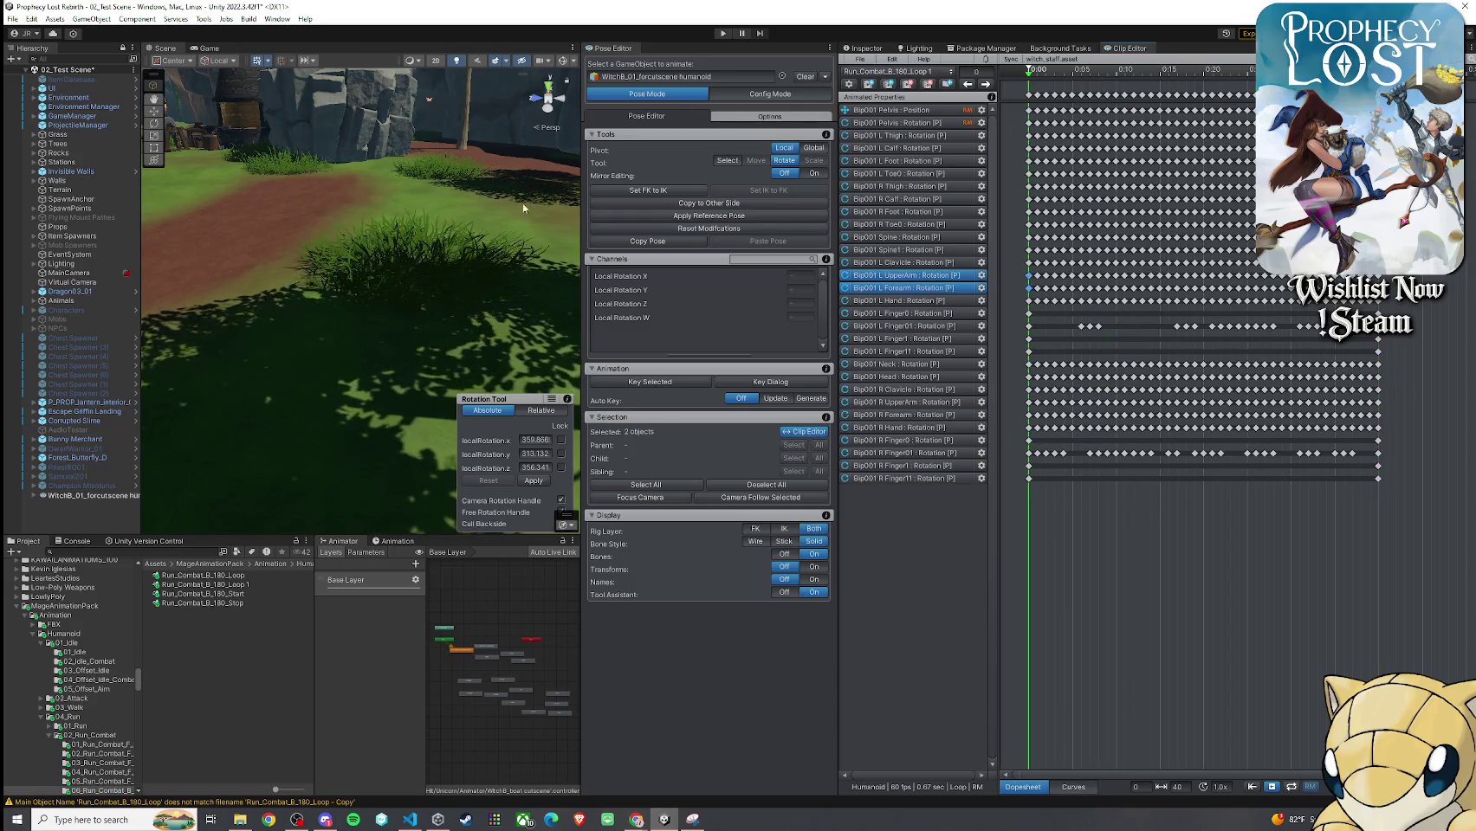
key("f")
mouse_move(523, 208)
left_mouse_down()
mouse_move(457, 197)
mouse_move(503, 212)
left_mouse_up()
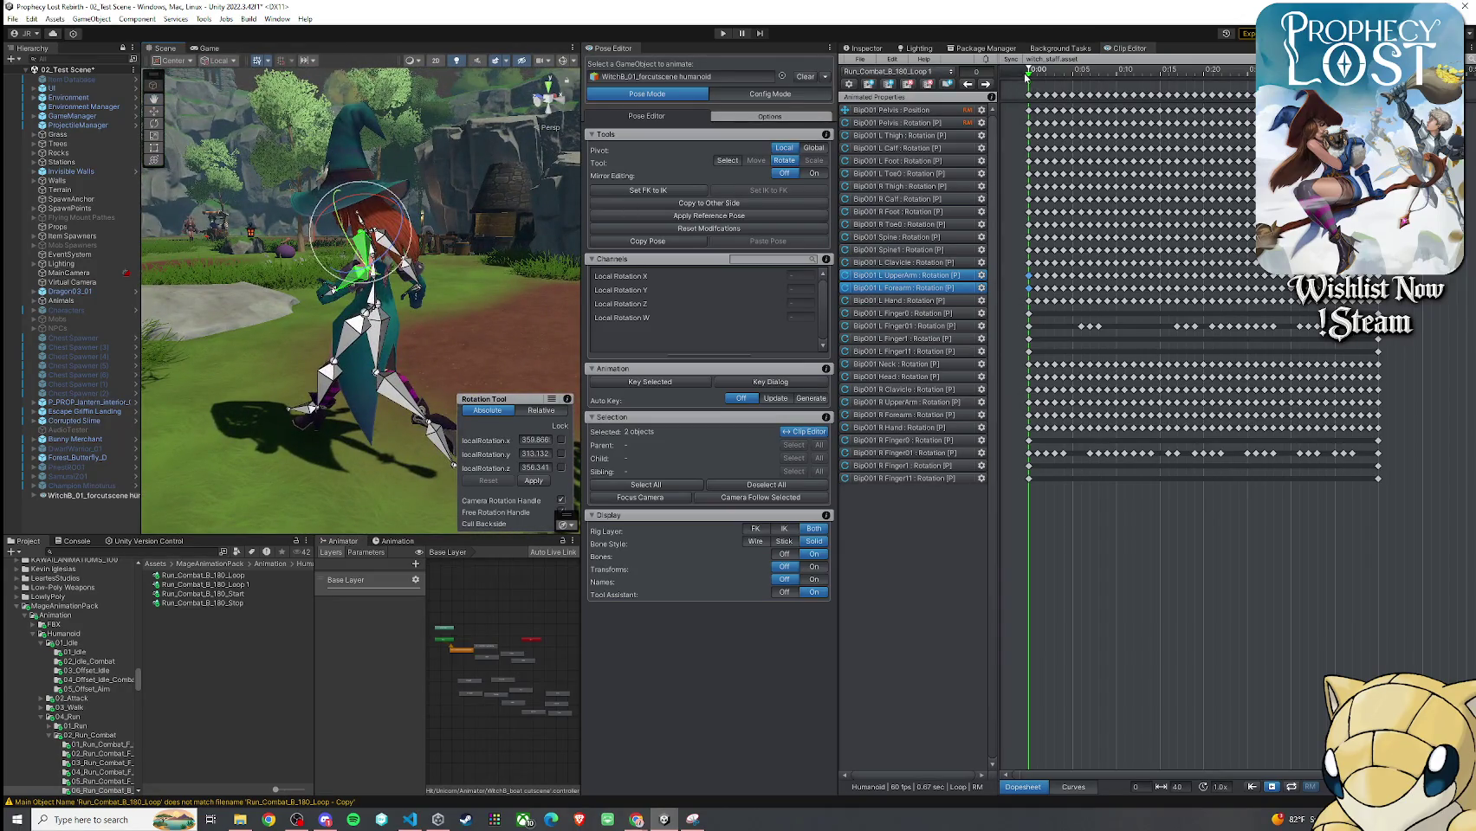
key("shift+period")
key("f")
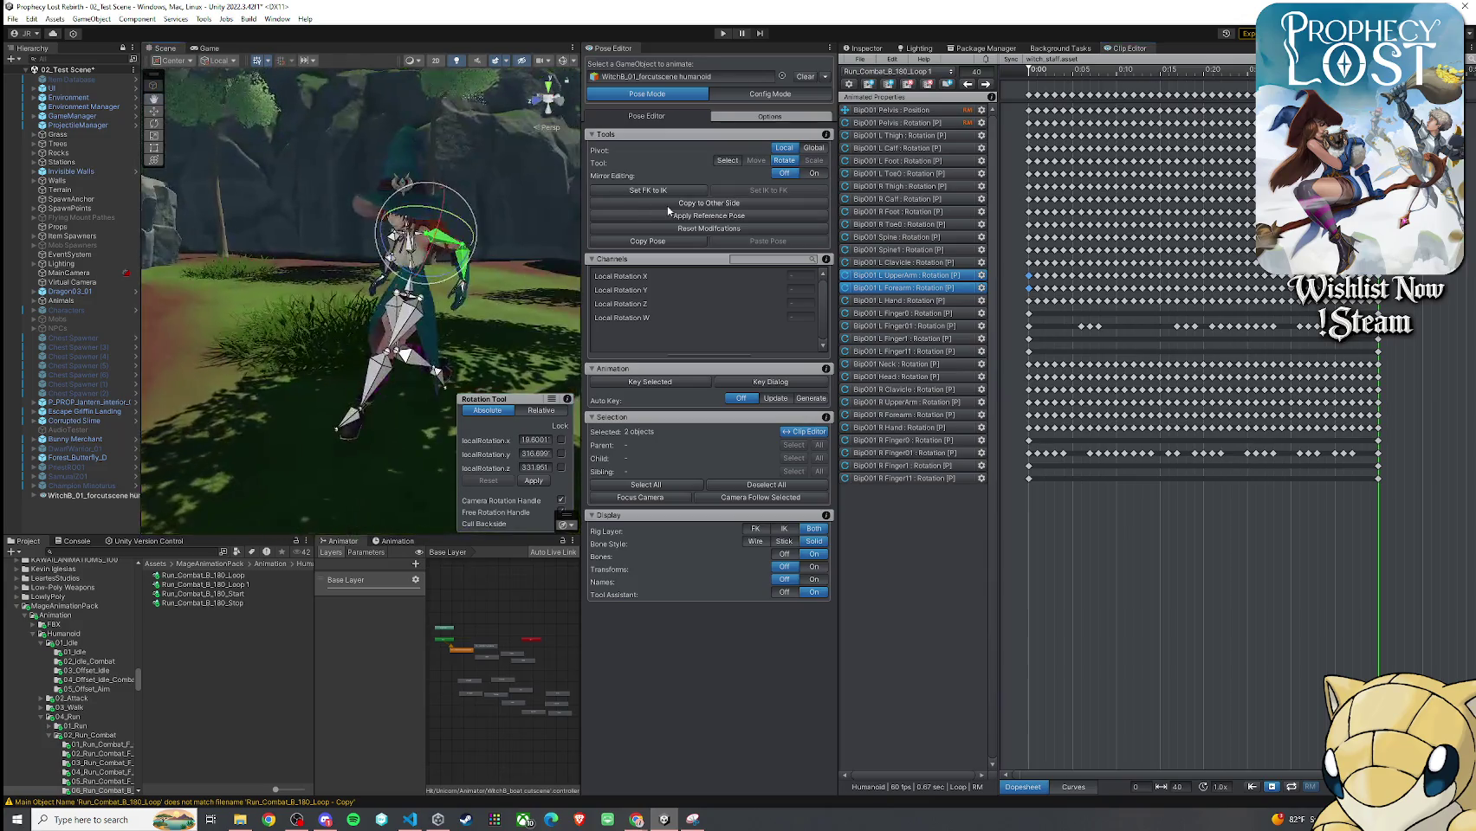
left_click_drag(481, 227, 457, 209)
mouse_move(390, 502)
left_mouse_down()
mouse_move(321, 476)
mouse_move(489, 242)
left_mouse_up()
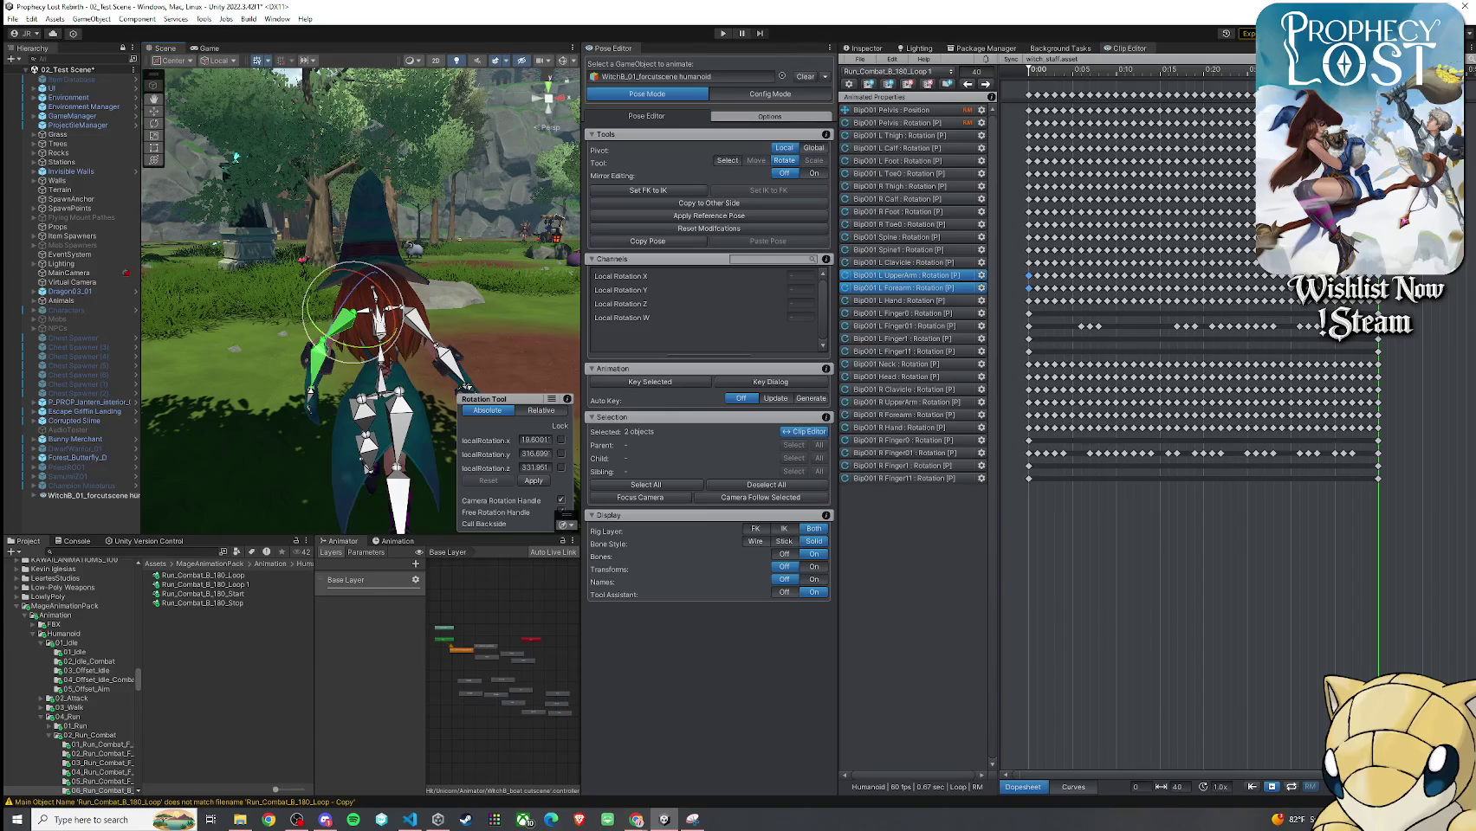
Paste the copied arm keys at frame 40, Key All there, and scrub back
right_click(1316, 279)
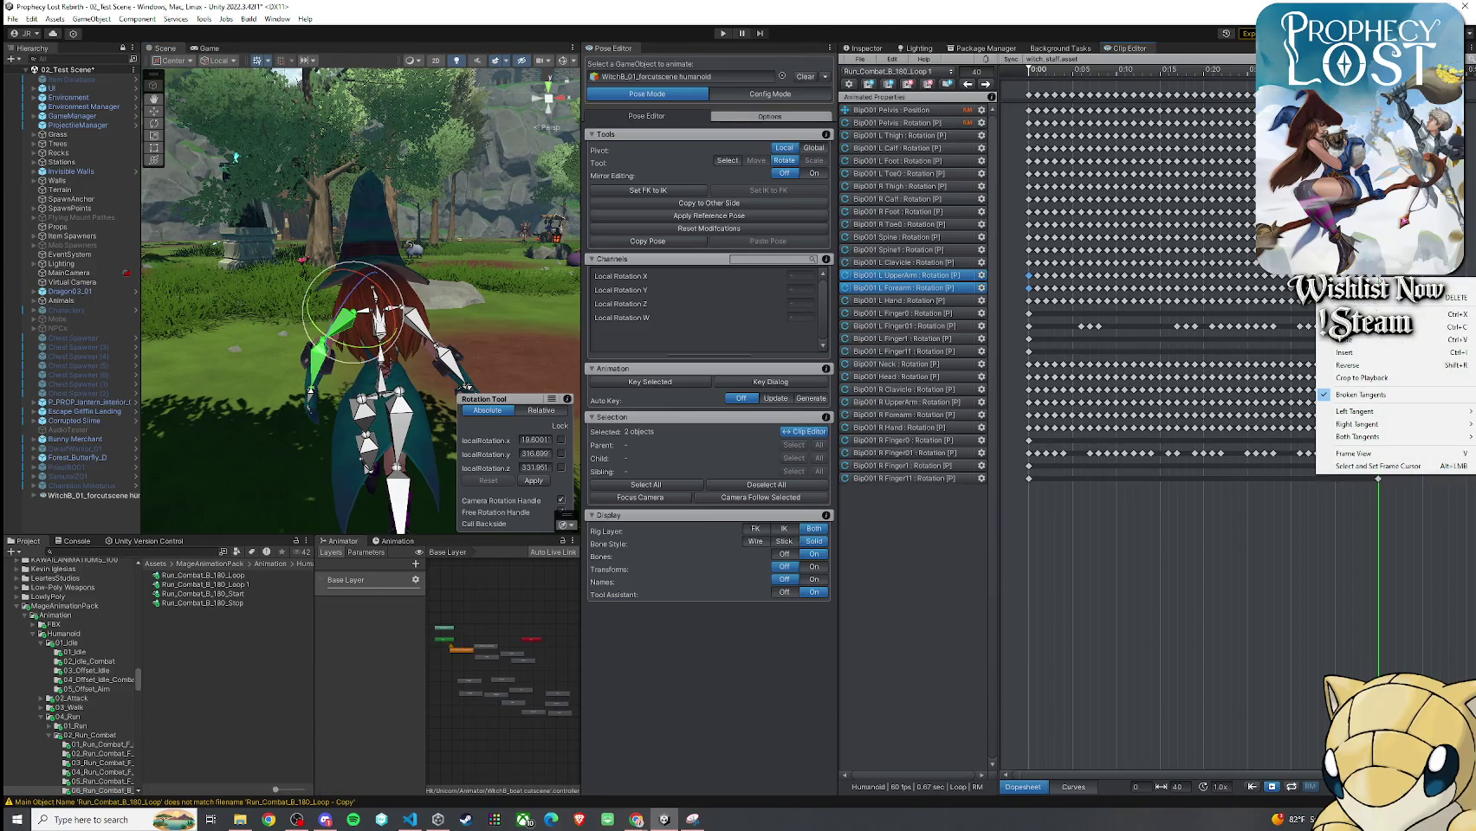
left_click(1357, 342)
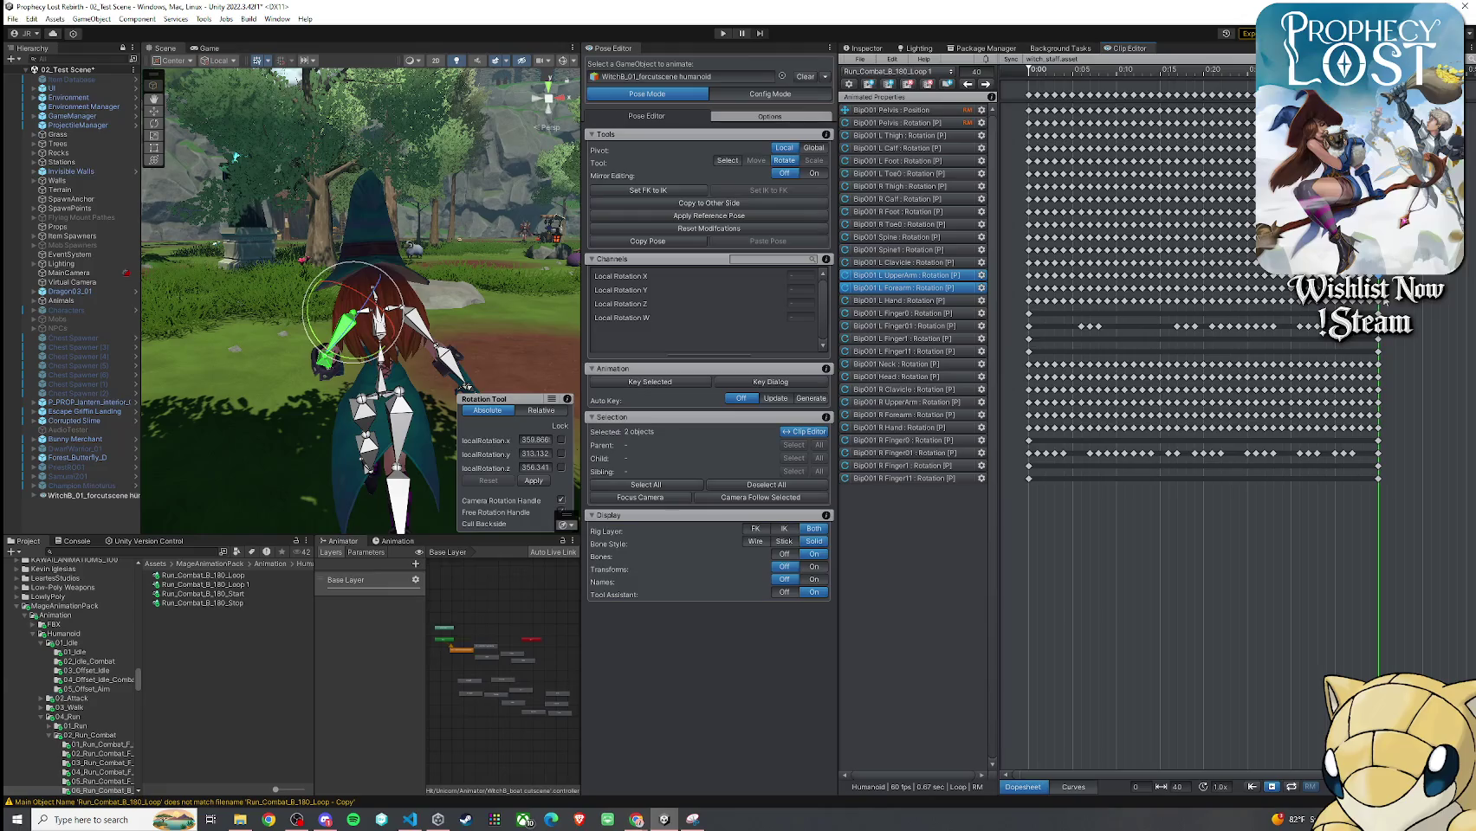
left_click(798, 382)
left_click(701, 402)
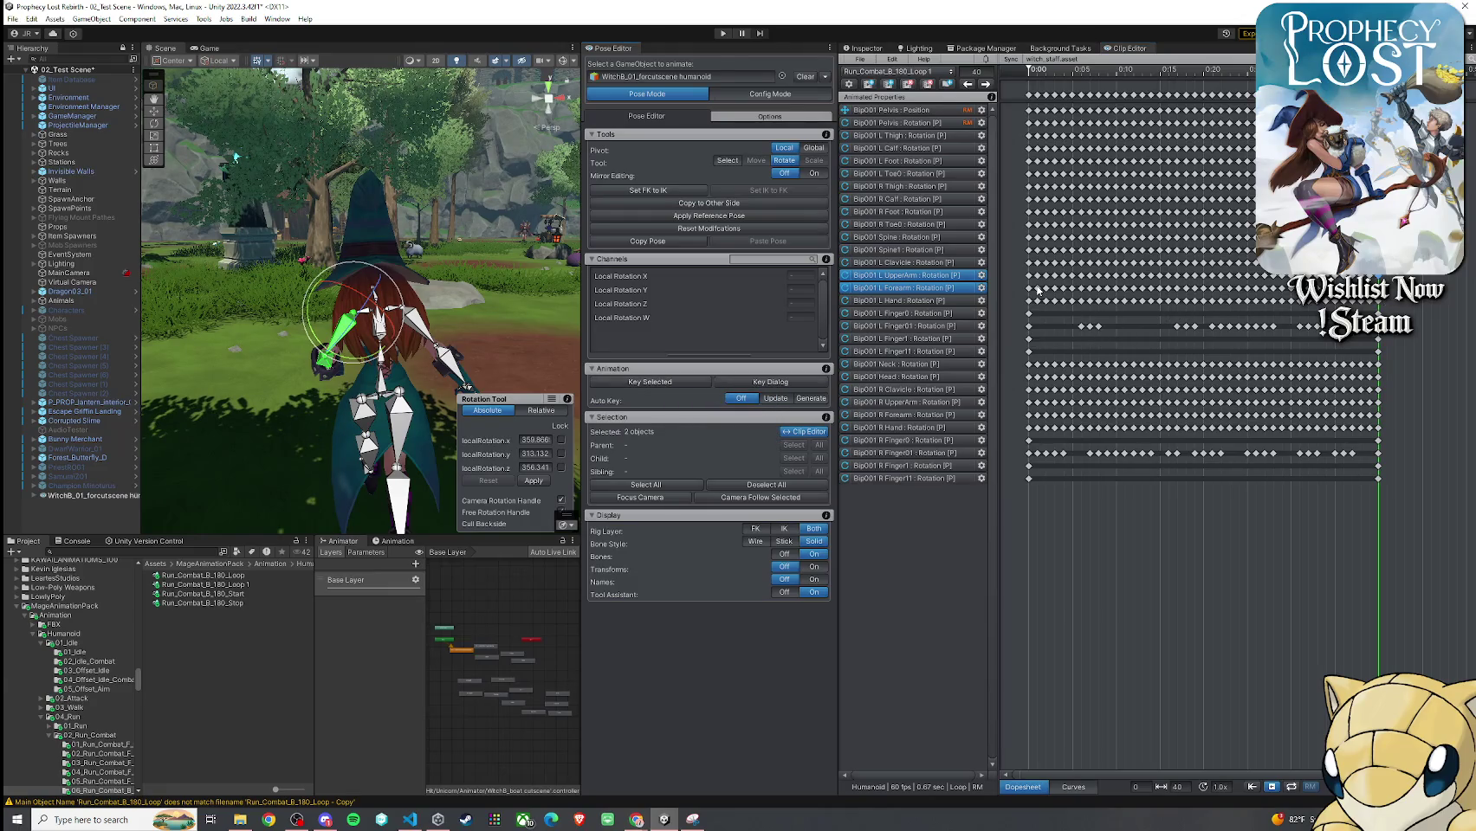
mouse_move(1378, 98)
left_mouse_down()
mouse_move(1210, 104)
mouse_move(1412, 100)
mouse_move(1013, 162)
mouse_move(1151, 187)
mouse_move(1117, 187)
left_mouse_up()
Rotate the witch's left hand to a new angle at frame 10
mouse_move(433, 242)
left_mouse_down()
mouse_move(457, 209)
mouse_move(424, 269)
left_mouse_up()
left_click(399, 295)
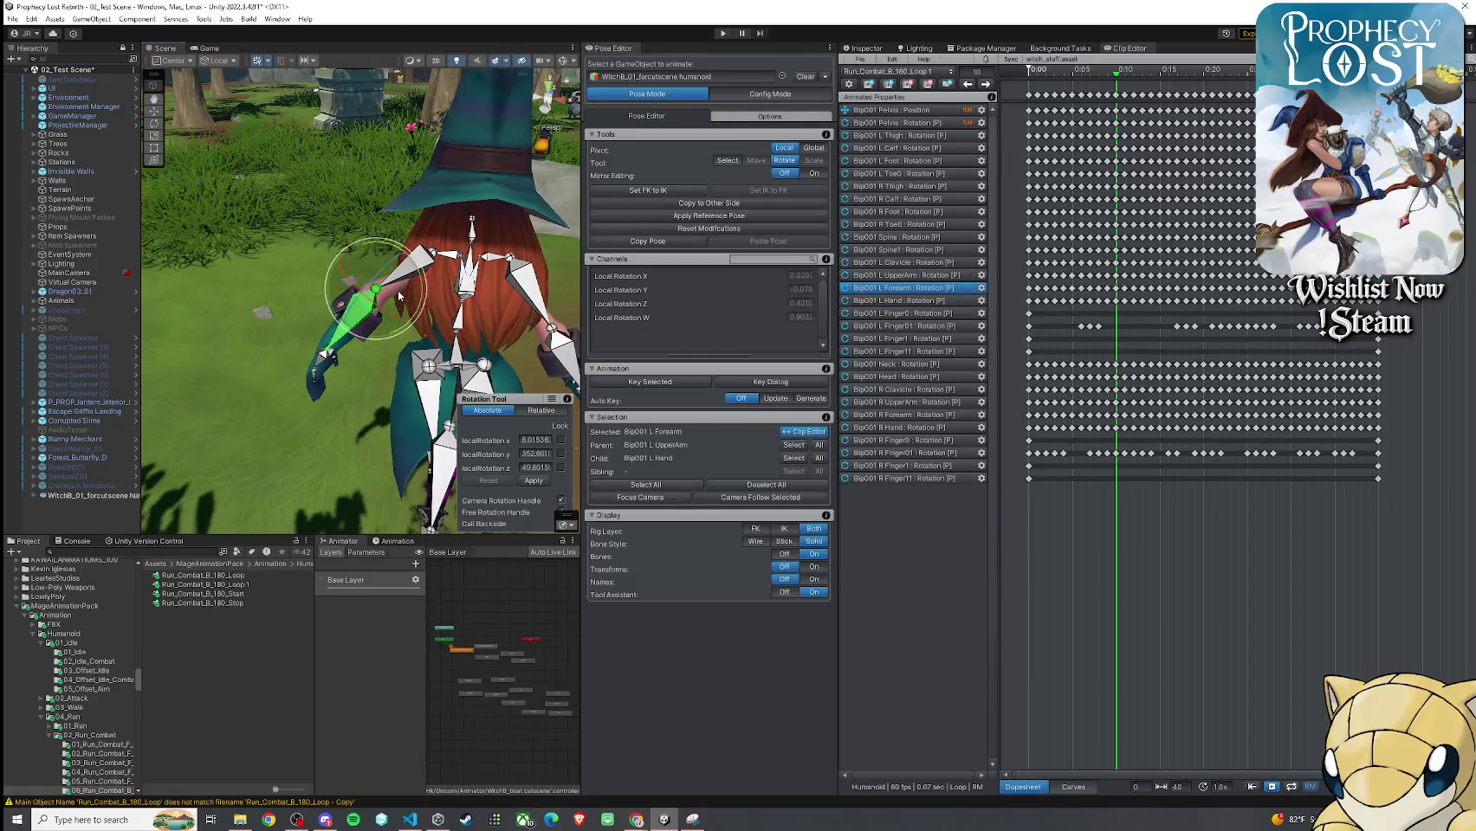
left_click(324, 343)
mouse_move(324, 343)
left_mouse_down()
mouse_move(335, 313)
mouse_move(372, 336)
mouse_move(446, 335)
mouse_move(380, 346)
mouse_move(394, 317)
mouse_move(810, 313)
mouse_move(320, 299)
left_mouse_up()
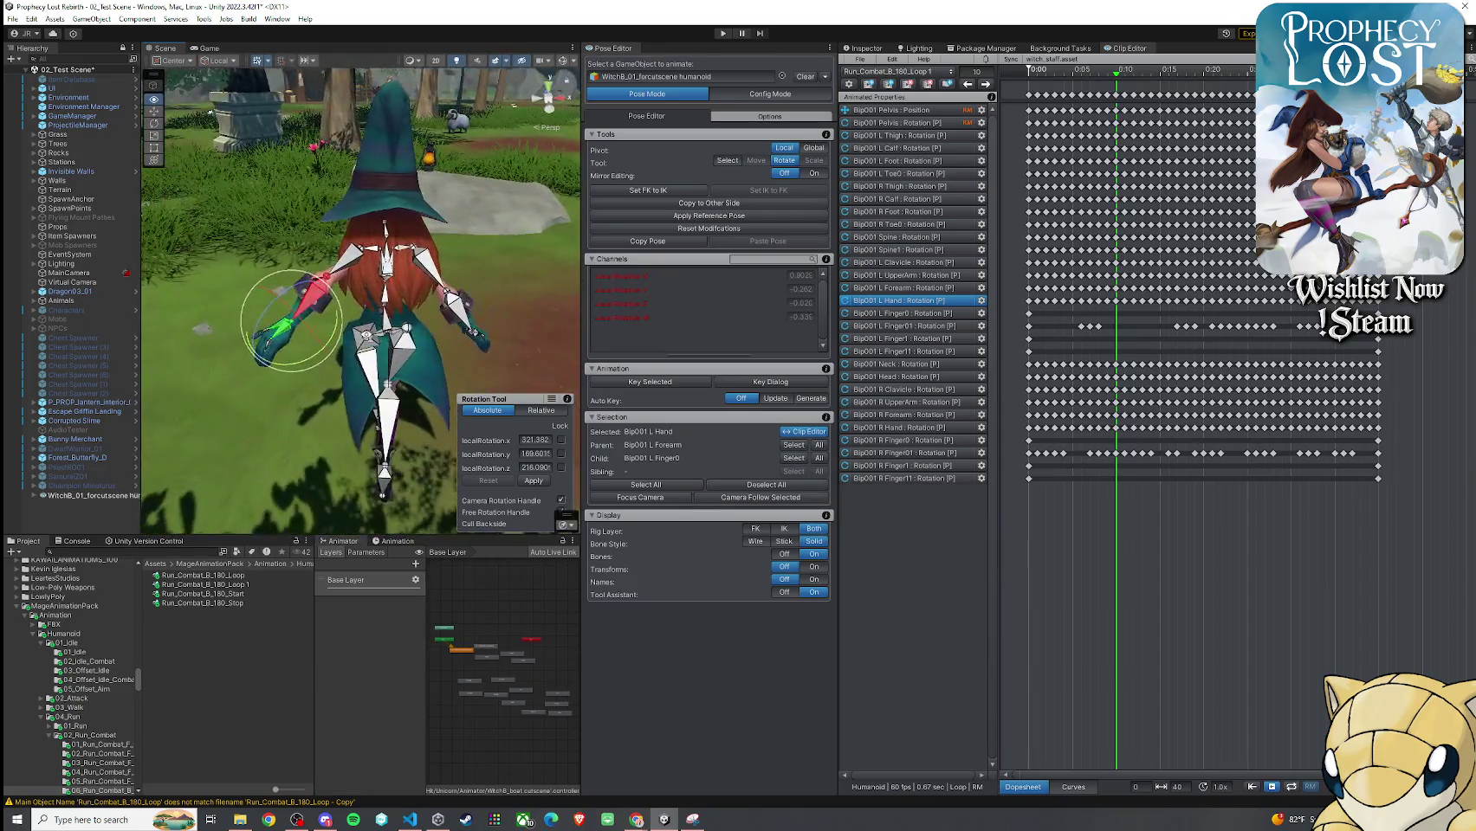
left_click(310, 294)
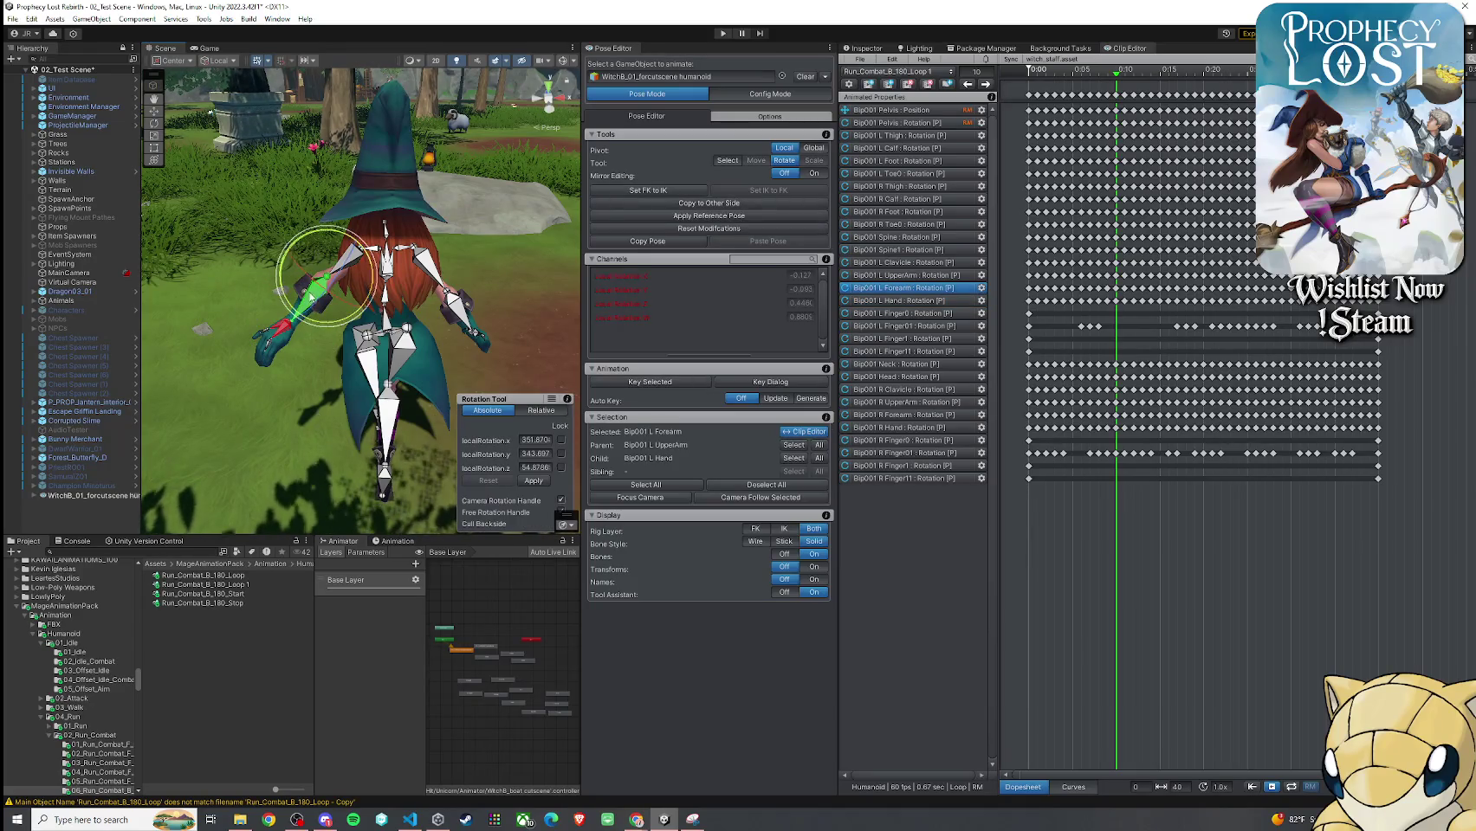
mouse_move(318, 290)
left_mouse_down()
mouse_move(786, 279)
mouse_move(520, 286)
mouse_move(300, 251)
left_mouse_up()
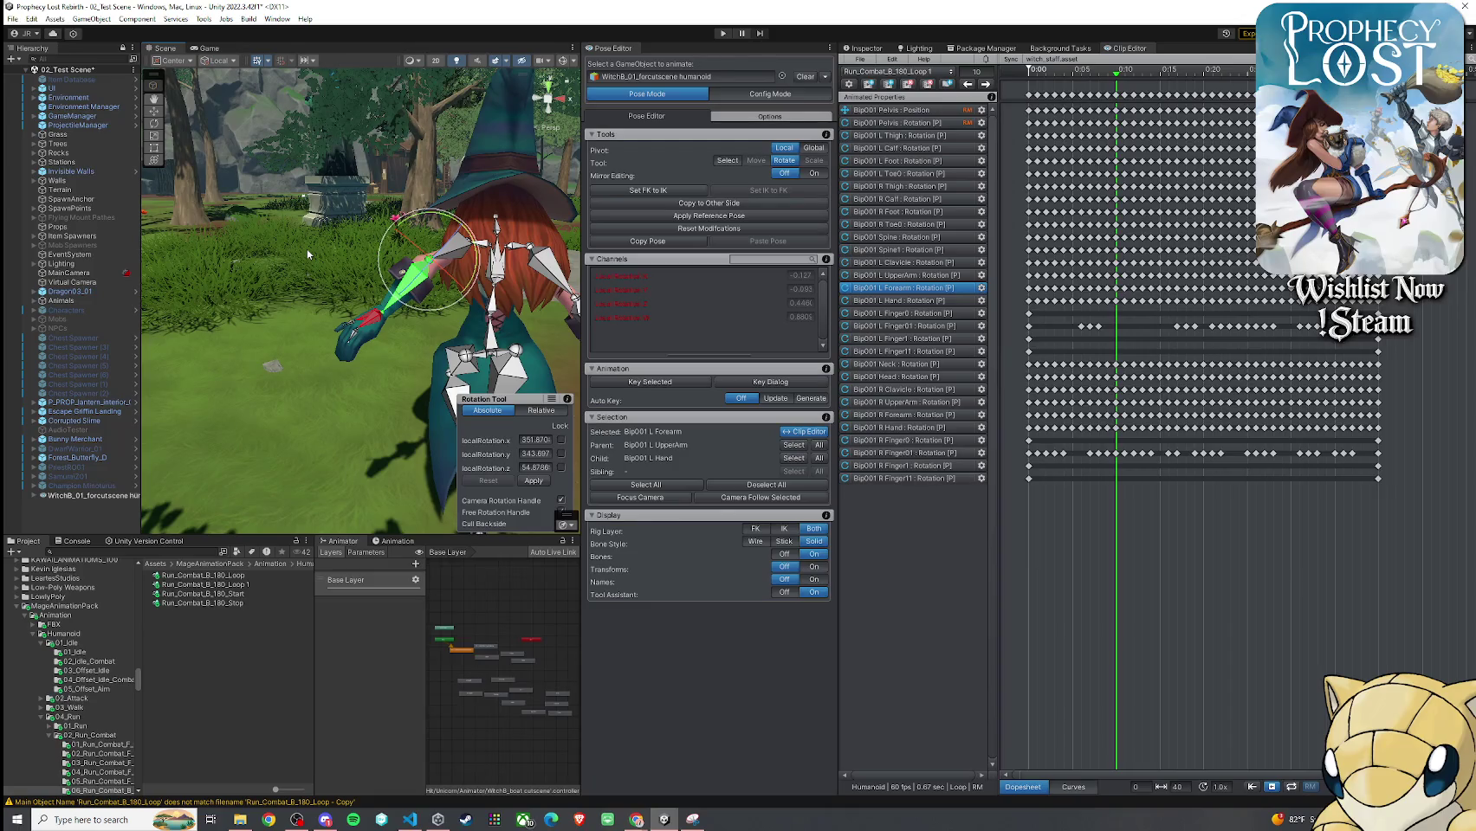
mouse_move(341, 270)
left_mouse_down()
mouse_move(450, 276)
mouse_move(372, 268)
left_mouse_up()
Reorient the left hand again and swing the left upper arm into a new pose
left_click(414, 253)
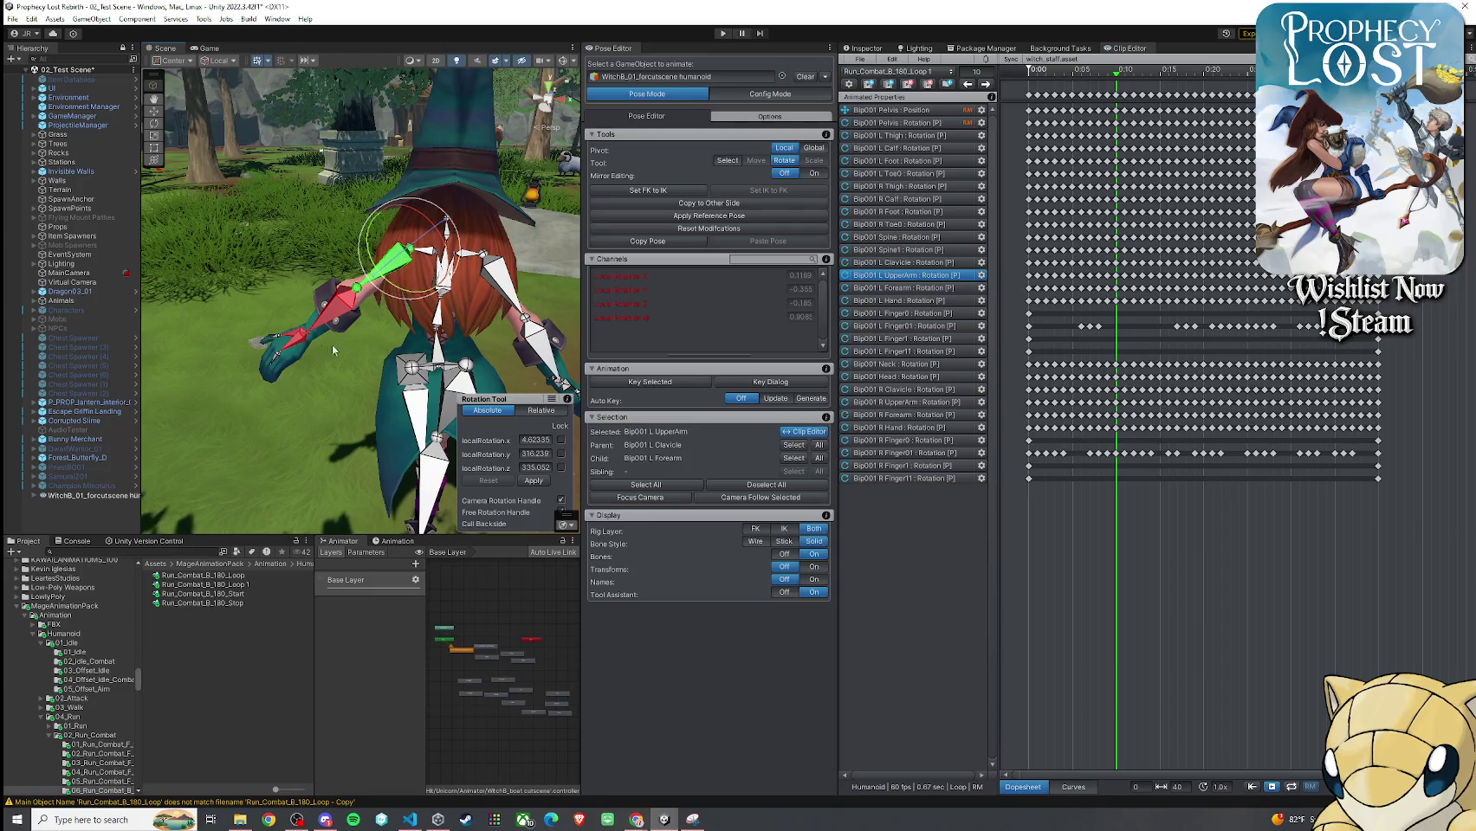
left_click(286, 327)
mouse_move(286, 325)
left_mouse_down()
mouse_move(264, 327)
mouse_move(366, 312)
mouse_move(334, 274)
left_mouse_up()
left_click(374, 286)
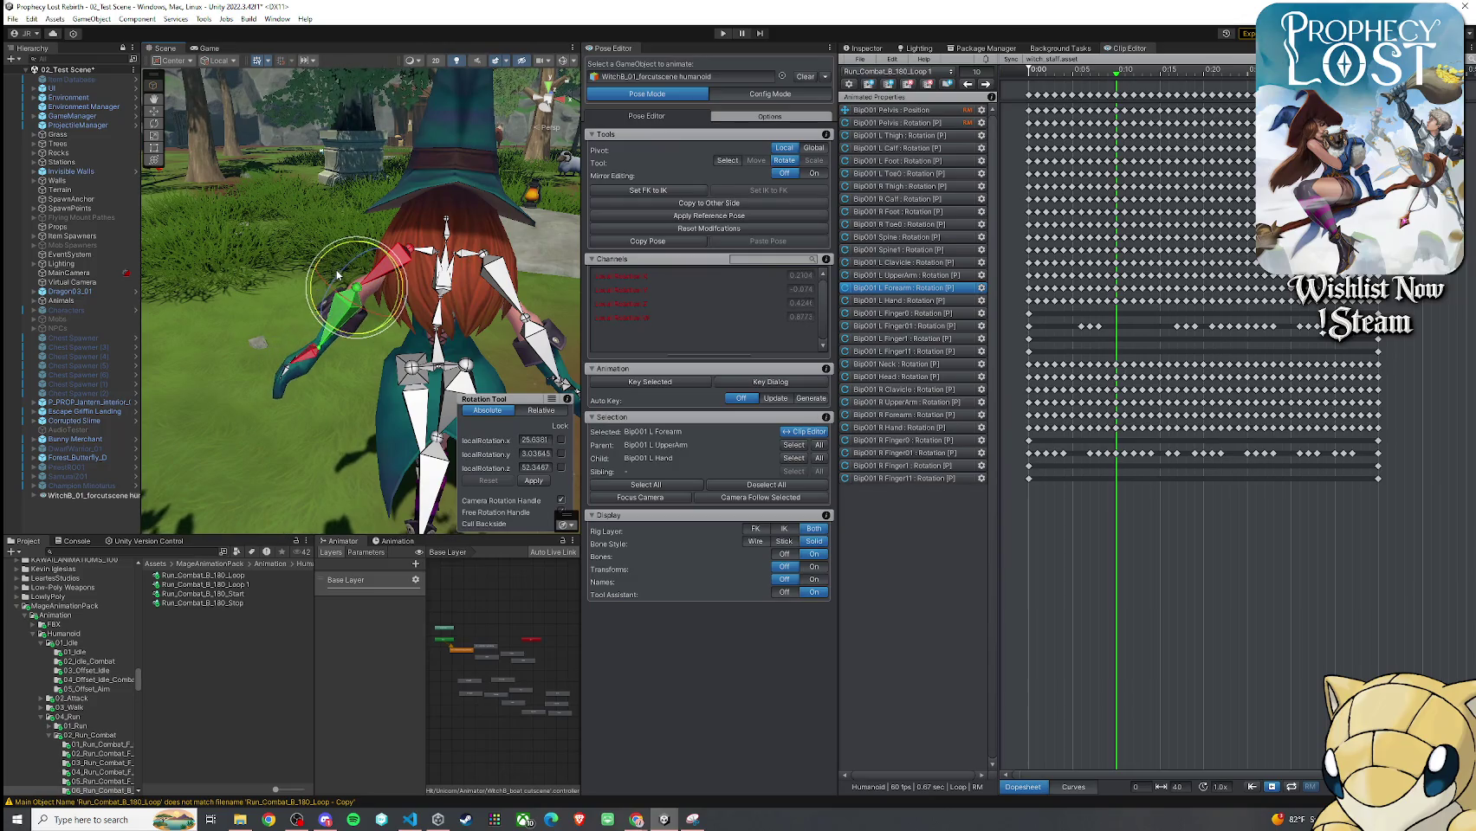
left_click(308, 364)
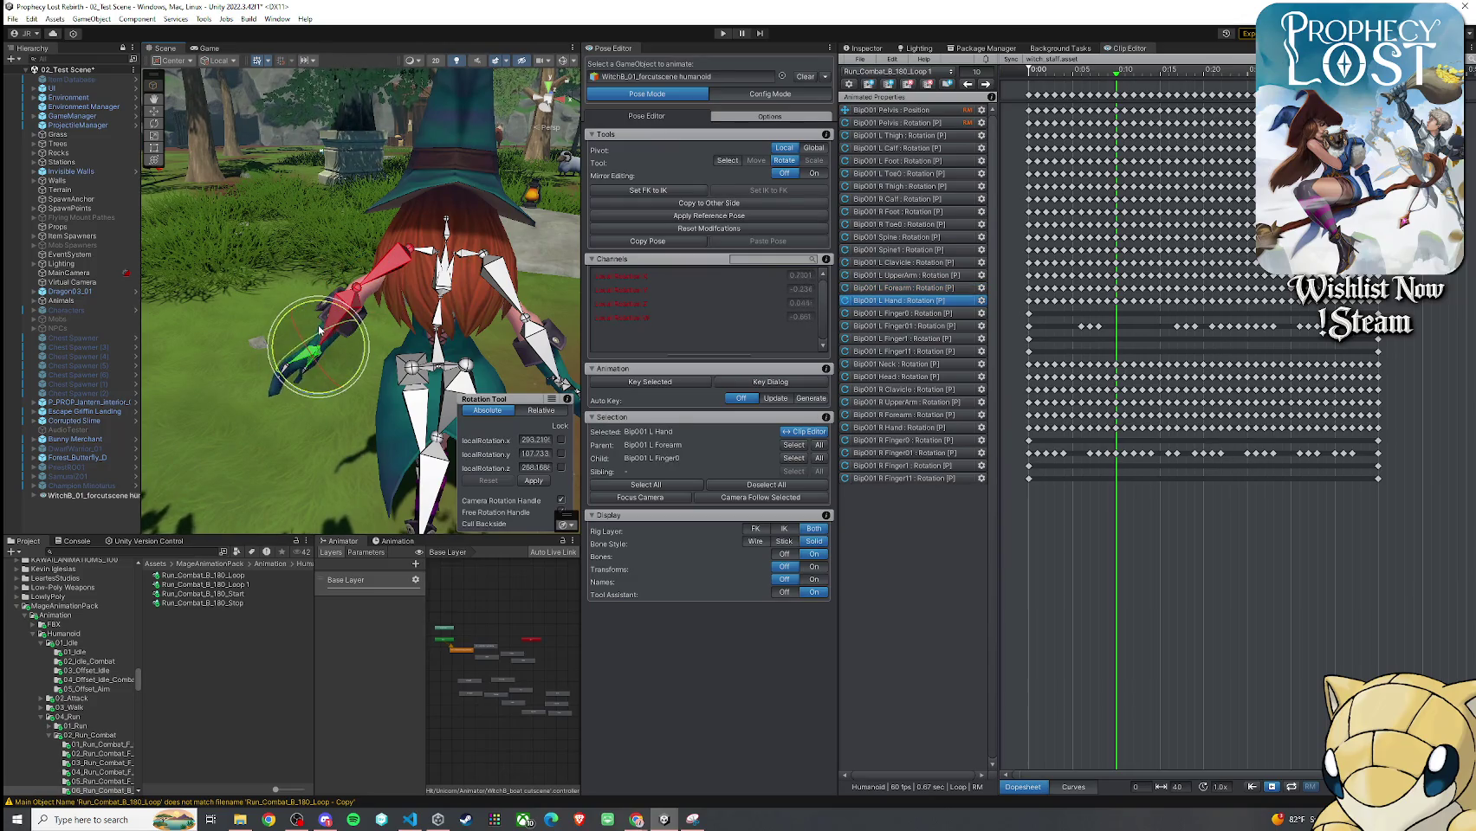
left_click(386, 267)
mouse_move(405, 275)
left_mouse_down()
mouse_move(421, 293)
mouse_move(259, 286)
mouse_move(364, 284)
mouse_move(304, 279)
left_mouse_up()
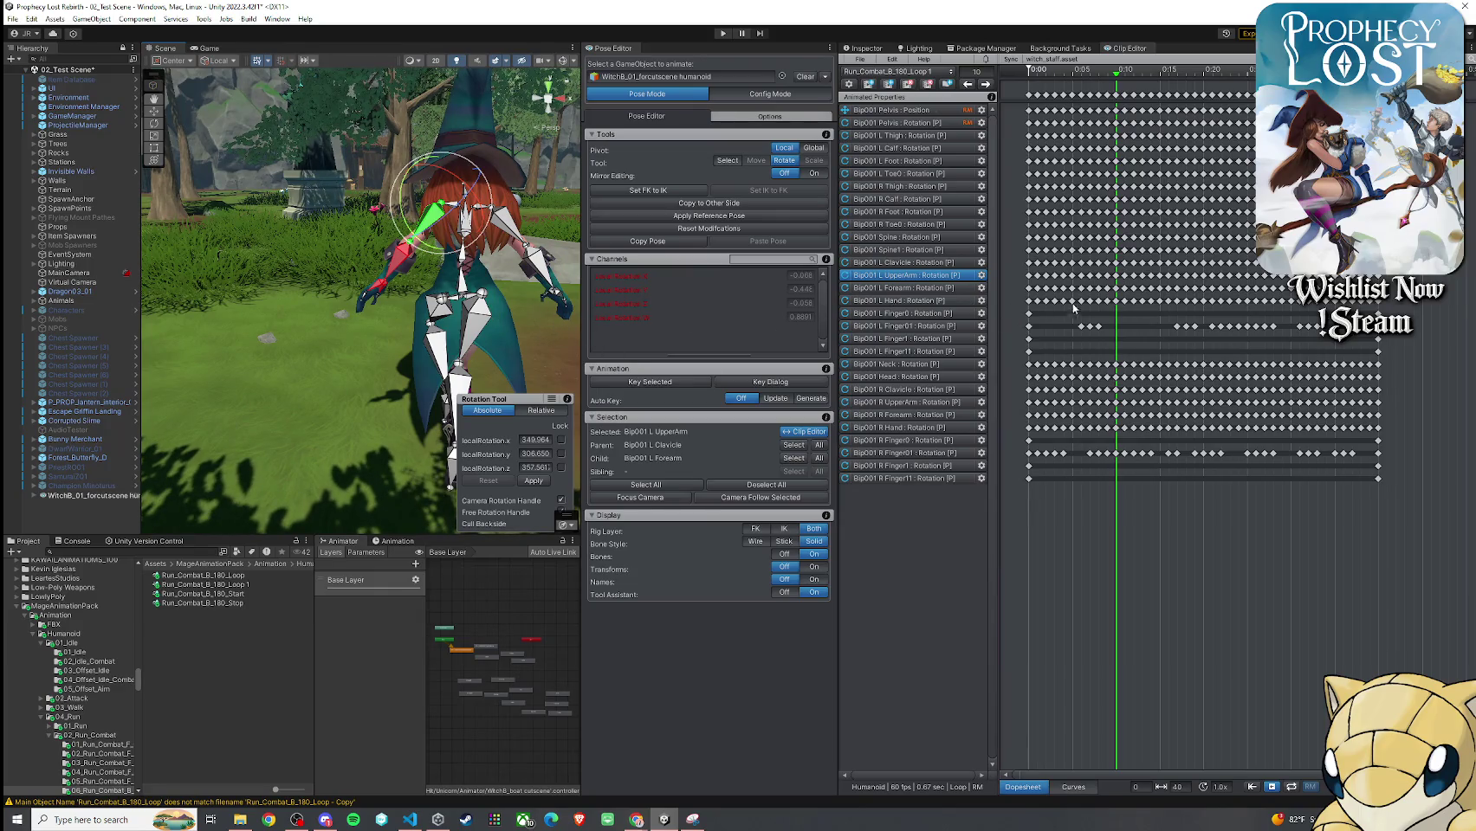
Key the three left arm bones at frame 10, then upper arm and forearm at frame 30
left_click(893, 288, "ctrl")
left_click(888, 300, "ctrl")
left_click(678, 387)
left_click(698, 394)
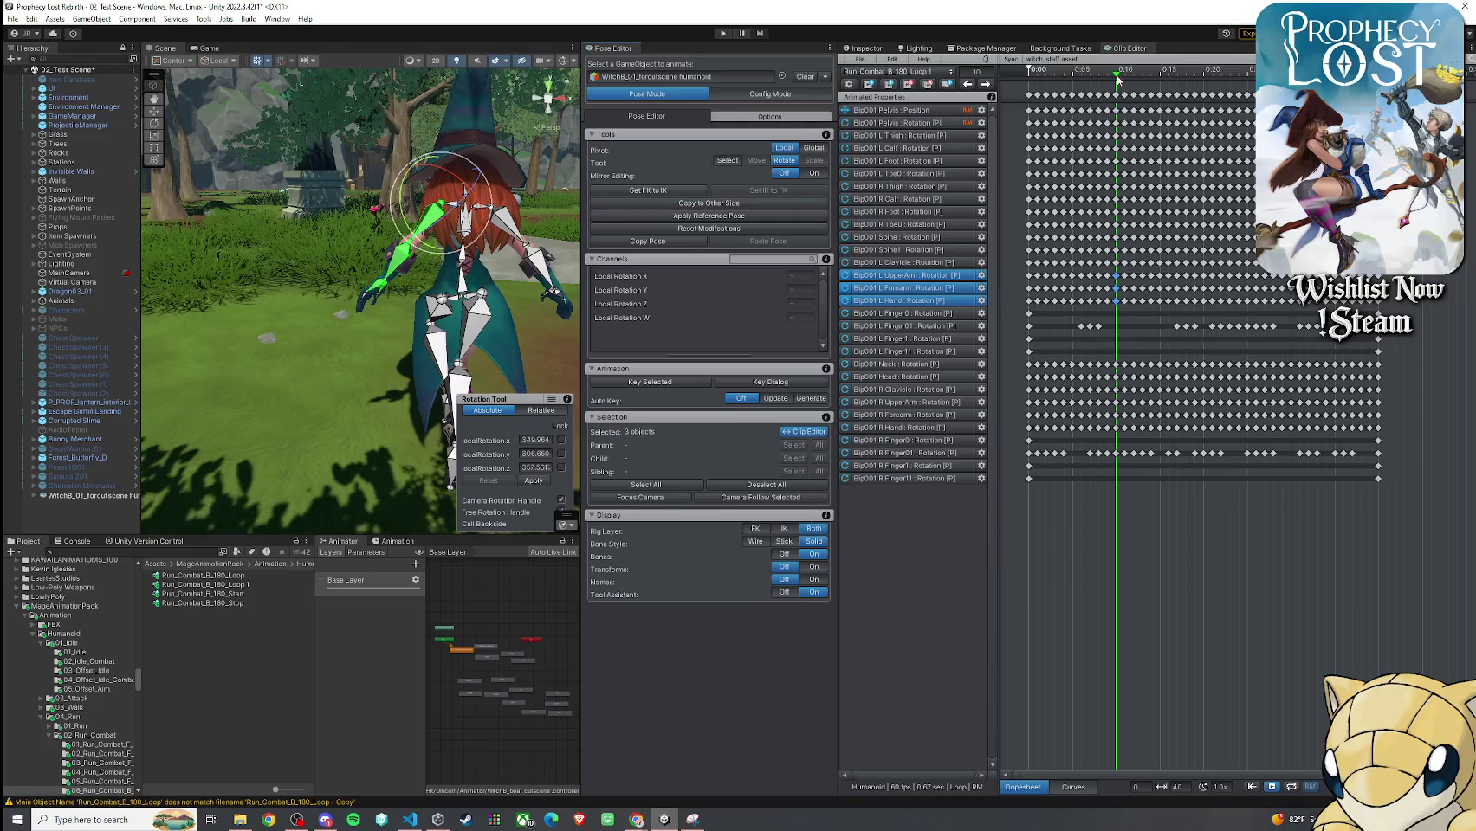
left_click(1249, 73)
left_click(1290, 71)
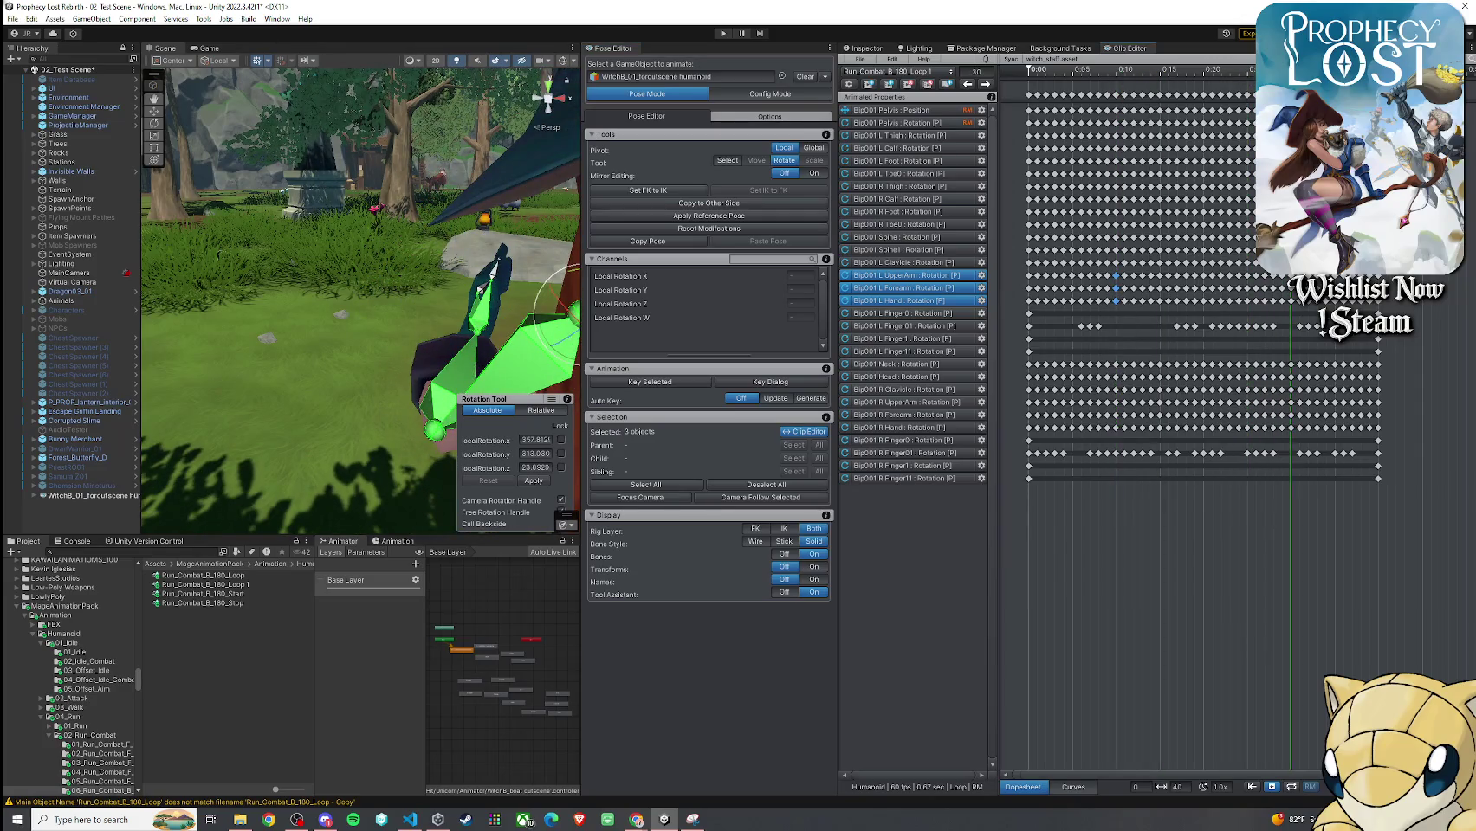
left_click(479, 289, "ctrl")
left_click(688, 388)
left_click(710, 408)
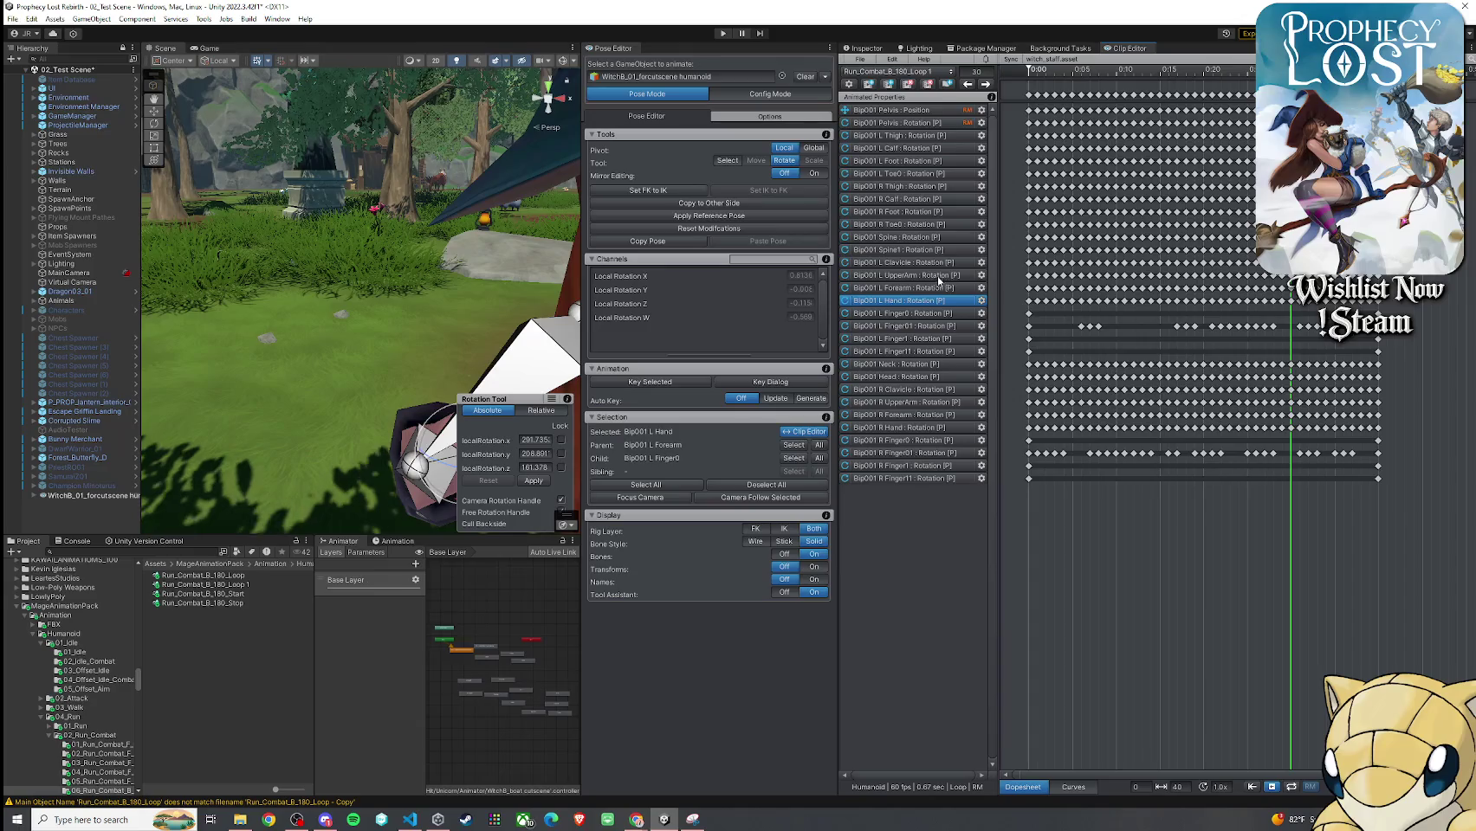
Box-select and delete runs of in-between keys on the left upper arm, forearm and hand tracks
left_click(1039, 277)
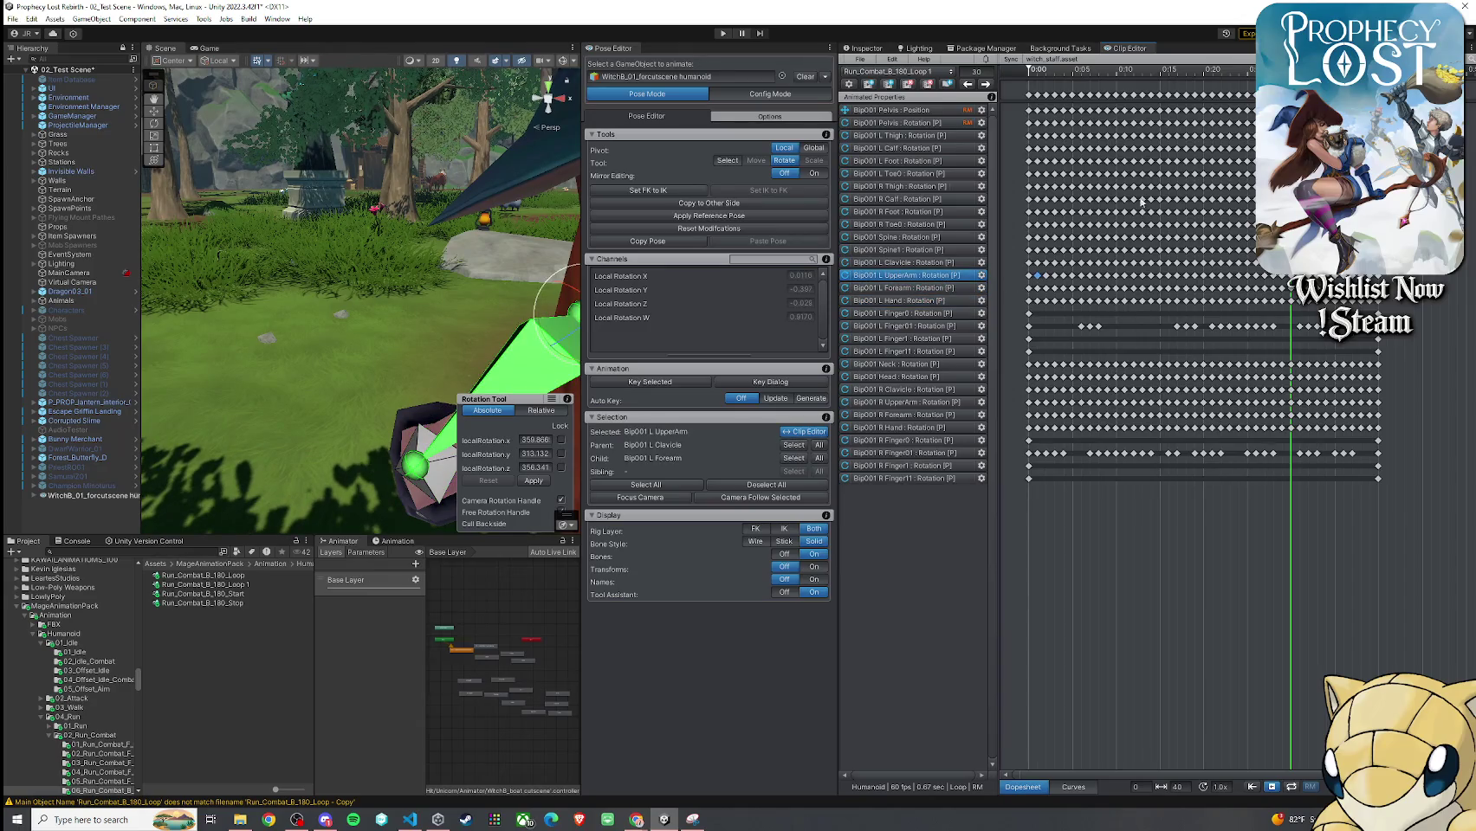
left_click_drag(1118, 270, 1036, 303)
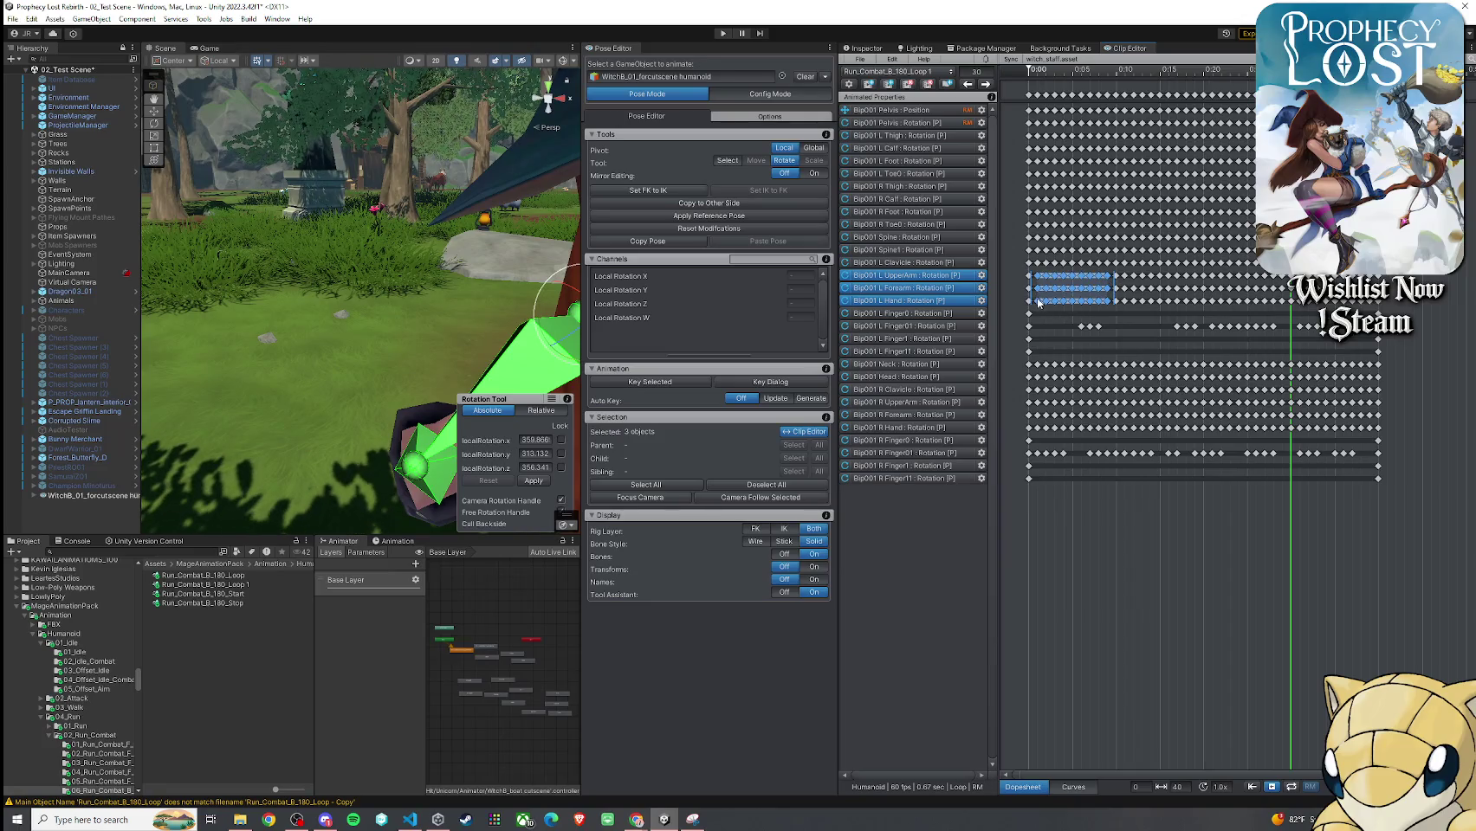
key("Delete")
left_click(1124, 276)
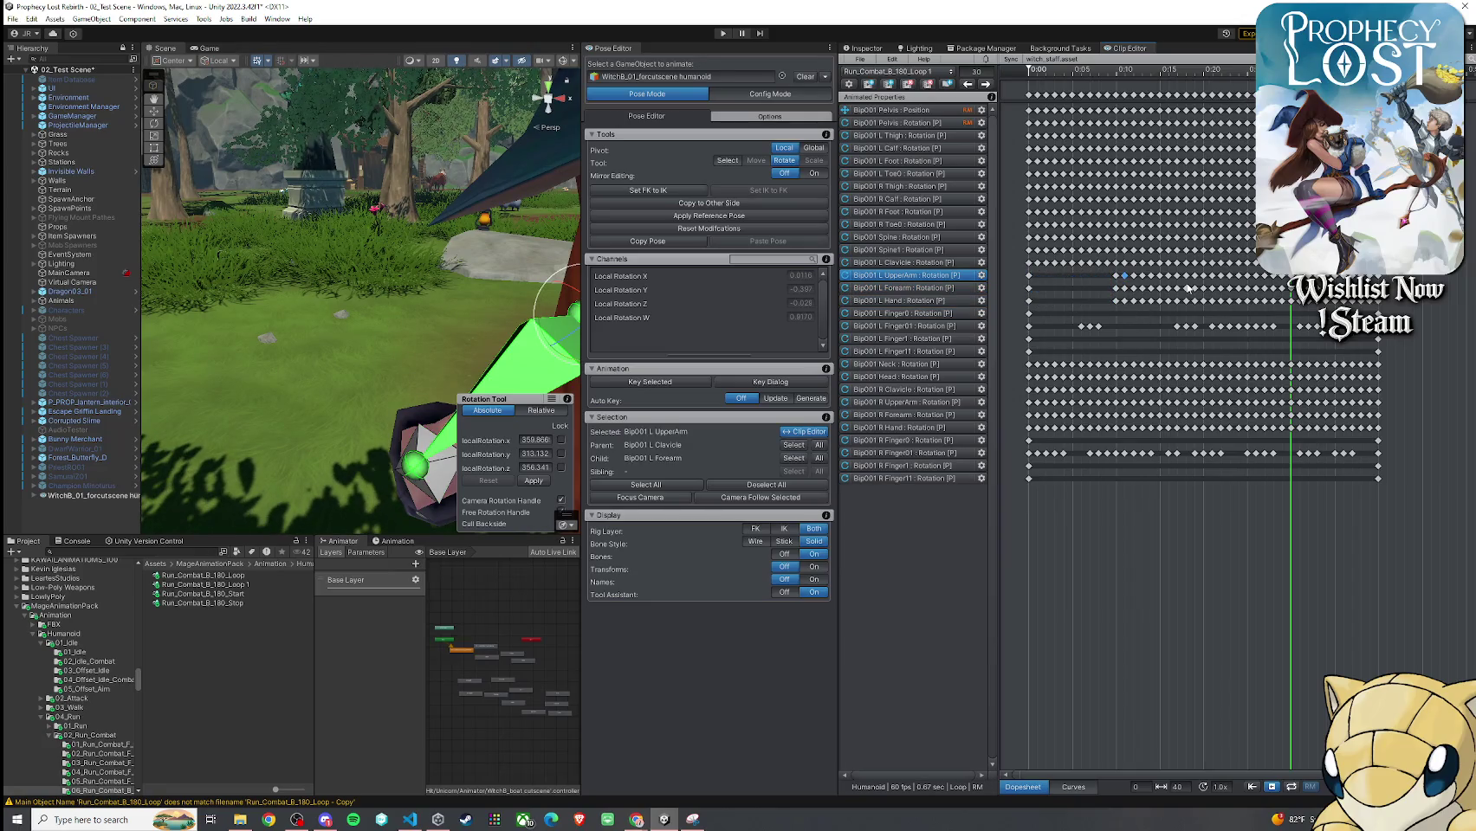
left_click_drag(1202, 270, 1120, 280)
left_click_drag(1205, 317, 1128, 294)
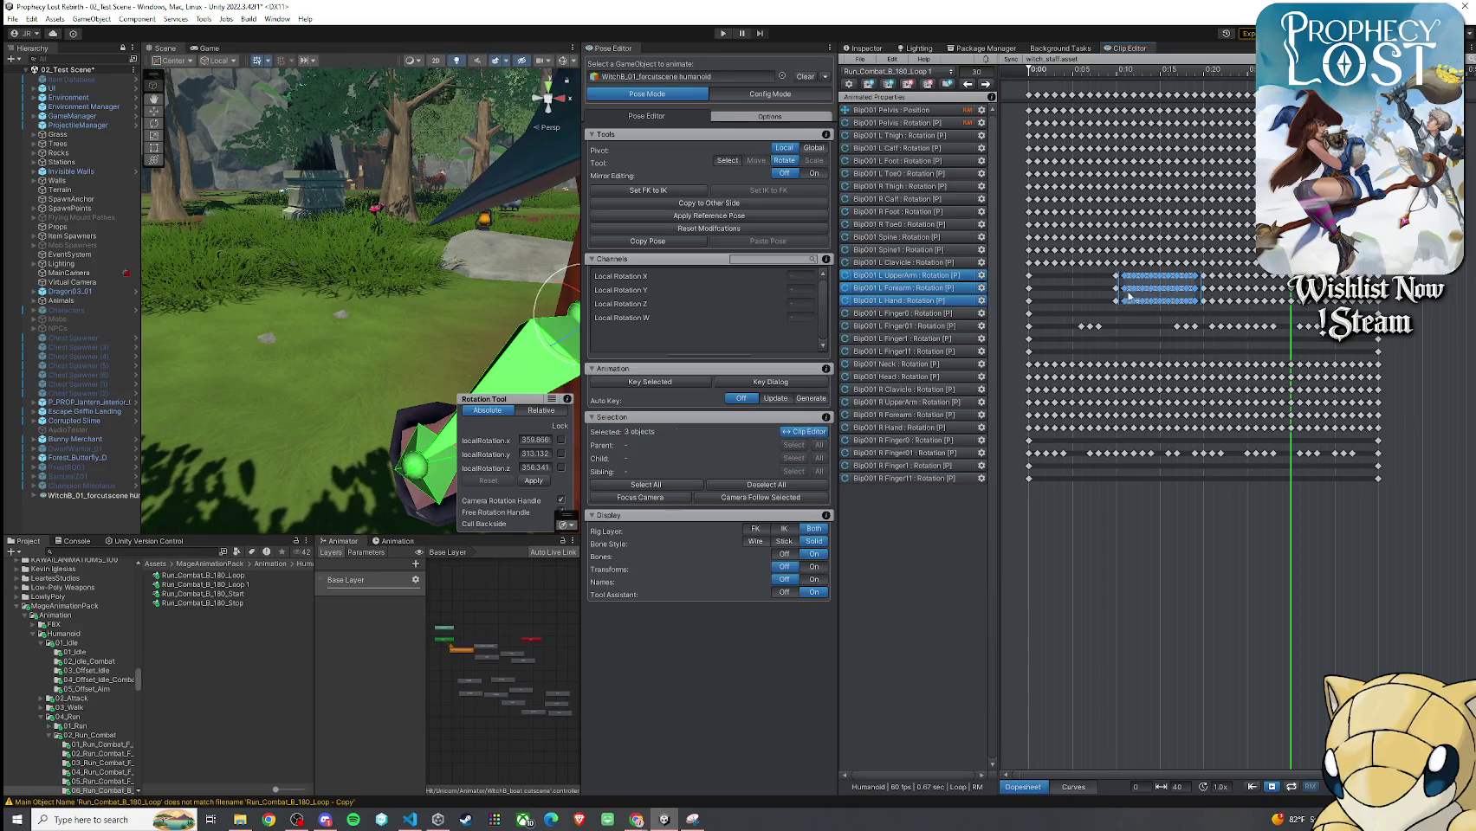
key("Delete")
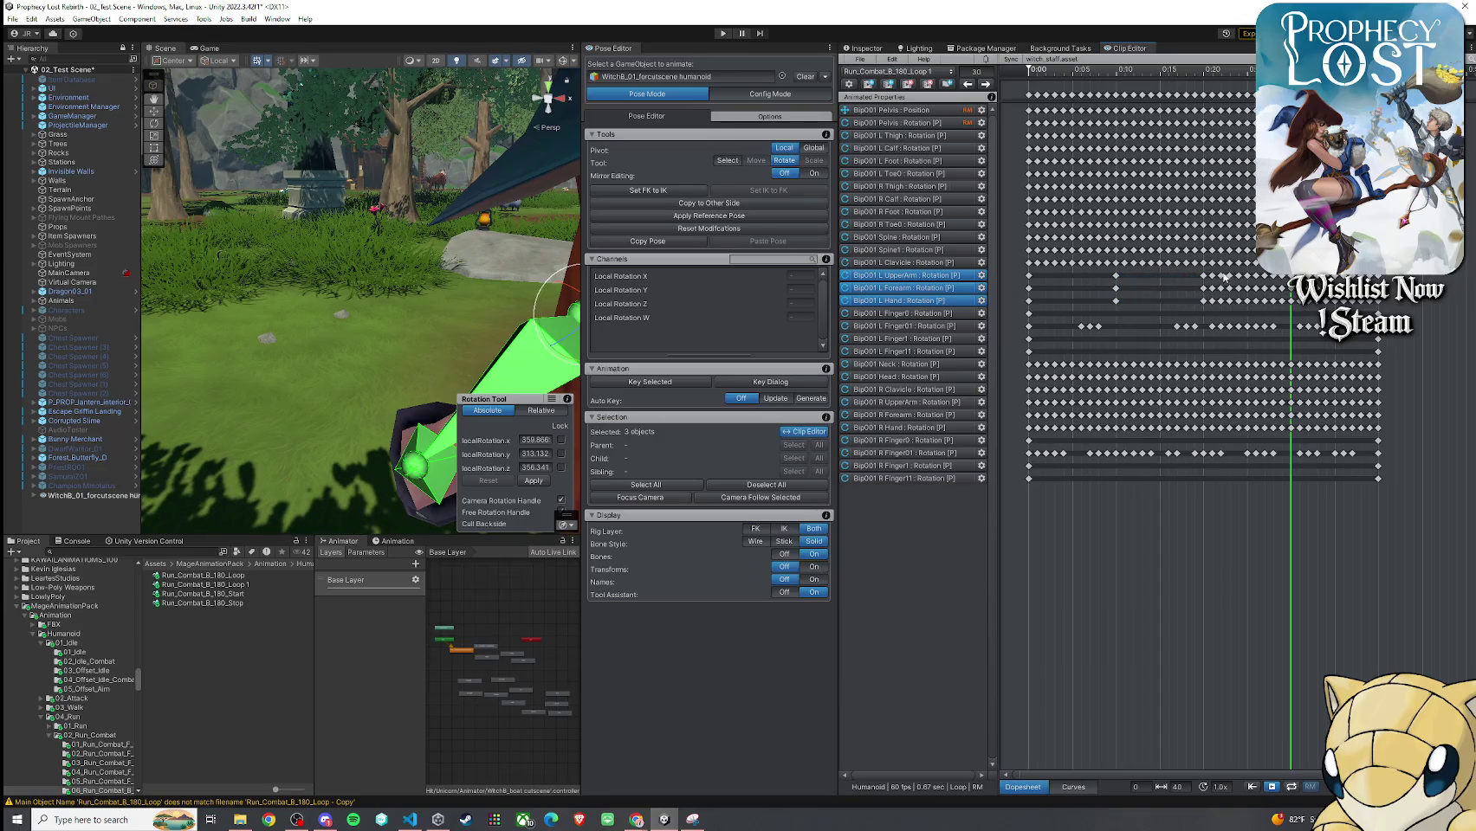
Select the remaining left arm track keys and frame the witch in the Scene view
left_click(1212, 275)
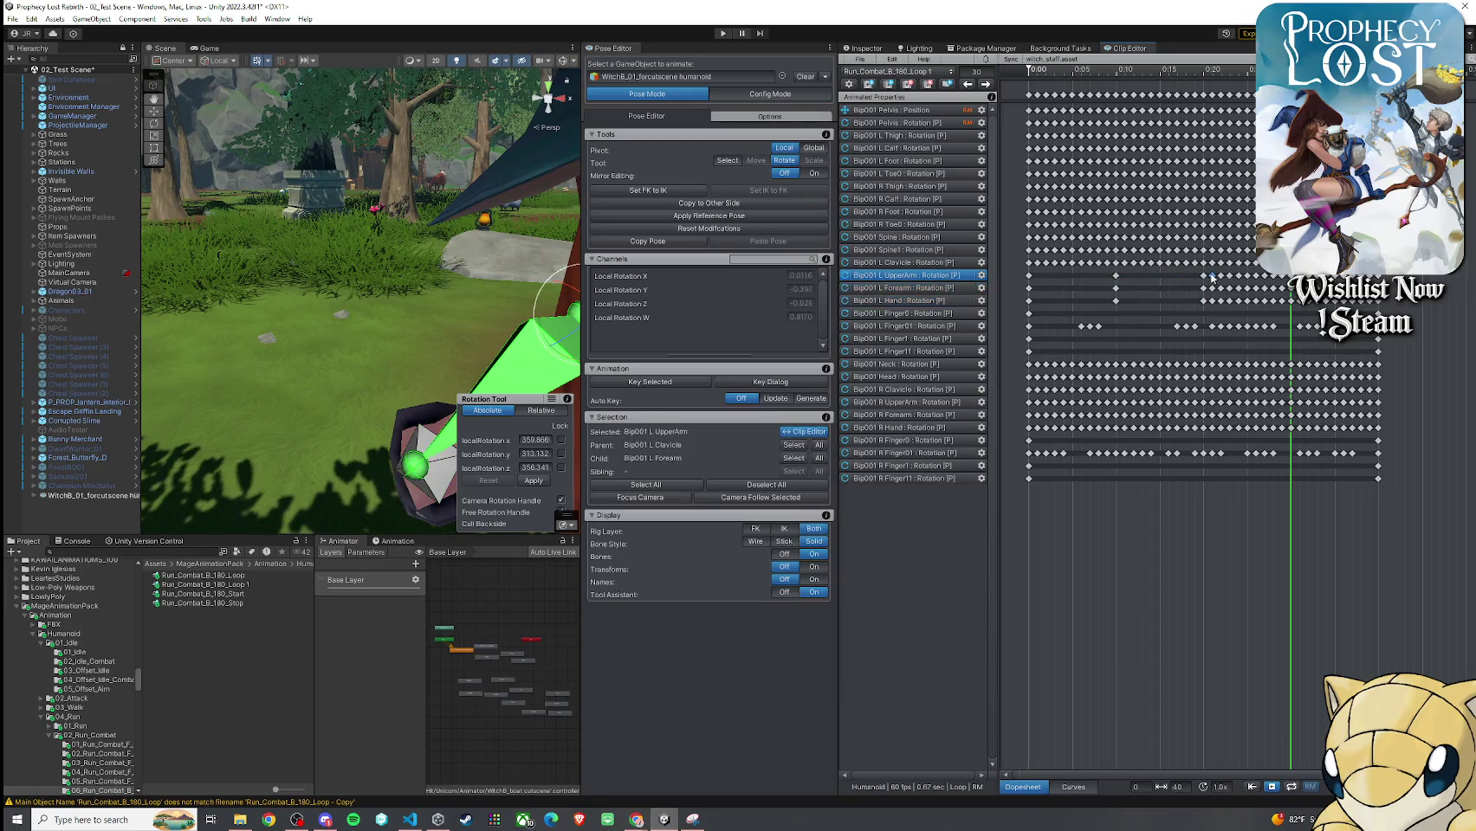
left_click(1282, 290)
left_click(1212, 300, "shift")
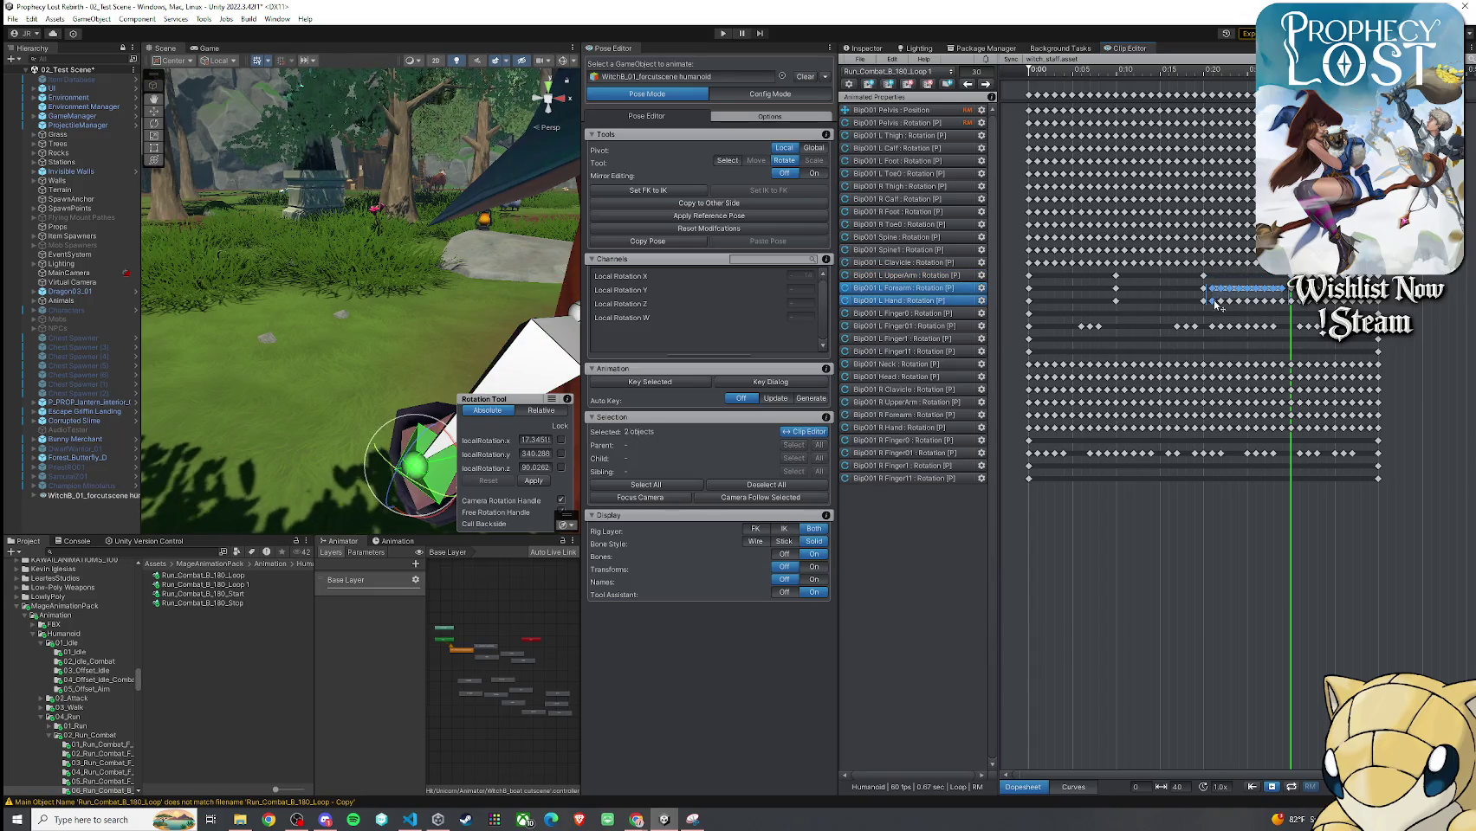
left_click(1273, 275)
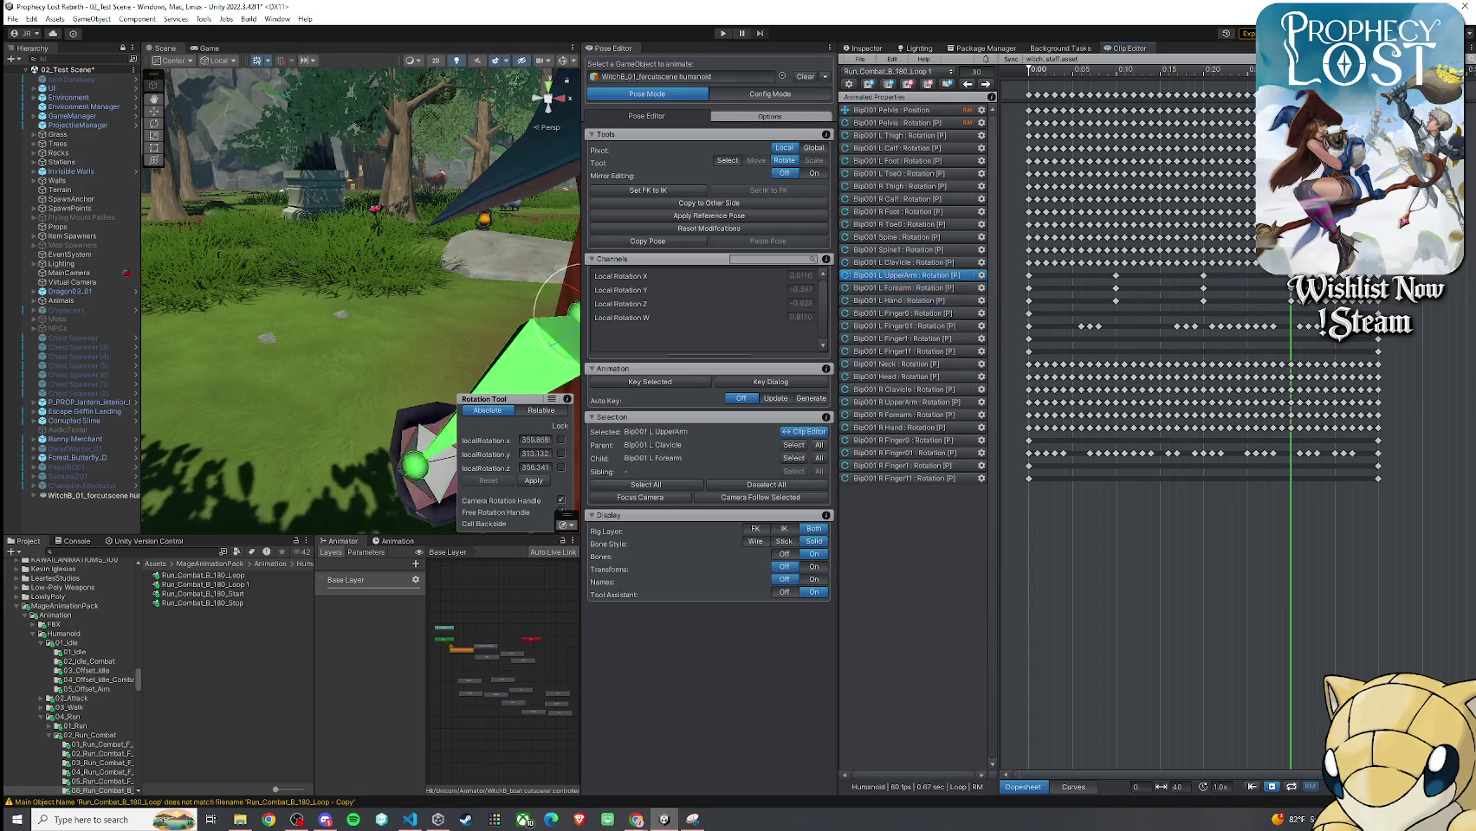
left_click(1305, 301, "shift")
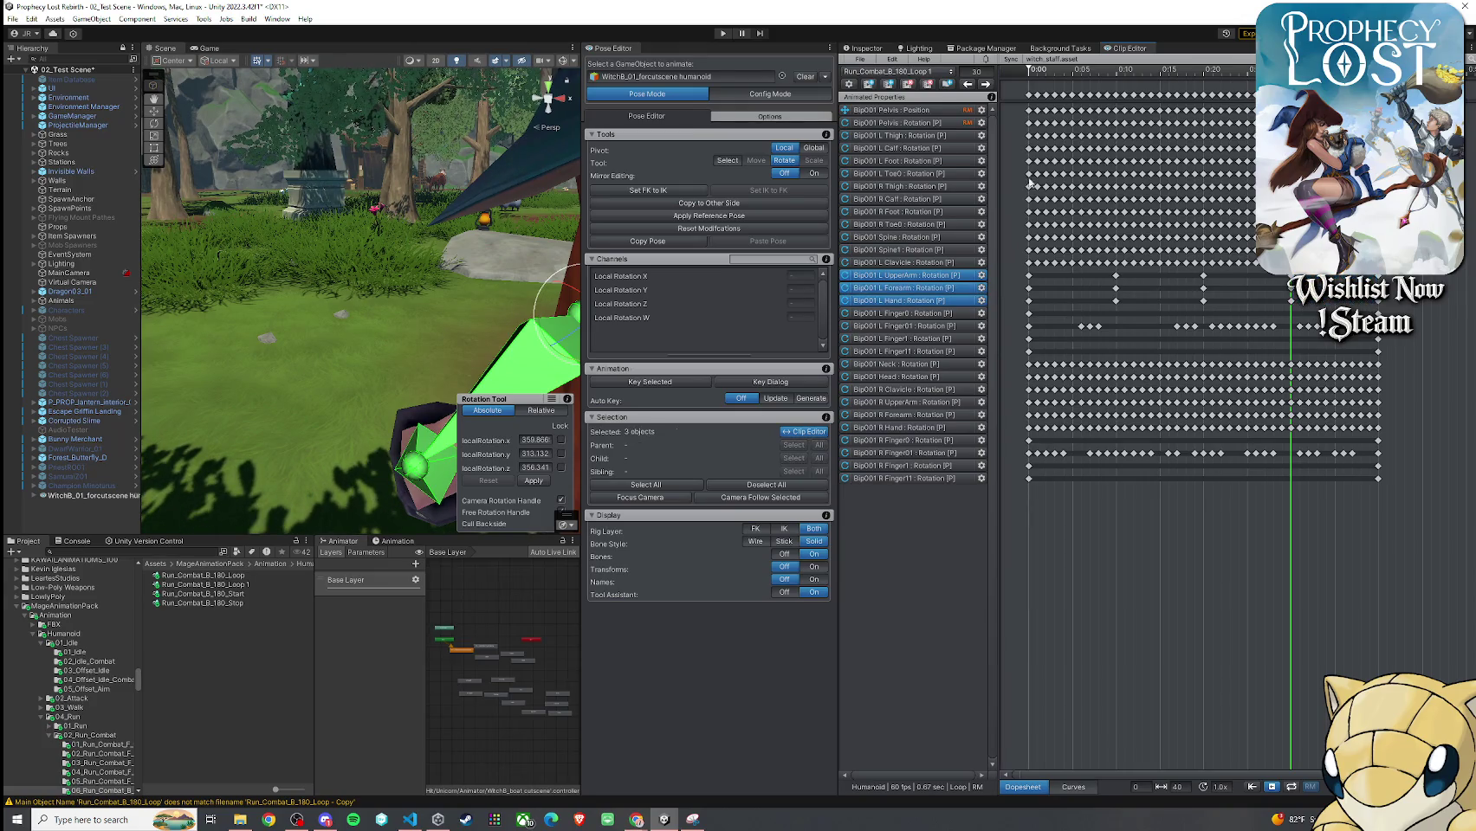
key("f")
mouse_move(1256, 124)
left_mouse_down()
mouse_move(1030, 124)
mouse_move(1083, 168)
mouse_move(1229, 212)
mouse_move(1031, 212)
left_mouse_up()
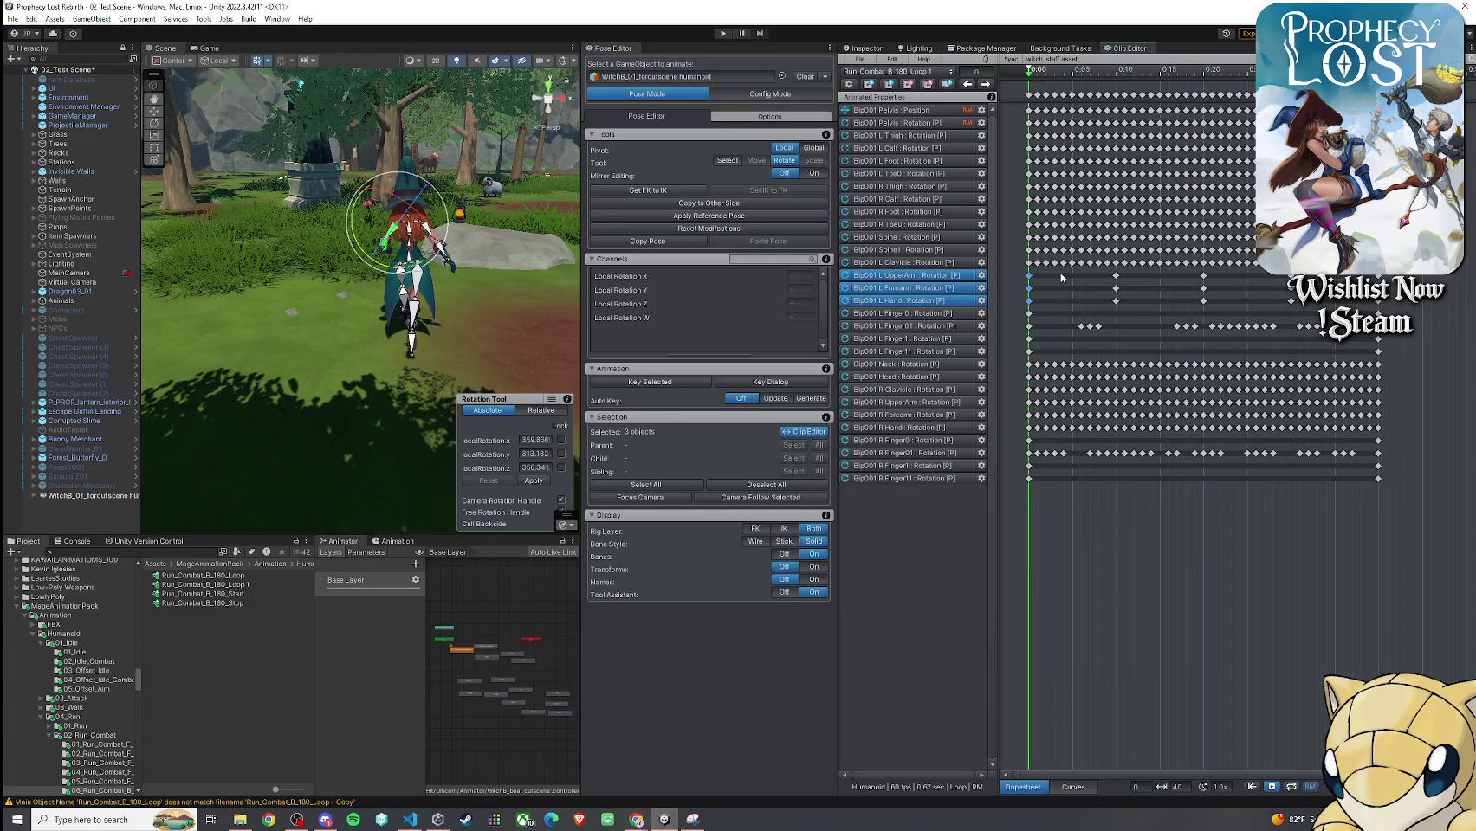
left_click_drag(1027, 76, 1202, 89)
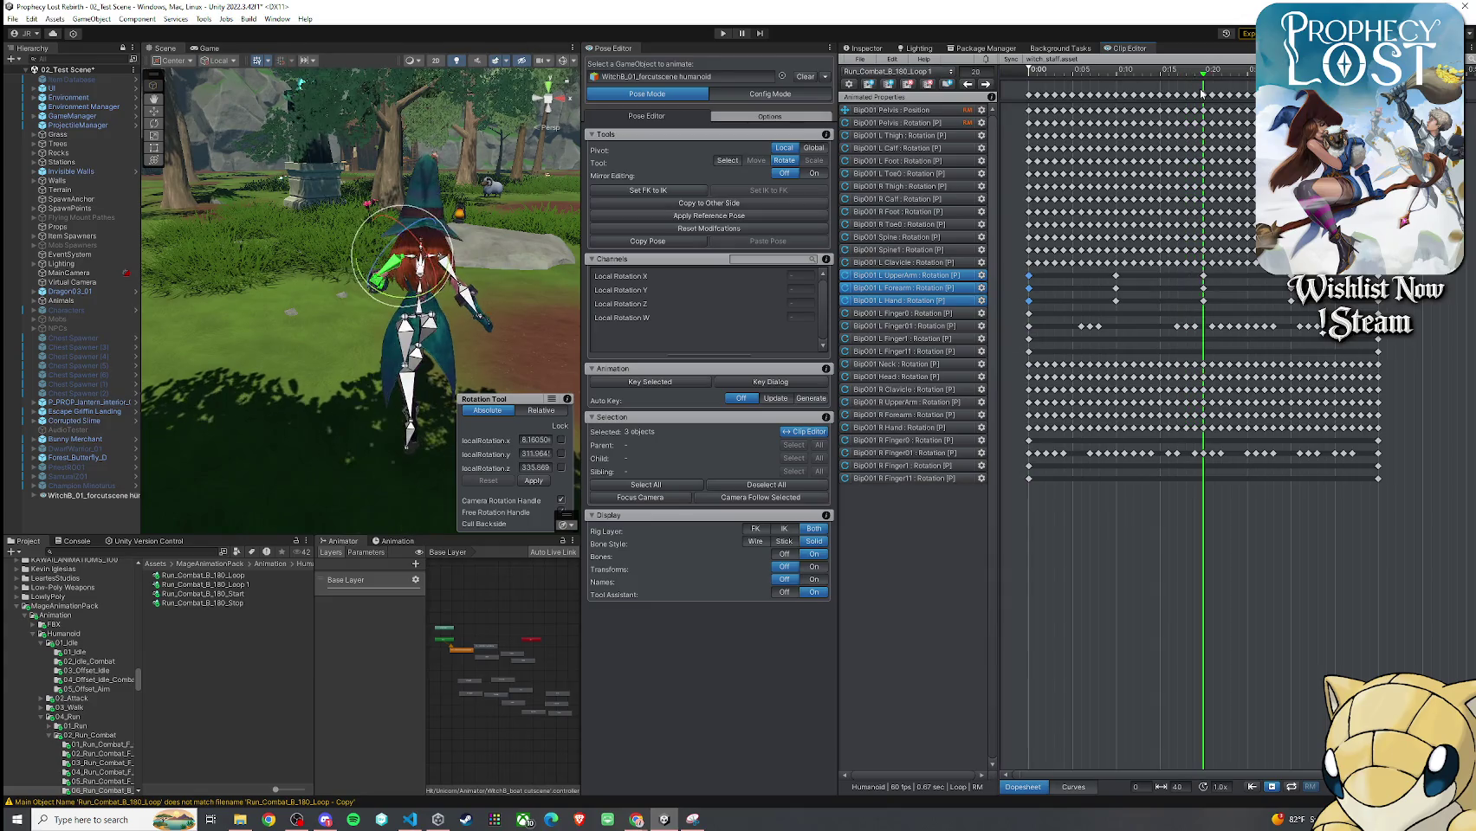
left_click(739, 396)
left_click_drag(1204, 78, 1057, 105)
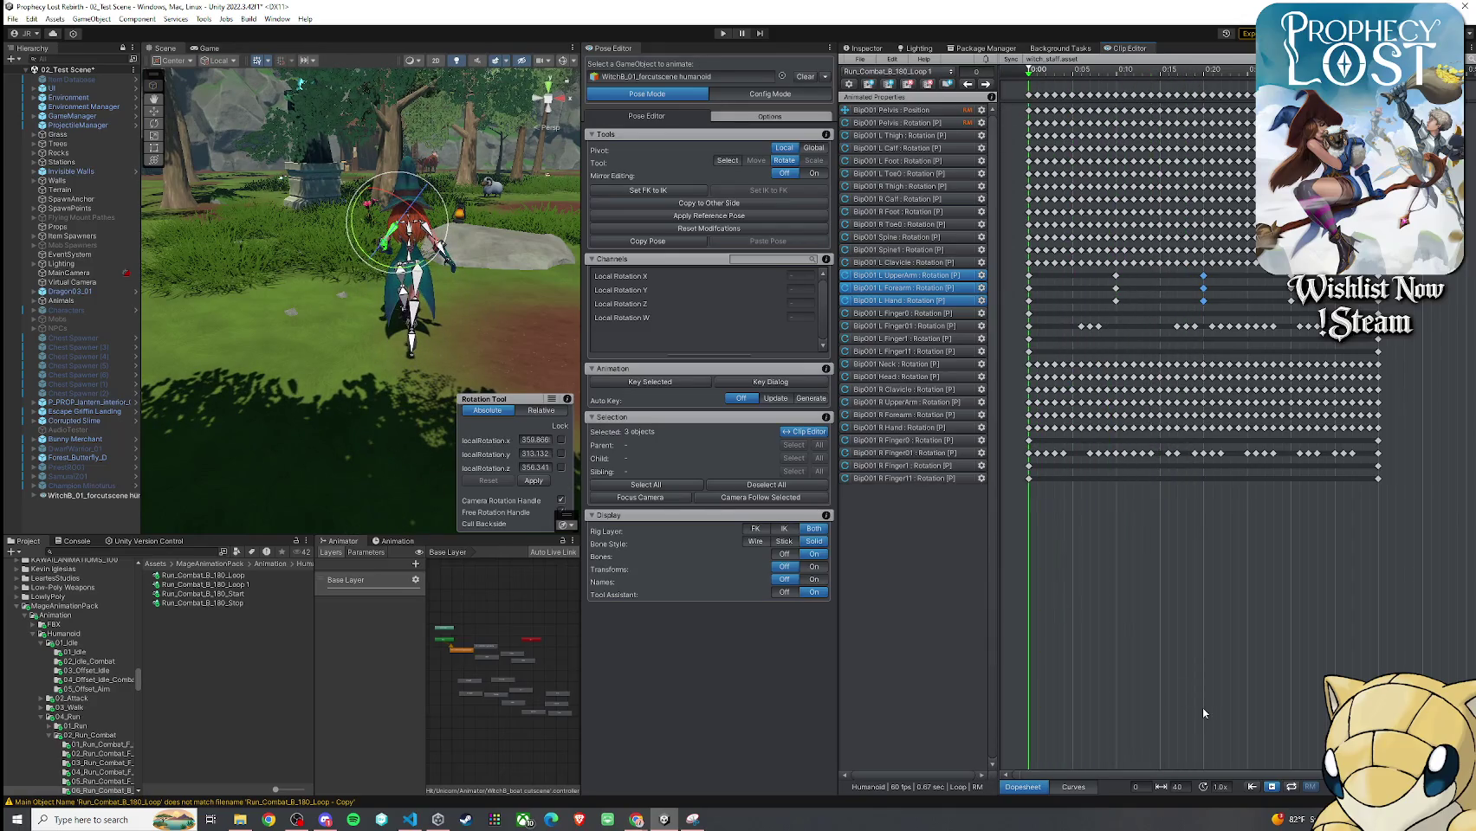
left_click_drag(451, 398, 541, 387)
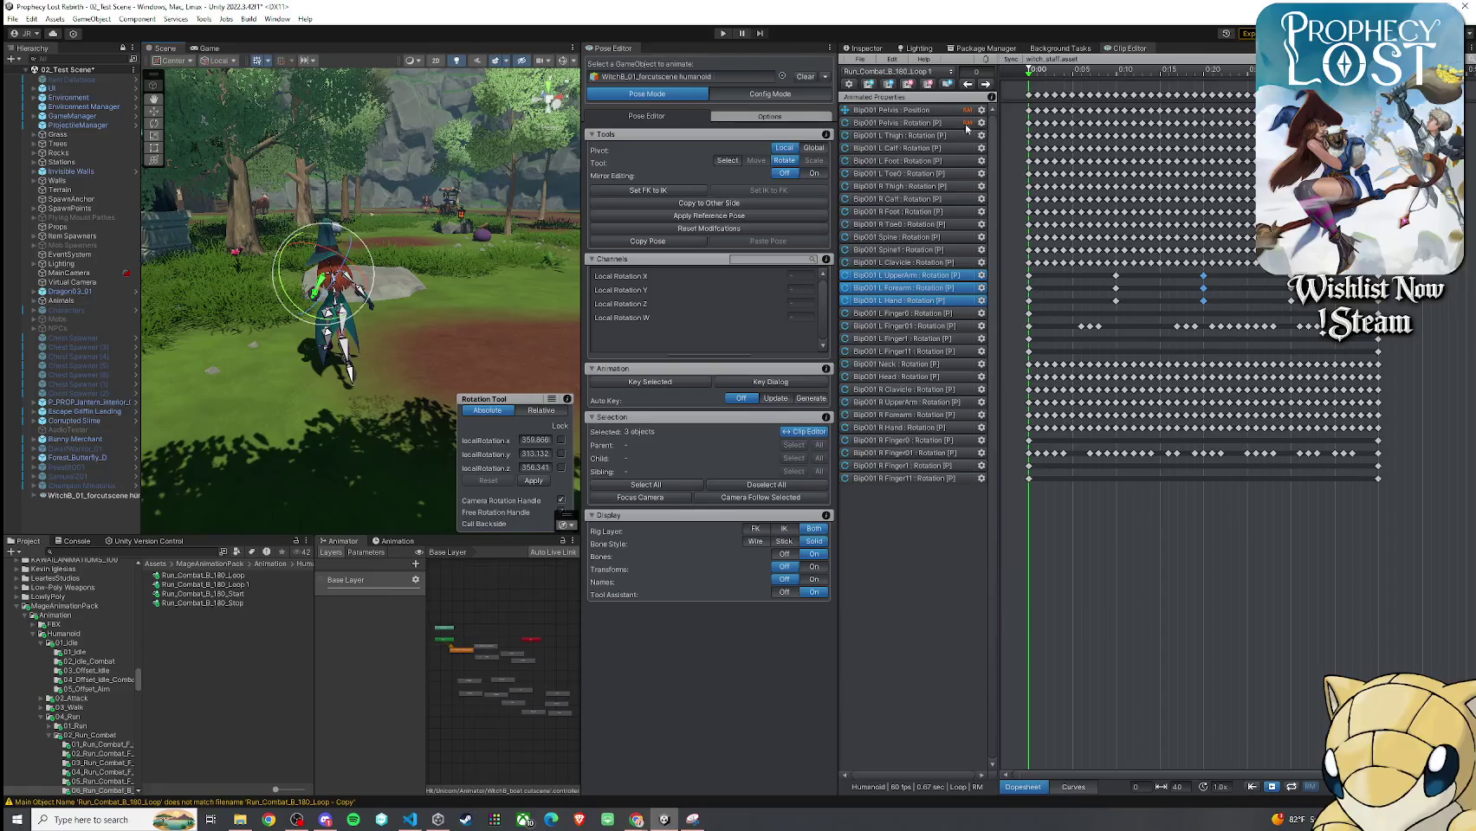
mouse_move(1032, 78)
left_mouse_down()
mouse_move(1241, 136)
mouse_move(1351, 136)
left_mouse_up()
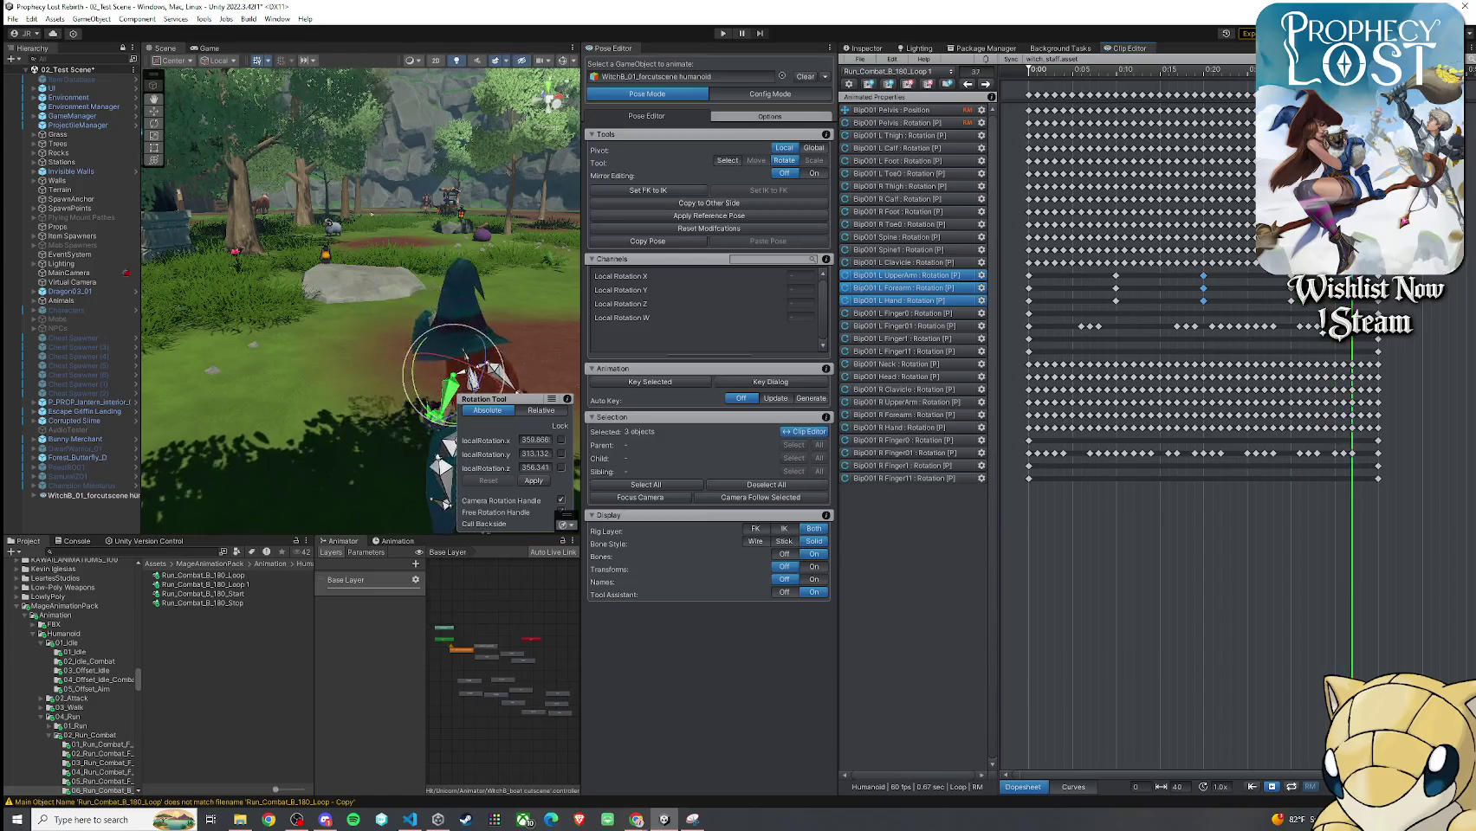
left_click_drag(475, 306, 482, 360)
left_click_drag(360, 352, 332, 358)
left_click_drag(351, 348, 420, 333)
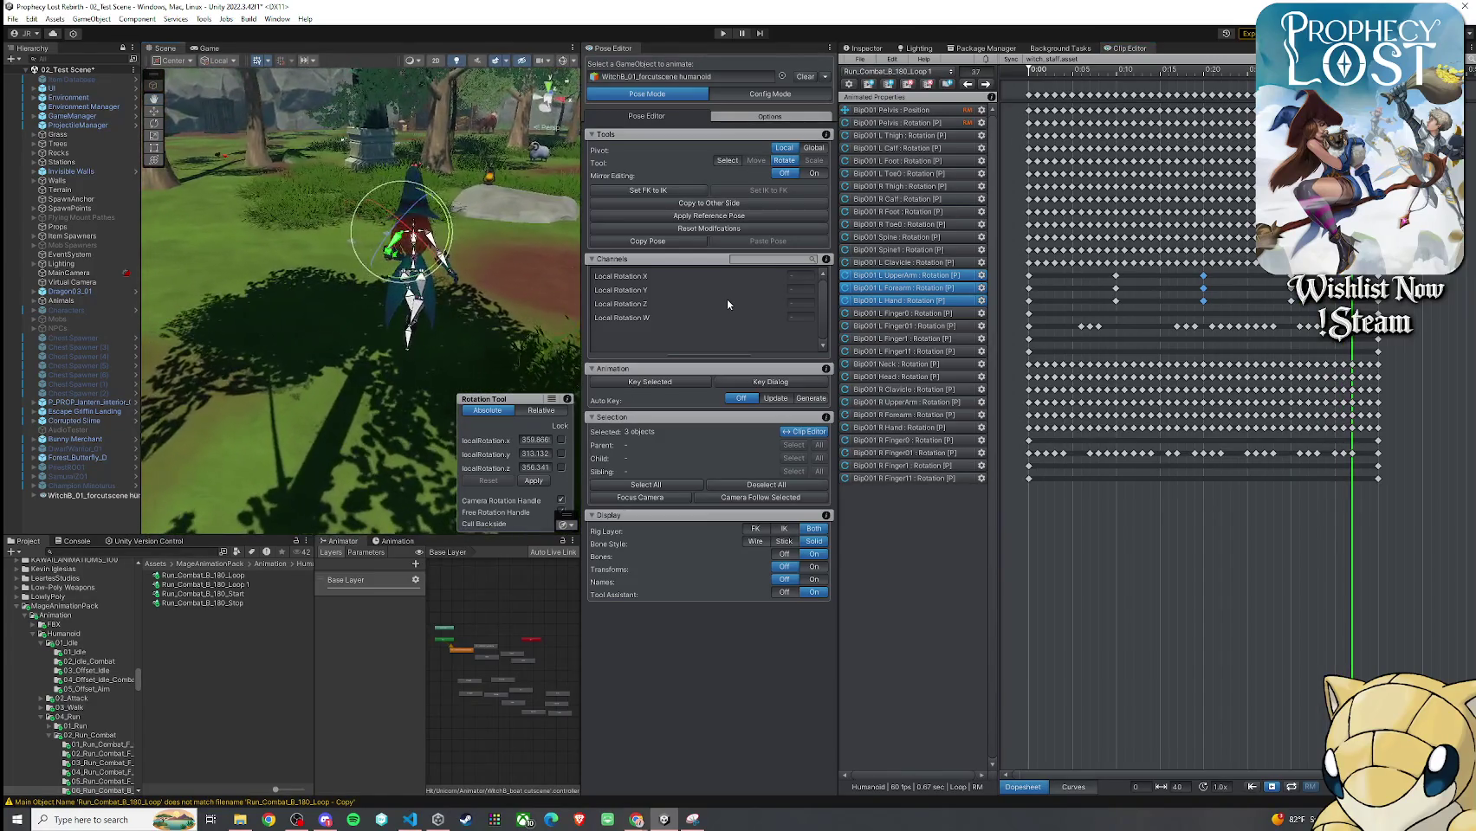
mouse_move(1352, 87)
left_mouse_down()
mouse_move(1386, 87)
mouse_move(1022, 102)
mouse_move(1203, 135)
mouse_move(1000, 138)
mouse_move(1142, 173)
mouse_move(1003, 165)
mouse_move(1101, 182)
left_mouse_up()
mouse_move(363, 259)
left_mouse_down()
mouse_move(519, 242)
mouse_move(769, 174)
mouse_move(1211, 86)
left_mouse_up()
mouse_move(1115, 76)
left_mouse_down()
mouse_move(1268, 82)
mouse_move(1016, 86)
left_mouse_up()
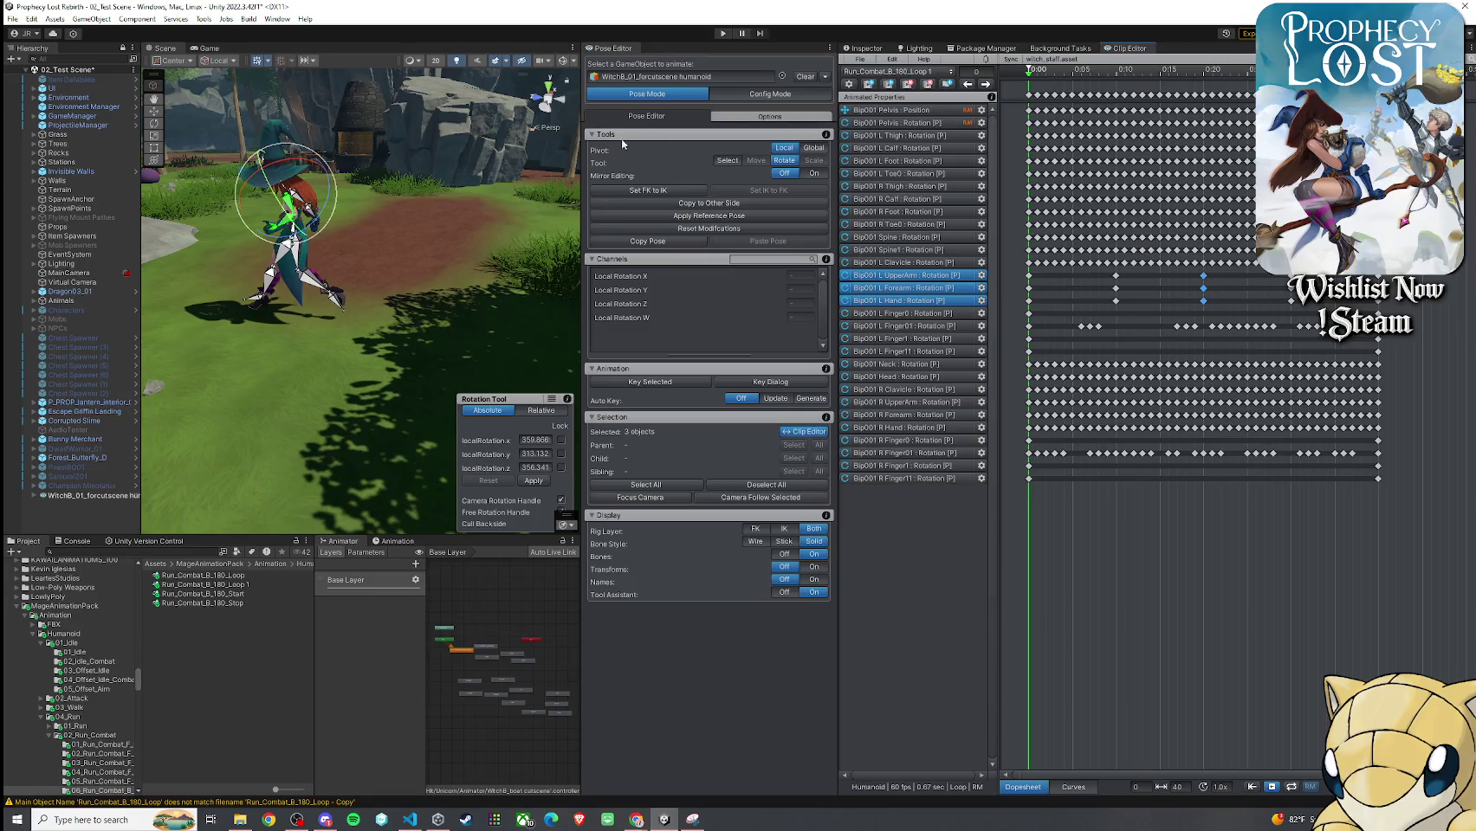
mouse_move(392, 187)
left_mouse_down()
mouse_move(260, 208)
mouse_move(519, 218)
left_mouse_up()
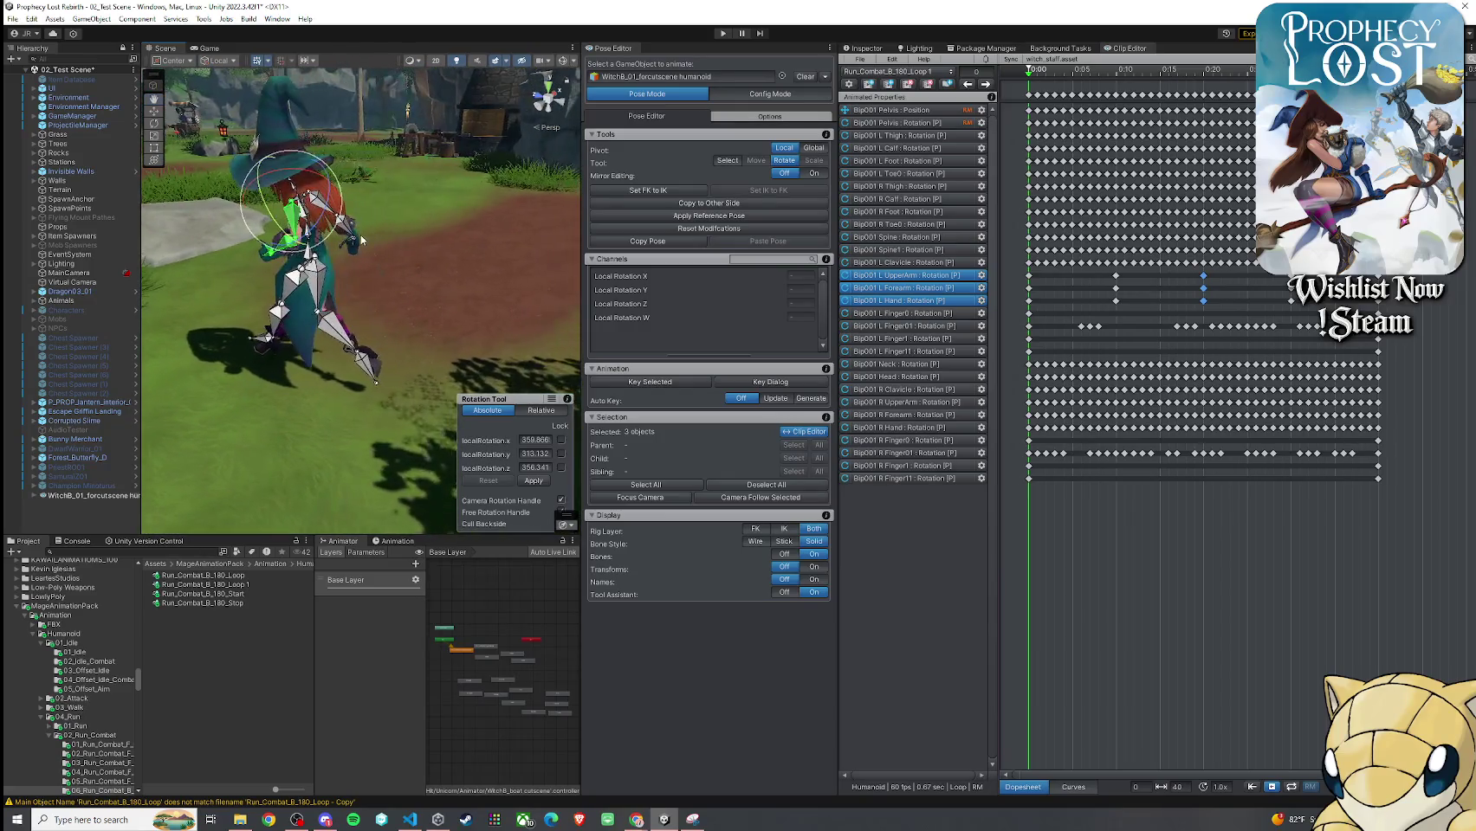
left_click_drag(1028, 76, 1126, 105)
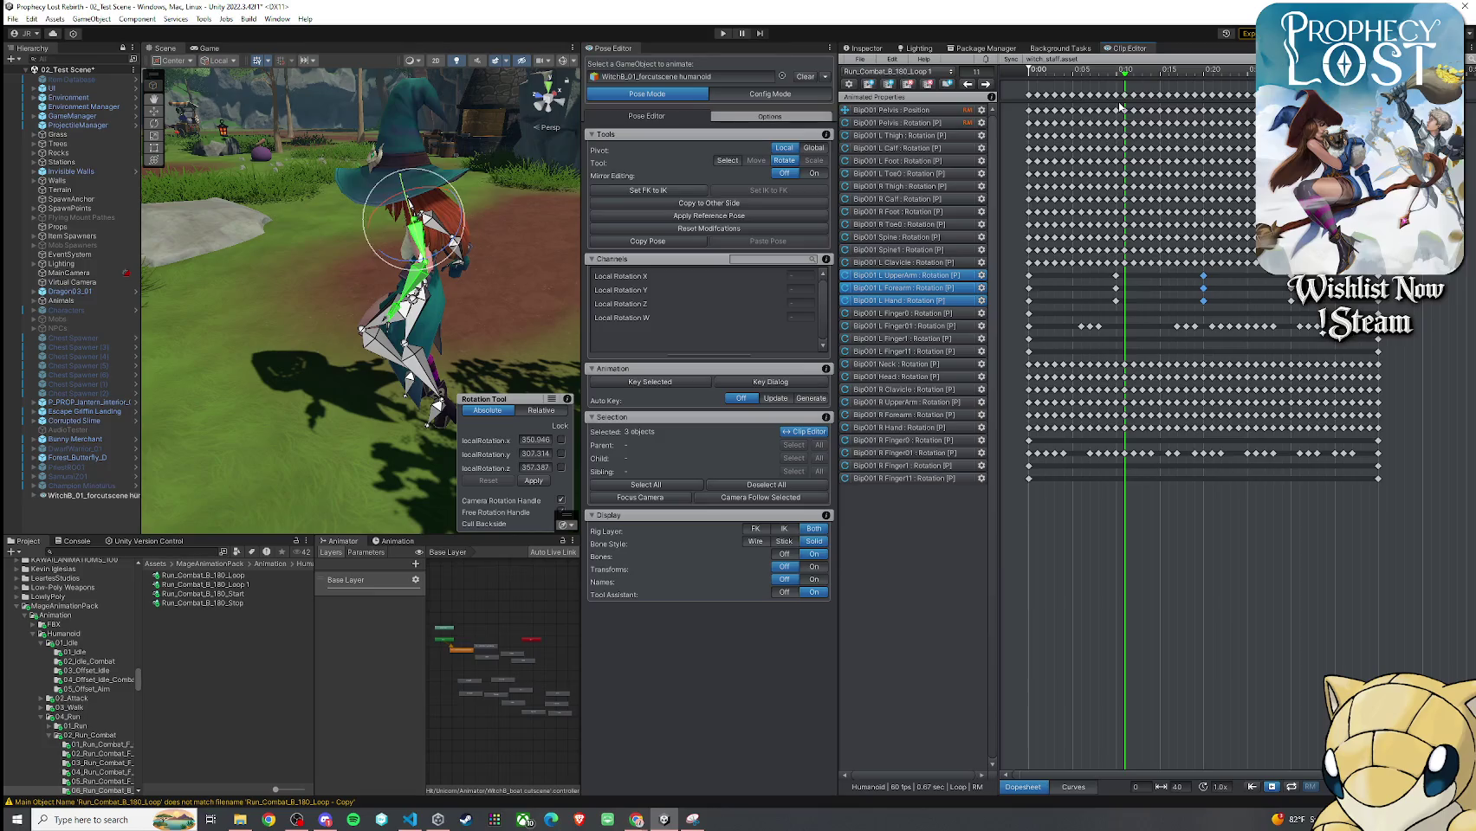
Return to frame 0 and select the left forearm, clavicle and upper arm bones in turn
left_click_drag(1127, 80, 1028, 80)
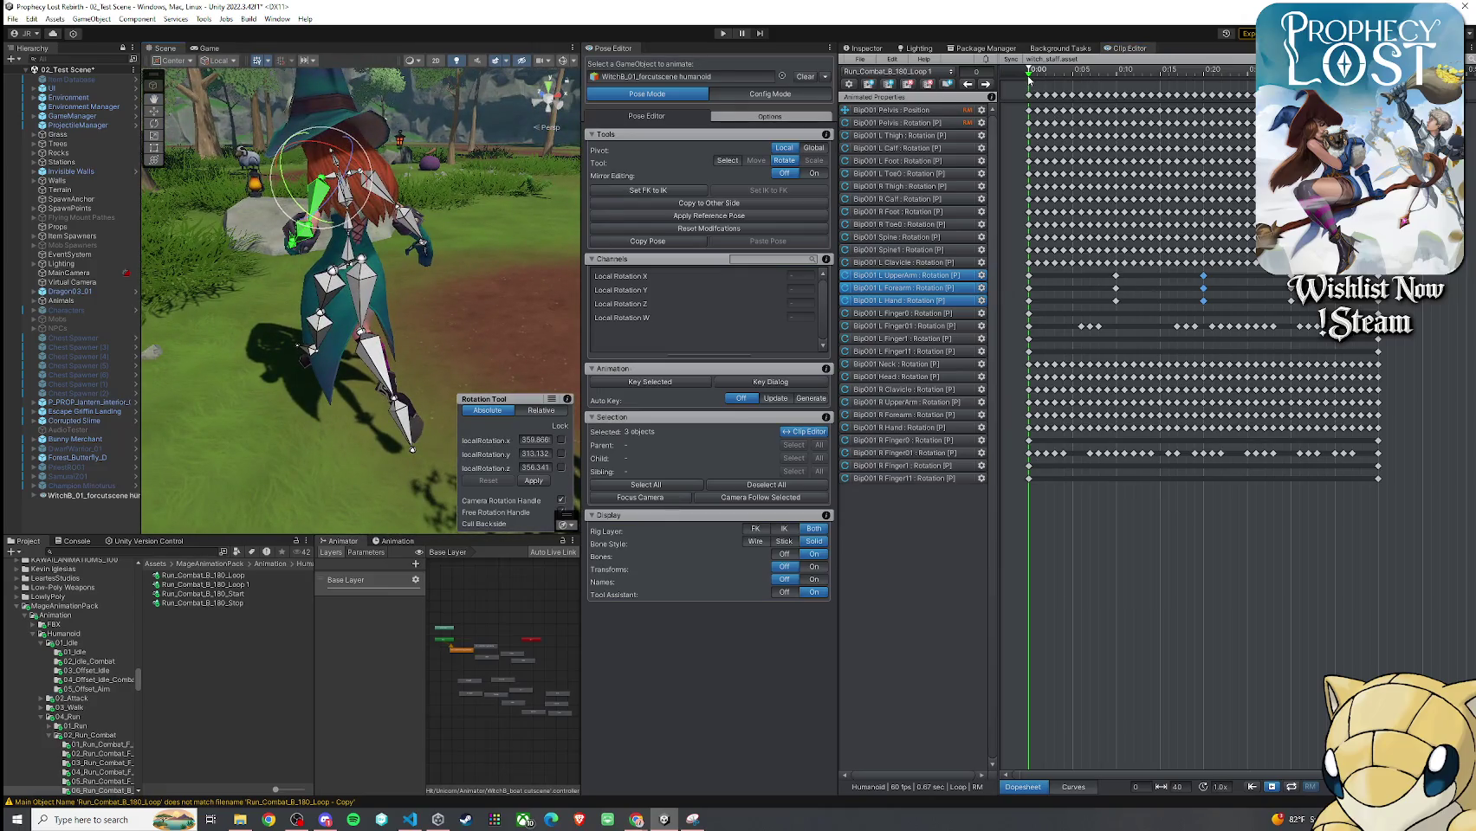
mouse_move(1029, 78)
left_mouse_down()
mouse_move(1049, 84)
mouse_move(1029, 82)
left_mouse_up()
mouse_move(368, 199)
left_mouse_down()
mouse_move(384, 201)
mouse_move(325, 282)
mouse_move(417, 257)
mouse_move(395, 252)
mouse_move(744, 296)
left_mouse_up()
left_click(395, 251)
left_click(406, 191)
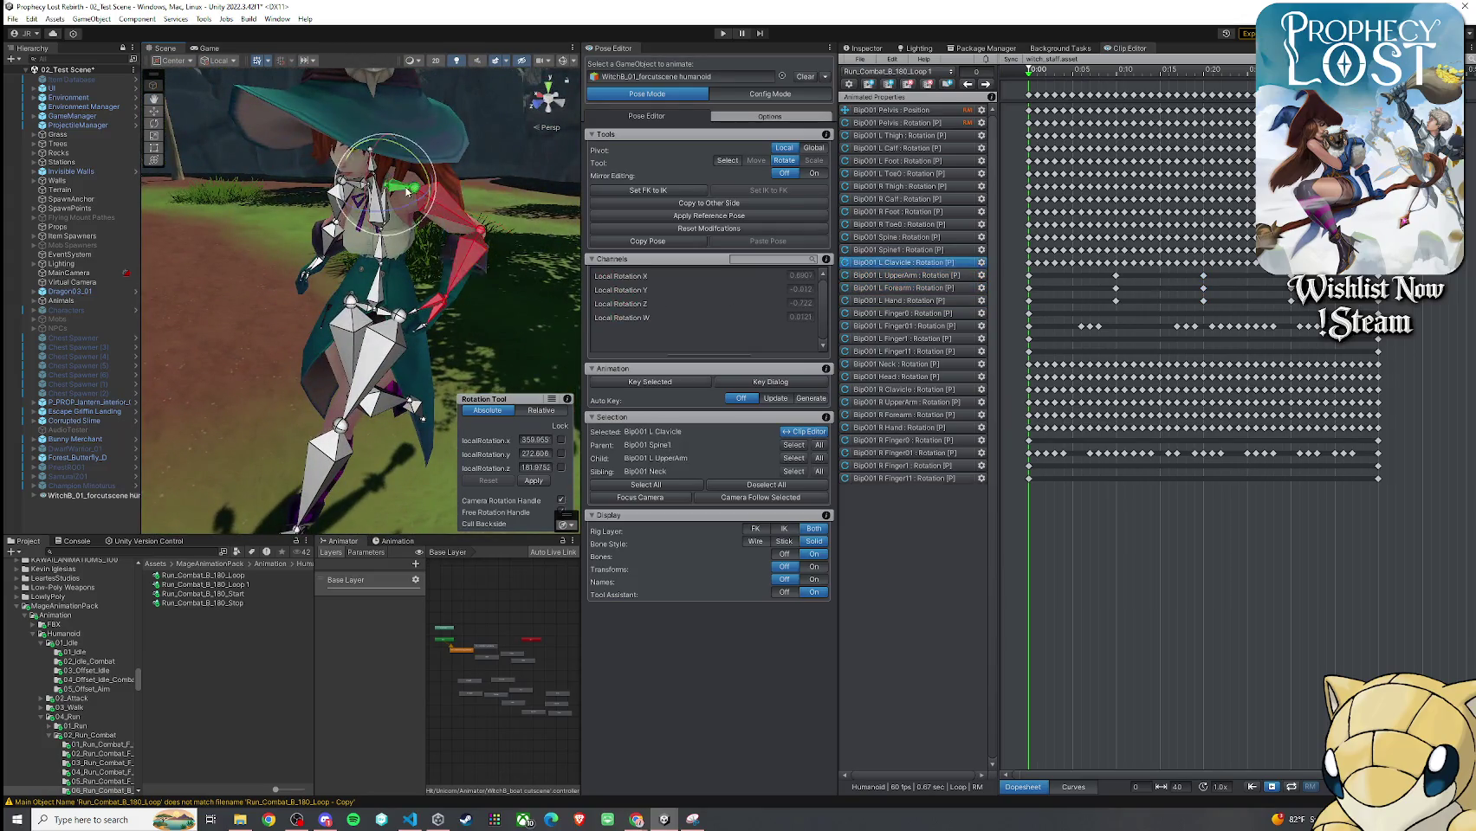
left_click(448, 203)
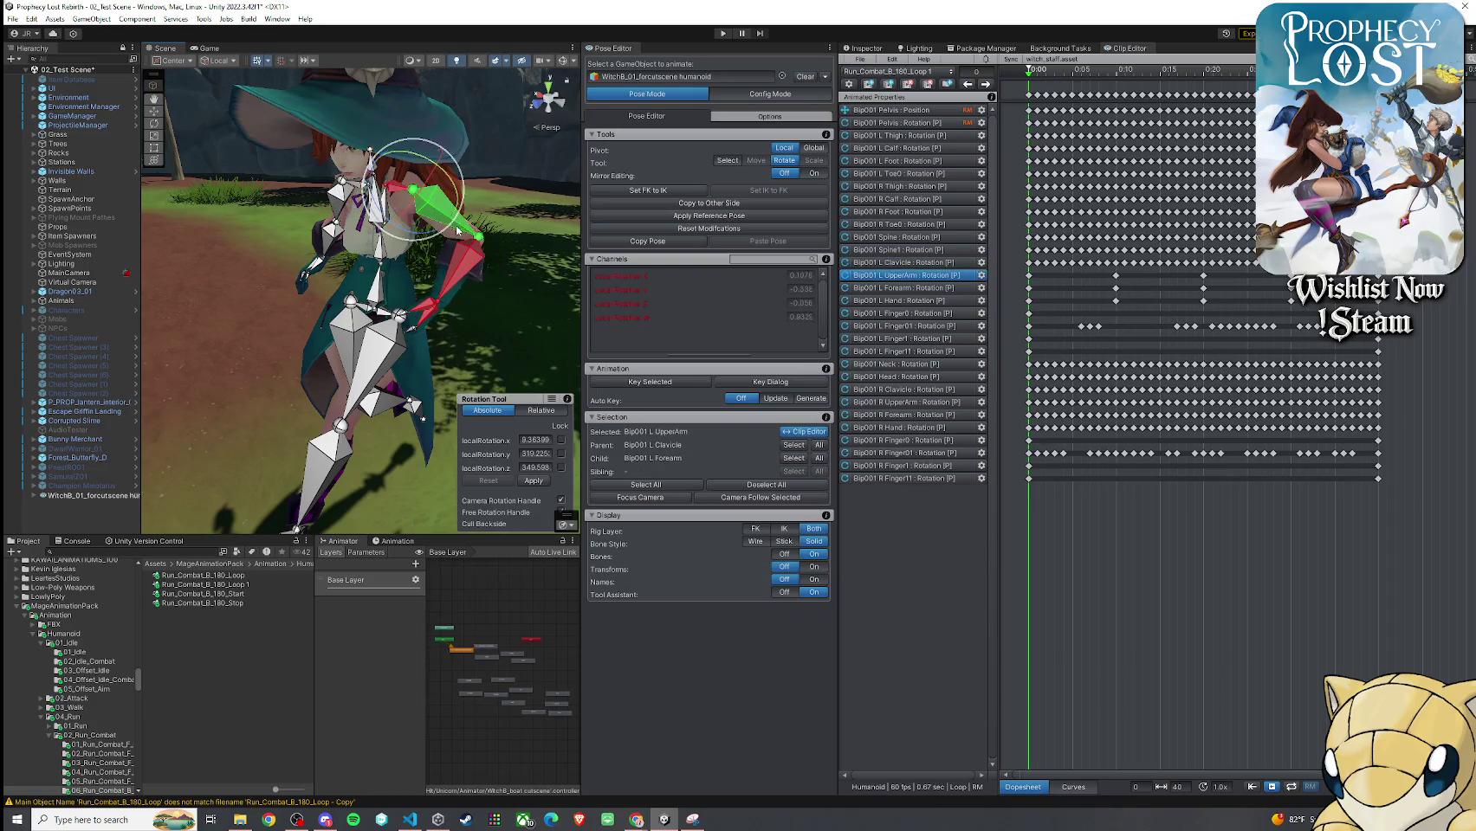
mouse_move(448, 201)
left_mouse_down()
mouse_move(286, 260)
mouse_move(259, 256)
mouse_move(215, 199)
mouse_move(475, 226)
mouse_move(481, 204)
left_mouse_up()
Rotate Bip001 L Hand to a new angle at frame 0, then select all bones
left_click(267, 267)
left_click(475, 226)
key("f")
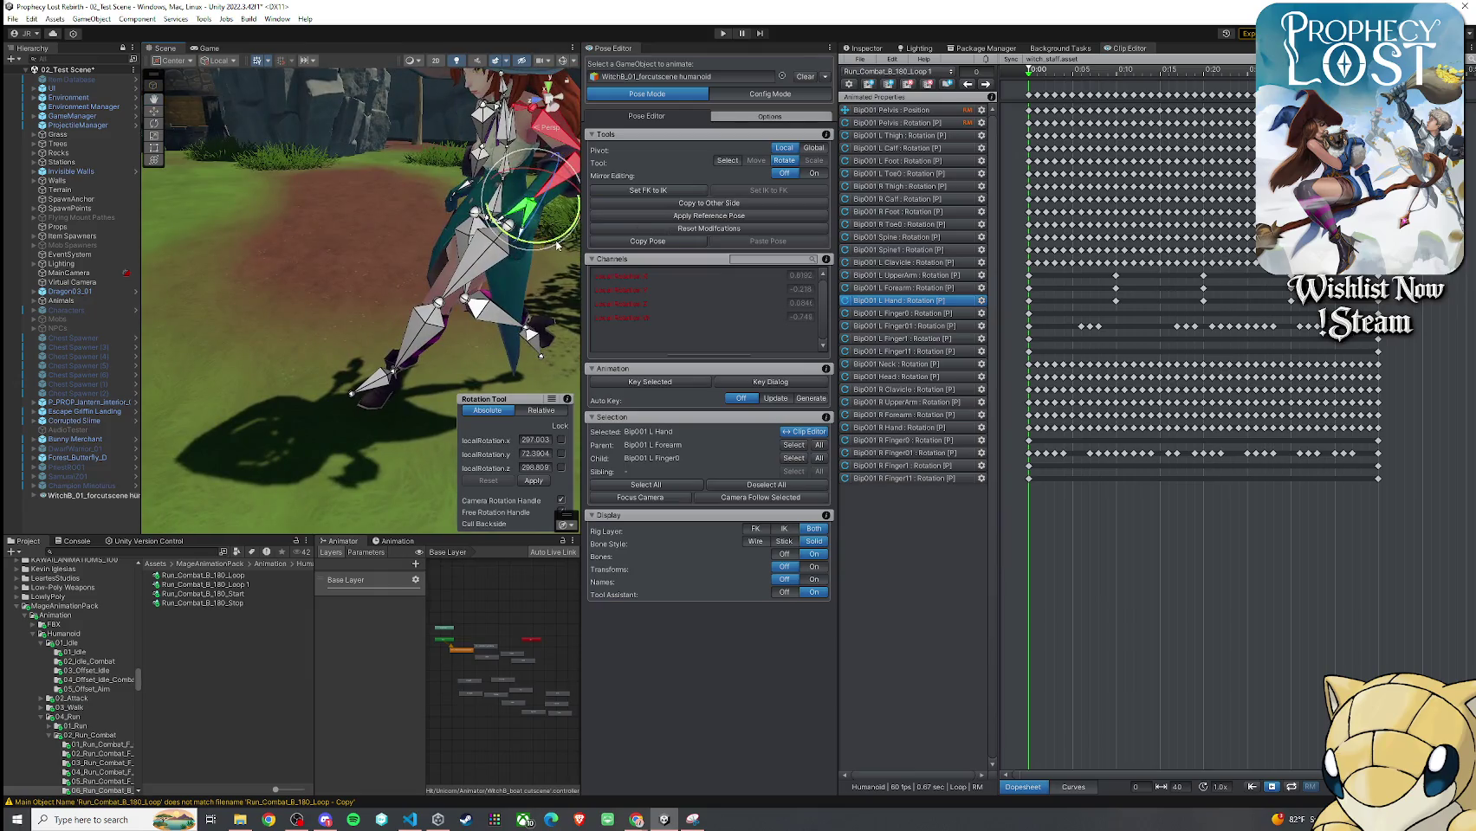
left_click(384, 209)
left_click_drag(385, 208, 233, 215)
scroll(233, 215, "up", 3)
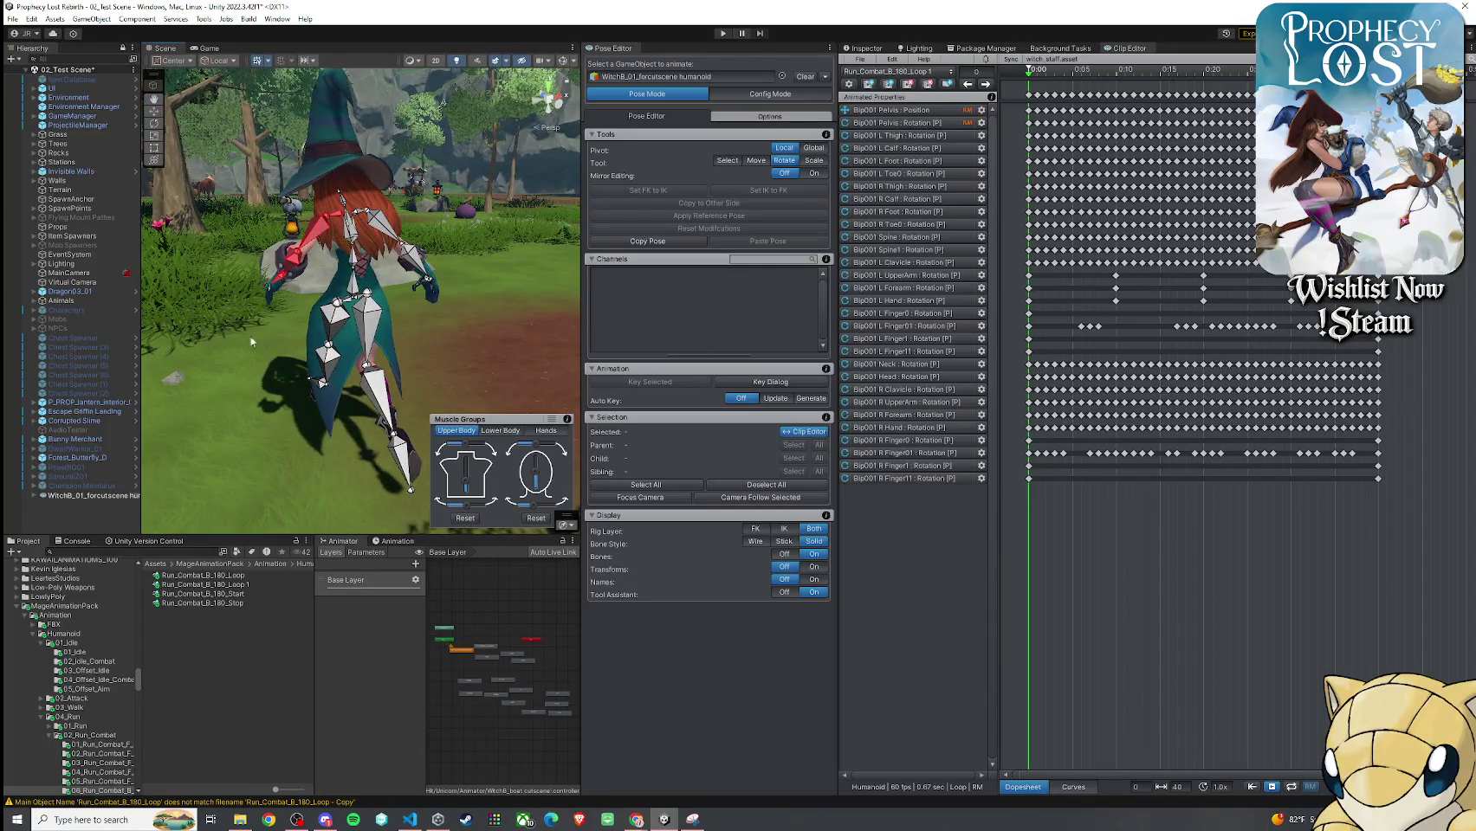
key("ctrl+a")
right_click(675, 383)
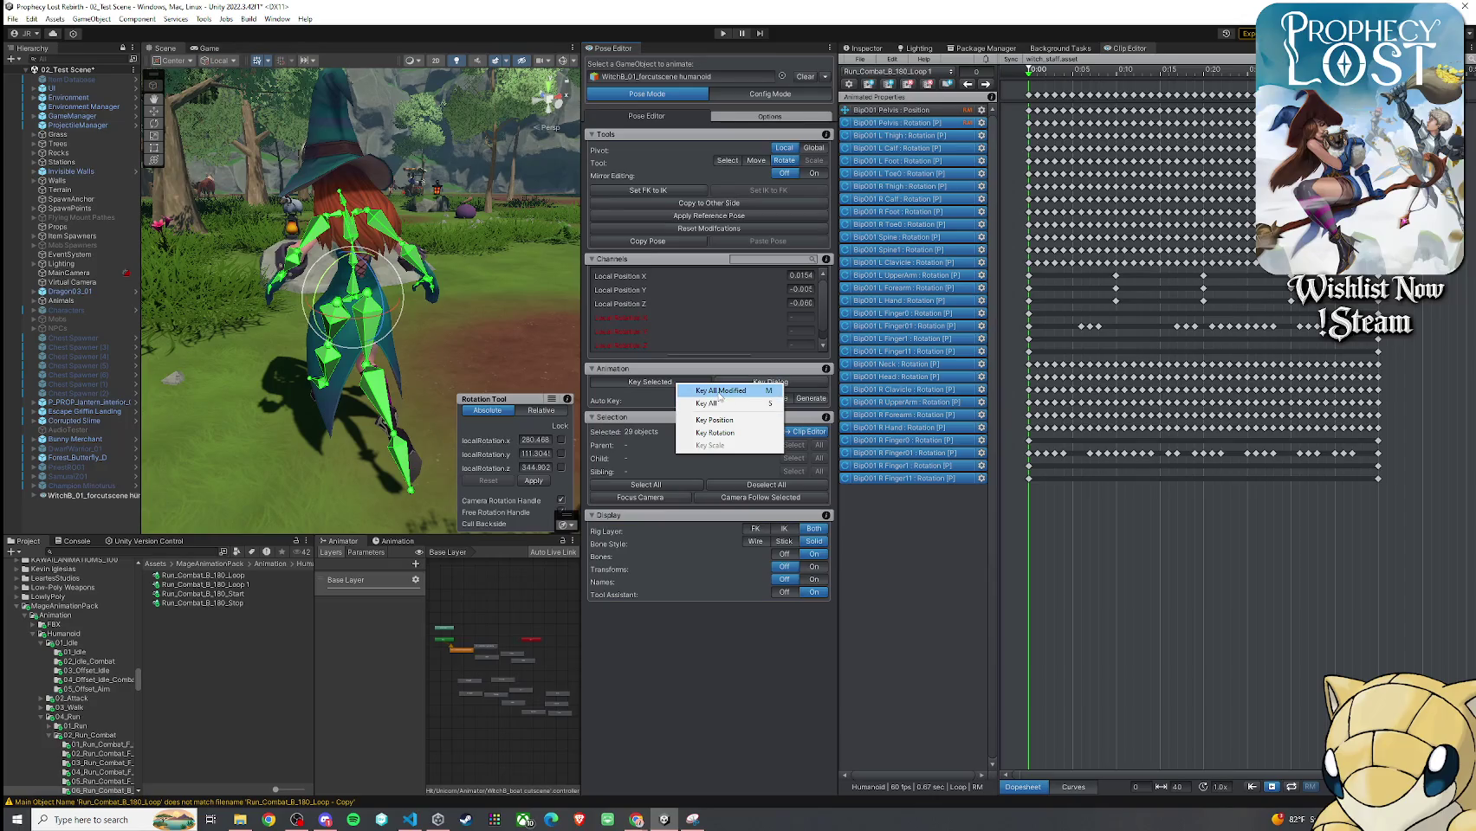
Key All Modified, then select the frame-0 keys of the left clavicle-to-hand rows
left_click(720, 392)
left_click(341, 221)
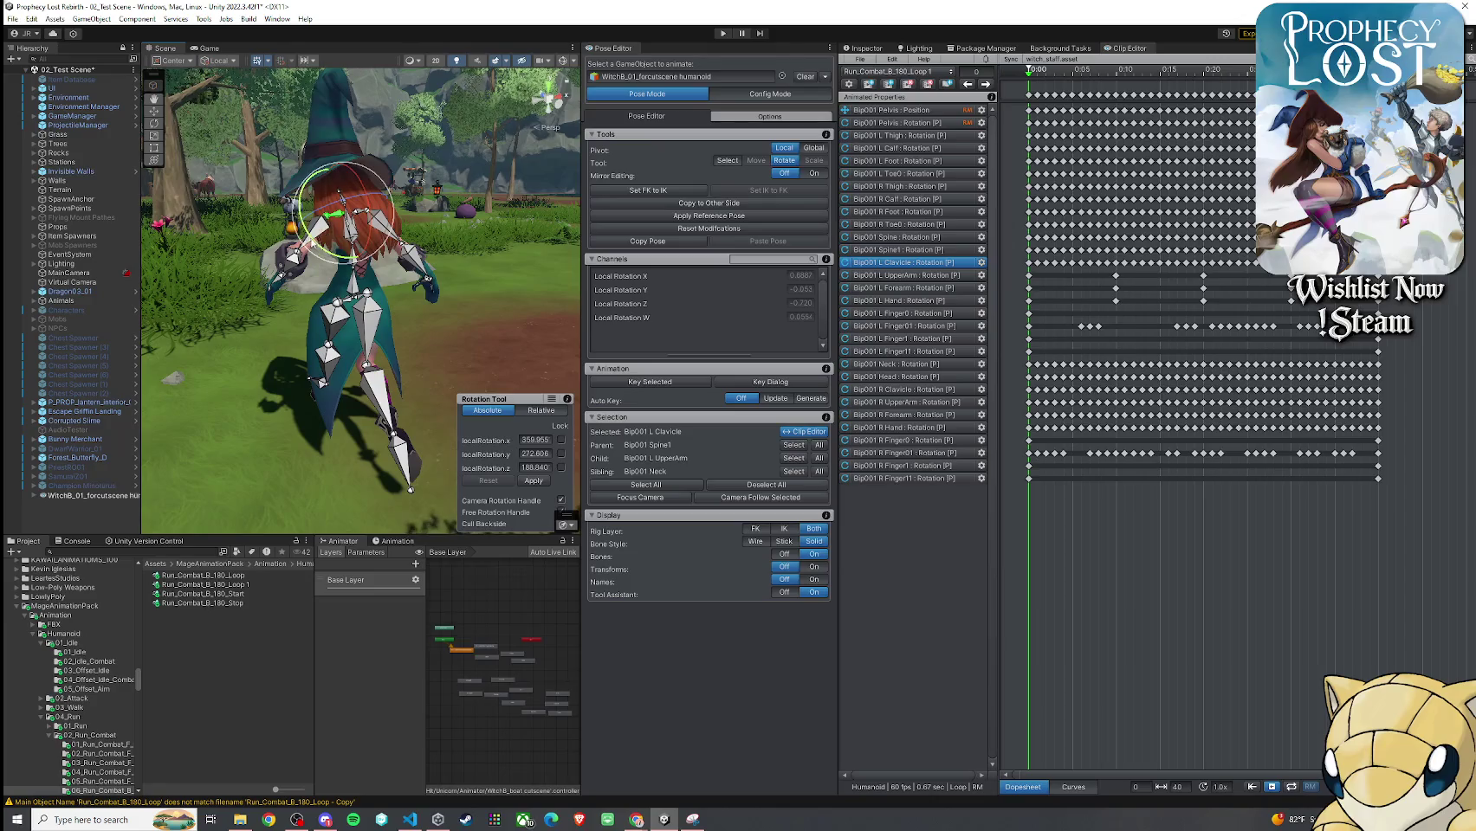
scroll(340, 221, "up", 5)
left_click(282, 192, "shift")
left_click(235, 259, "shift")
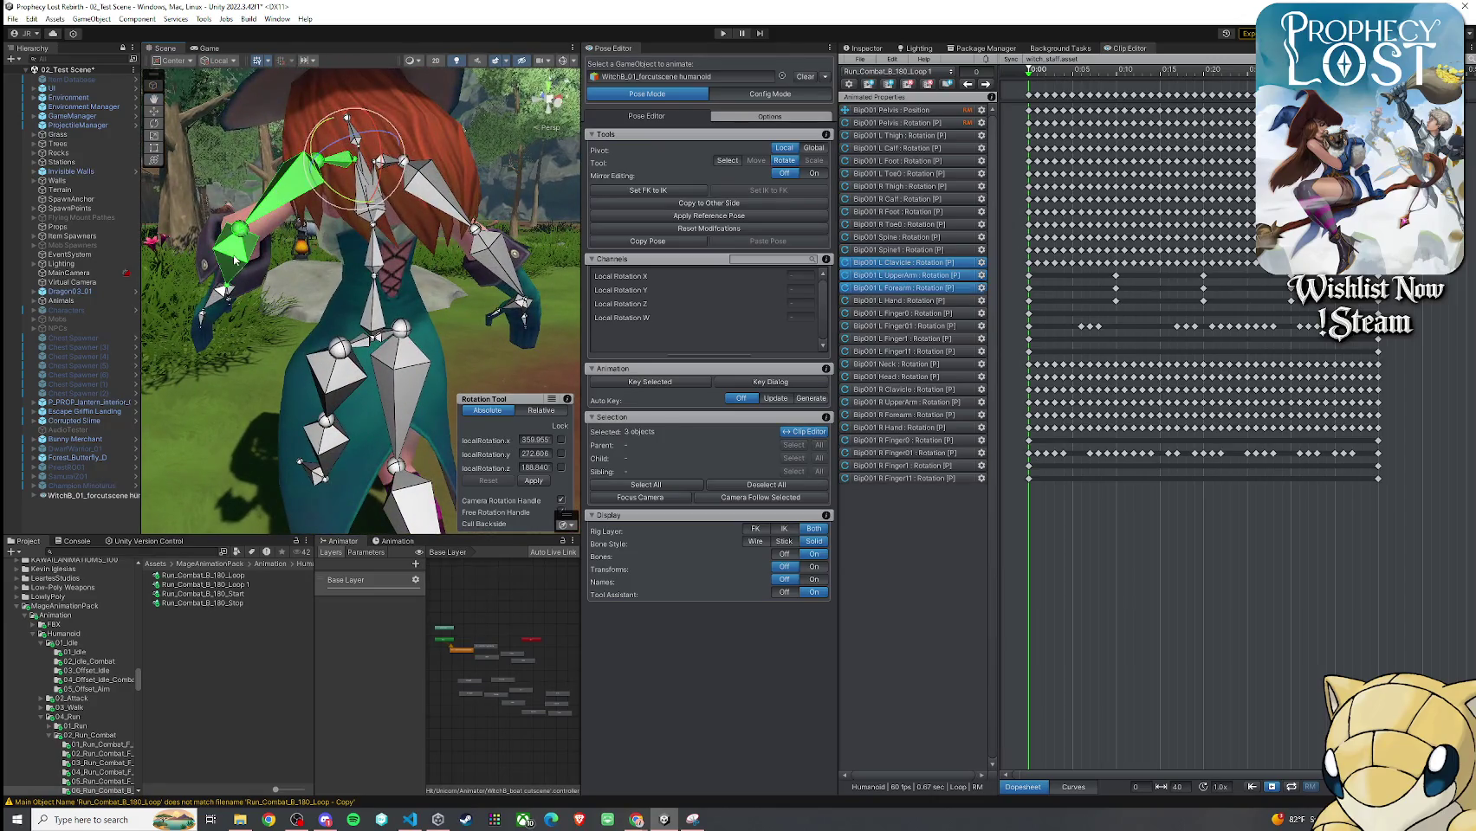
left_click(219, 298, "shift")
scroll(219, 298, "down", 5)
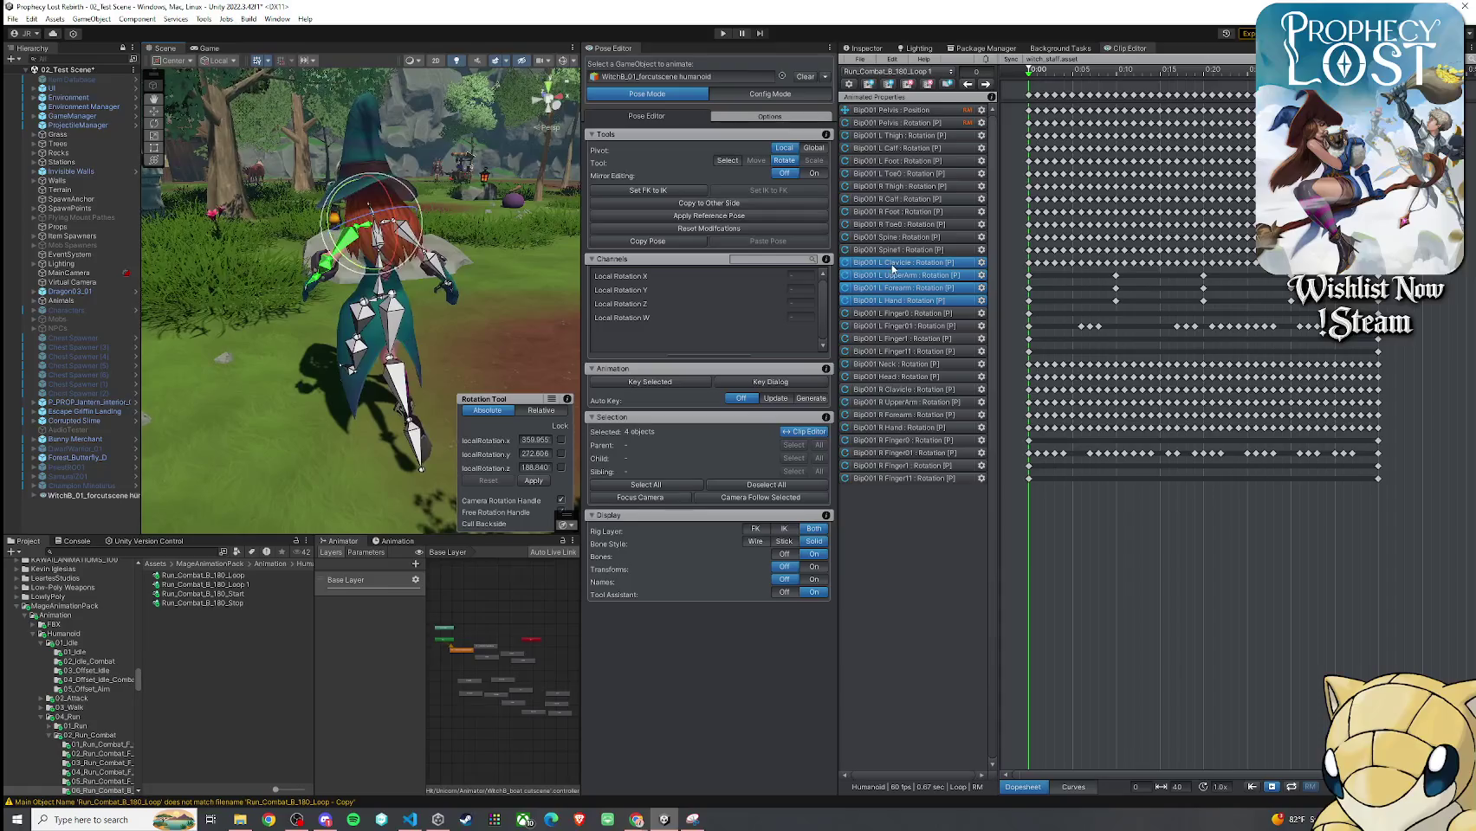
left_click_drag(1028, 270, 1035, 303)
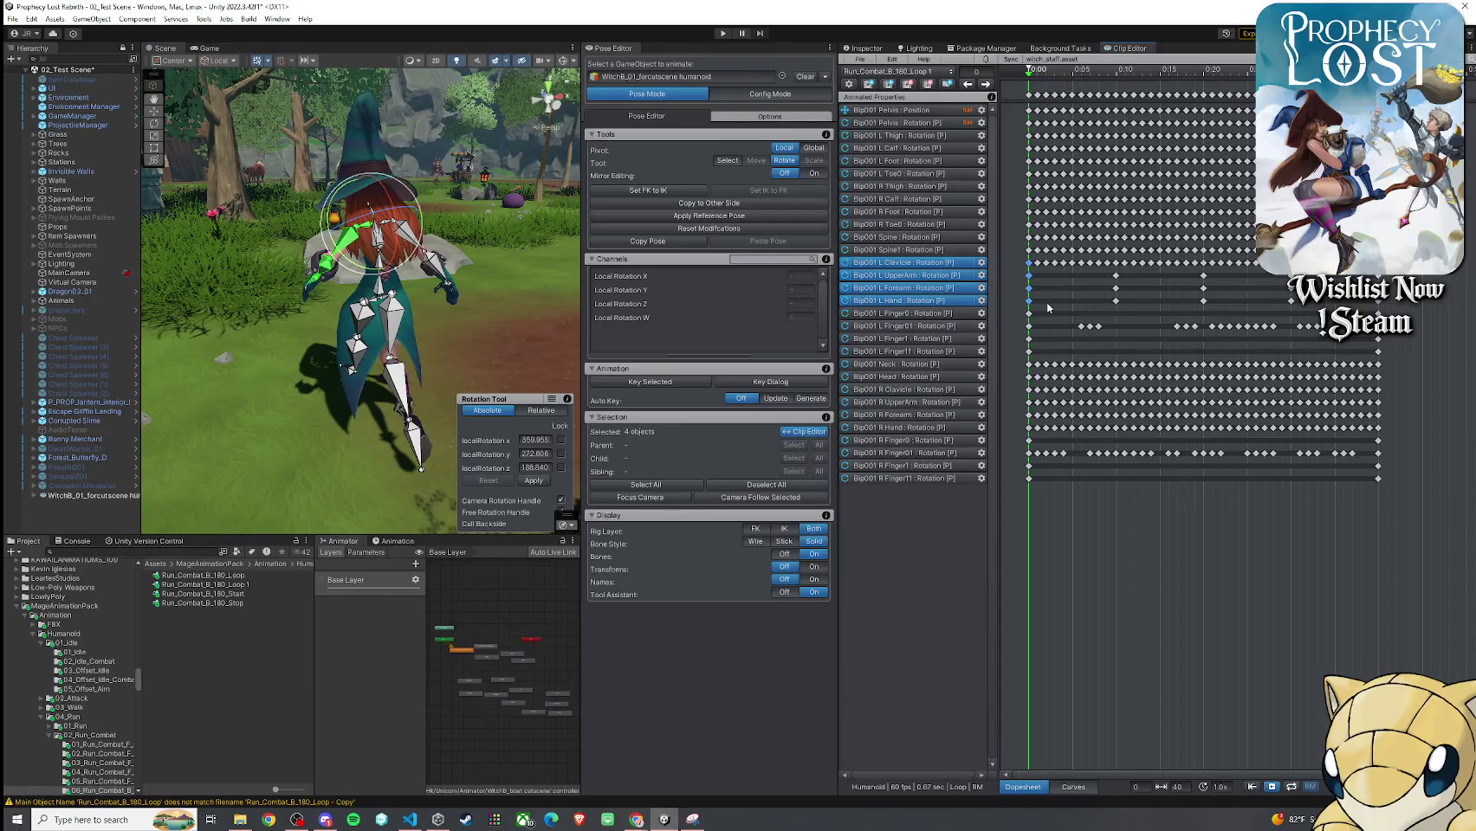
Scrub the loop between frames 0 and 40 to check the new left arm motion
mouse_move(1032, 76)
left_mouse_down()
mouse_move(1231, 97)
mouse_move(1205, 100)
left_mouse_up()
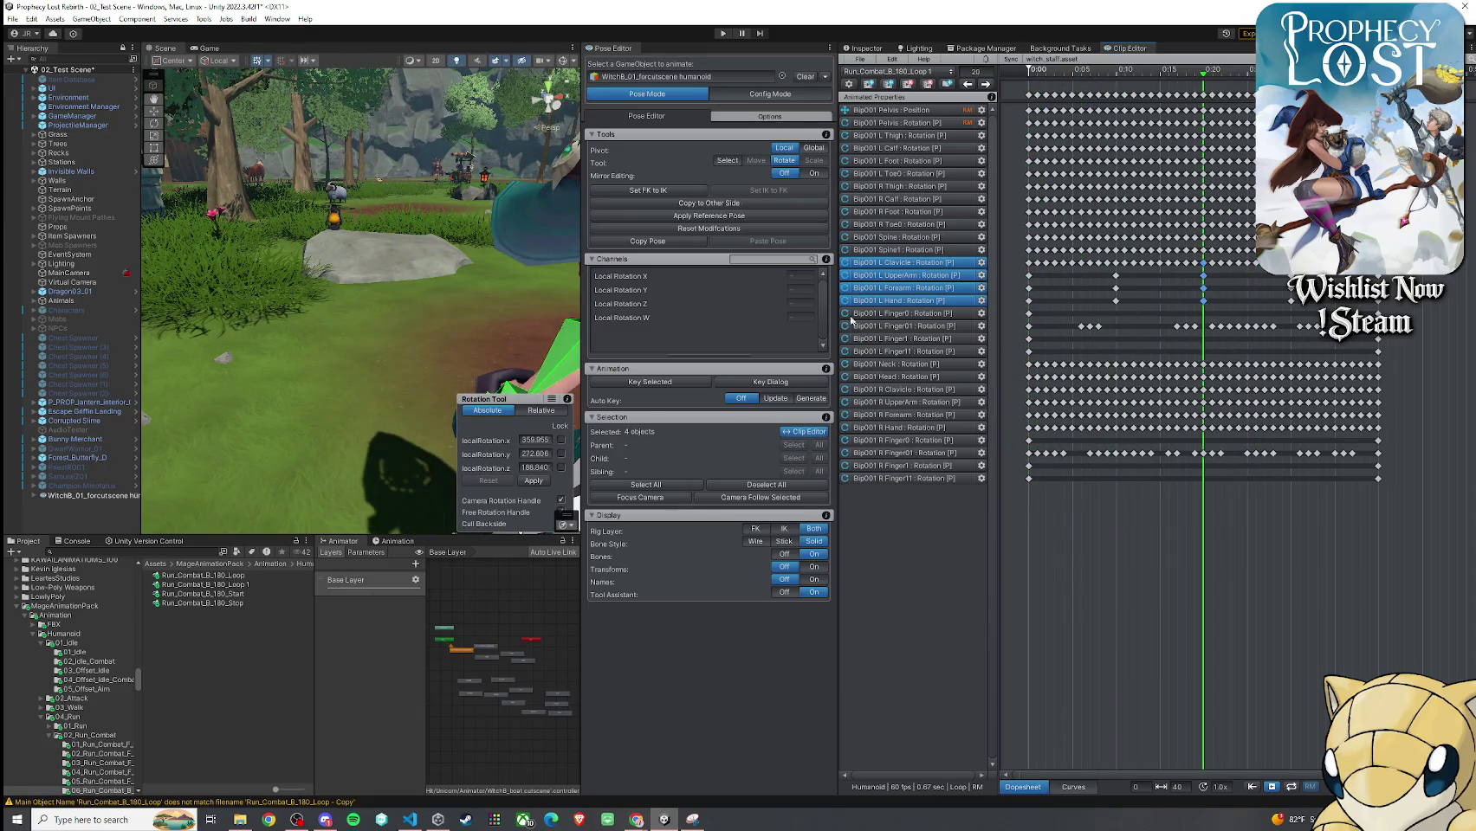
mouse_move(1210, 76)
left_mouse_down()
mouse_move(1378, 78)
mouse_move(1029, 76)
left_mouse_up()
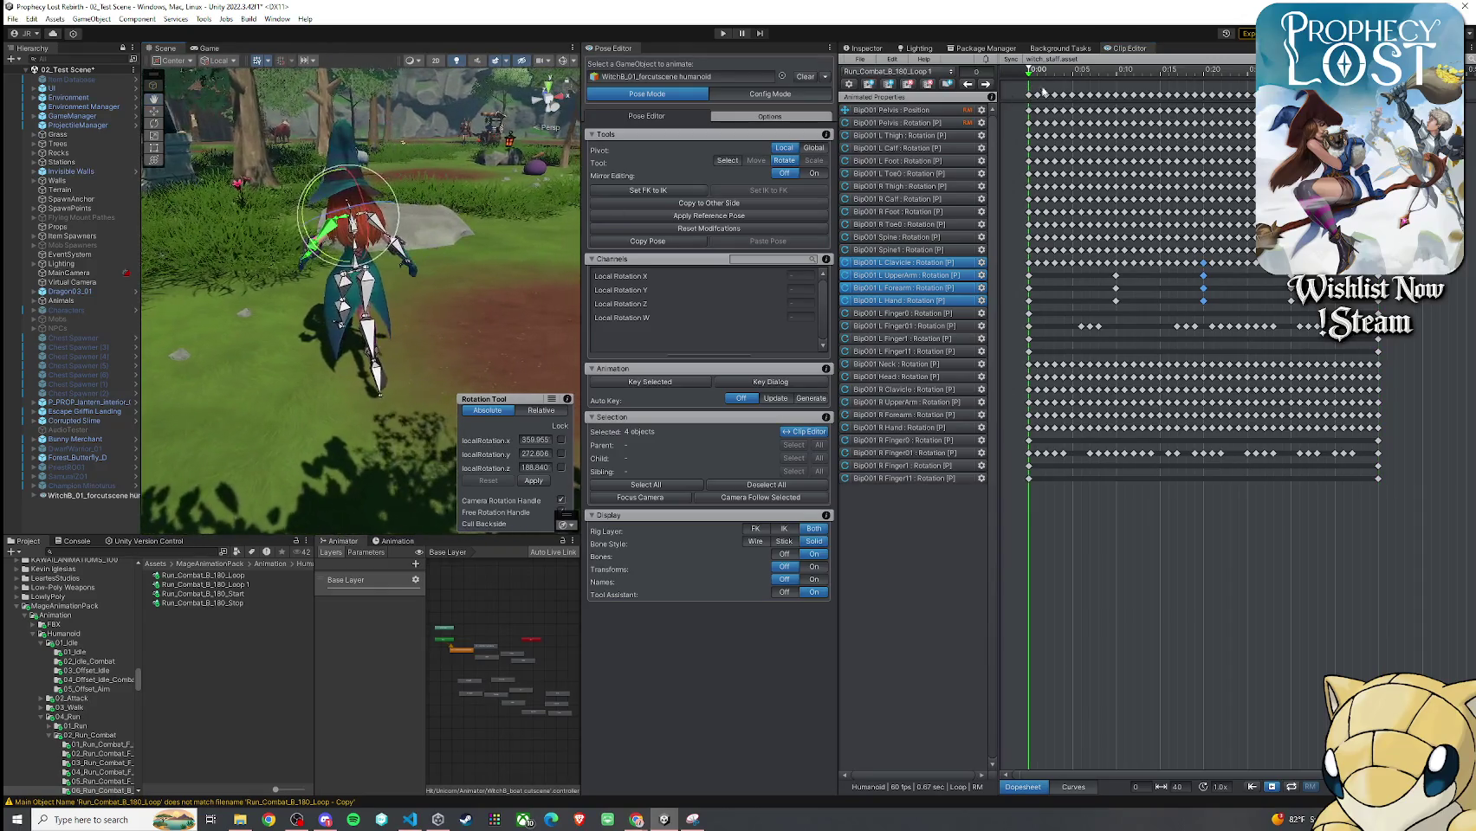
mouse_move(1030, 77)
left_mouse_down()
mouse_move(1186, 105)
mouse_move(1203, 77)
mouse_move(1333, 76)
mouse_move(1291, 76)
left_mouse_up()
left_click_drag(425, 216, 434, 238)
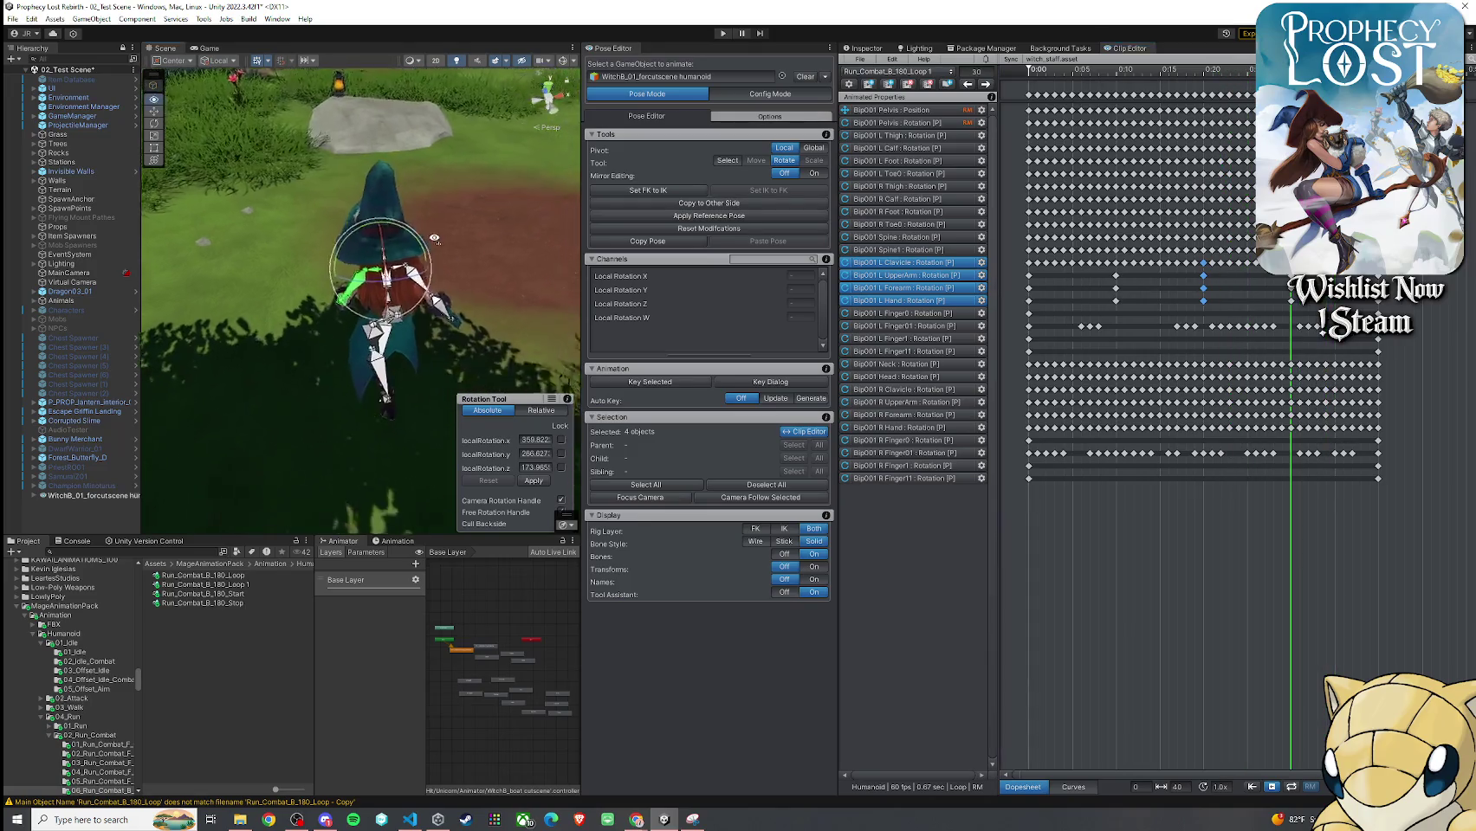
scroll(435, 238, "down", 3)
left_click_drag(1291, 76, 1377, 76)
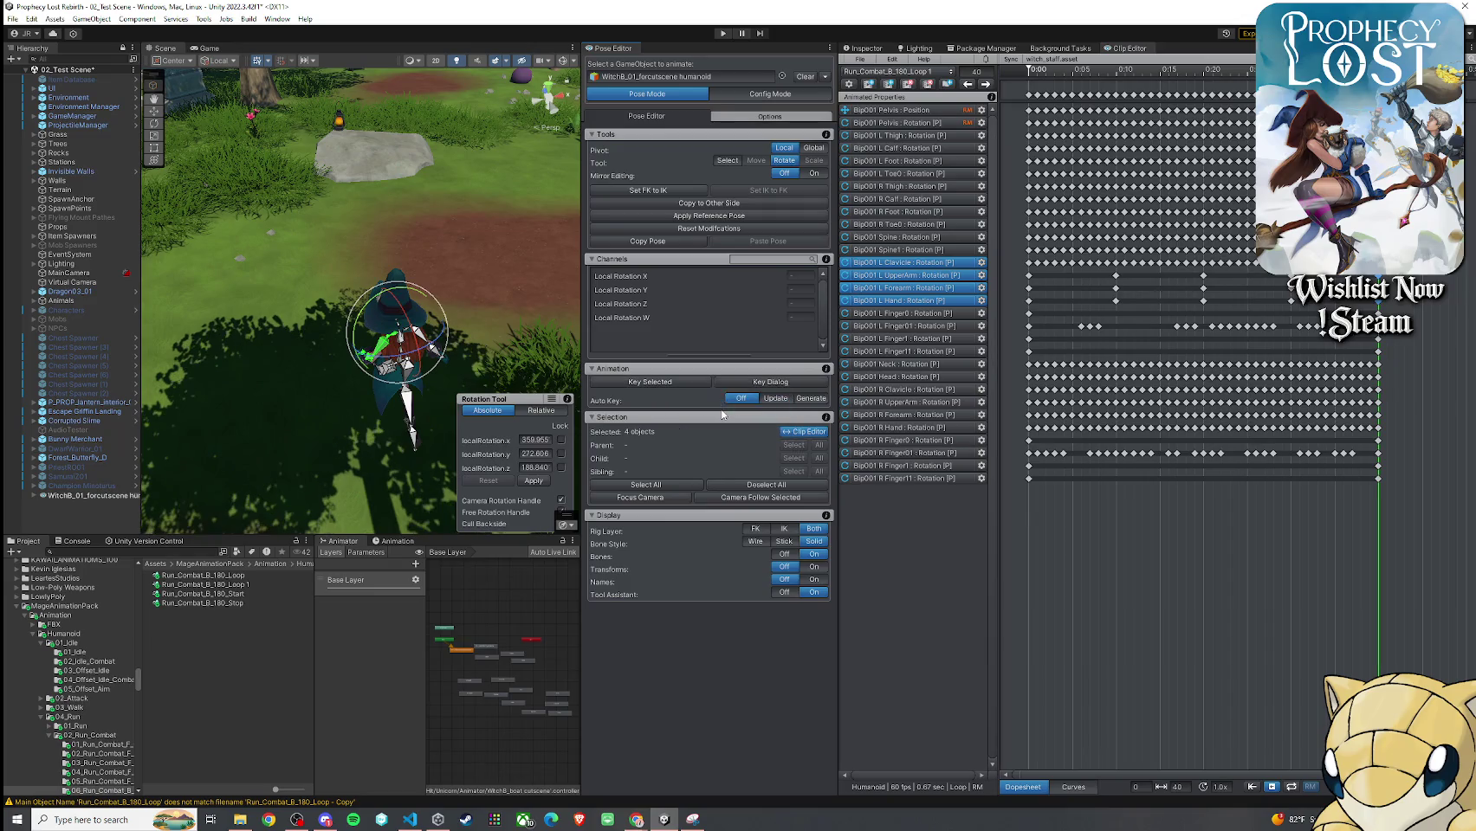
mouse_move(407, 382)
left_mouse_down()
mouse_move(407, 347)
mouse_move(471, 341)
left_mouse_up()
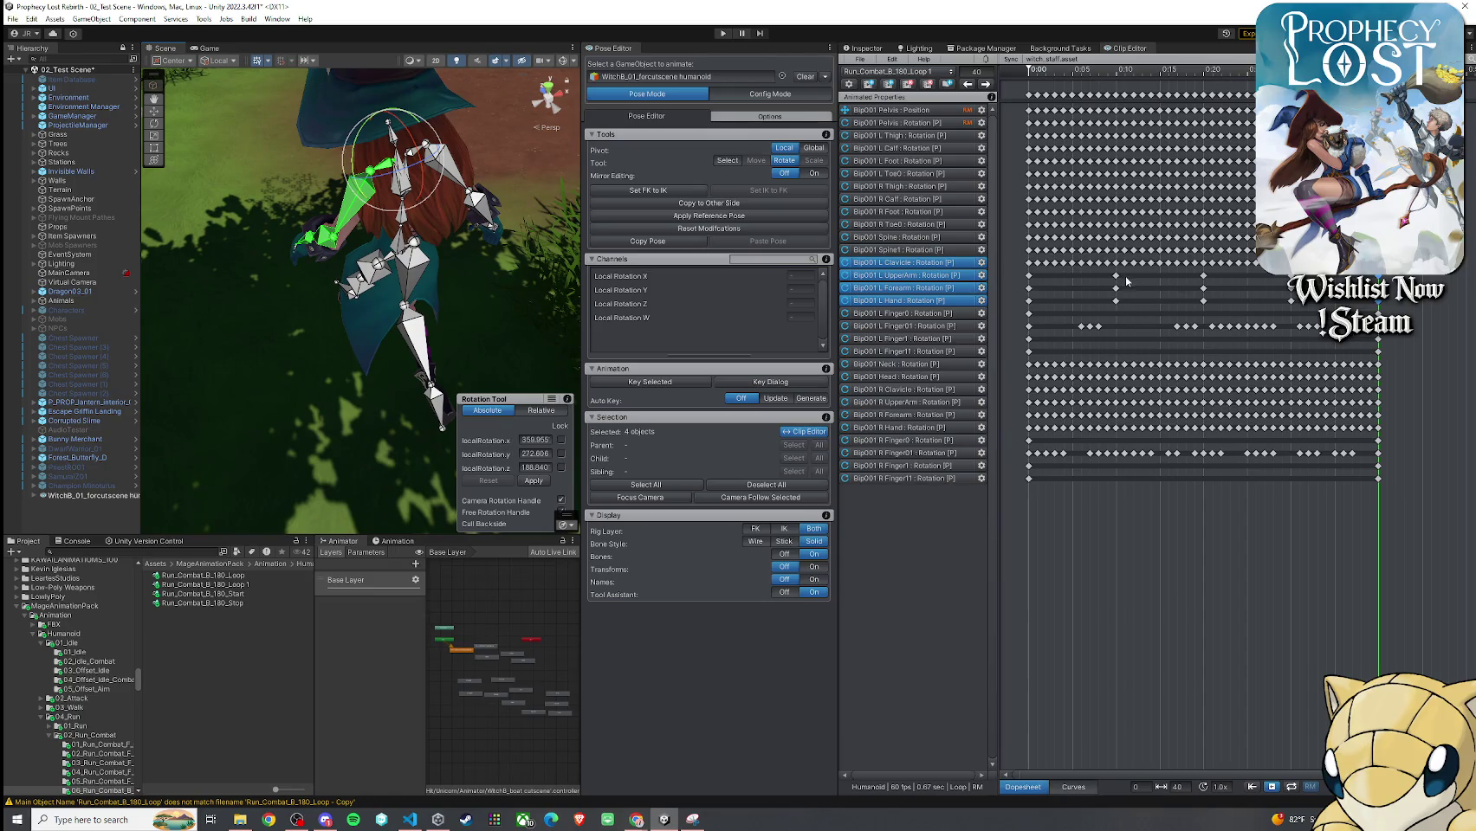
mouse_move(1378, 87)
left_mouse_down()
mouse_move(1196, 86)
mouse_move(1208, 93)
left_mouse_up()
left_click_drag(1115, 279, 1261, 305)
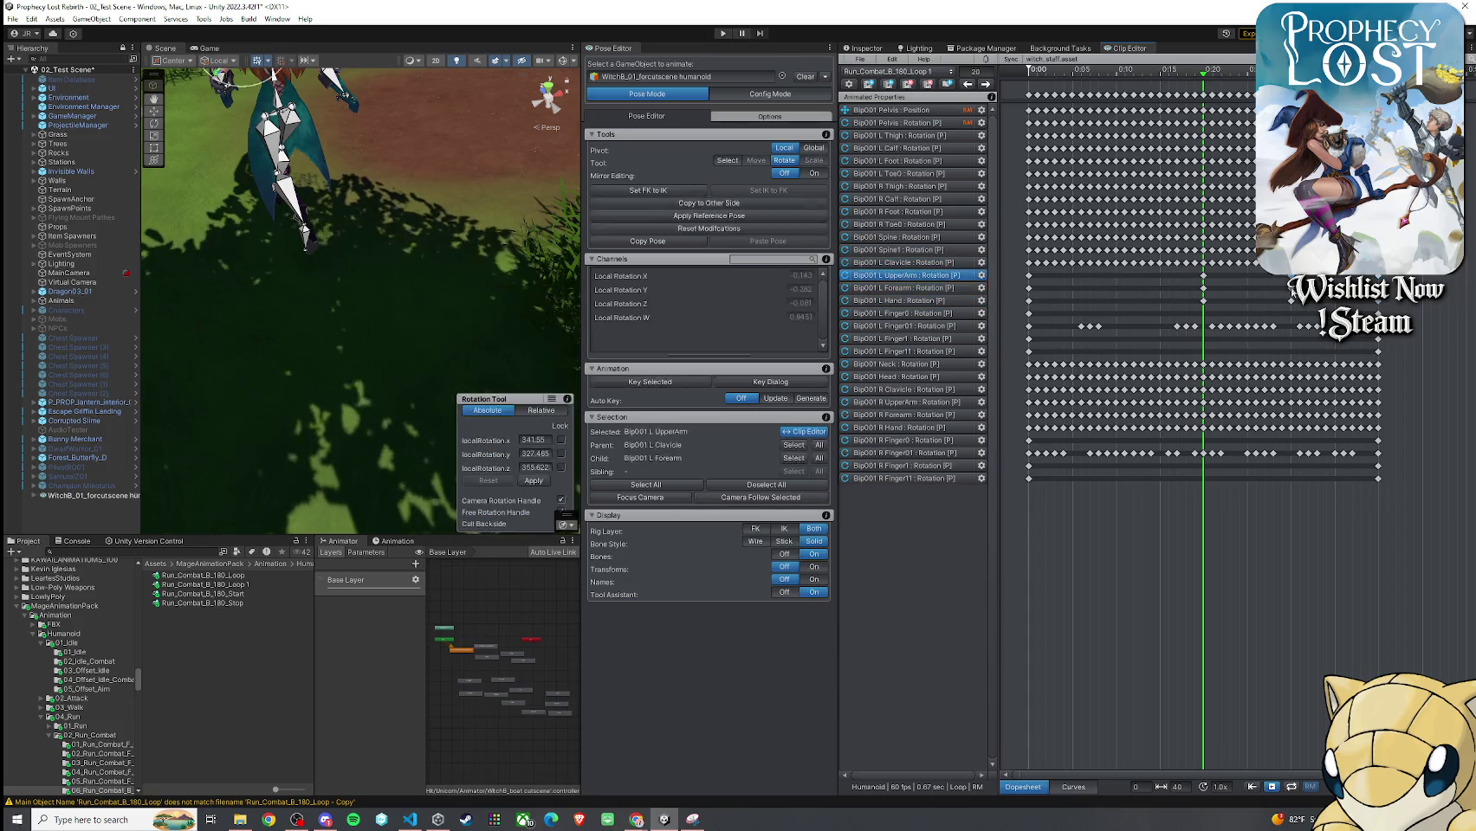
Copy the L UpperArm, L Forearm and L Hand frame-0 keys and paste them at frame 20
key("f")
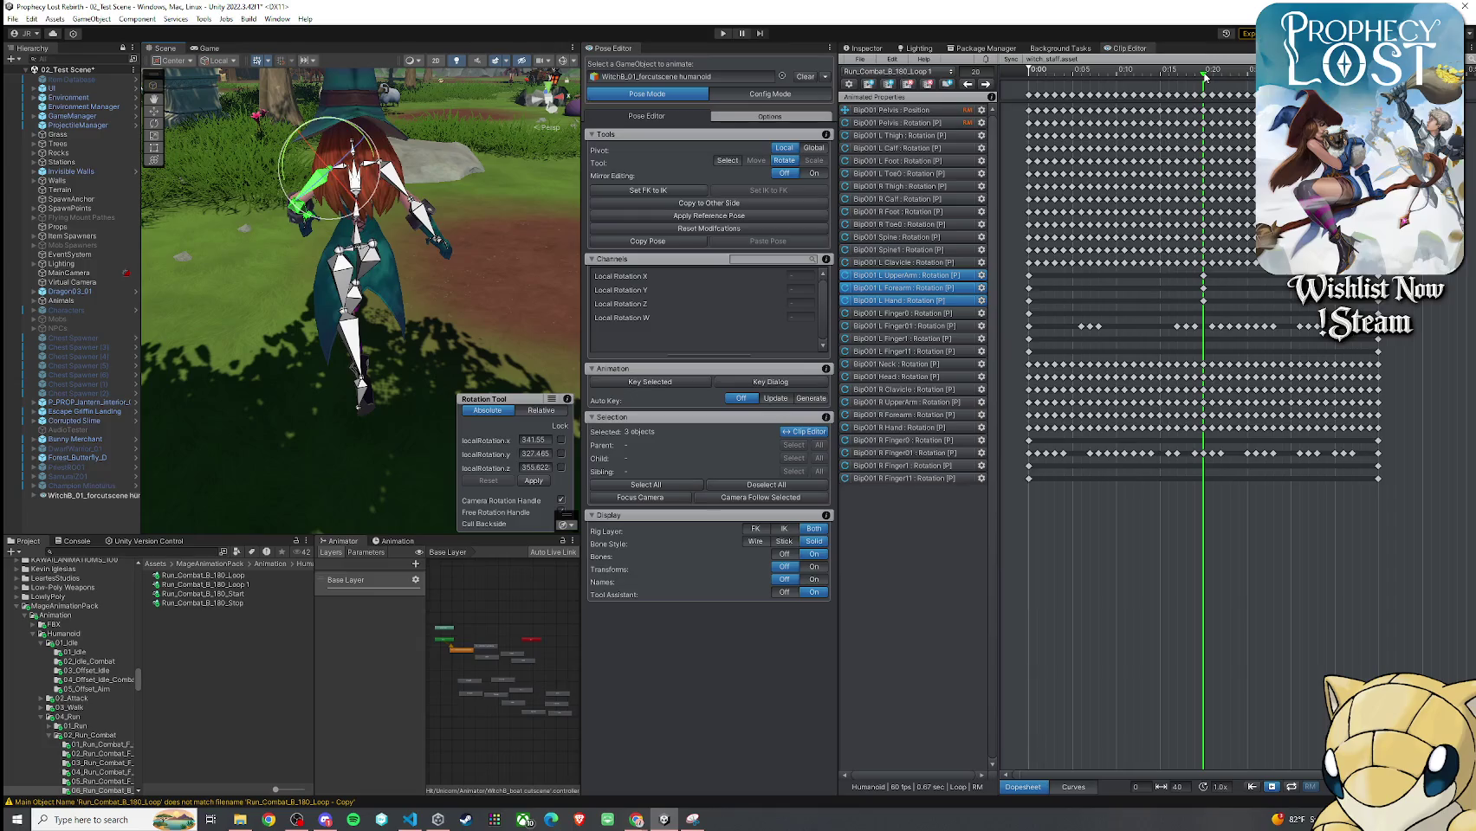
mouse_move(1205, 76)
left_mouse_down()
mouse_move(1061, 77)
mouse_move(1018, 95)
mouse_move(1201, 121)
left_mouse_up()
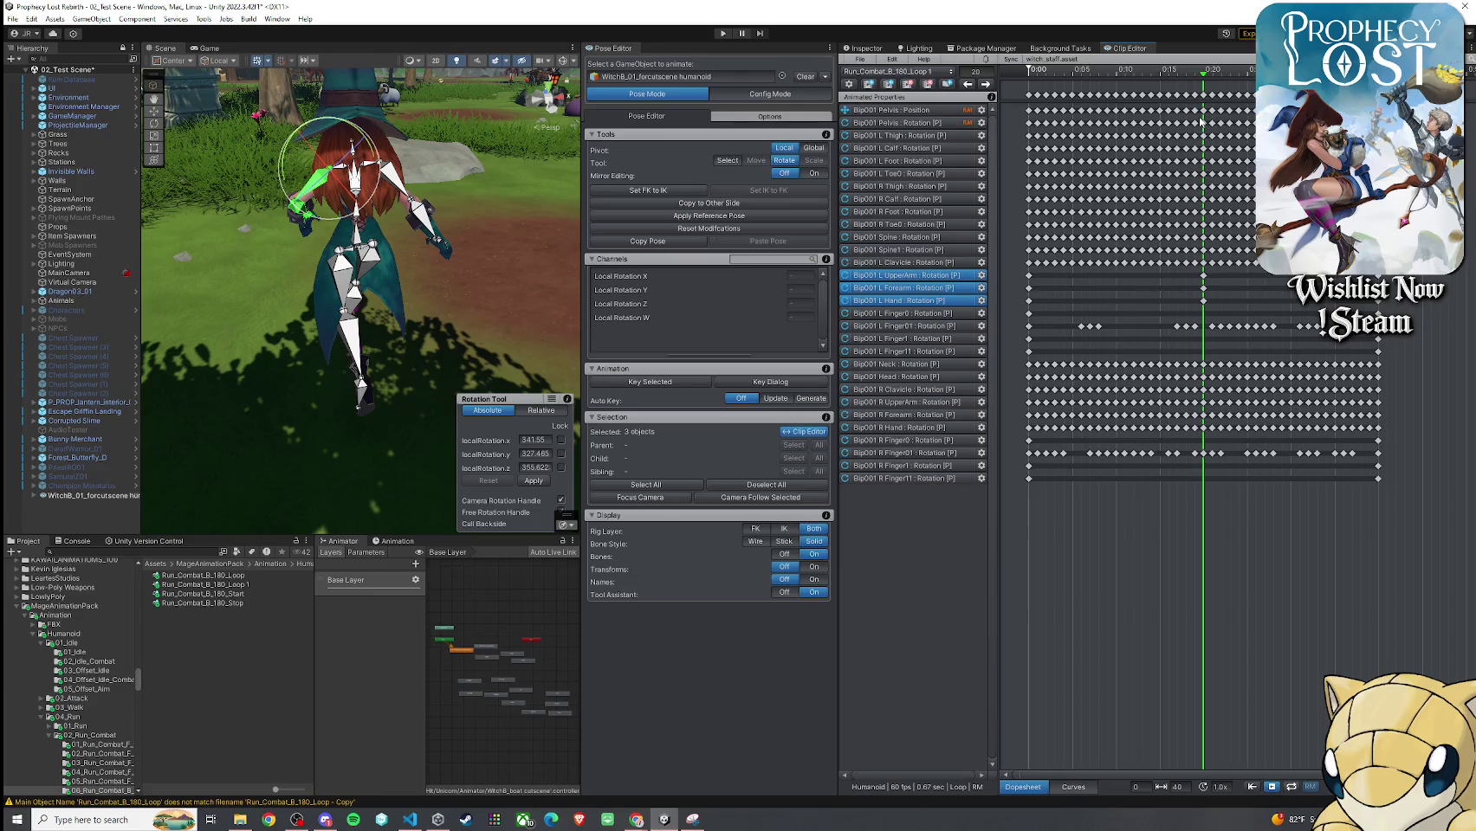
mouse_move(1201, 122)
left_mouse_down()
mouse_move(1032, 123)
mouse_move(1205, 158)
left_mouse_up()
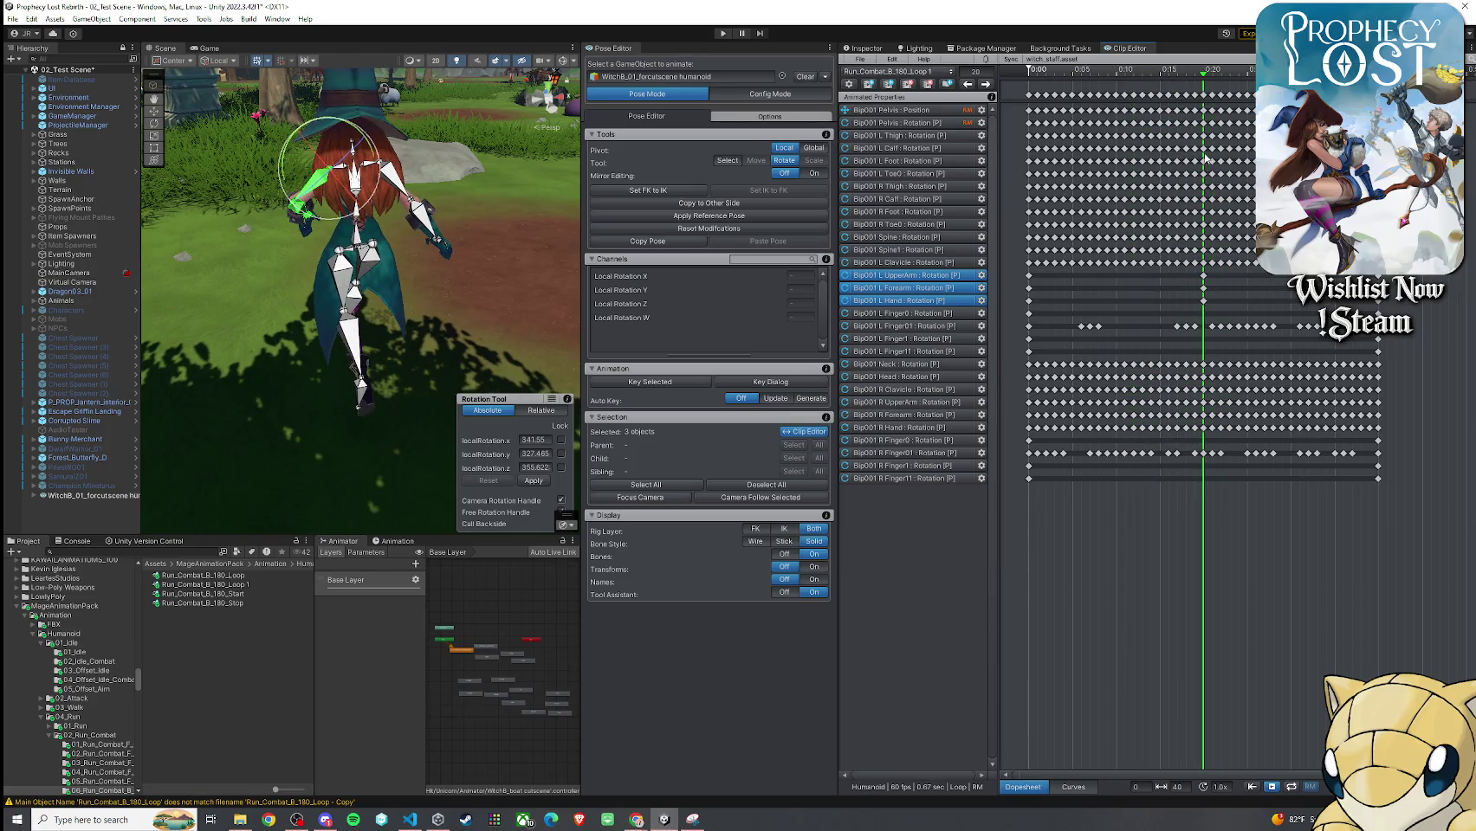
left_click_drag(1025, 271, 1037, 313)
key("ctrl+c")
key("ctrl+v")
left_click(1176, 304)
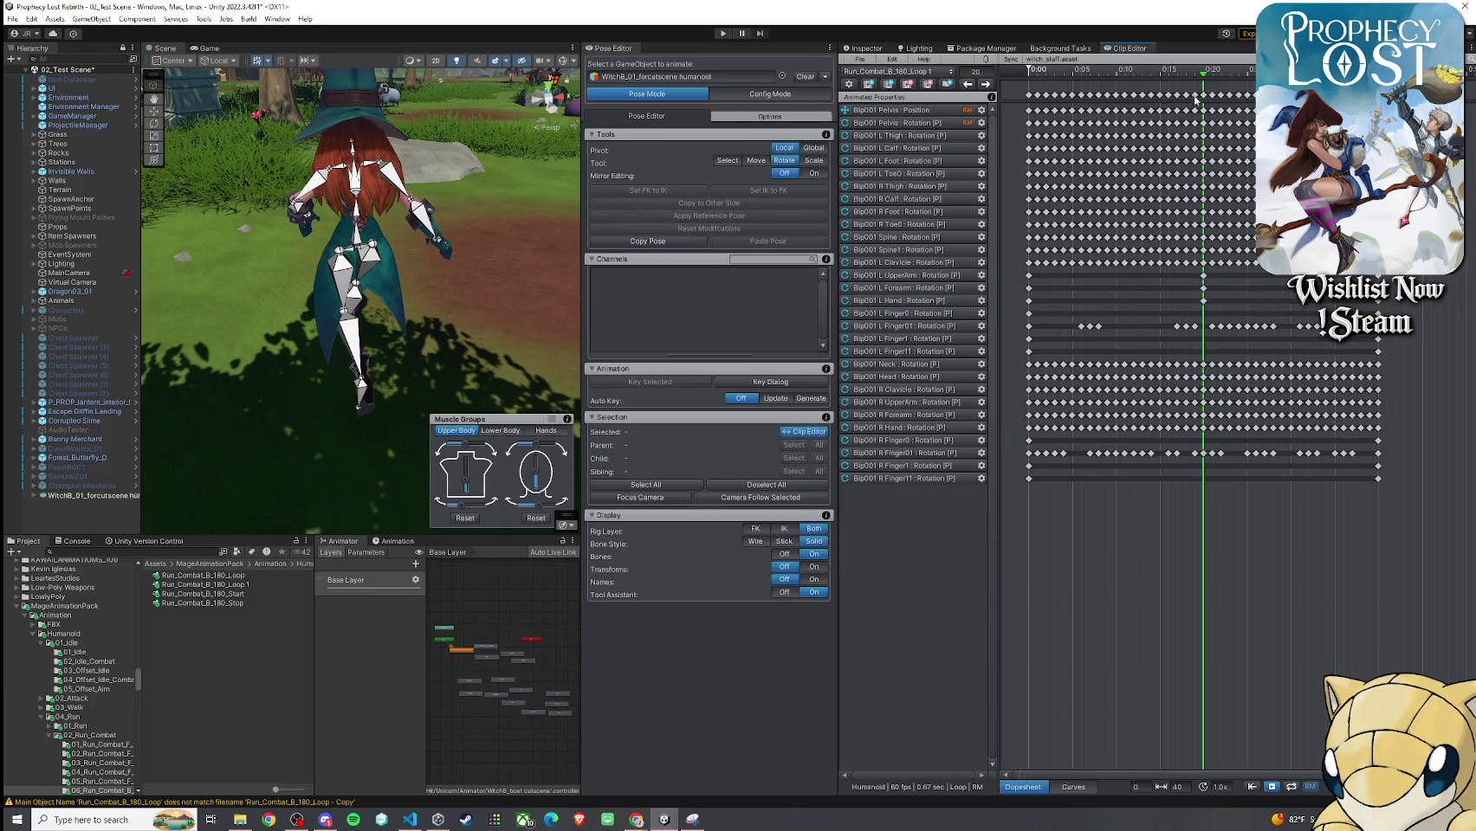
Delete the Bip001 L Clavicle keys between frames 0 and 20 of the run loop
left_click_drag(1204, 76, 1030, 96)
left_click_drag(1026, 274, 1035, 312)
mouse_move(1034, 93)
left_mouse_down()
mouse_move(1203, 94)
mouse_move(1156, 80)
mouse_move(1209, 78)
left_mouse_up()
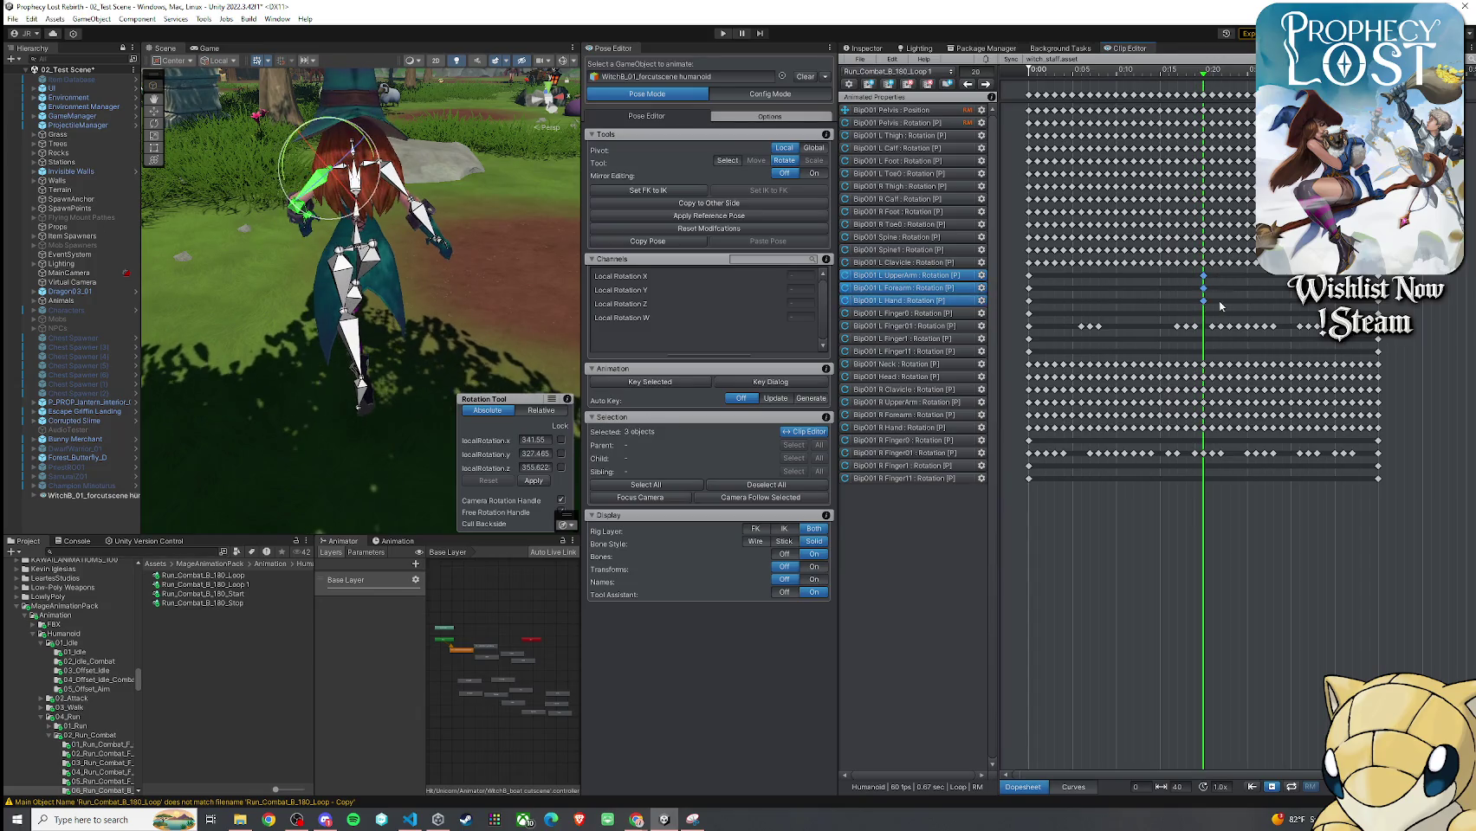
mouse_move(1203, 77)
left_mouse_down()
mouse_move(1028, 80)
mouse_move(1206, 112)
left_mouse_up()
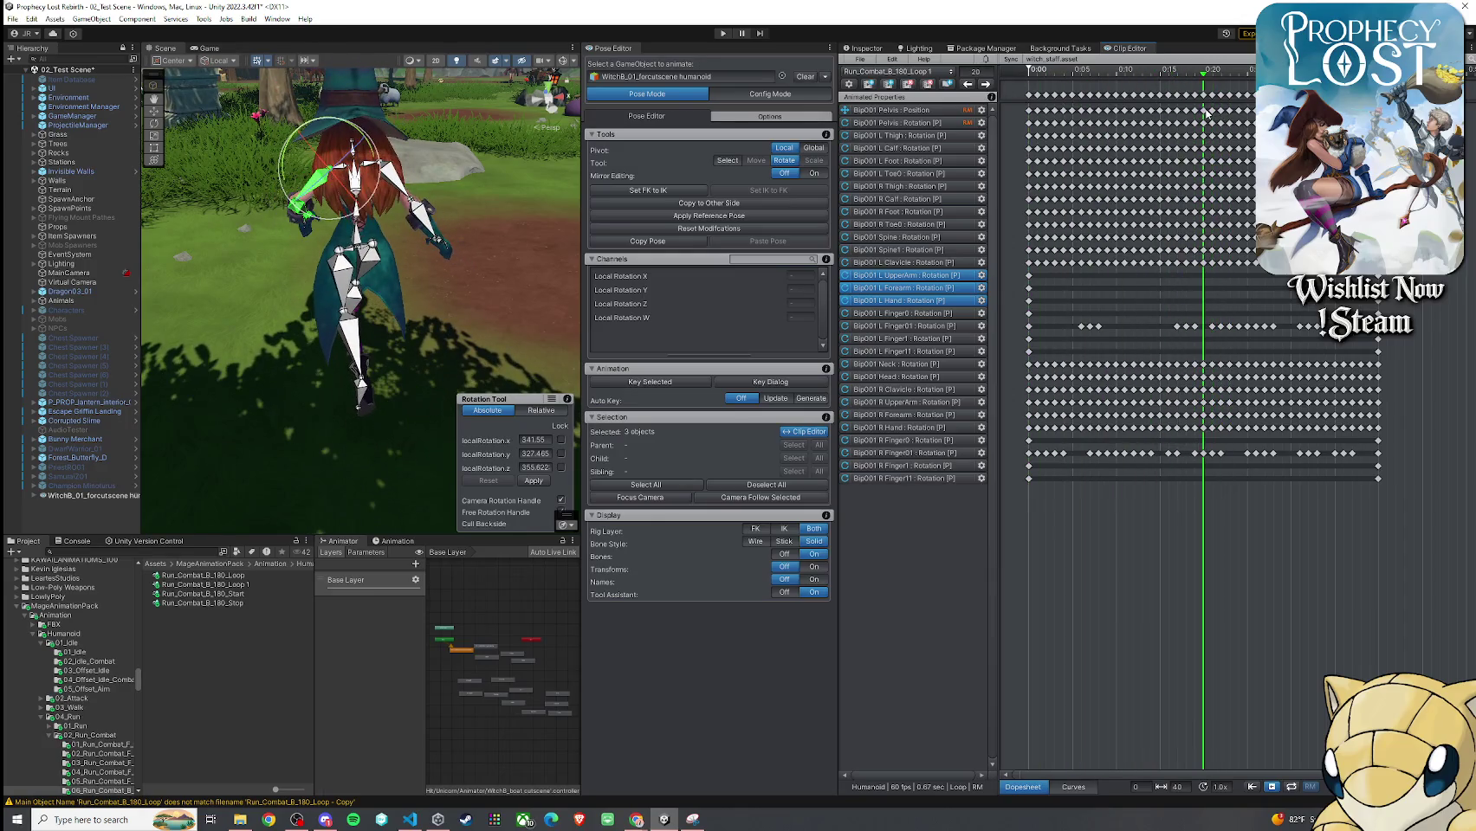
left_click(1038, 264)
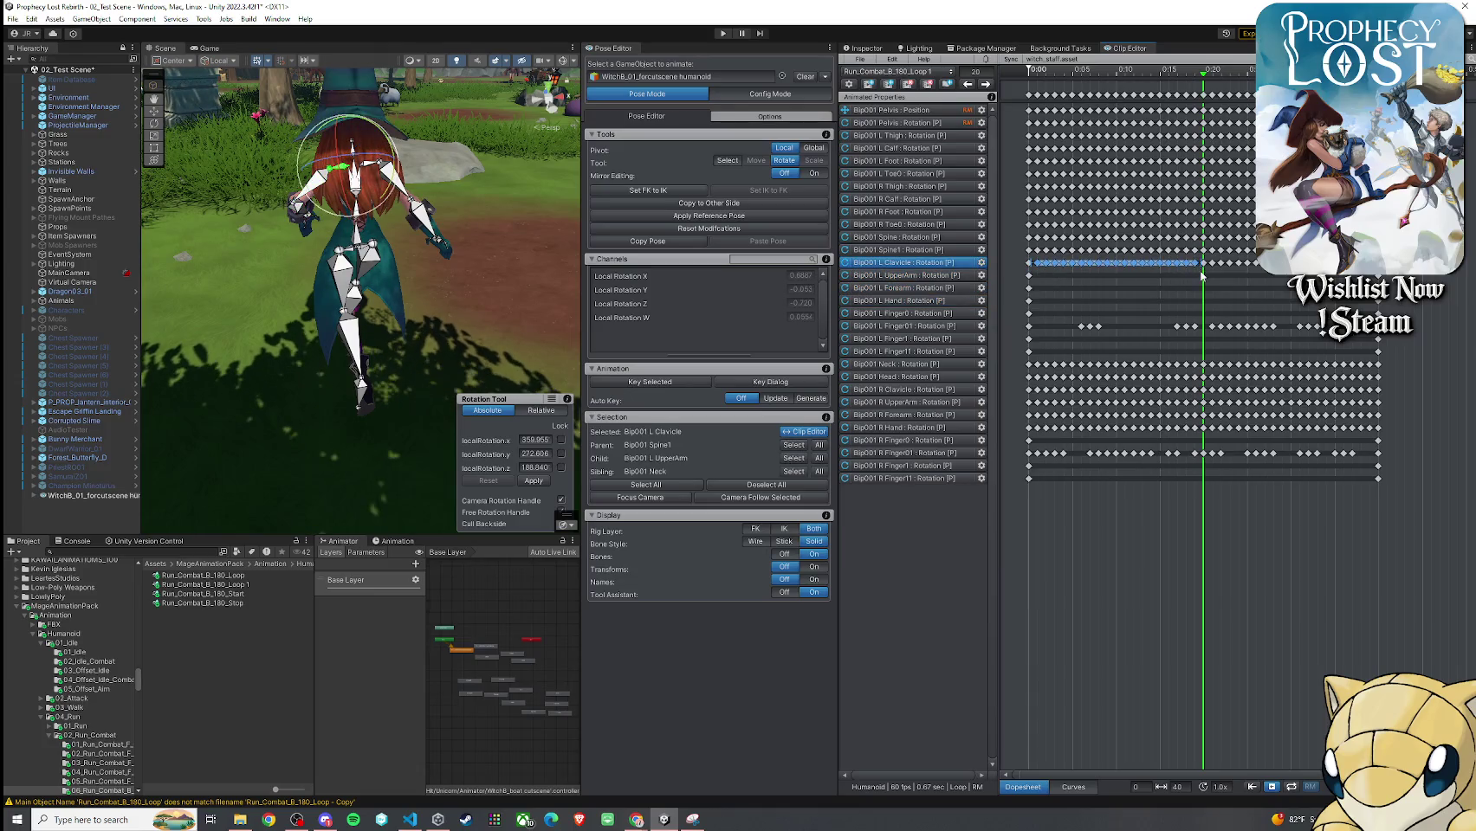
key("Delete")
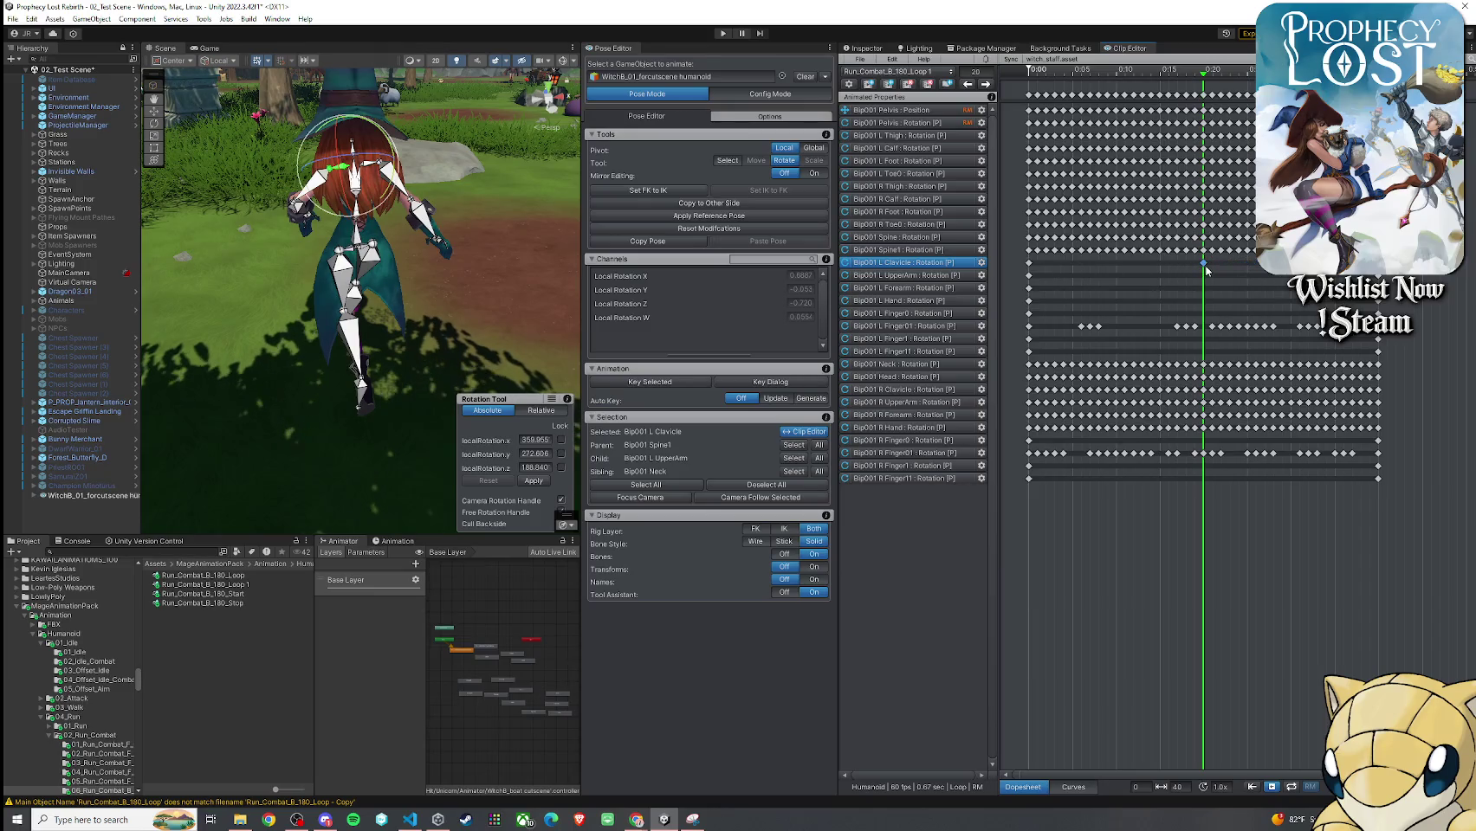
Scrub the run loop between frames 0 and 32 to preview the motion without those keys
left_click_drag(1204, 78, 996, 97)
left_click_drag(1091, 122, 1308, 121)
mouse_move(494, 204)
left_mouse_down()
mouse_move(441, 212)
mouse_move(519, 260)
mouse_move(693, 205)
left_mouse_up()
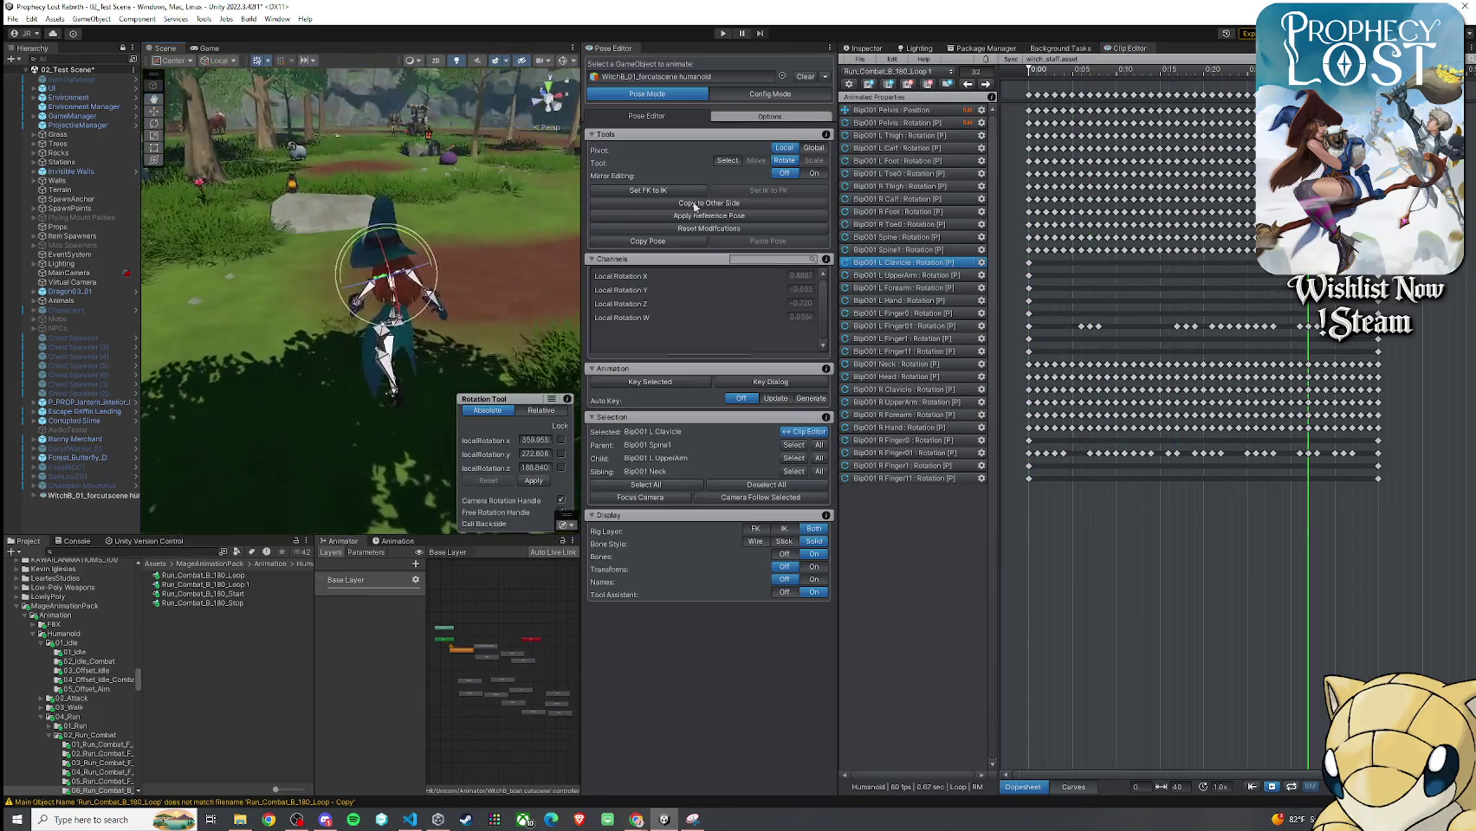
mouse_move(1308, 86)
left_mouse_down()
mouse_move(1361, 87)
mouse_move(1107, 91)
left_mouse_up()
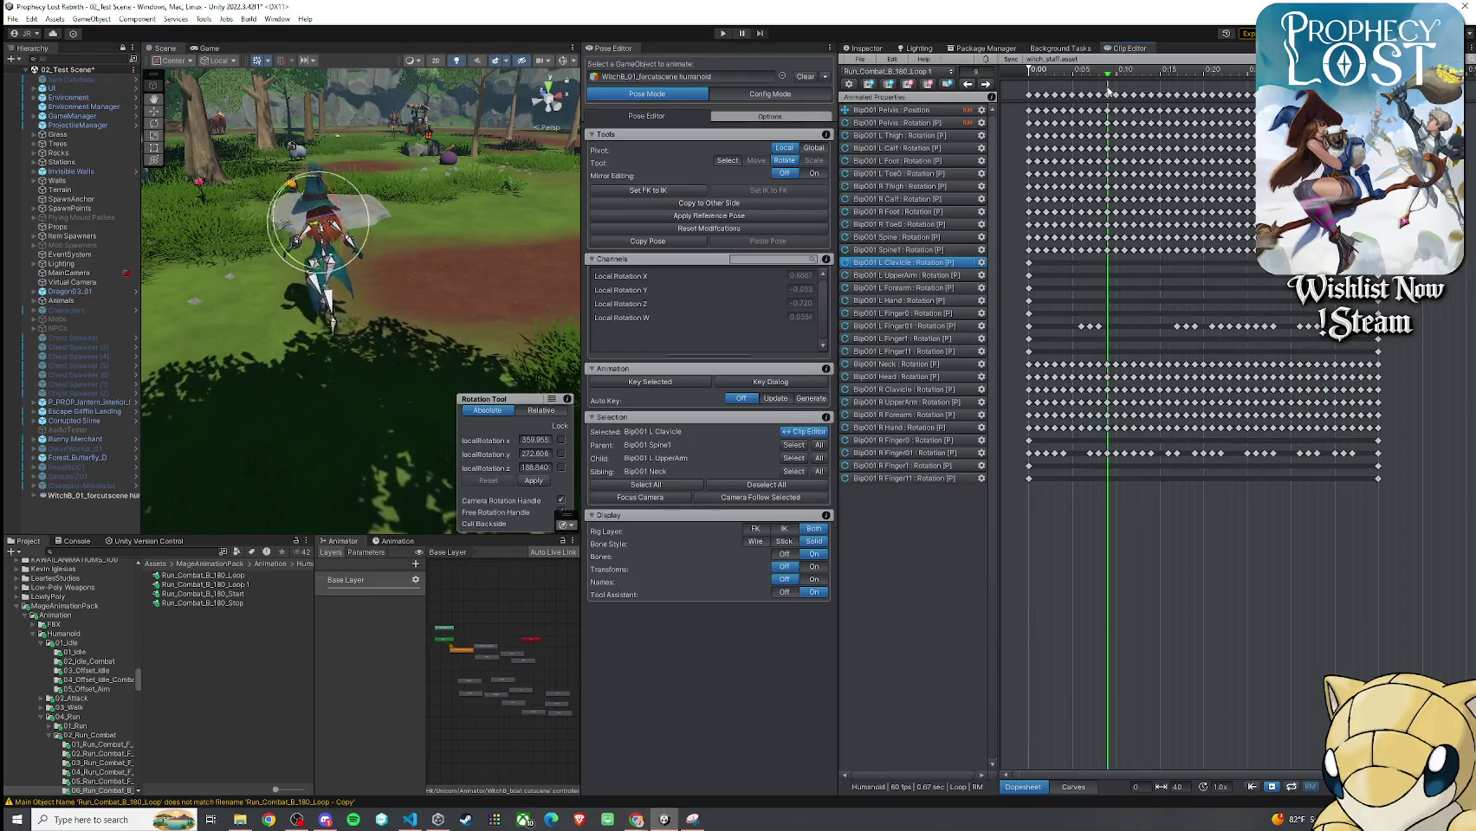
Select and frame Bip001 L Hand after scrubbing the clip, giving it a slight turn
mouse_move(976, 90)
left_mouse_down()
mouse_move(1387, 87)
mouse_move(1022, 166)
mouse_move(1295, 173)
mouse_move(1206, 214)
left_mouse_up()
key("f")
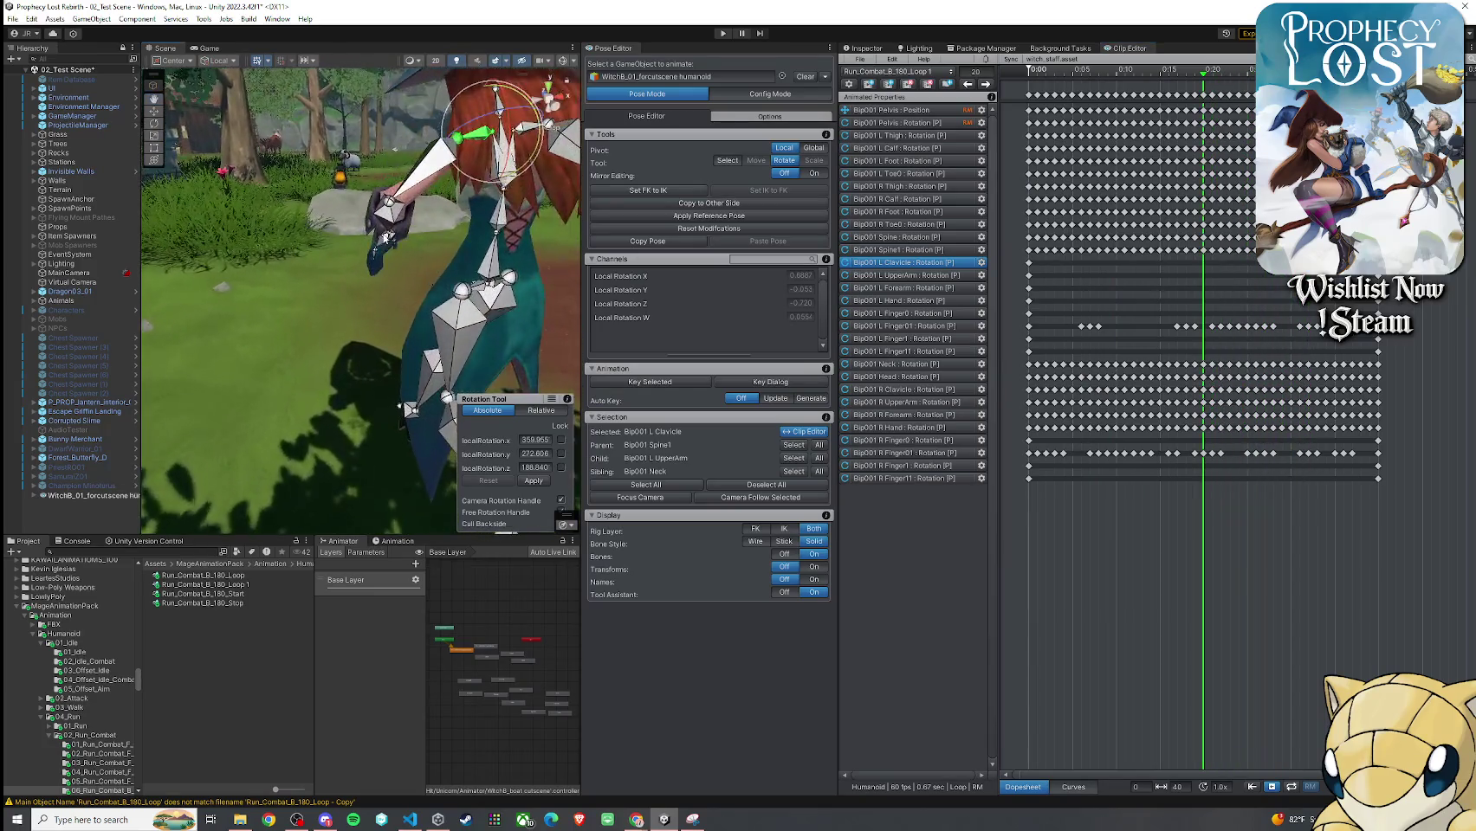
left_click(391, 249)
key("f")
mouse_move(446, 253)
left_mouse_down()
mouse_move(464, 247)
mouse_move(374, 242)
mouse_move(365, 187)
mouse_move(459, 212)
mouse_move(486, 203)
mouse_move(374, 247)
left_mouse_up()
Viewing the witch from the front, rotate the left hand to a new angle
left_click(474, 228)
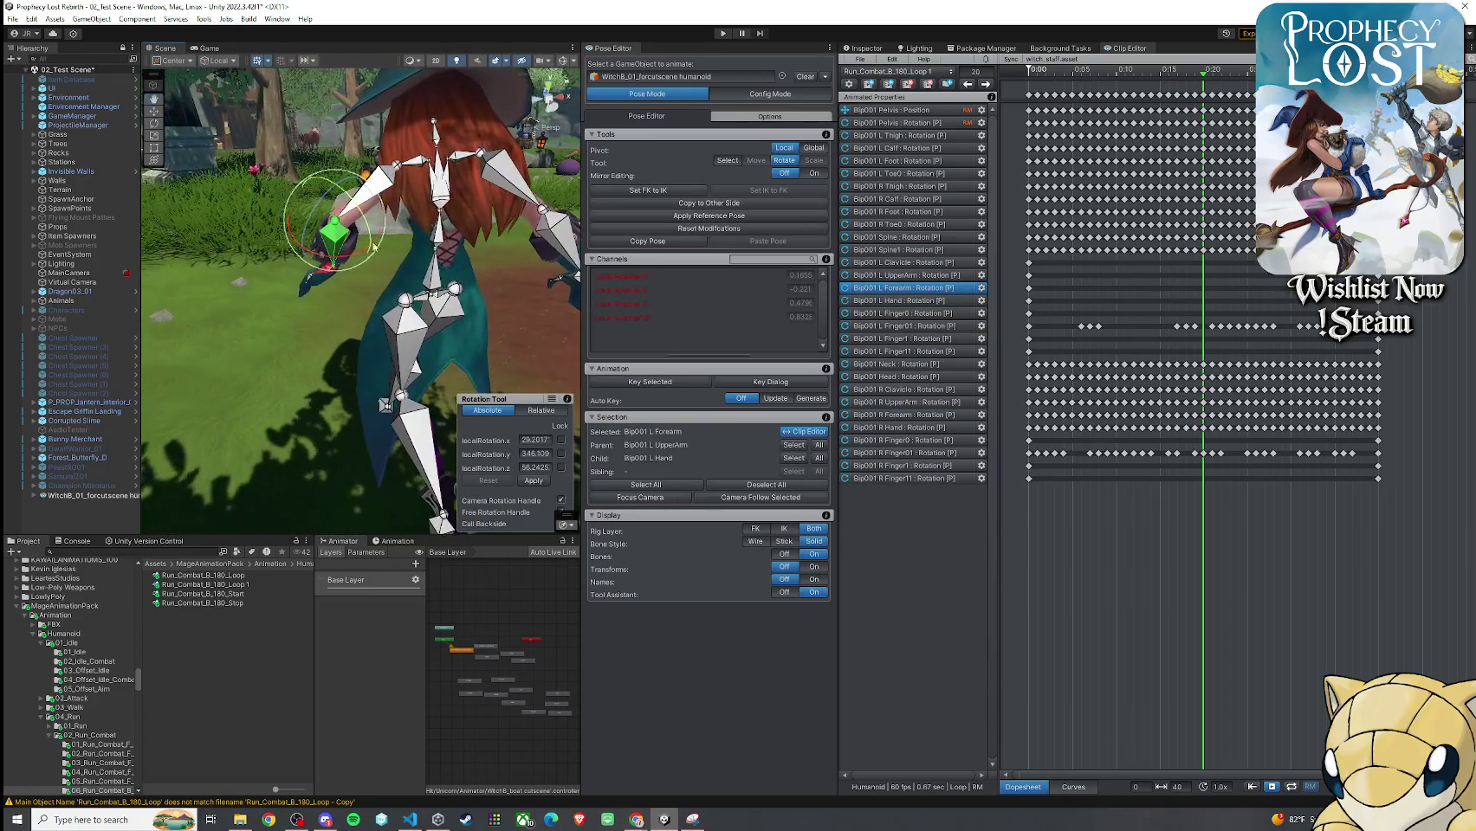
left_click(324, 288)
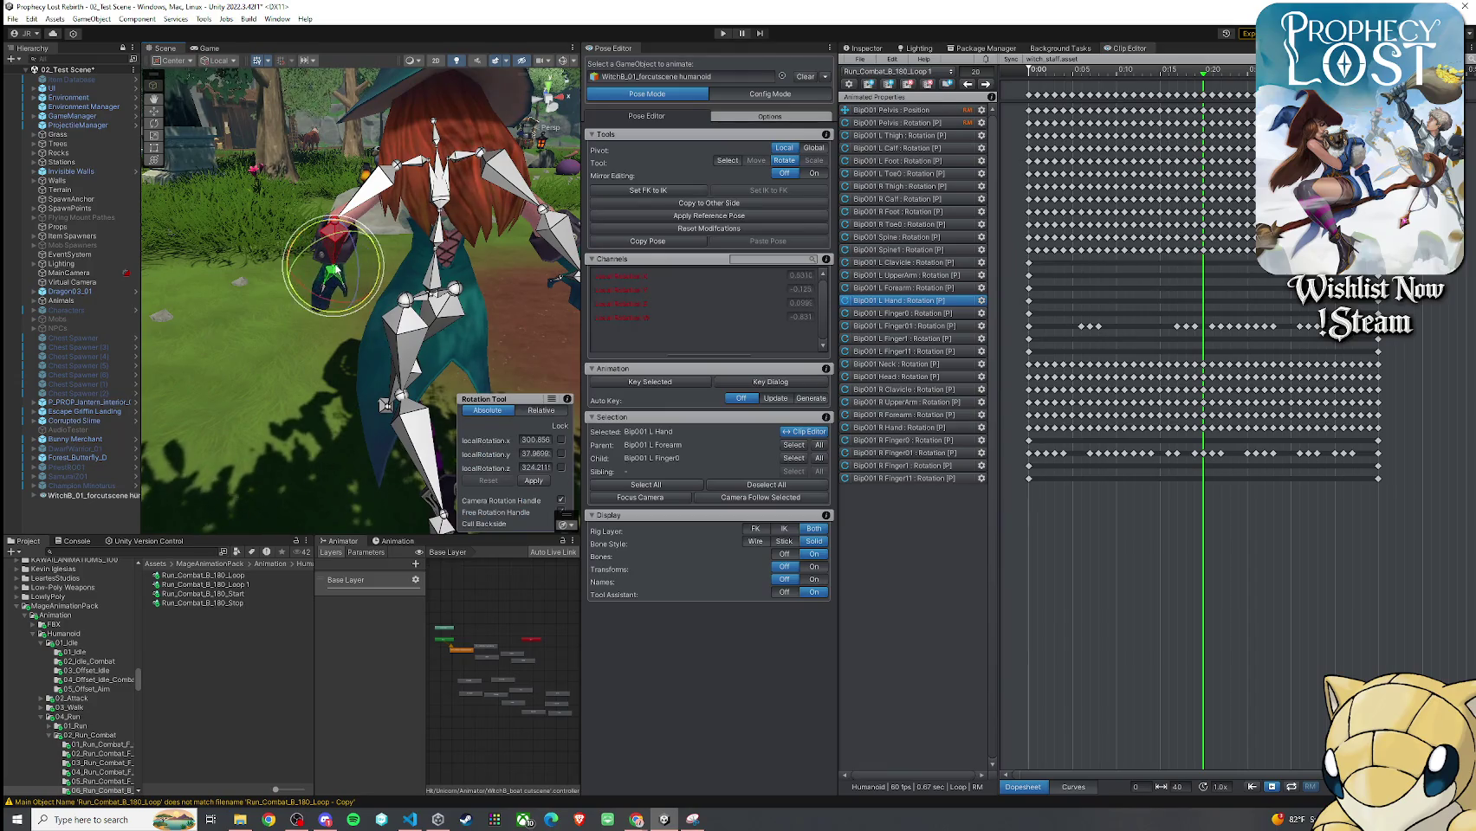
left_click_drag(362, 288, 882, 214)
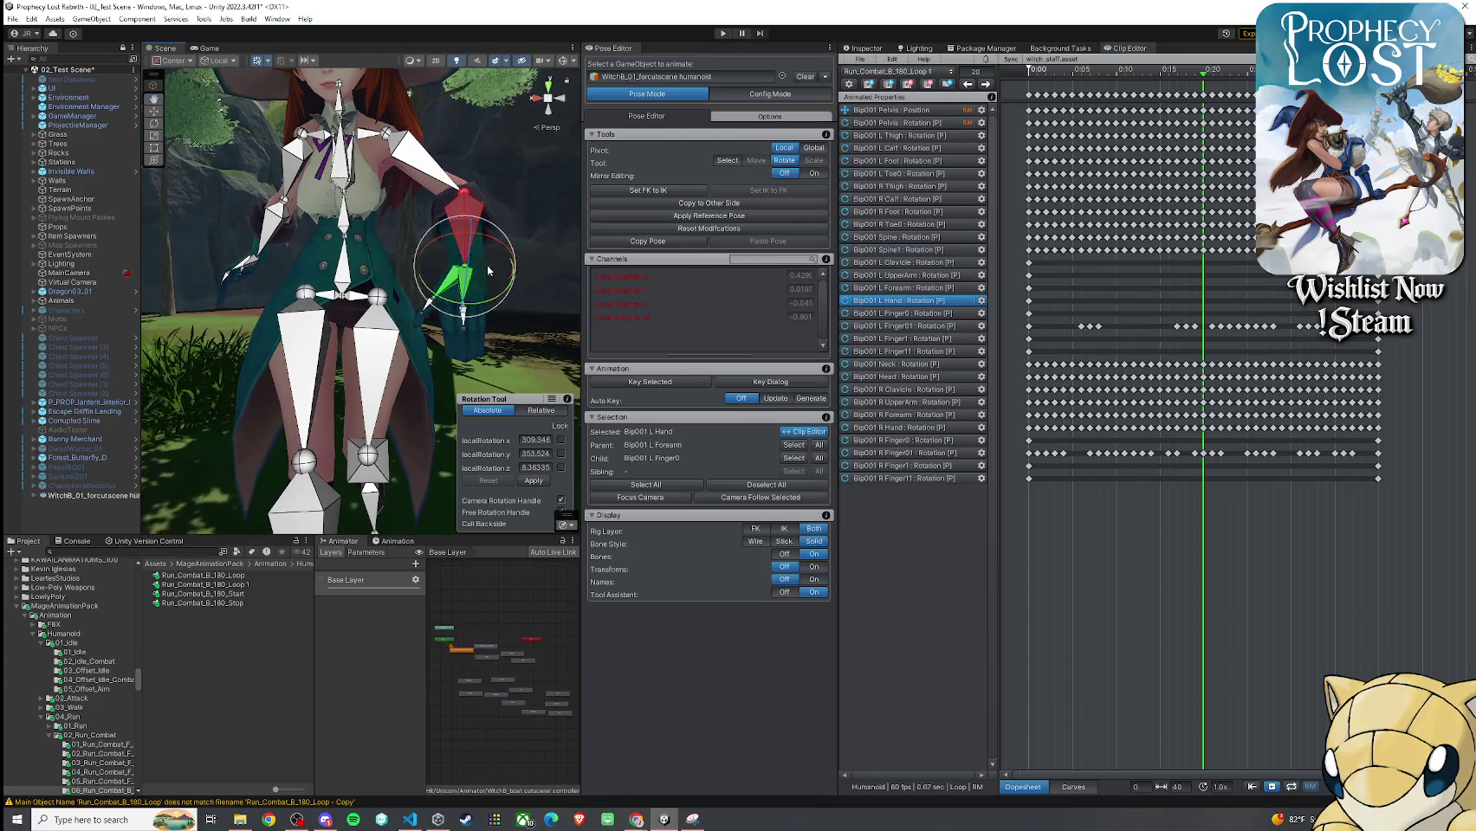
mouse_move(487, 240)
left_mouse_down()
mouse_move(547, 244)
mouse_move(33, 296)
left_mouse_up()
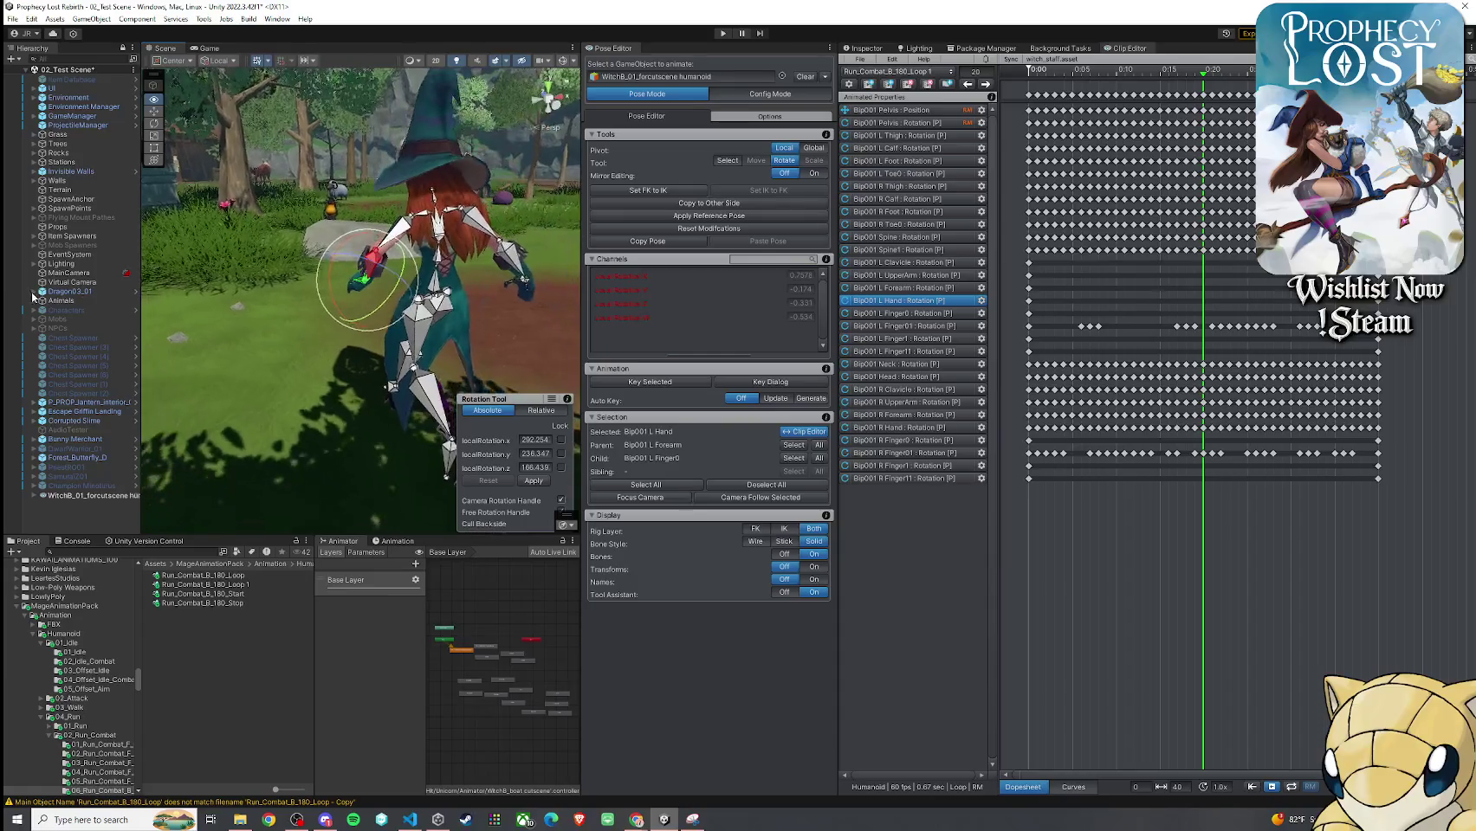
left_click(661, 383)
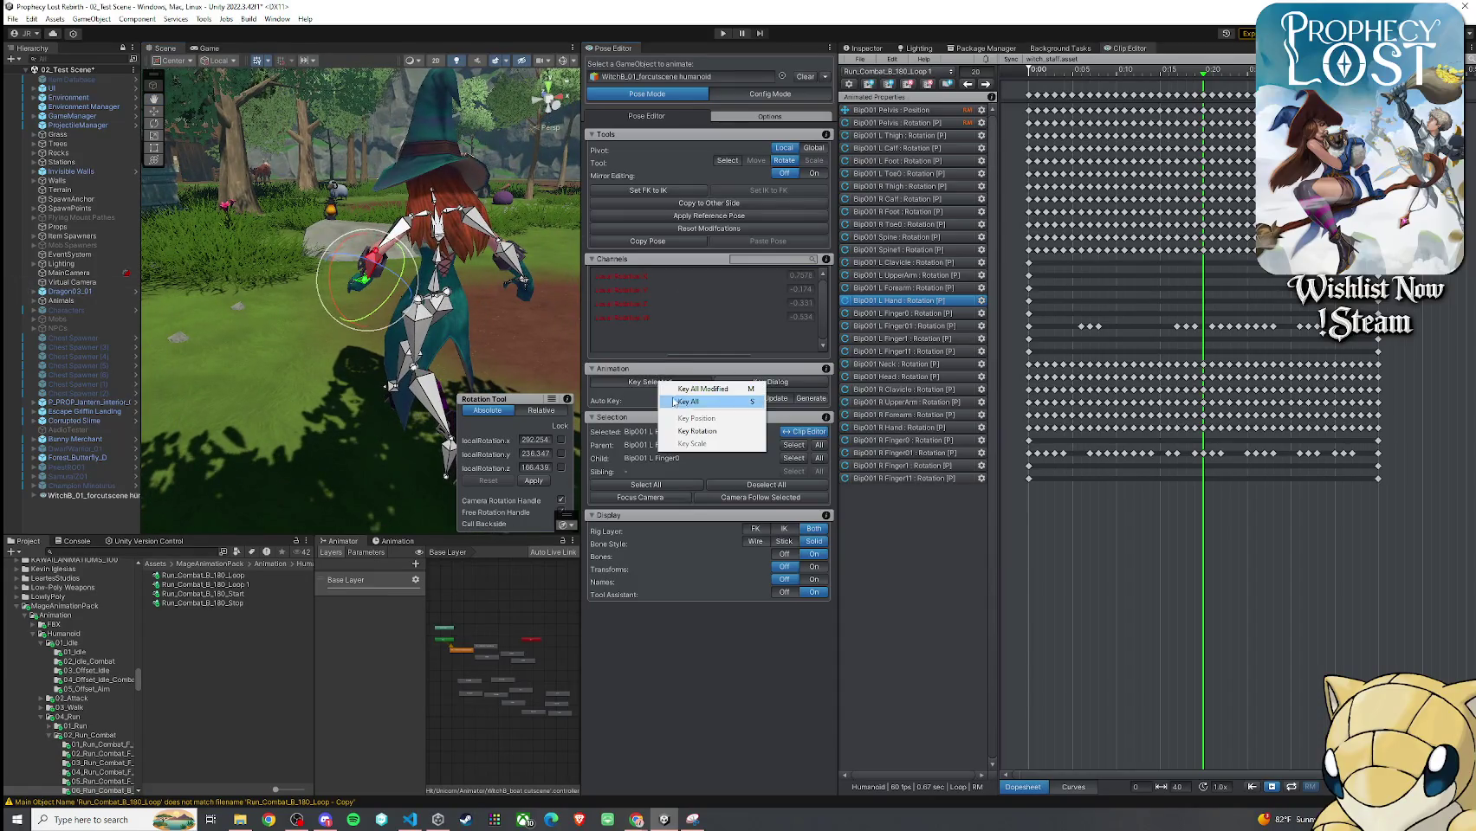
Key All on the left hand, resolving the Unapplied Modifications prompt
left_click(696, 392)
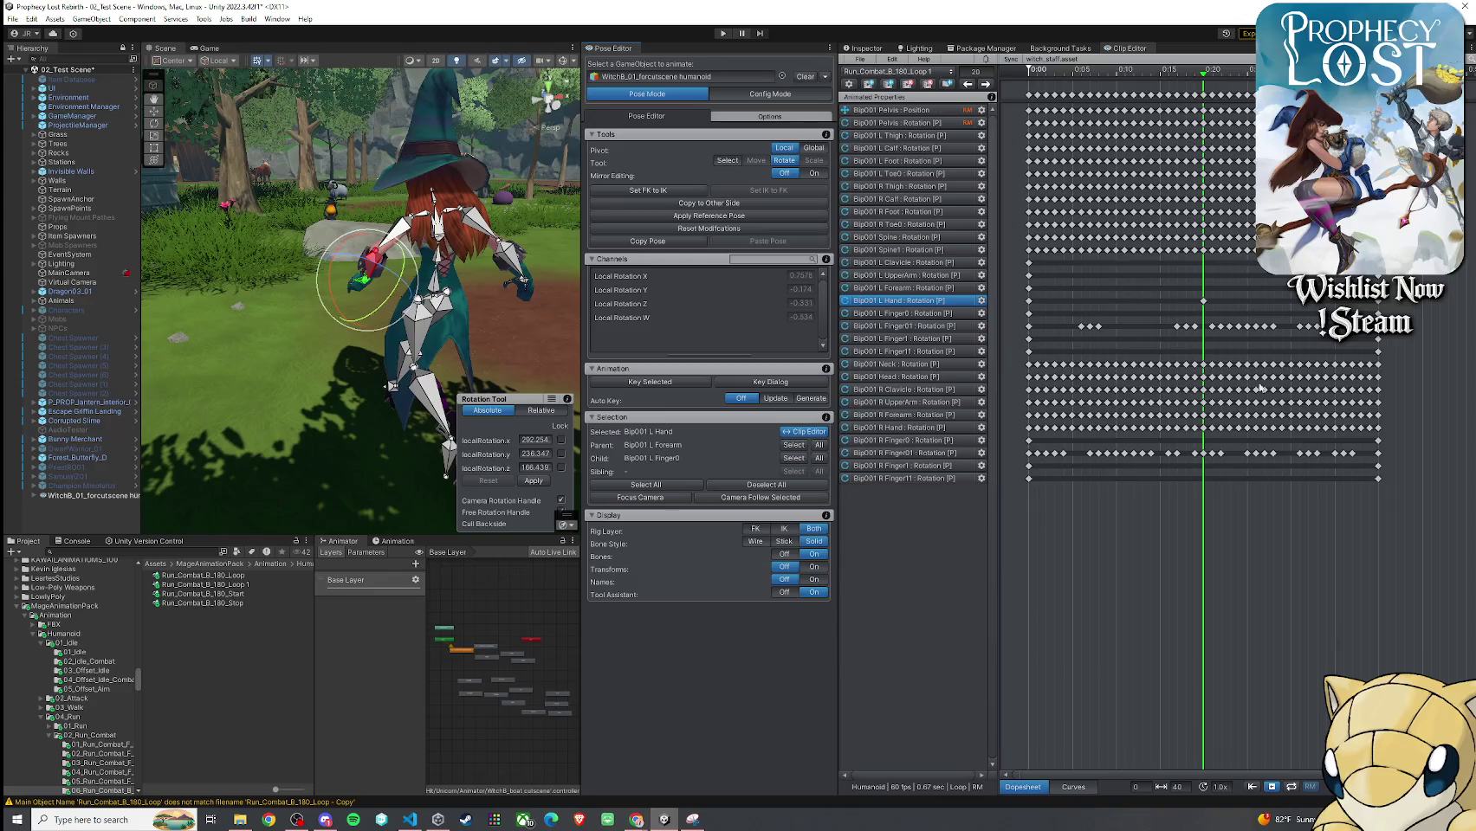
left_click(1201, 81)
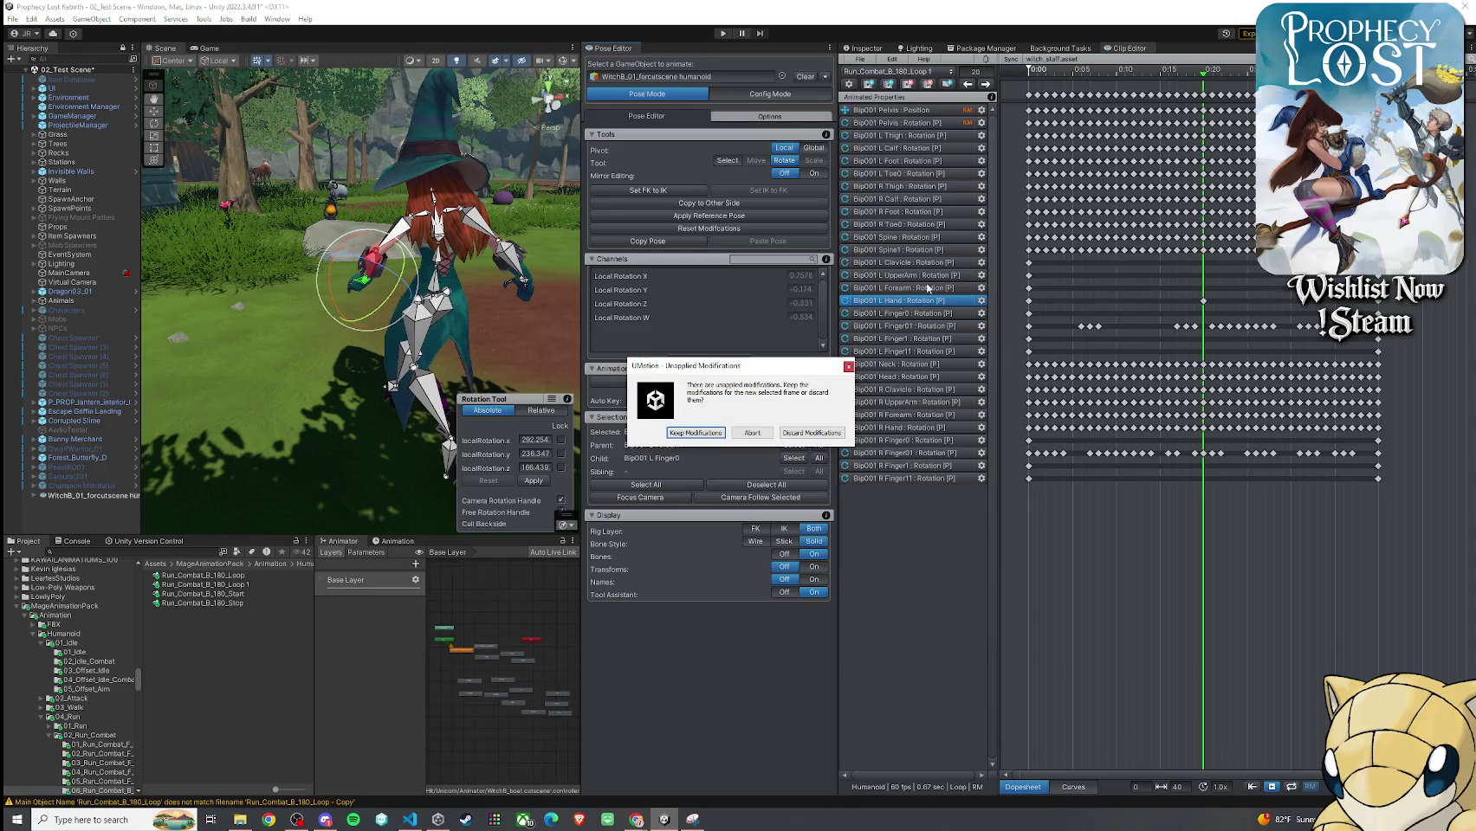
left_click(695, 432)
left_click(661, 382)
left_click(696, 392)
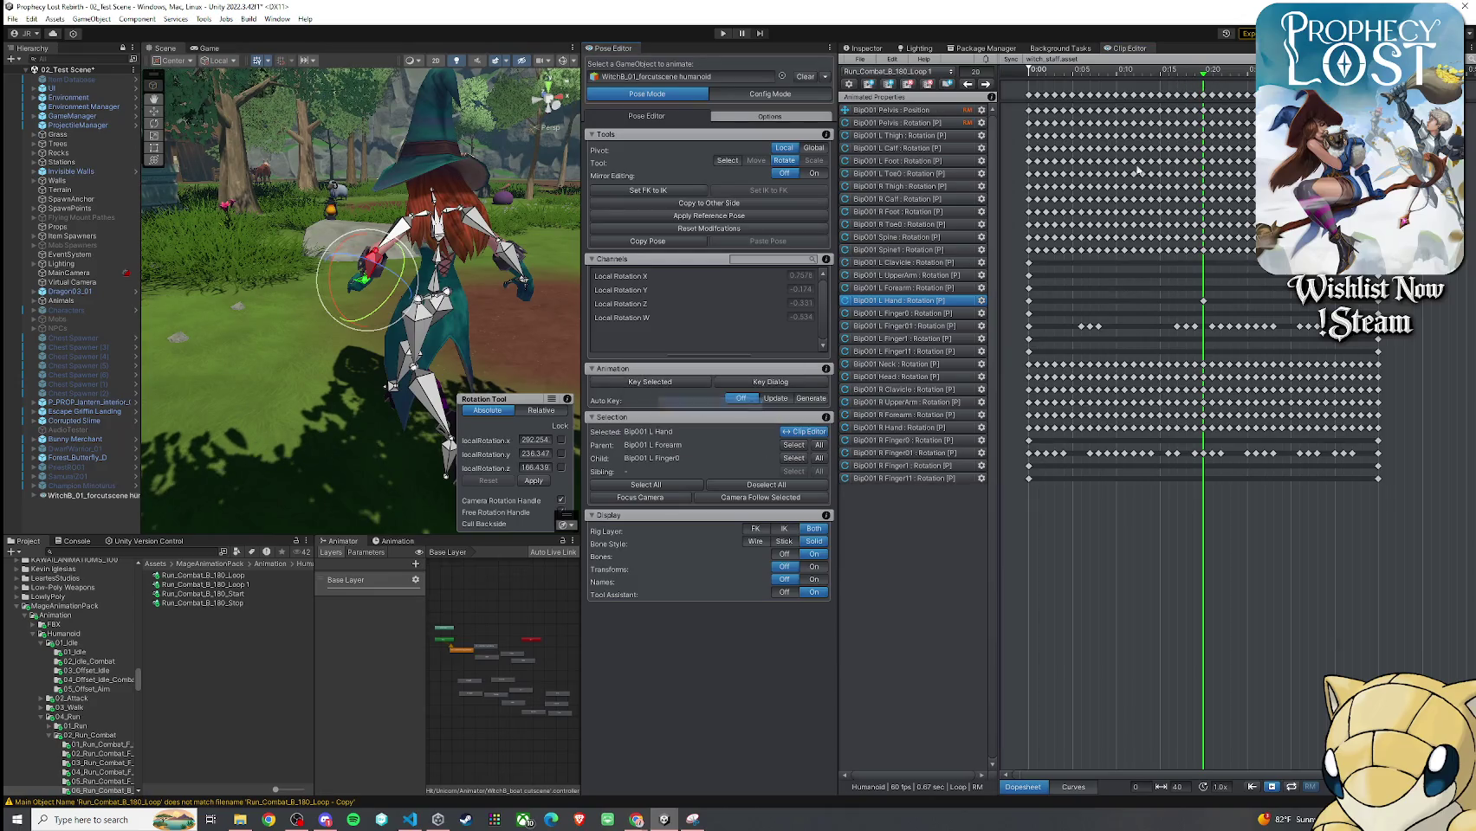
left_click(1201, 80)
left_click(673, 432)
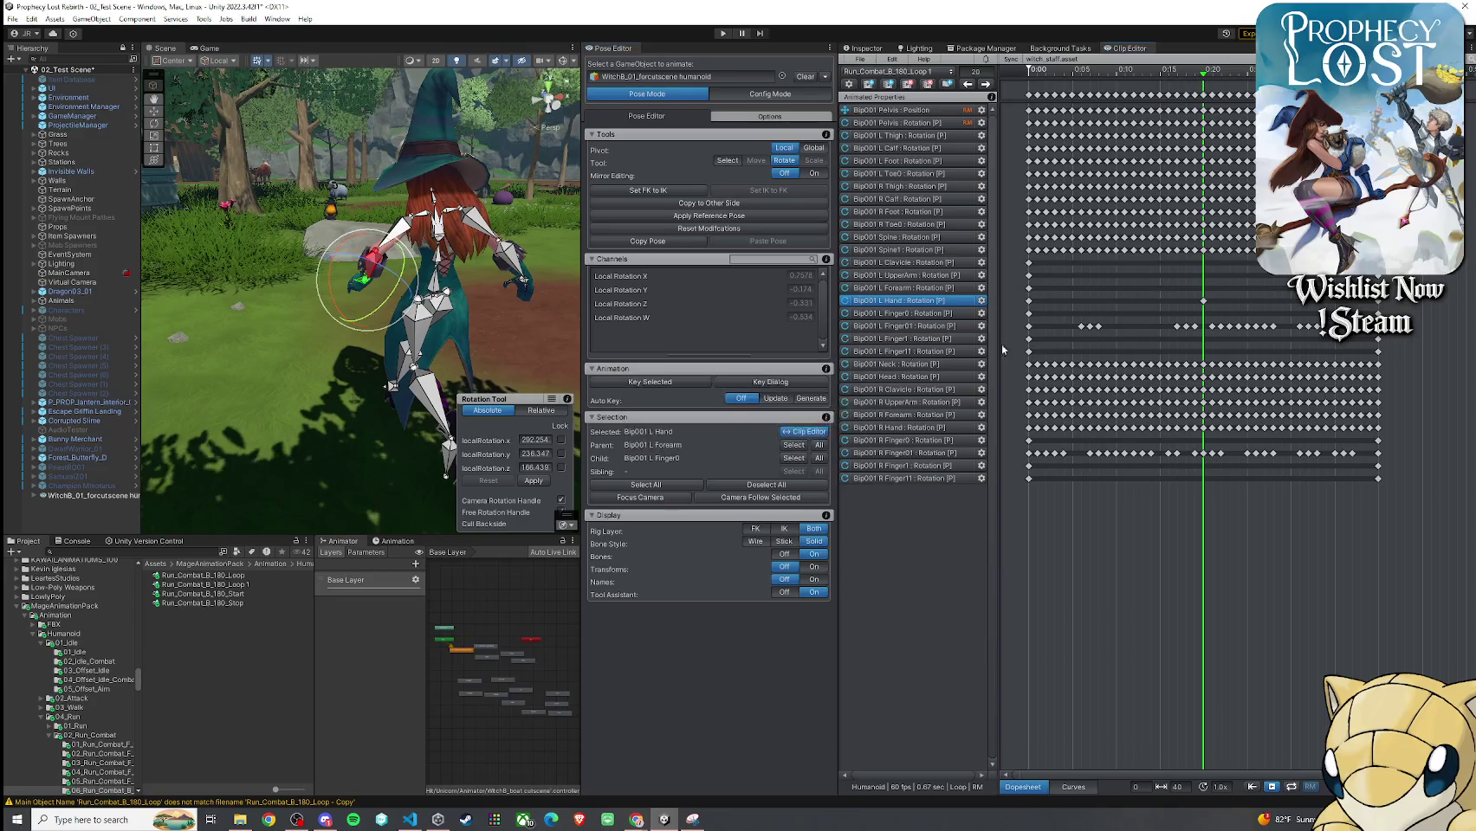
Select all bones, Key All Modified, deselect, and scrub the loop to review poses
key("ctrl+a")
left_click(682, 384)
left_click(703, 407)
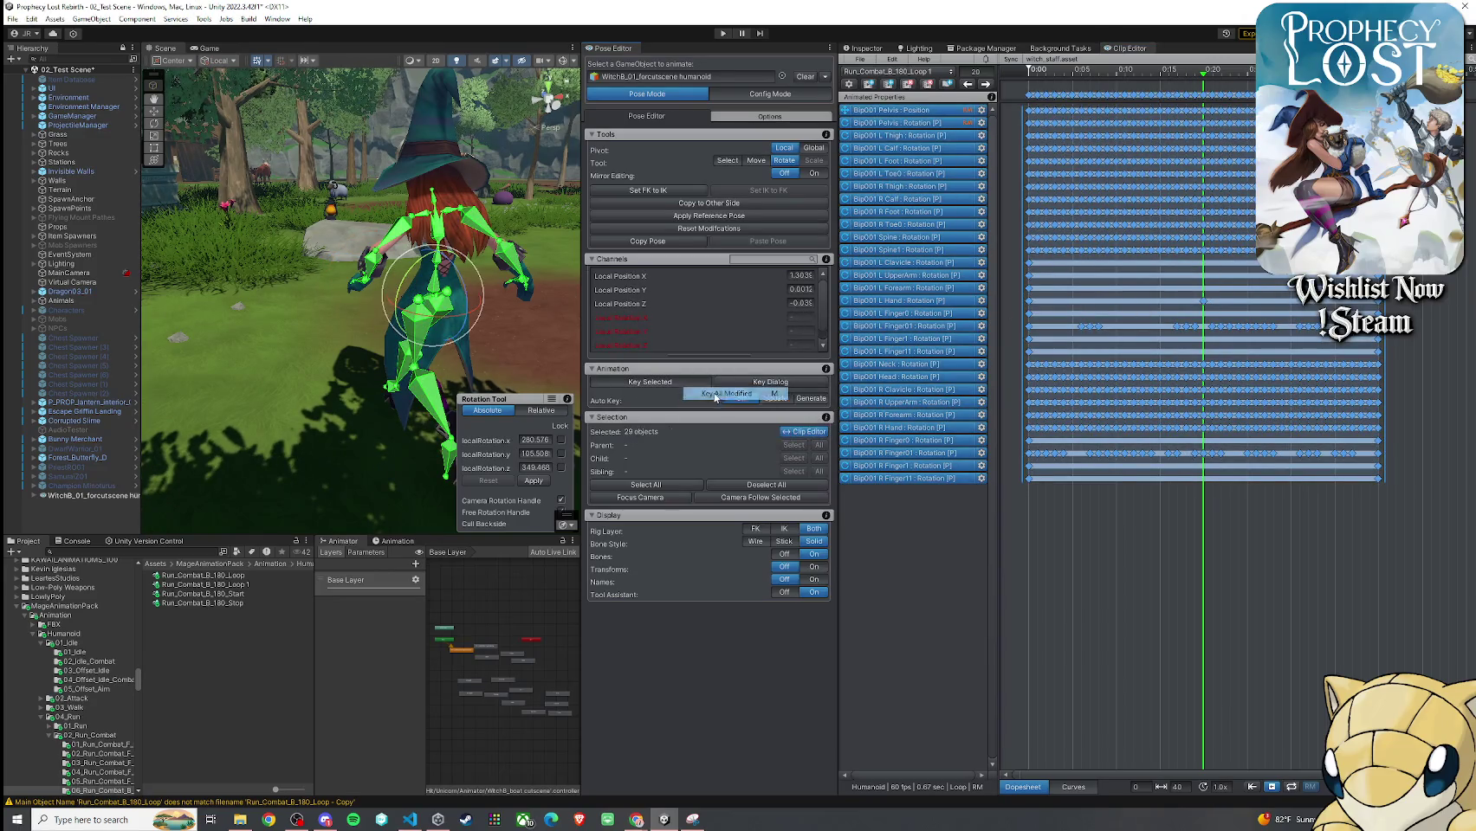
left_click(1247, 486)
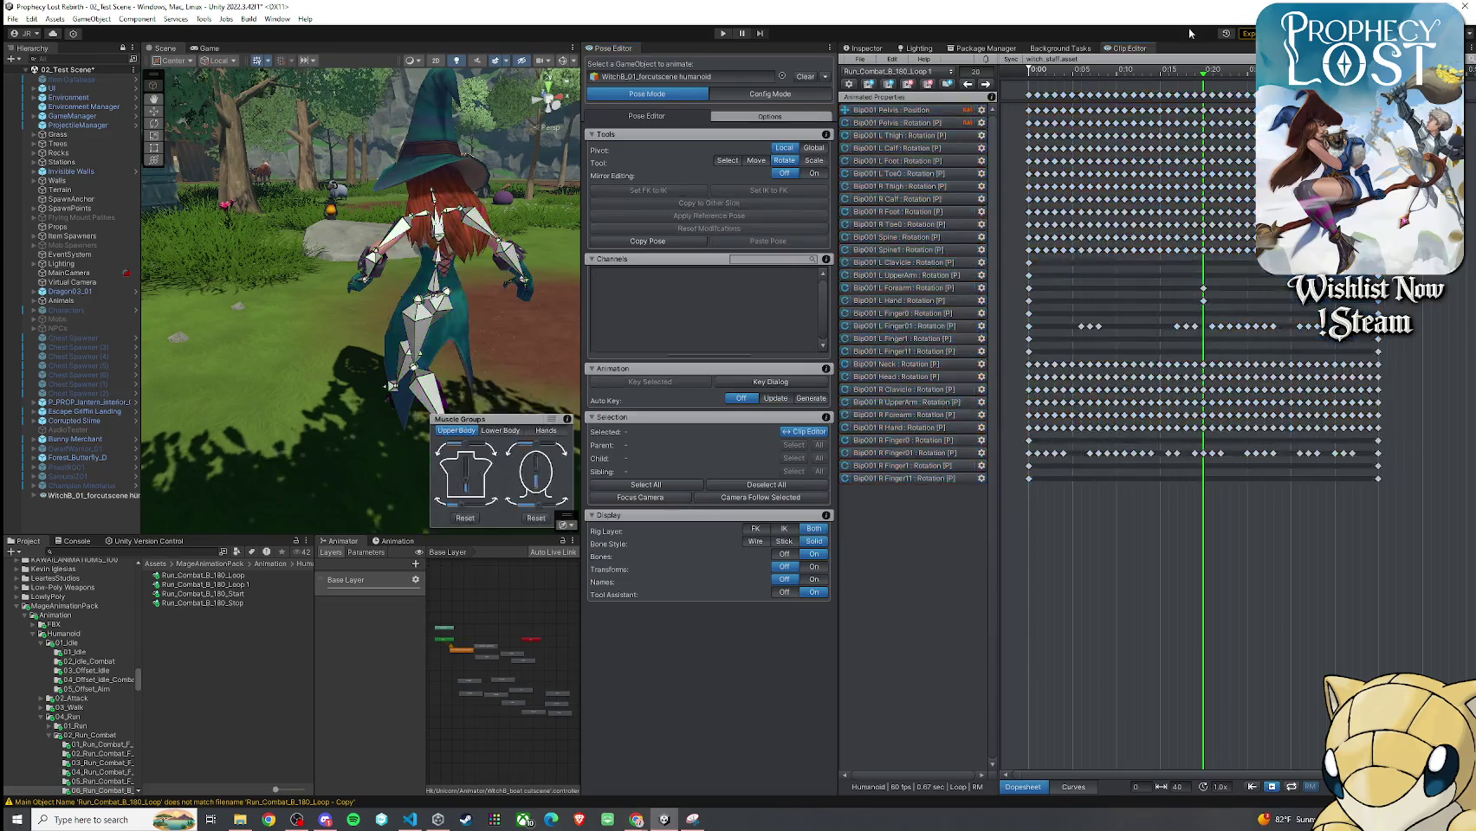
mouse_move(1203, 77)
left_mouse_down()
mouse_move(973, 108)
mouse_move(1246, 110)
left_mouse_up()
left_click_drag(364, 286, 324, 292)
mouse_move(1246, 74)
left_mouse_down()
mouse_move(1052, 75)
mouse_move(1369, 76)
mouse_move(1177, 147)
mouse_move(1045, 147)
mouse_move(1387, 147)
mouse_move(1028, 147)
left_mouse_up()
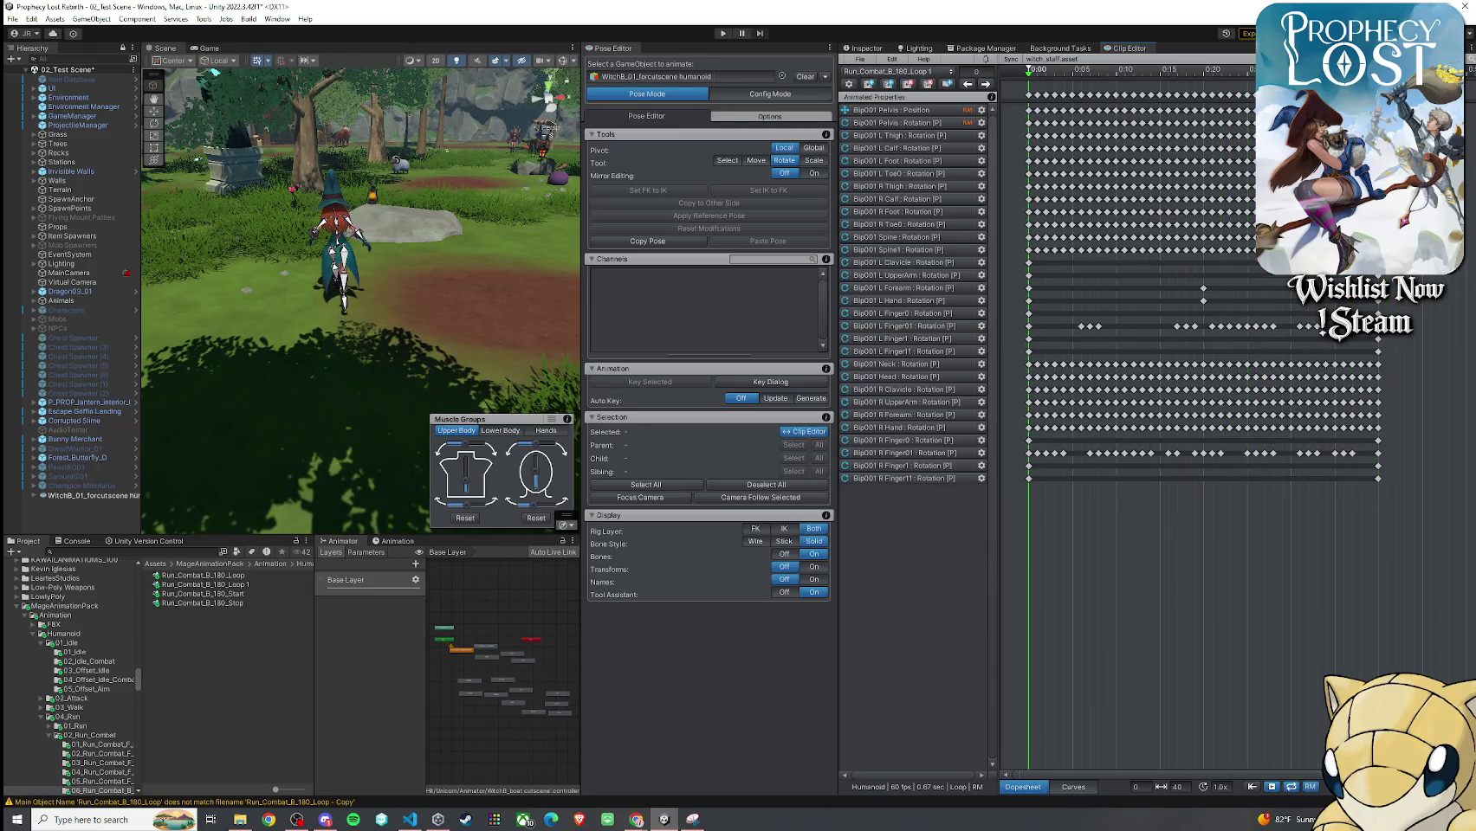
key("space")
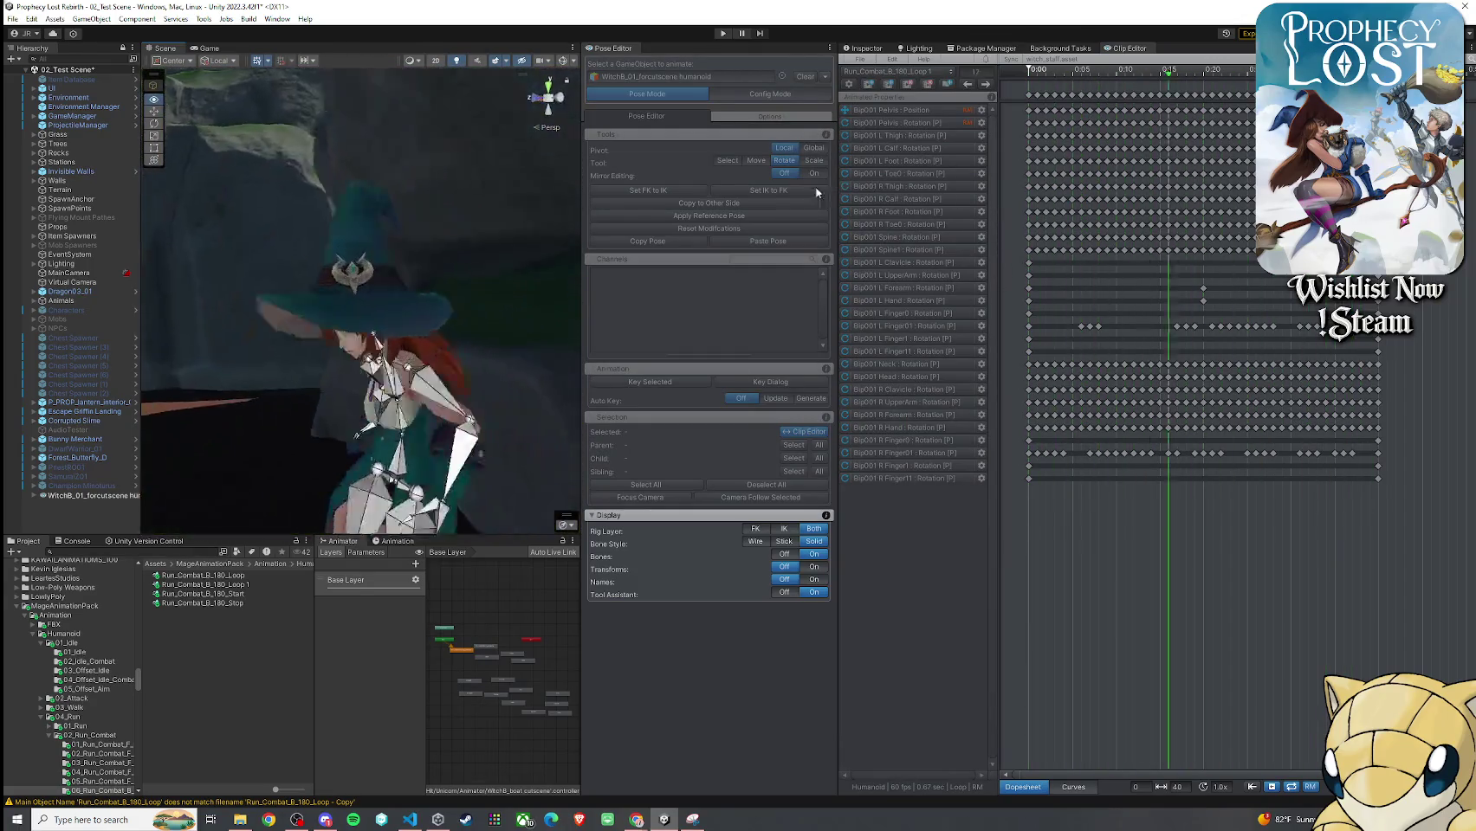
mouse_move(485, 347)
left_mouse_down()
mouse_move(466, 366)
mouse_move(113, 308)
mouse_move(537, 299)
mouse_move(381, 276)
left_mouse_up()
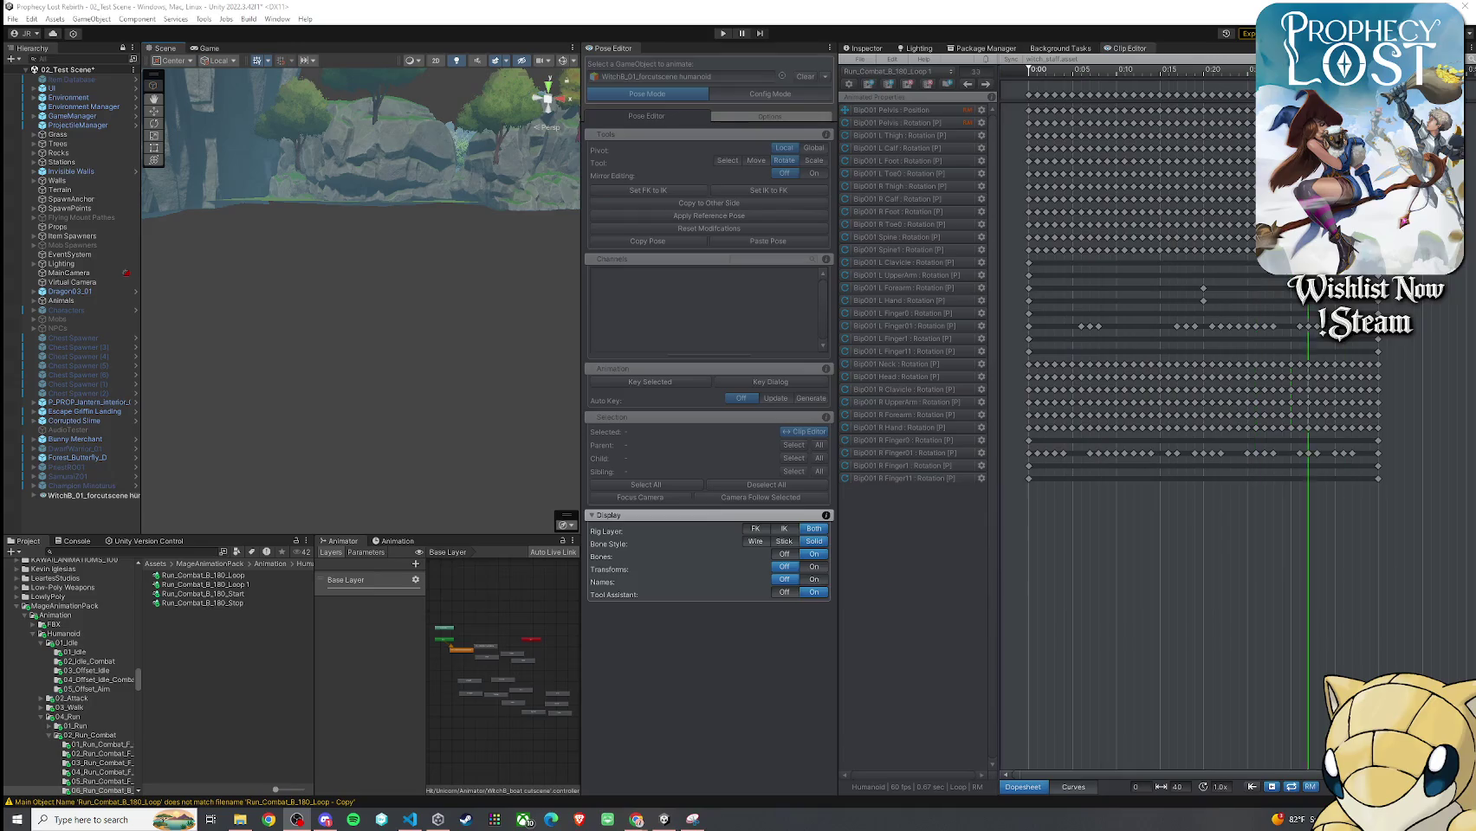
key("space")
left_click(860, 60)
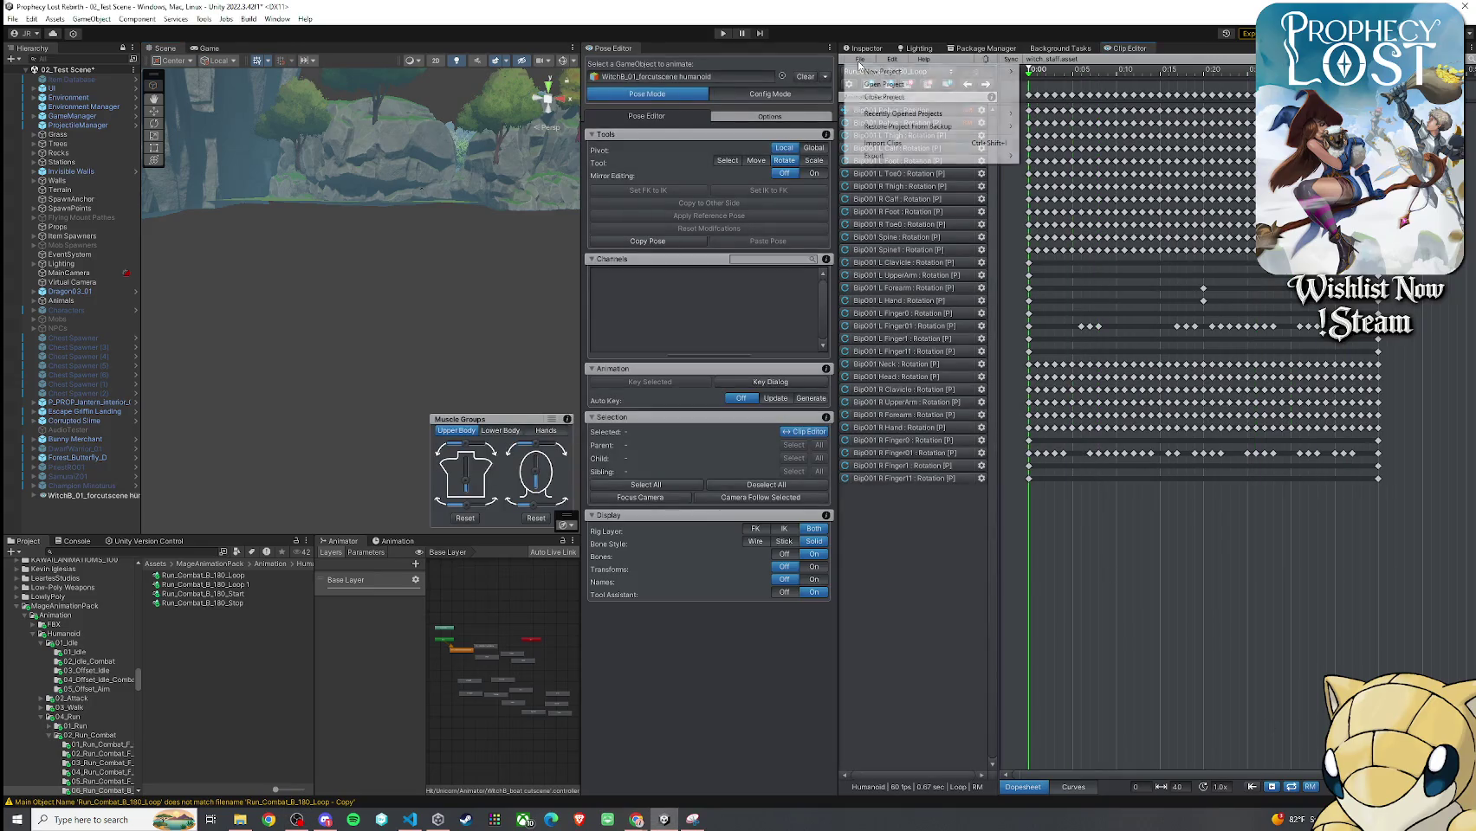
Save the current scene with File > Save
left_click(13, 18)
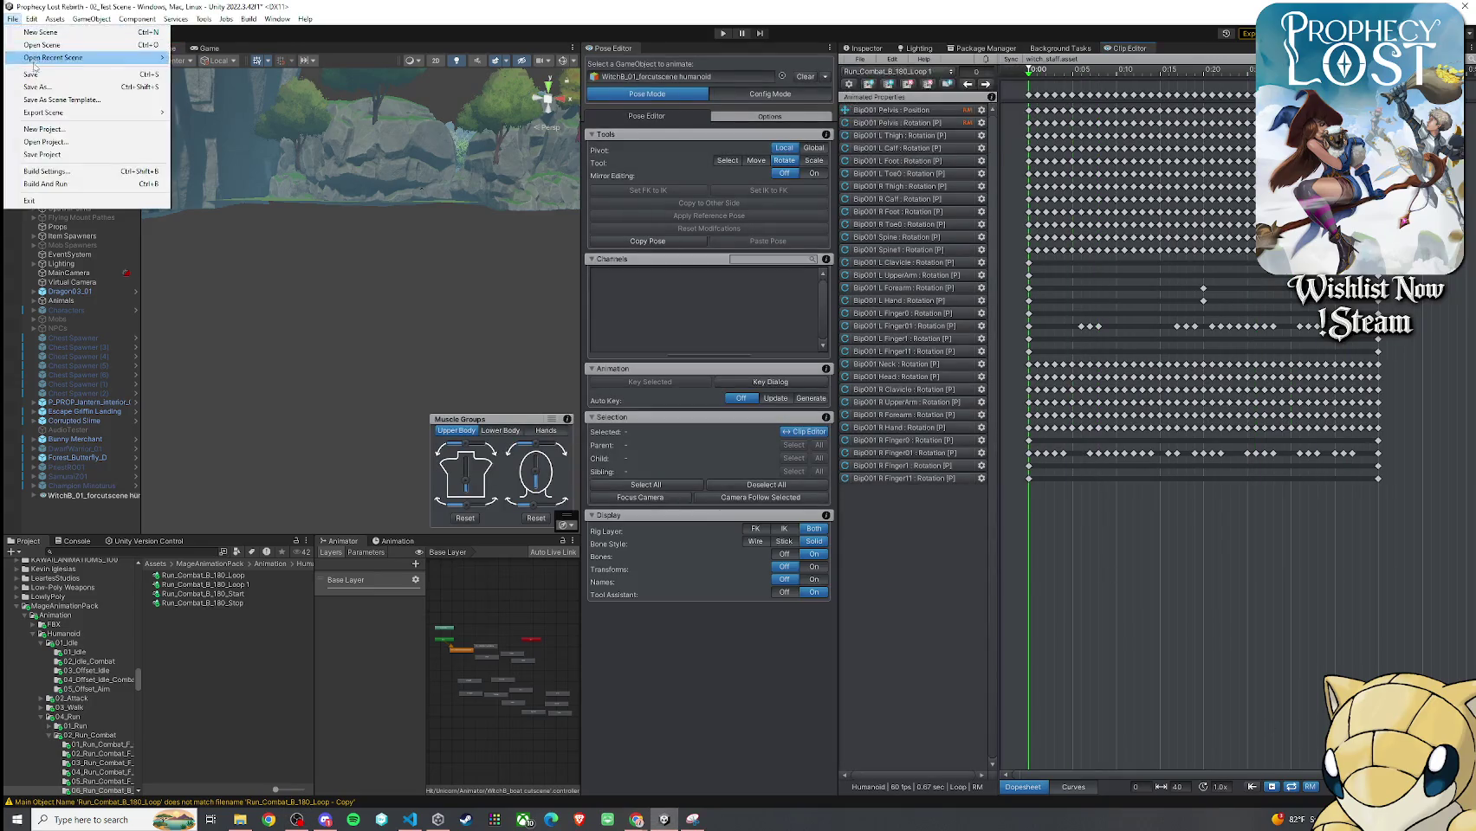
left_click(32, 75)
left_click(89, 499)
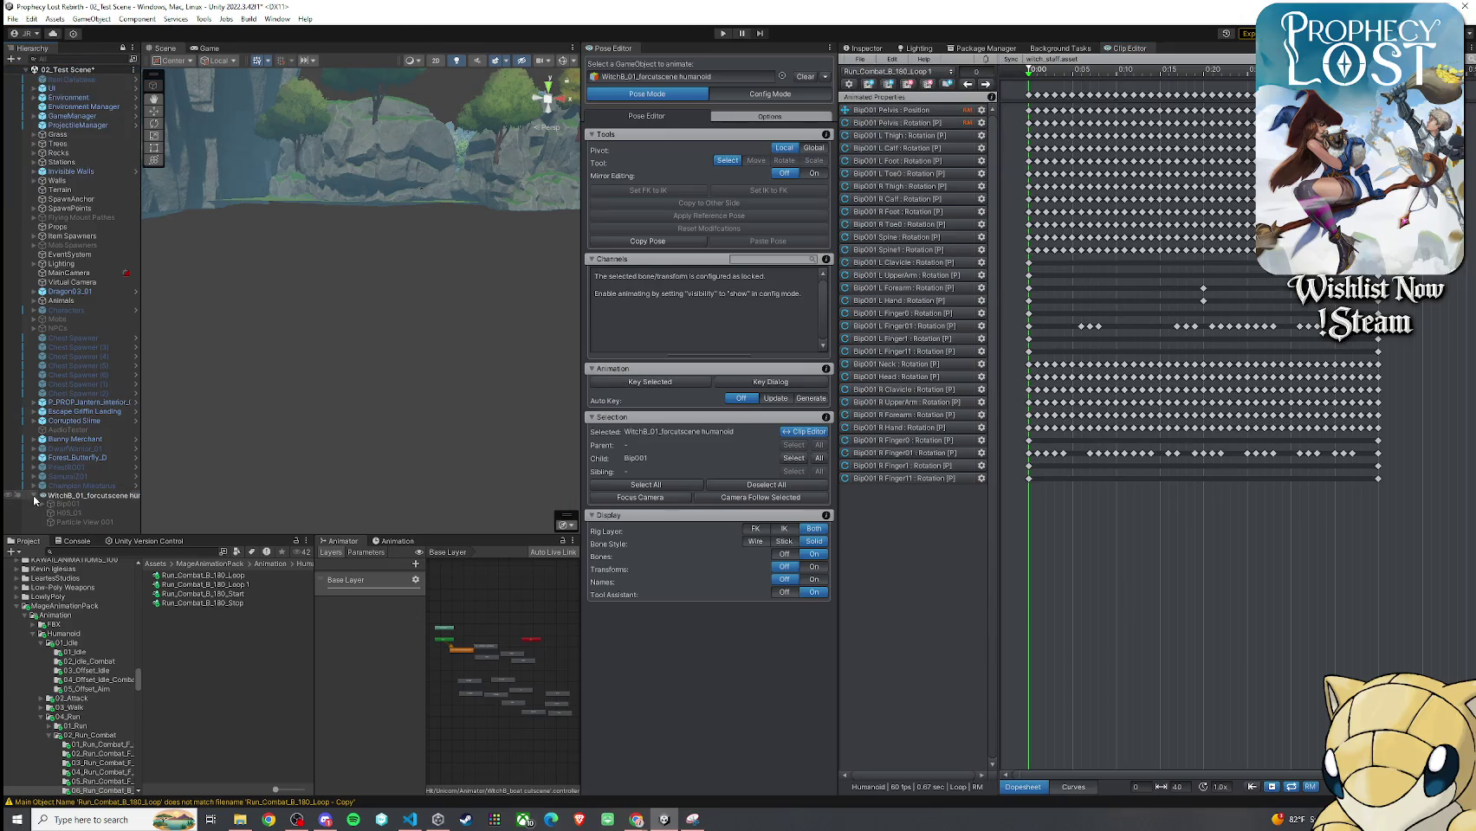
left_click(67, 486)
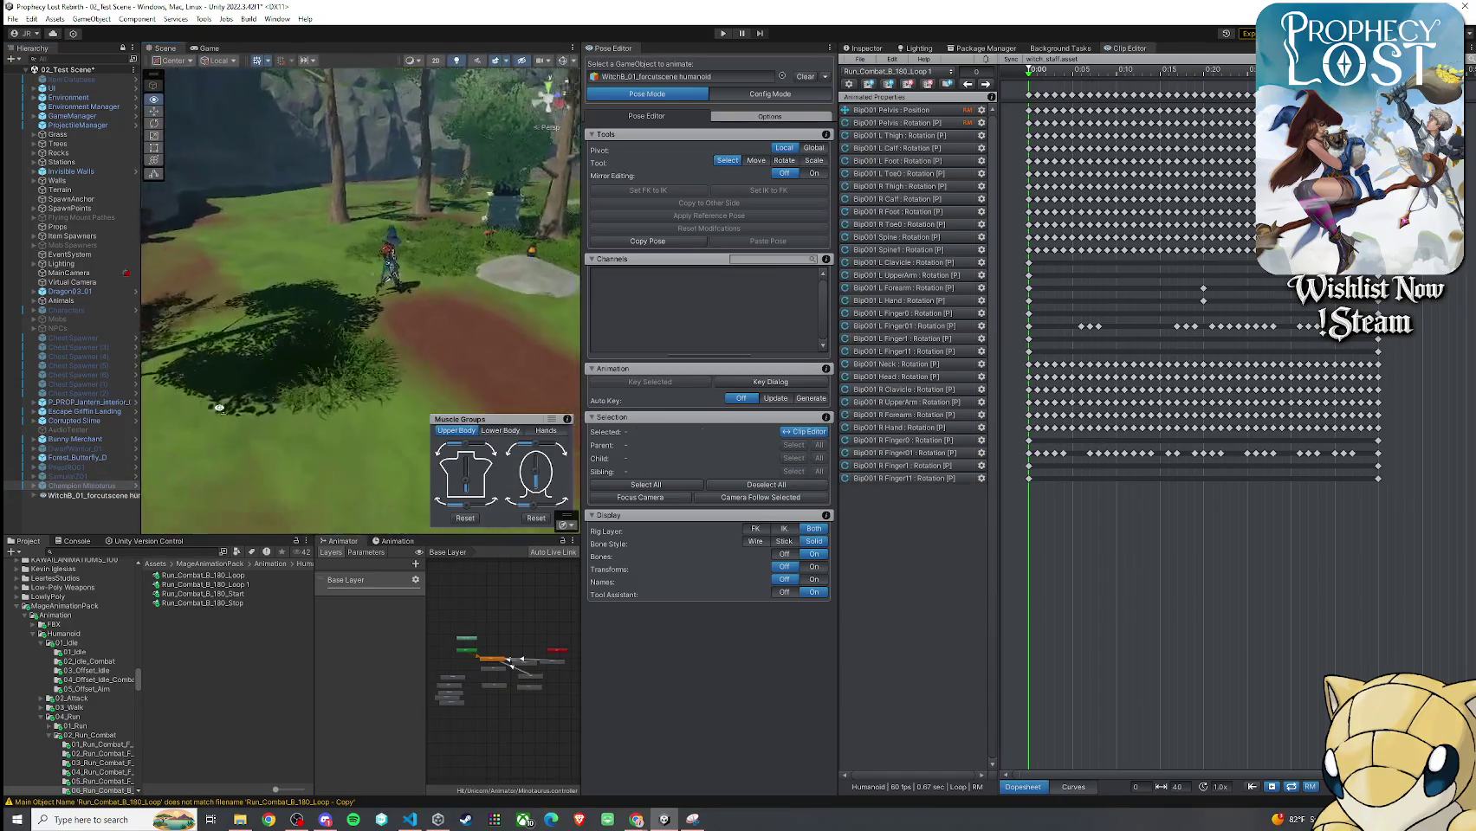
left_click_drag(235, 382, 364, 364)
Export the current clip from the Clip Editor and close the export report
left_click(862, 59)
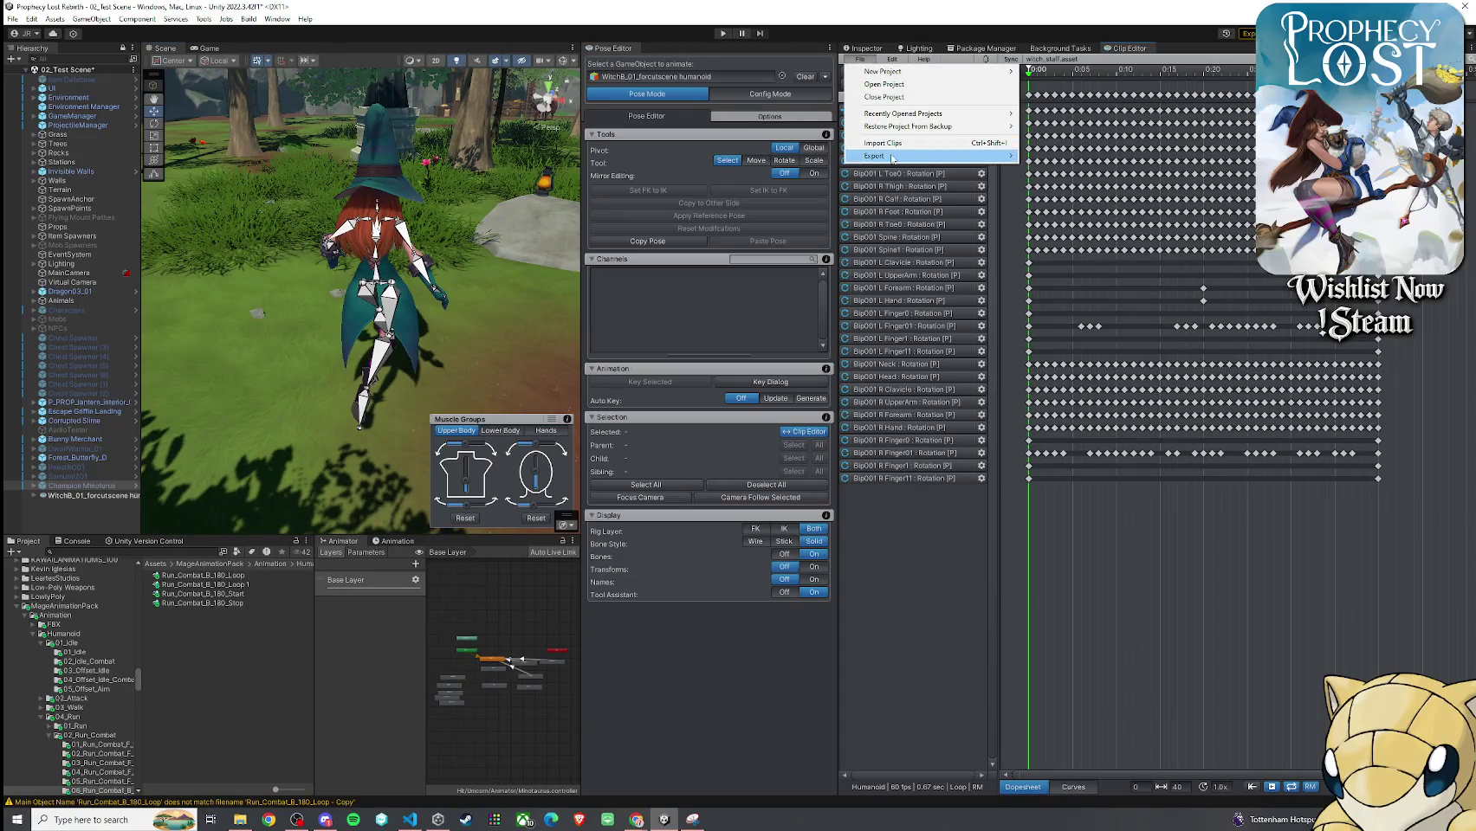
mouse_move(895, 158)
left_click(1045, 159)
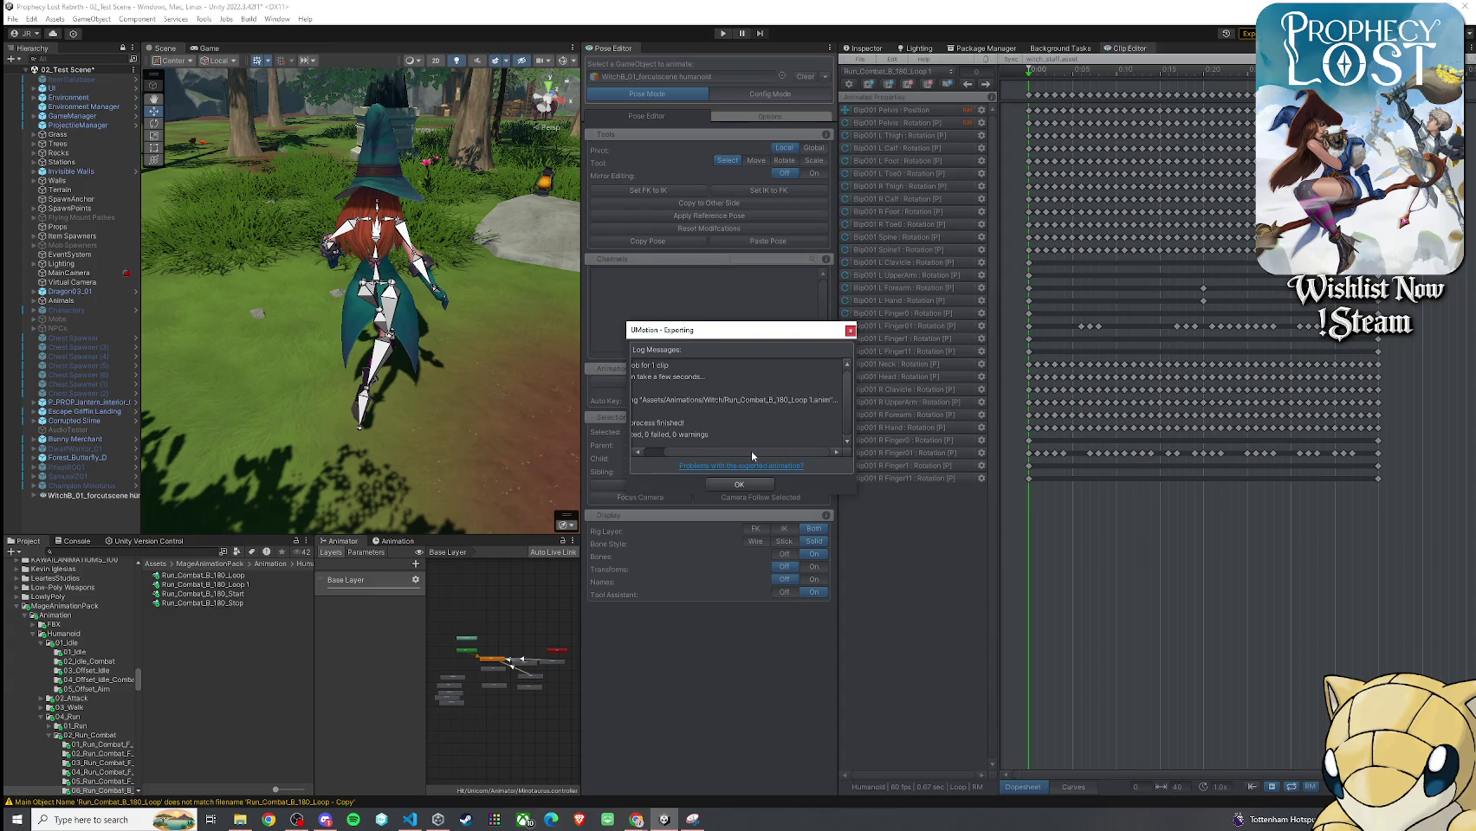
left_click(739, 485)
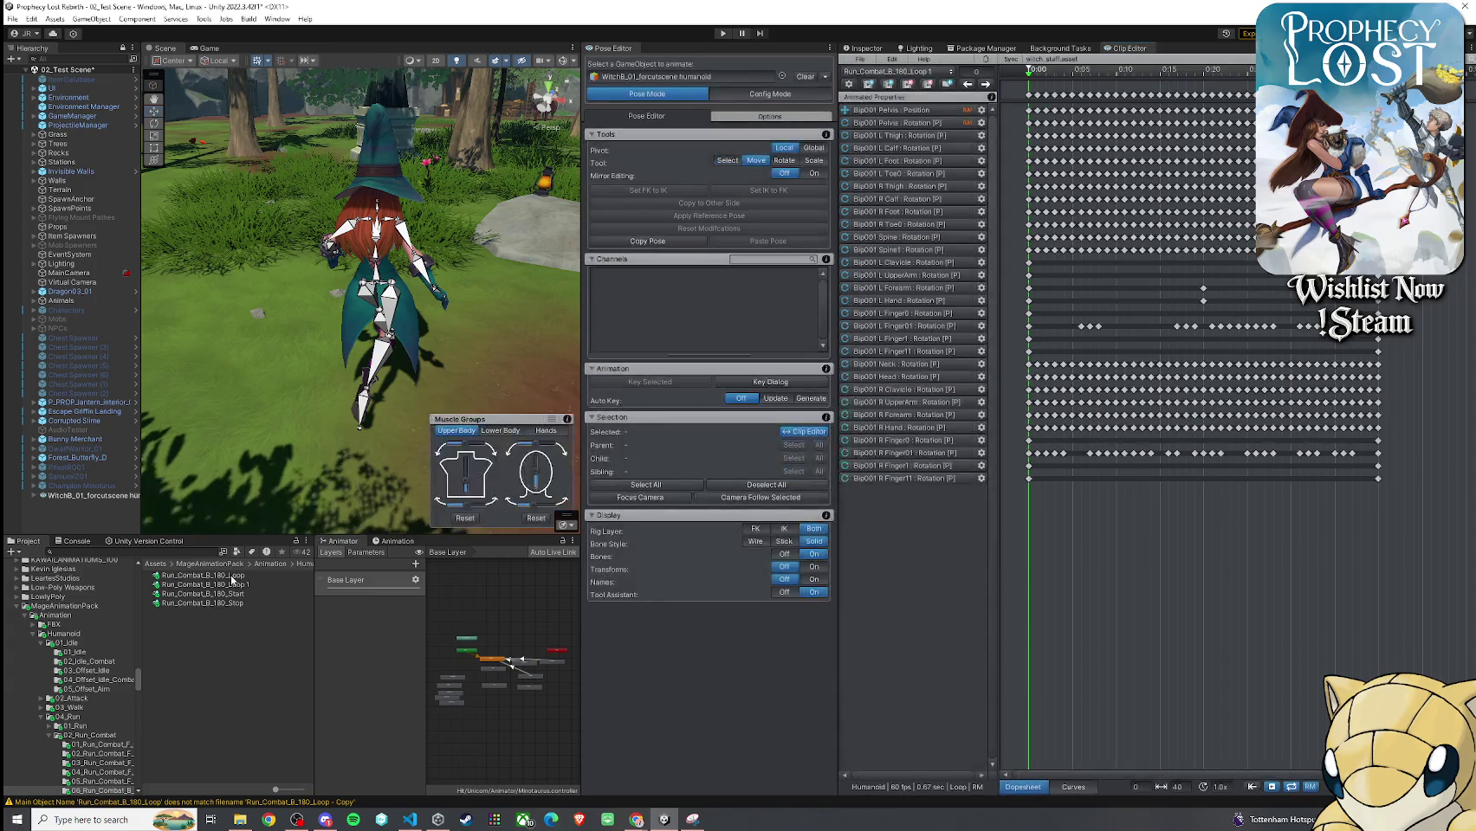
Rename the clip in Assets/Animations/Witch to 'Run_Combat_B_180_Loop 1_JR Update'
left_click(159, 566)
double_click(180, 604)
double_click(189, 591)
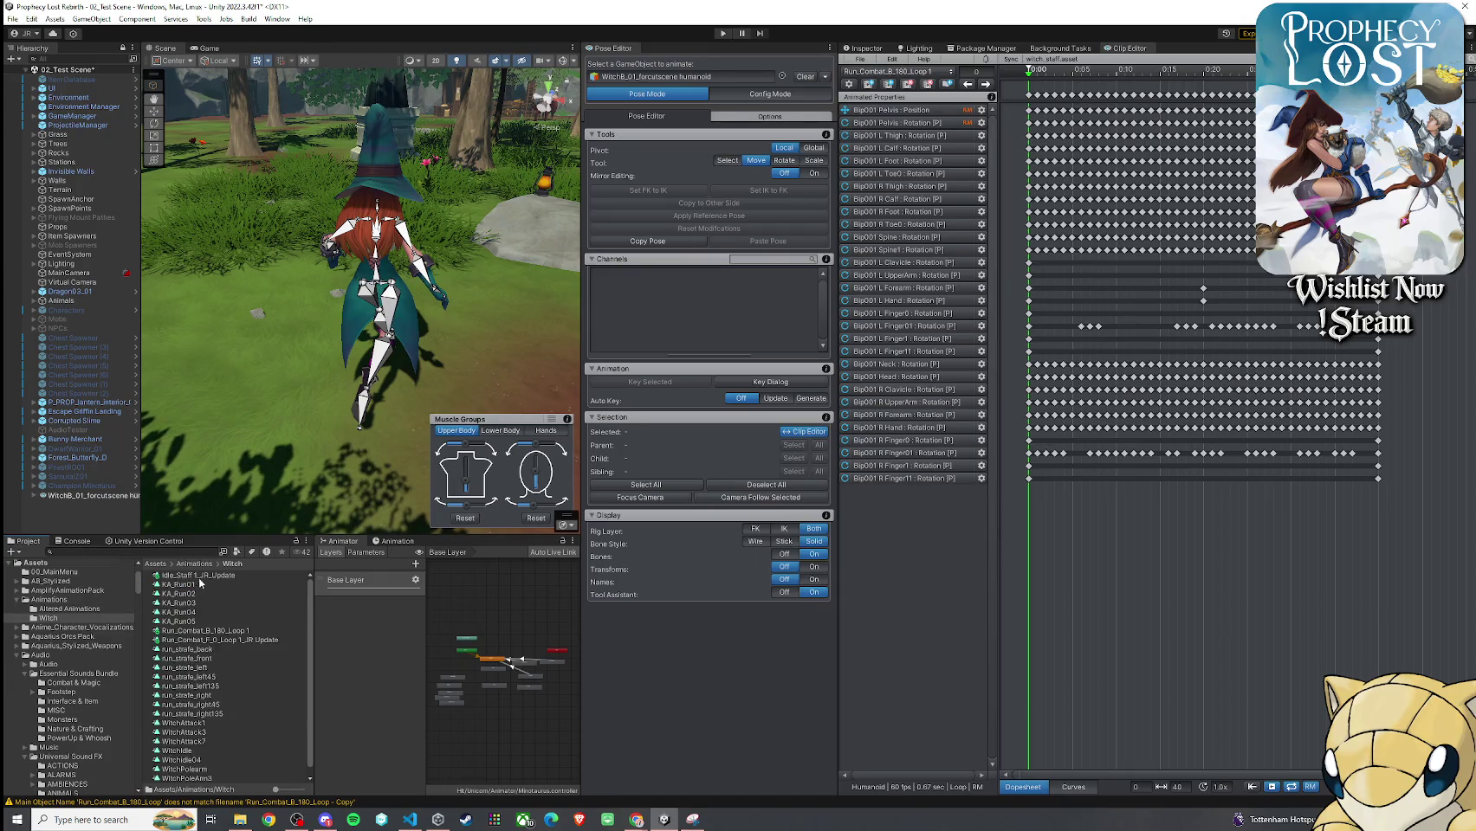
left_click(210, 633)
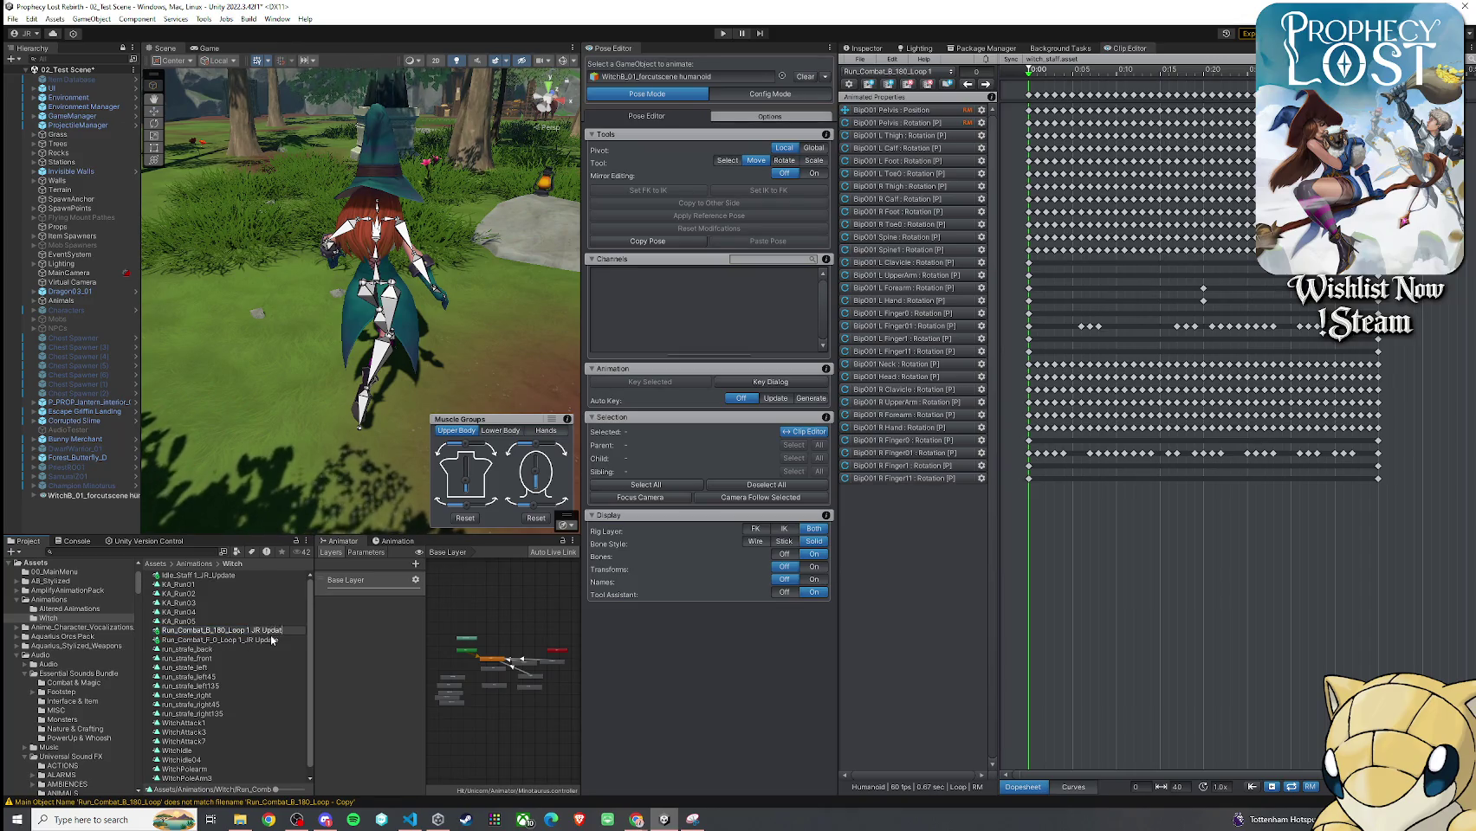
type("_JR Update")
key("Return")
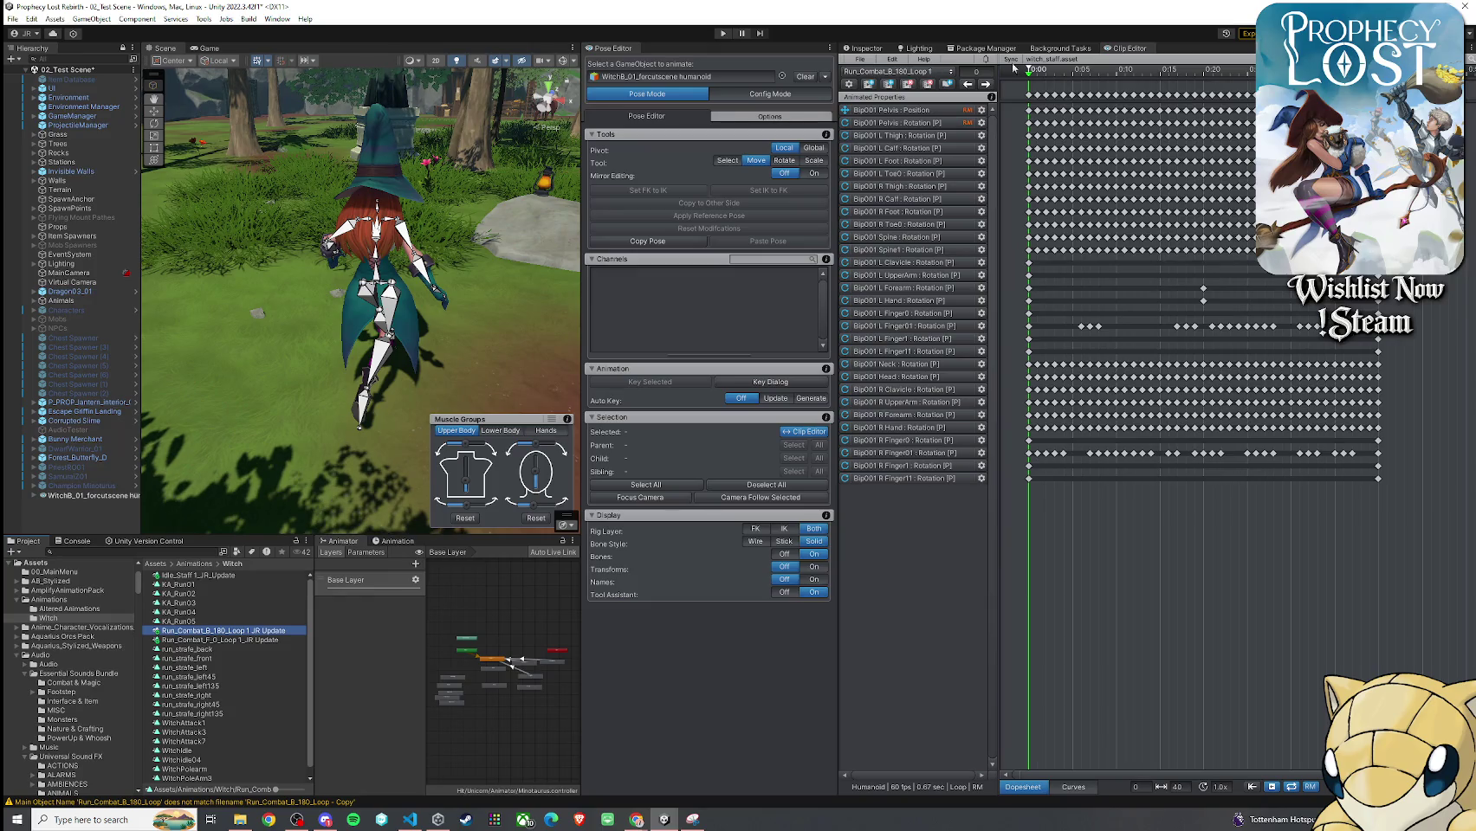
Clear the Pose Editor target, delete WitchB_01_forcutscene, and dock the Pose Editor on the right
left_click(805, 78)
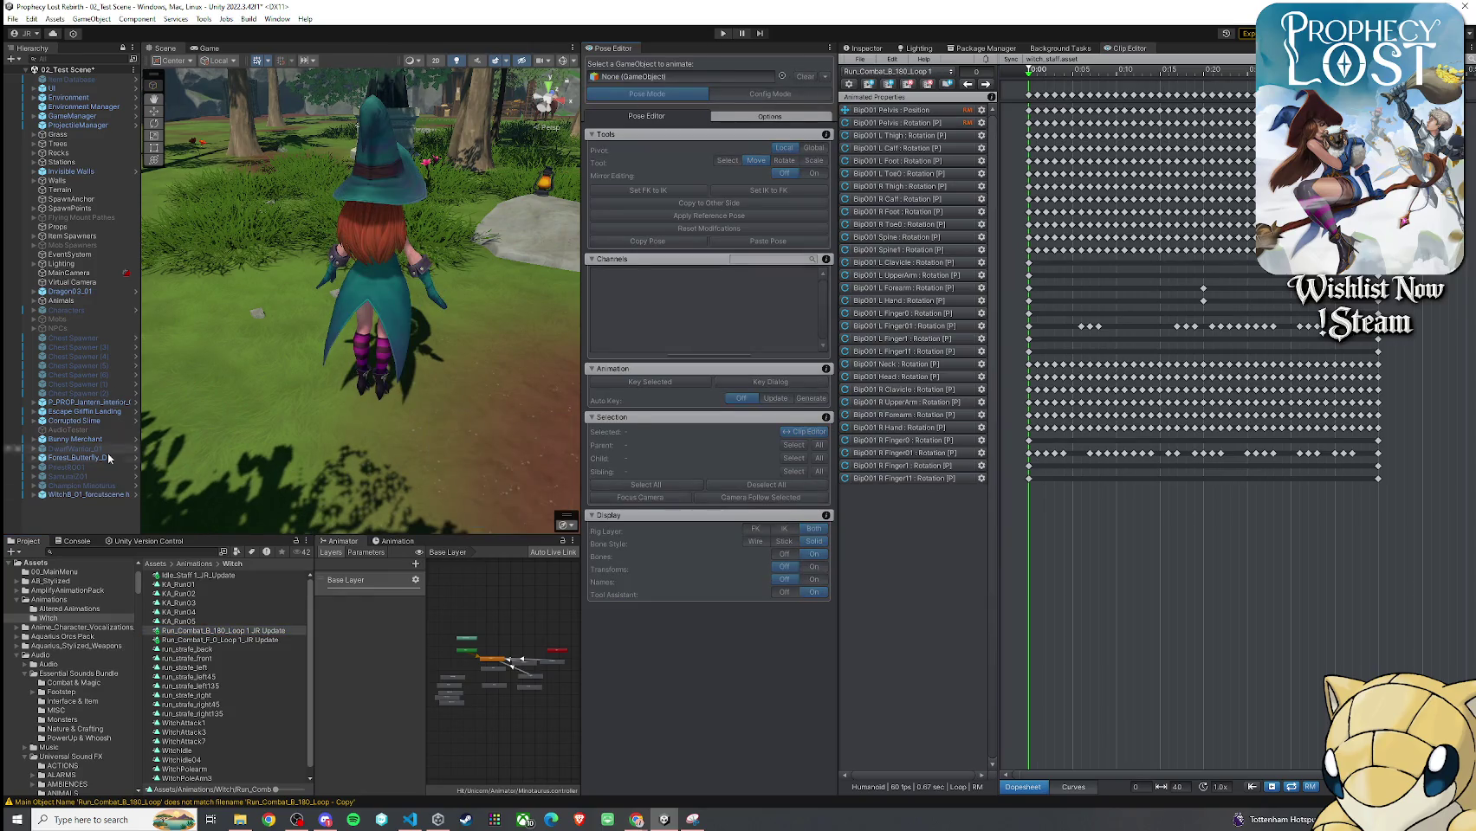
key("Delete")
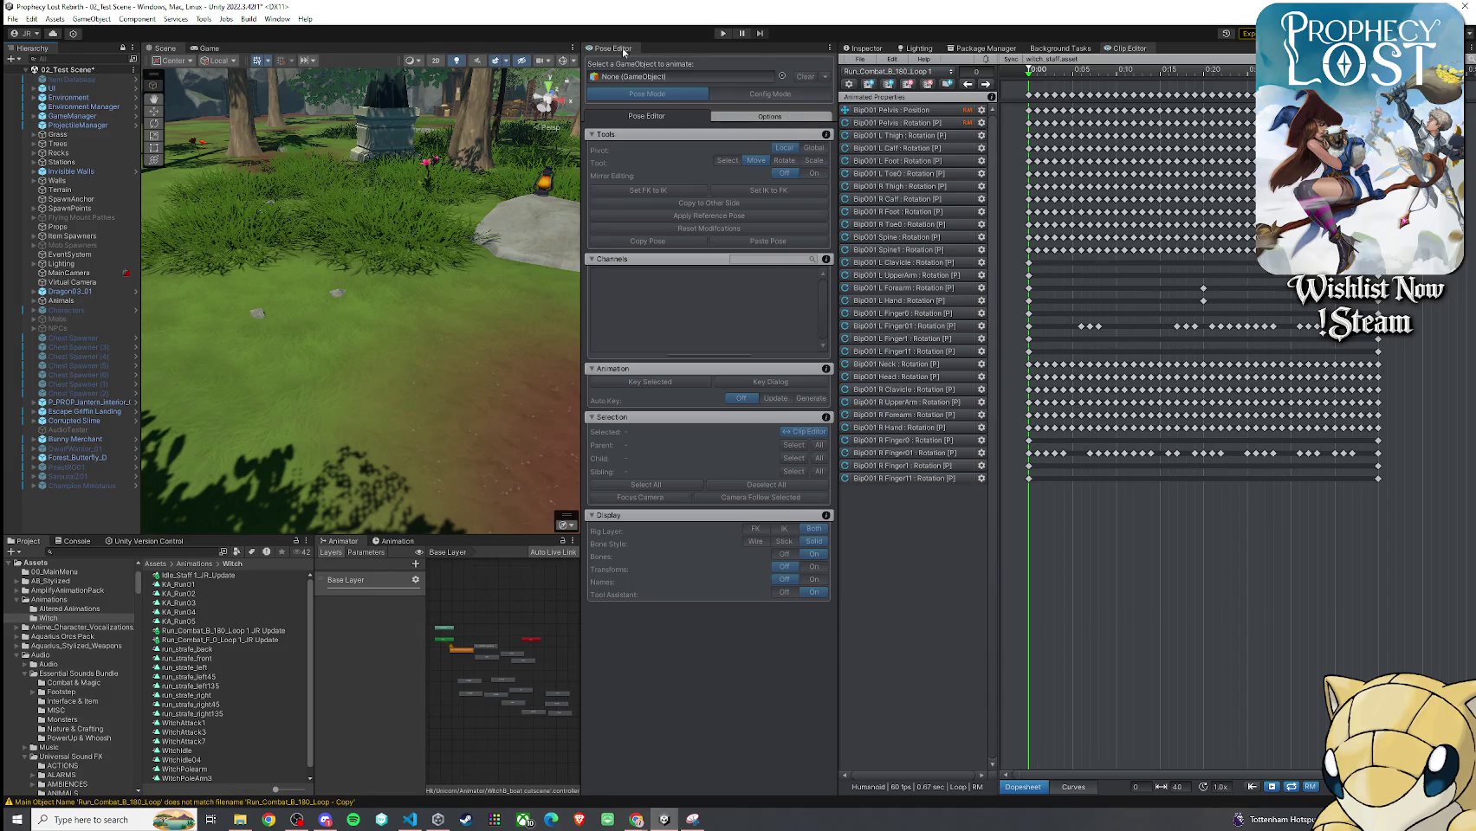
left_click_drag(618, 45, 882, 48)
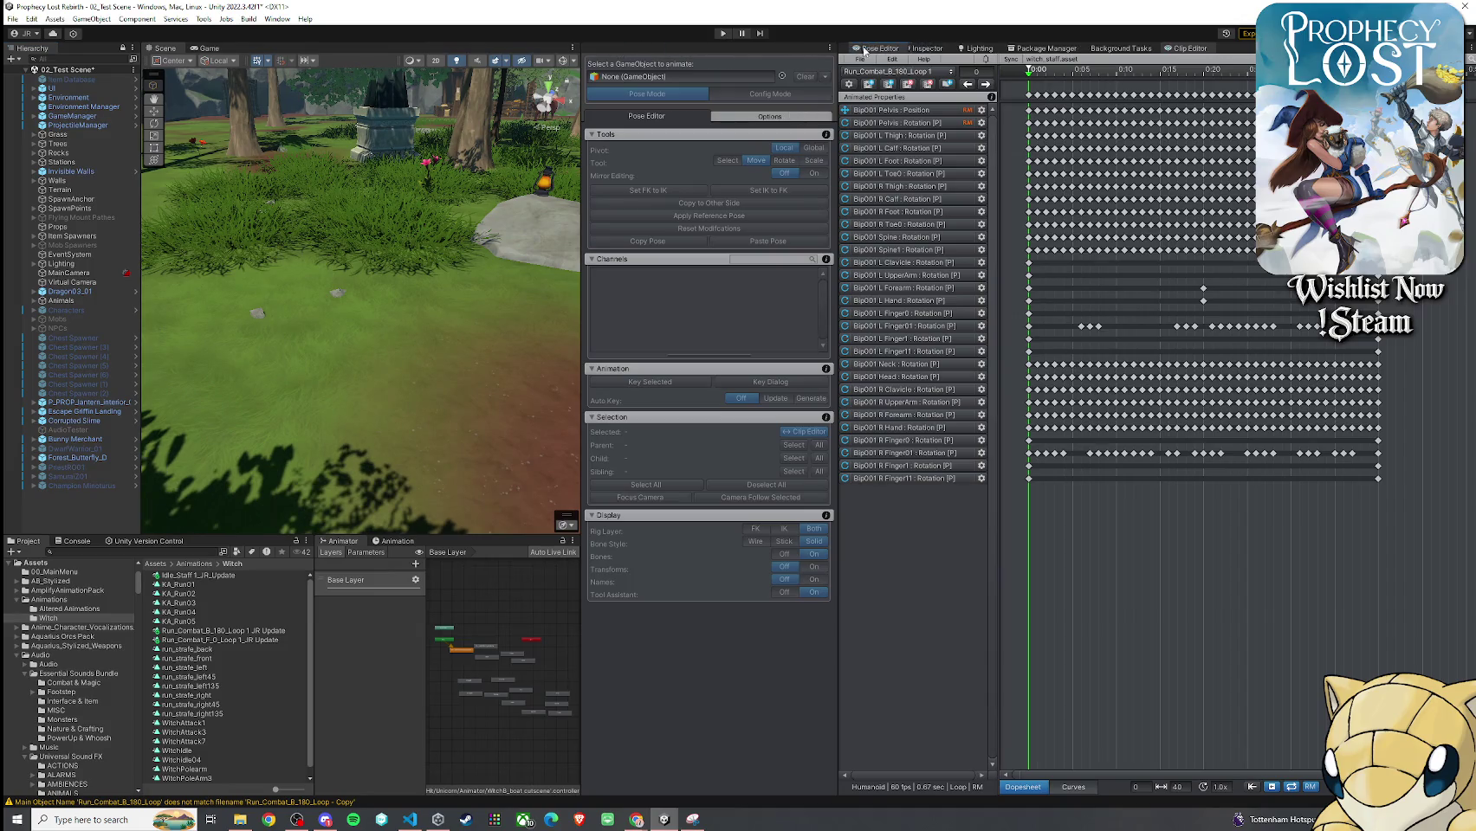
left_click_drag(1174, 49, 1137, 67)
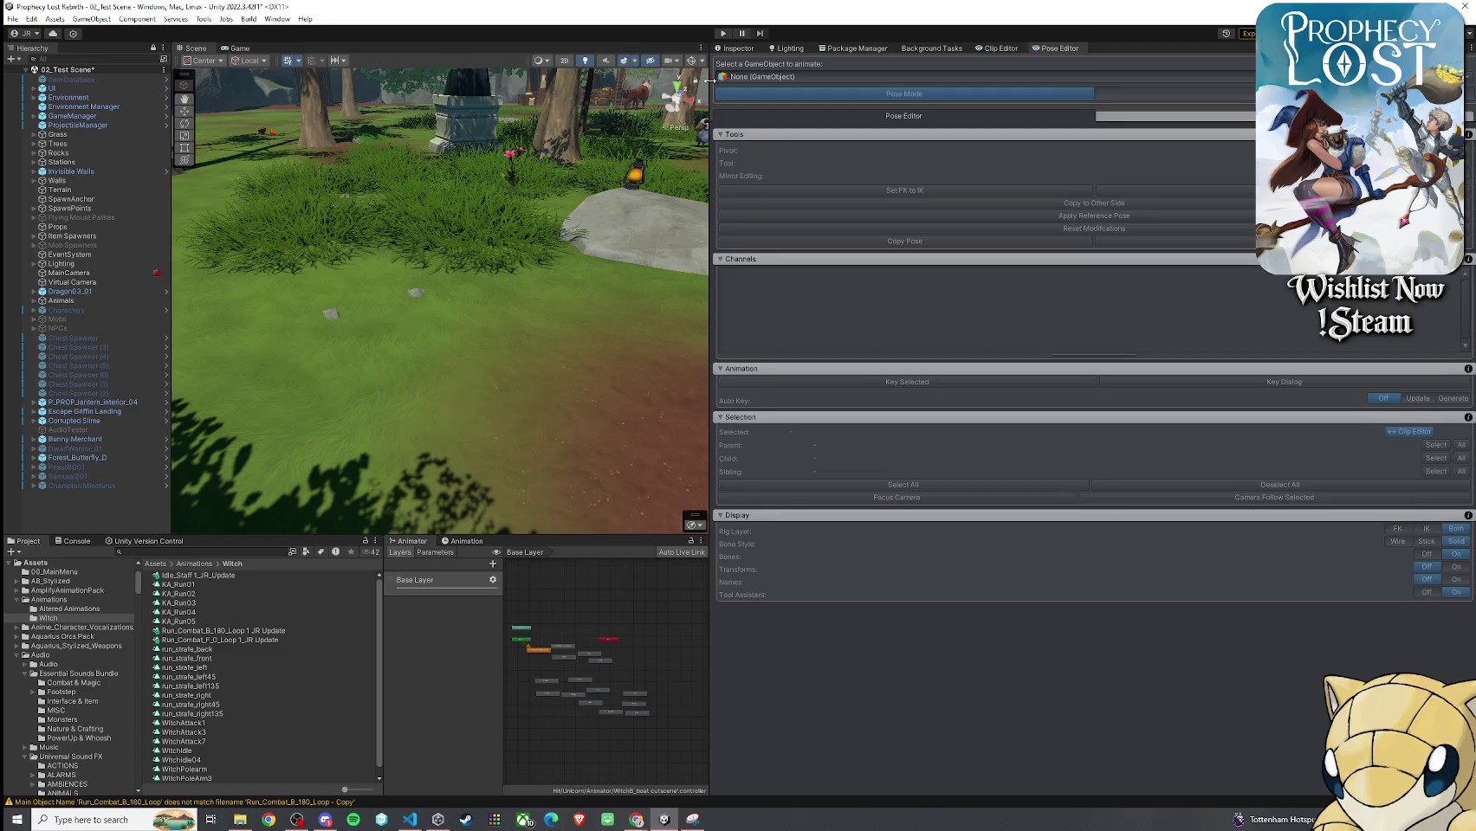
Show Staff_LocomotionTree in the Inspector and ping its original Run_Combat_B_180_Loop clip
left_click_drag(709, 79, 1054, 80)
mouse_move(171, 173)
left_mouse_down()
mouse_move(249, 173)
mouse_move(192, 173)
left_mouse_up()
left_click(1080, 50)
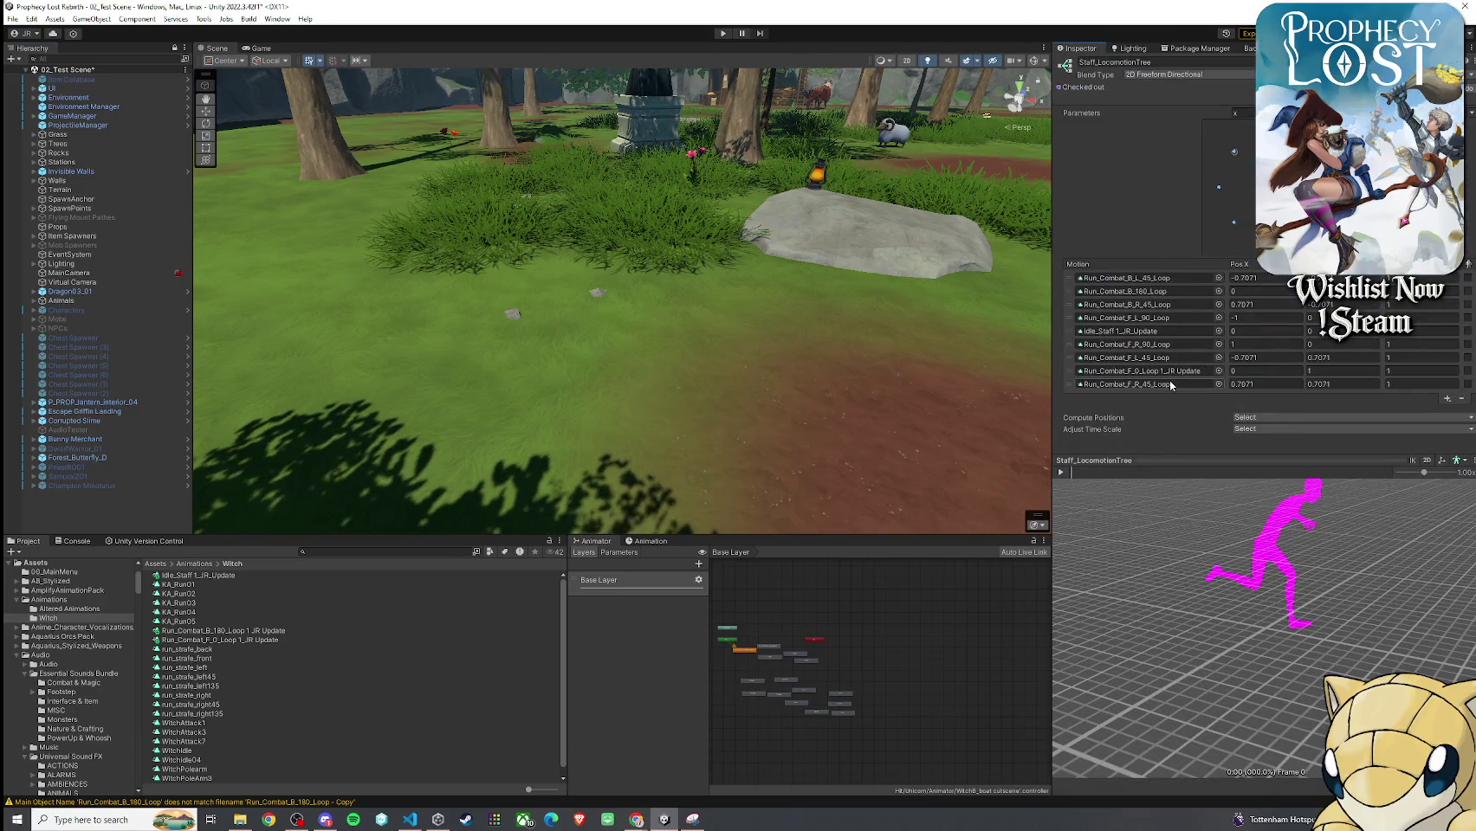
left_click(1169, 291)
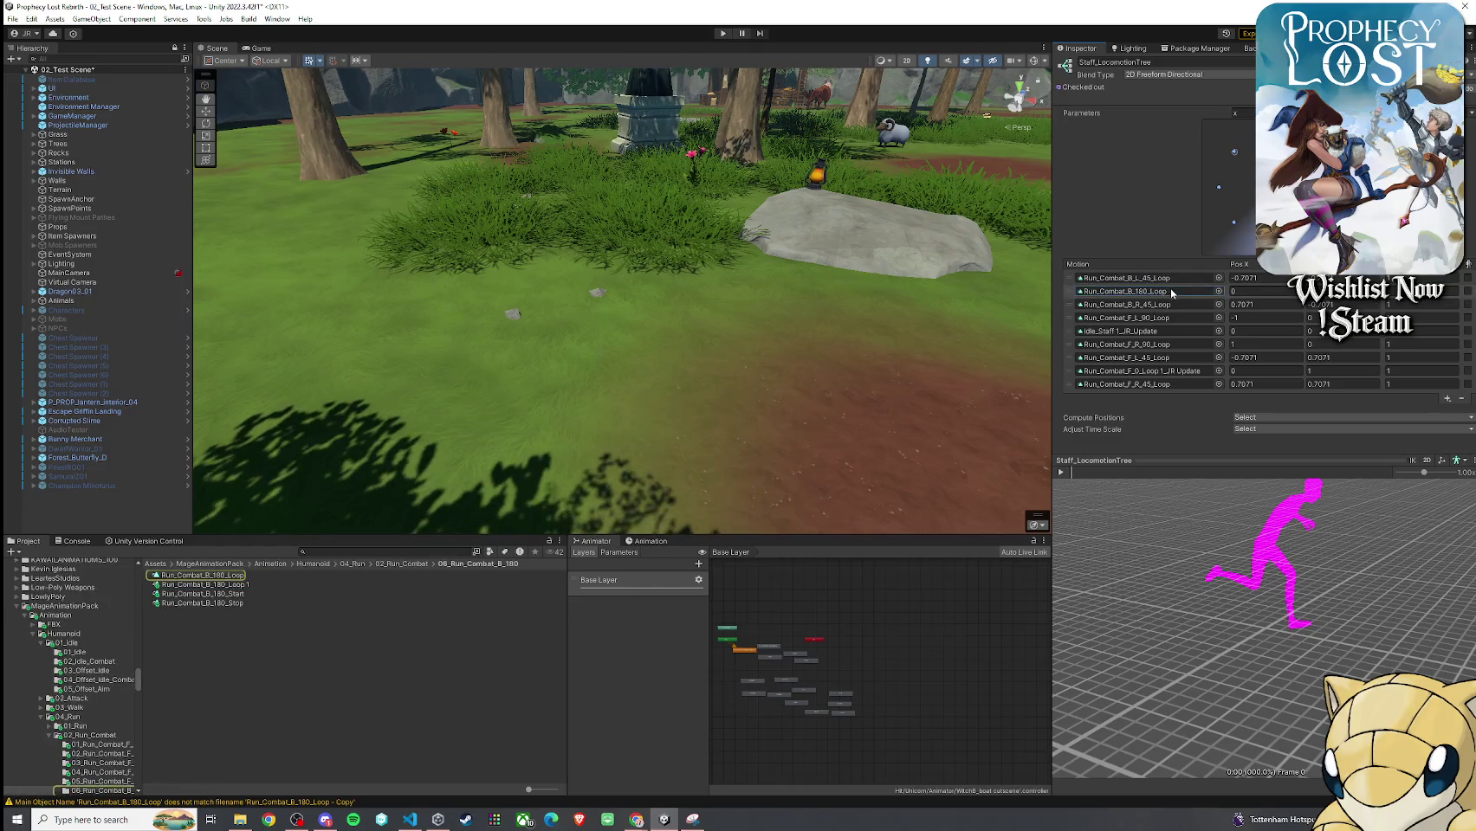
left_click(158, 575)
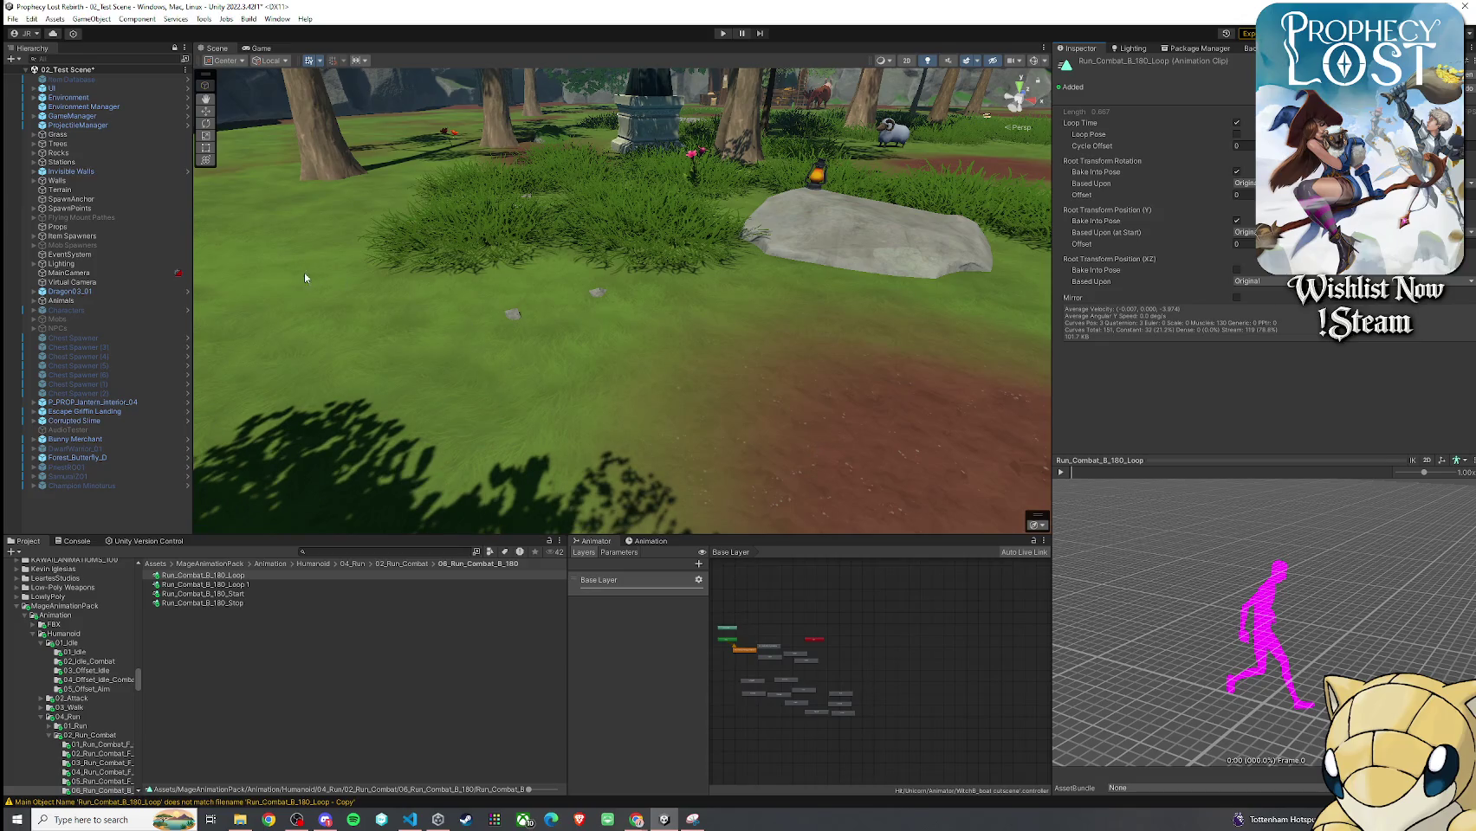
left_click(157, 564)
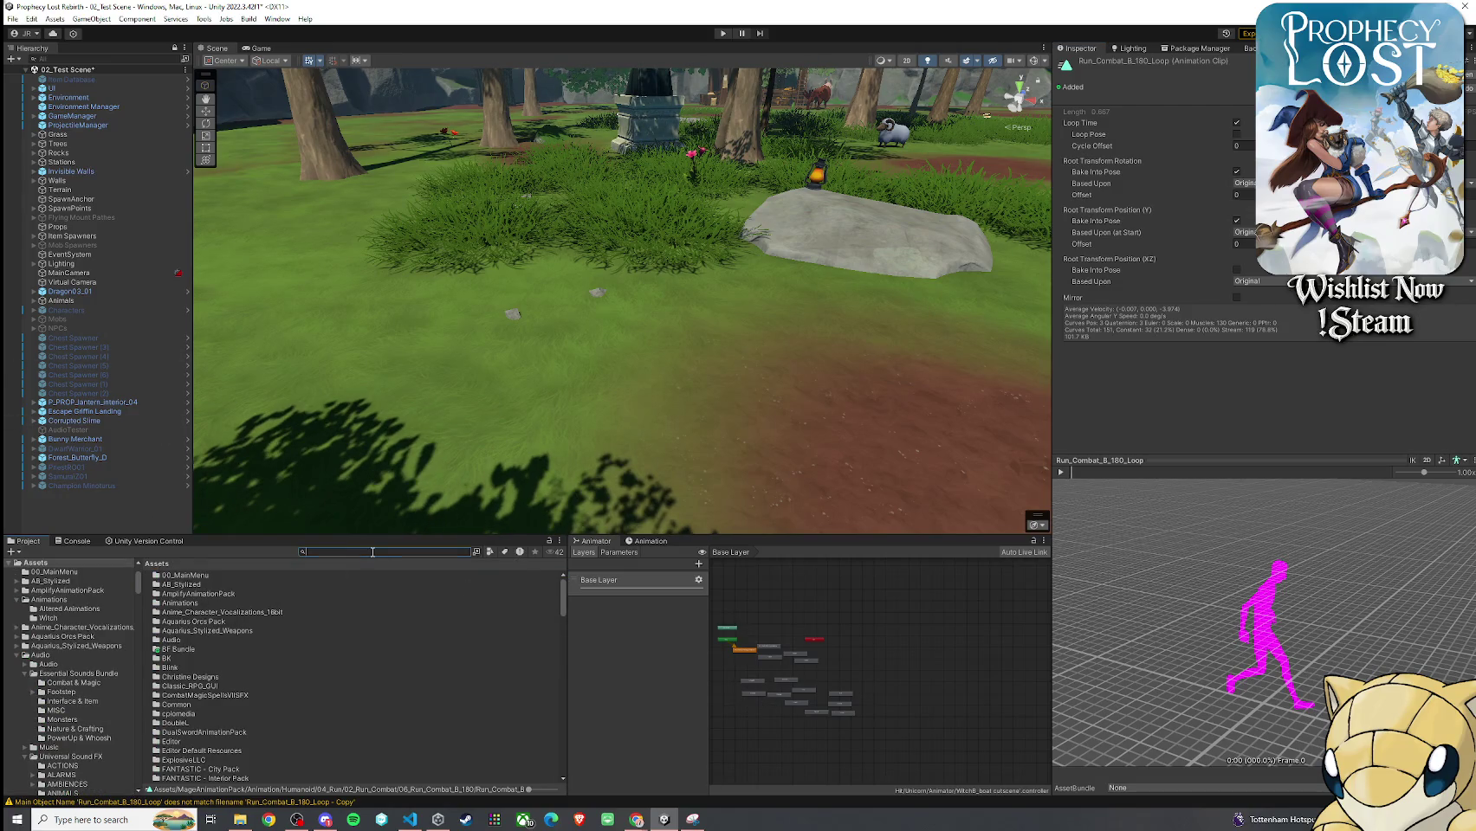
Search 'player prefab', open the Player 1 prefab, and enter its LocomotionHub sub-state machine
type("witch animator")
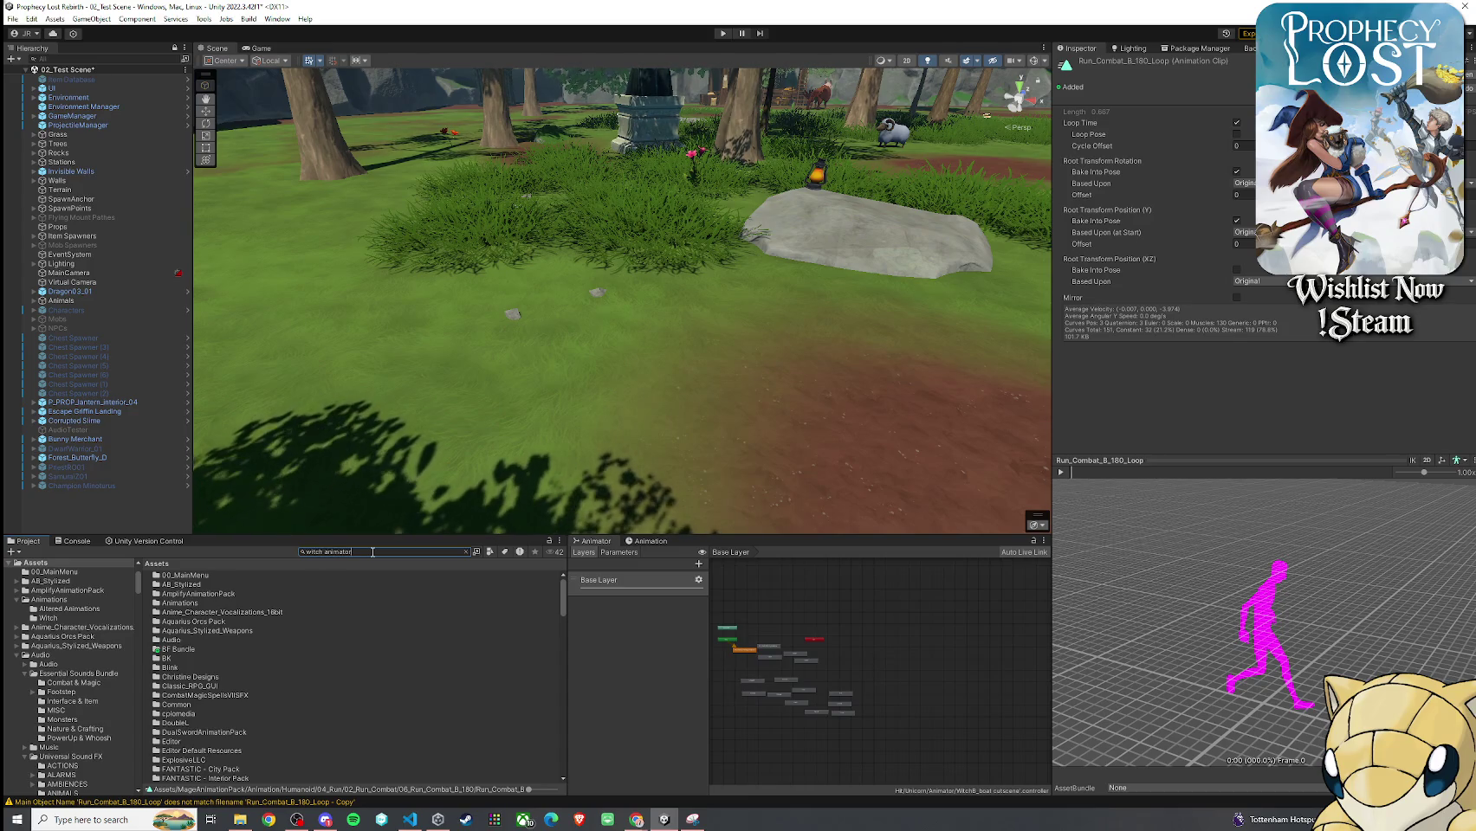
left_click(183, 575)
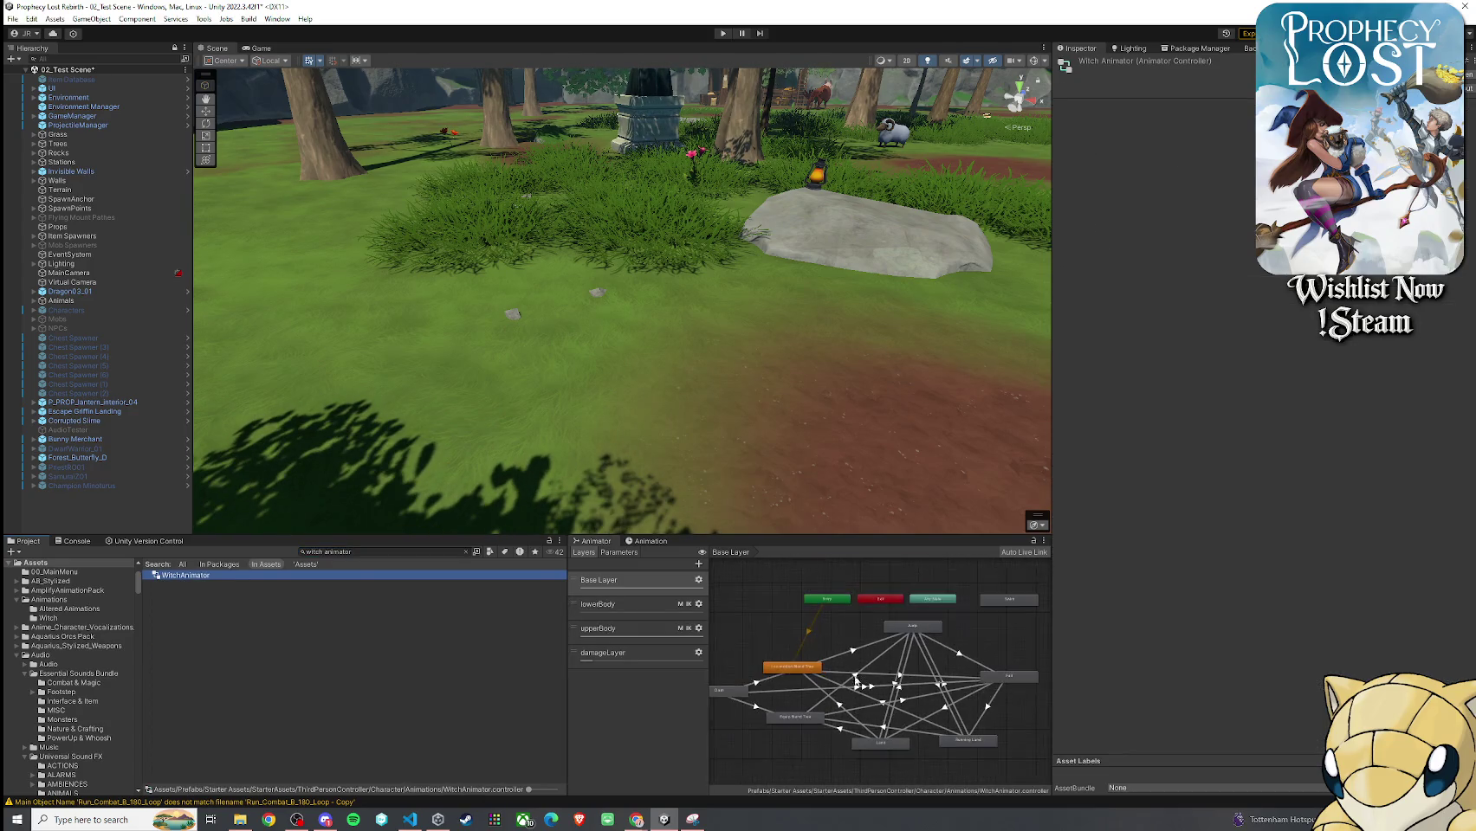
left_click(336, 551)
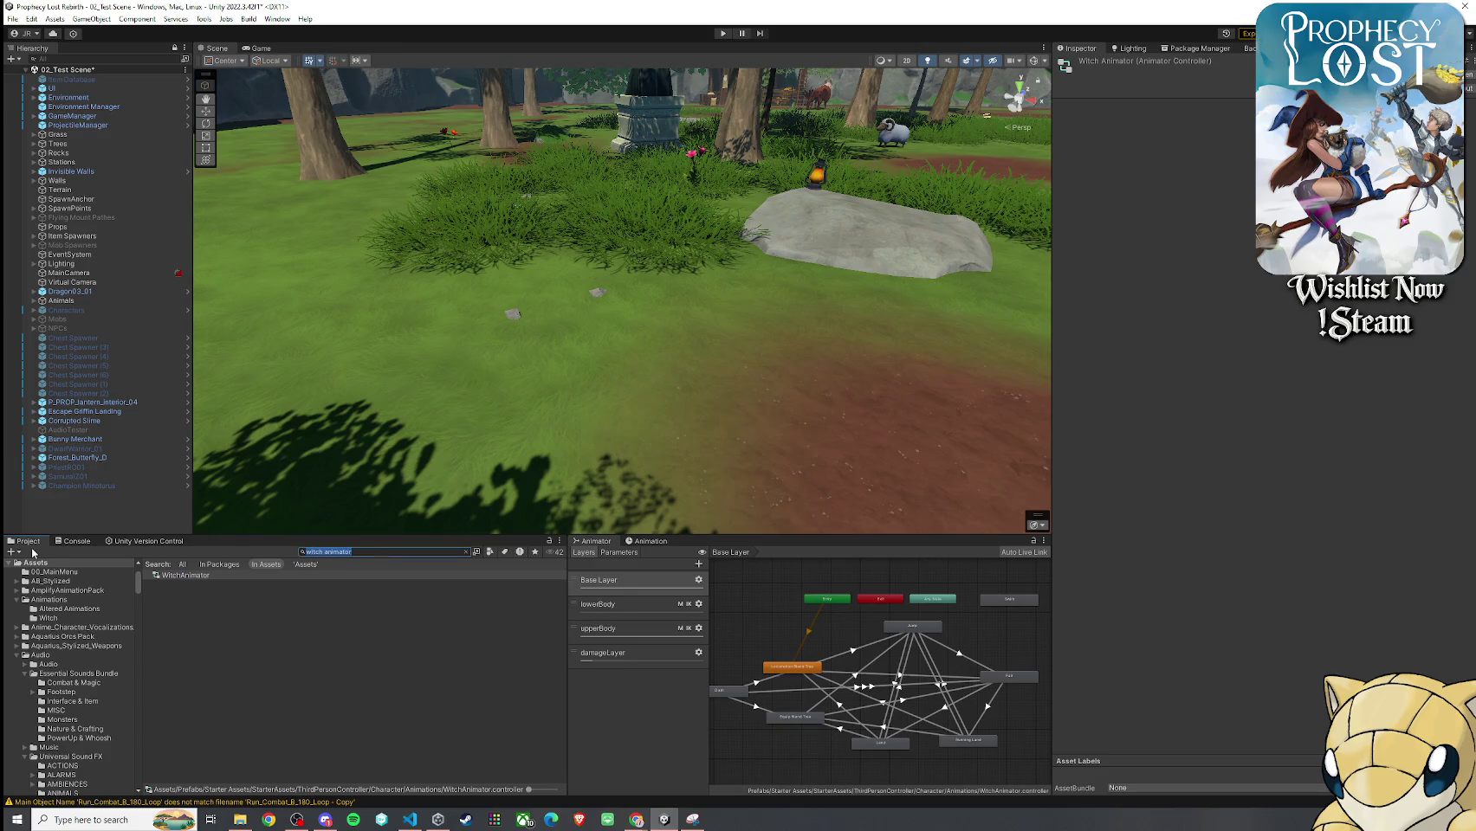
type("player prefab")
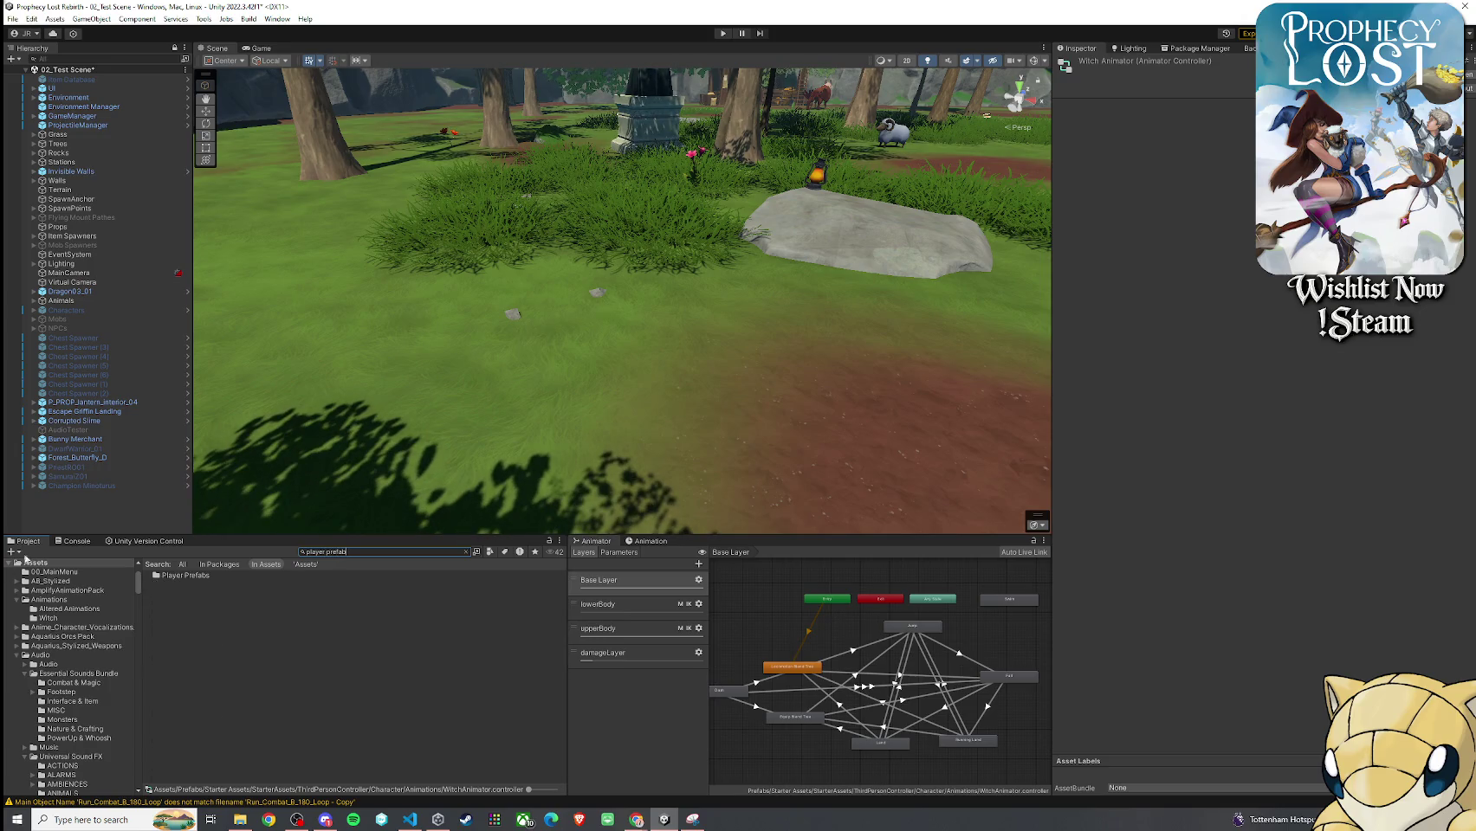
left_click(208, 578)
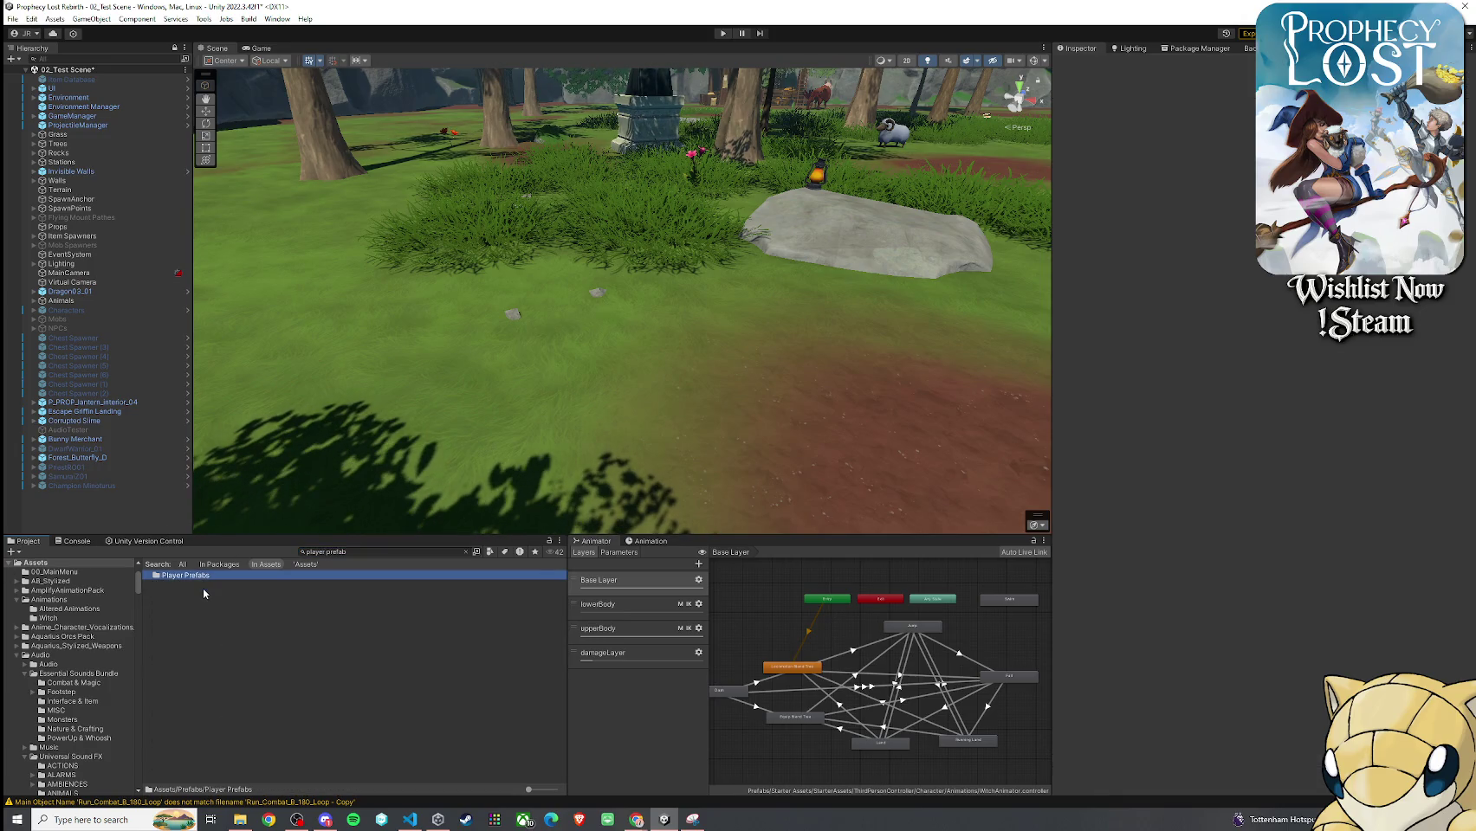
double_click(205, 579)
double_click(184, 585)
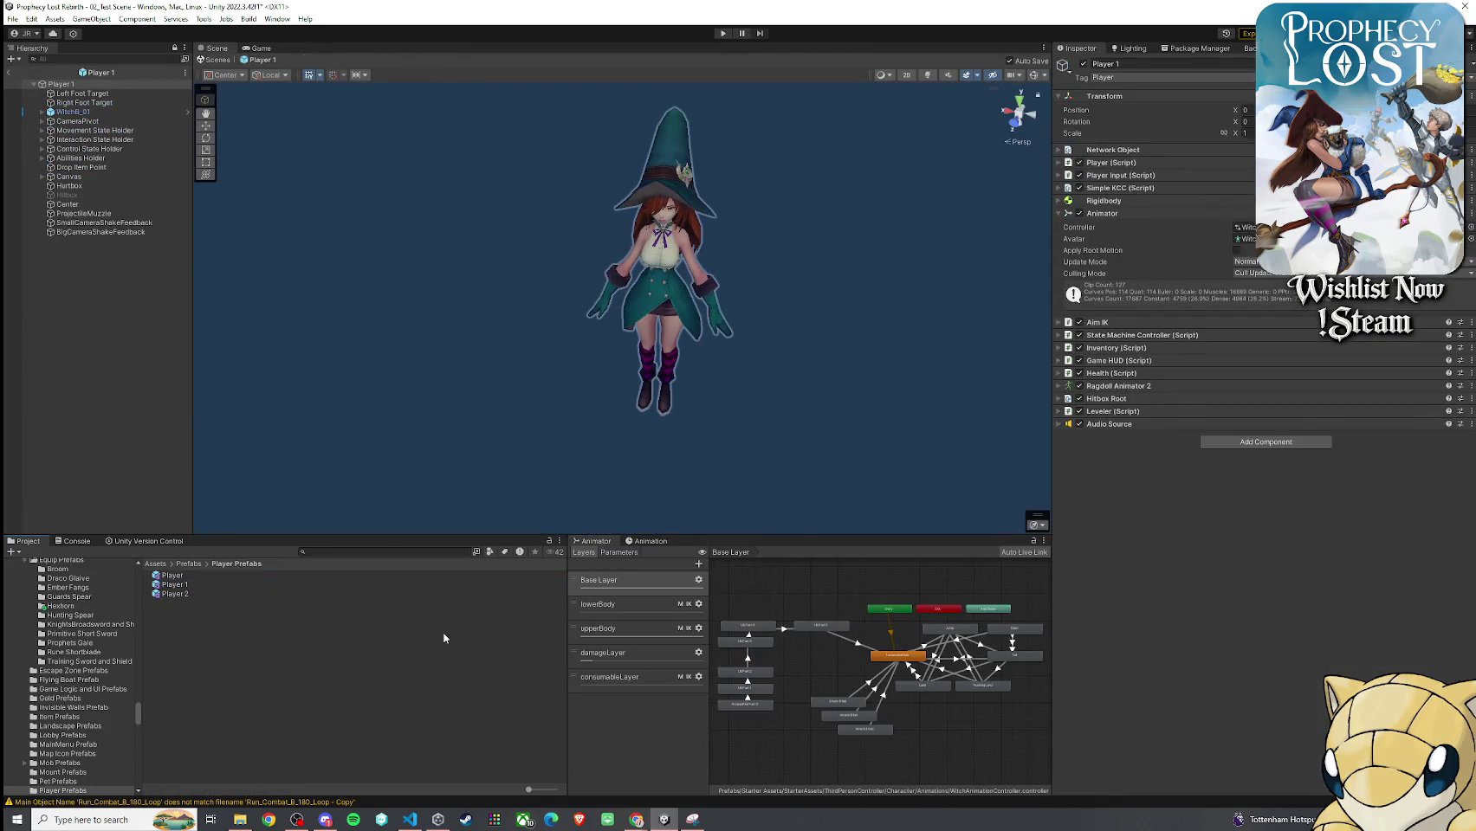
double_click(897, 656)
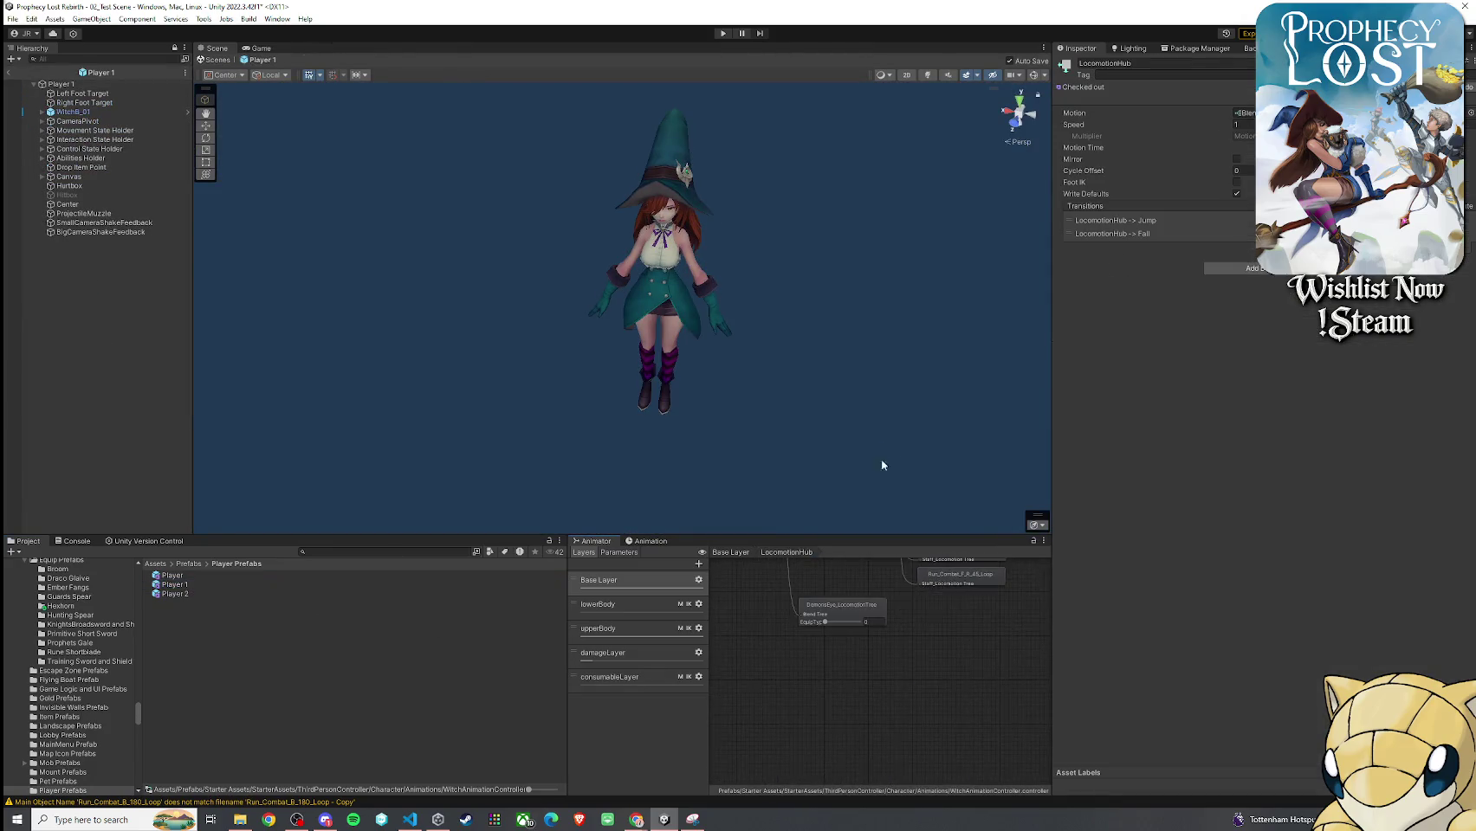
Drag Run_Combat_B_180_Loop 1_JR Update into Staff_LocomotionTree's Run_Combat_B_180 motion slot
left_click(860, 637)
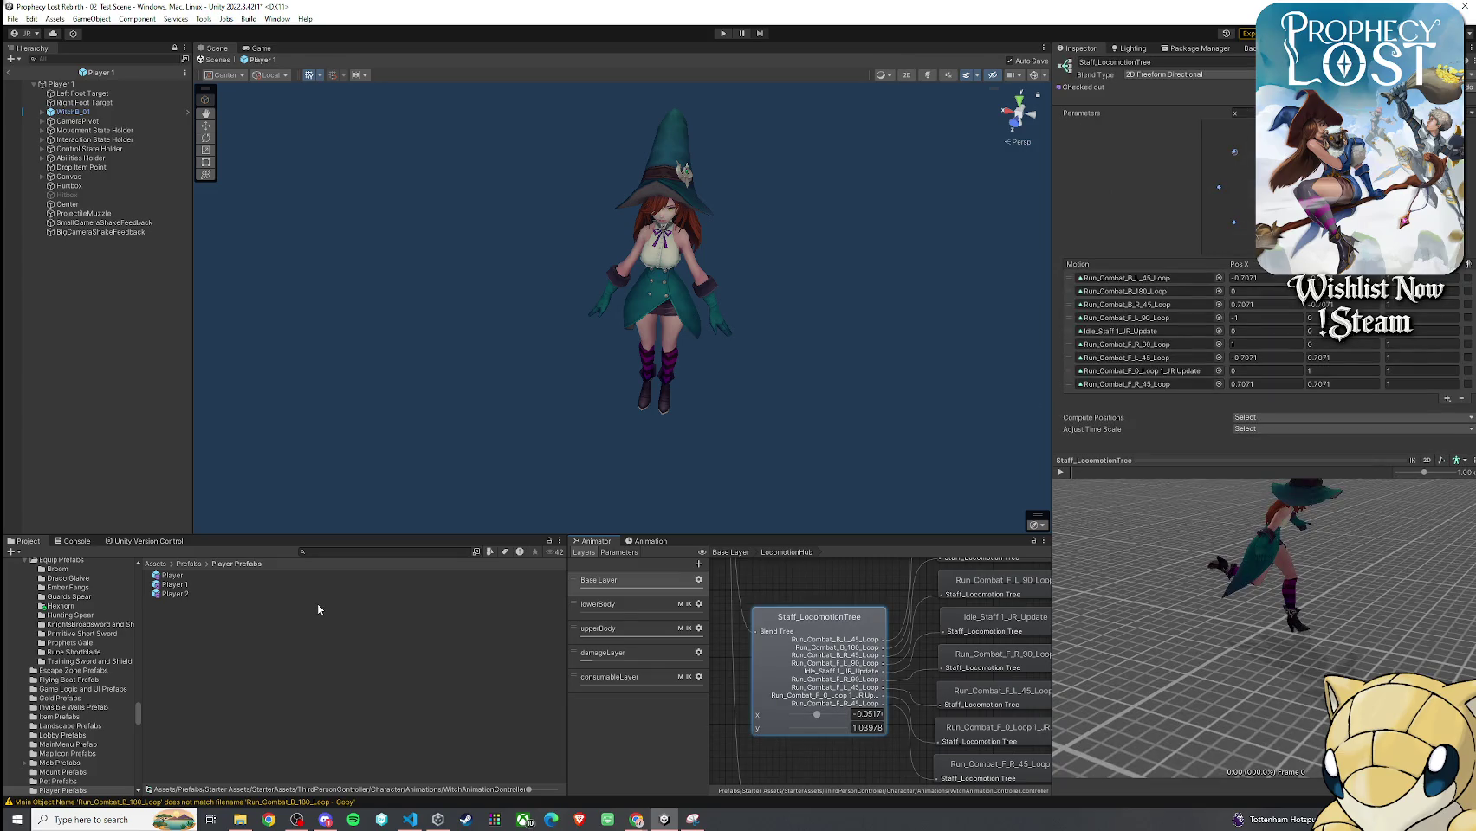
left_click(157, 564)
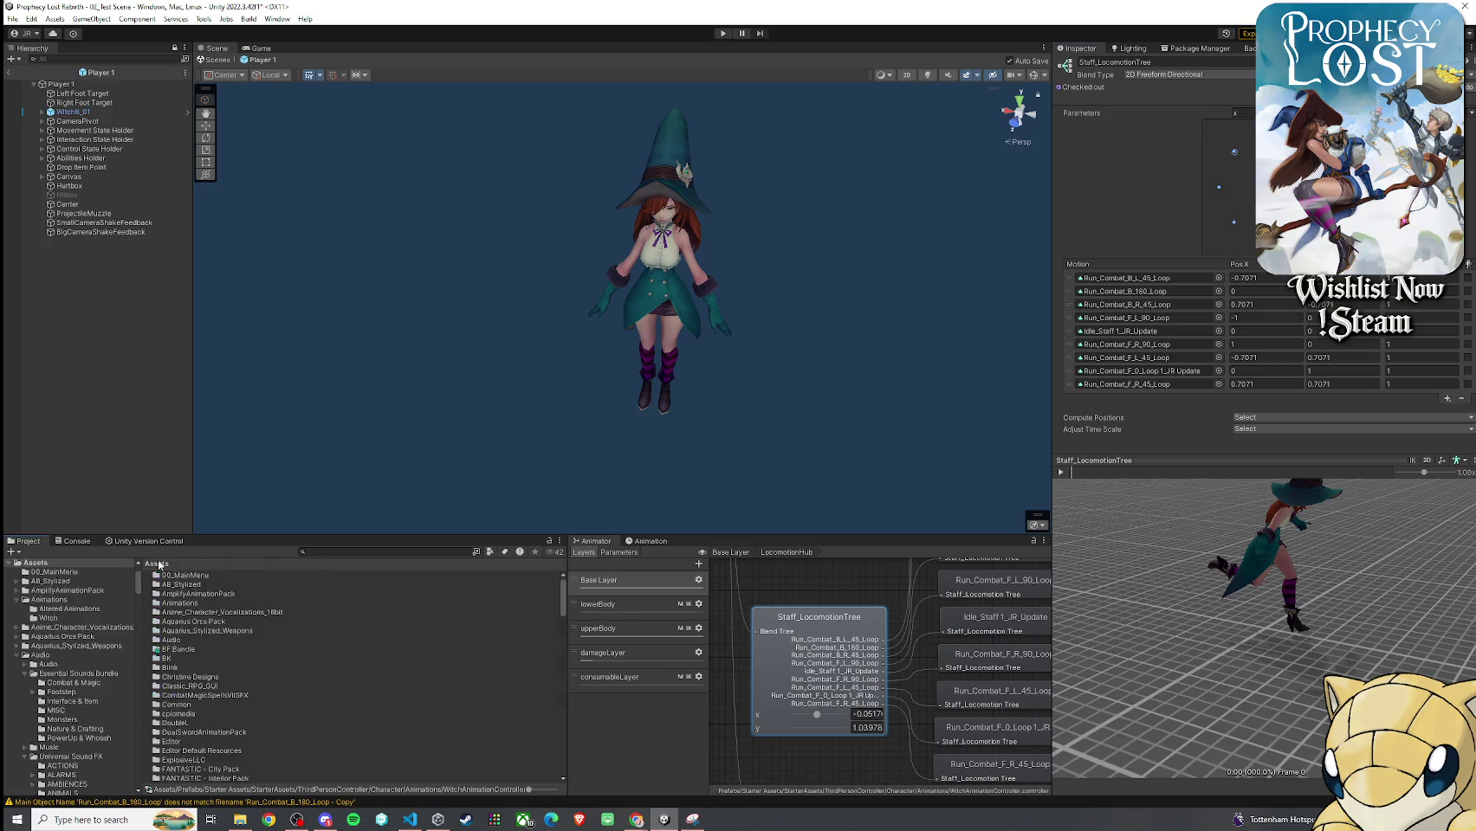
double_click(180, 604)
double_click(188, 584)
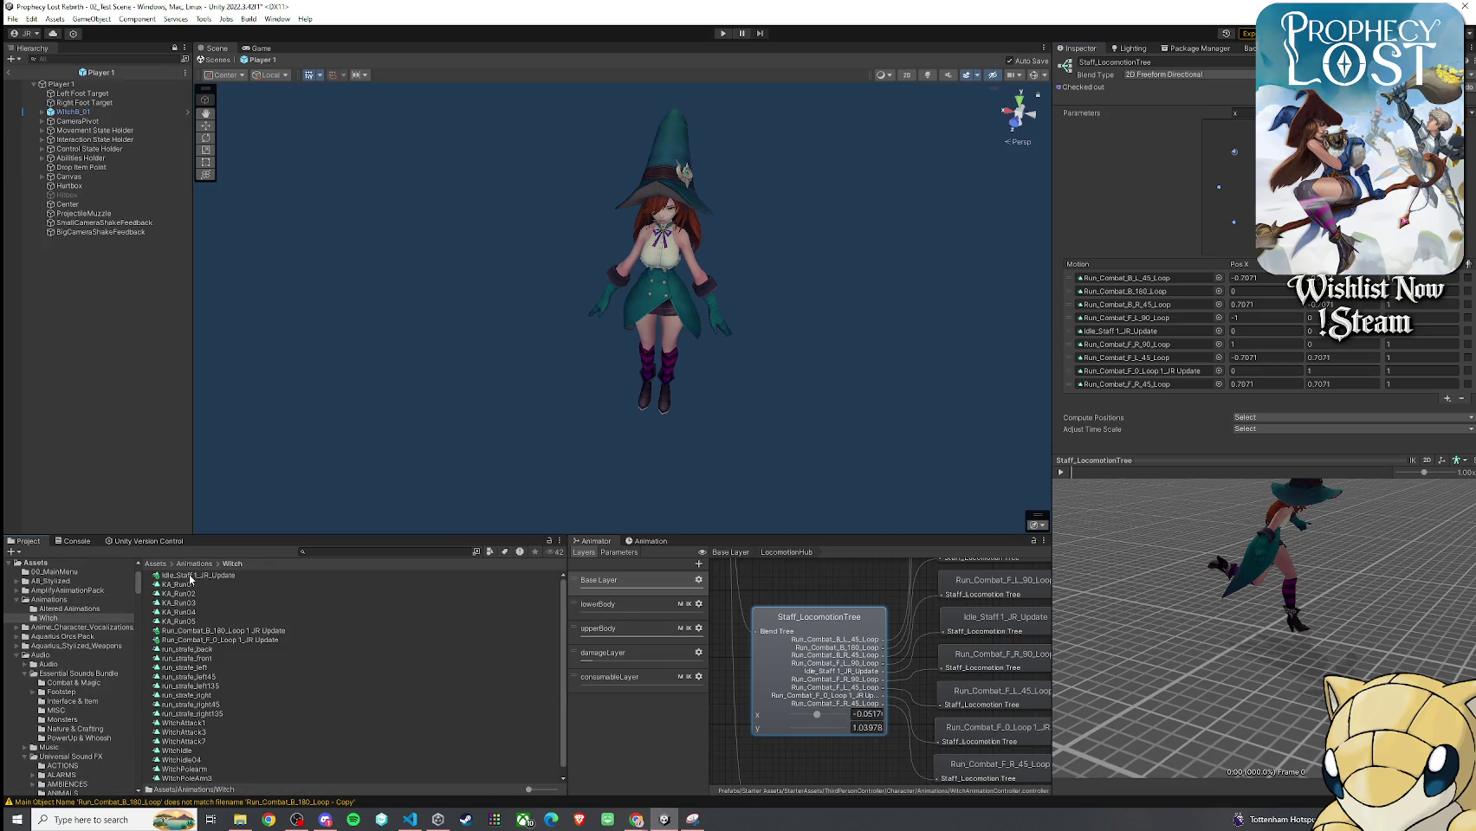
mouse_move(223, 633)
left_mouse_down()
mouse_move(516, 595)
mouse_move(1135, 364)
left_mouse_up()
mouse_move(1148, 291)
left_mouse_down()
mouse_move(1159, 328)
mouse_move(1156, 294)
left_mouse_up()
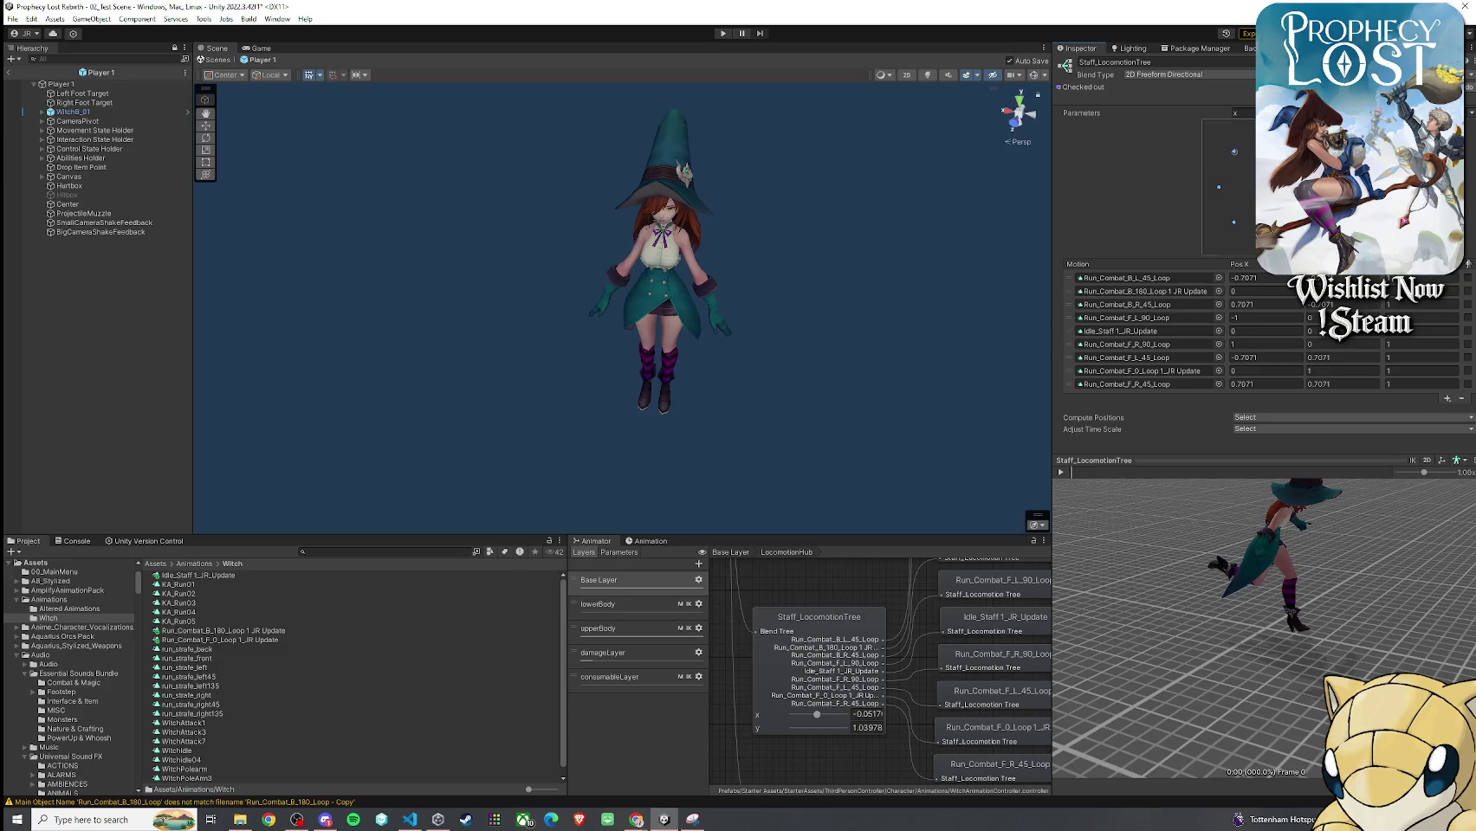
Play the blend tree preview, orbiting and moving the blend point to check backward running
left_click(1062, 472)
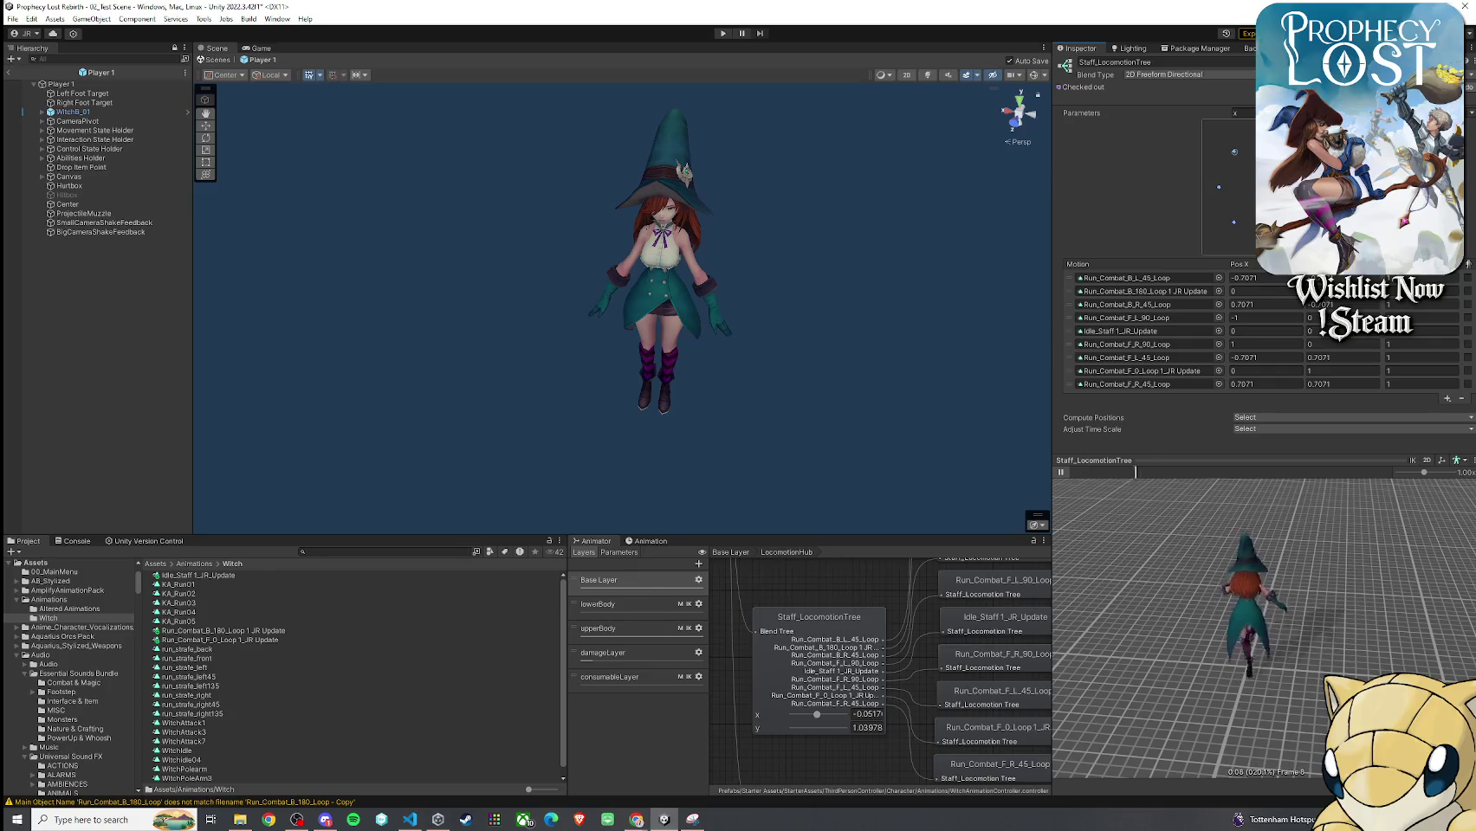
mouse_move(1270, 135)
left_mouse_down()
mouse_move(1272, 165)
mouse_move(1235, 222)
left_mouse_up()
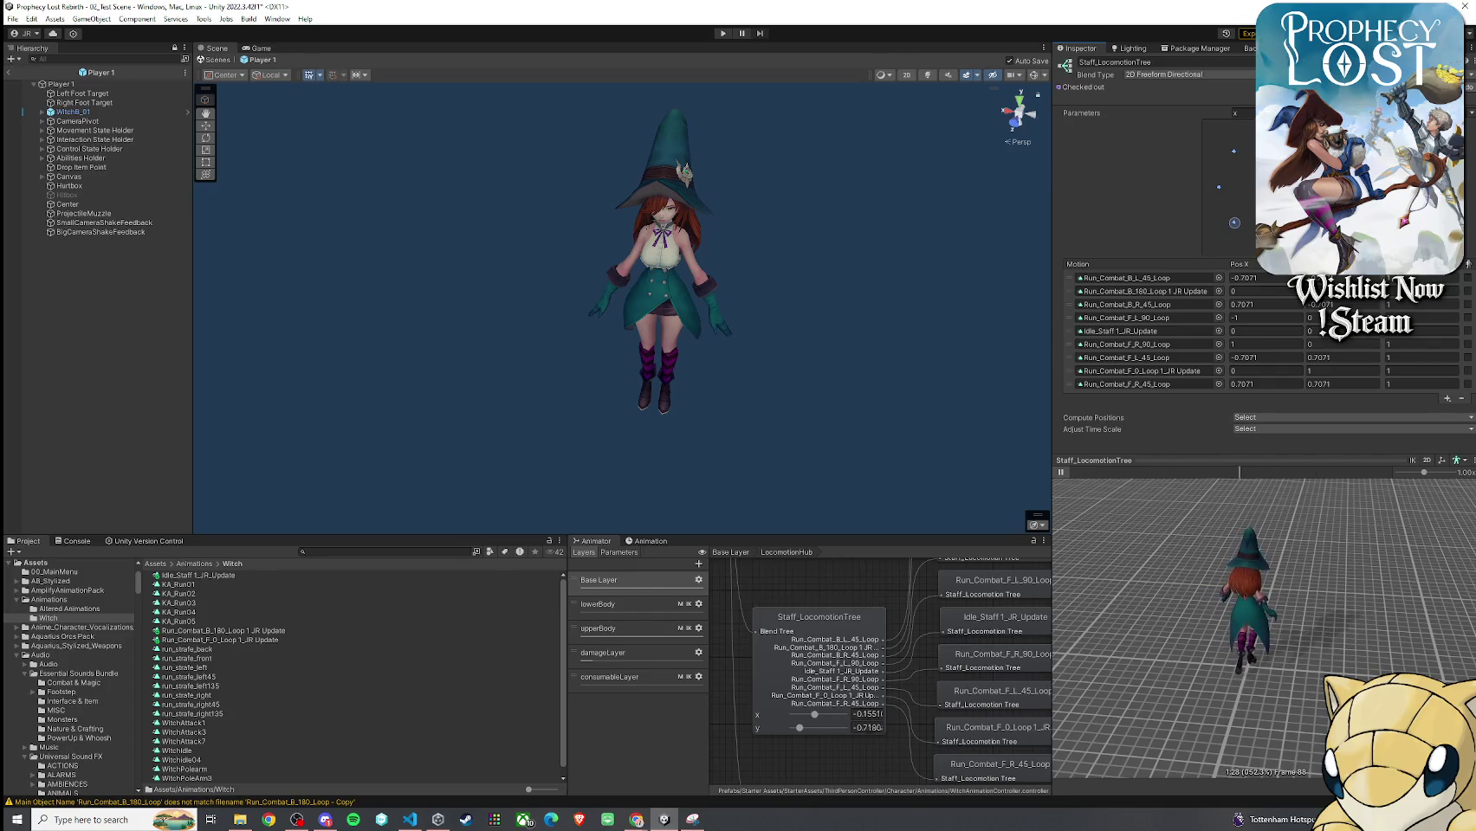
scroll(1244, 571, "up", 5)
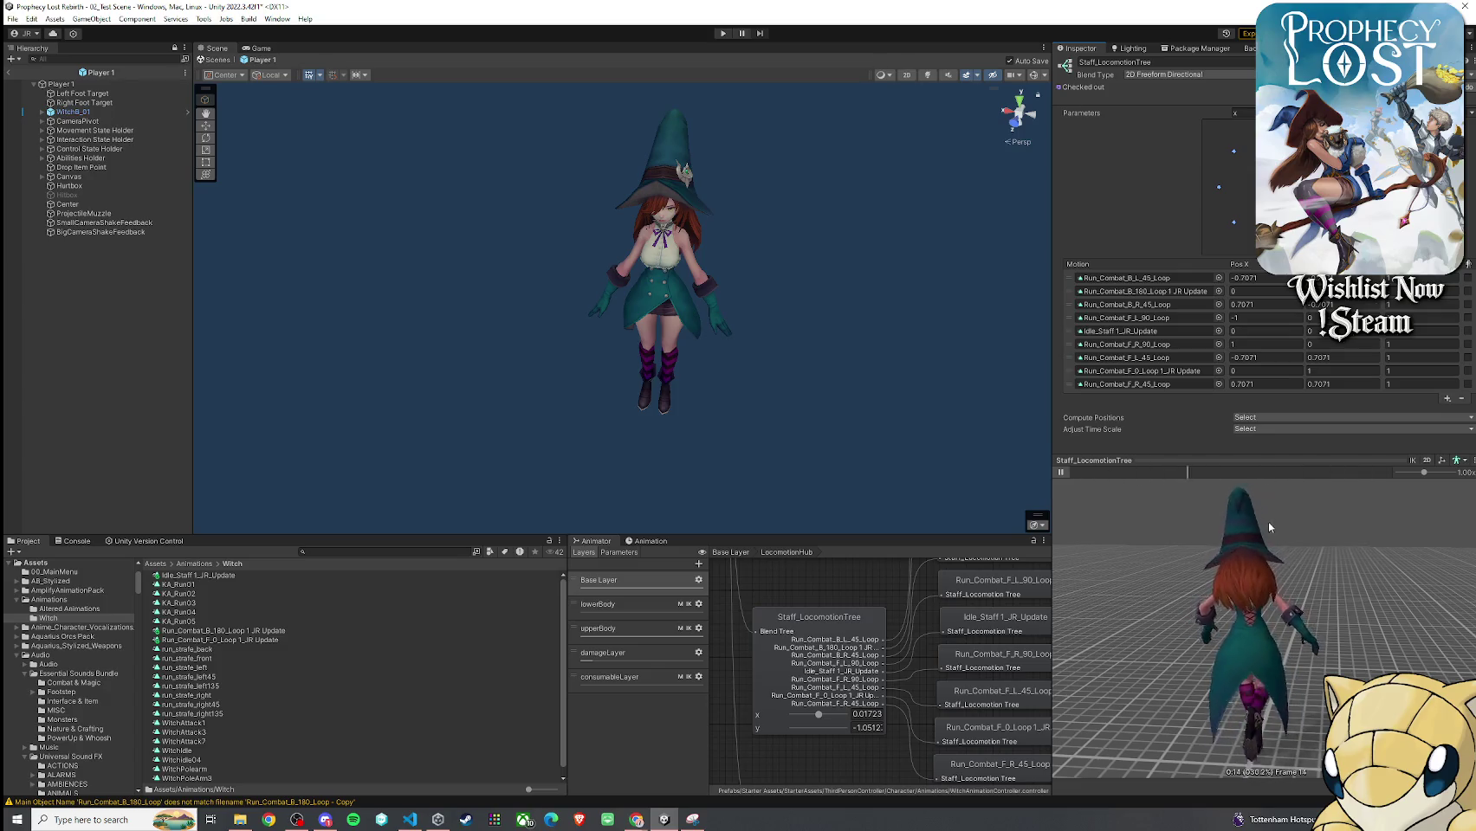
left_click_drag(1118, 502, 844, 499)
left_click_drag(1091, 554, 1216, 552)
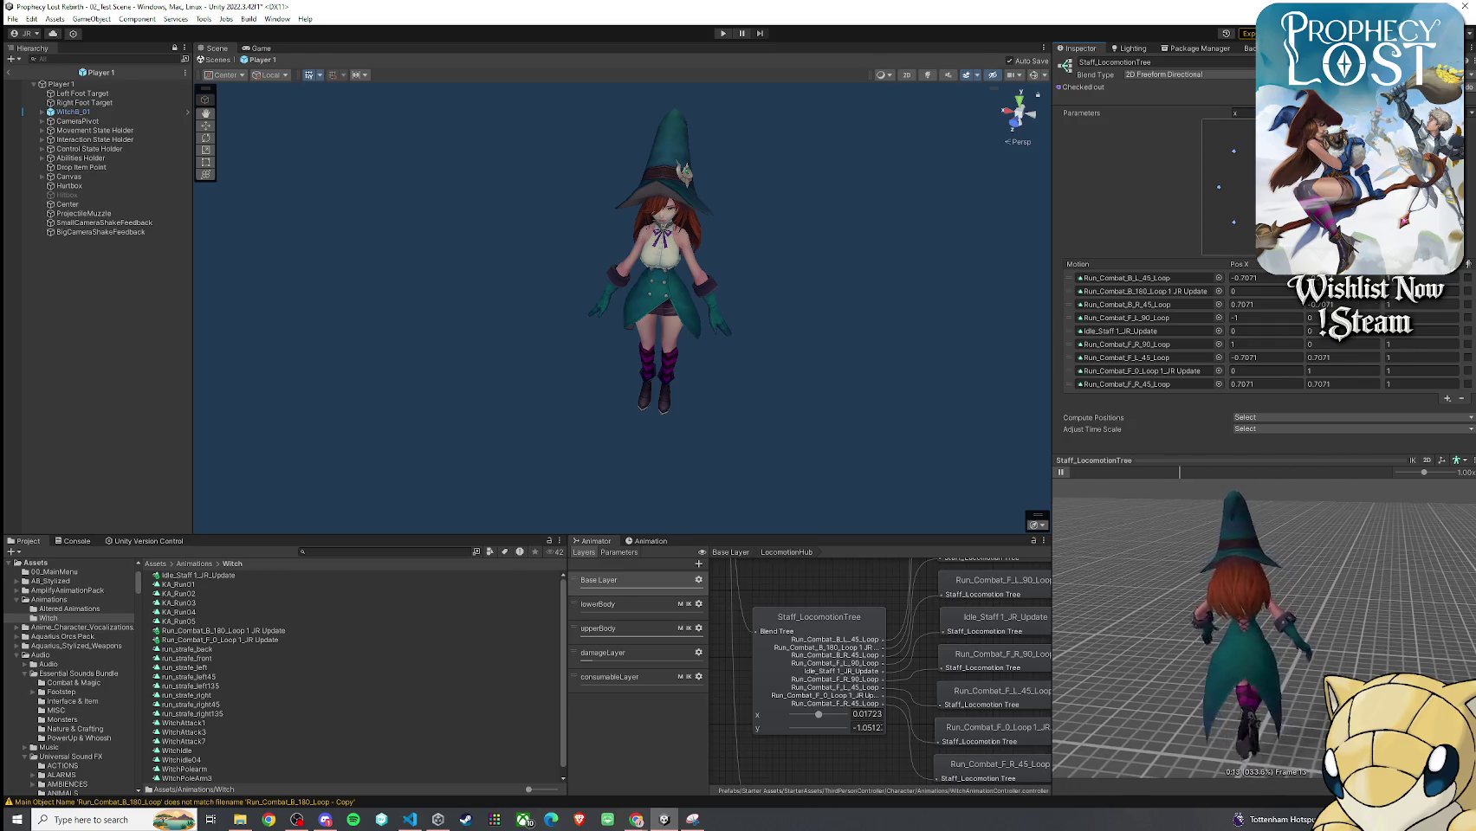
left_click_drag(1300, 232, 1220, 246)
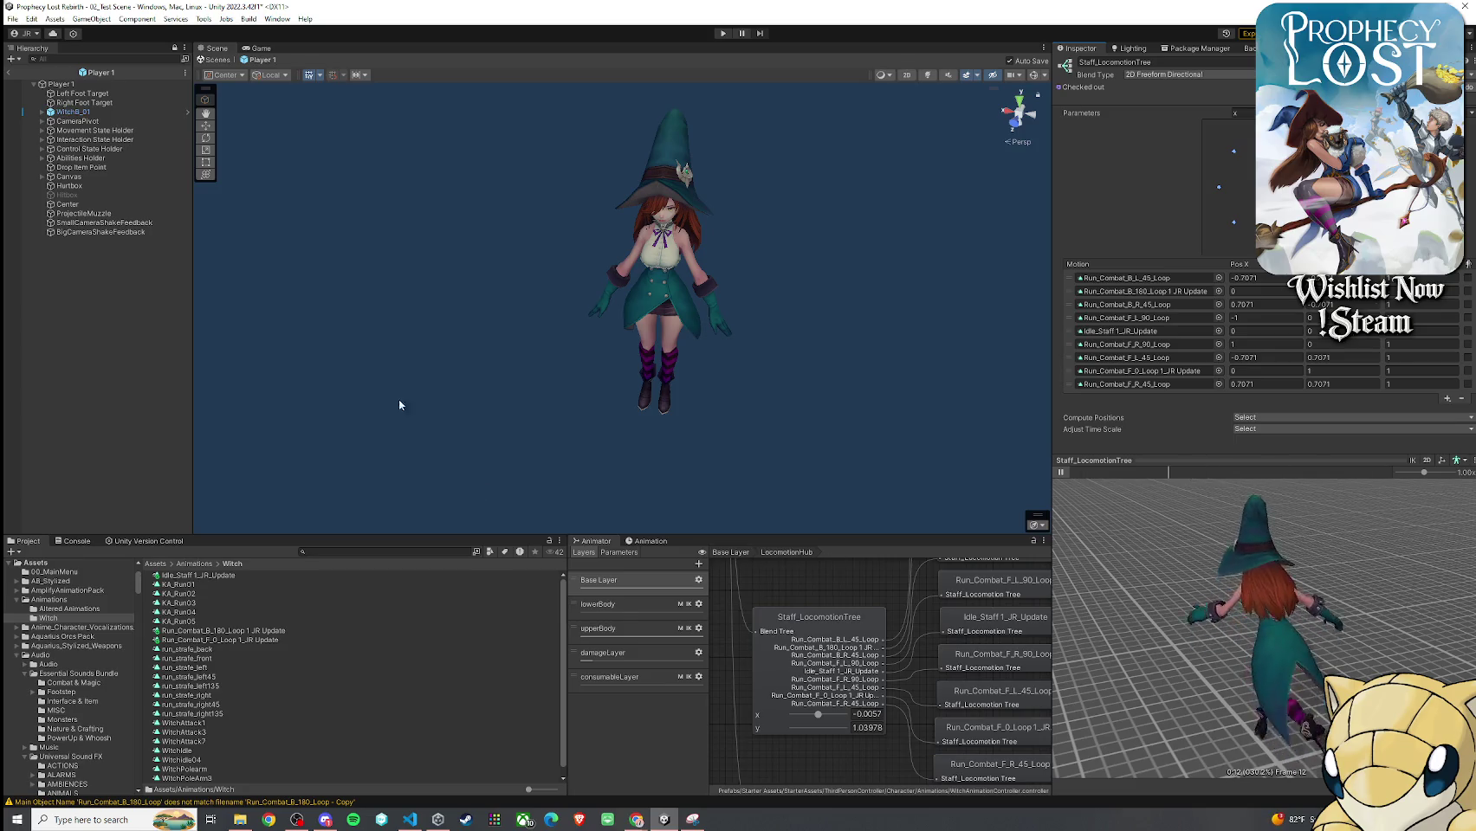
left_click(8, 72)
Save the scene, enter Play mode confirming the save, and click START GAME
left_click(12, 19)
left_click(87, 74)
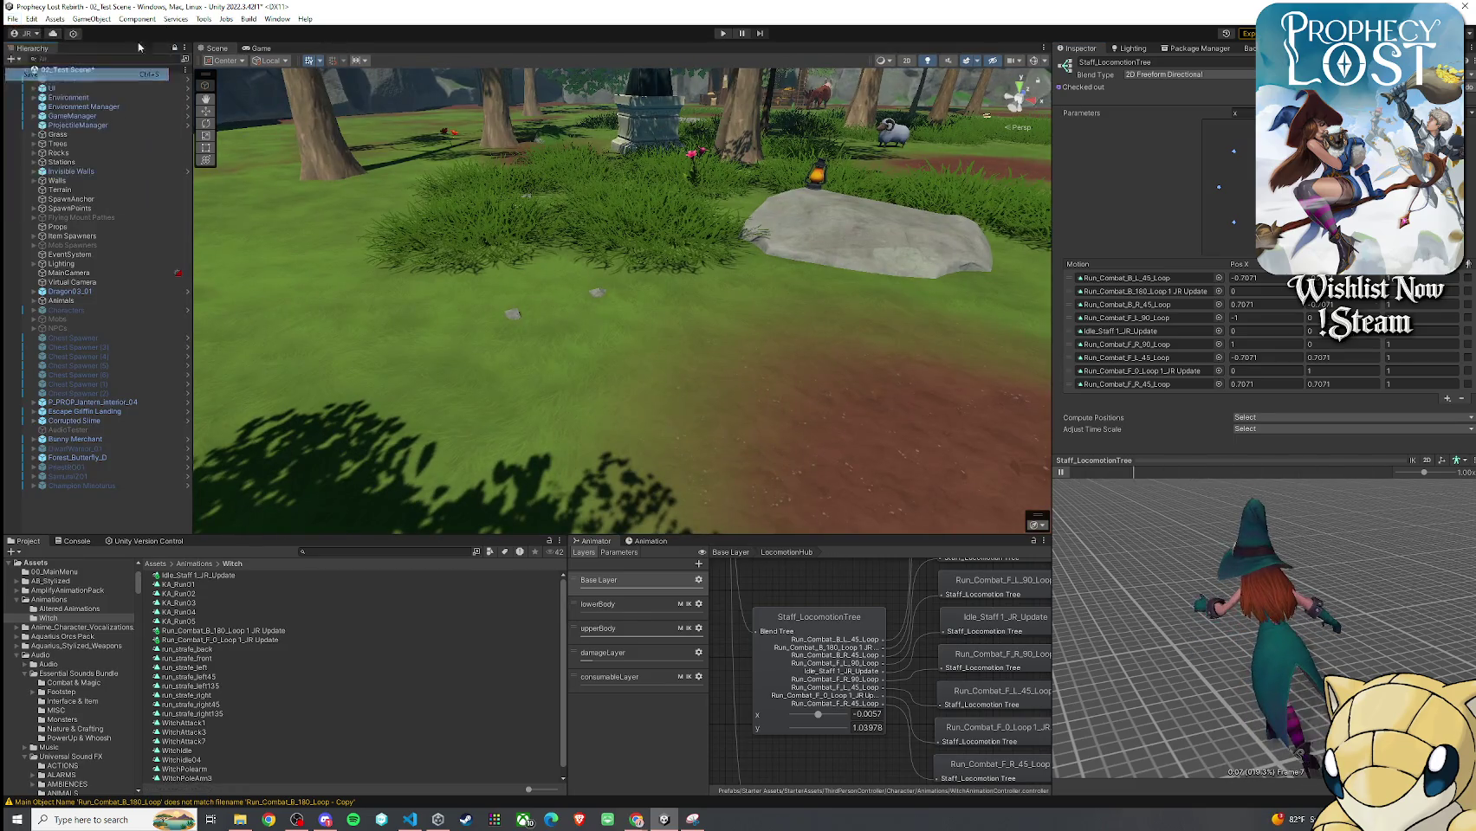
double_click(262, 49)
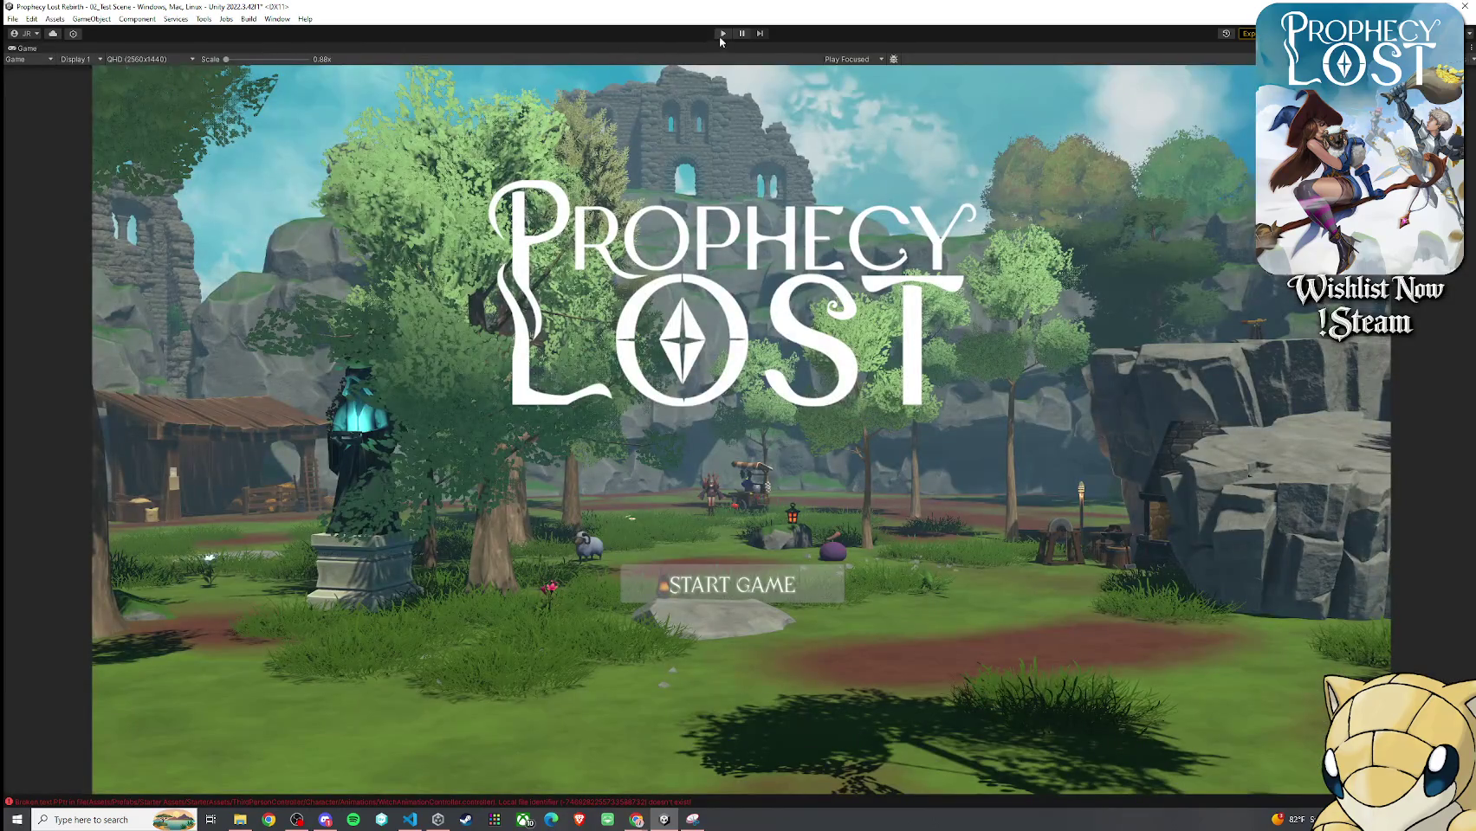
left_click(728, 433)
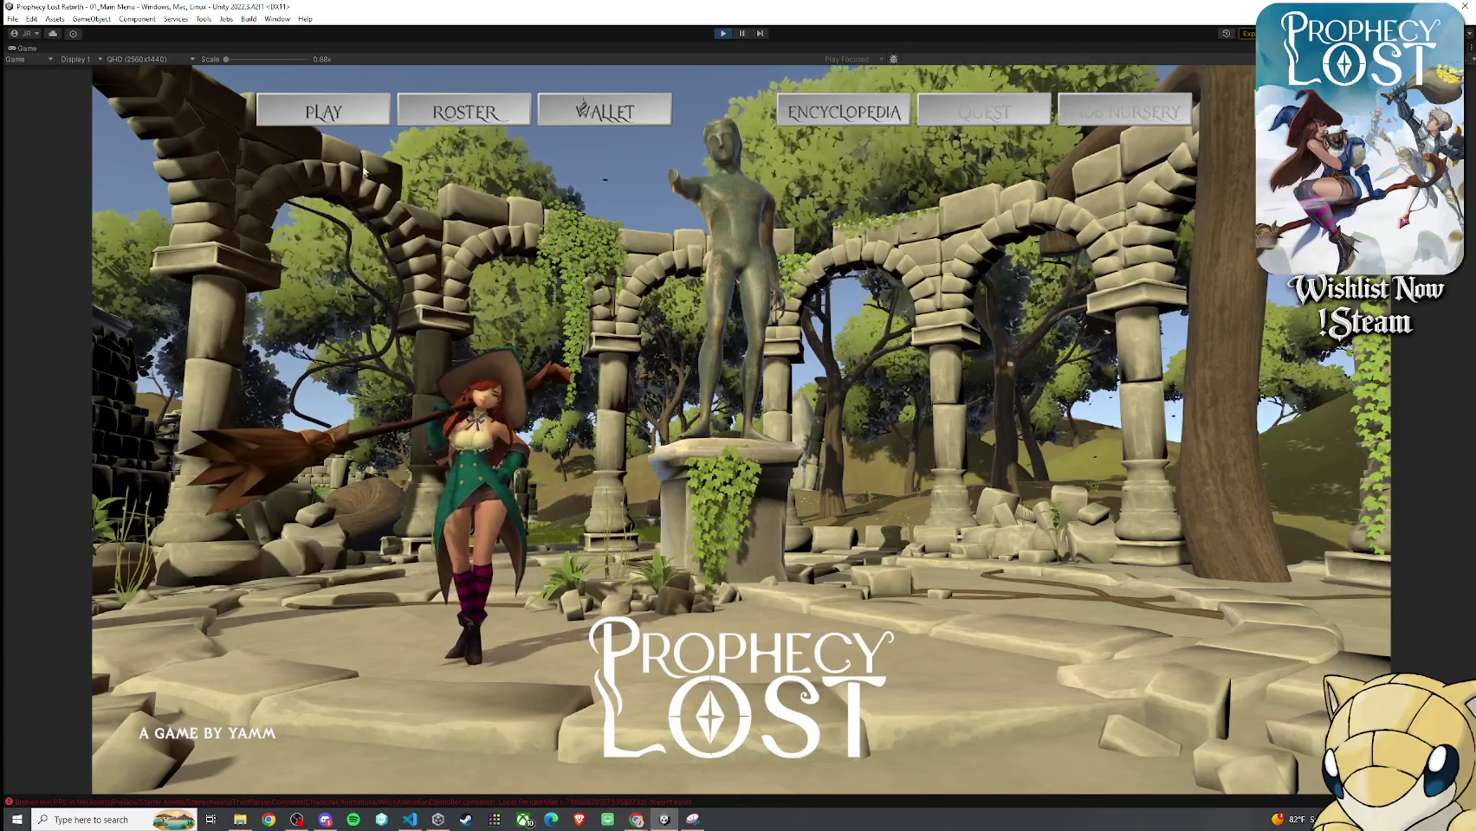
left_click(747, 441)
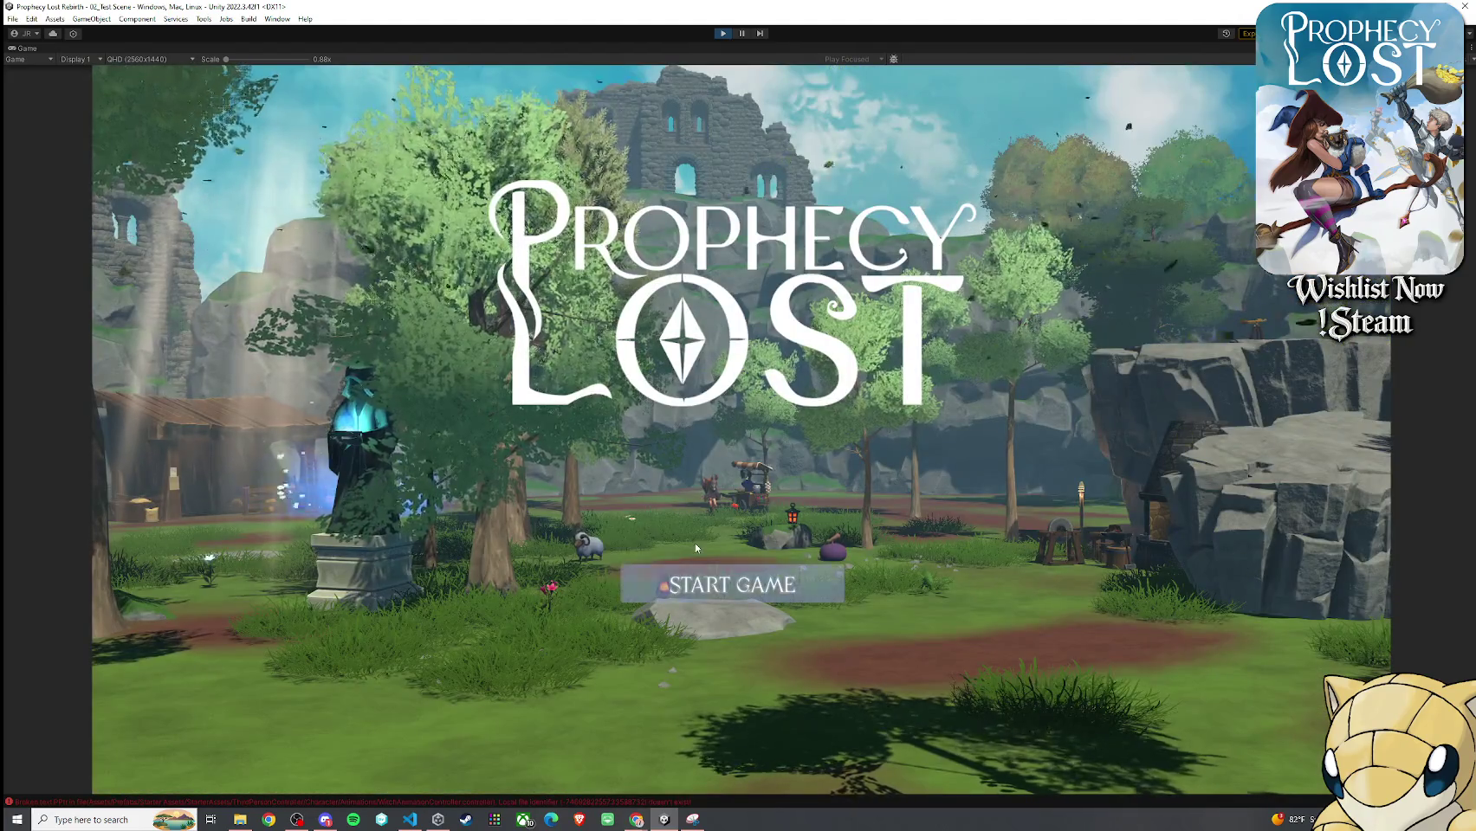
left_click(718, 574)
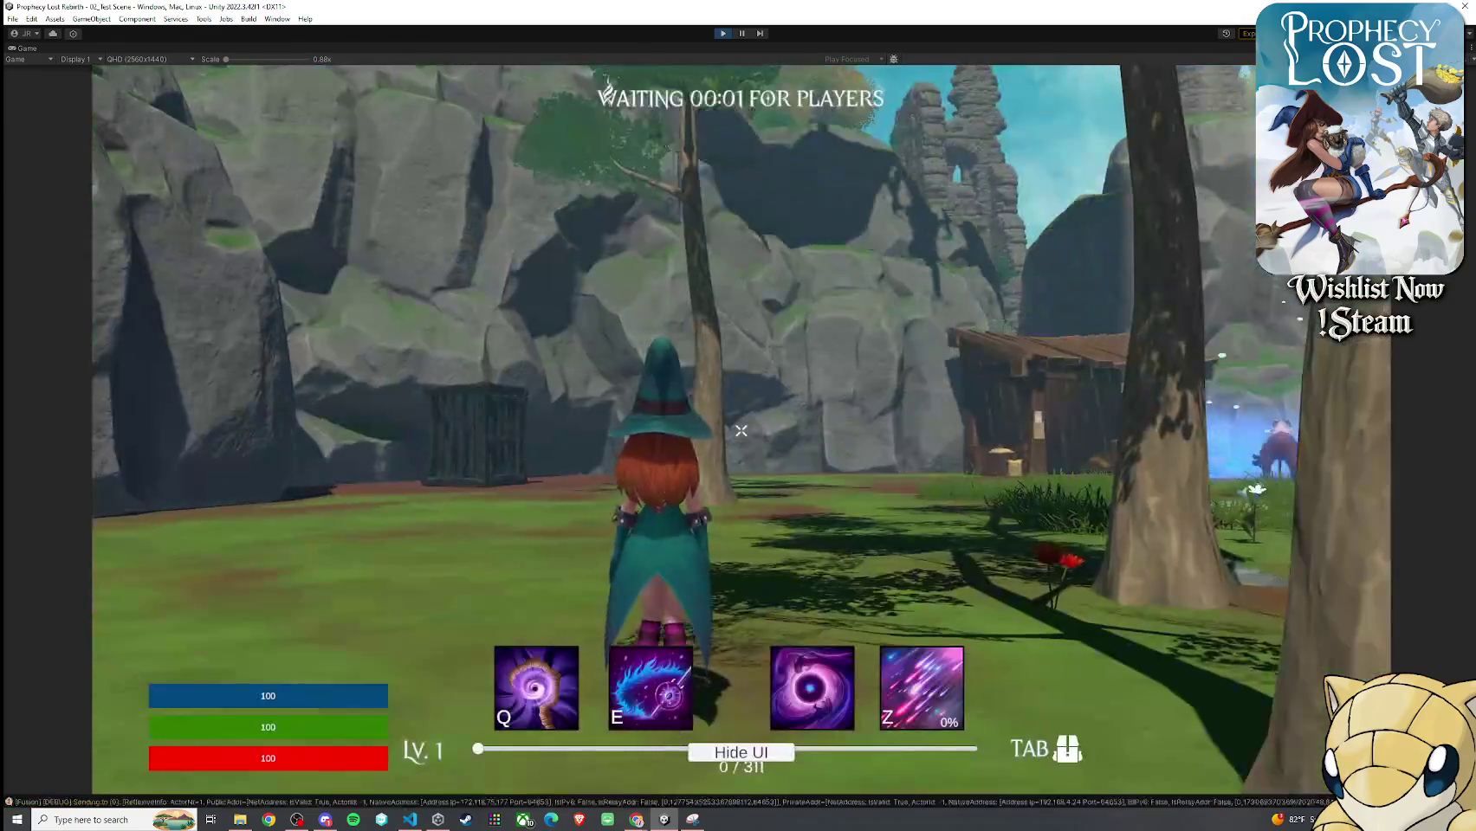
Run the witch through the clearing toward the rocks, then select the Staff_LocomotionTree node
key("w")
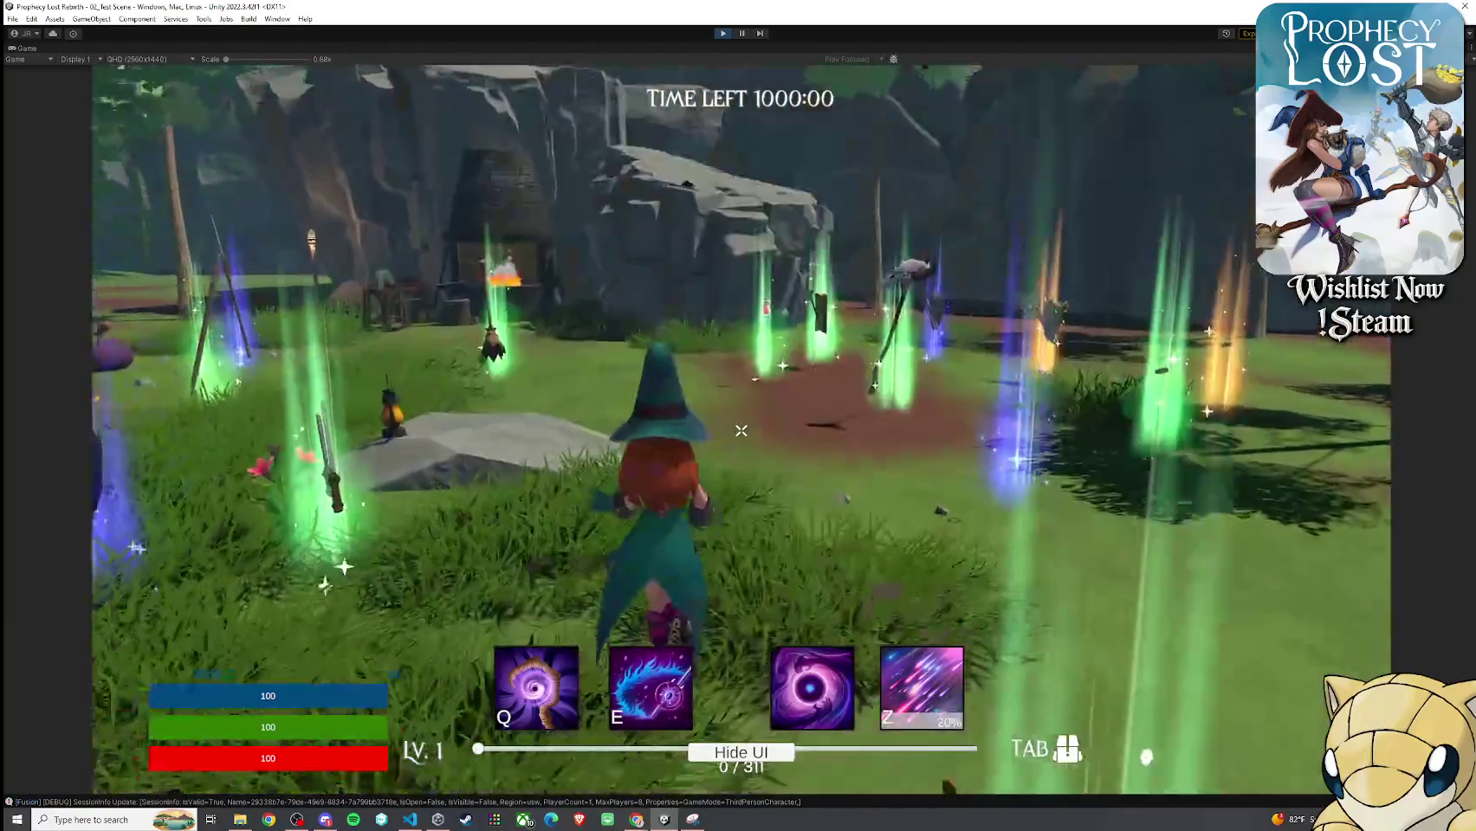
key("Tab")
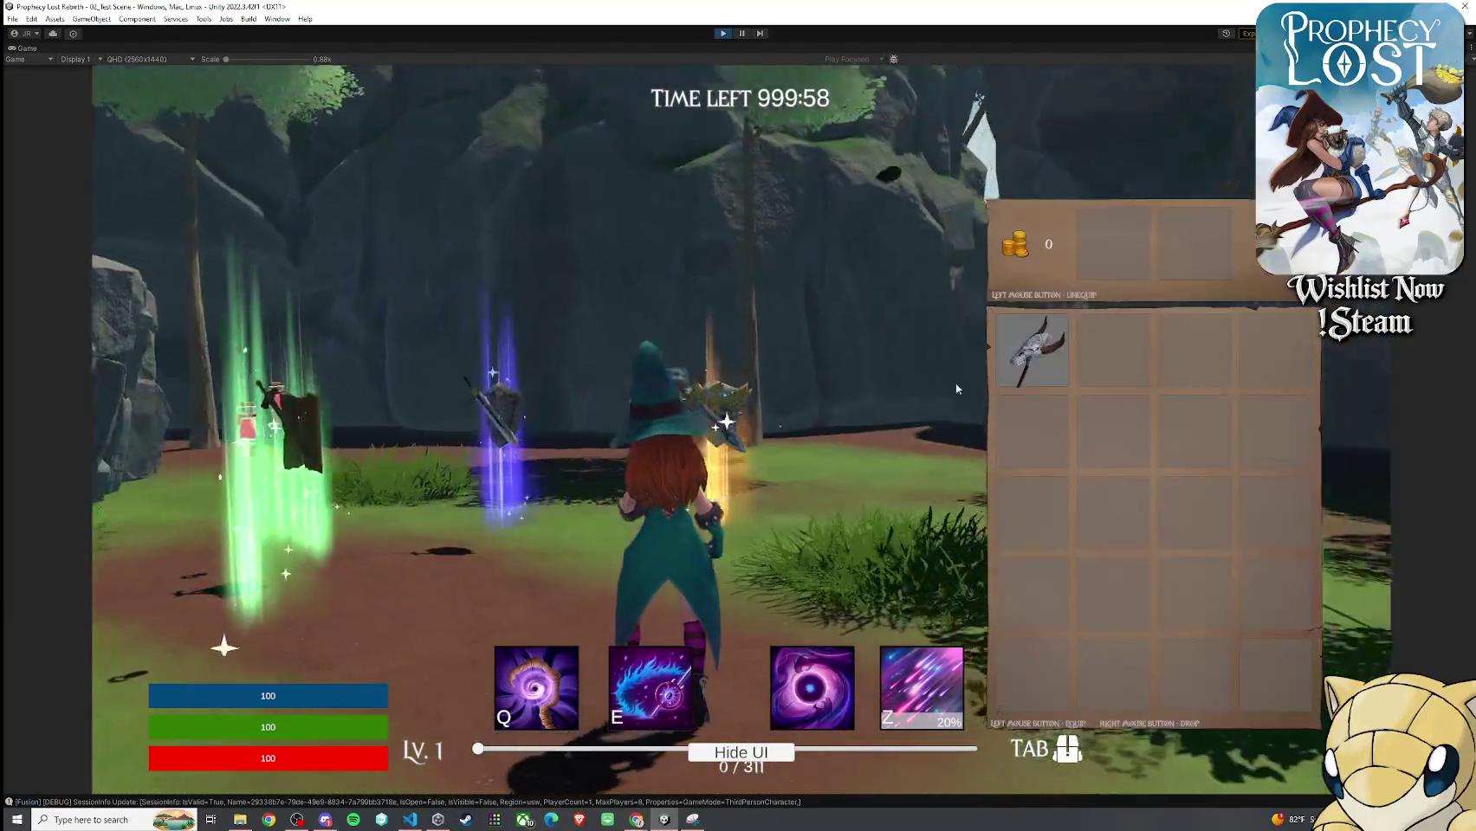
key("Tab")
key("w")
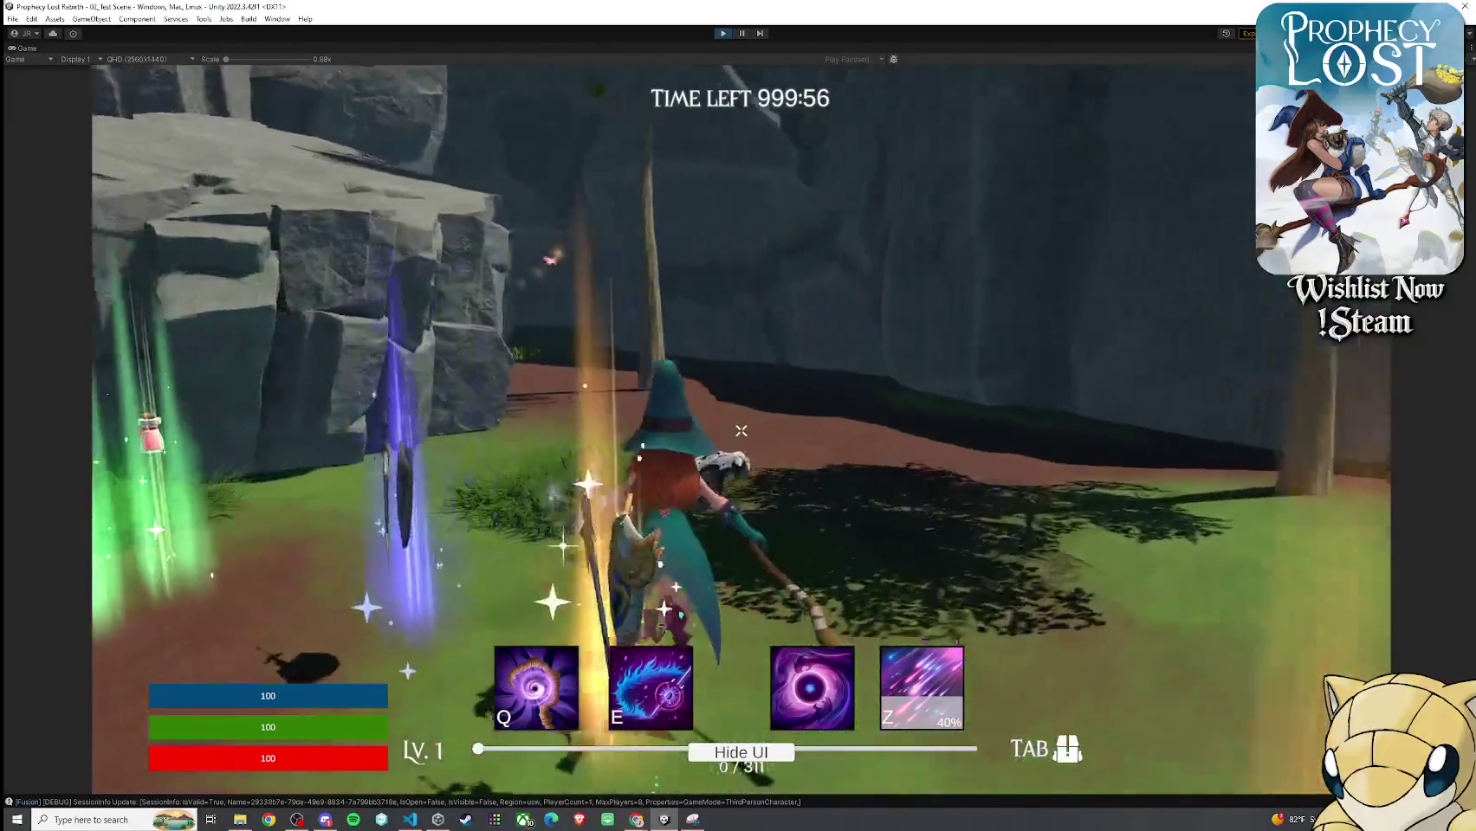
key("w")
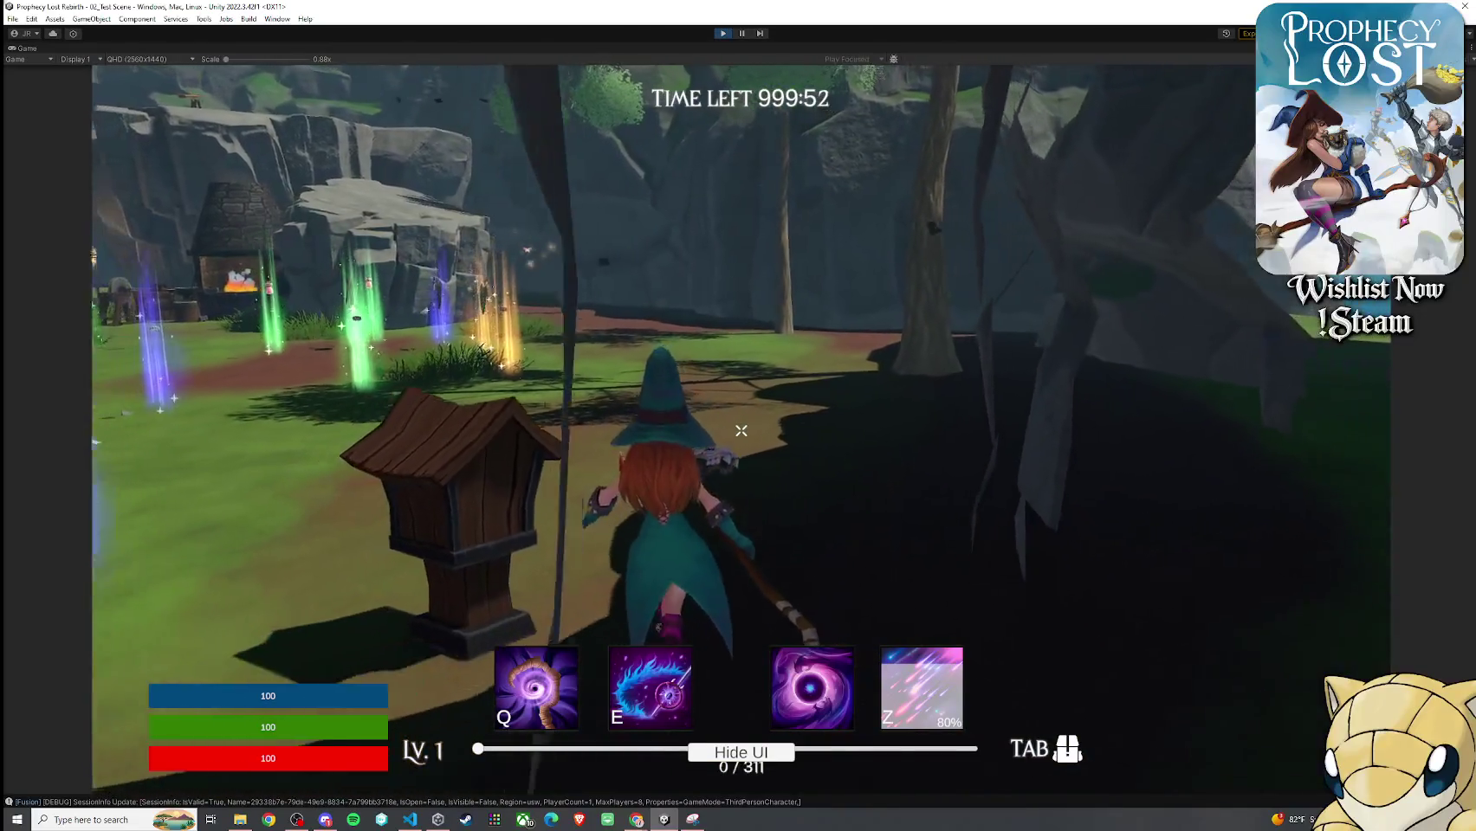
key("super")
left_click(37, 53)
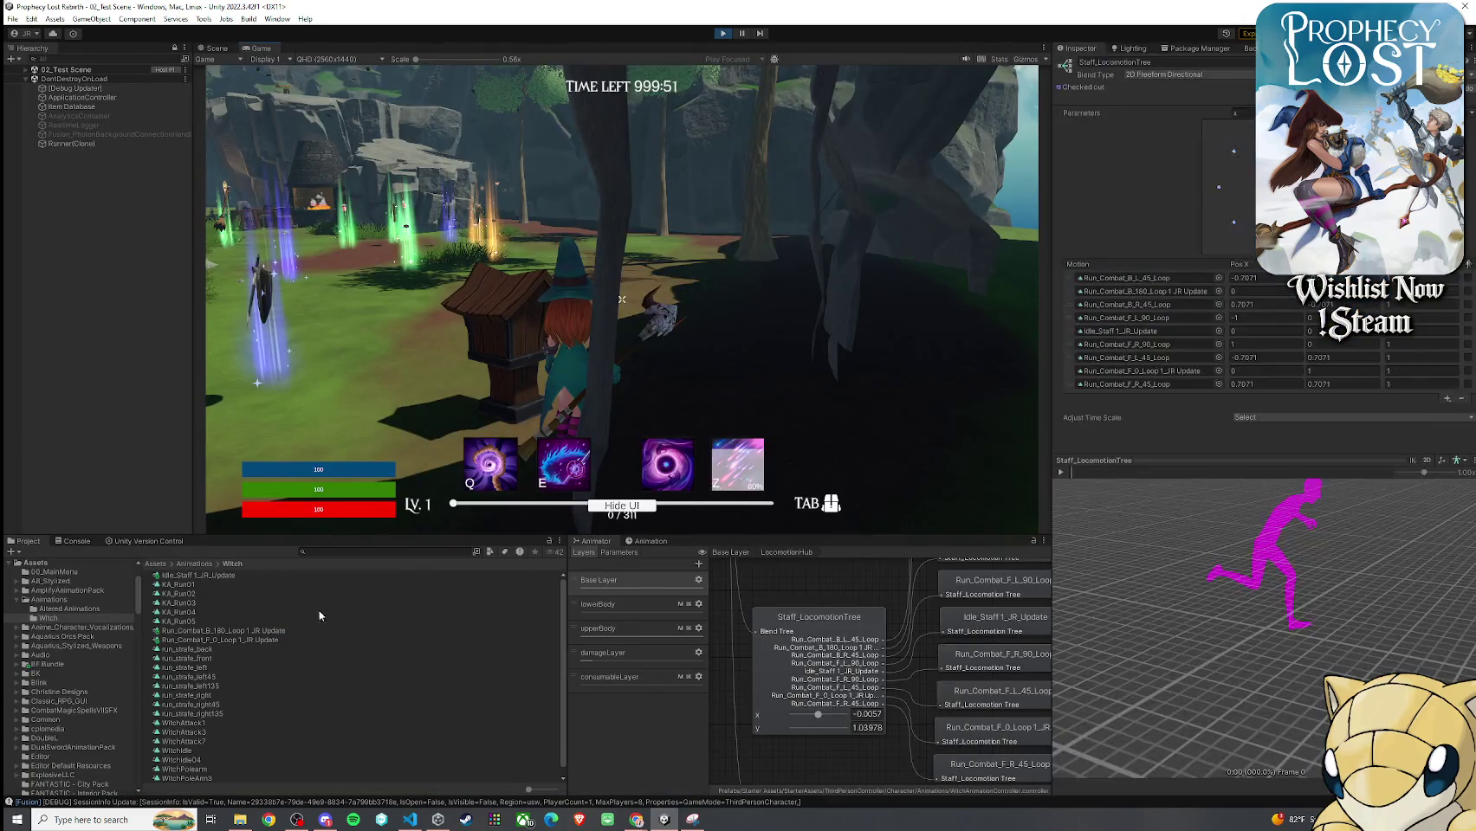
left_click(864, 701)
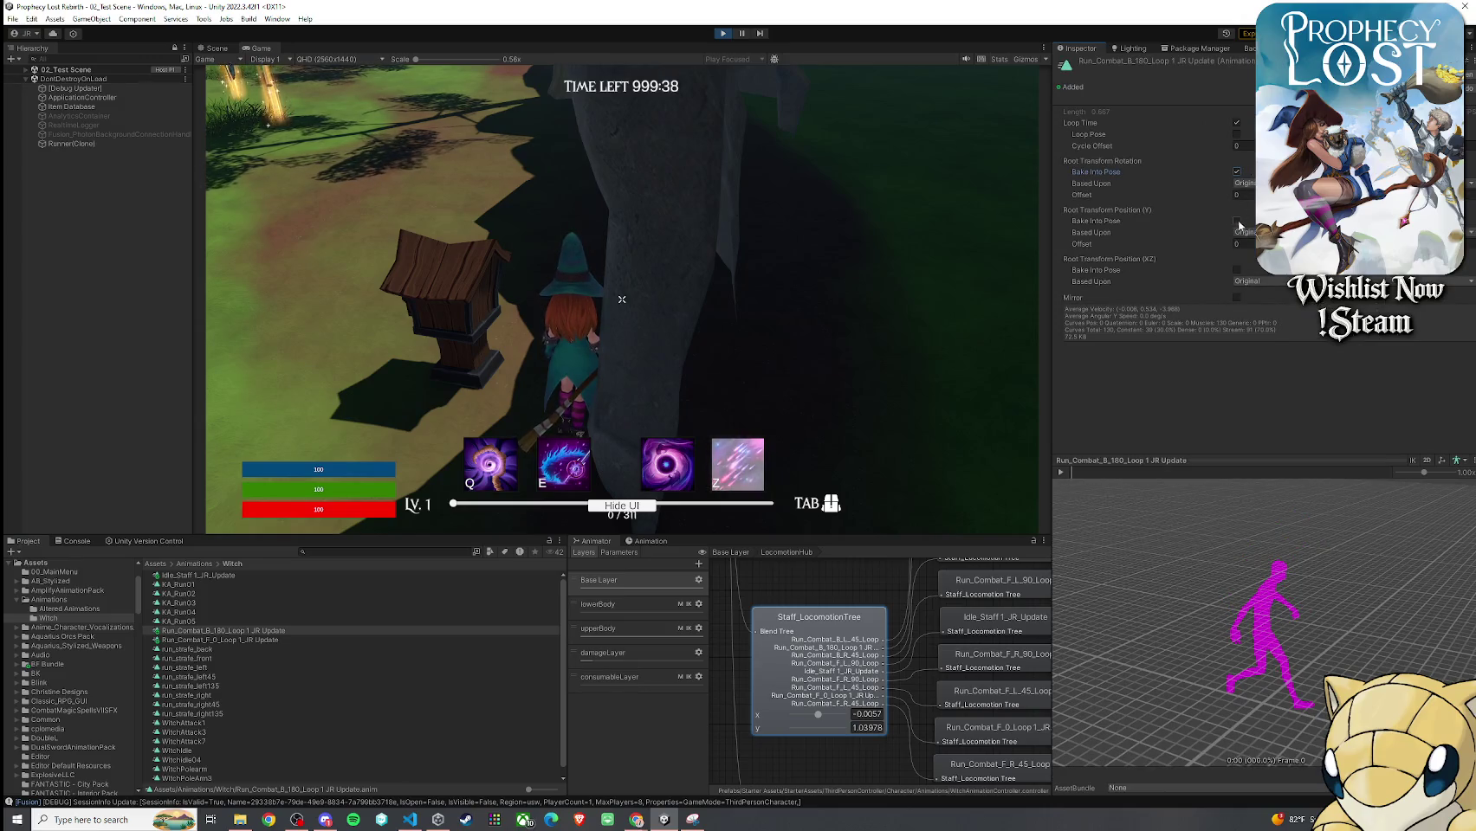
Run the witch around the level past the rock wall, stone pedestal, forge and grassy field
key("w")
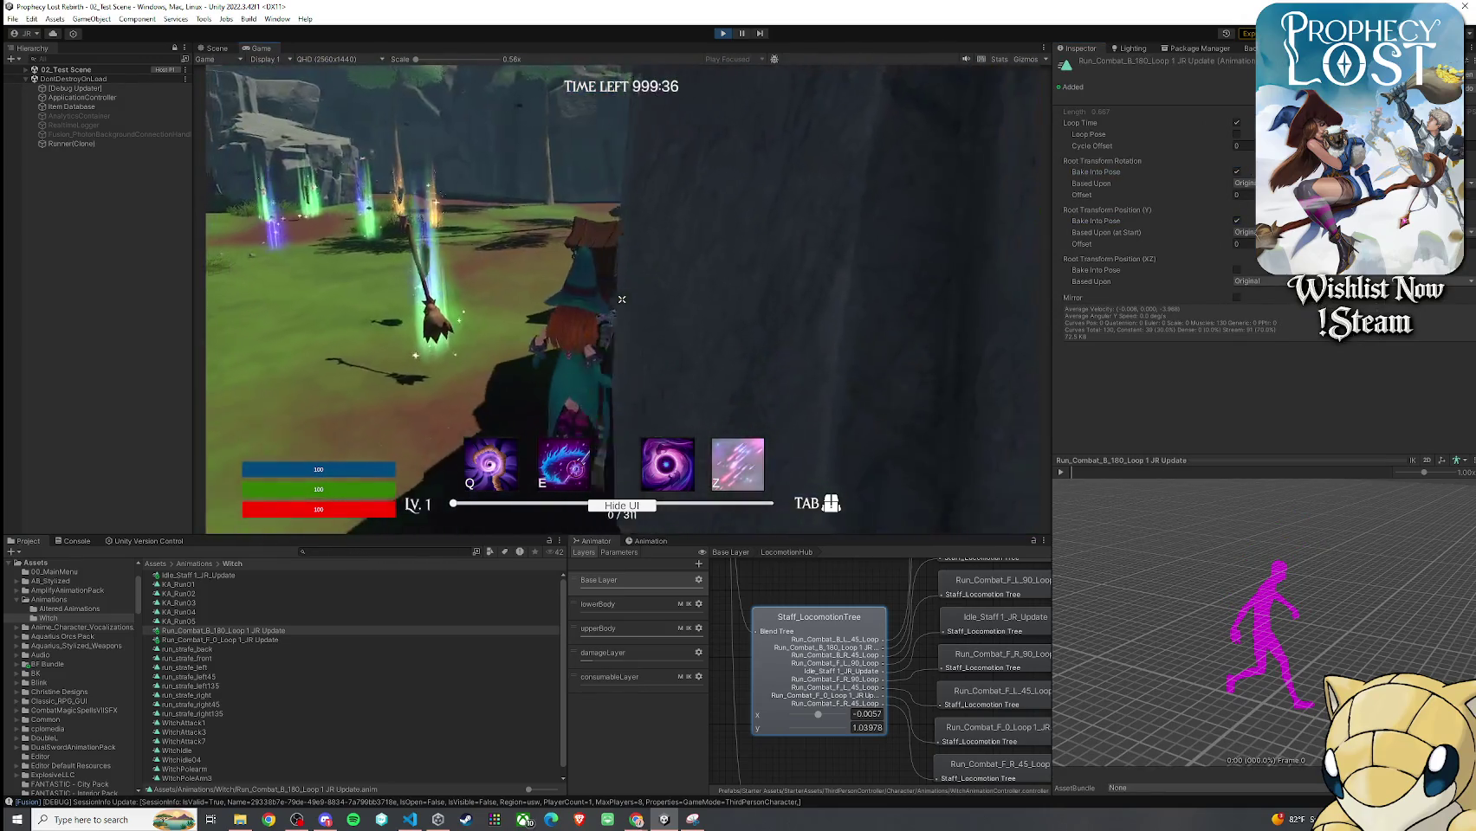
key("w")
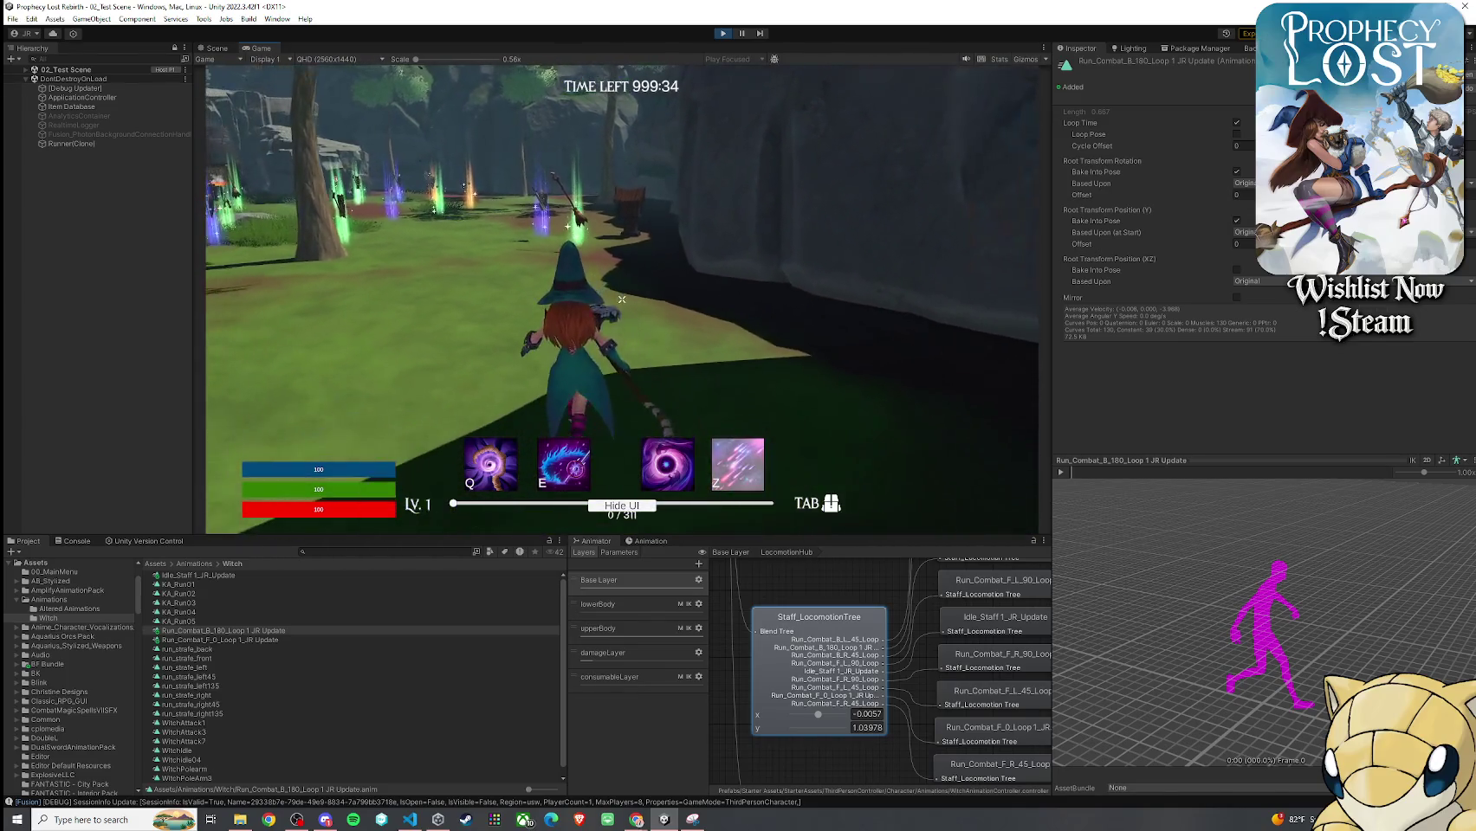
key("w")
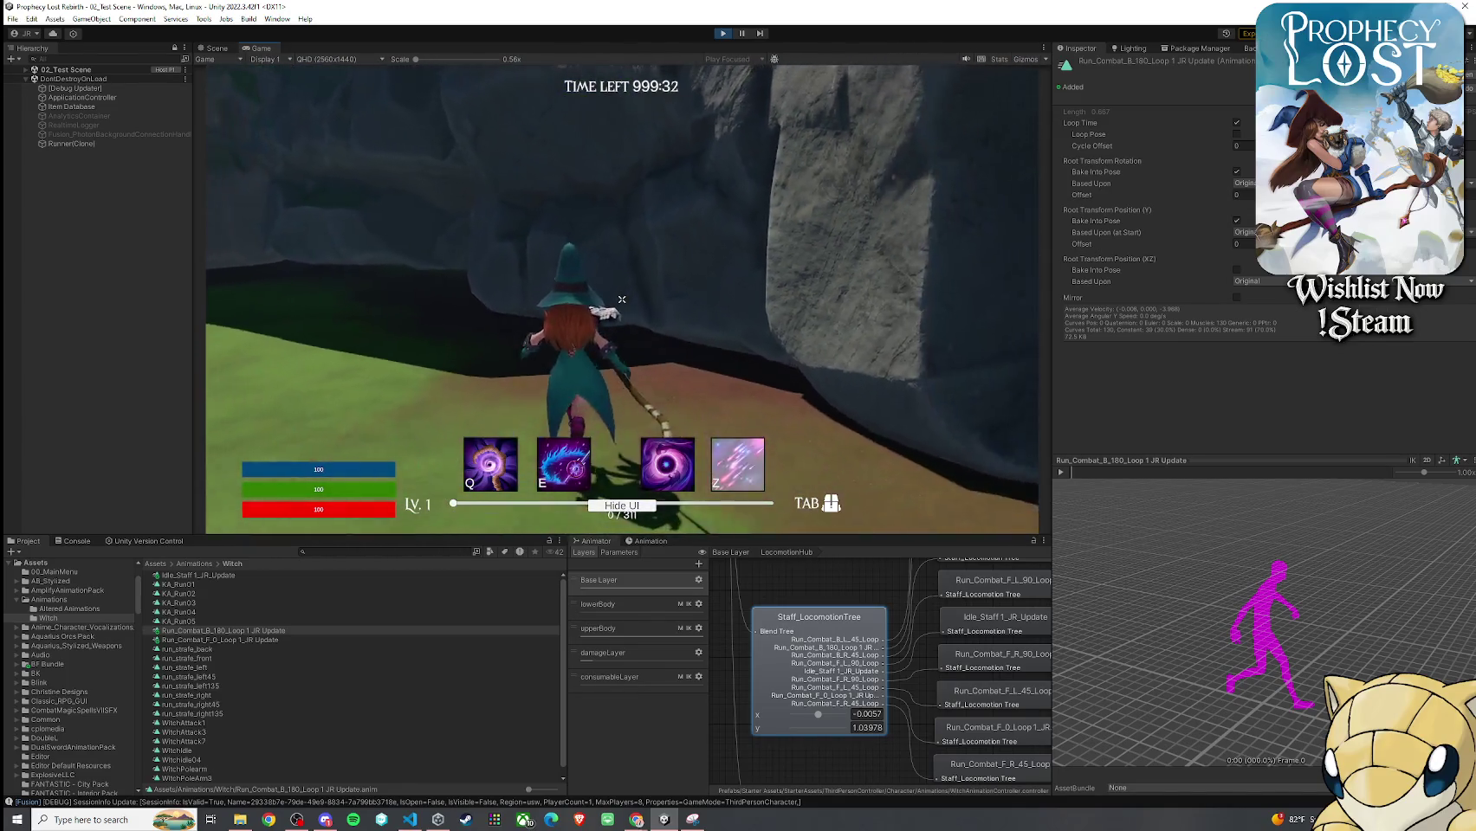
key("w")
key("w")
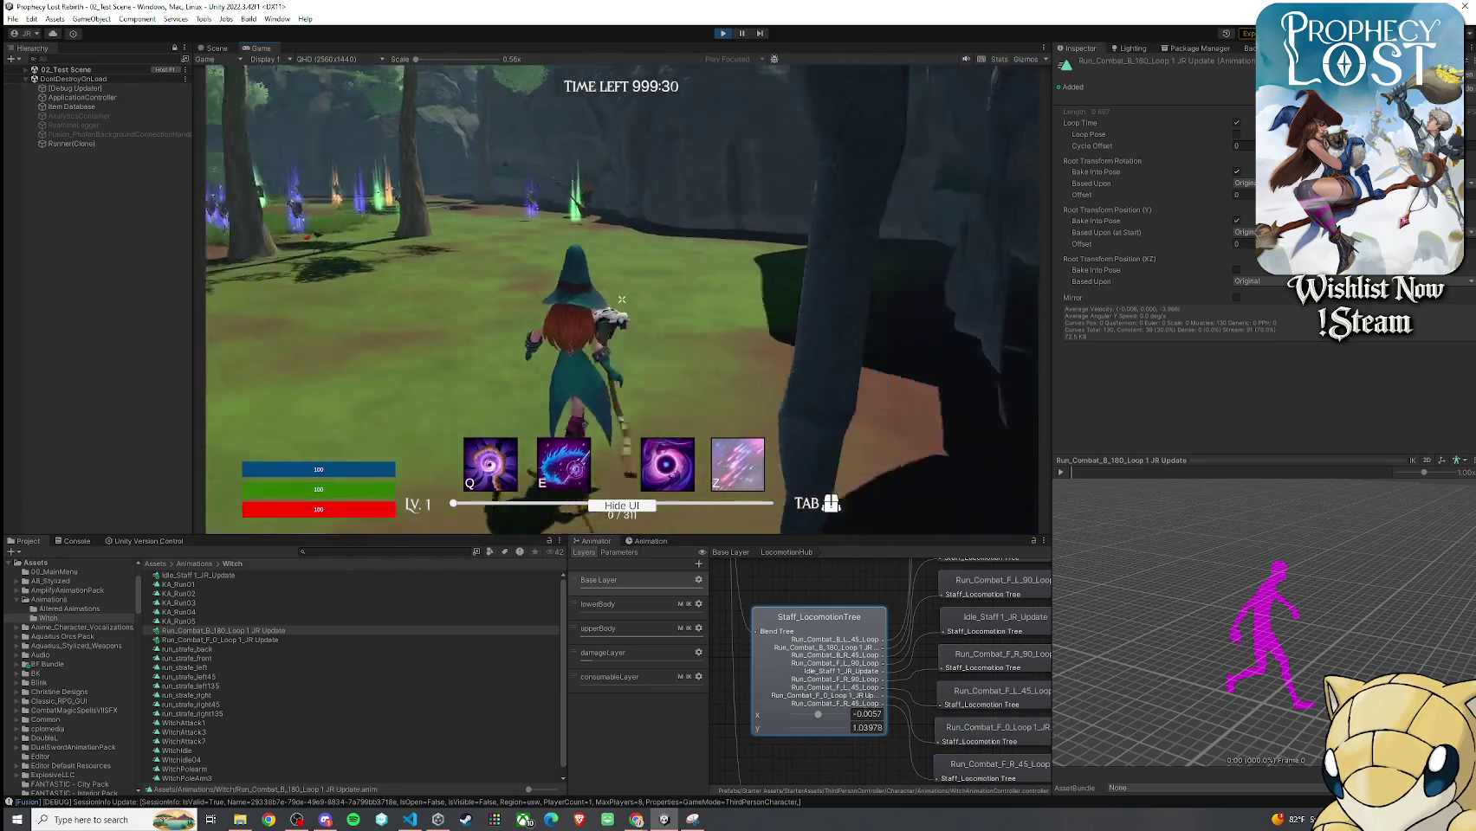
key("w")
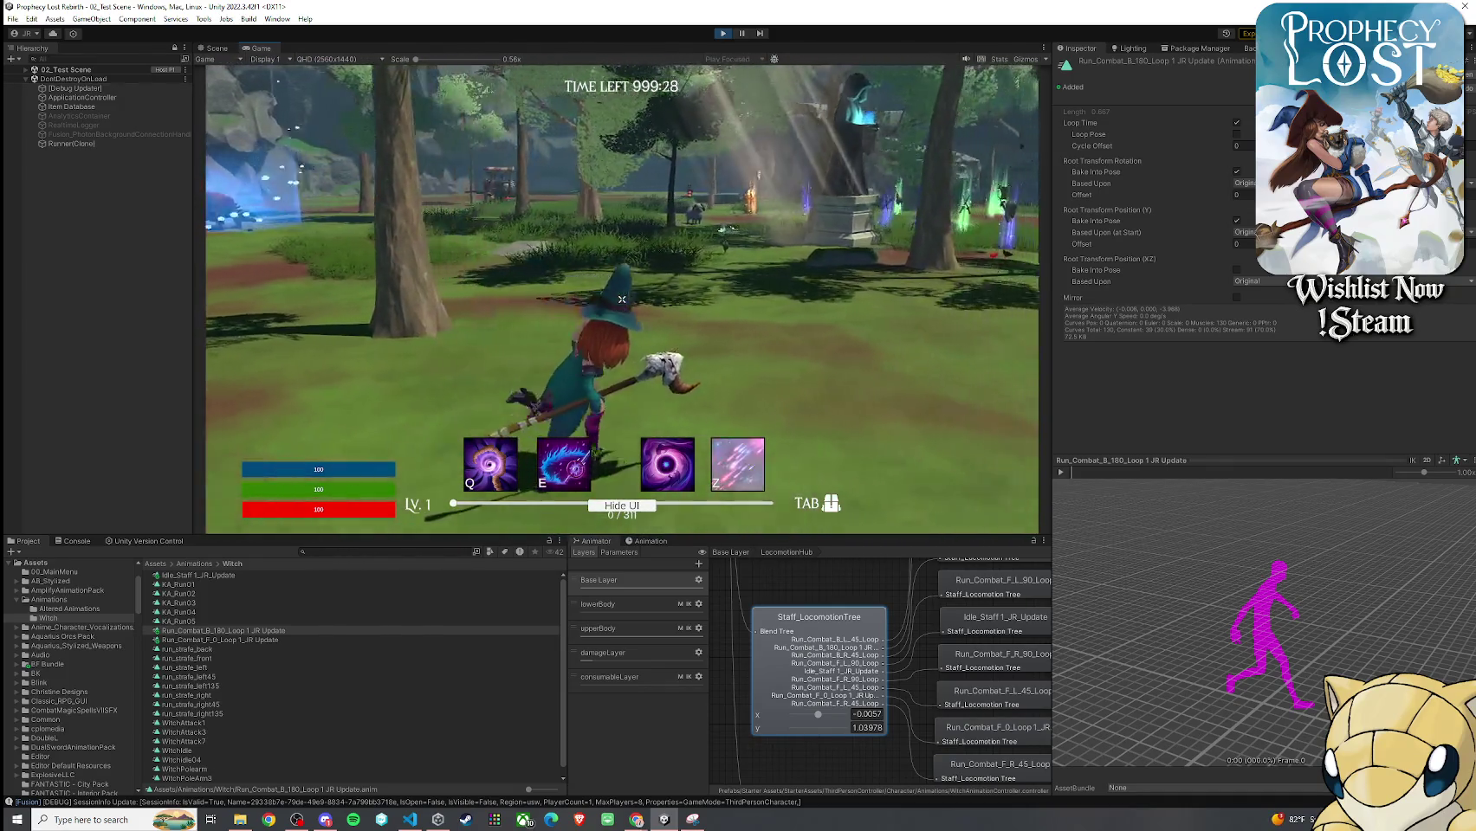
key("w")
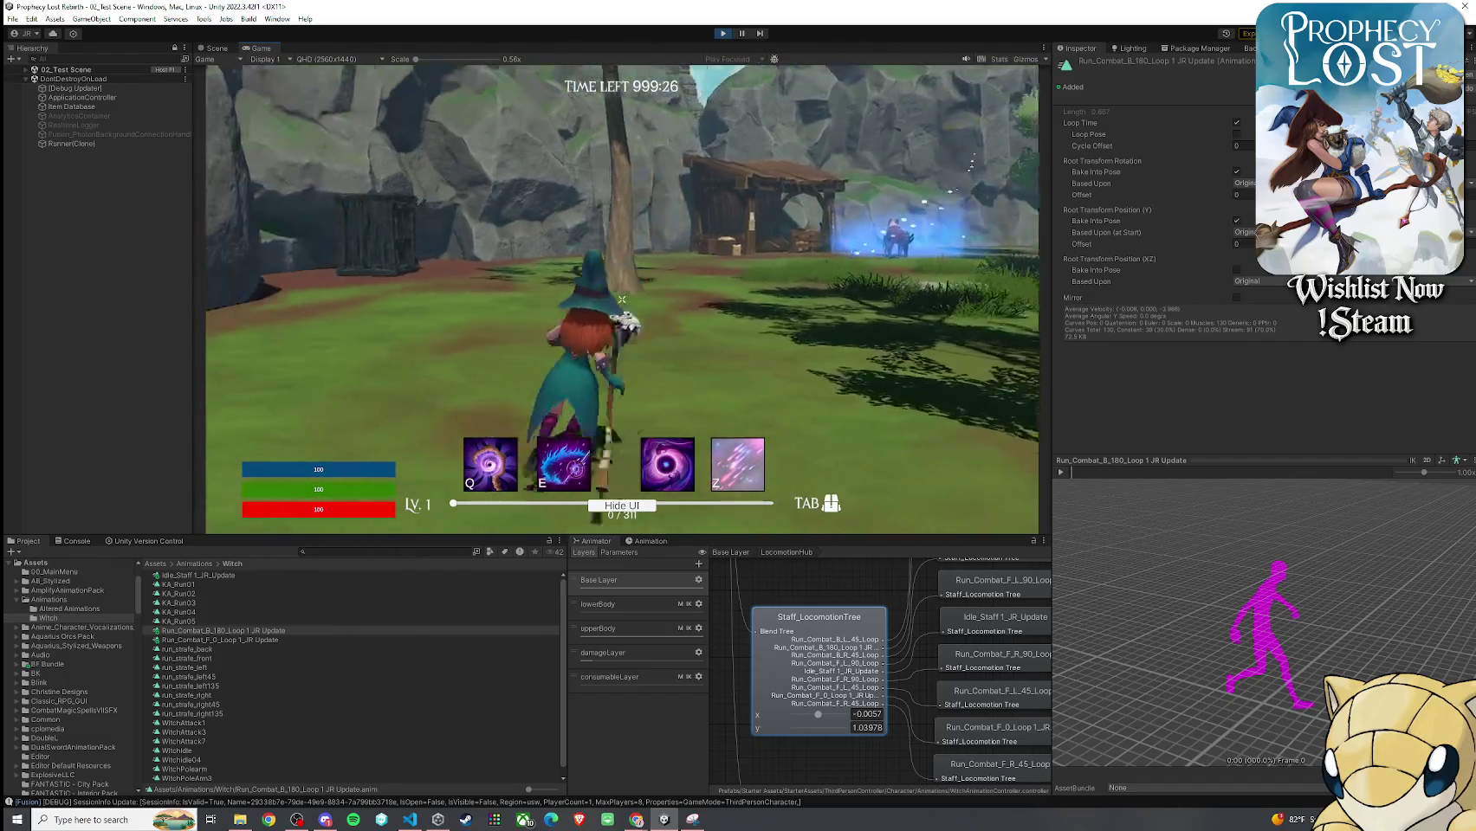
key("w")
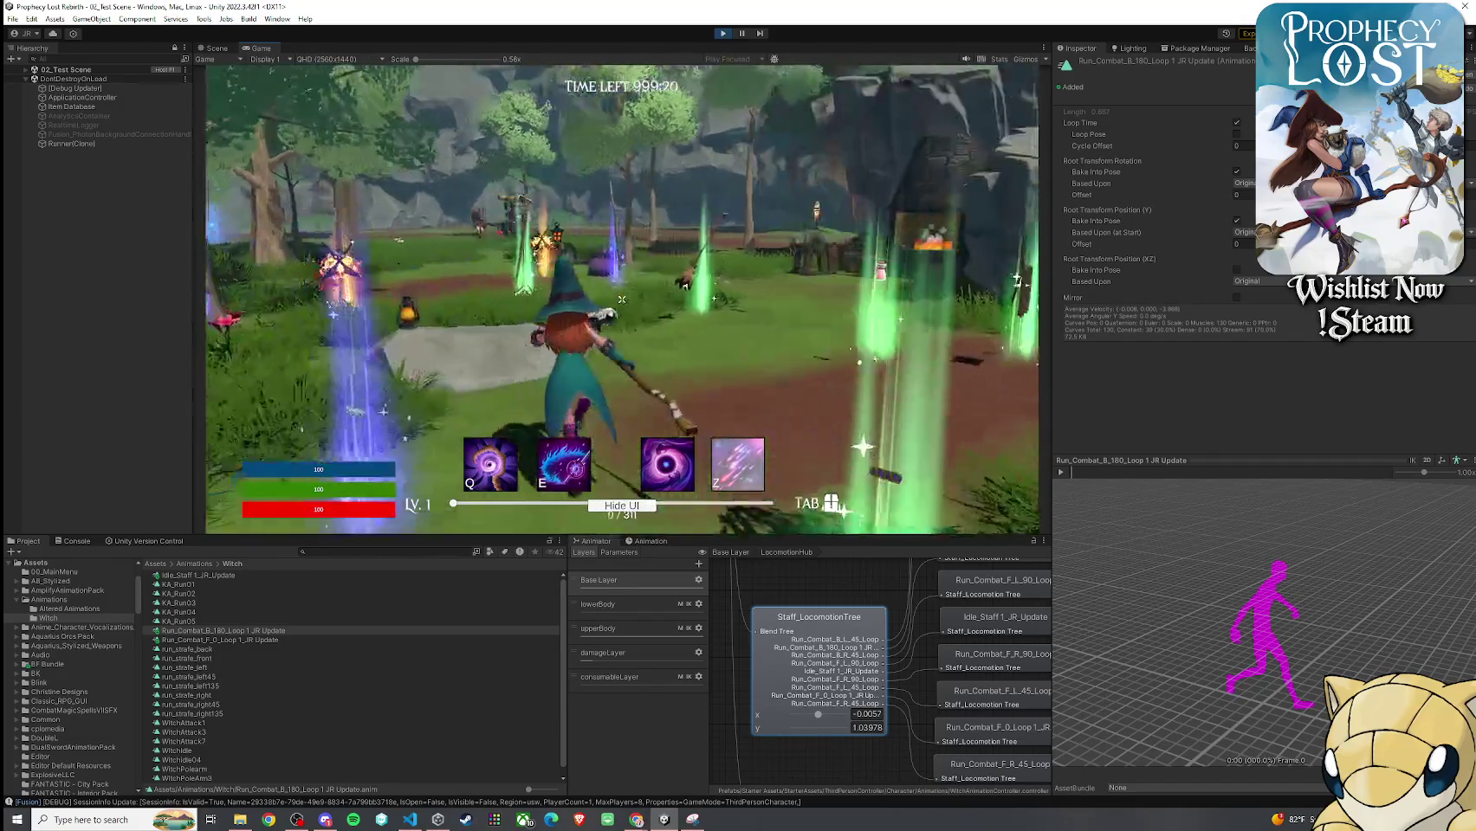
key("w")
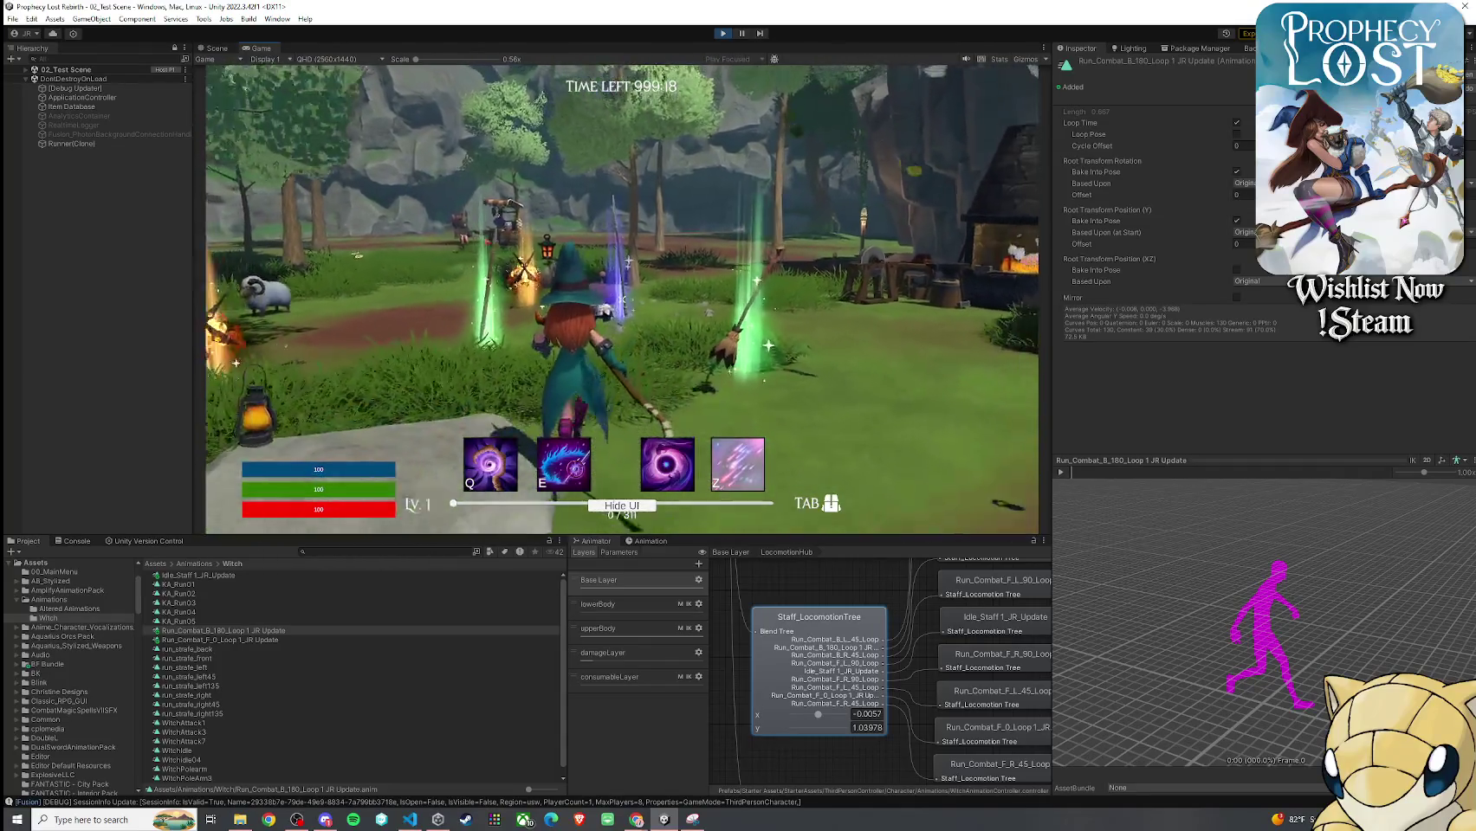
key("w")
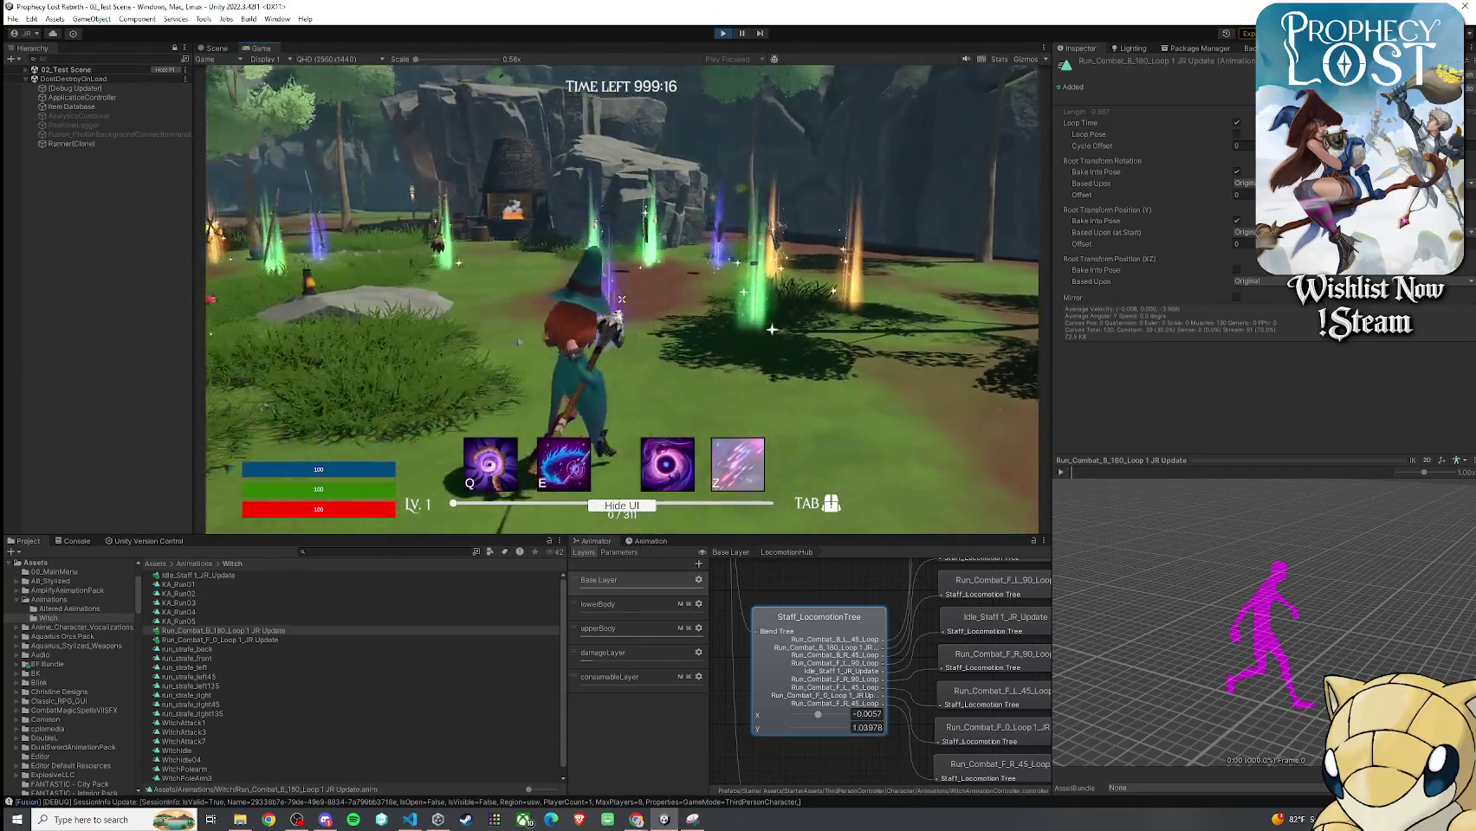
key("w")
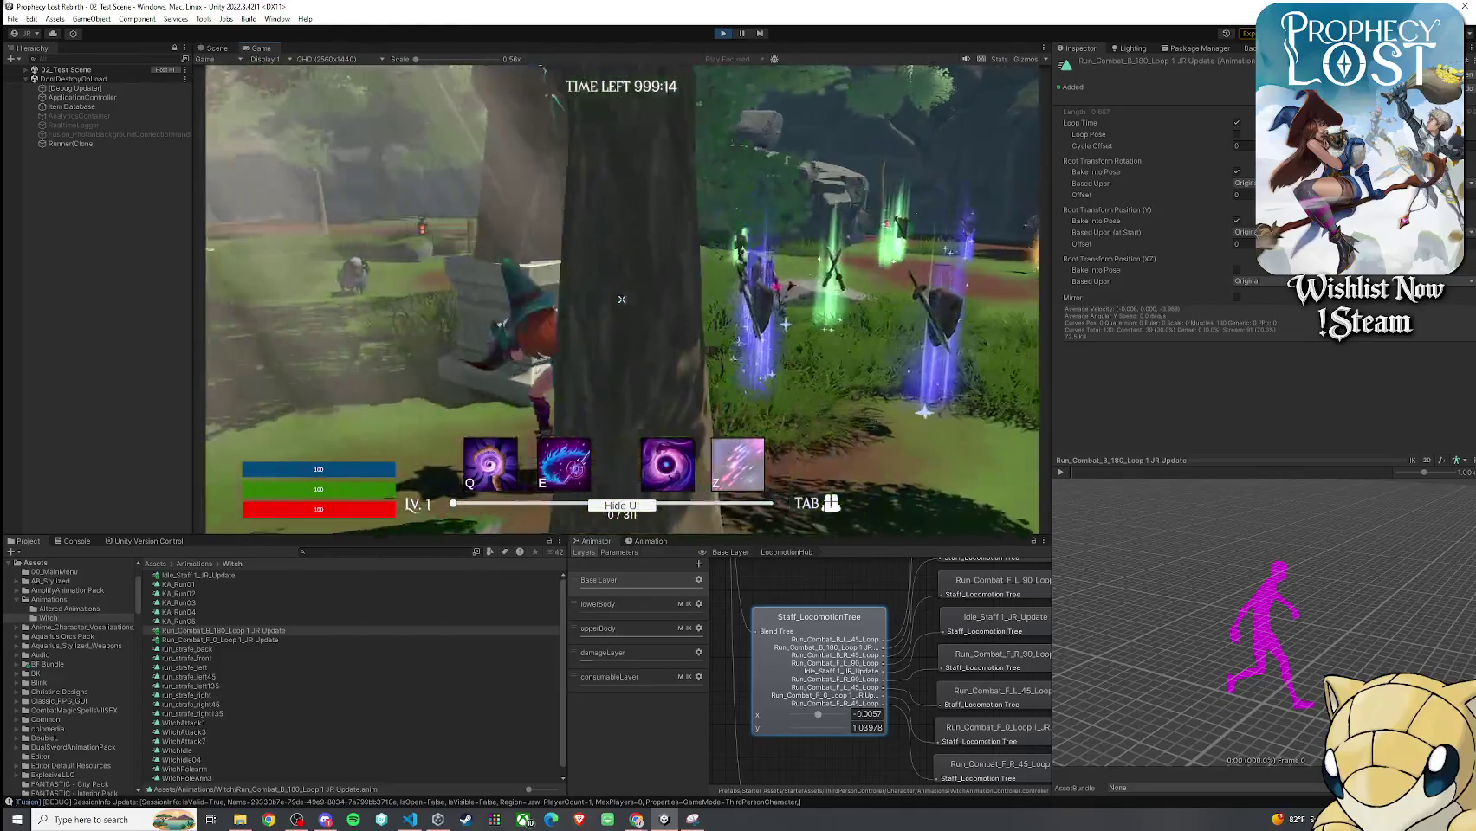
key("w")
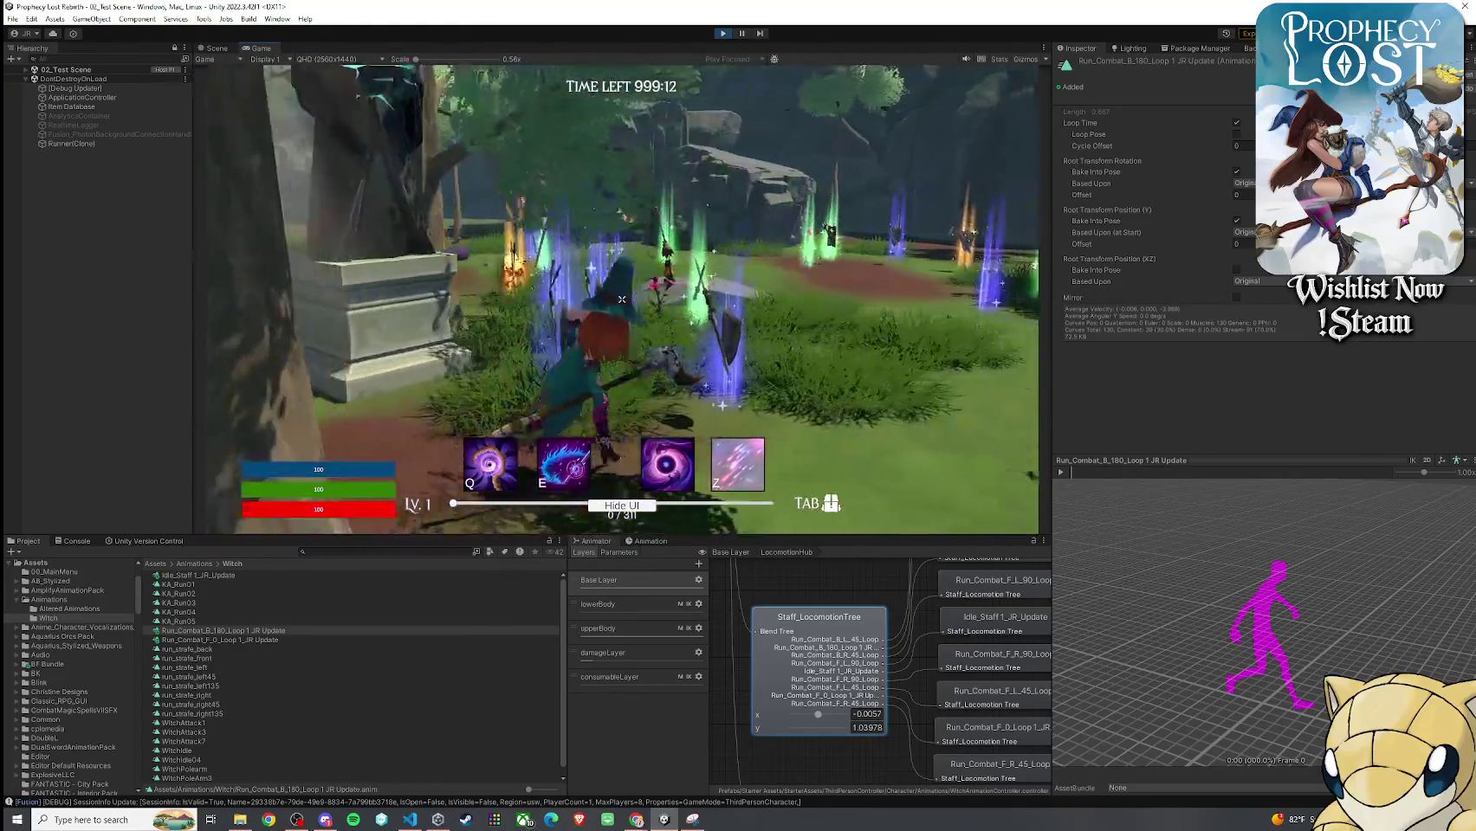
key("w")
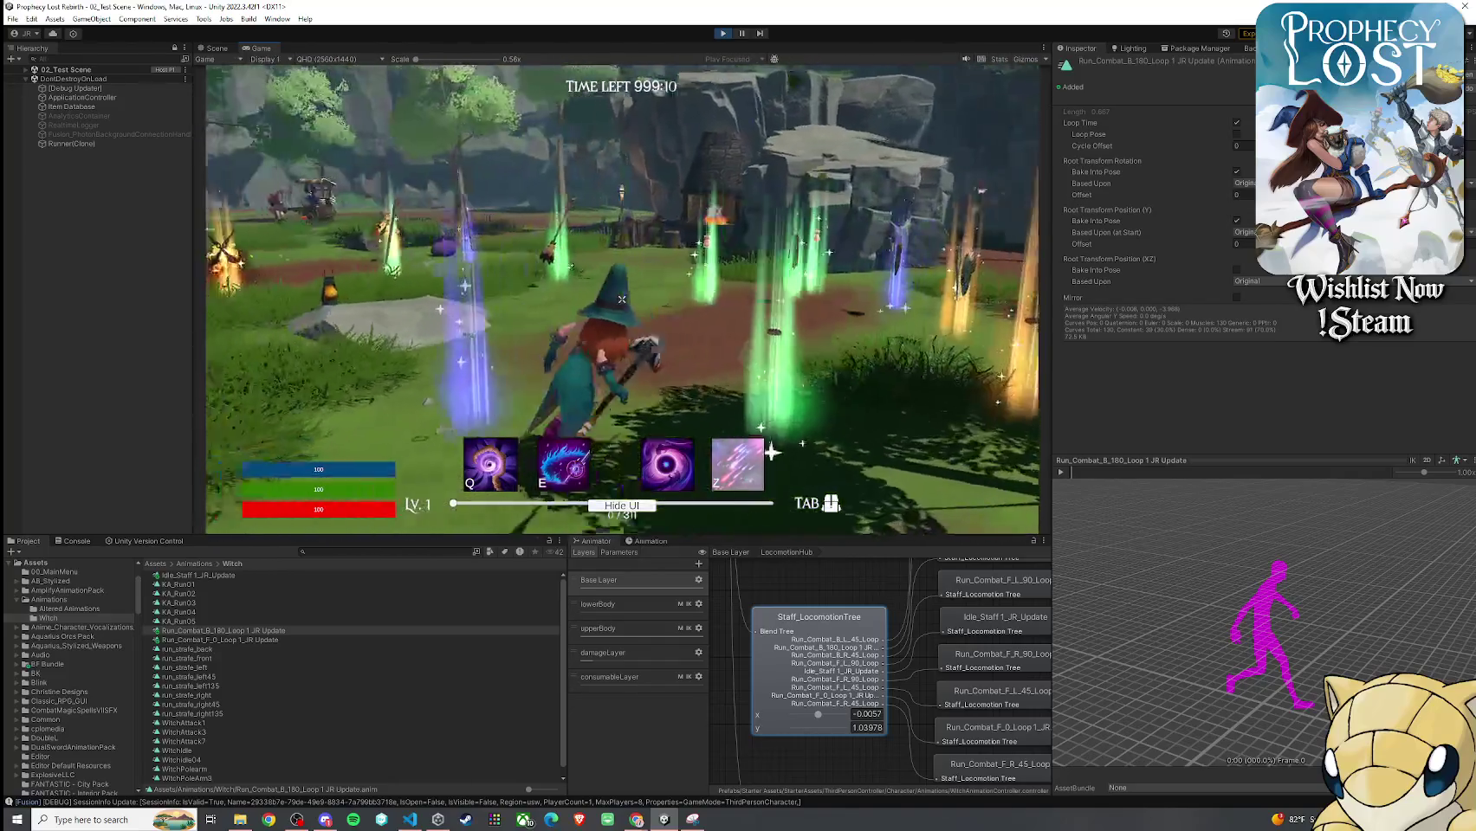
key("w")
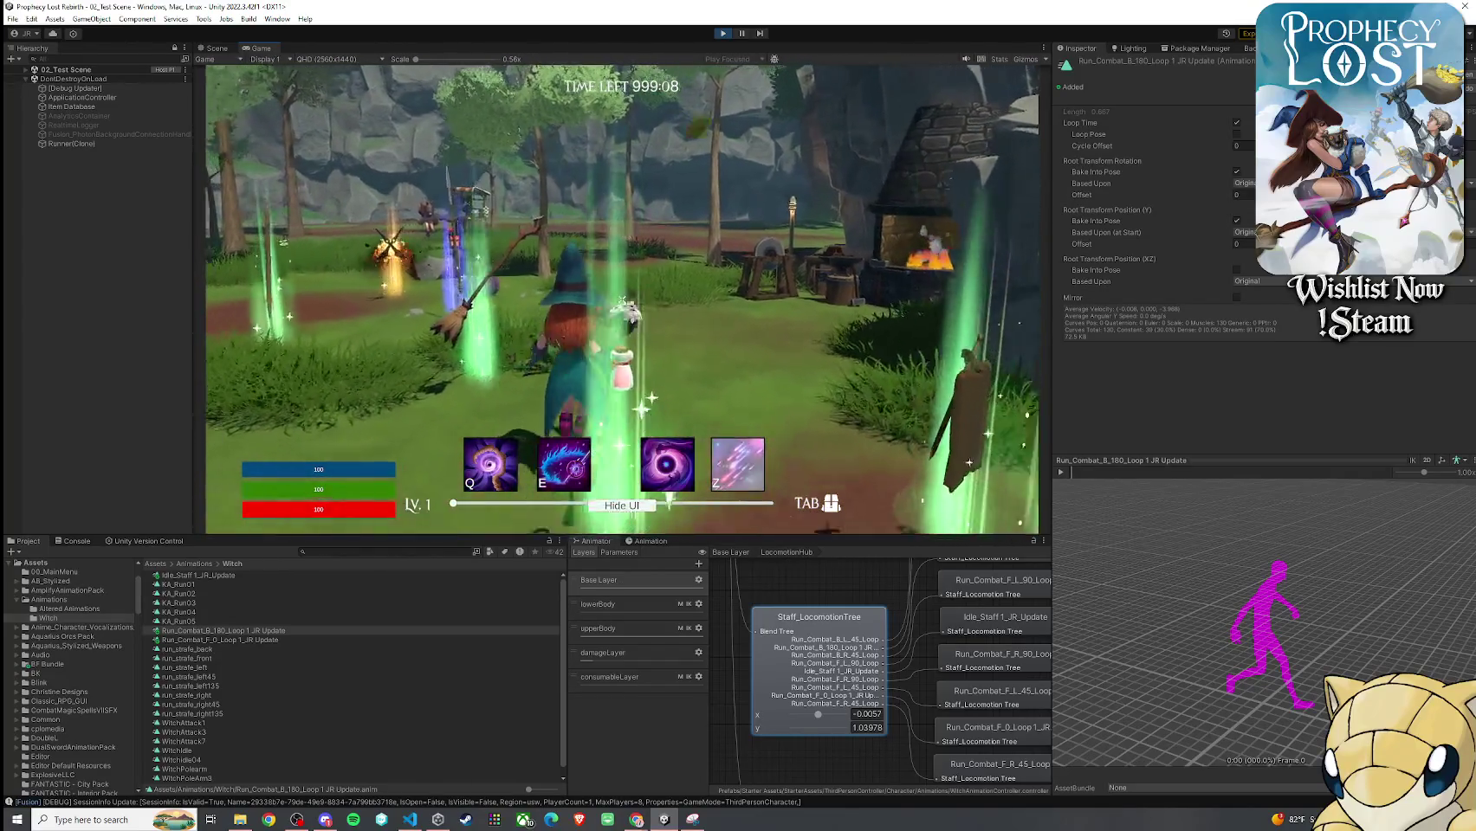
key("w")
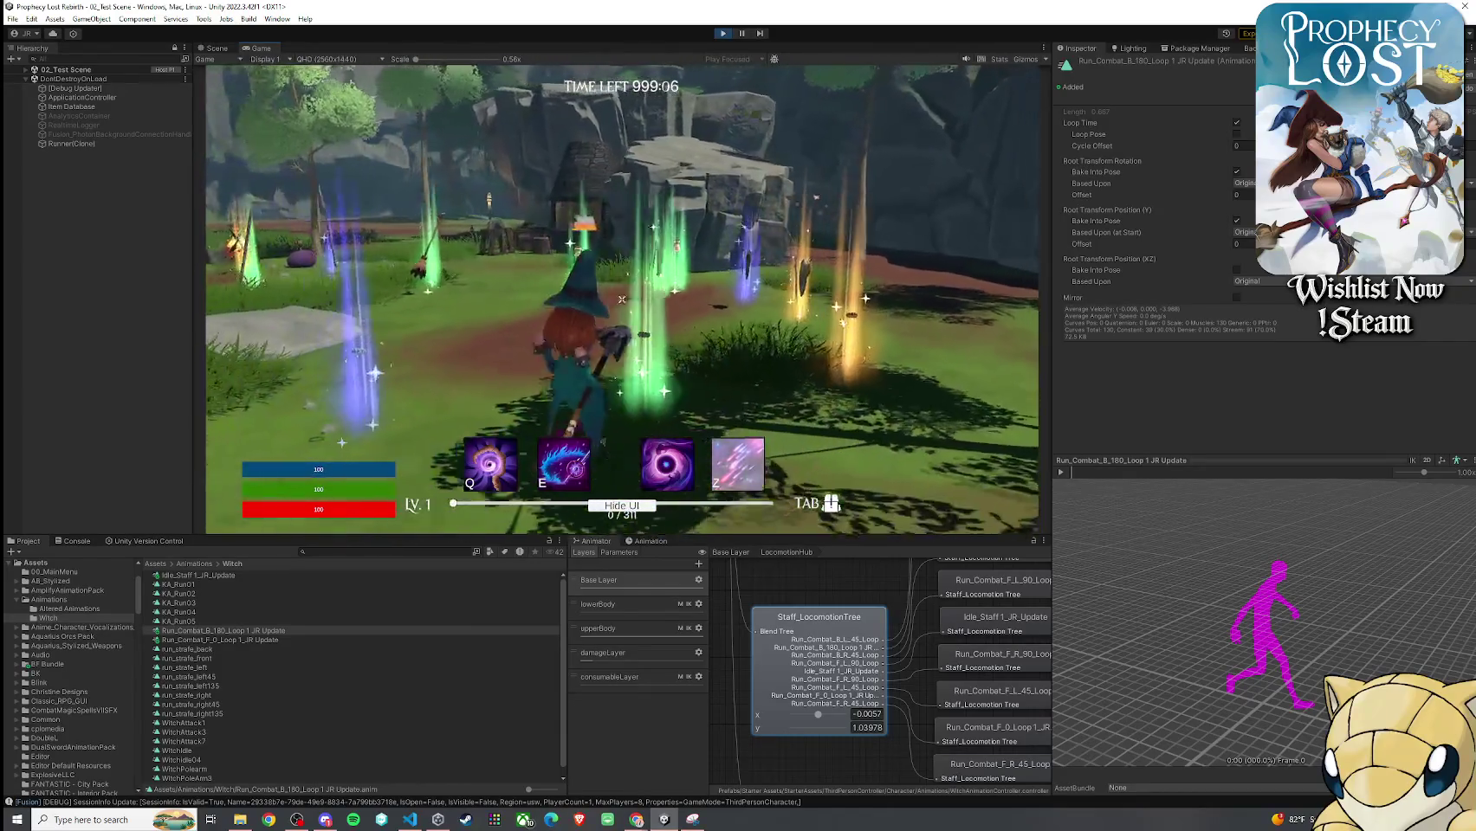
Equip the broom from the witch's Tab inventory, then reopen the inventory
key("w")
key("Tab")
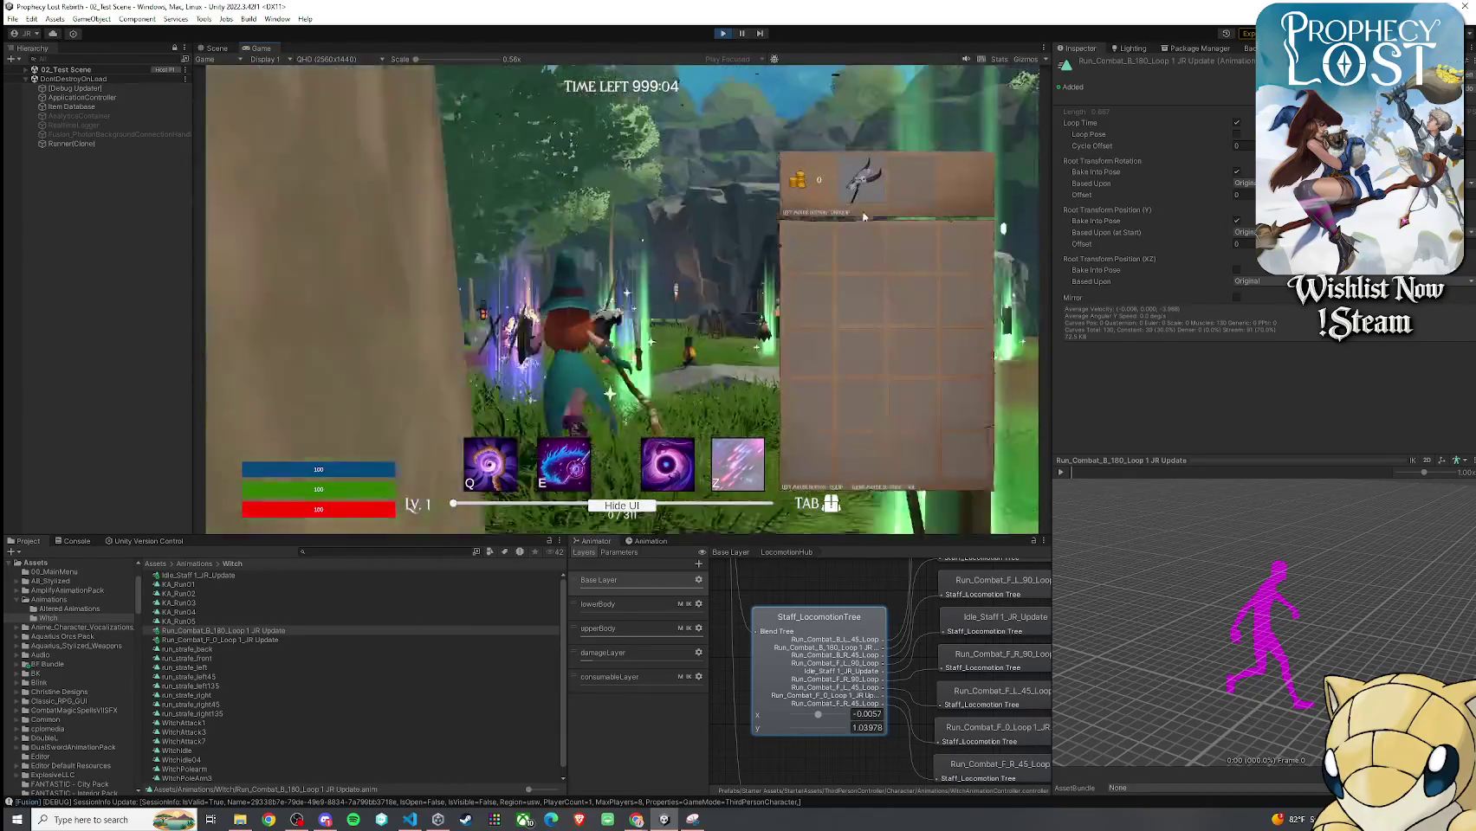
key("Tab")
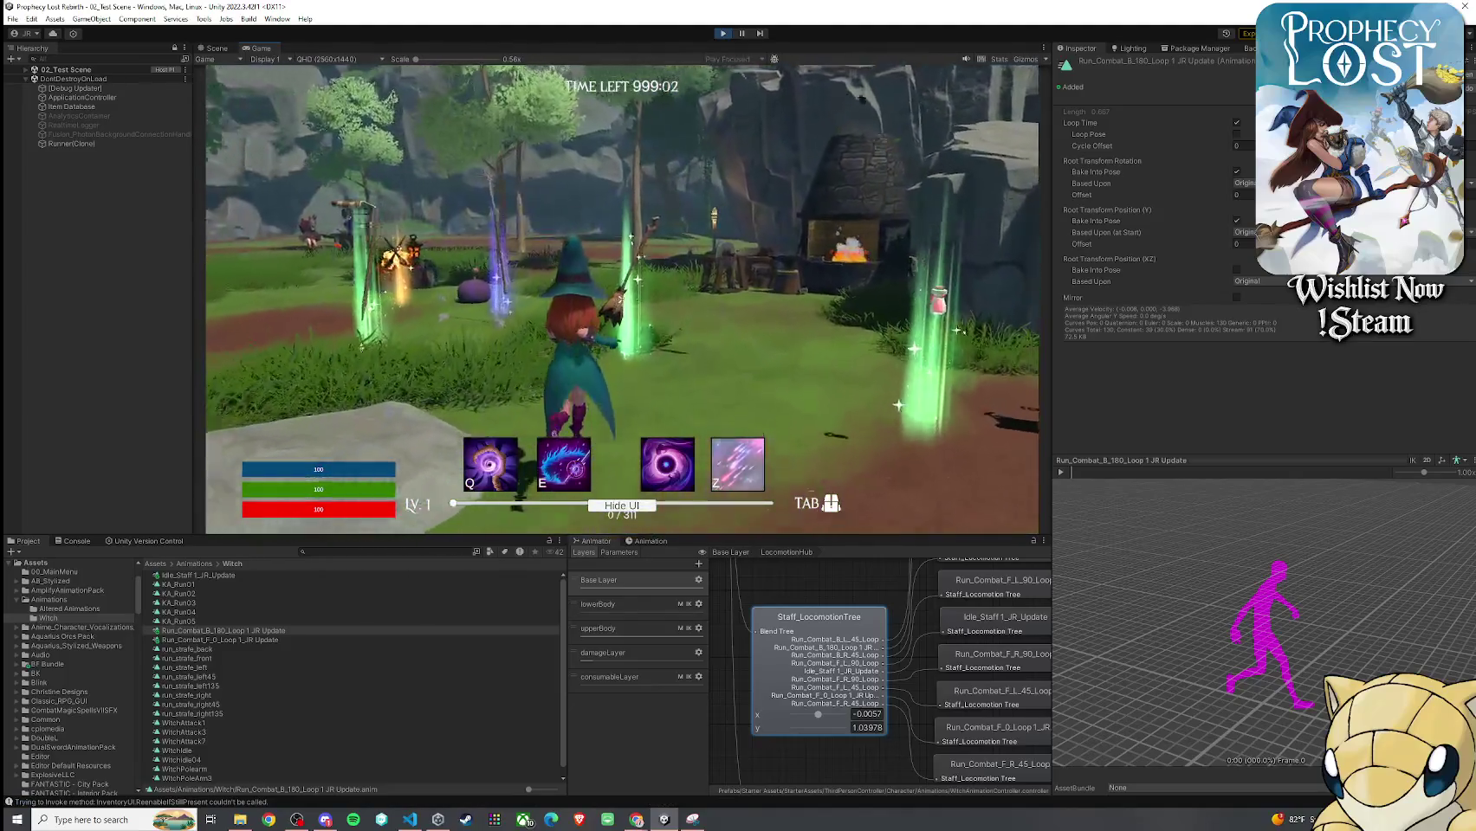
key("Tab")
left_click(790, 257)
key("Tab")
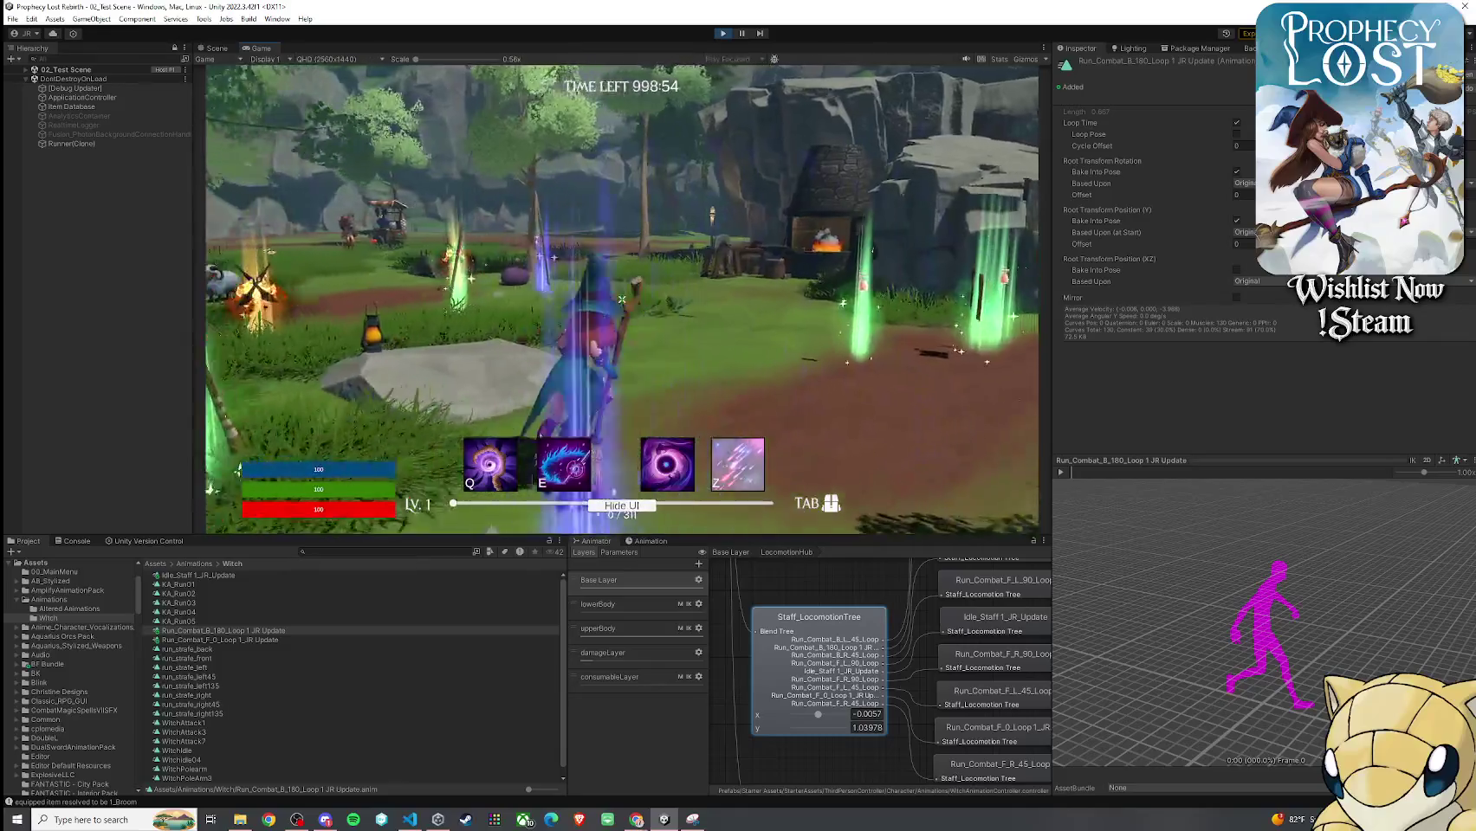
key("Tab")
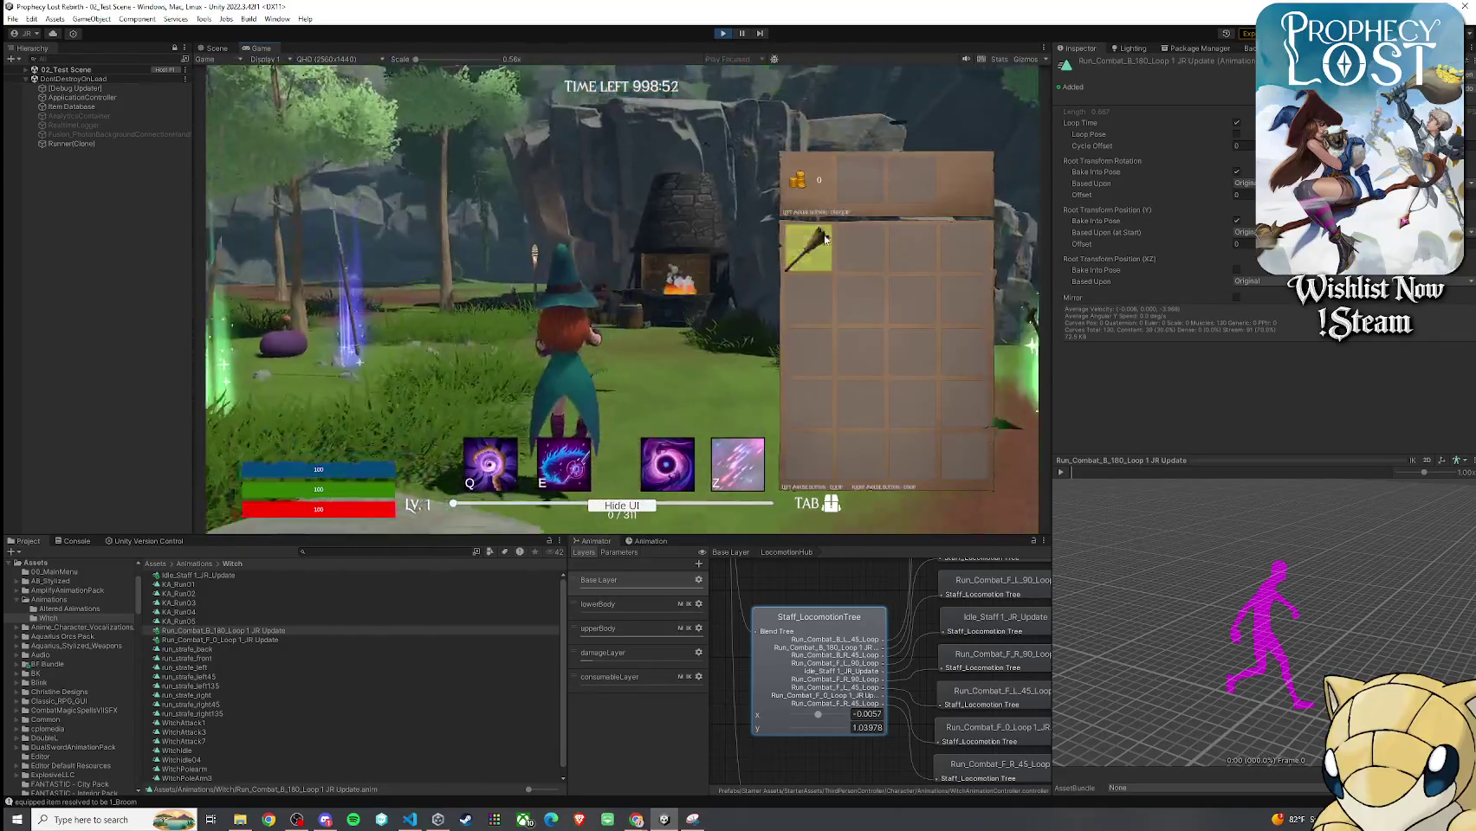
Close the inventory, run the witch past the sheep, and attack twice with the staff
key("Tab")
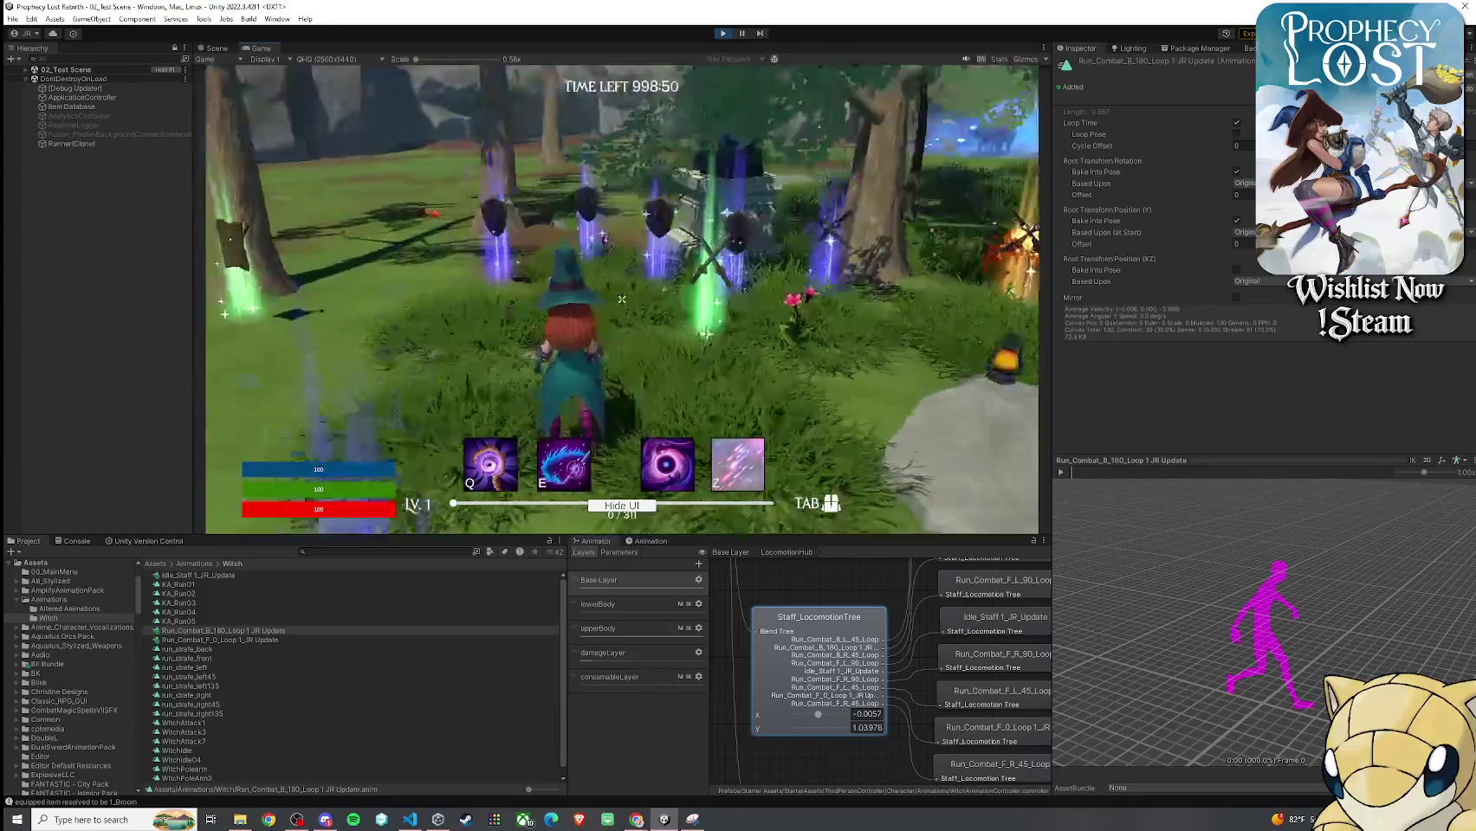
key("Tab")
key("Tab")
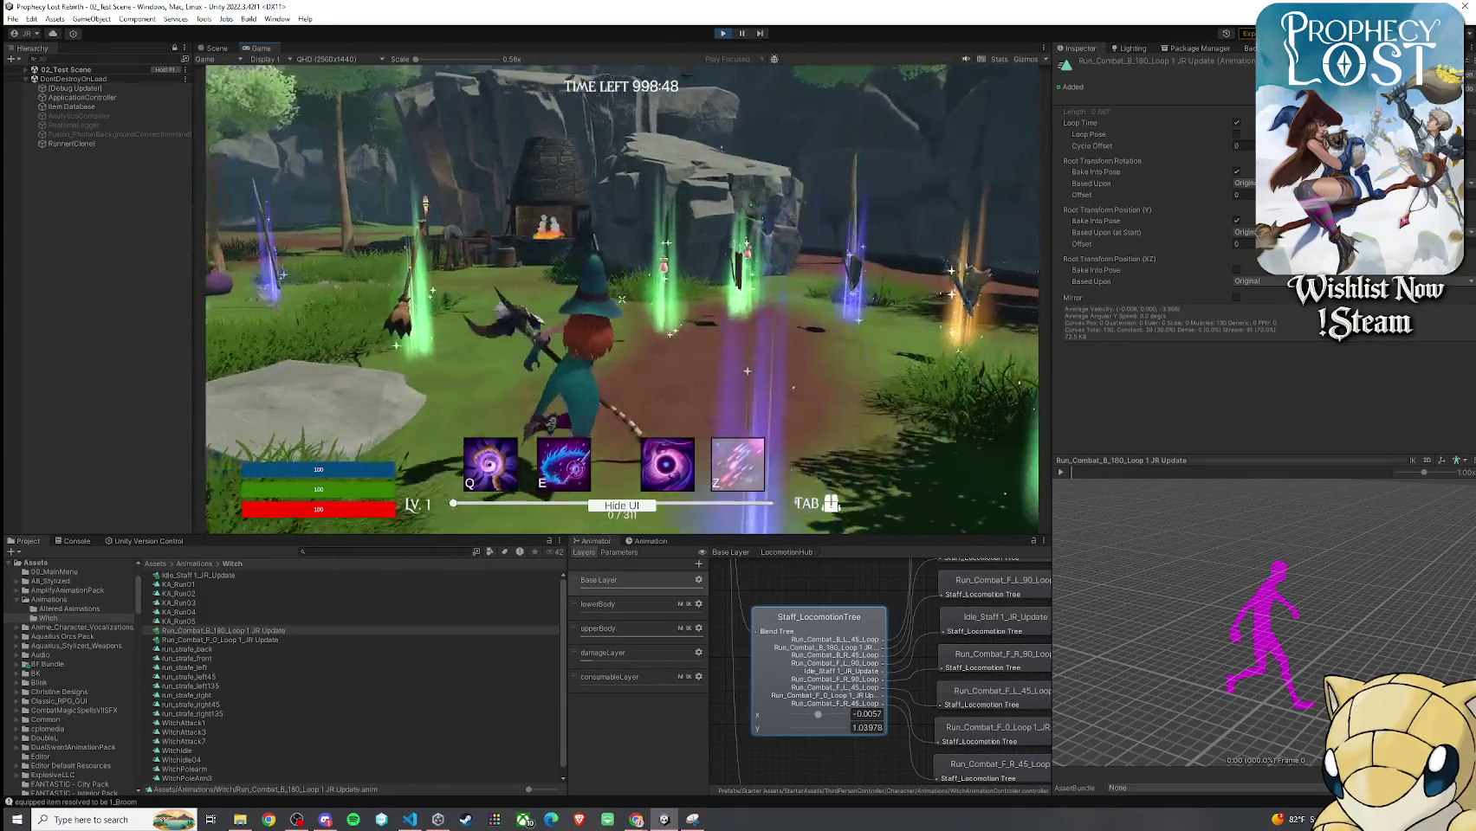
key("w")
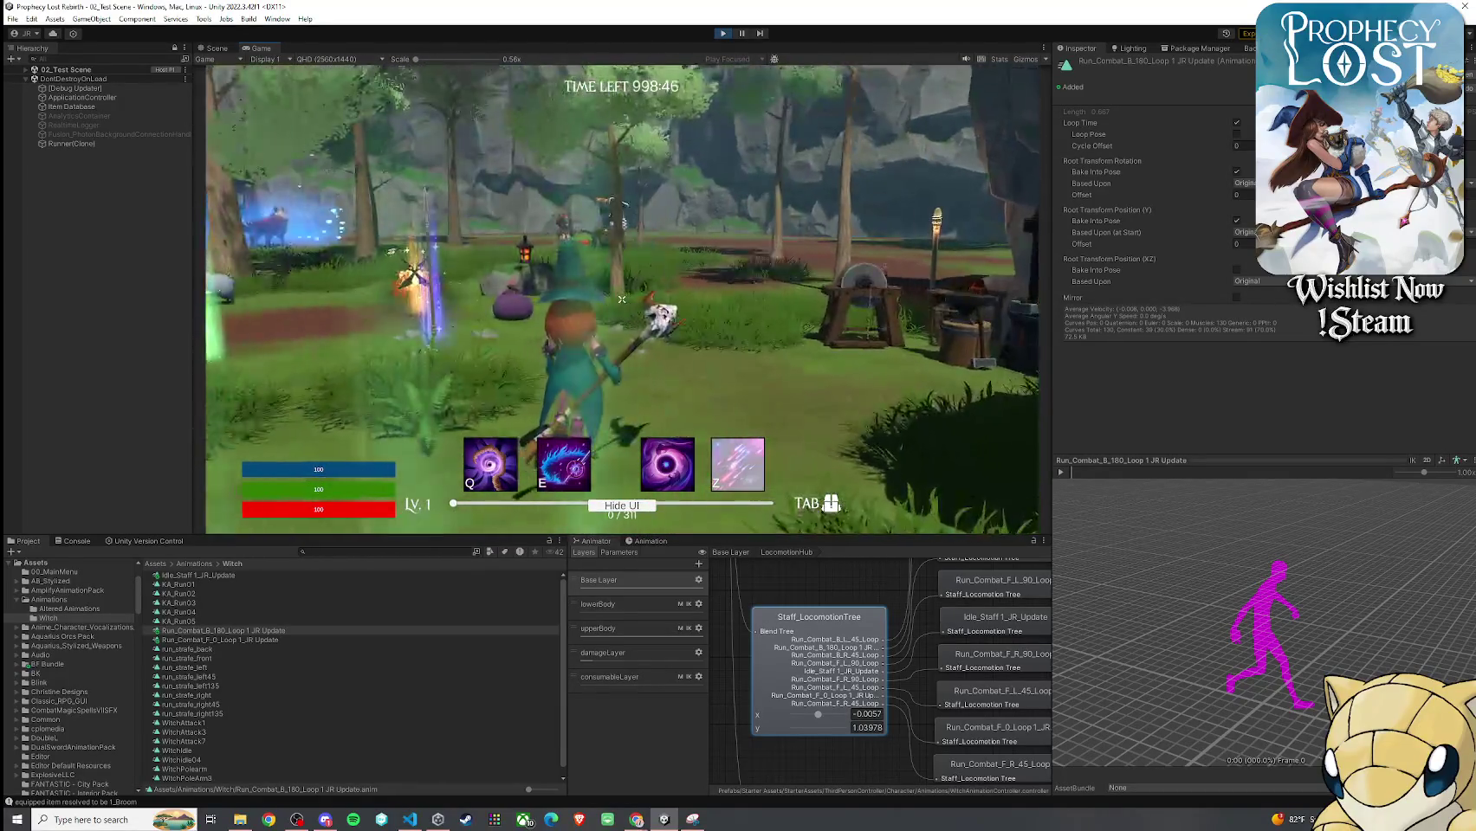
key("w")
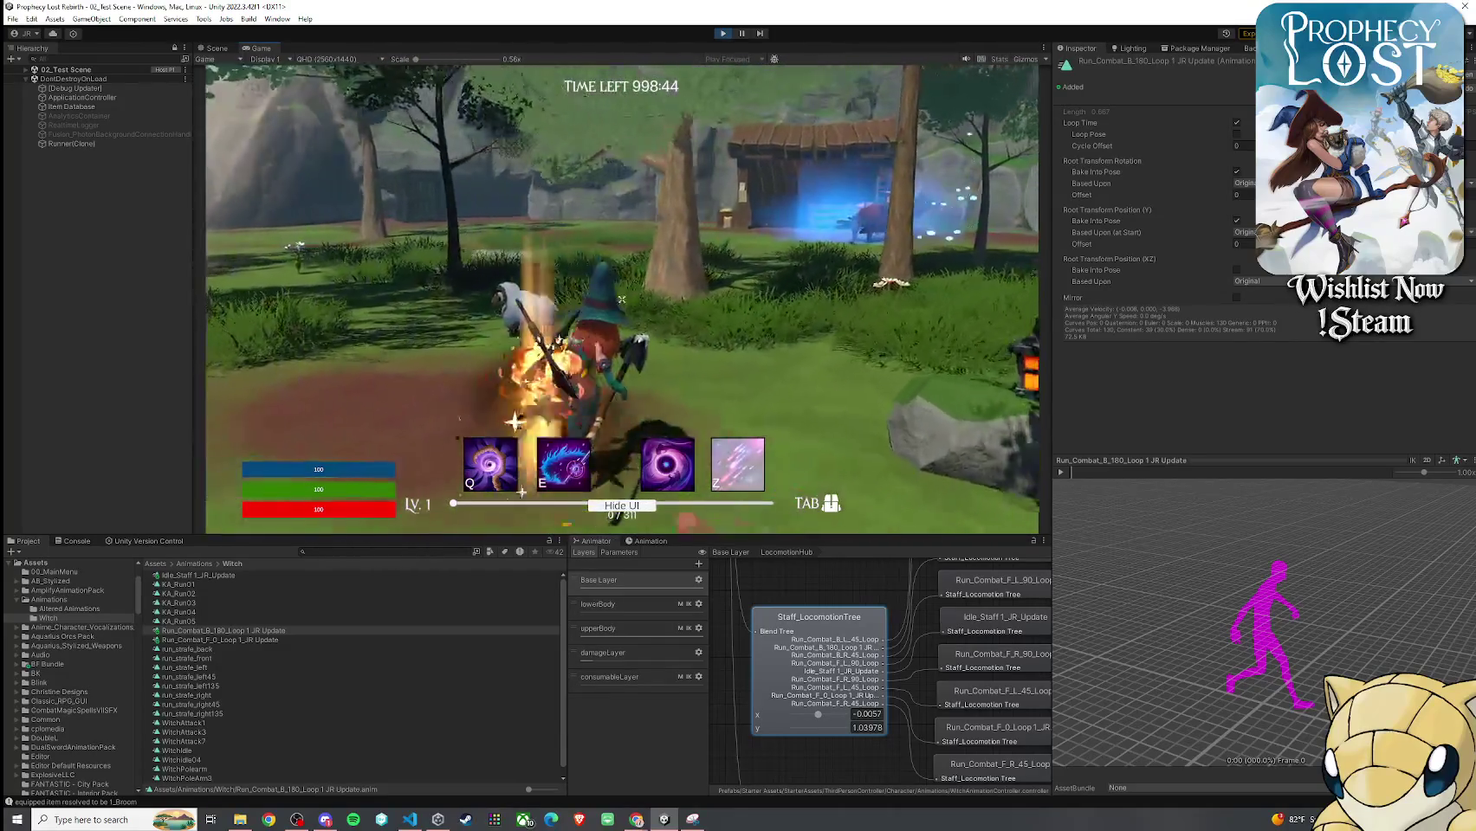
key("w")
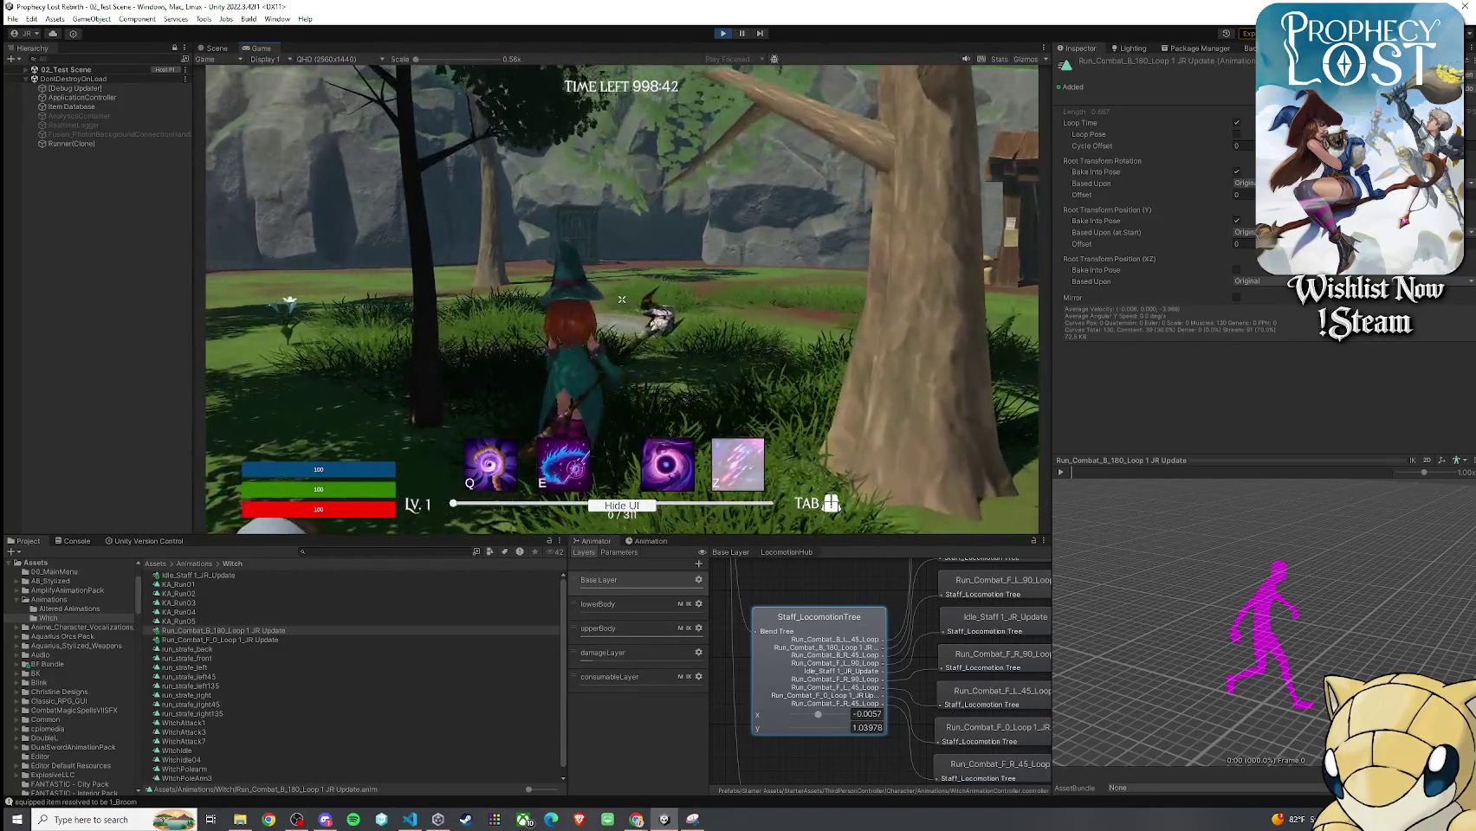
key("w")
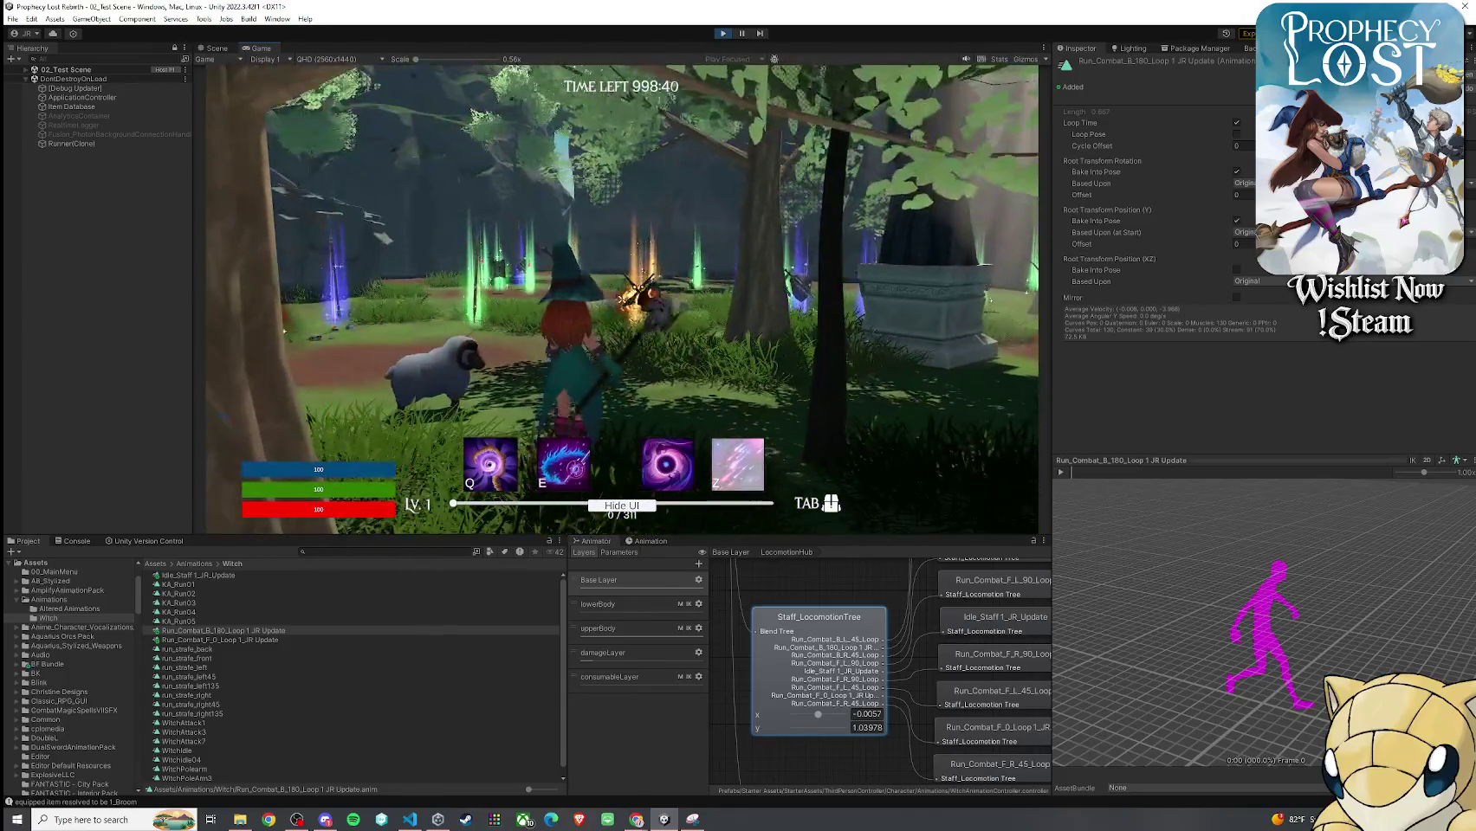
left_click(621, 300)
left_click(621, 299)
Run through the clearing, platform and forest, attack twice more, then pause the game
key("w")
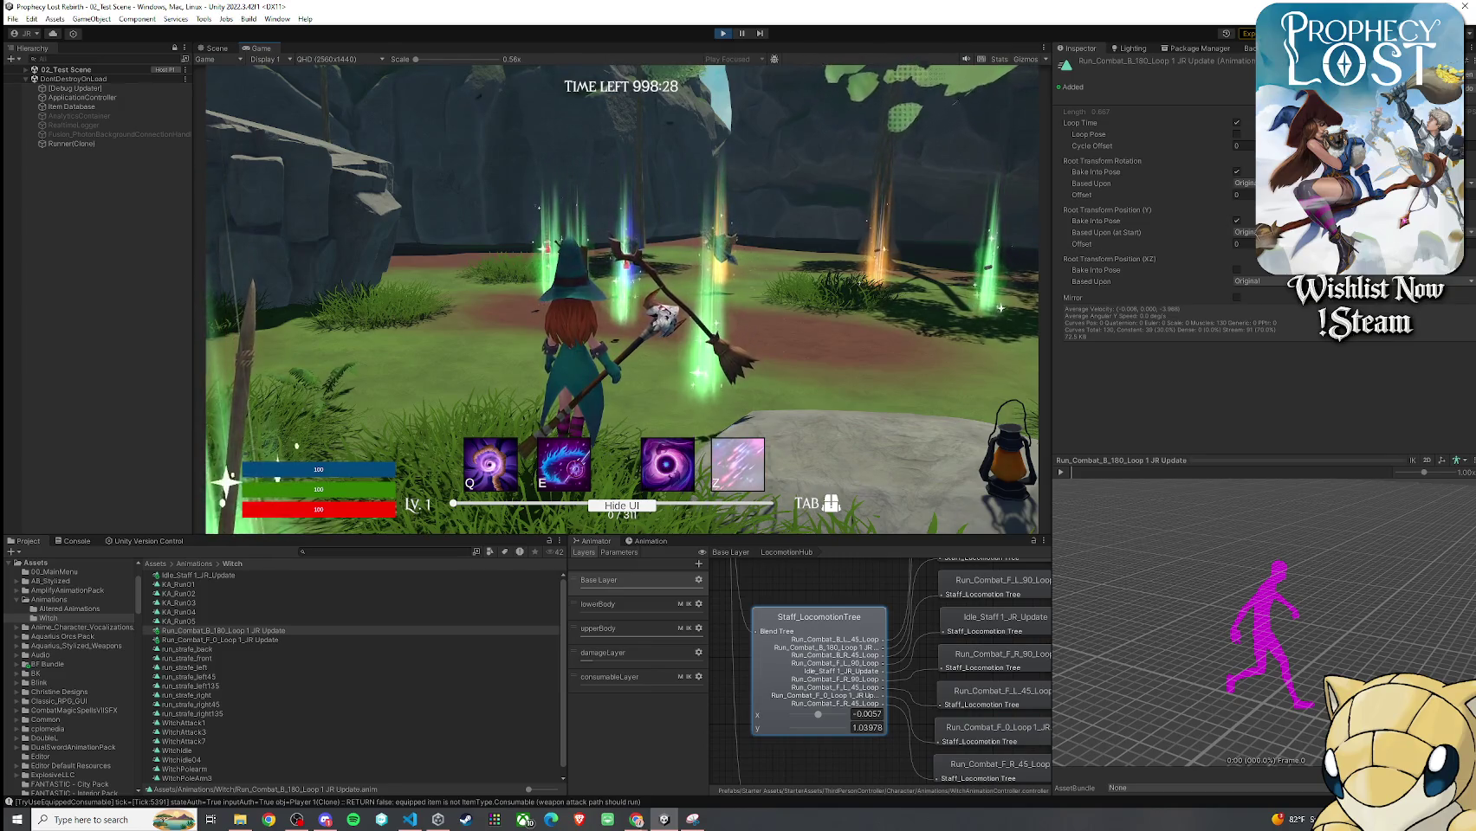
key("w")
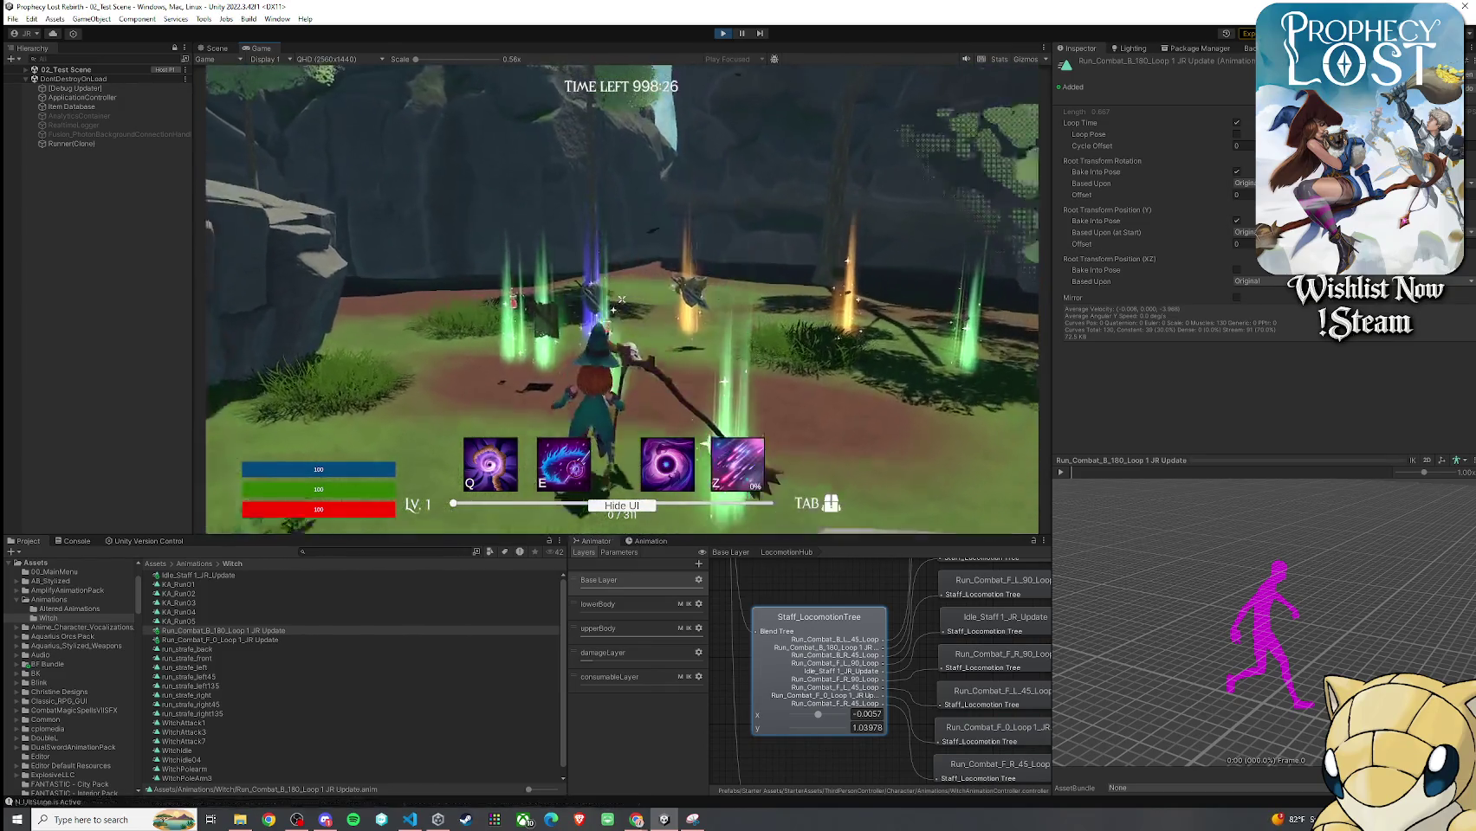
key("w")
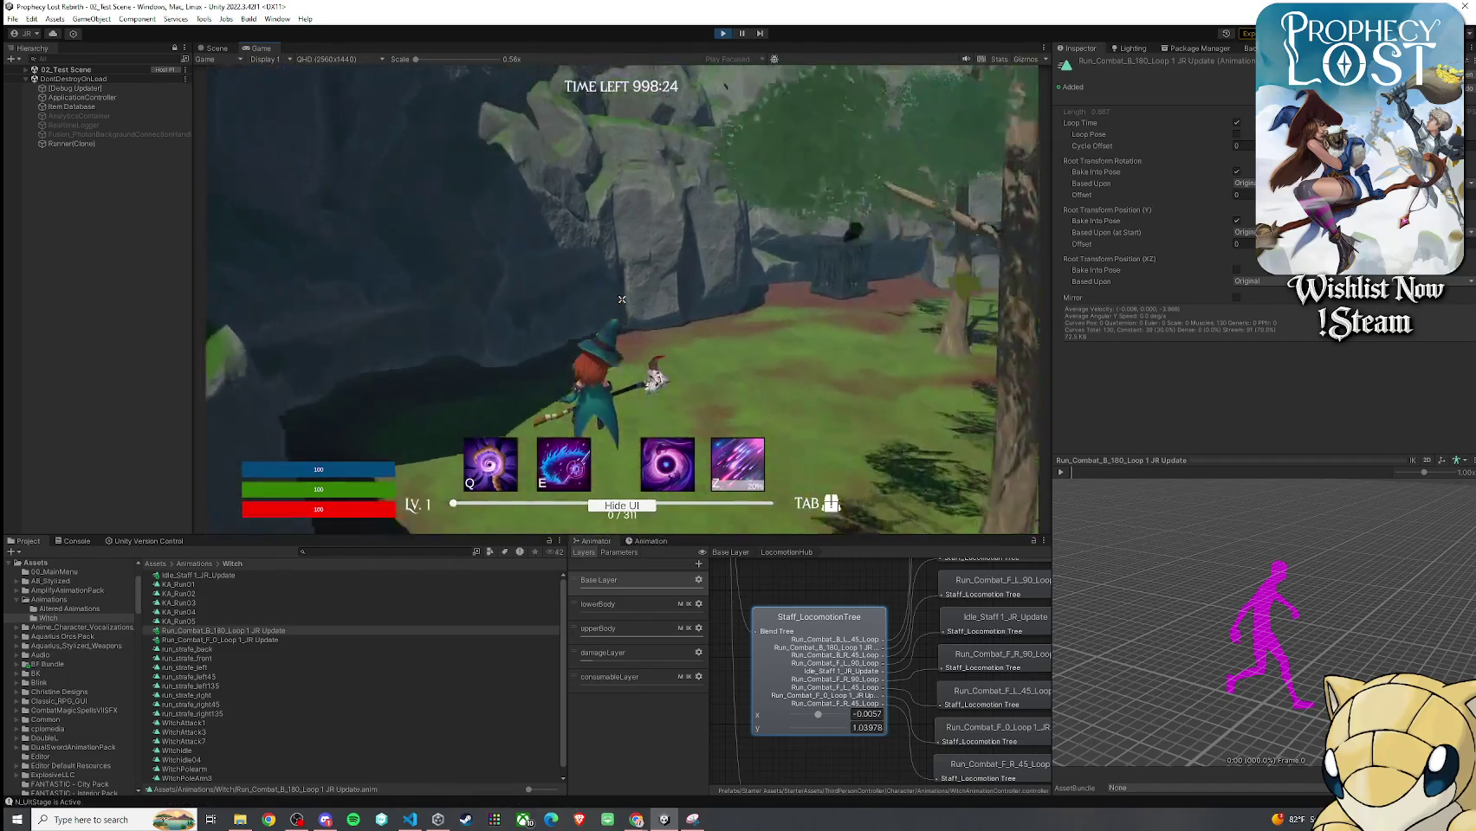
key("w")
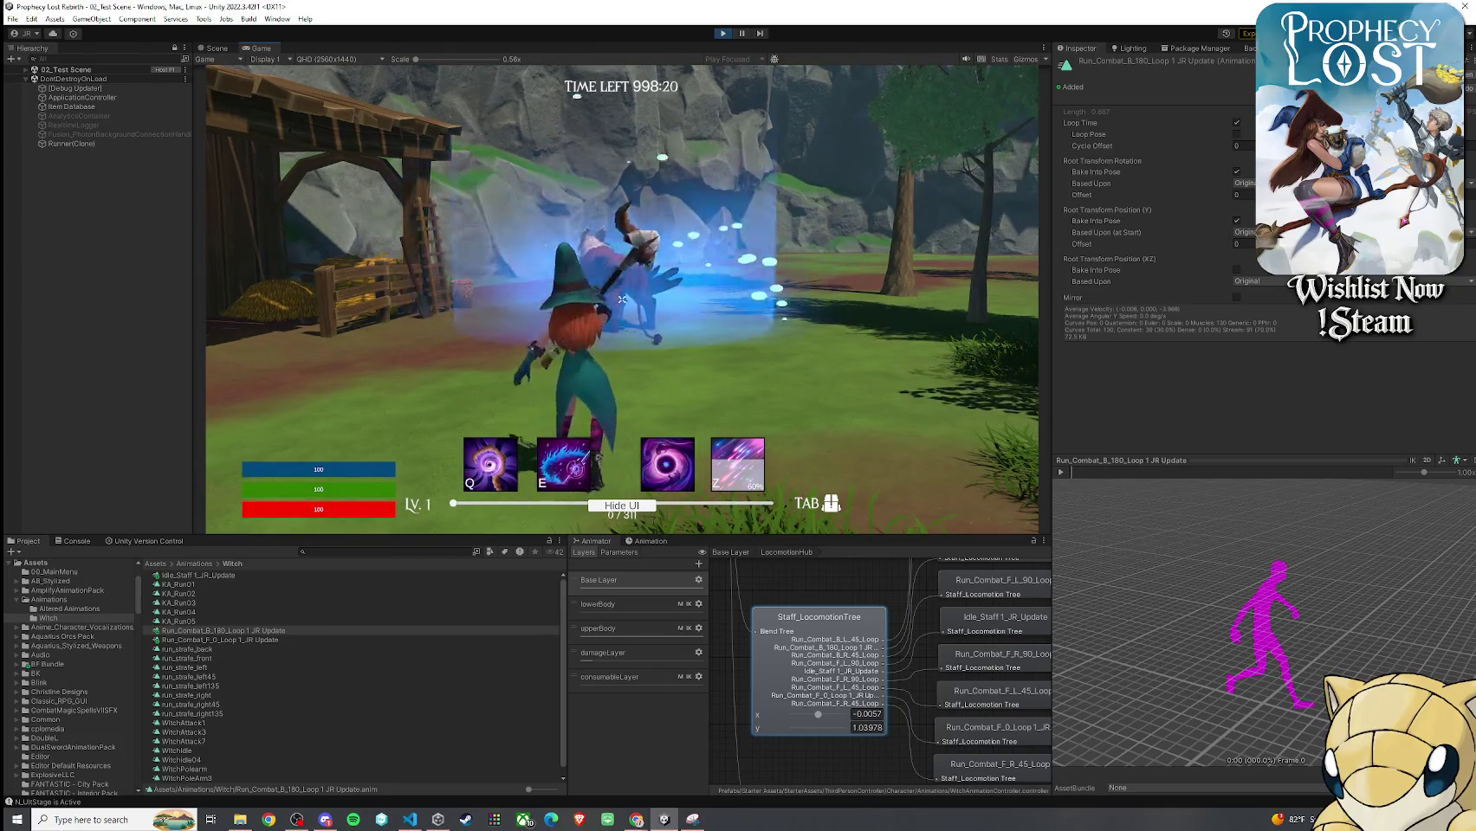
key("w")
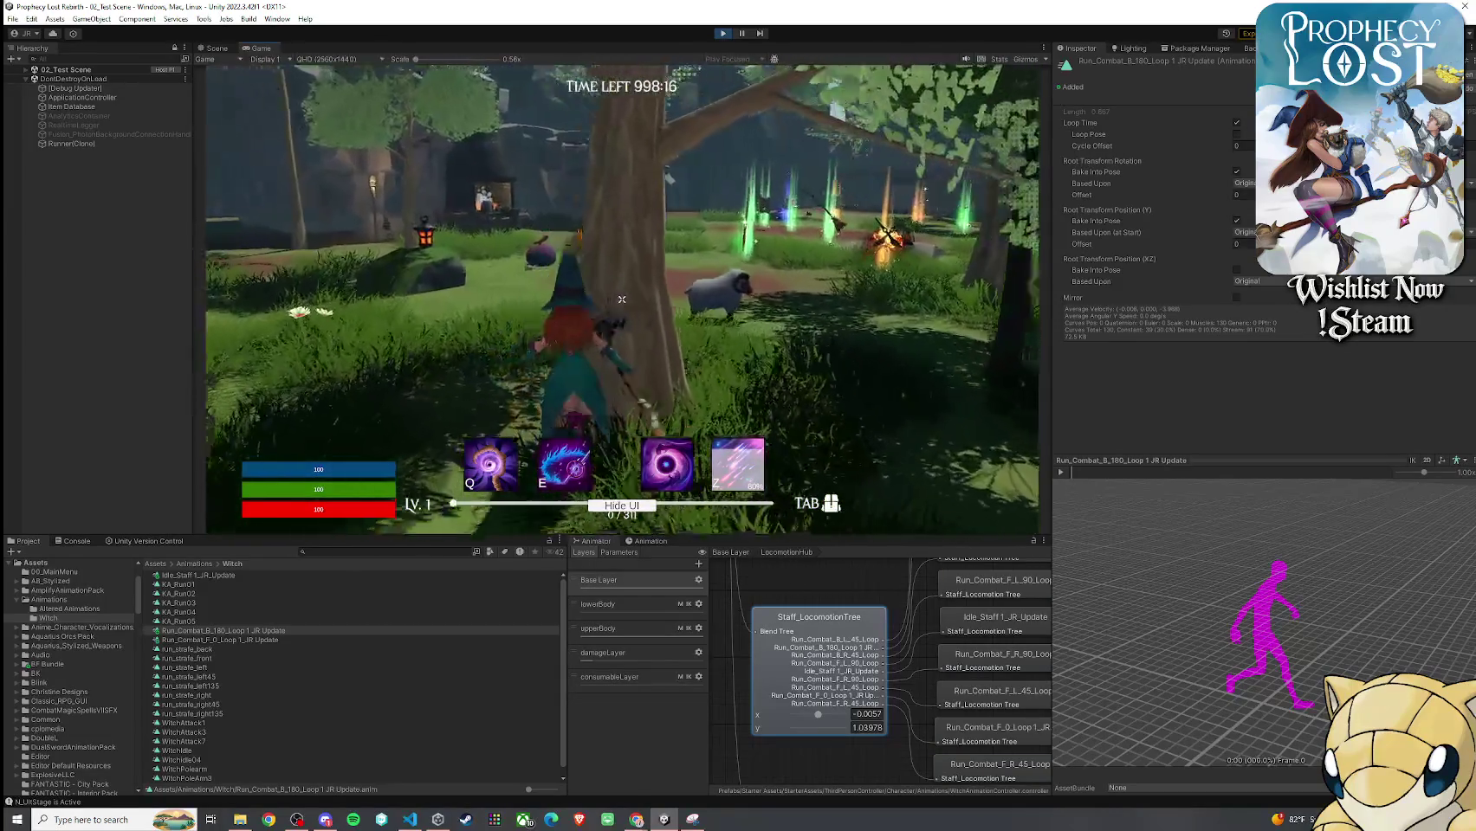
left_click(621, 300)
left_click(621, 299)
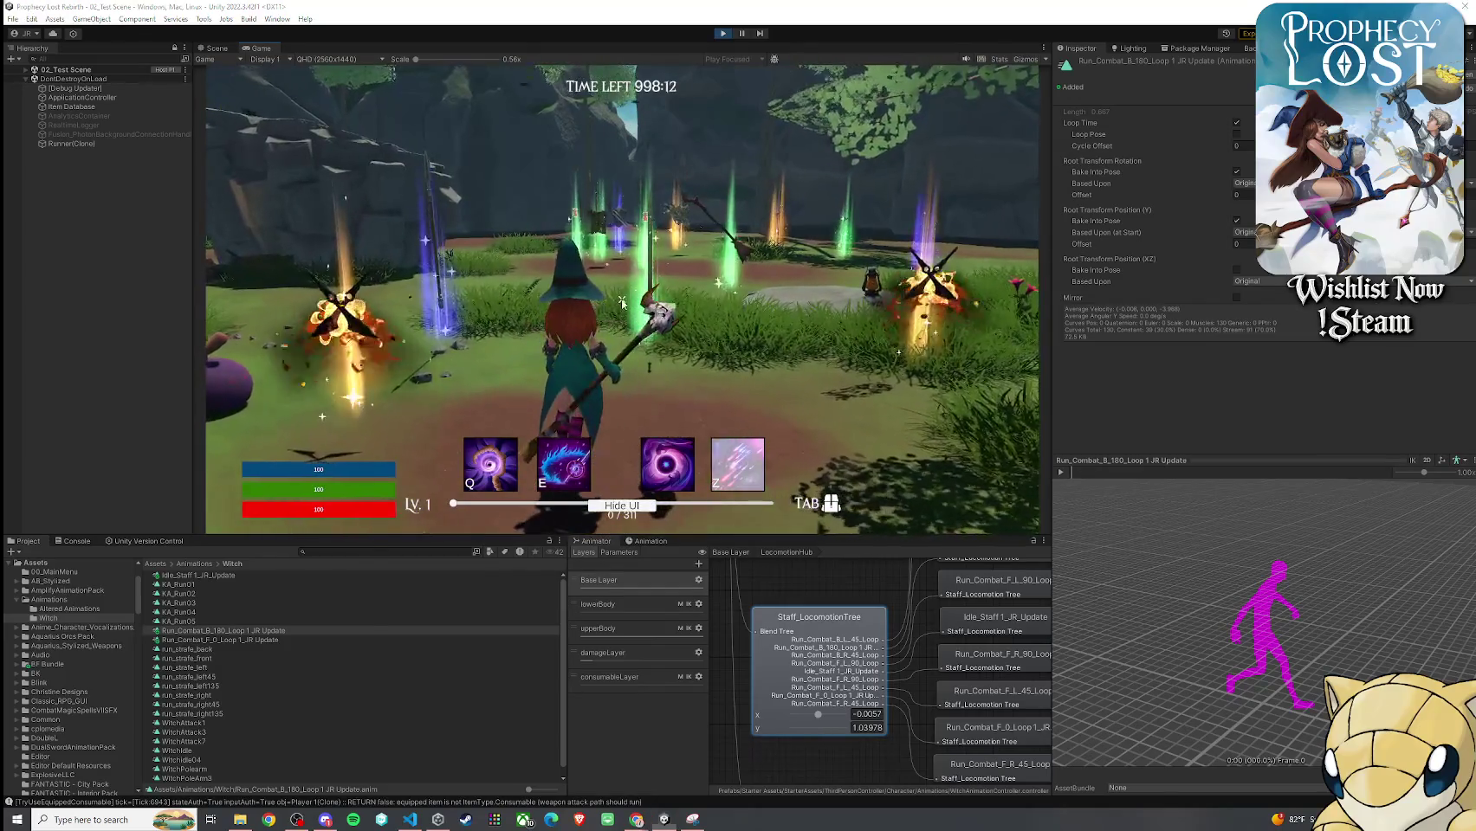
key("super")
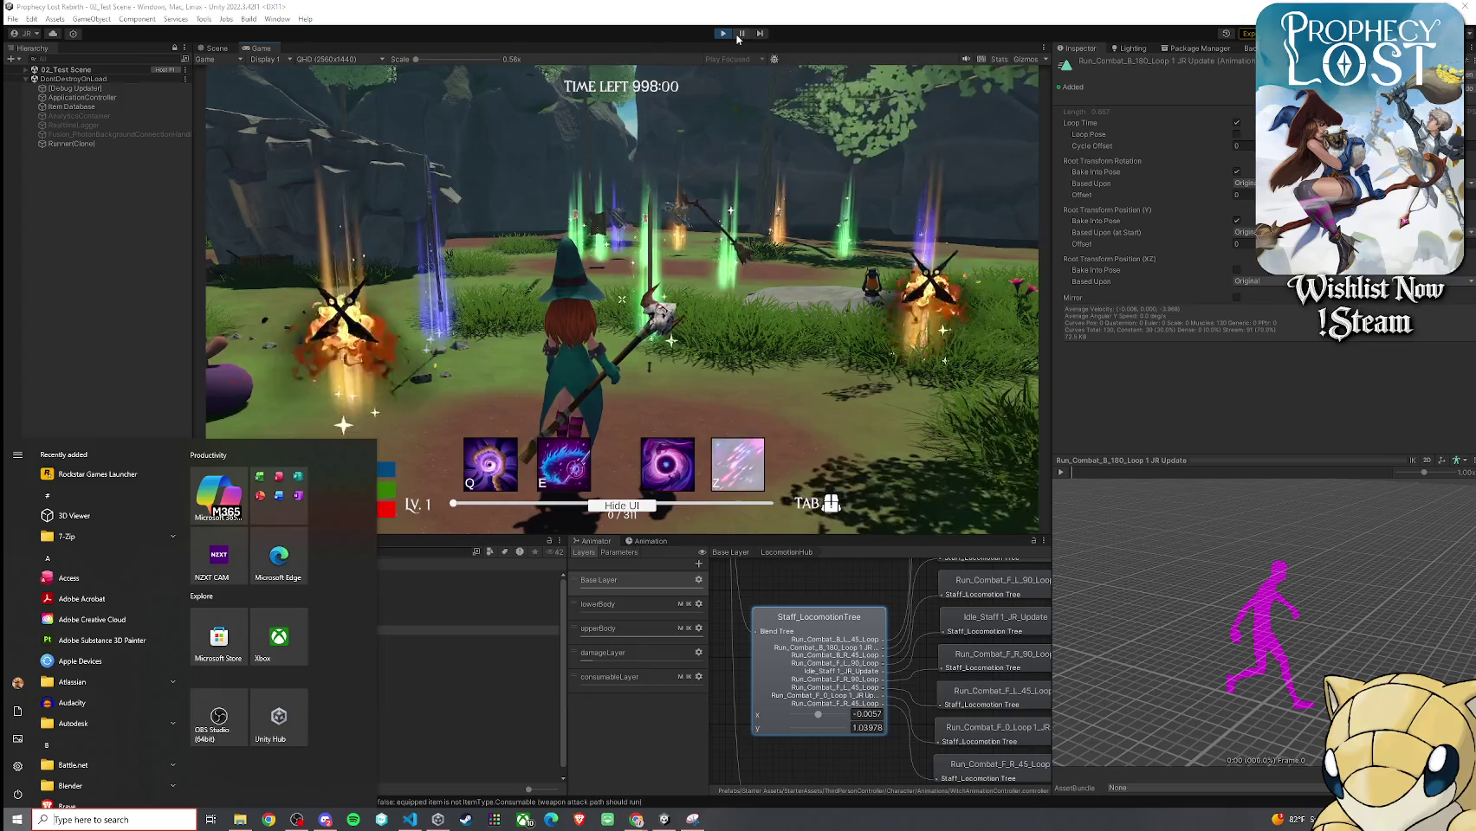
left_click(741, 34)
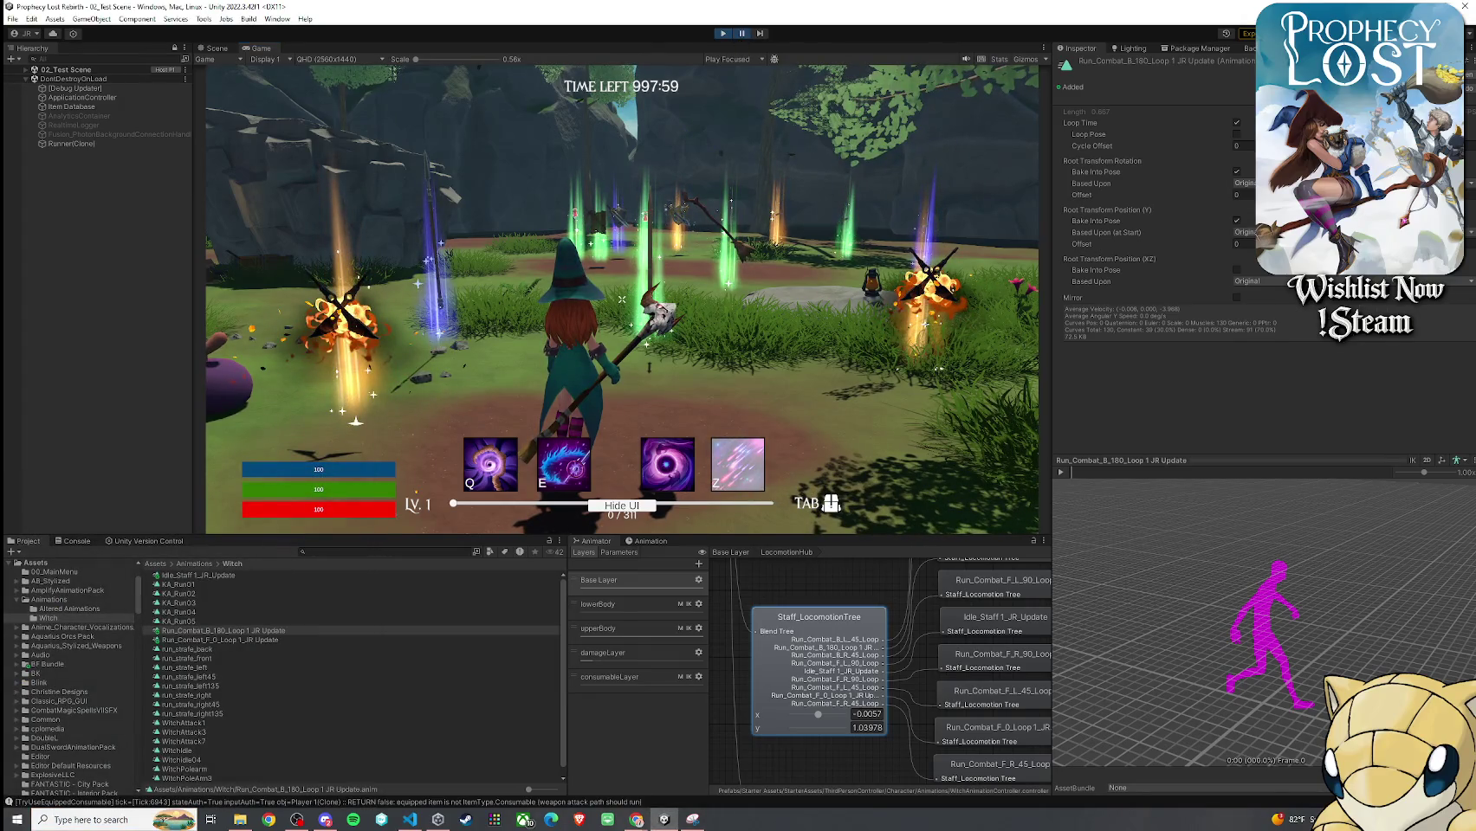